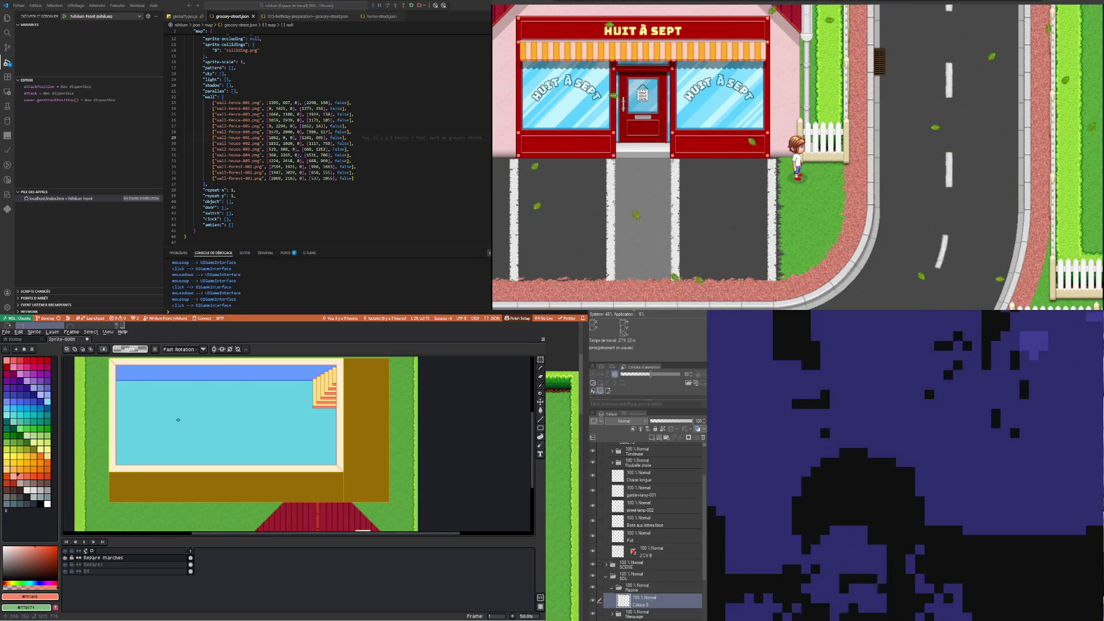
Add a new empty layer above 'Repère marches' and name it 'Fond Piscine'
scroll(178, 420, down, 1)
scroll(161, 402, up, 2)
scroll(143, 385, down, 1)
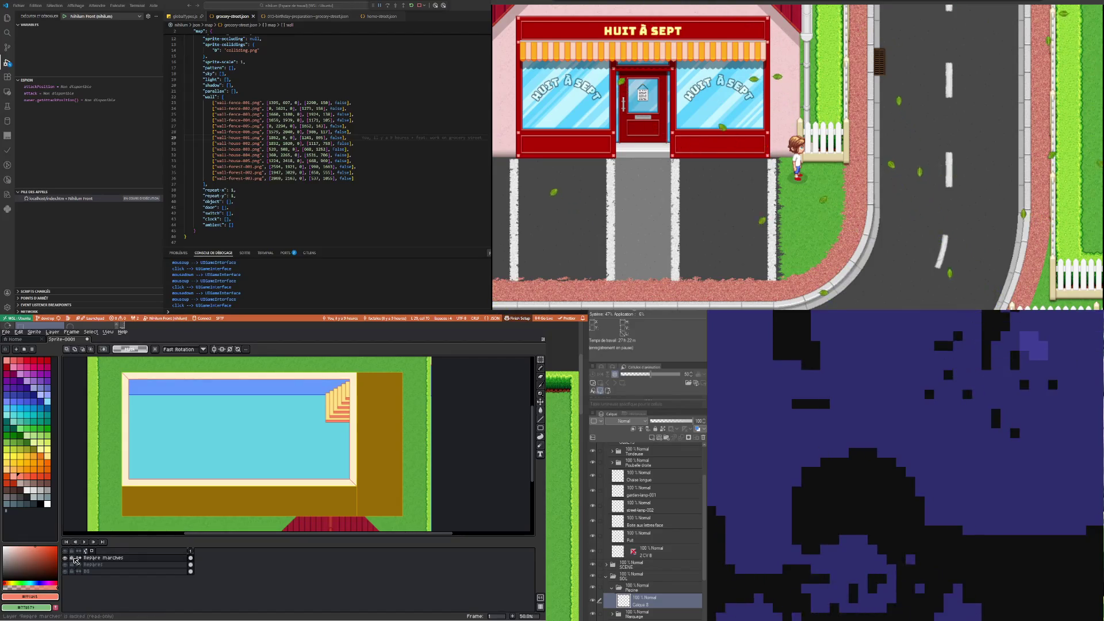
right_click(132, 559)
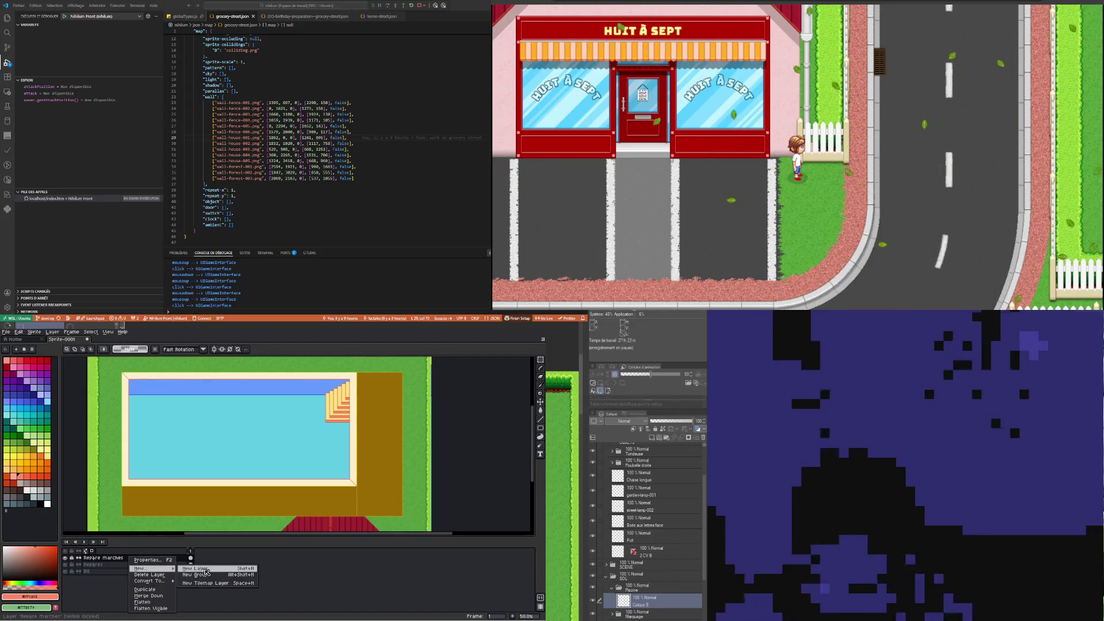
click(201, 569)
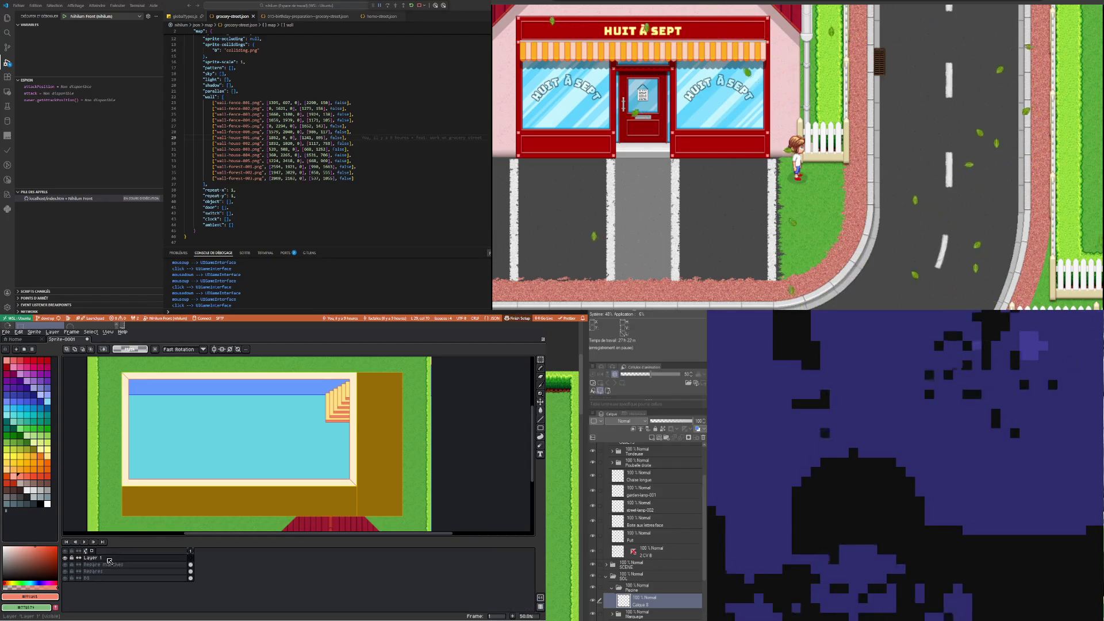
double_click(104, 559)
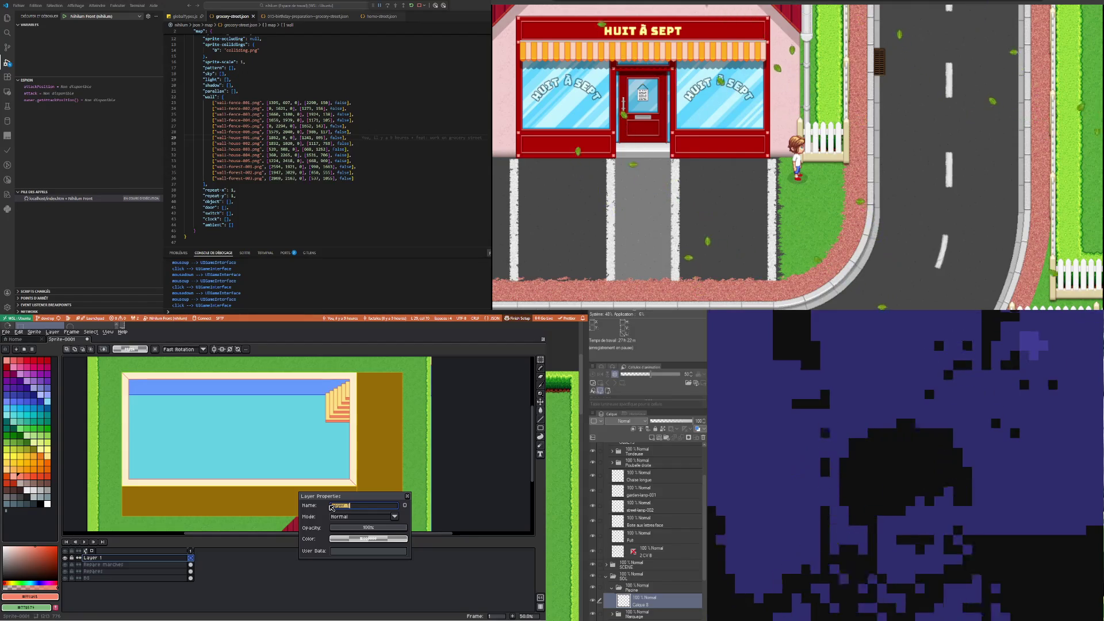
text(Fond Piscine)
key(Return)
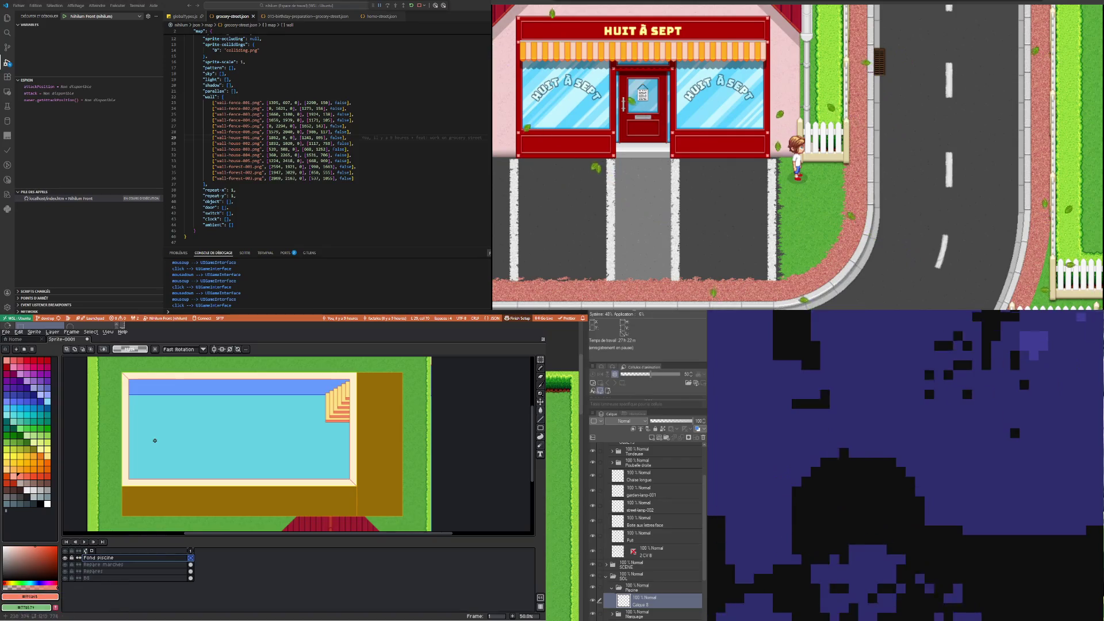
Zoom in, take the Pencil with white, and place a first white pixel on the water
scroll(153, 425, up, 1)
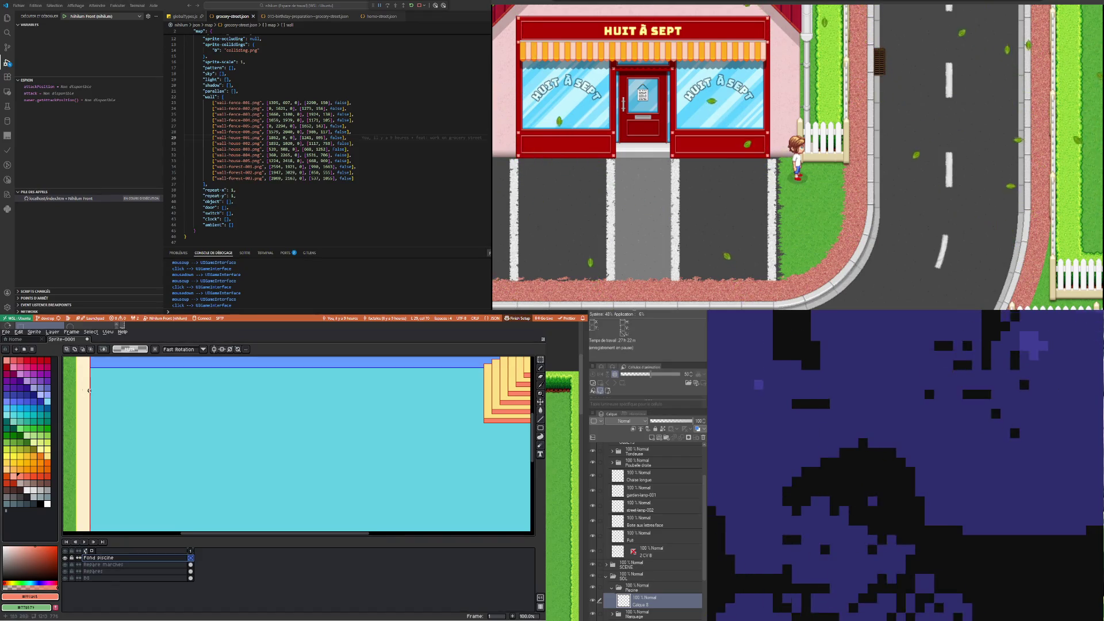
scroll(87, 374, down, 1)
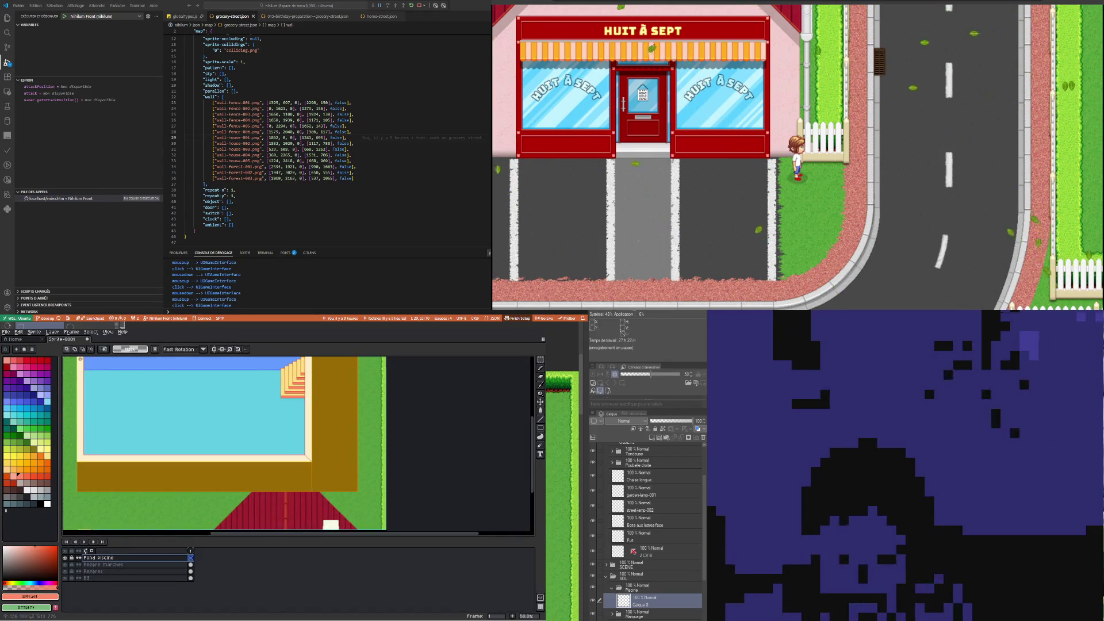
scroll(81, 358, up, 3)
scroll(112, 385, up, 2)
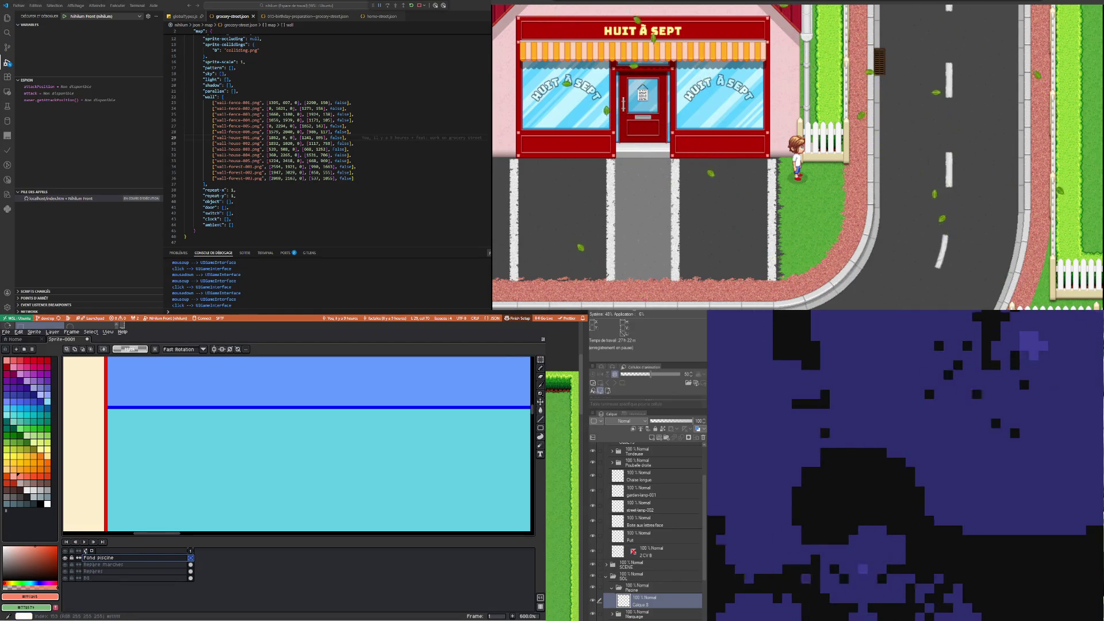
click(47, 503)
key(b)
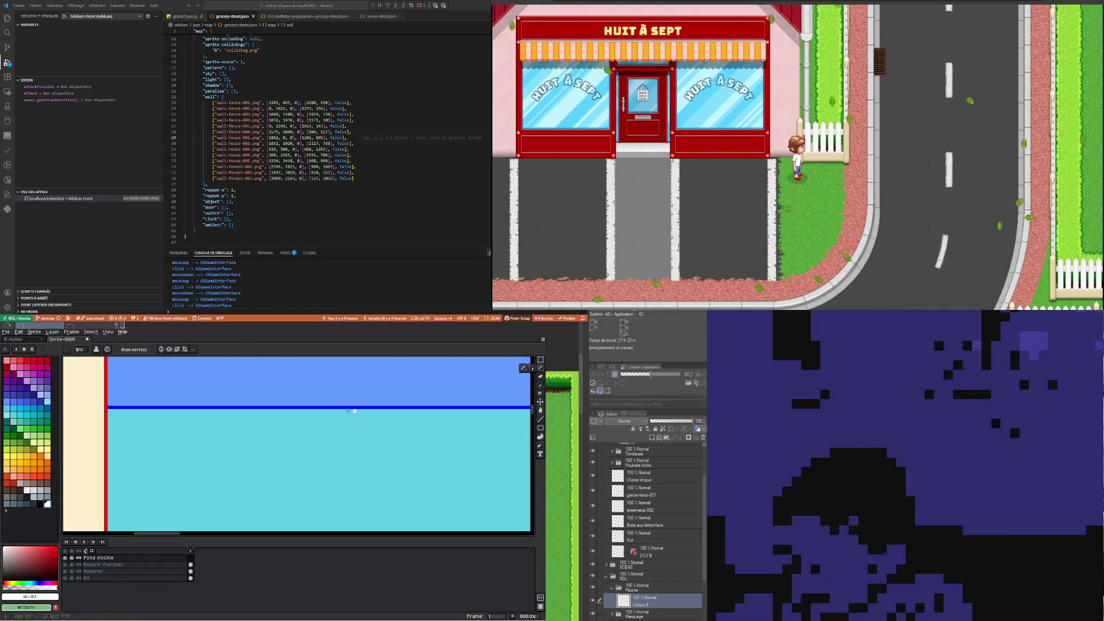
scroll(130, 424, up, 3)
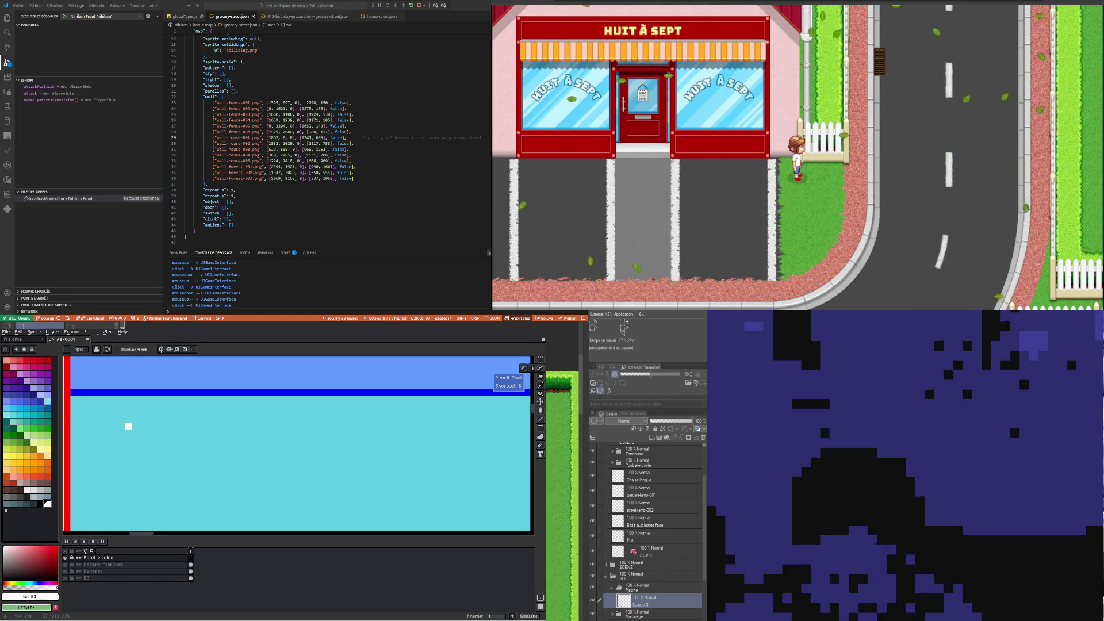
click(128, 426)
Draw the white square's left side and bottom, then extend a white line from its bottom
drag(147, 427, 133, 432)
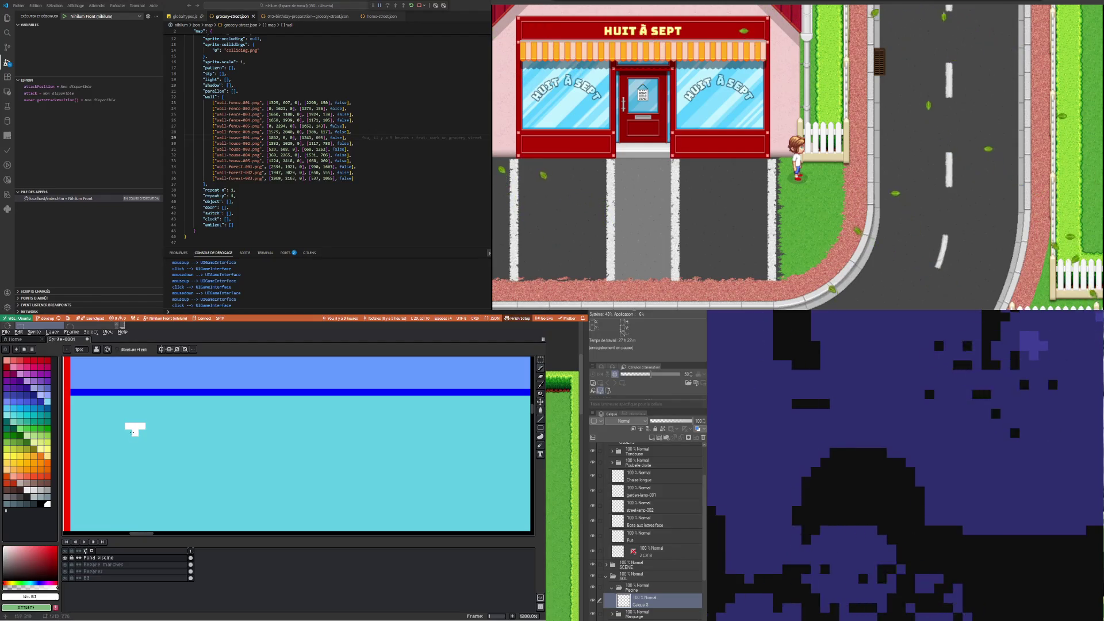
mouse_move(129, 443)
mouse_down()
mouse_move(151, 445)
mouse_move(151, 427)
mouse_up()
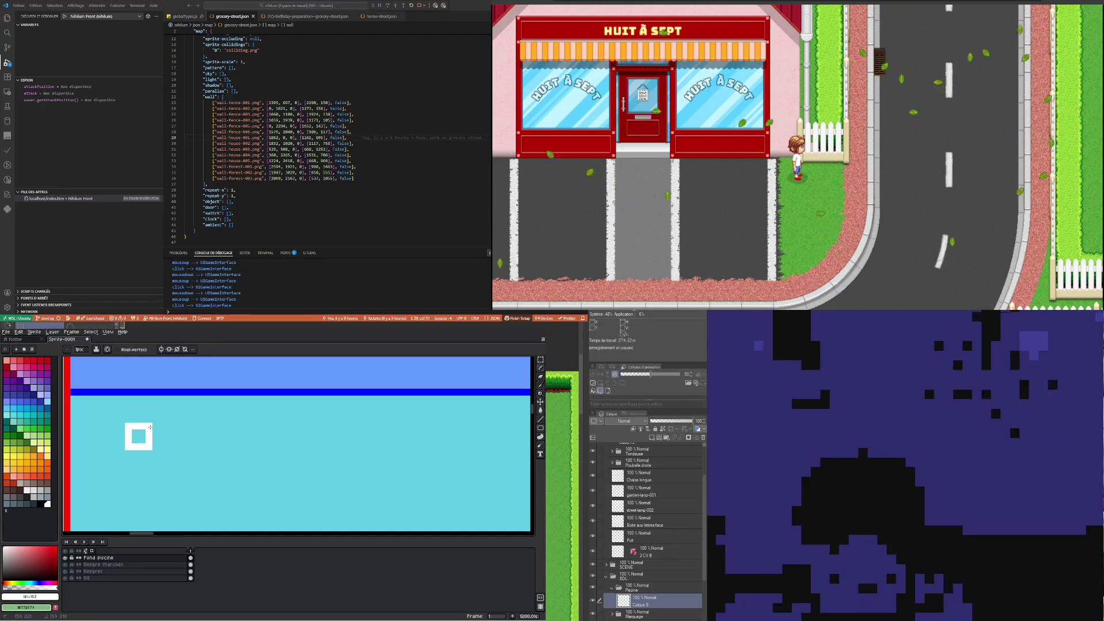
scroll(150, 439, down, 3)
scroll(156, 440, down, 3)
scroll(161, 440, down, 4)
scroll(161, 440, up, 5)
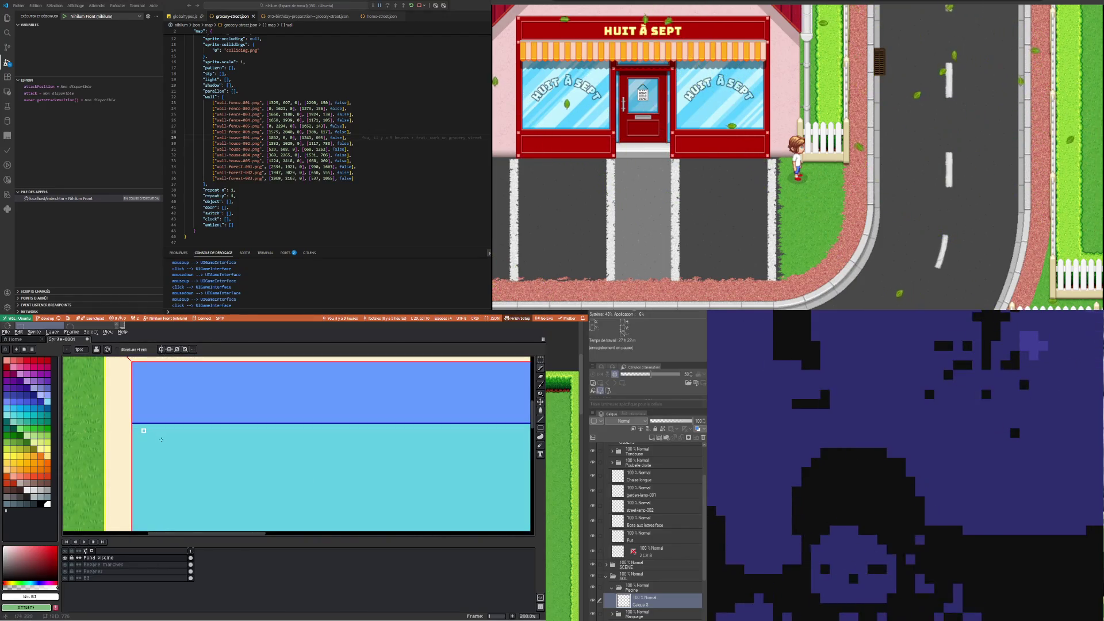
scroll(146, 429, up, 3)
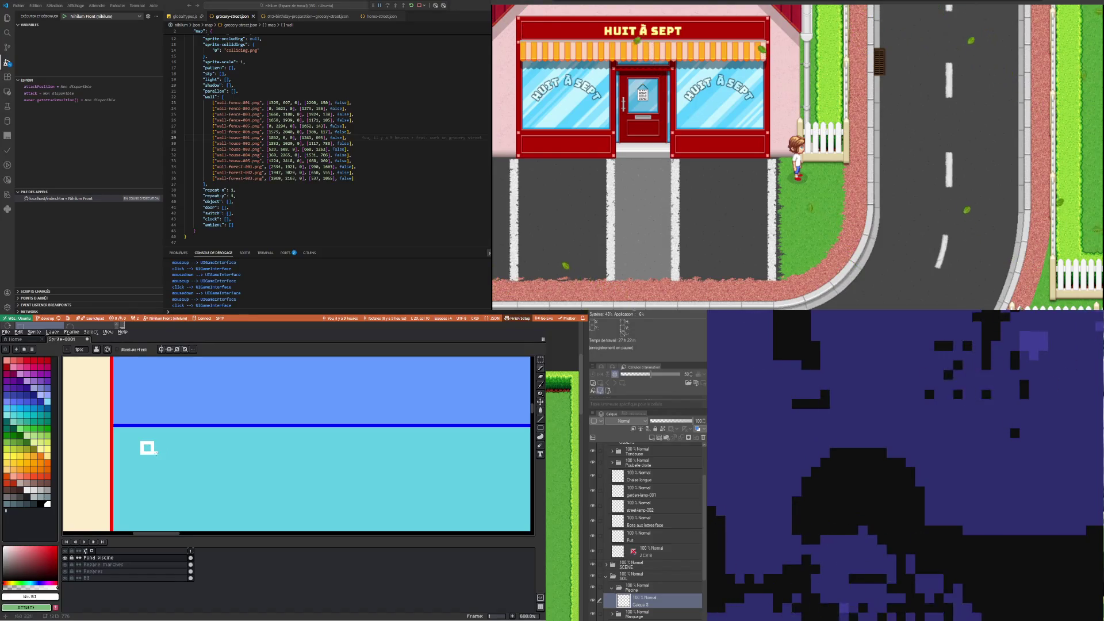
drag(155, 453, 163, 453)
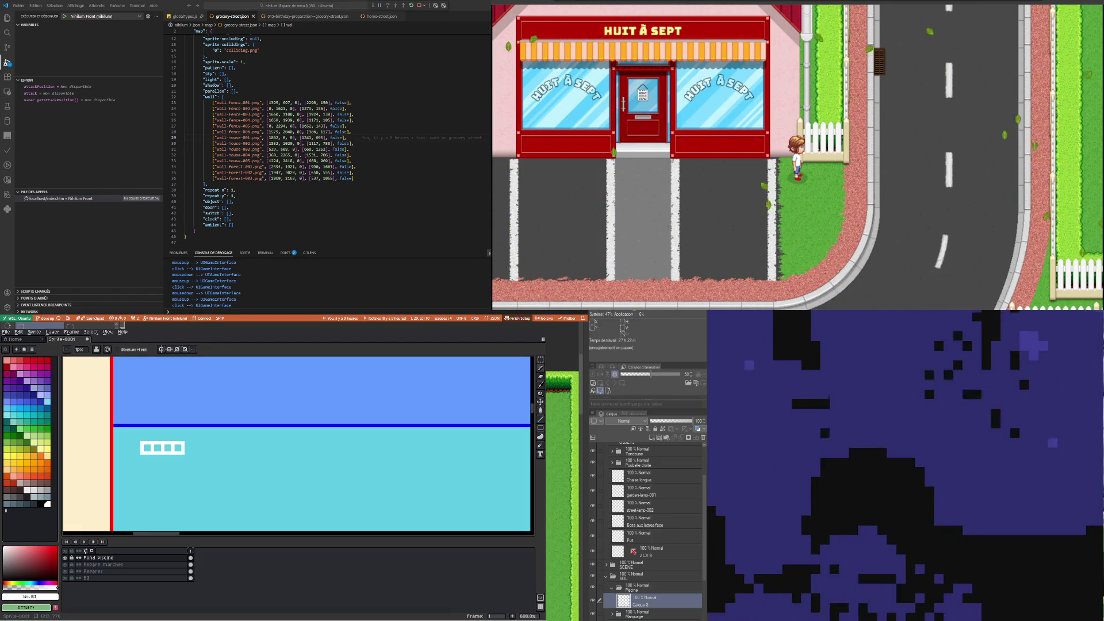
Draw a white vertical line below the box and close the grid's bottom edge
drag(152, 455, 152, 472)
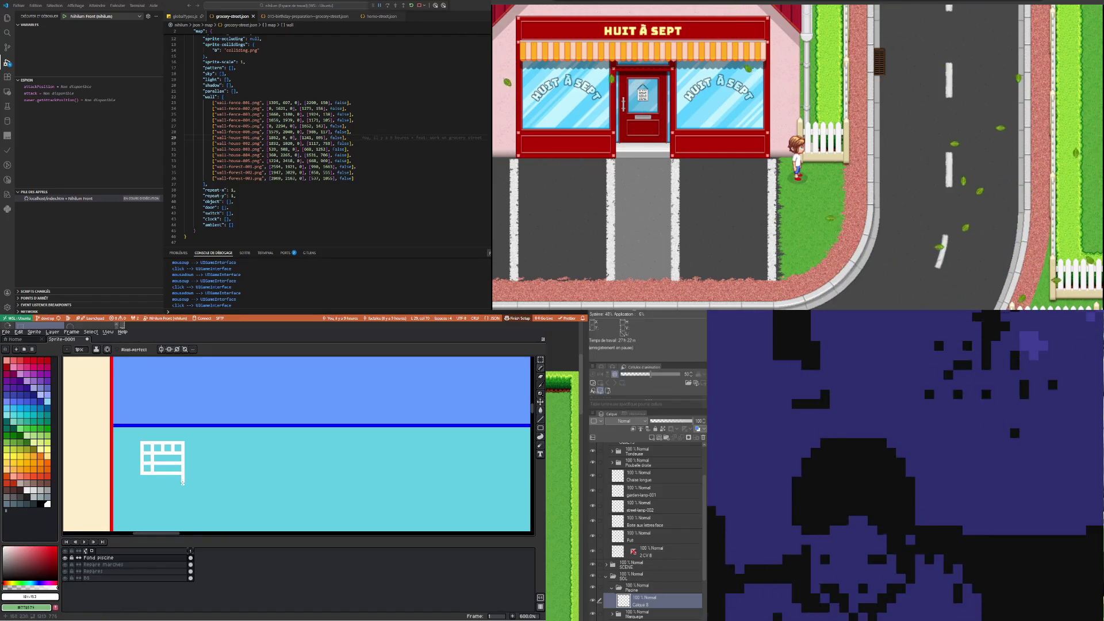
drag(182, 483, 142, 483)
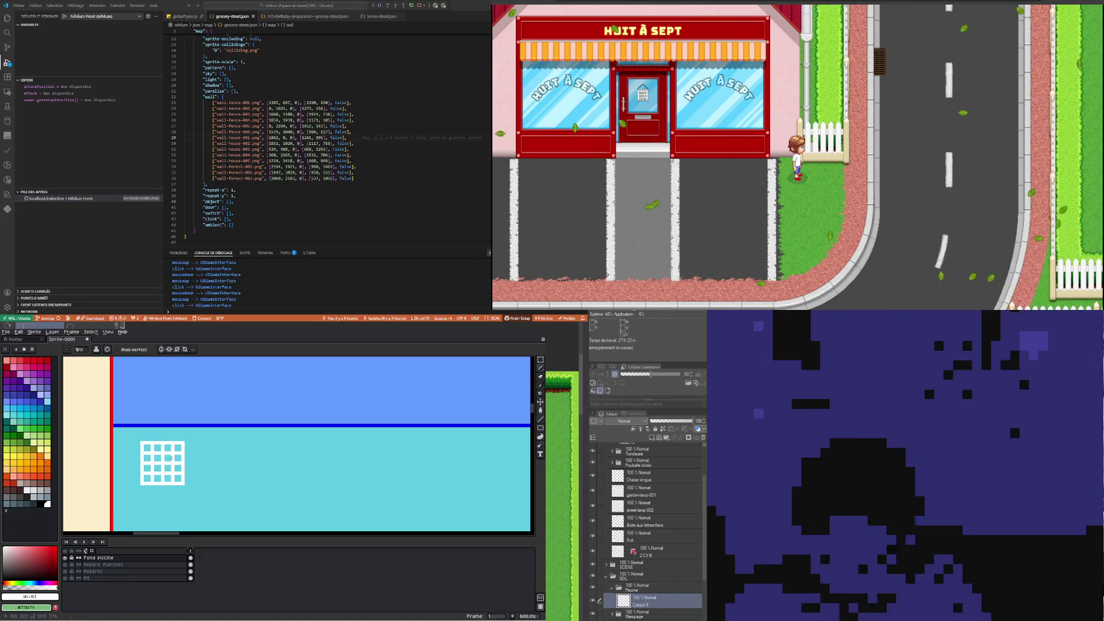
scroll(173, 456, down, 1)
scroll(171, 458, up, 1)
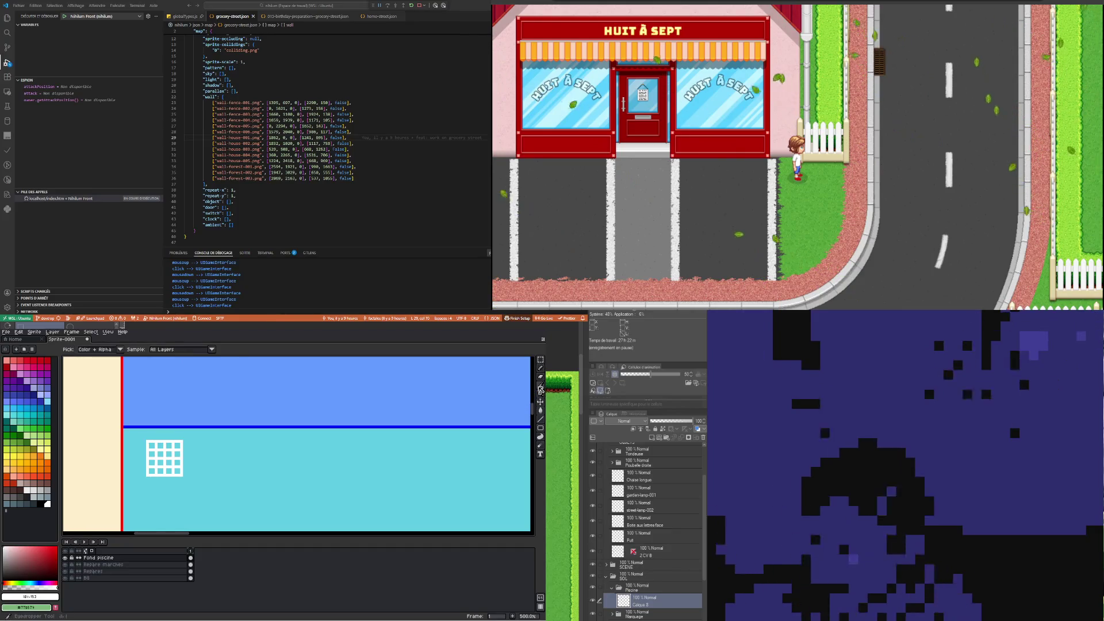
Sample a blue from the canvas with the Eyedropper and darken it for the Pencil
click(541, 360)
click(541, 386)
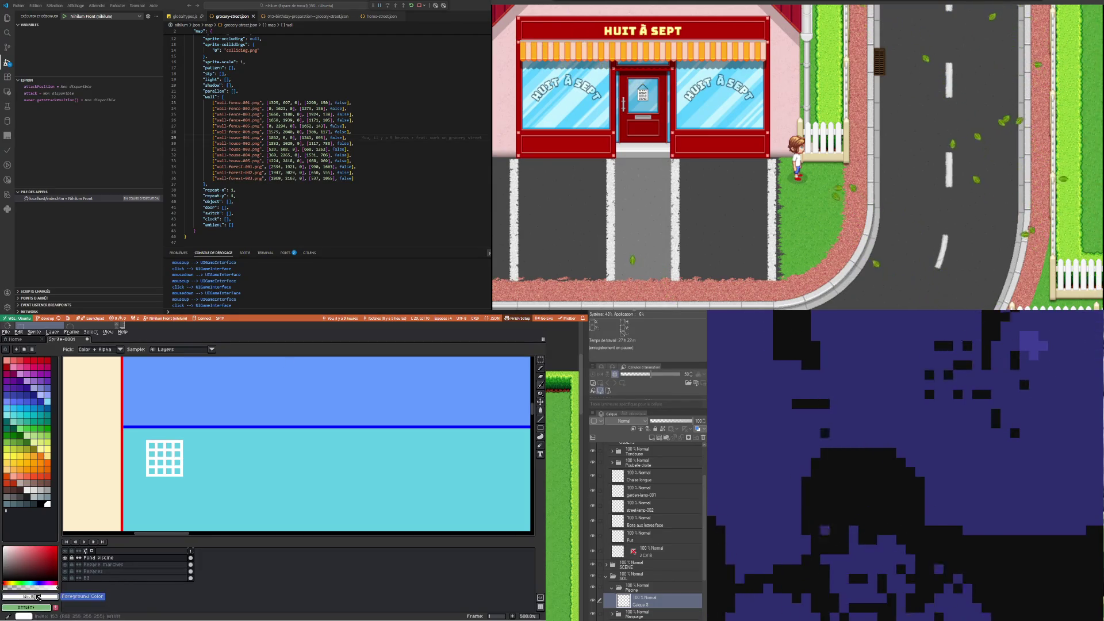
click(180, 488)
drag(180, 488, 259, 427)
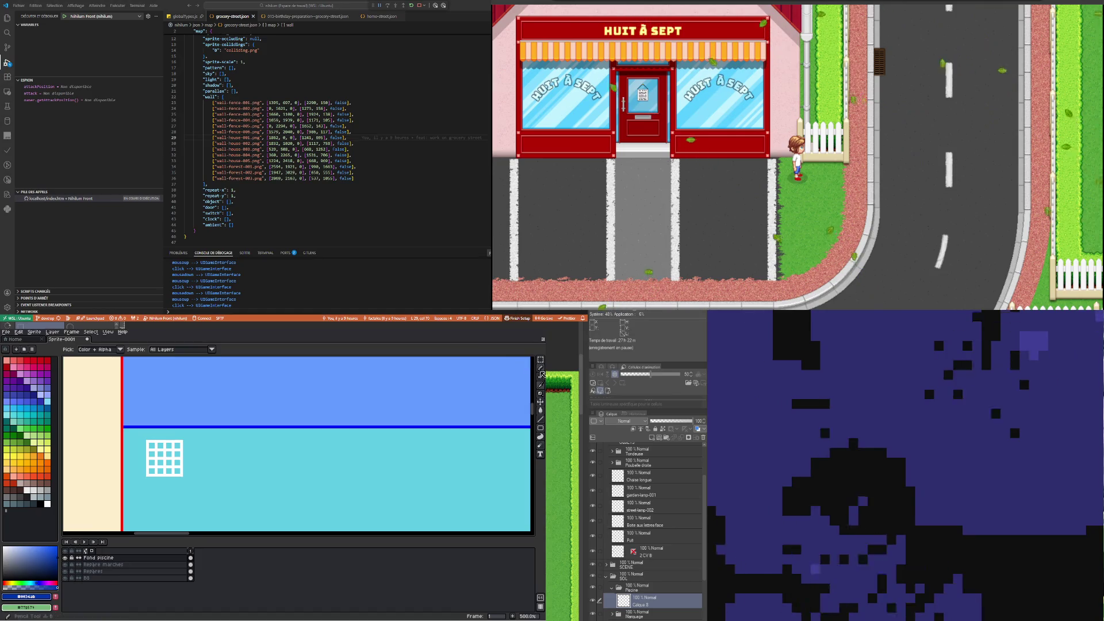
key(b)
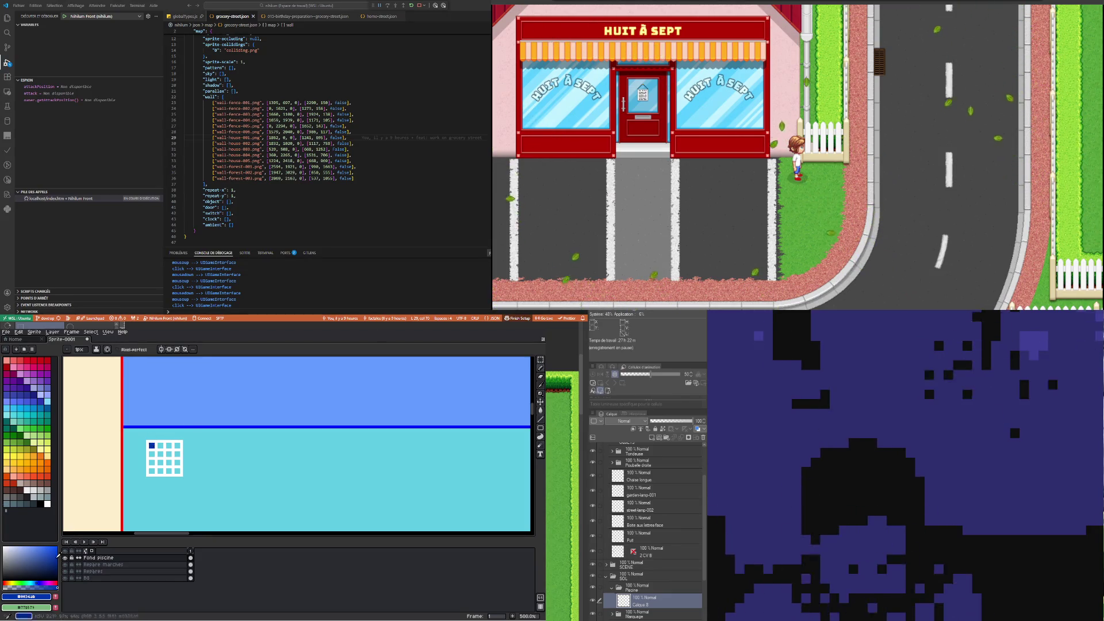
Adjust the drawing colour from teal and light blue to a dark blue, then cyan
click(29, 585)
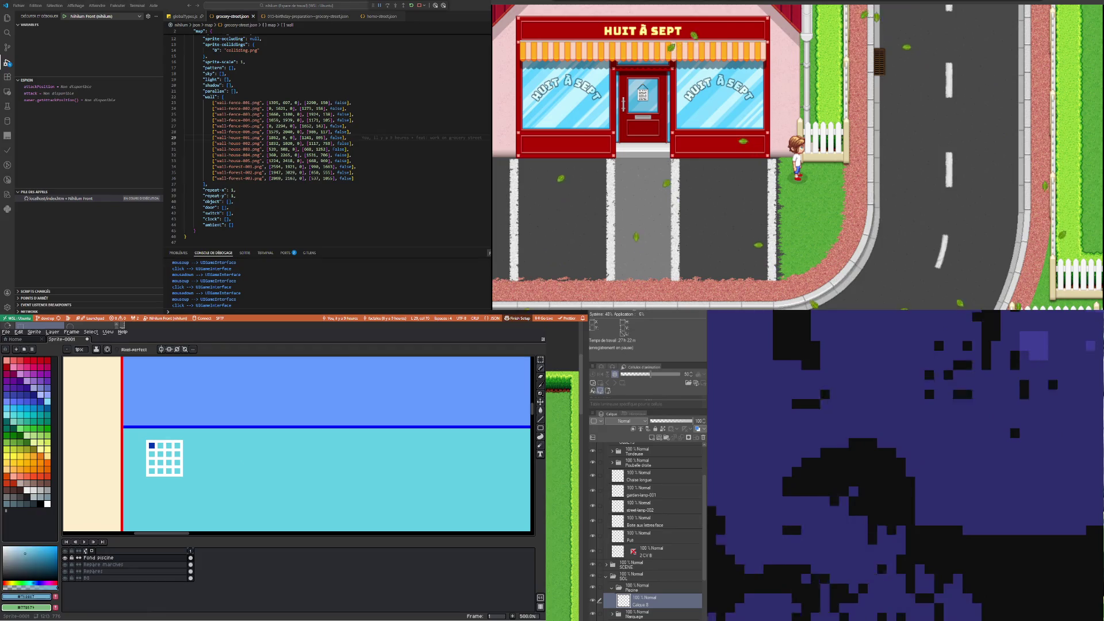
click(36, 586)
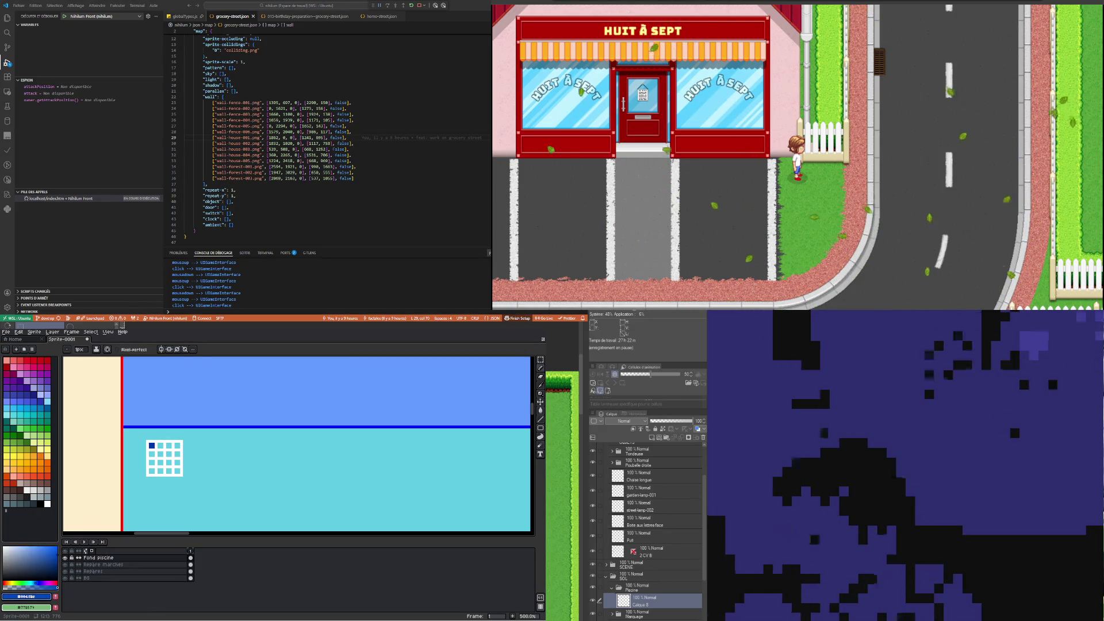
drag(36, 586, 52, 585)
click(34, 585)
click(35, 554)
click(56, 560)
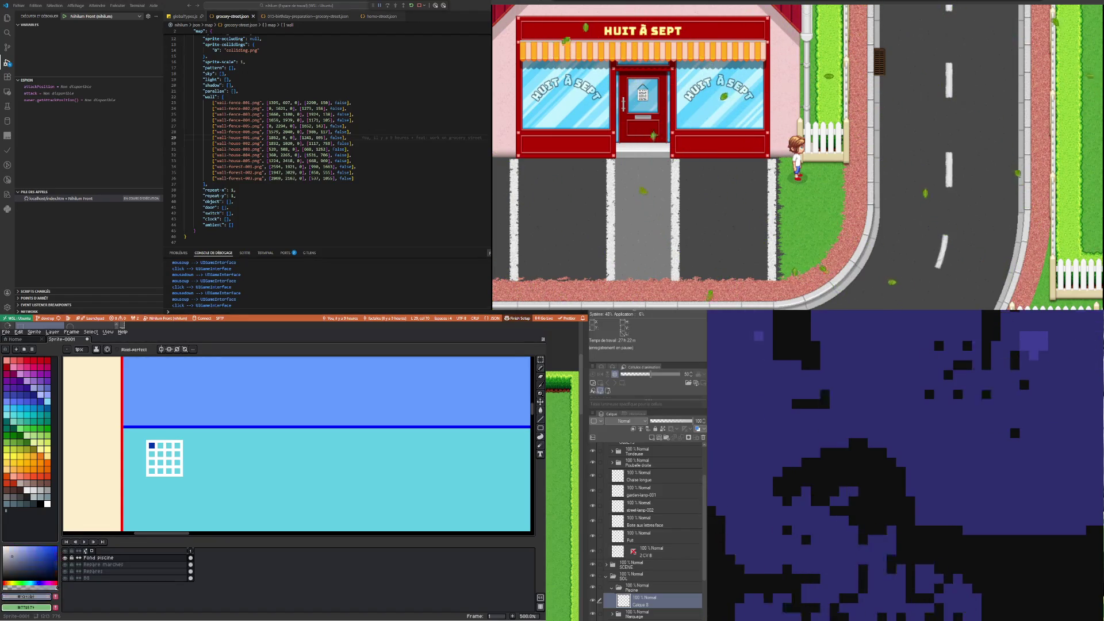
click(33, 585)
click(56, 560)
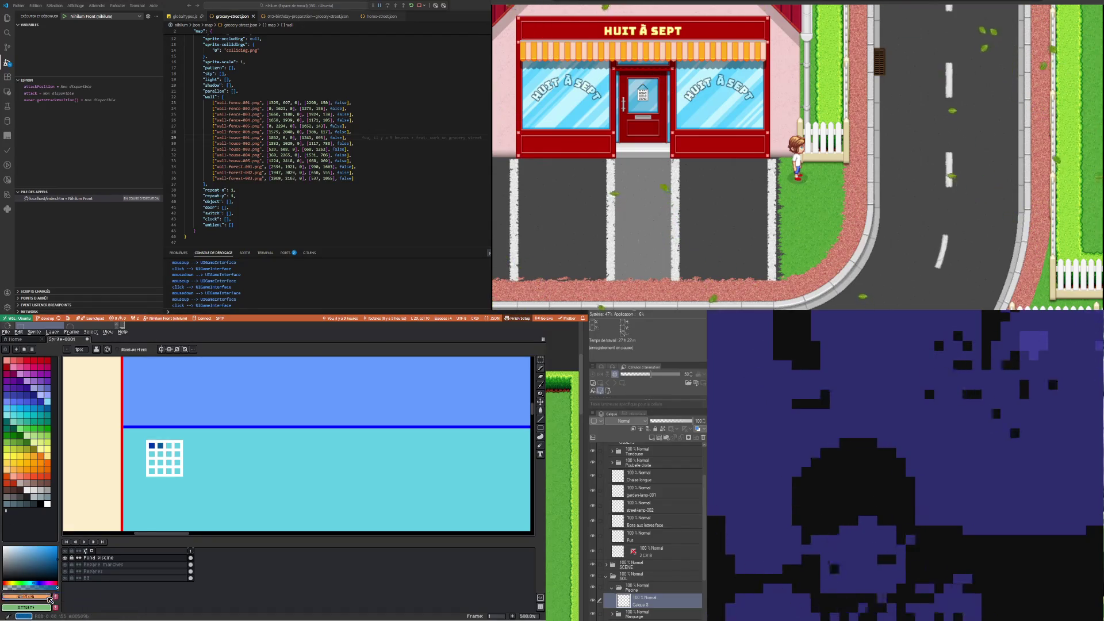
drag(52, 562, 56, 559)
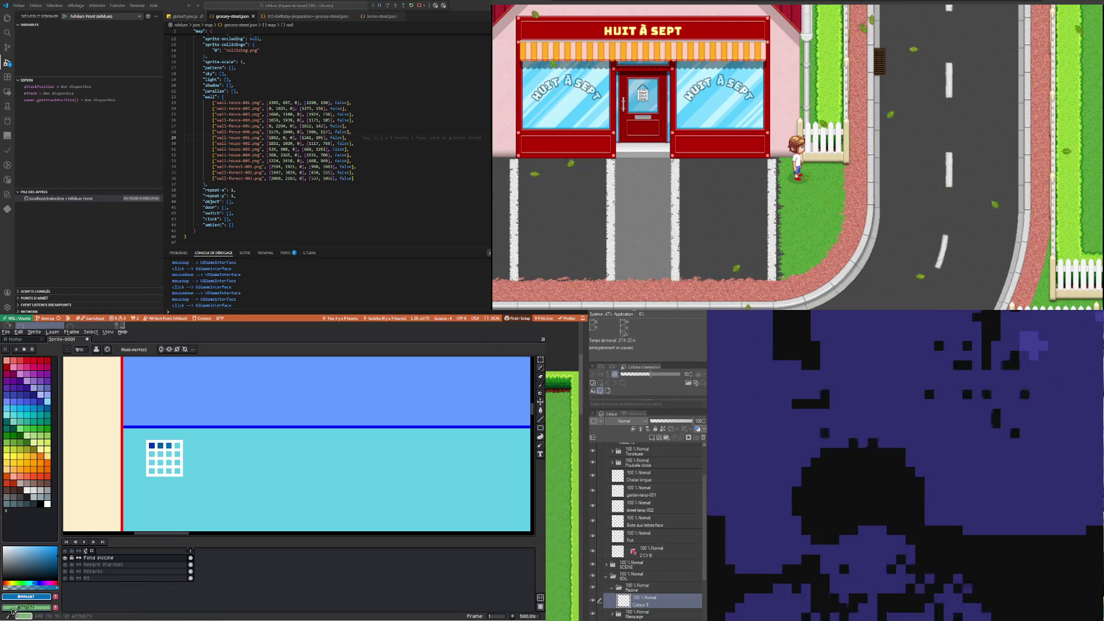
click(34, 408)
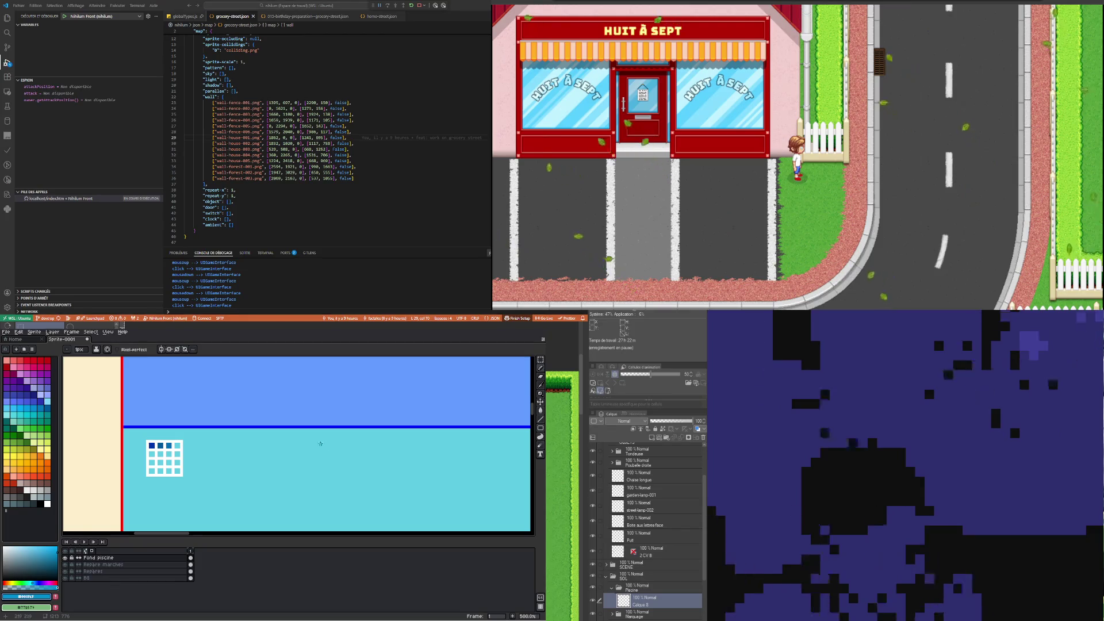
Fine-tune the blue drawing colour, then switch the drawing colour to white
scroll(170, 448, up, 2)
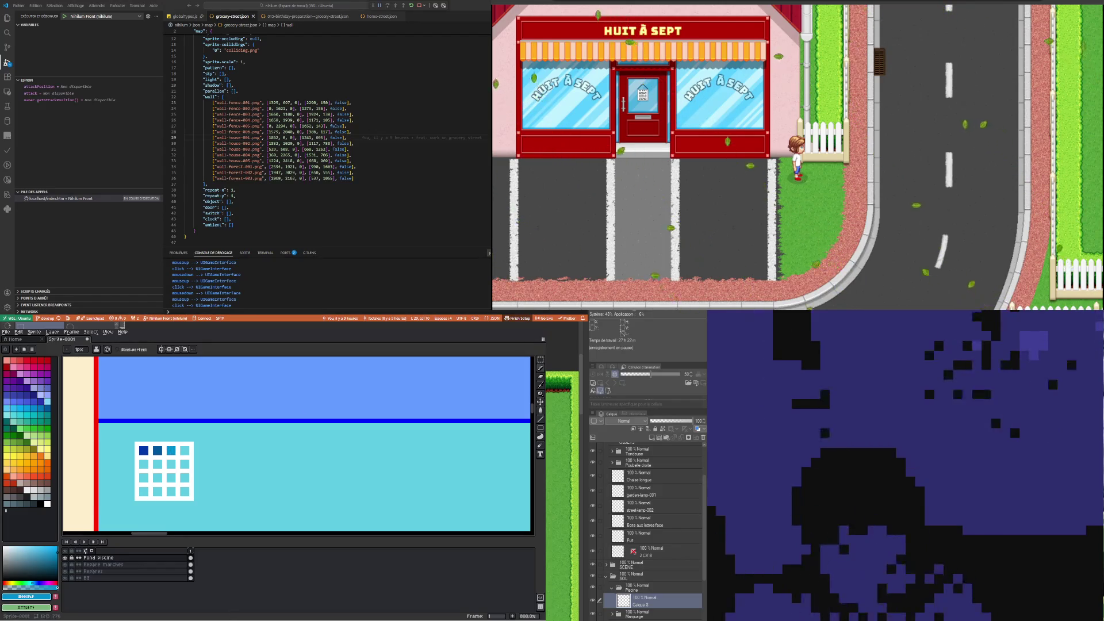
mouse_move(34, 561)
mouse_down()
mouse_move(56, 555)
mouse_move(58, 584)
mouse_move(37, 584)
mouse_move(33, 553)
mouse_up()
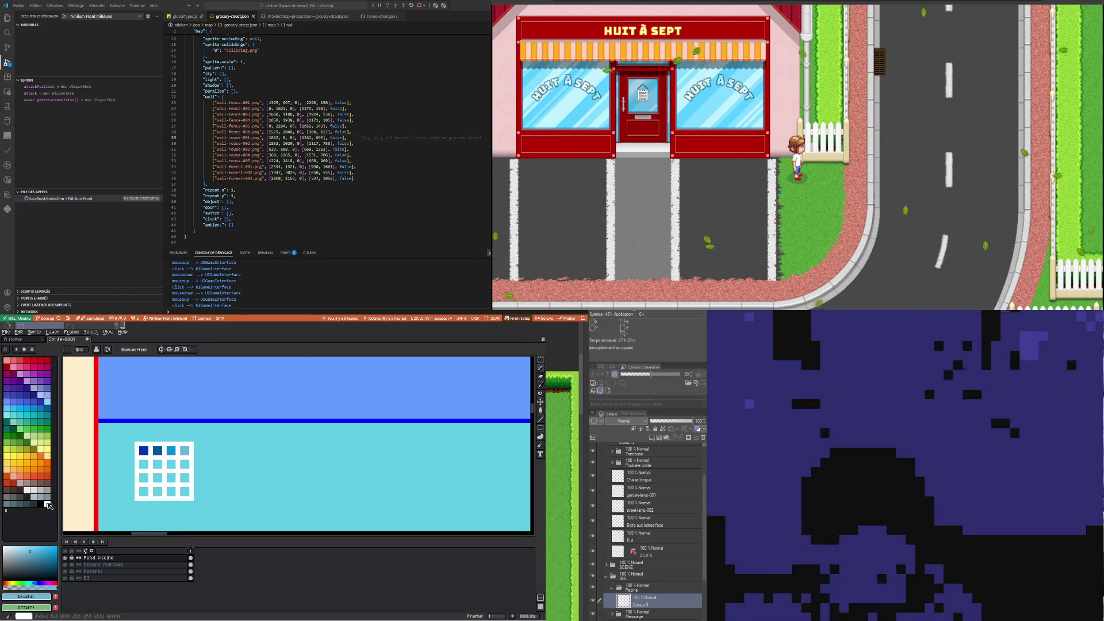
click(47, 504)
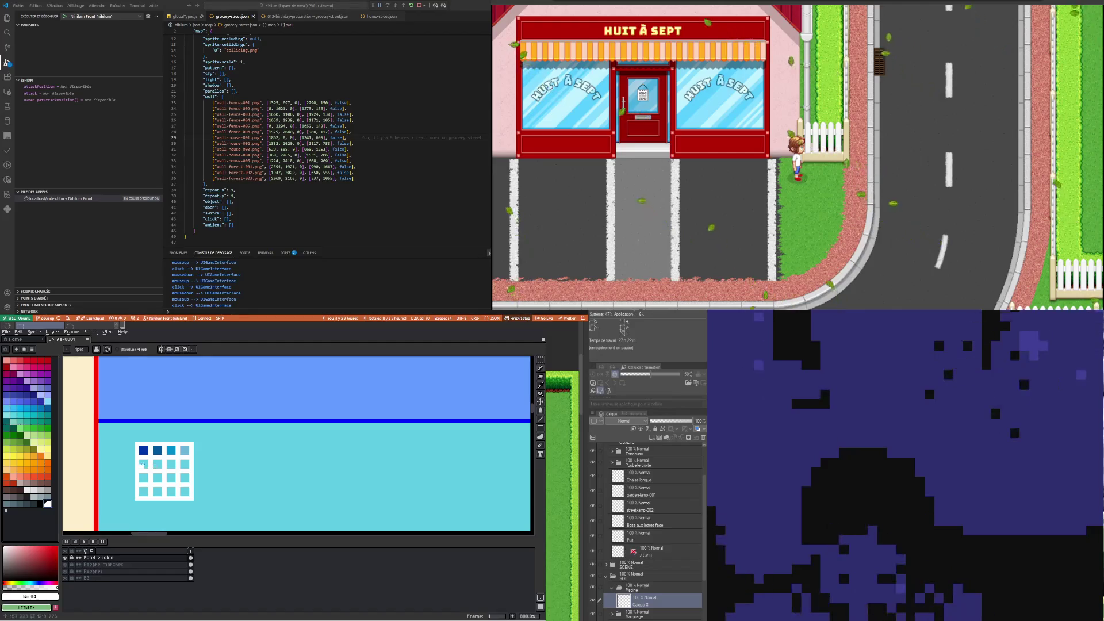
scroll(164, 450, down, 1)
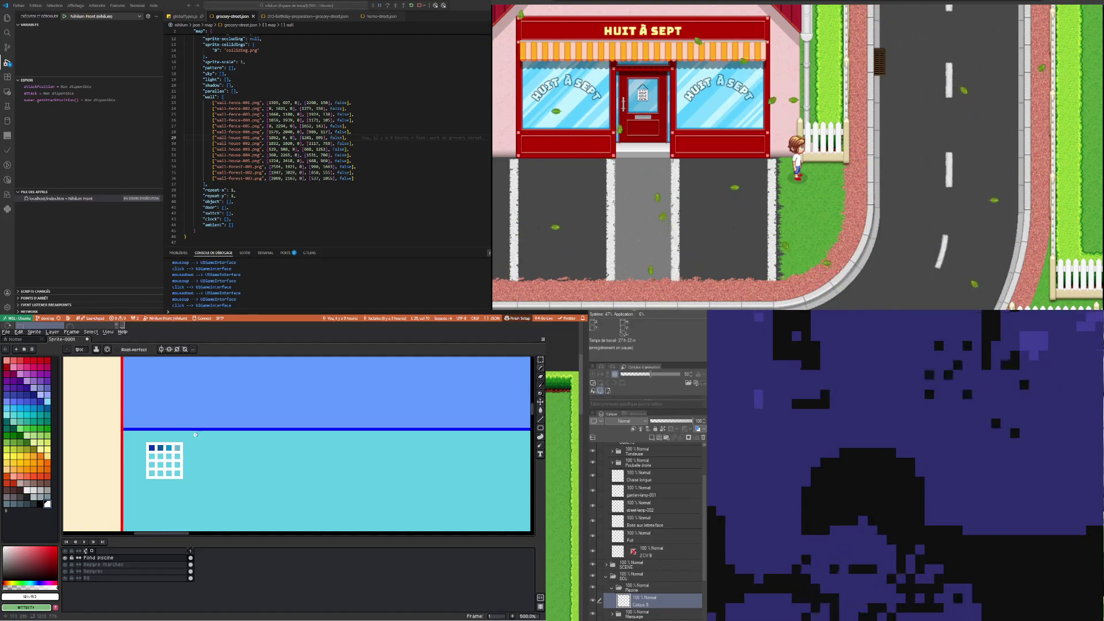
scroll(164, 444, up, 3)
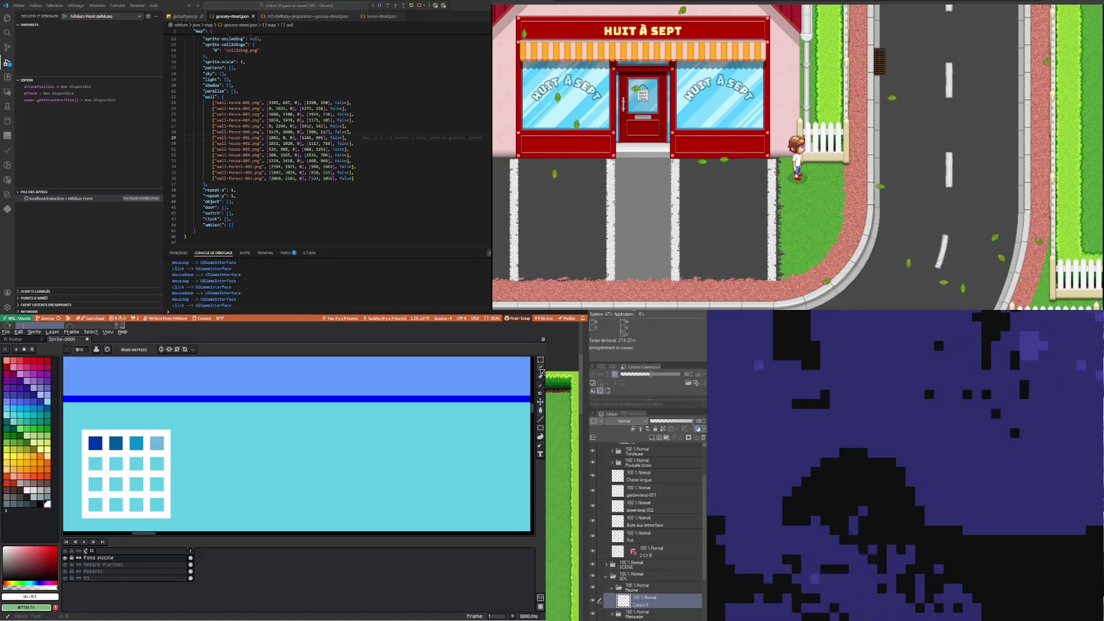
Sample the grid's dark blue and paint a second blue block beside the dark one
key(i)
click(92, 444)
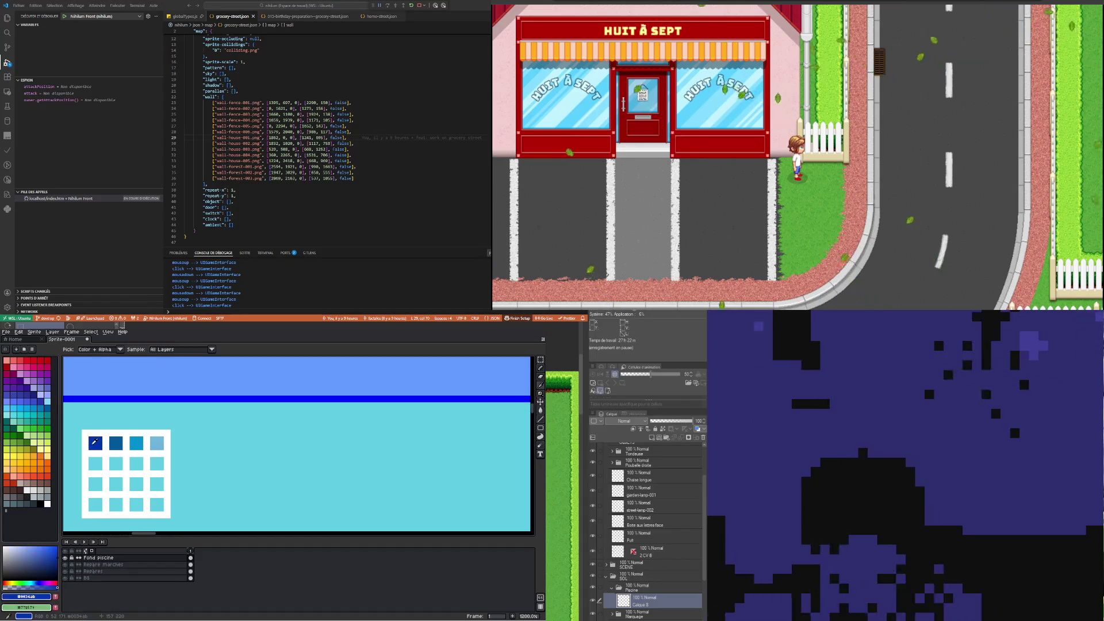
key(b)
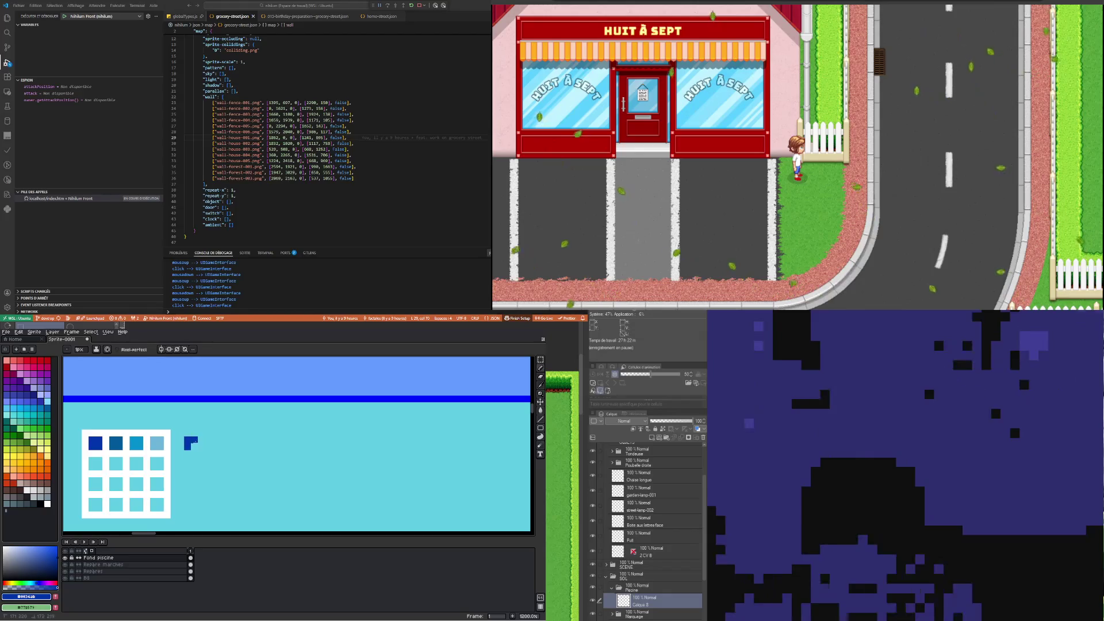
key(i)
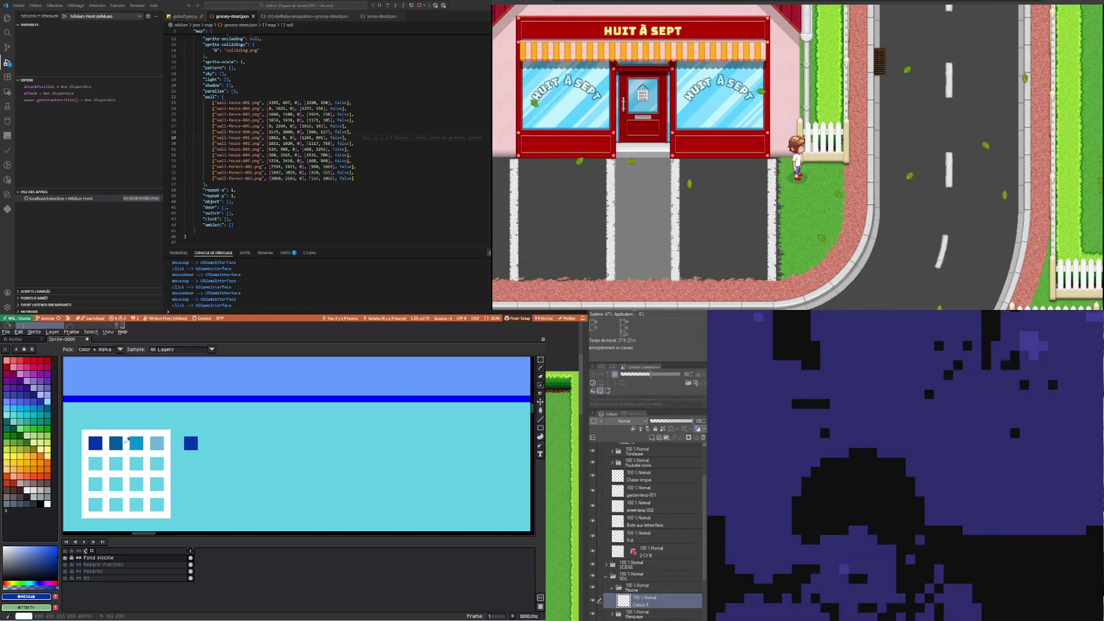
key(b)
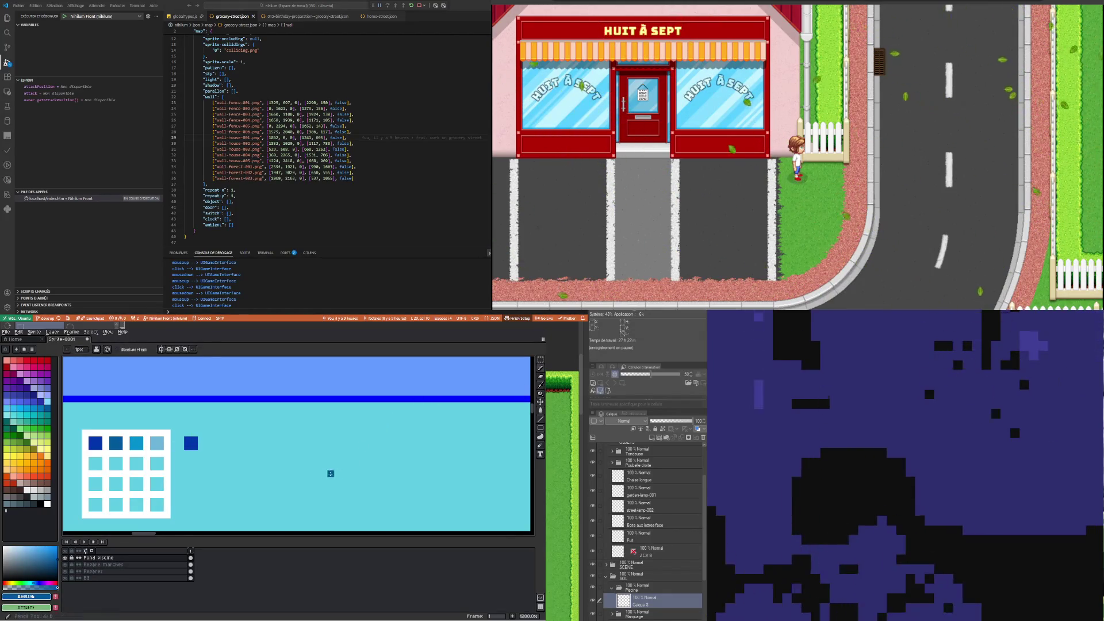
drag(201, 447, 201, 441)
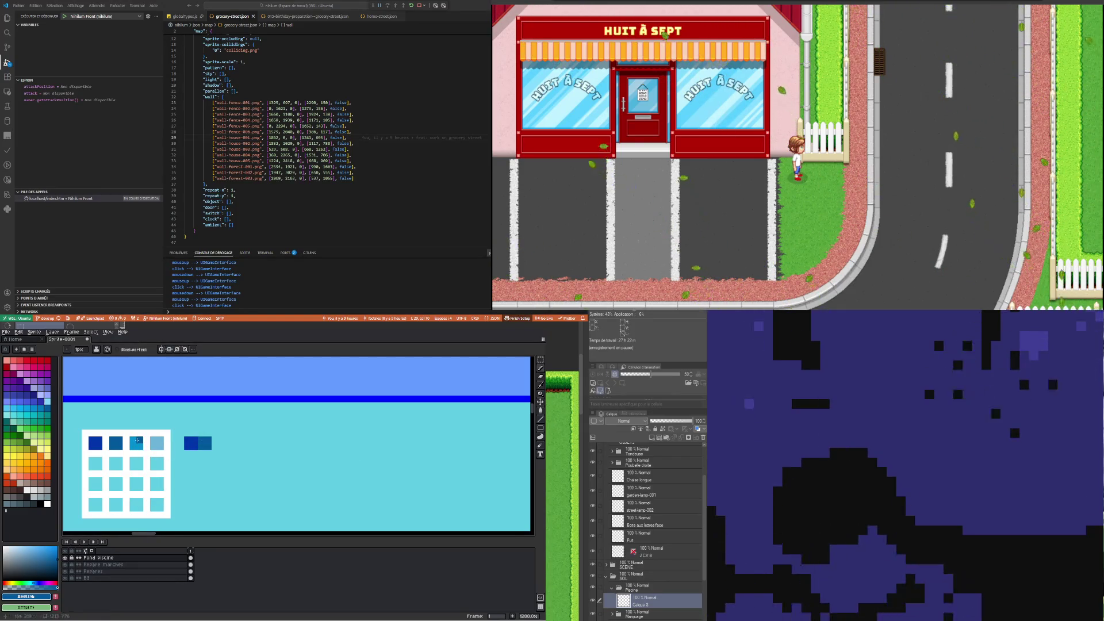
Add light blue and white blocks to the strip's end, then sample the grid's pale blue
key(i)
click(138, 448)
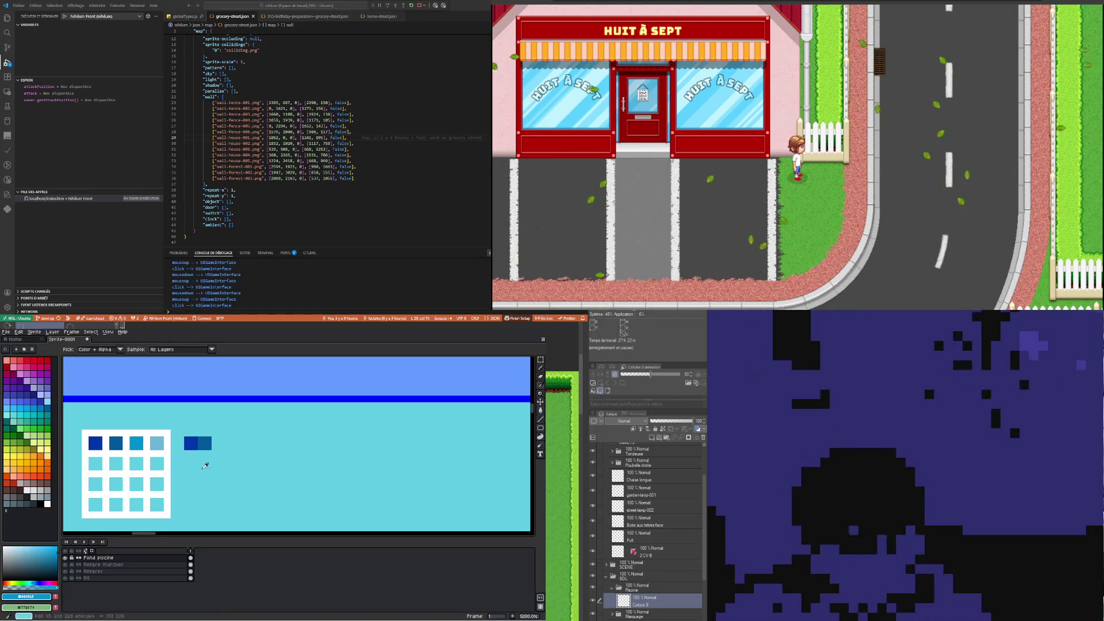
key(b)
click(215, 440)
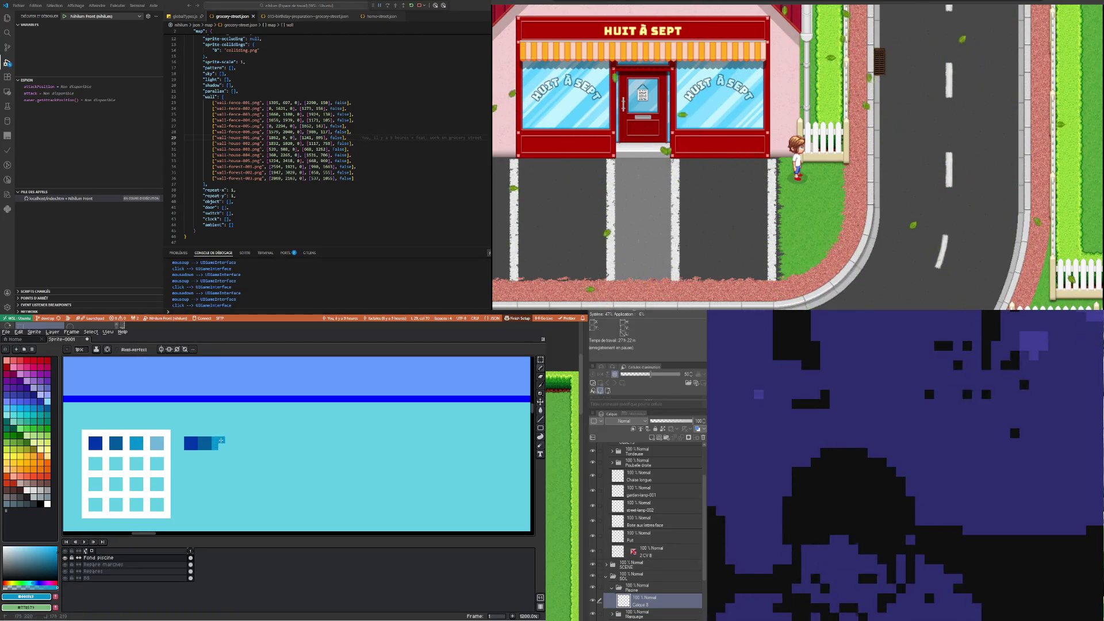
key(i)
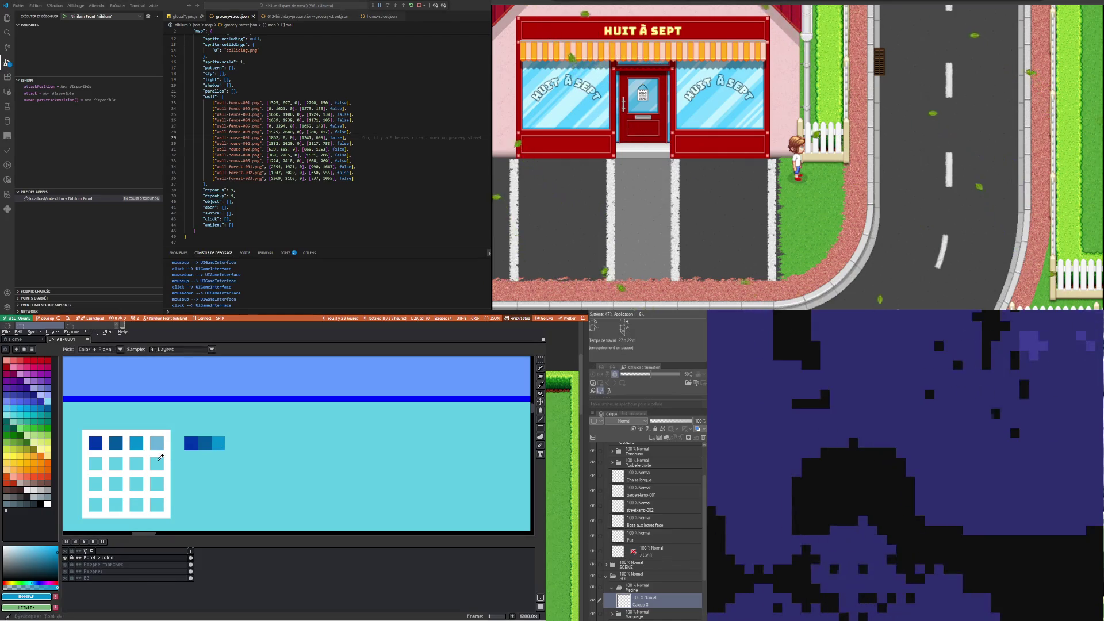
click(165, 451)
key(b)
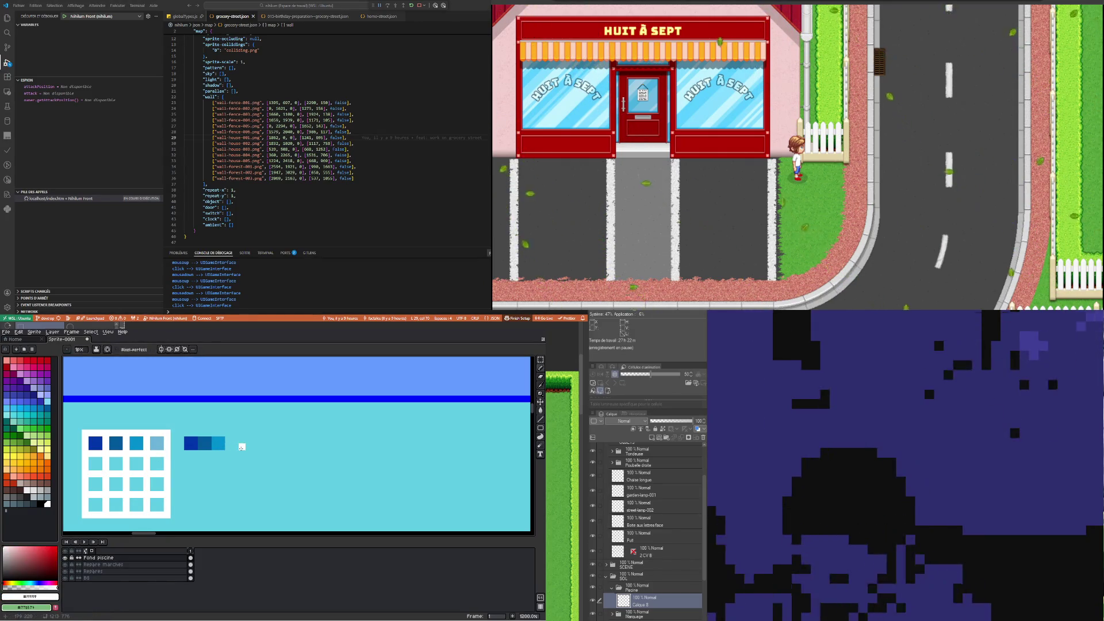
click(246, 441)
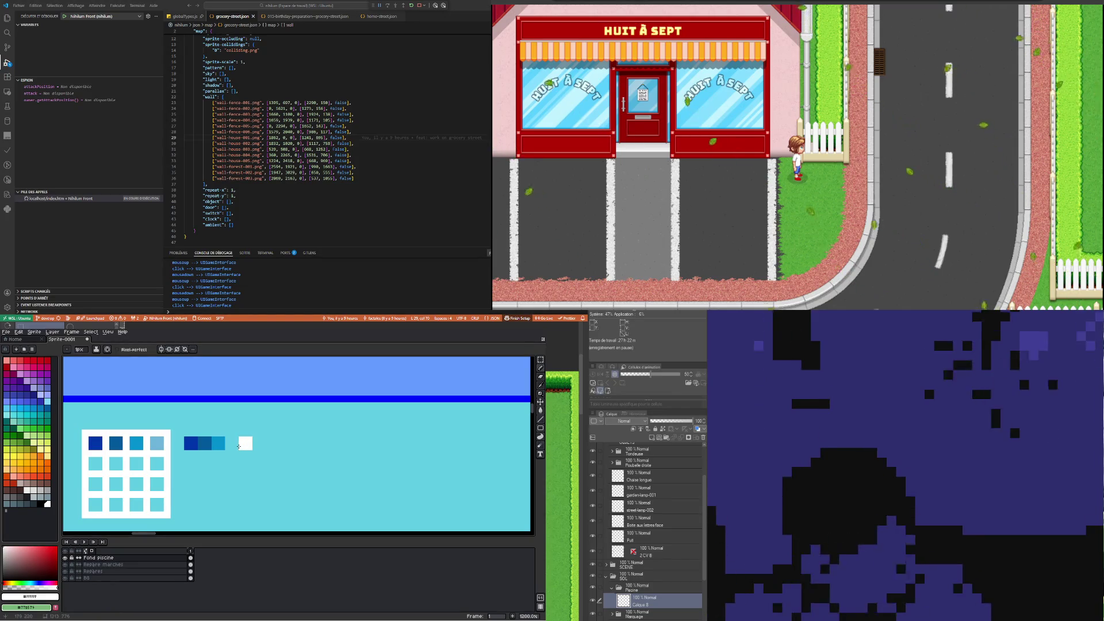
key(i)
click(156, 441)
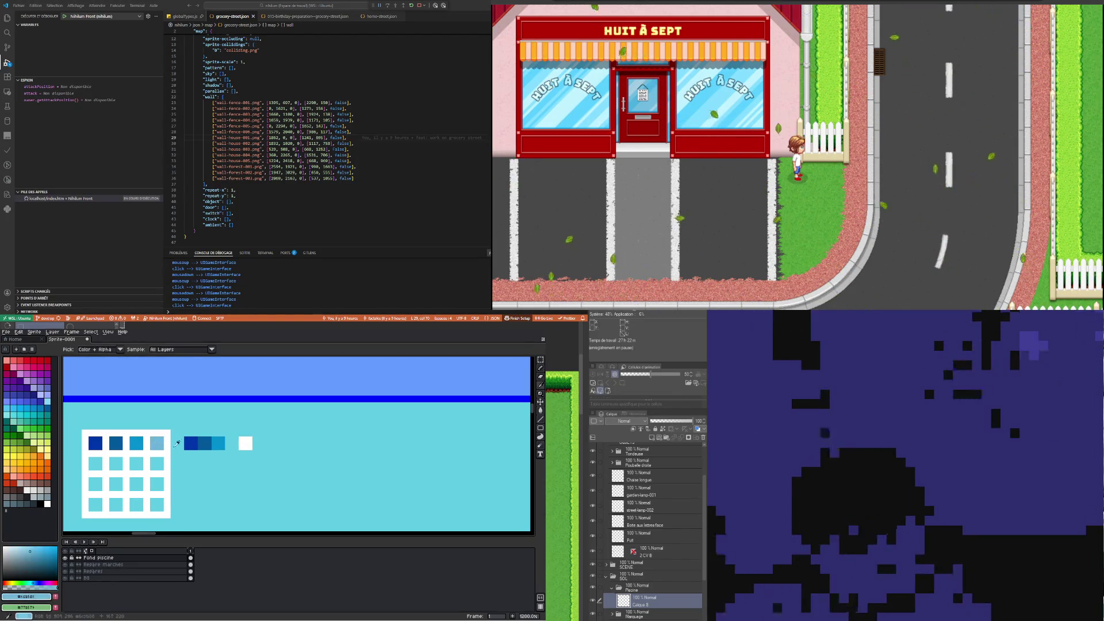
key(b)
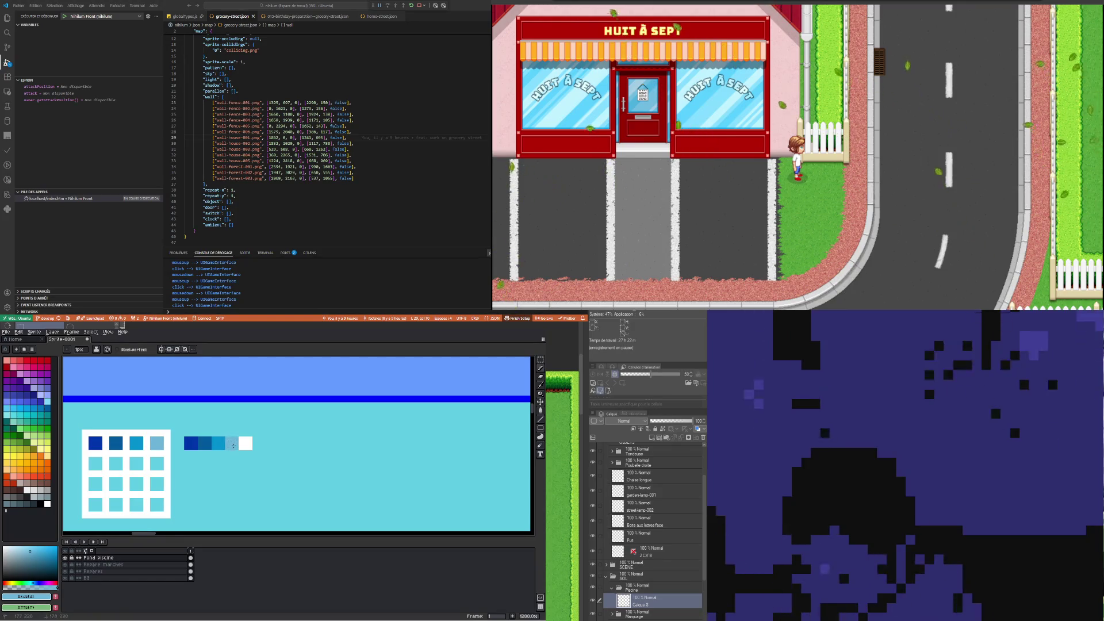
scroll(233, 445, down, 2)
scroll(234, 449, down, 1)
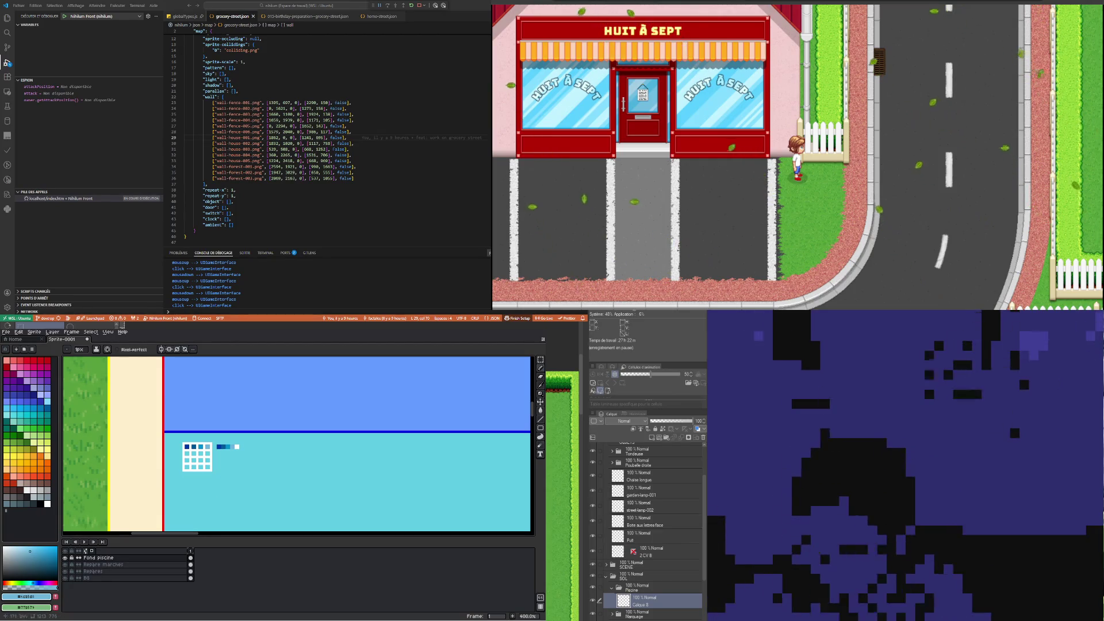
Zoom in and out around the gradient strip to inspect the water below it
scroll(213, 452, up, 2)
scroll(212, 452, up, 2)
scroll(233, 473, down, 2)
scroll(230, 475, up, 1)
scroll(224, 476, down, 1)
scroll(215, 478, up, 3)
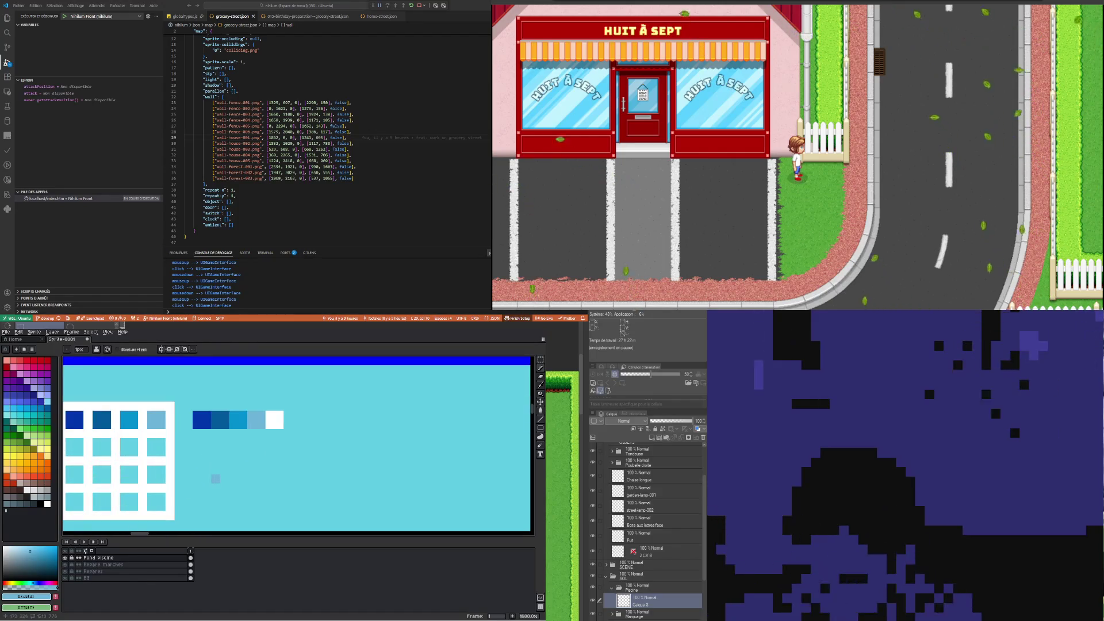
scroll(224, 452, down, 1)
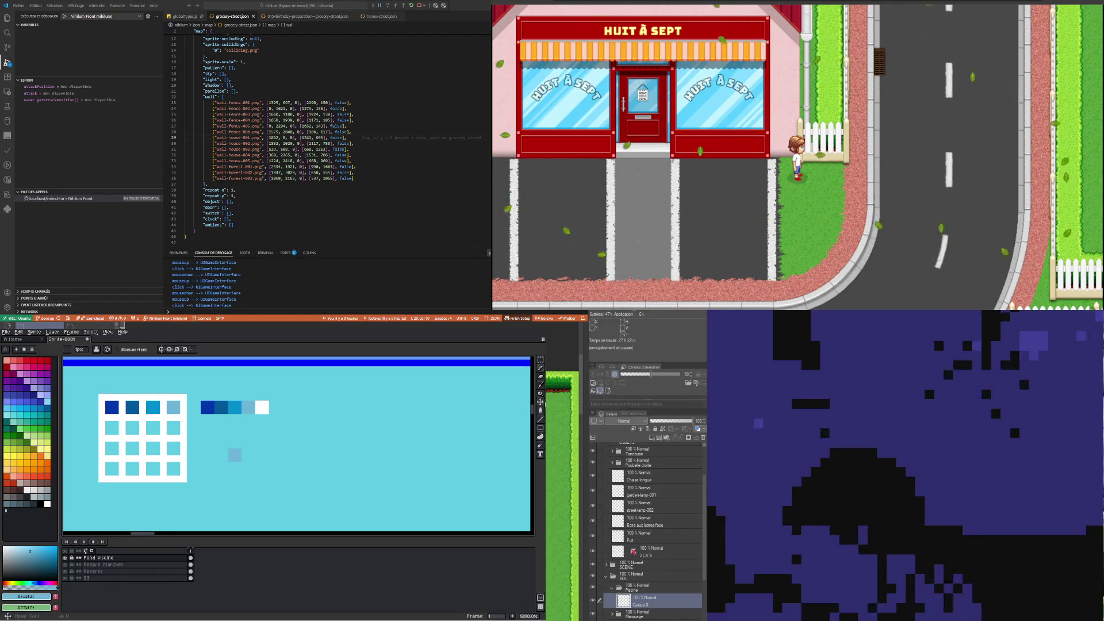
Paint a light blue block below the pale one, then sample white and the cyan water colour
key(i)
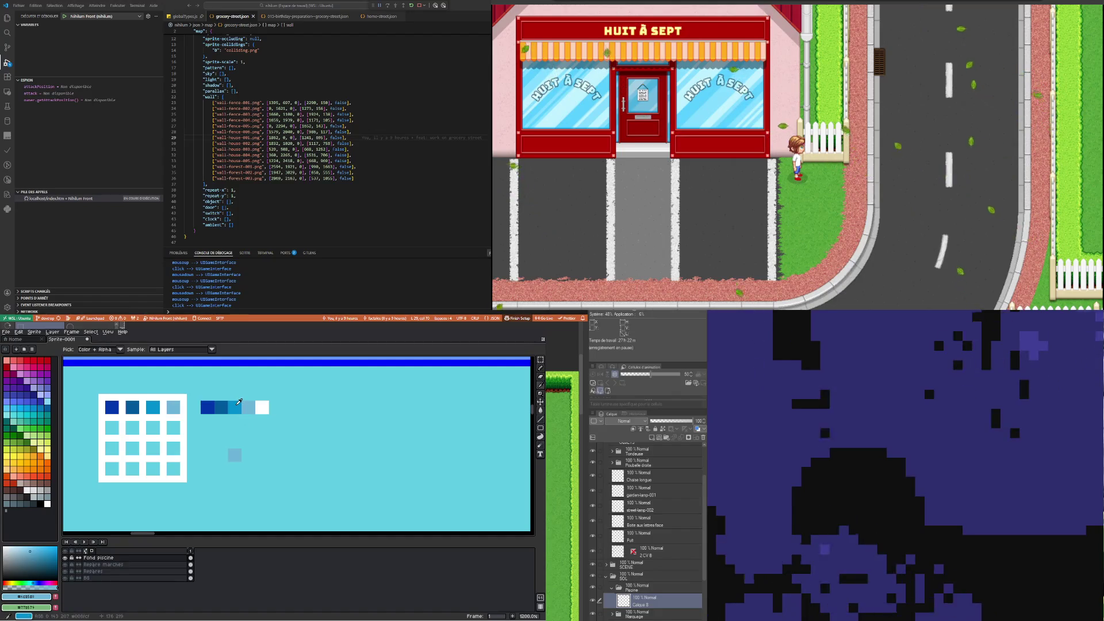
click(239, 402)
key(b)
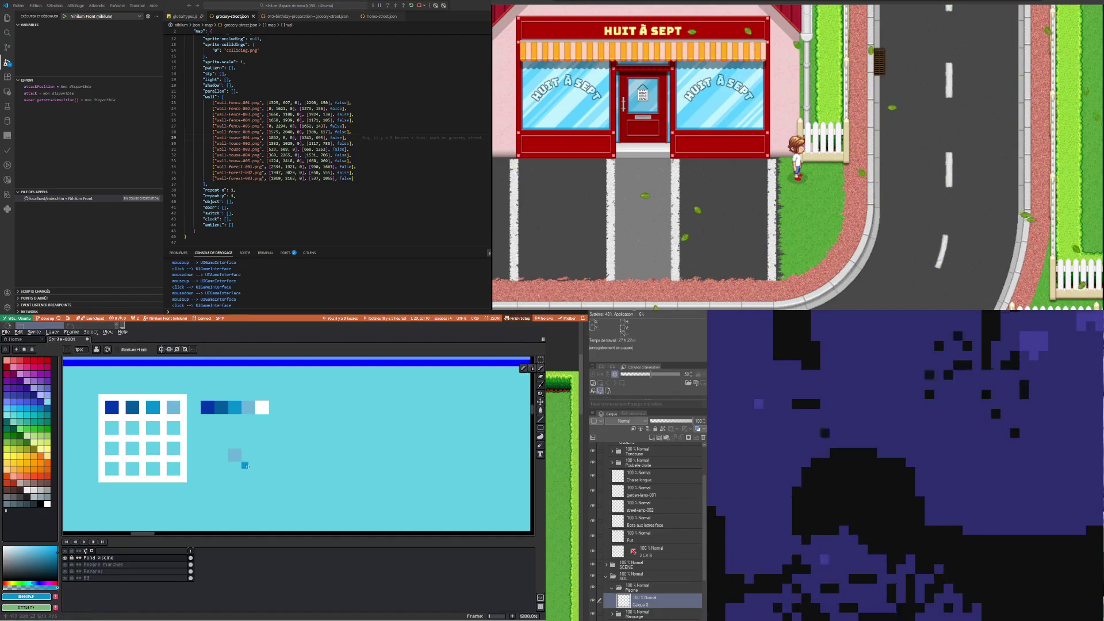
drag(245, 465, 246, 471)
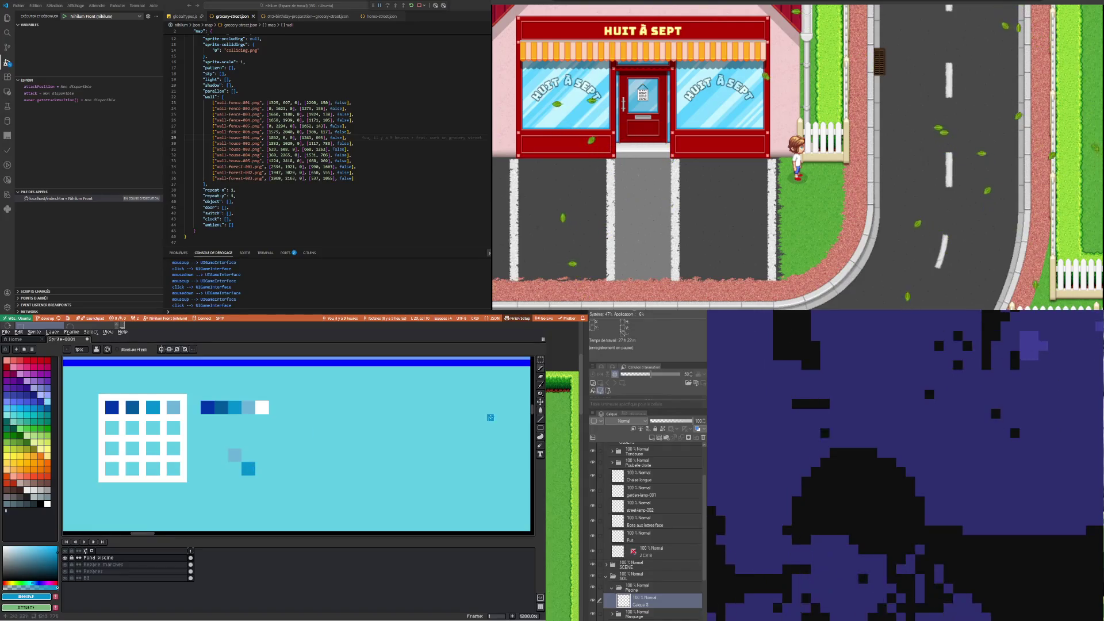
key(i)
click(262, 407)
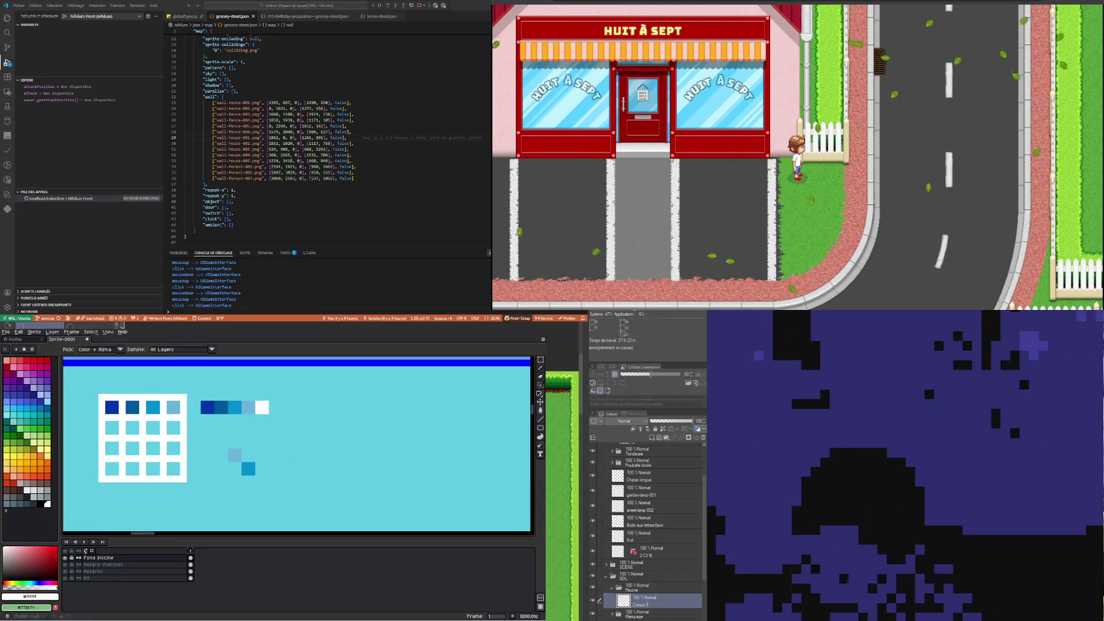
click(540, 368)
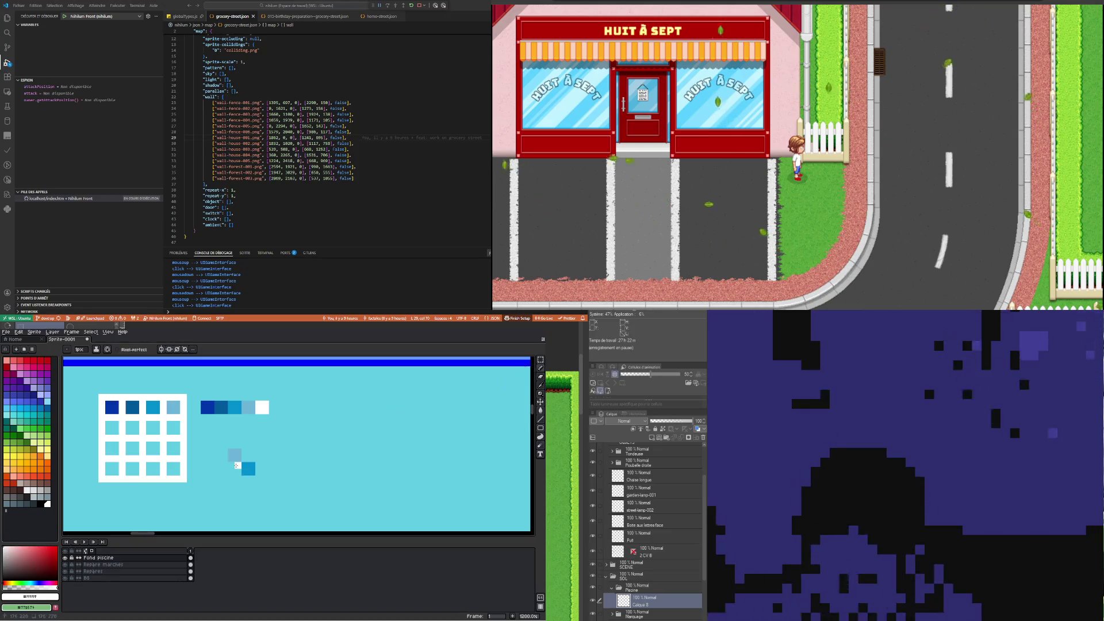
click(544, 385)
click(499, 394)
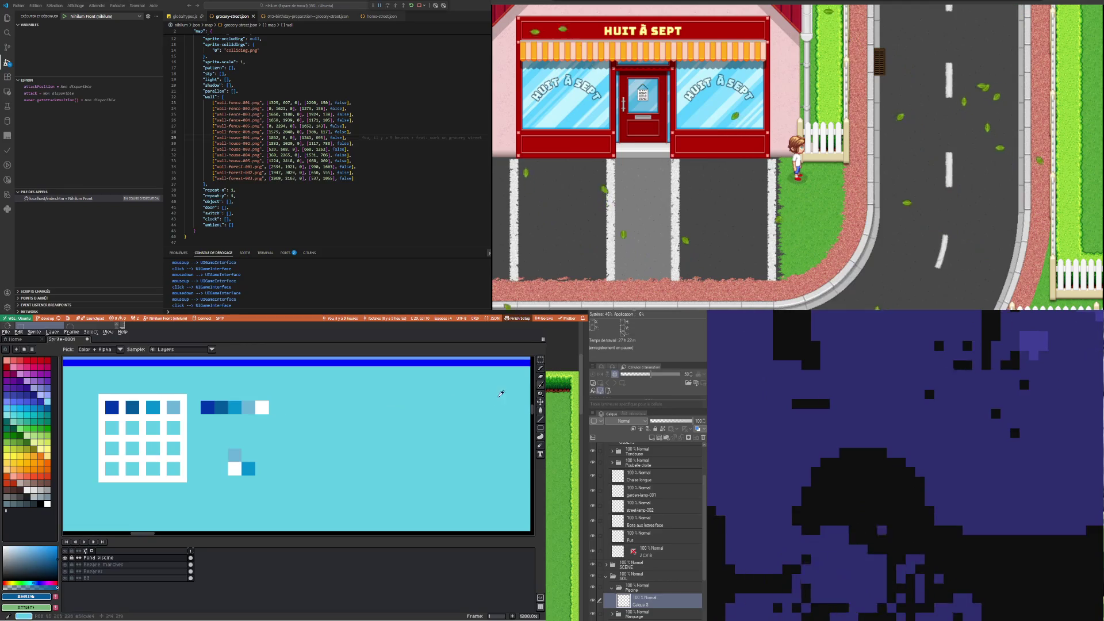
click(540, 368)
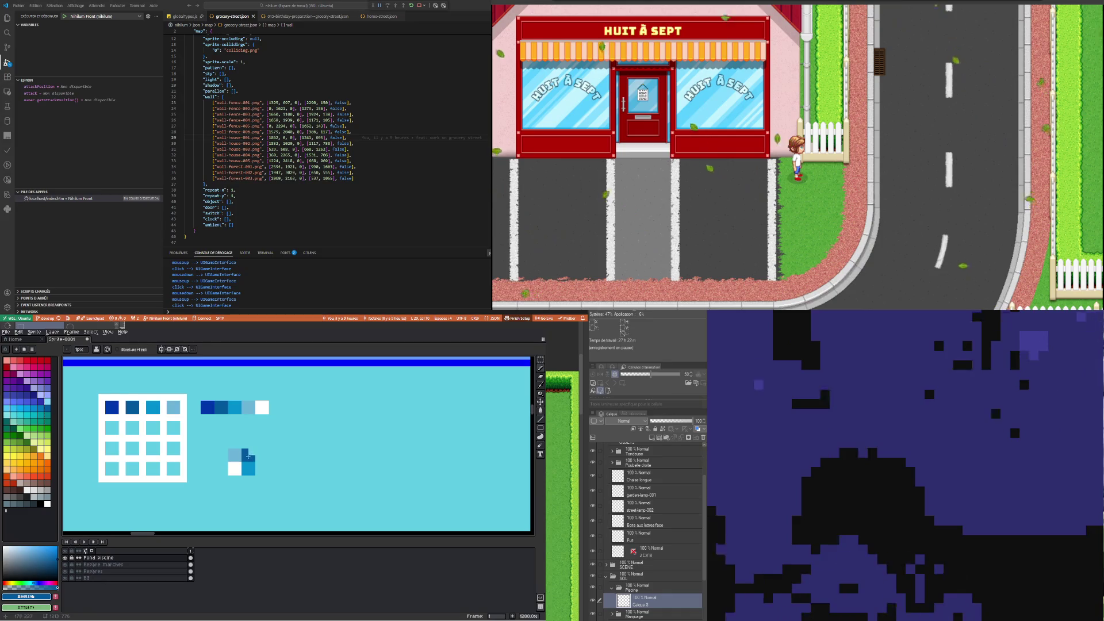
Sample the strip's dark blue and paint dark checker pixels plus a block to their left
key(i)
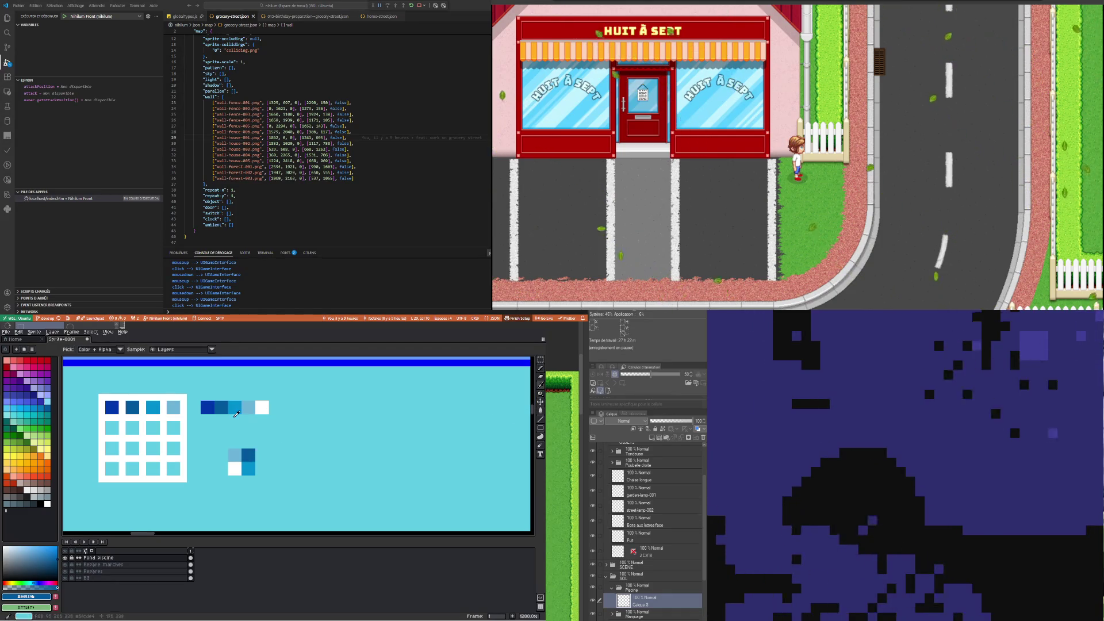
click(216, 404)
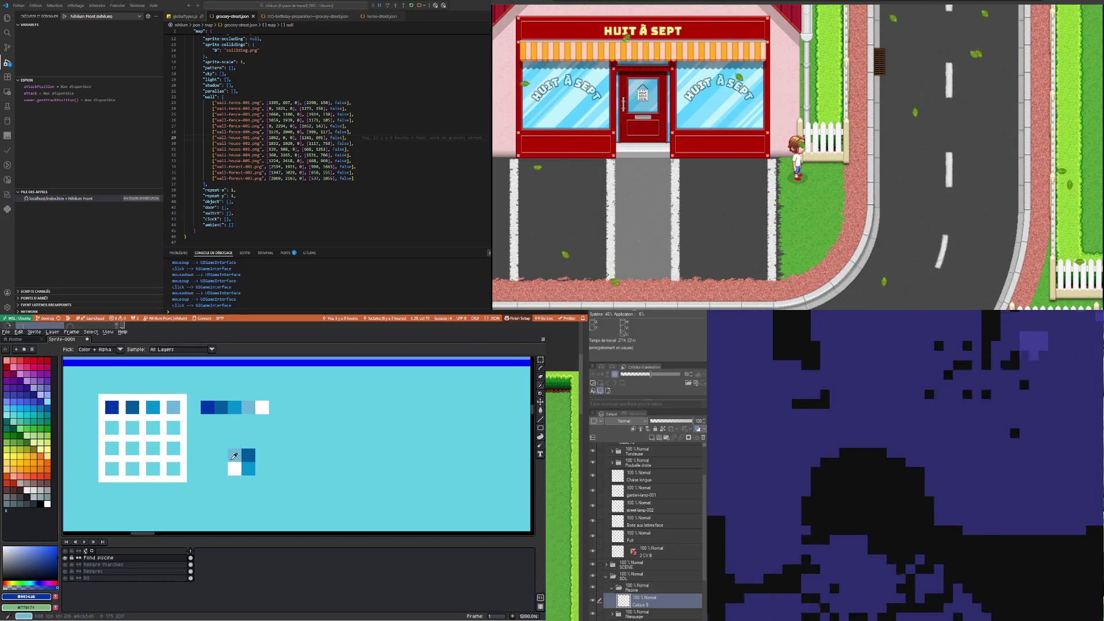
click(541, 368)
click(231, 444)
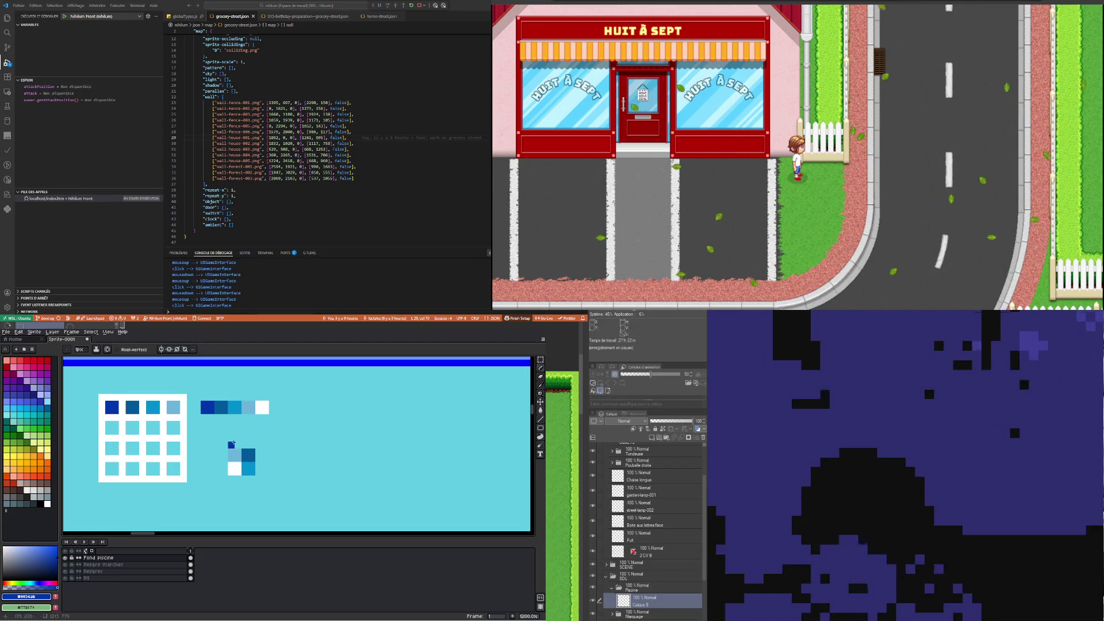
click(224, 465)
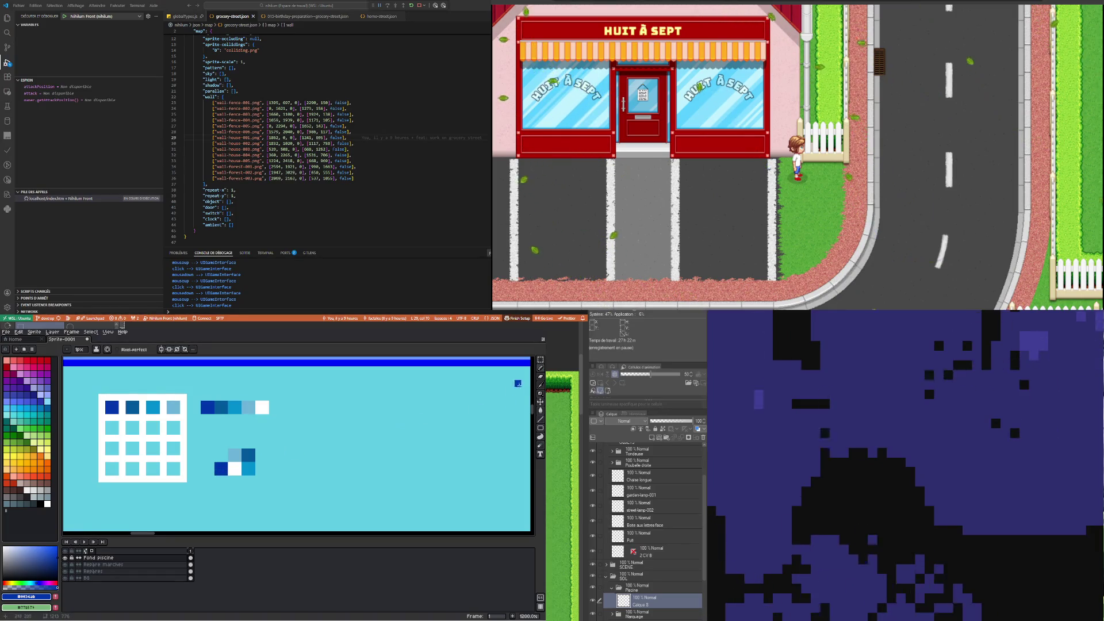
Paint a dark-blue pixel under the tile block and a 2x2 dark-blue patch below the white pixel
key(i)
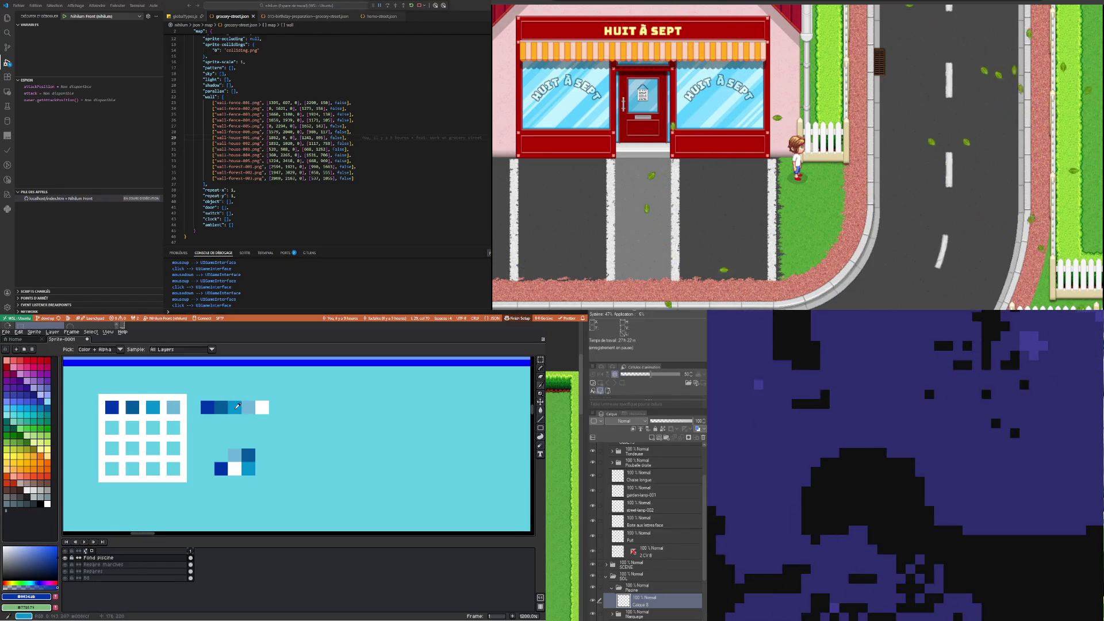
click(238, 405)
click(540, 368)
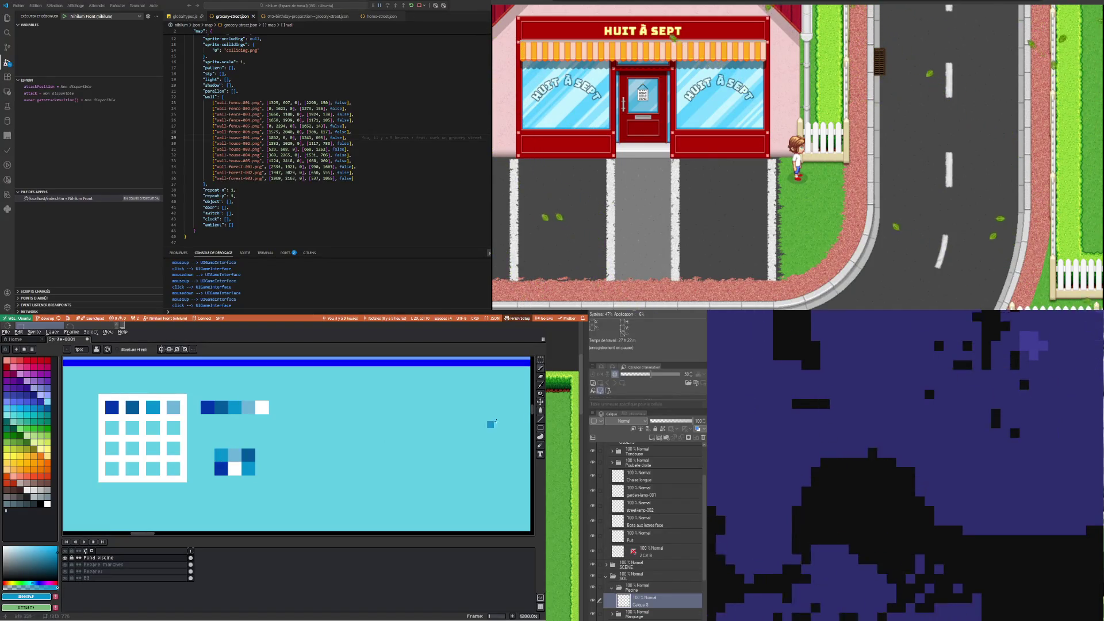
key(i)
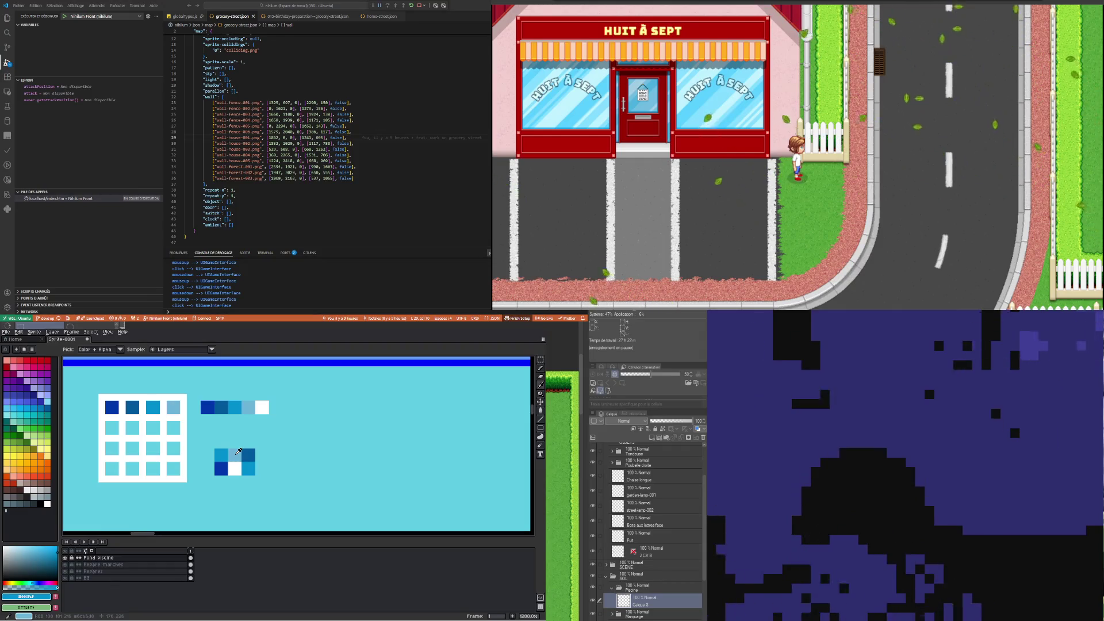
click(256, 454)
click(539, 370)
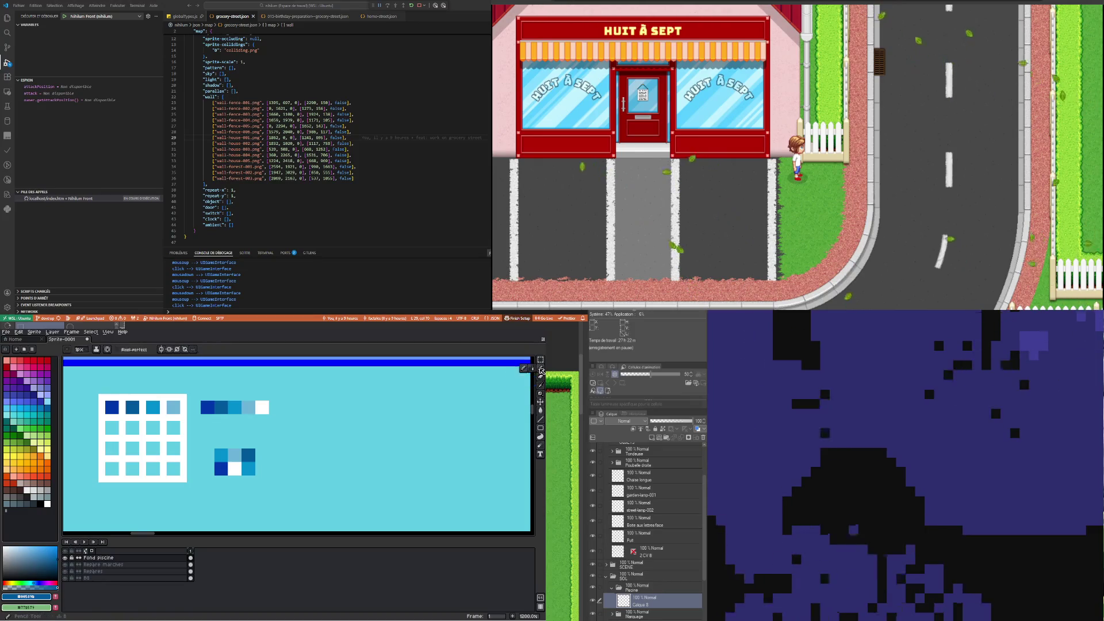
click(251, 486)
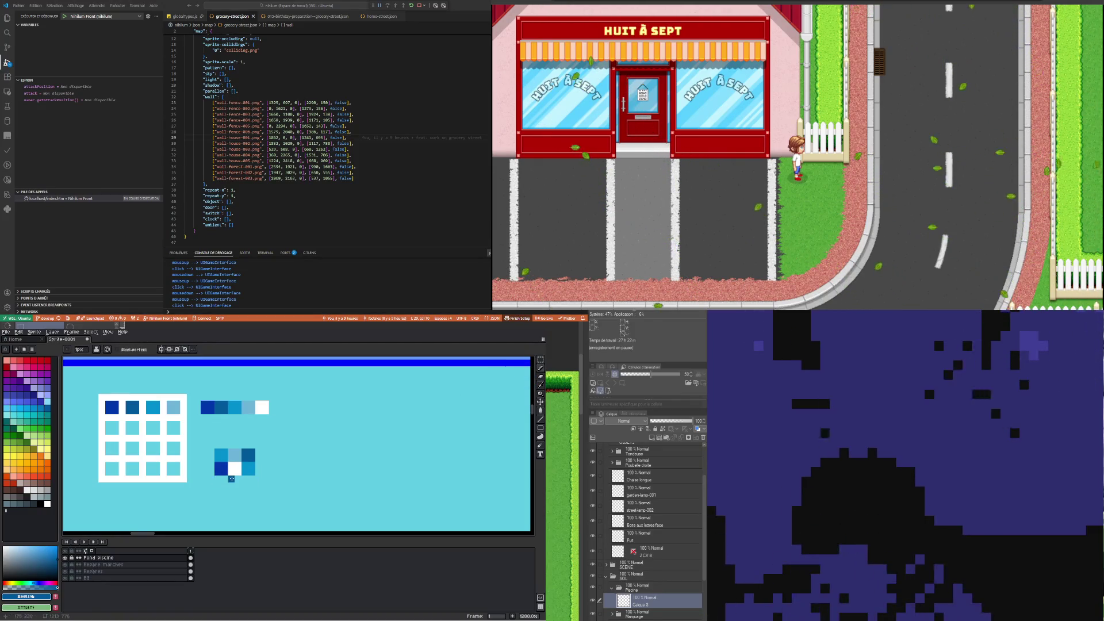
drag(231, 486, 239, 478)
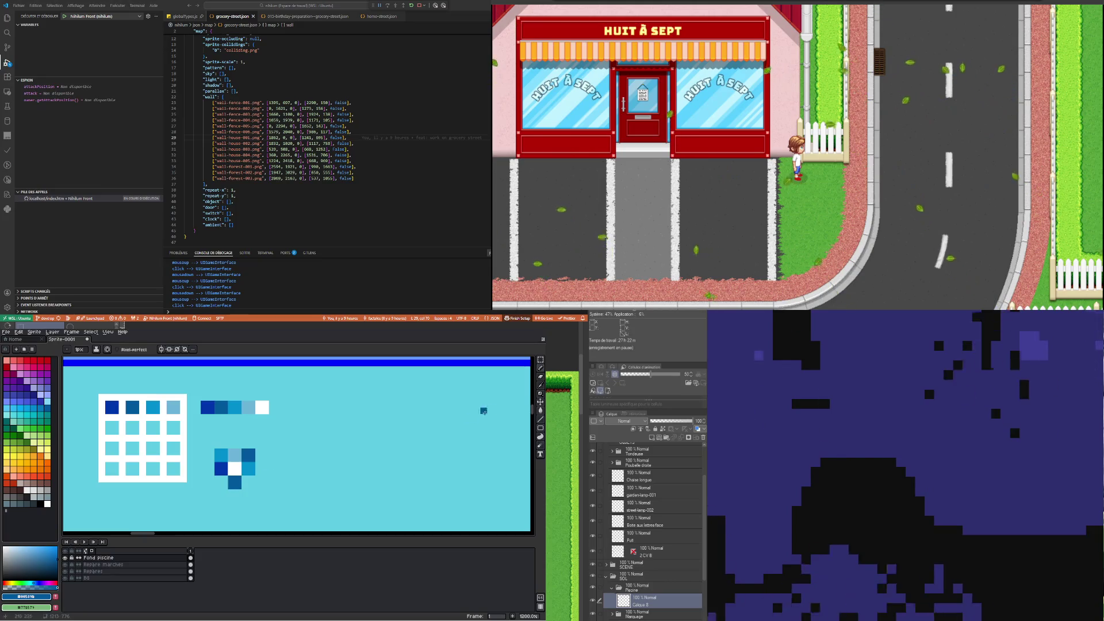
Sample the block's deep blue, white and light blue in turn, returning to the Pencil each time
key(i)
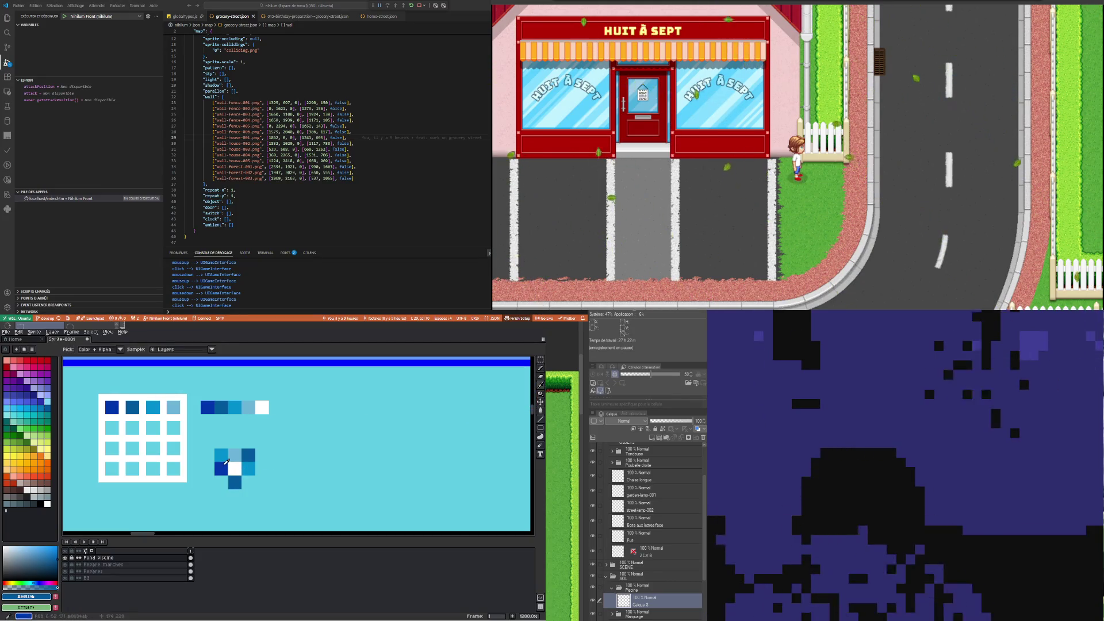
click(226, 461)
click(539, 369)
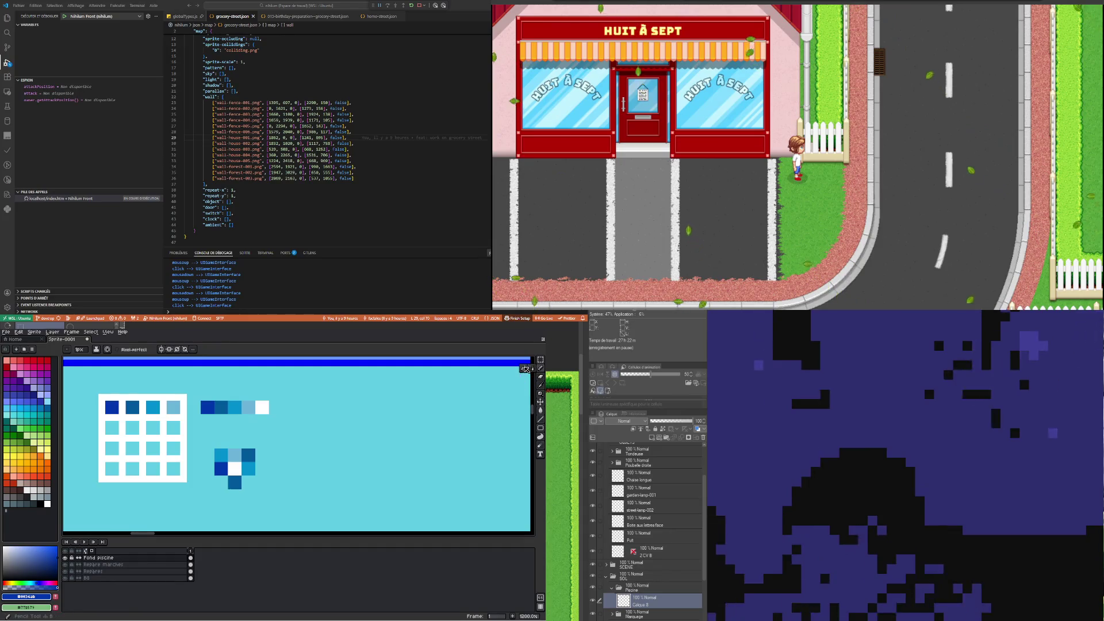
key(i)
click(234, 468)
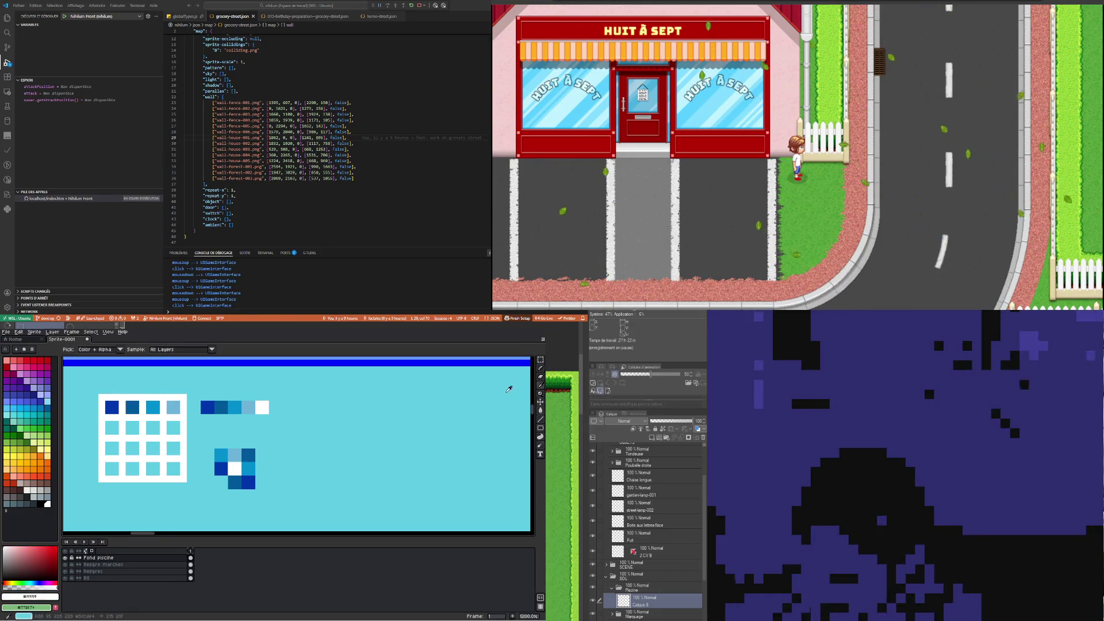
click(539, 369)
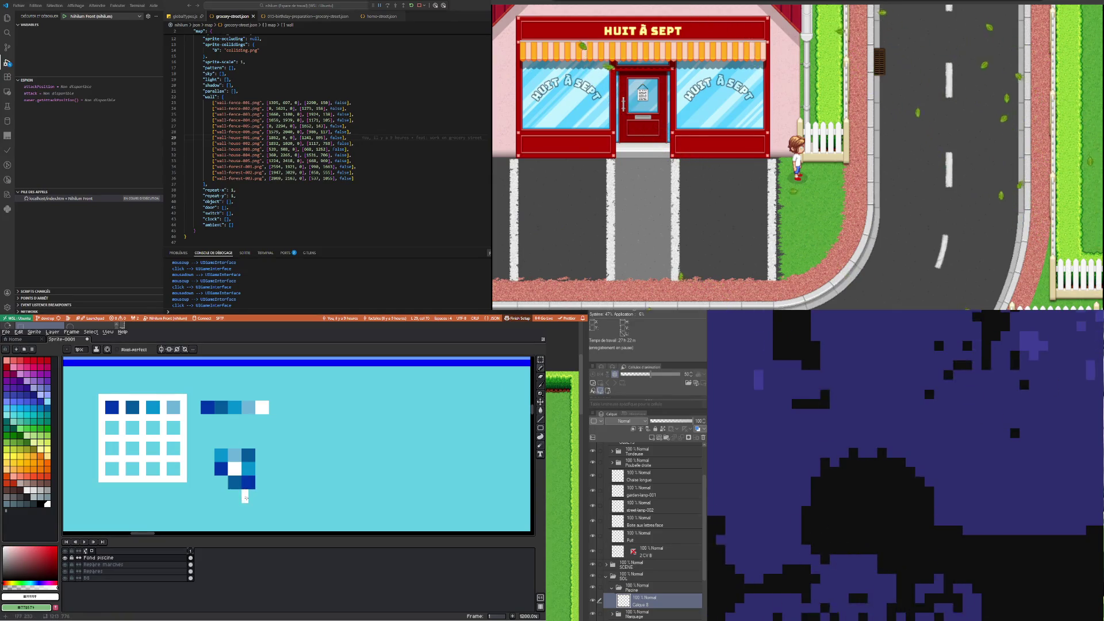
key(i)
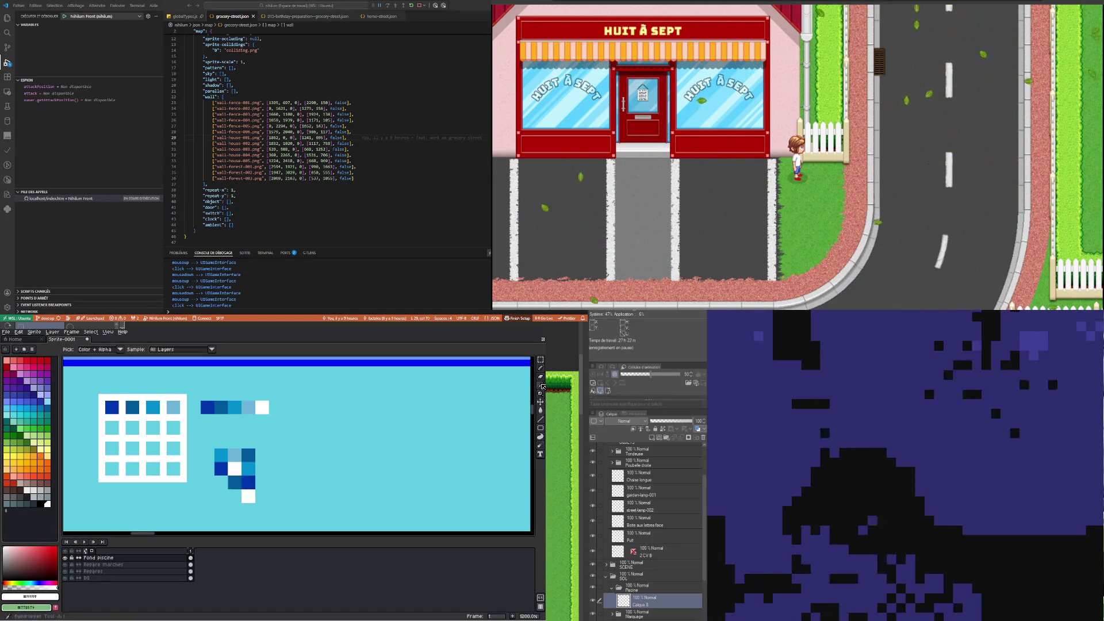
click(237, 450)
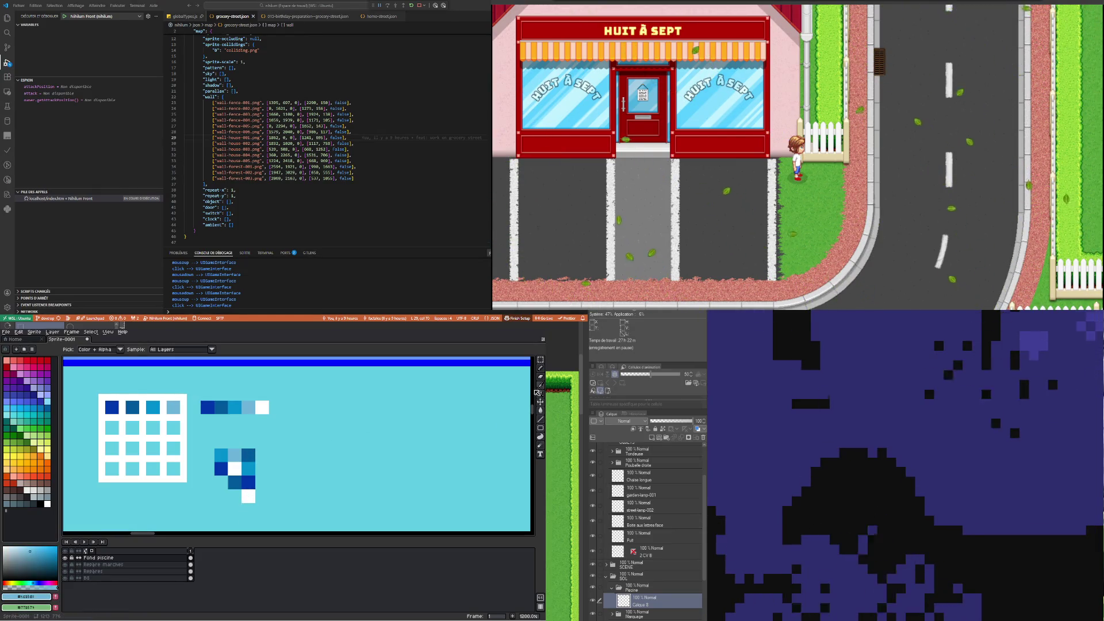
click(541, 372)
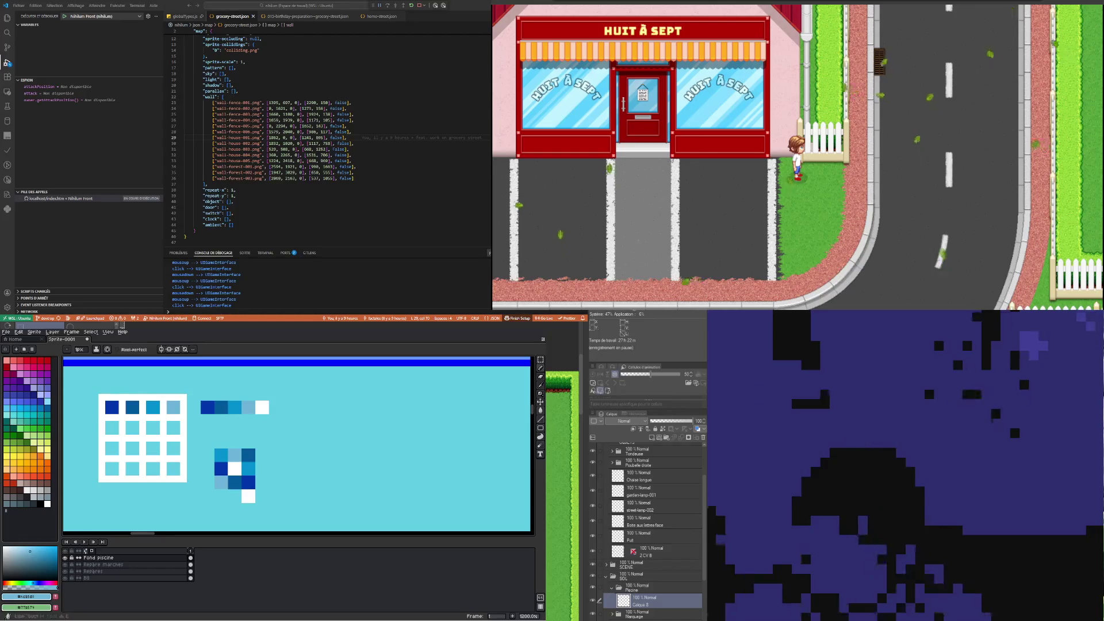
Paint a cyan pixel onto the tile block and a dark-blue pixel right of its white pixel
key(i)
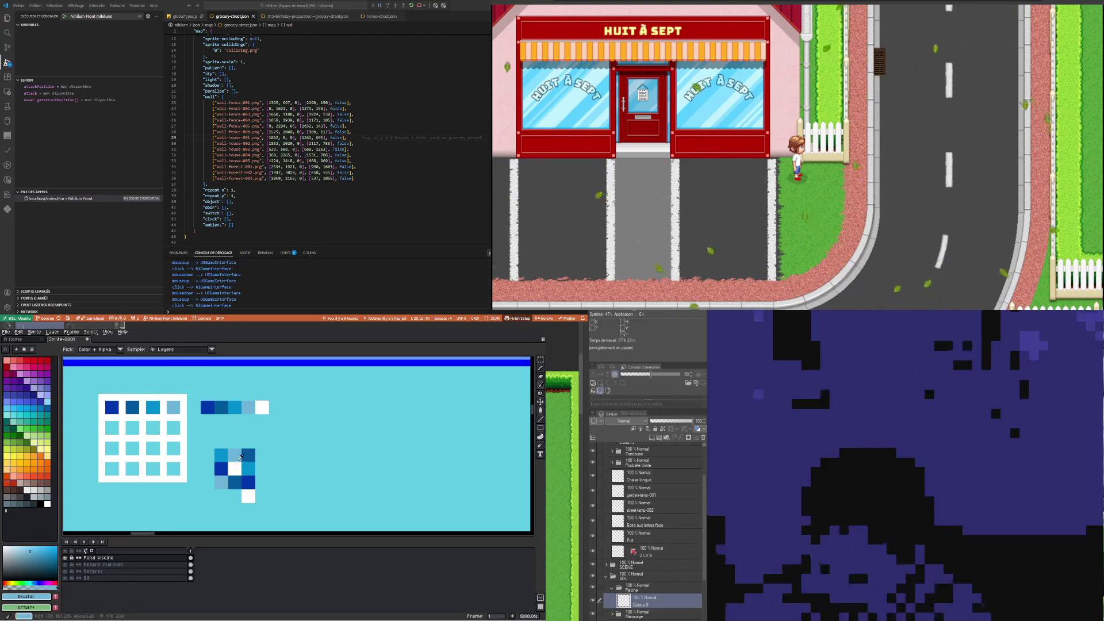
click(518, 391)
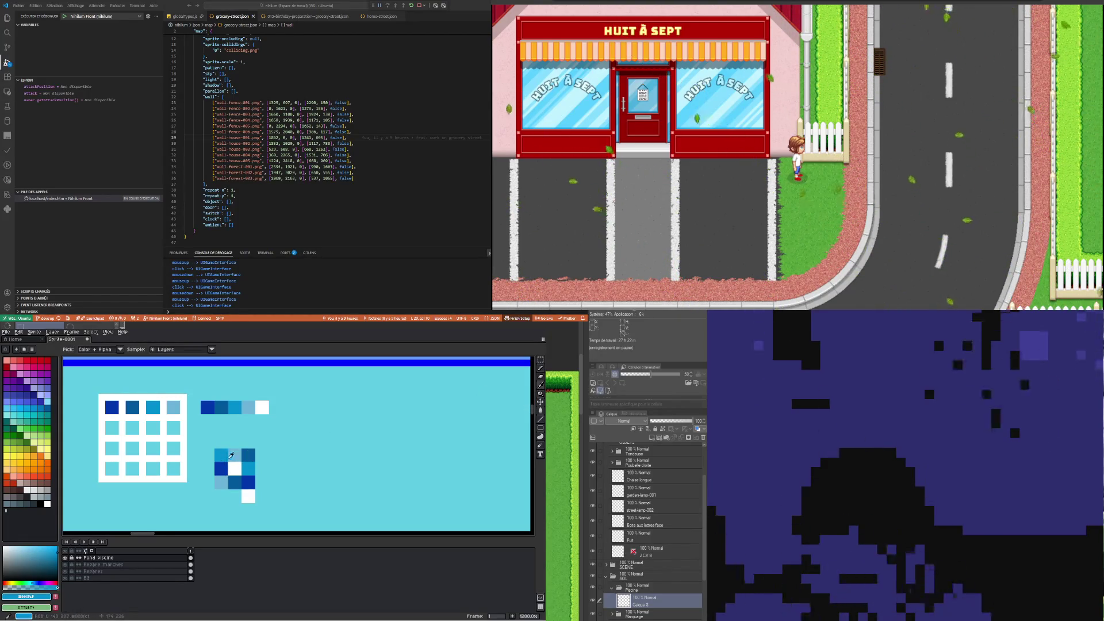
key(b)
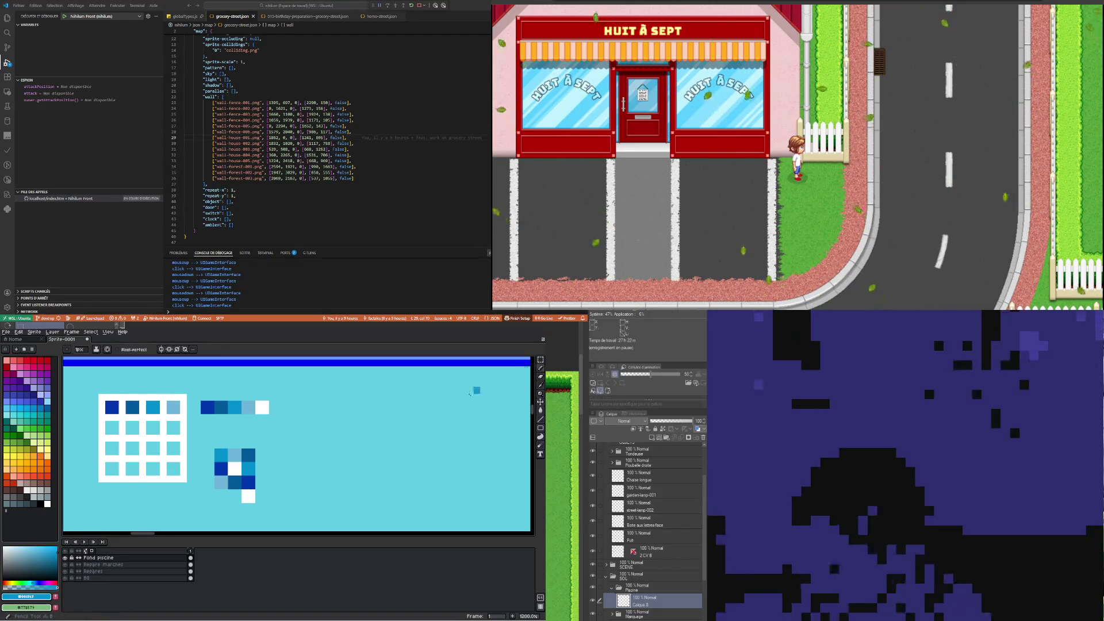
click(230, 494)
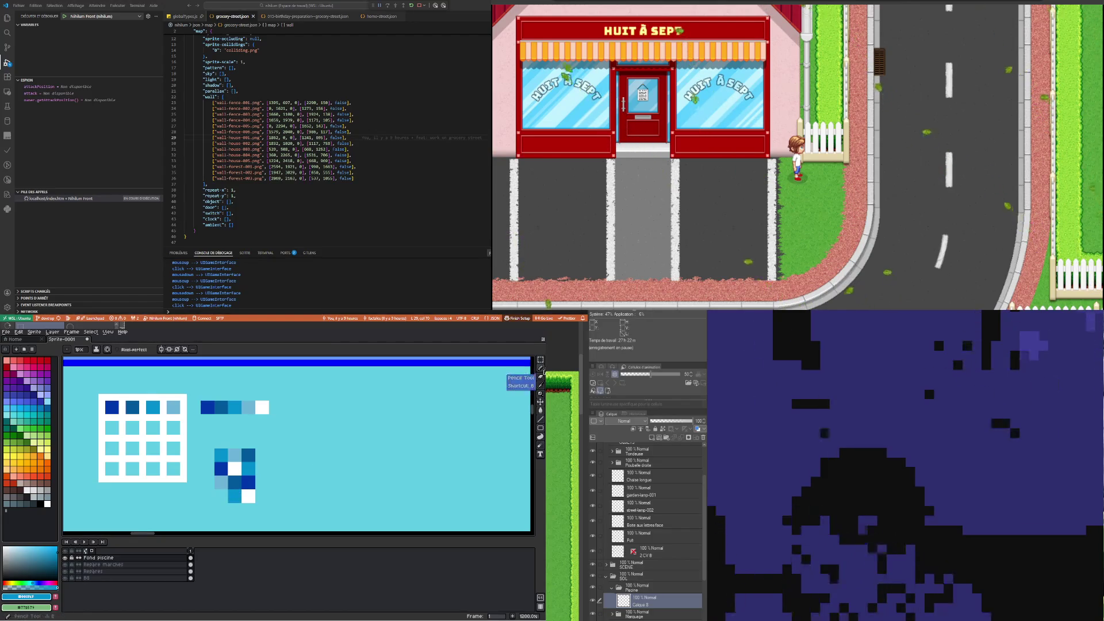
key(i)
click(248, 455)
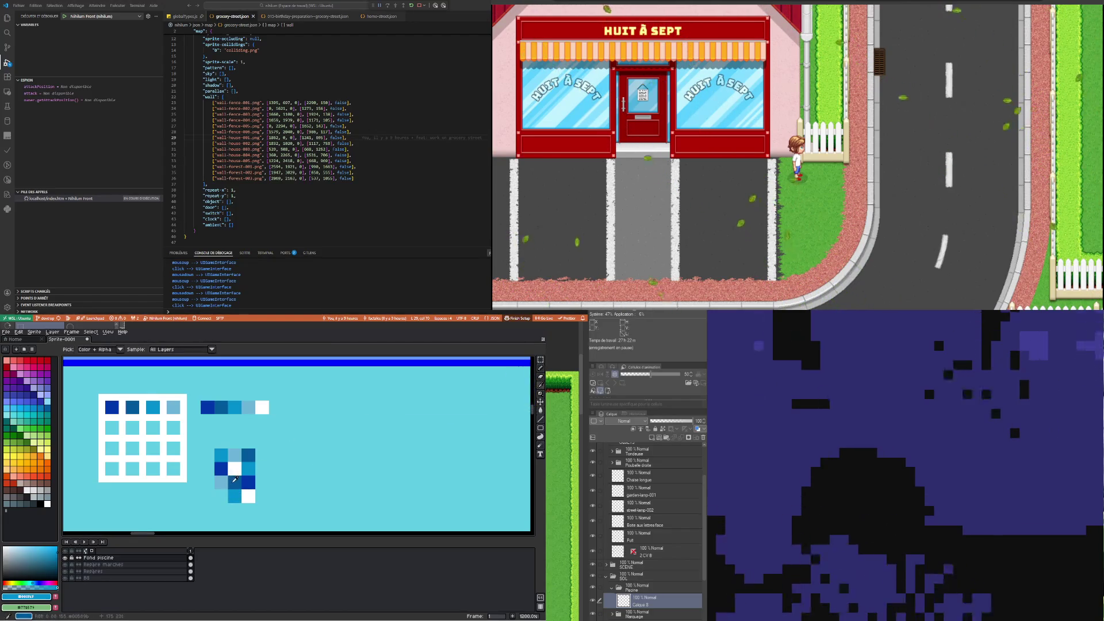
click(540, 368)
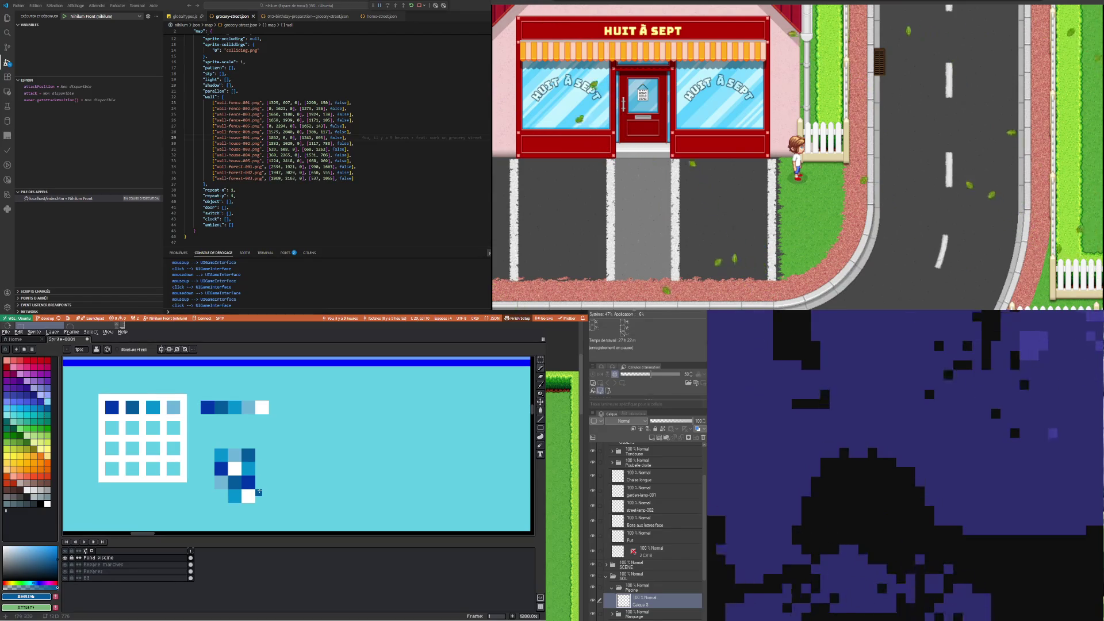
click(259, 498)
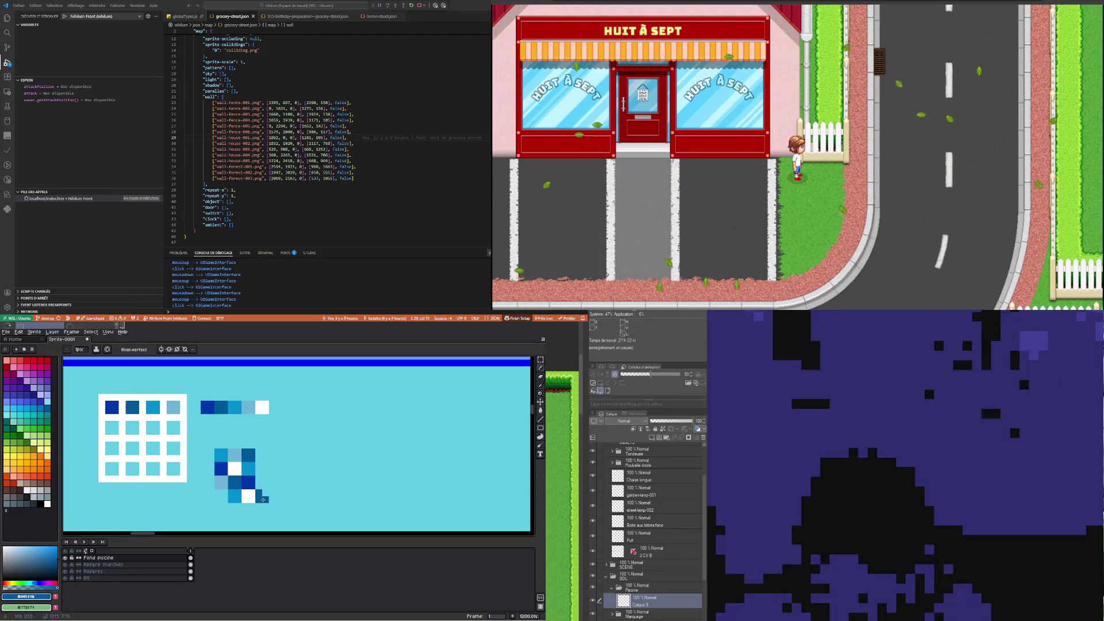
click(541, 389)
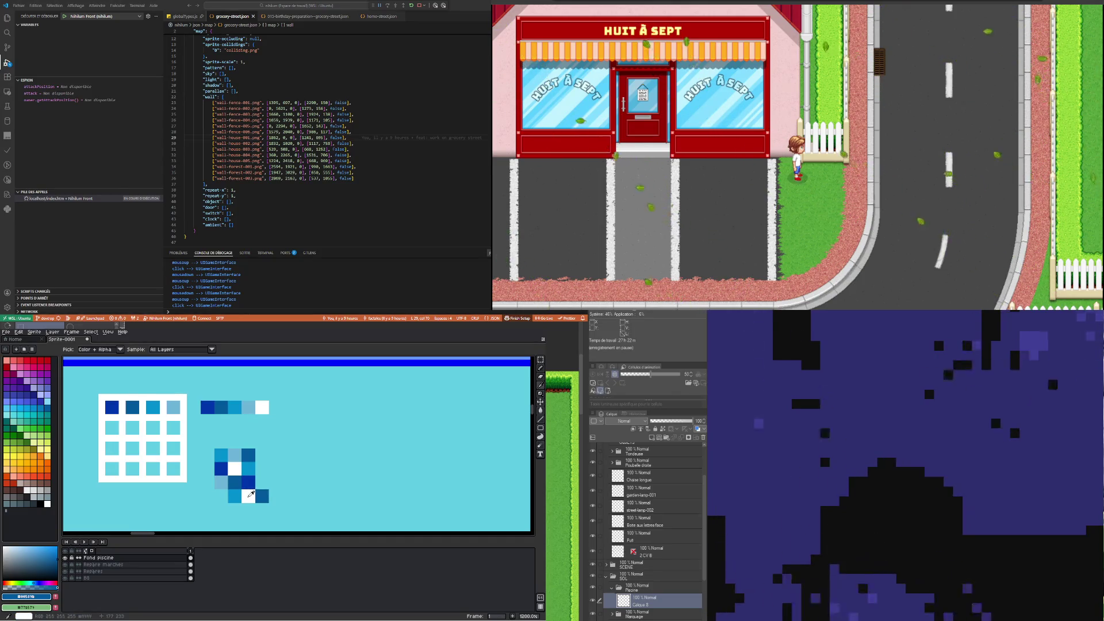
scroll(249, 491, down, 6)
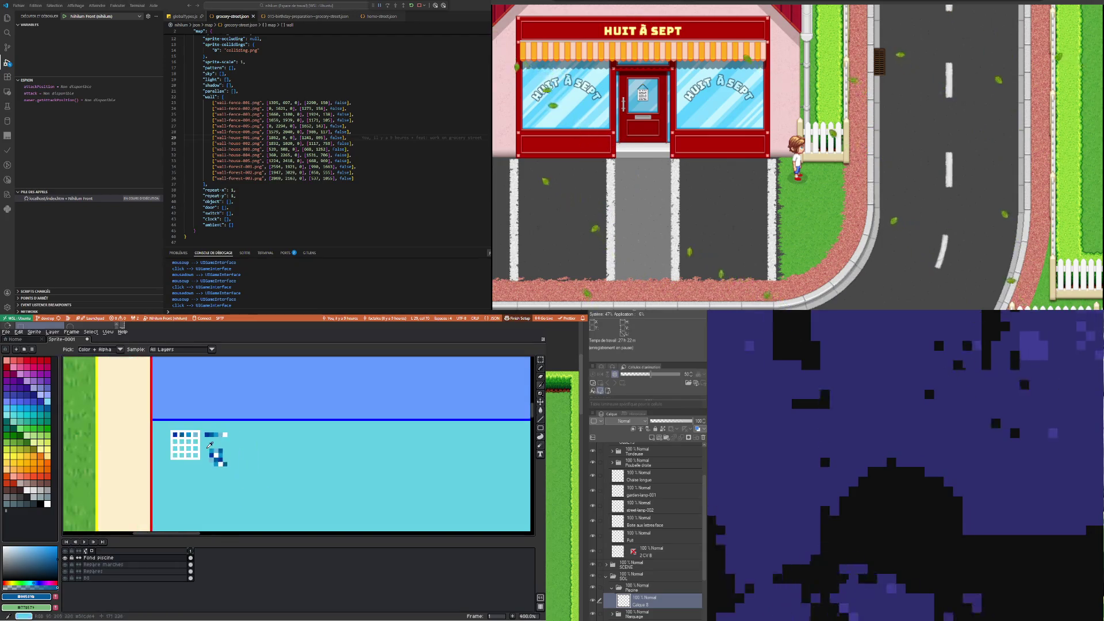
scroll(208, 445, up, 4)
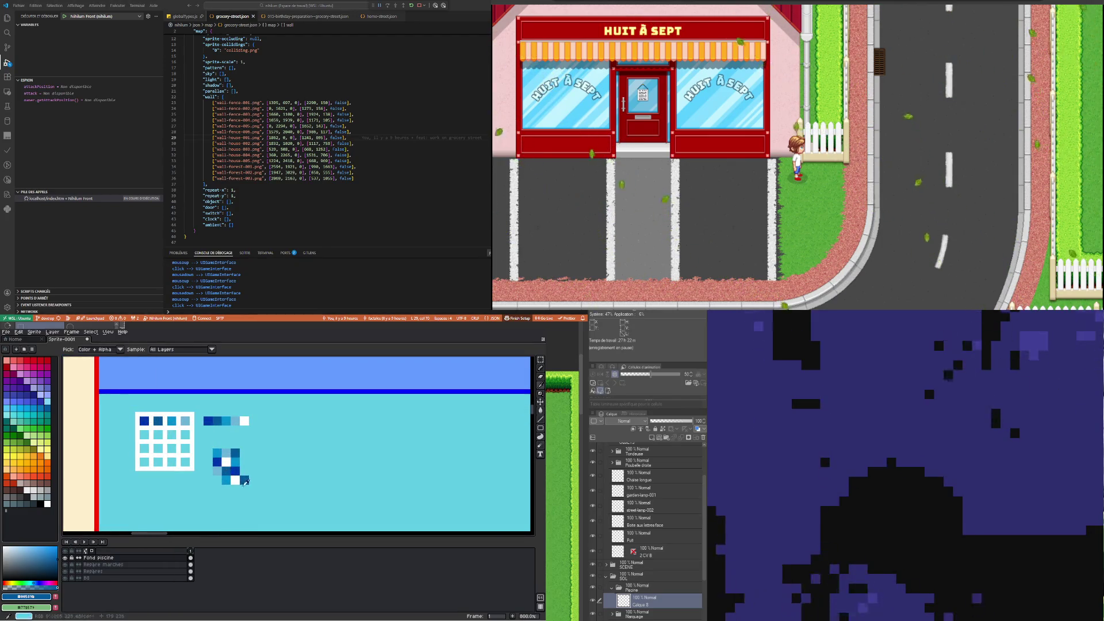
scroll(246, 482, up, 3)
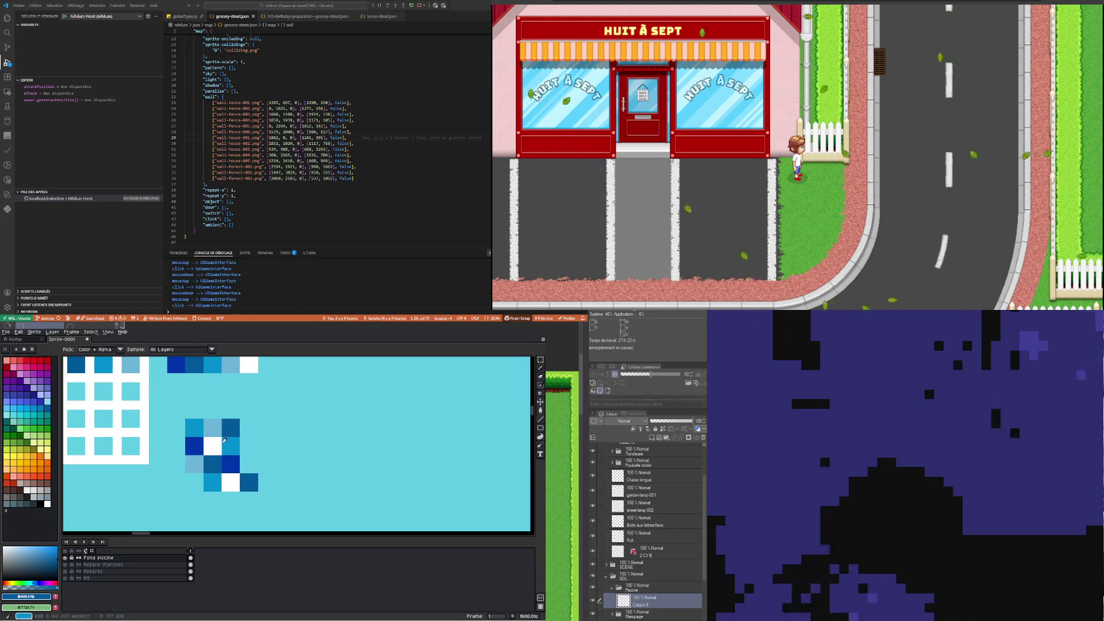
alt+click(237, 477)
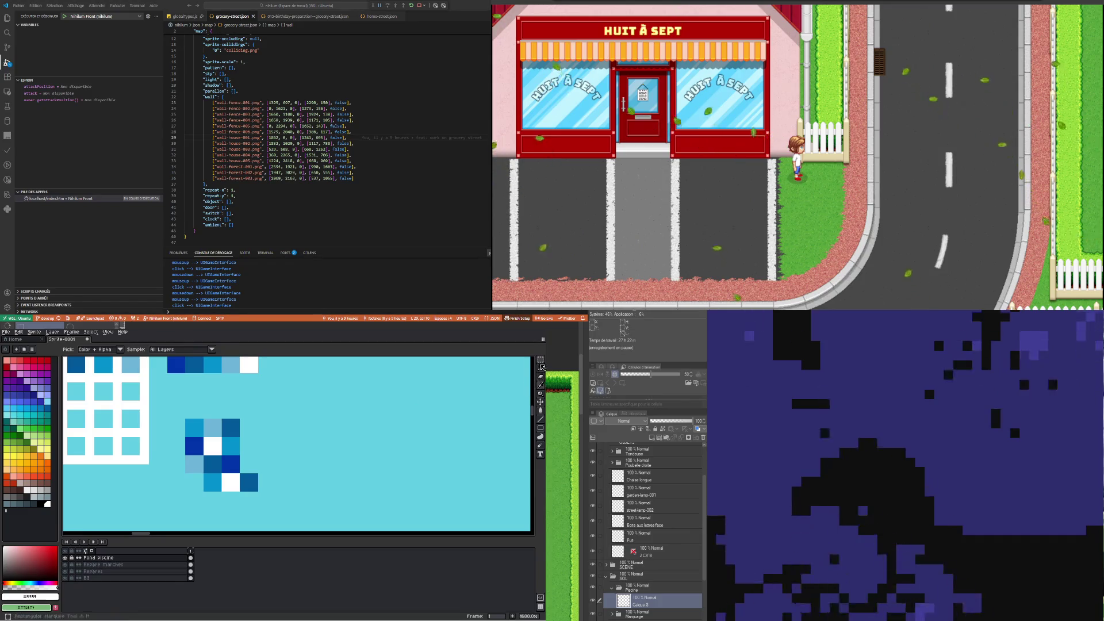
click(244, 424)
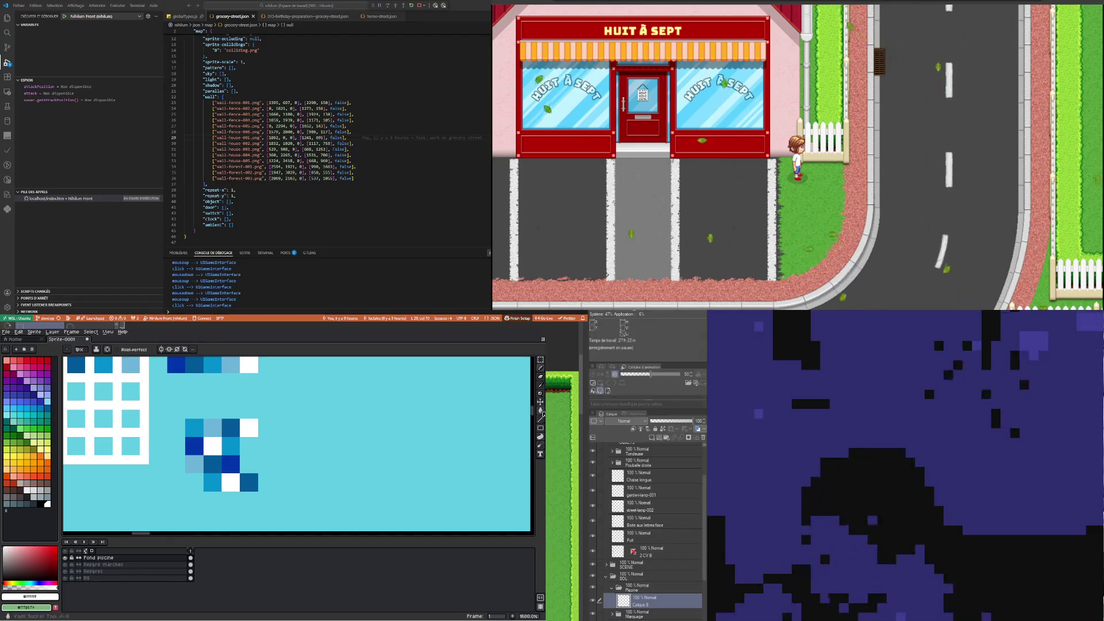
click(539, 390)
click(231, 460)
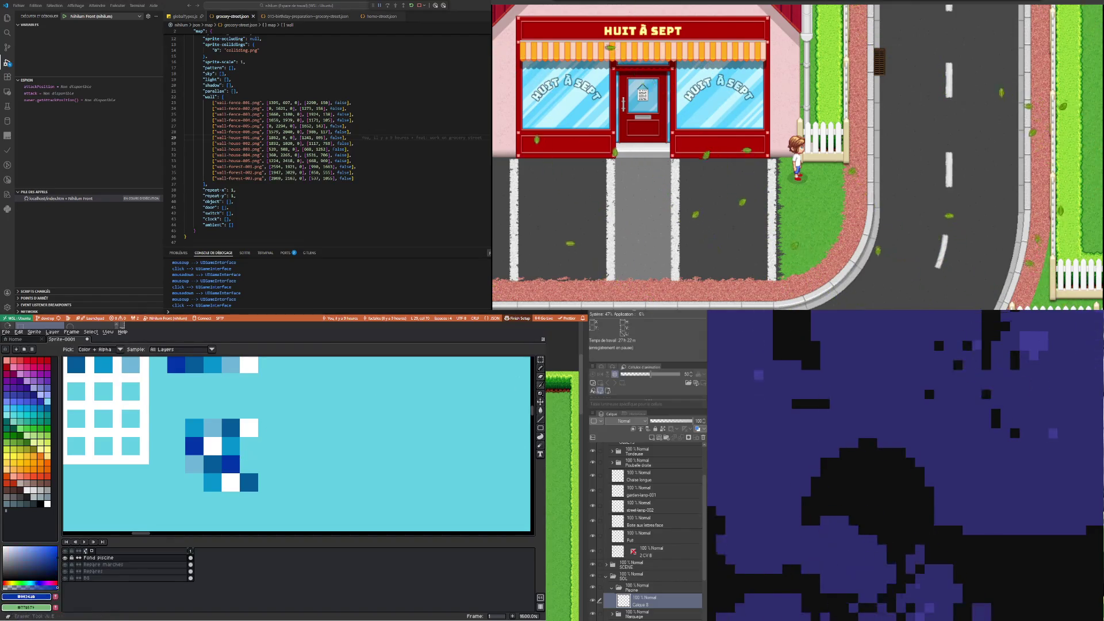
click(541, 368)
click(193, 483)
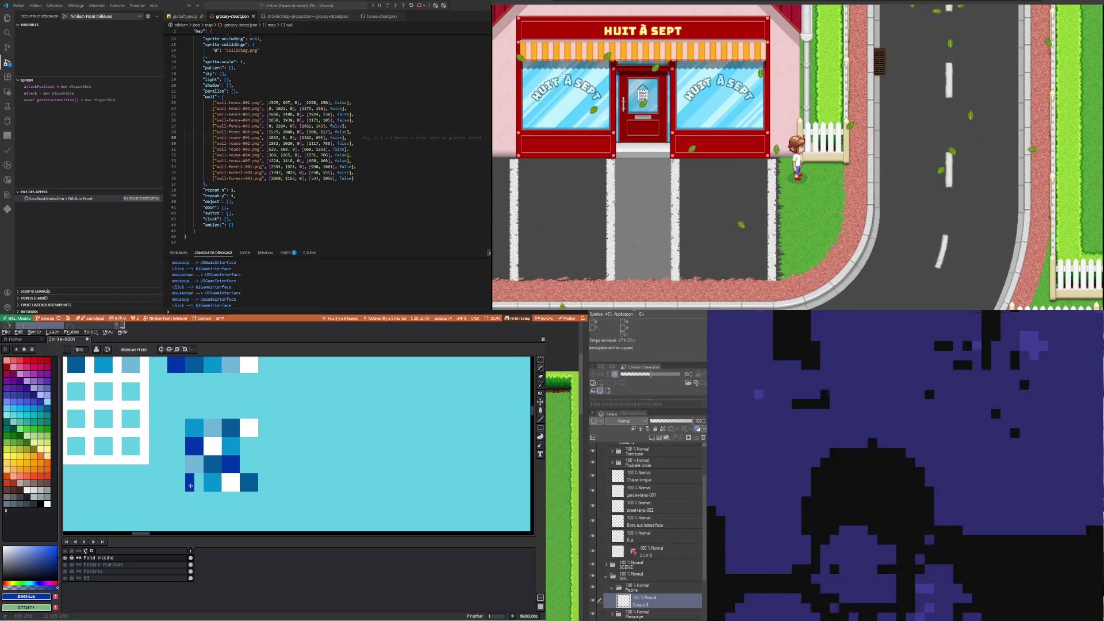
key(i)
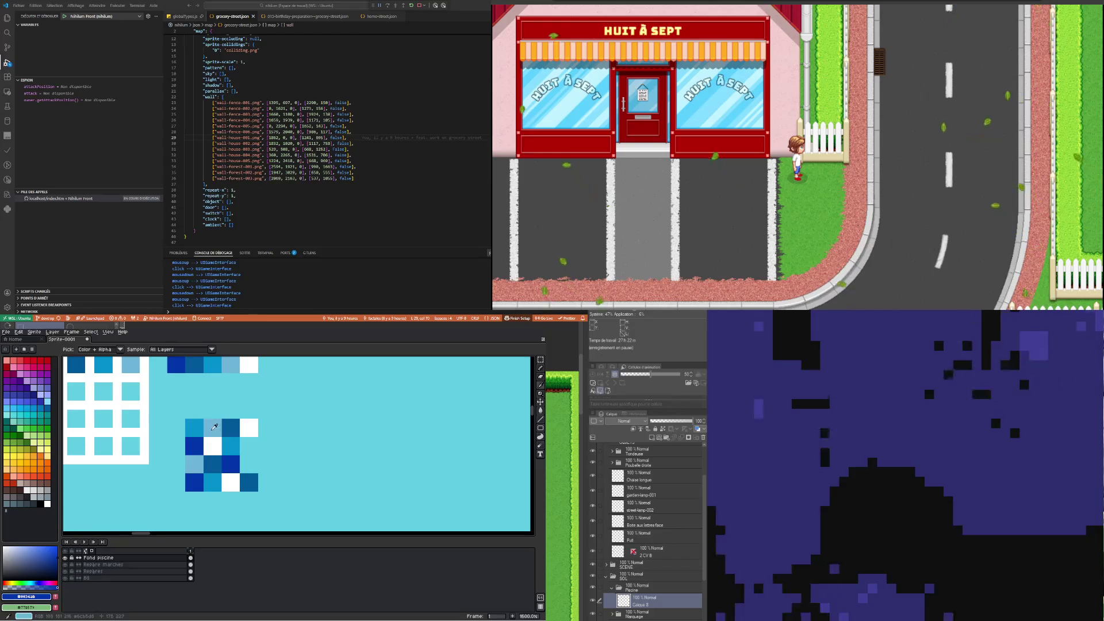
click(215, 427)
click(523, 371)
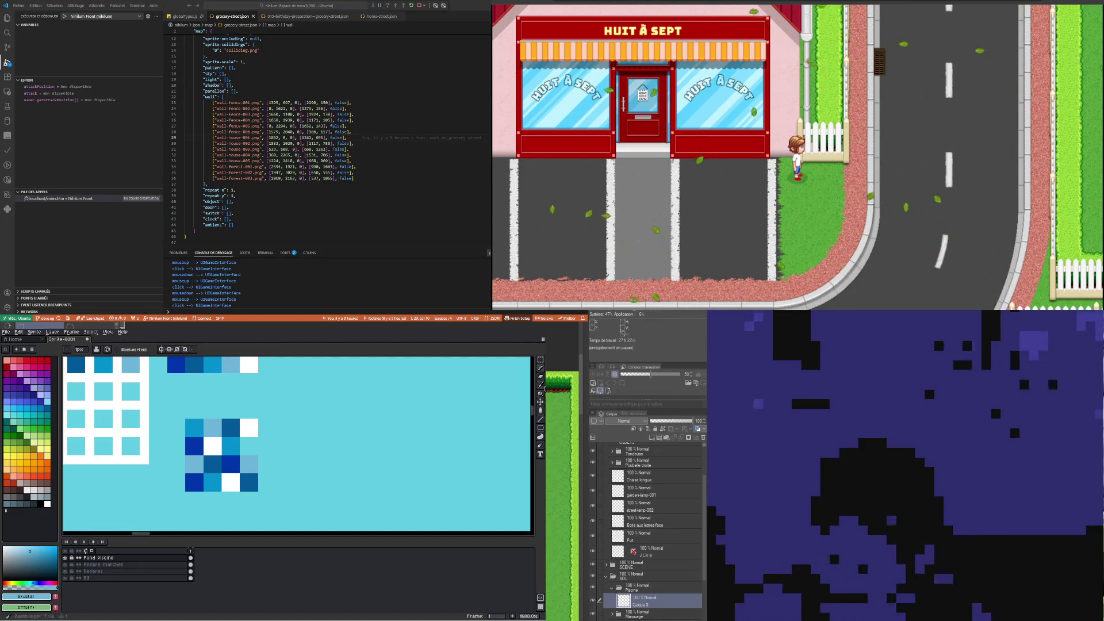
key(i)
click(254, 482)
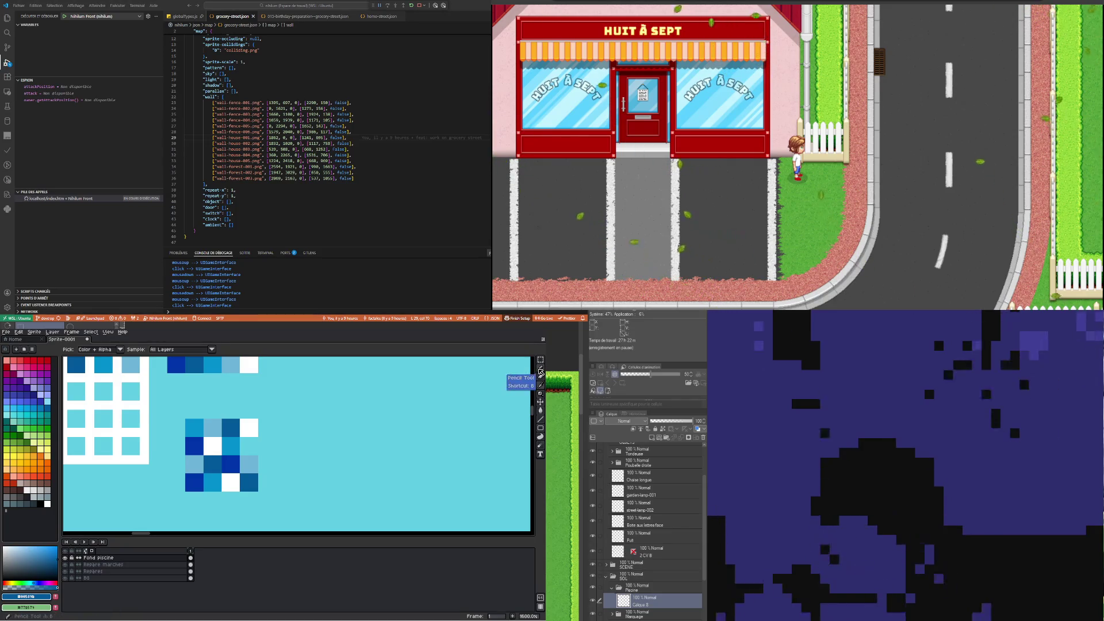
click(540, 372)
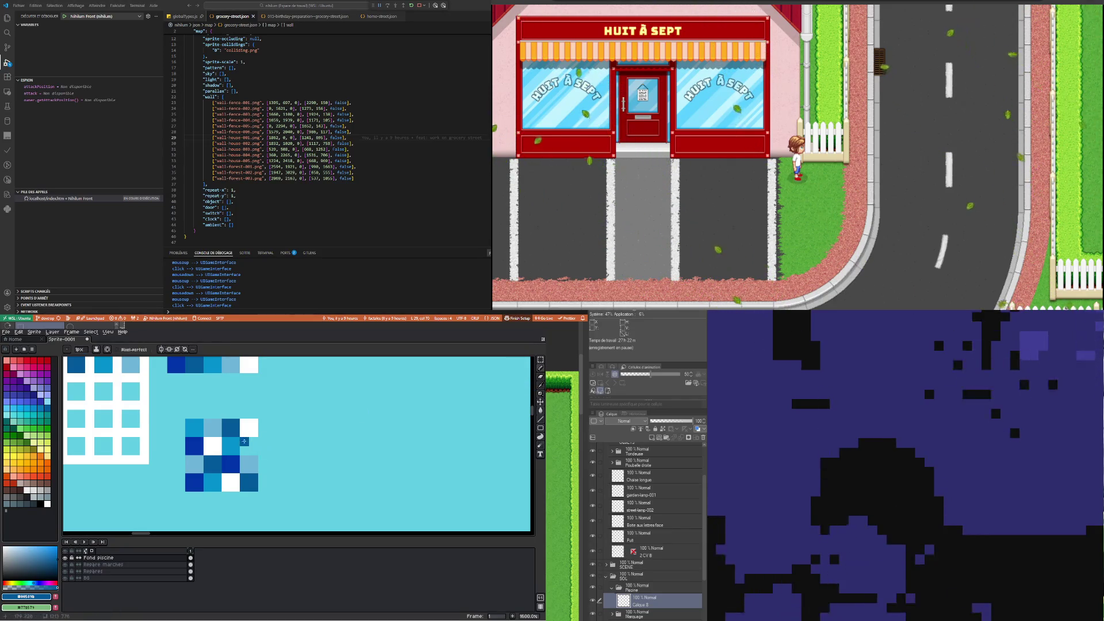
scroll(250, 444, down, 3)
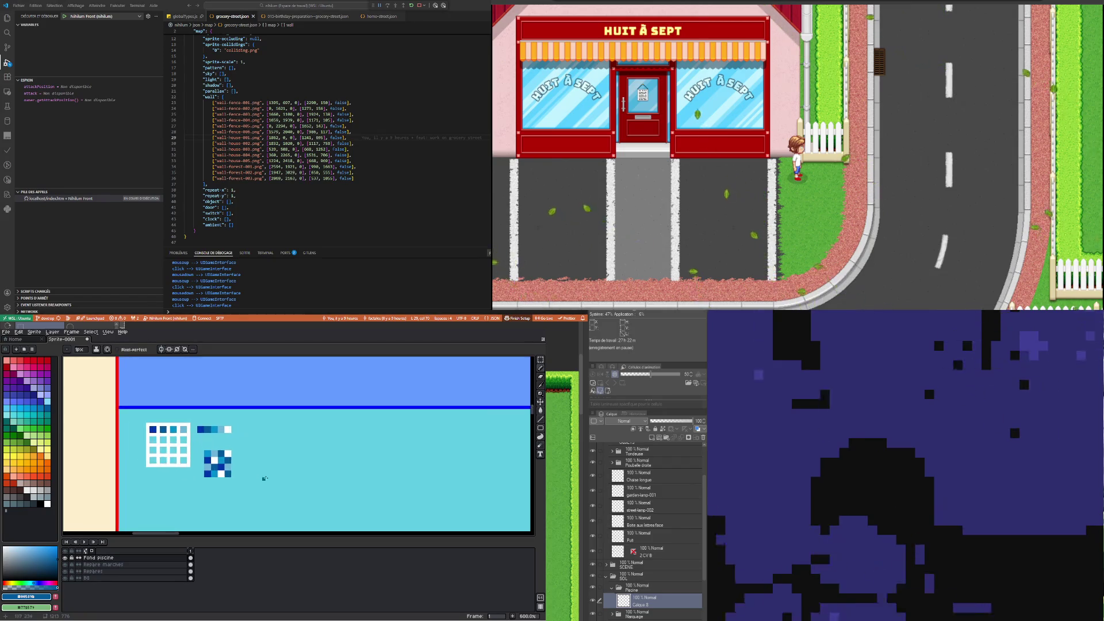
click(541, 359)
scroll(214, 448, up, 1)
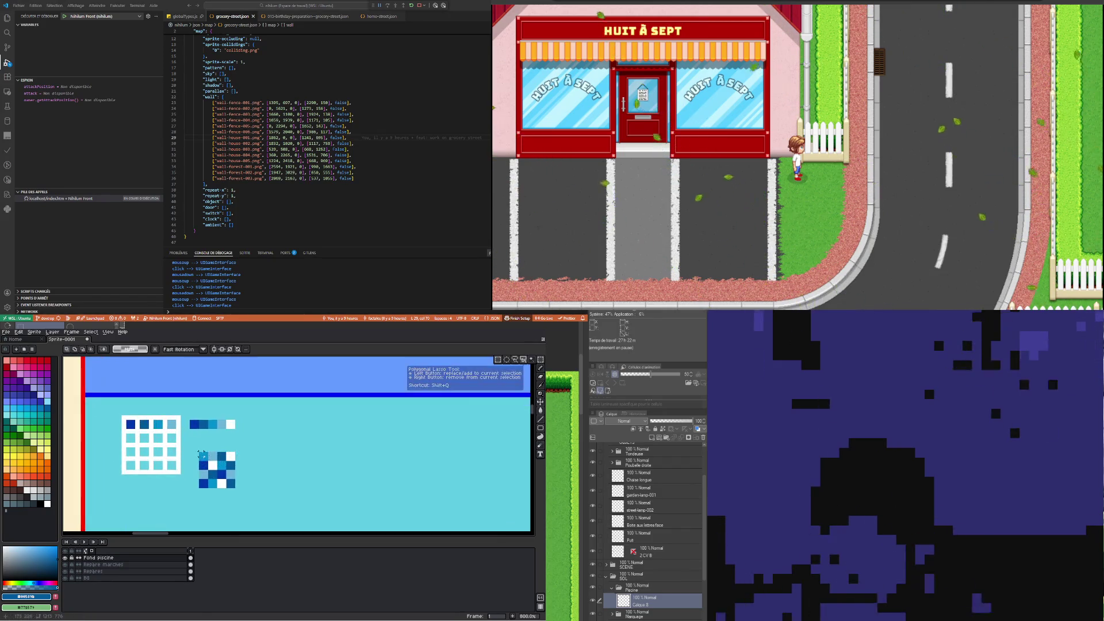
drag(202, 456, 205, 454)
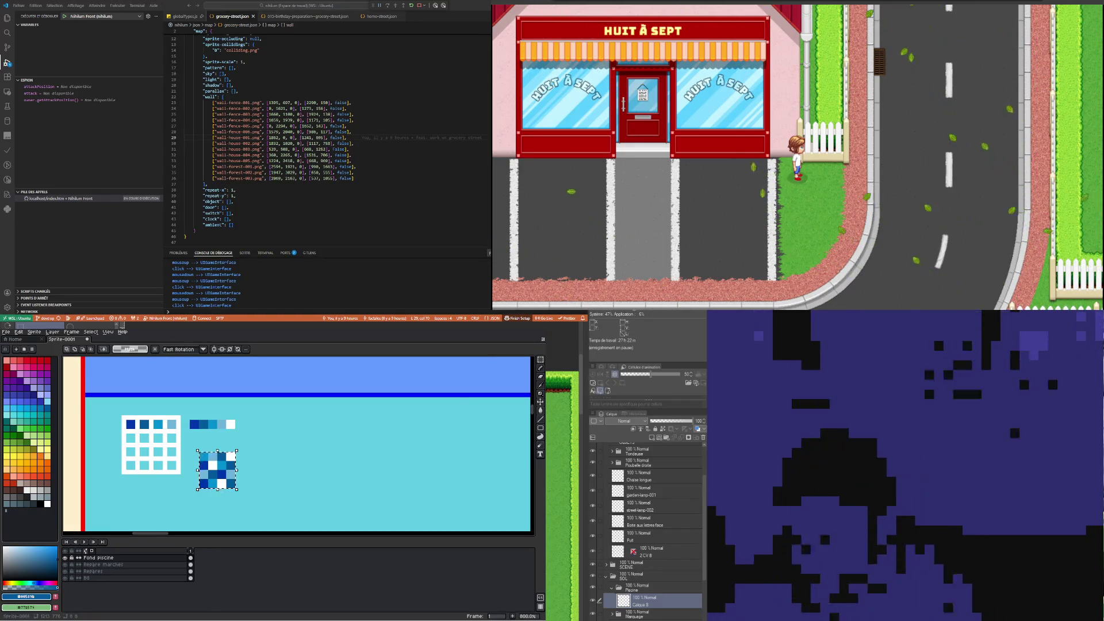
drag(224, 472, 262, 472)
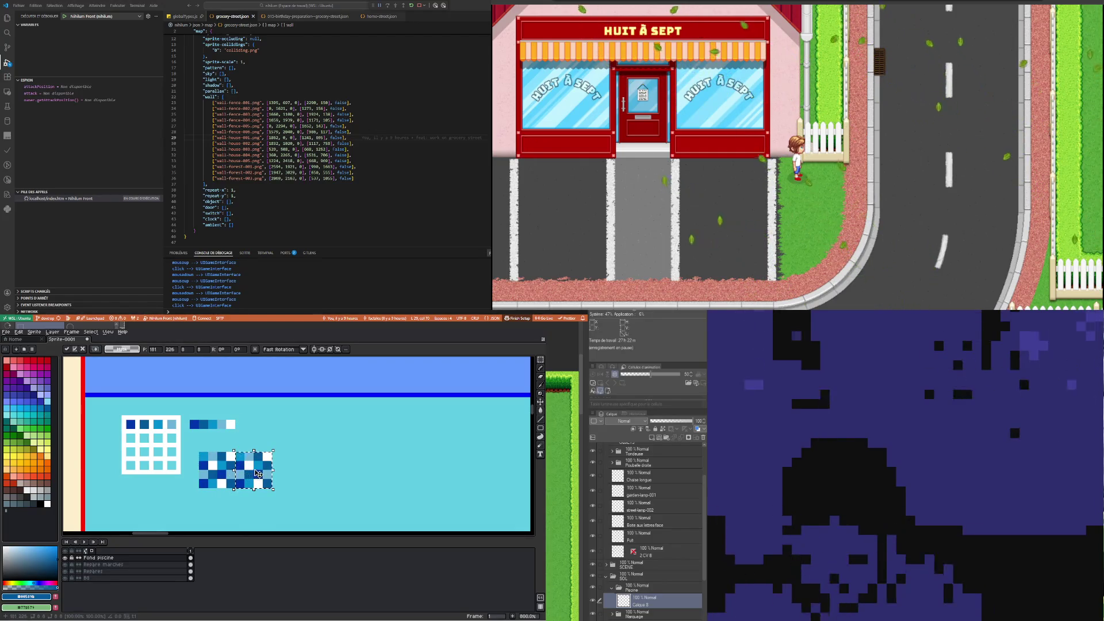
key(Escape)
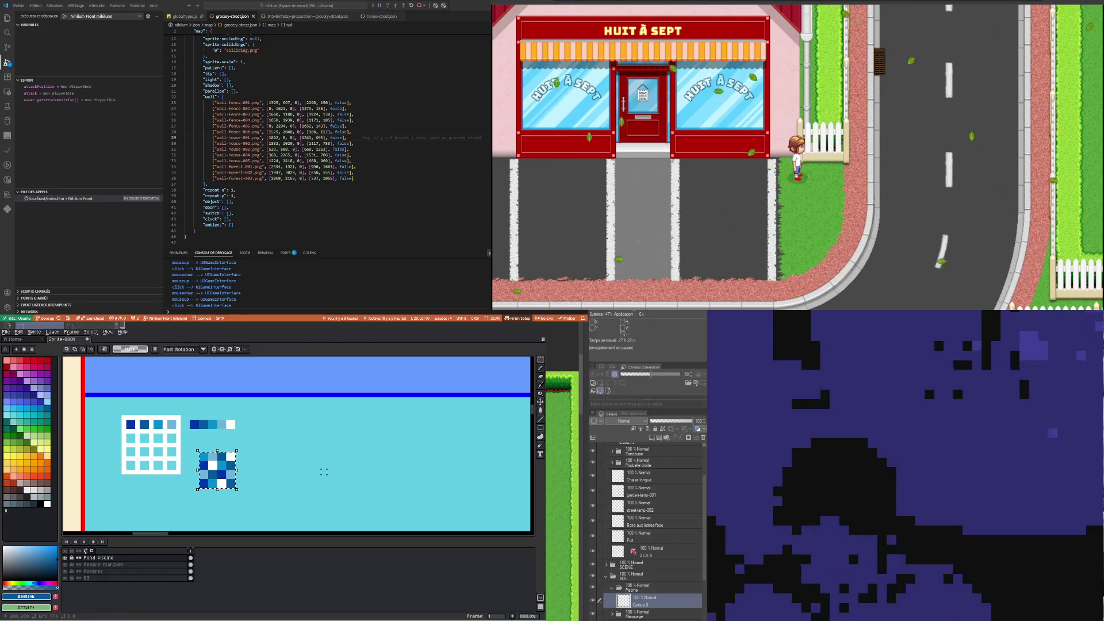
scroll(241, 484, up, 2)
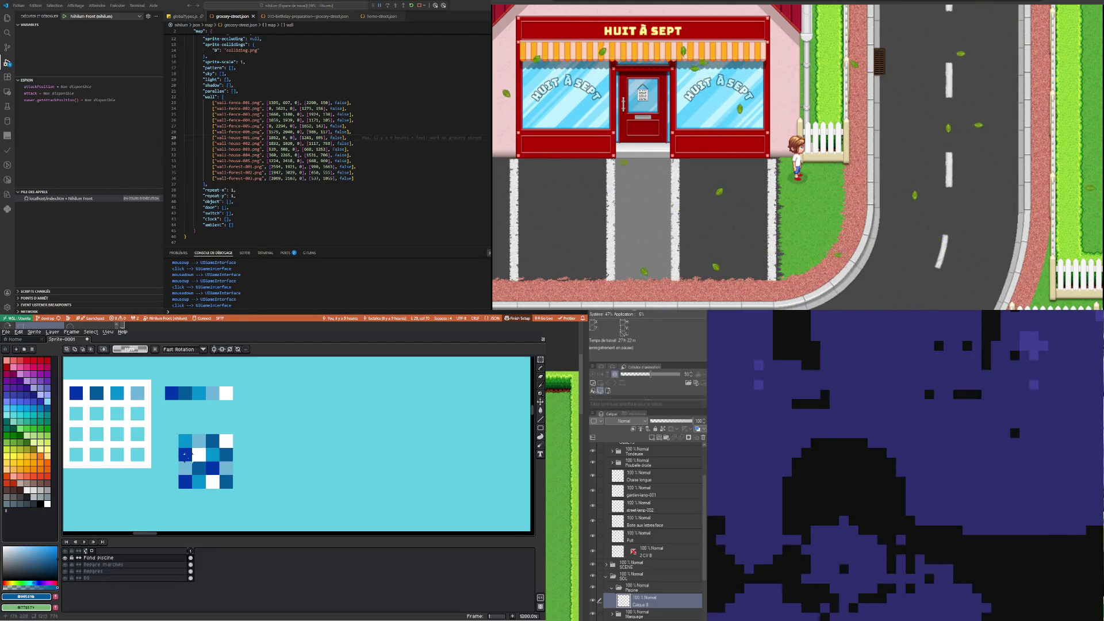
key(i)
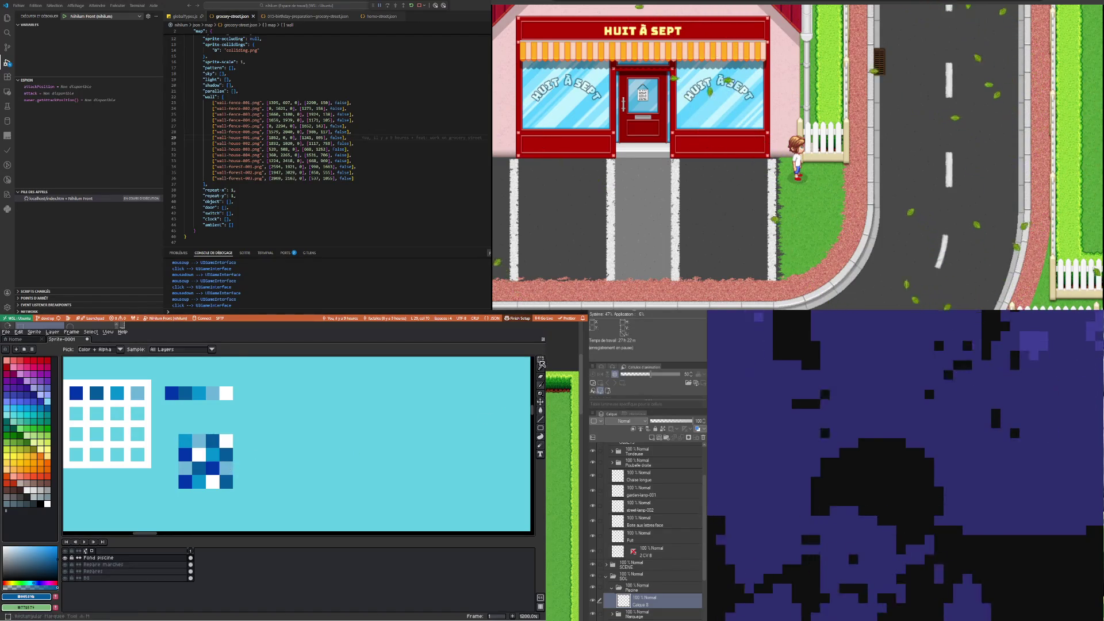
Rearrange the checker block's cells with the Rectangular Marquee, moving a dark cell and a small blue cell
click(541, 364)
drag(227, 464, 265, 475)
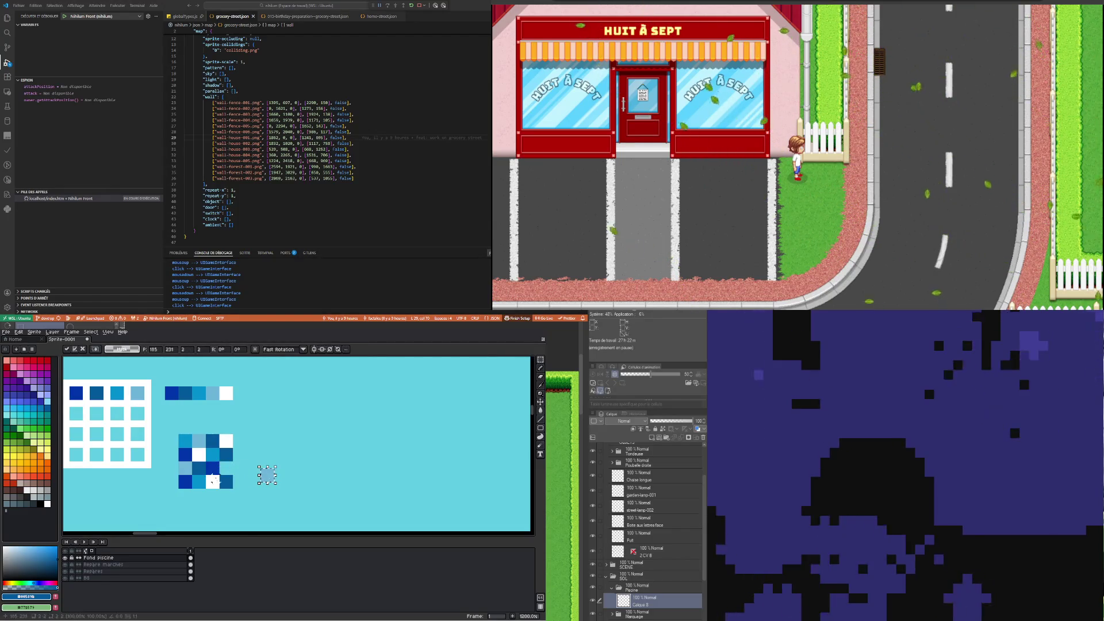
drag(233, 487, 222, 519)
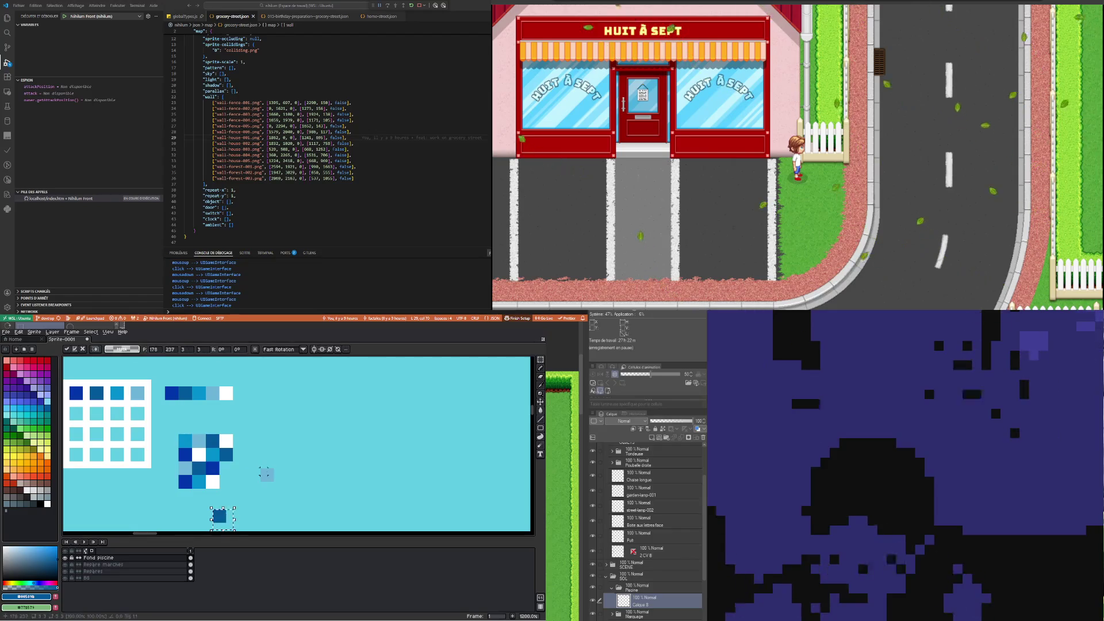
click(263, 471)
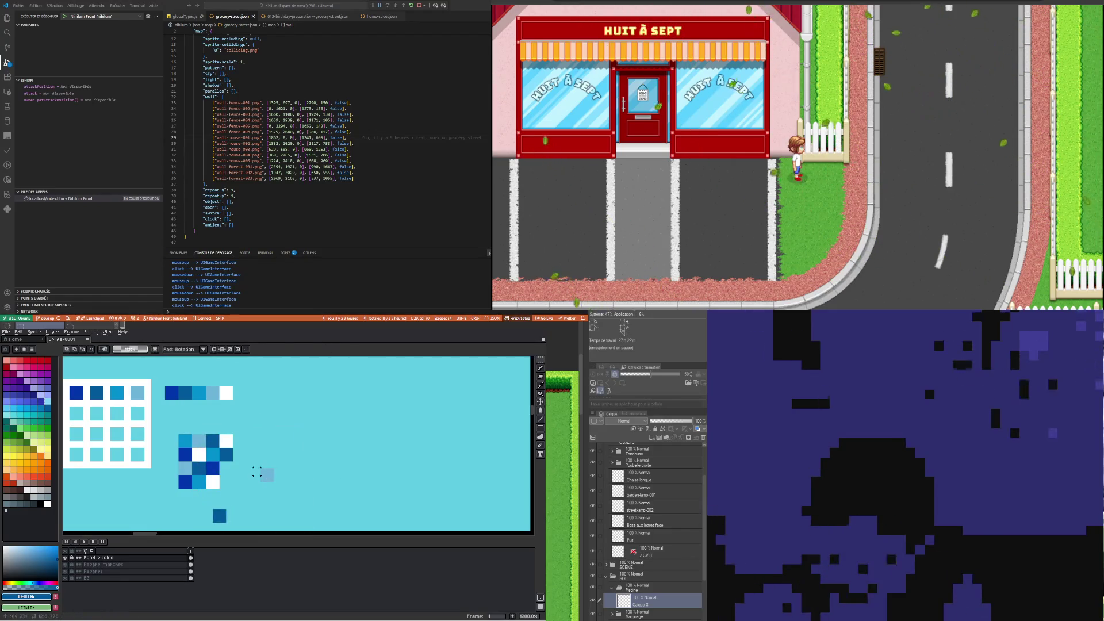
click(272, 476)
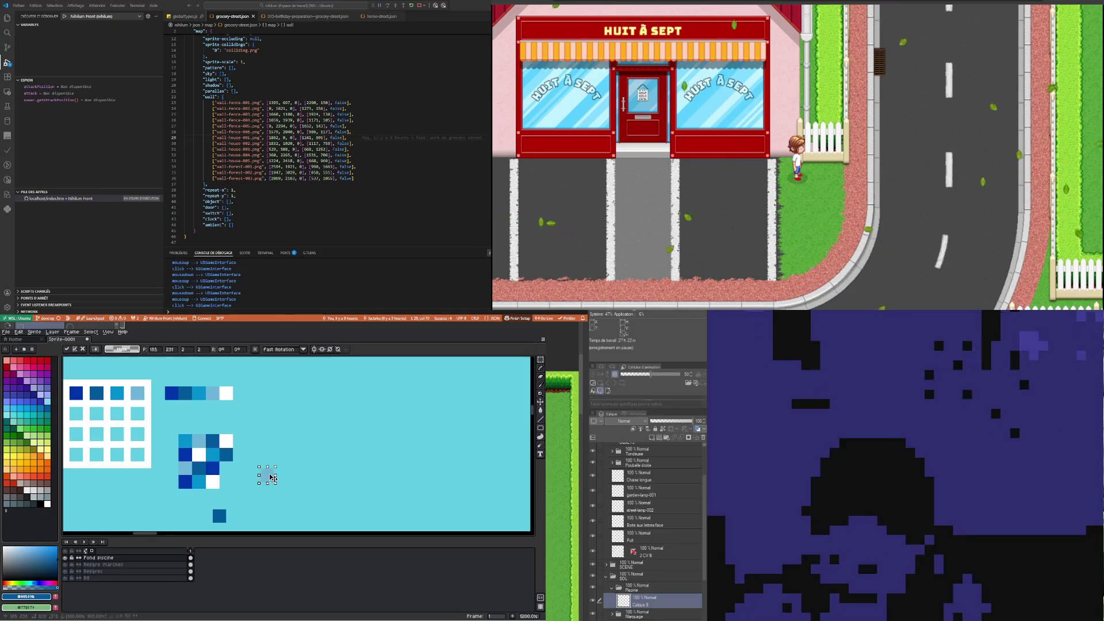
click(213, 482)
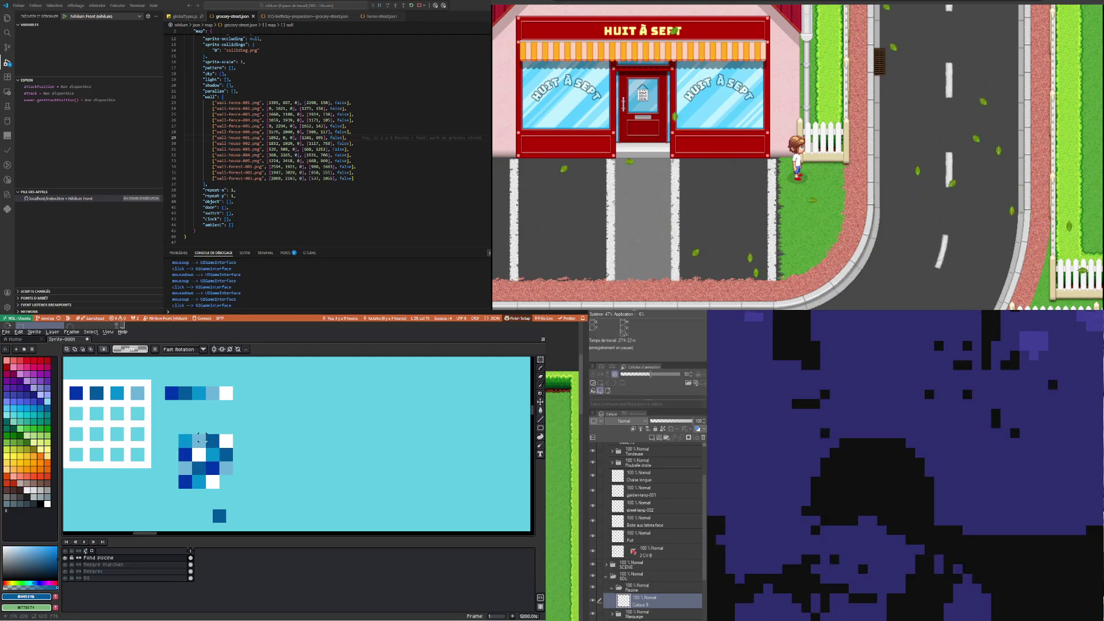
click(185, 441)
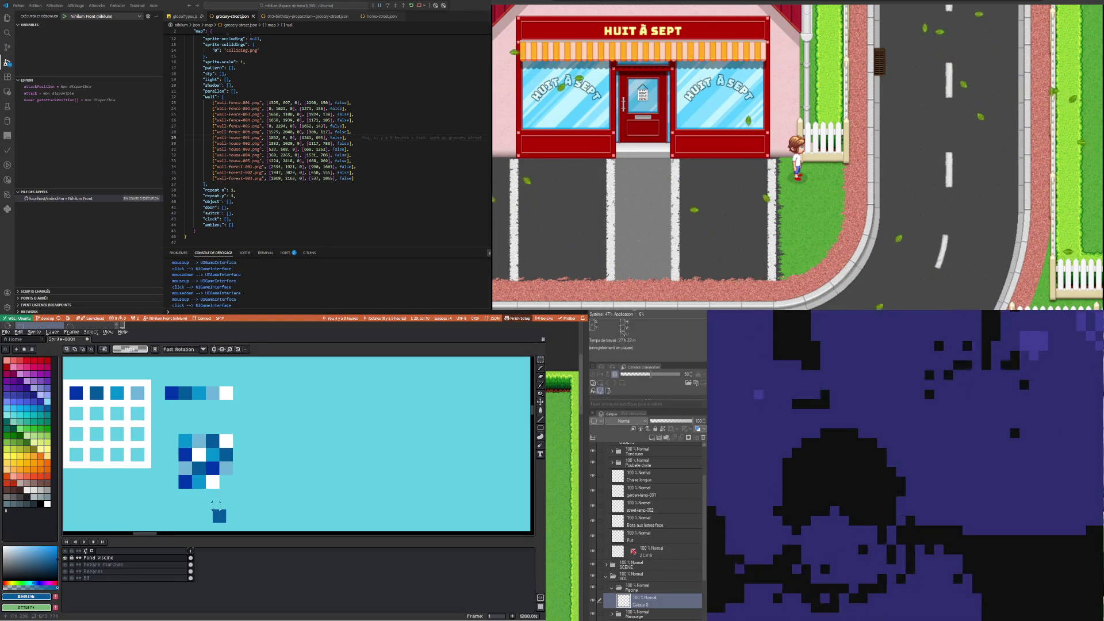
drag(217, 504, 232, 488)
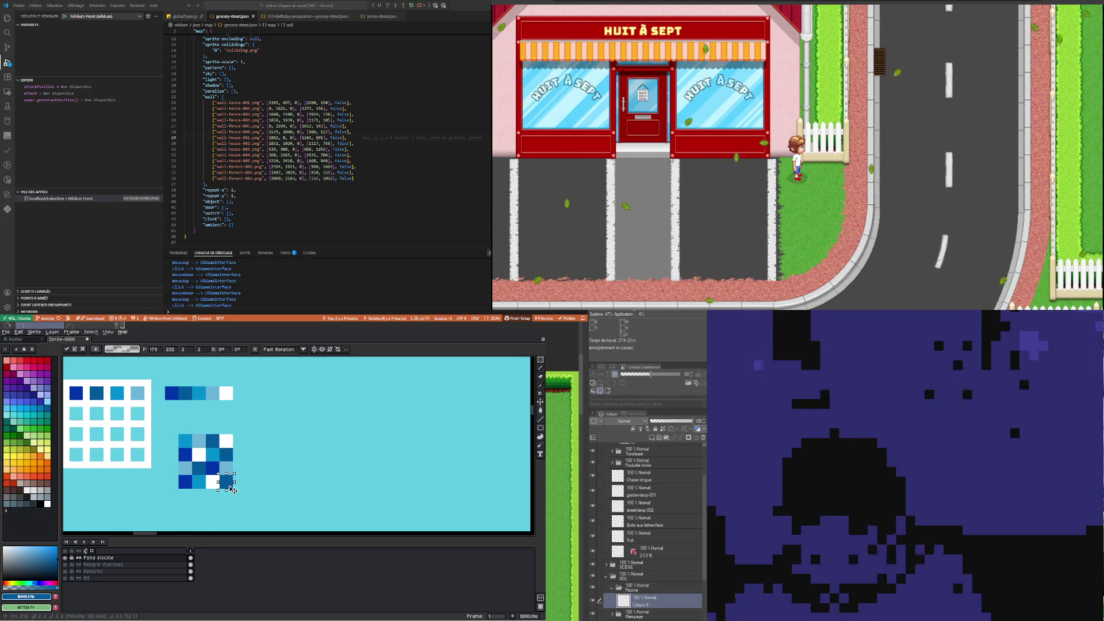
click(212, 469)
Select the whole 4x4 checker block and paste a duplicate of it
mouse_move(178, 434)
mouse_down()
mouse_move(233, 489)
mouse_move(267, 469)
mouse_move(196, 488)
mouse_move(340, 454)
mouse_up()
key(ctrl+c)
key(ctrl+v)
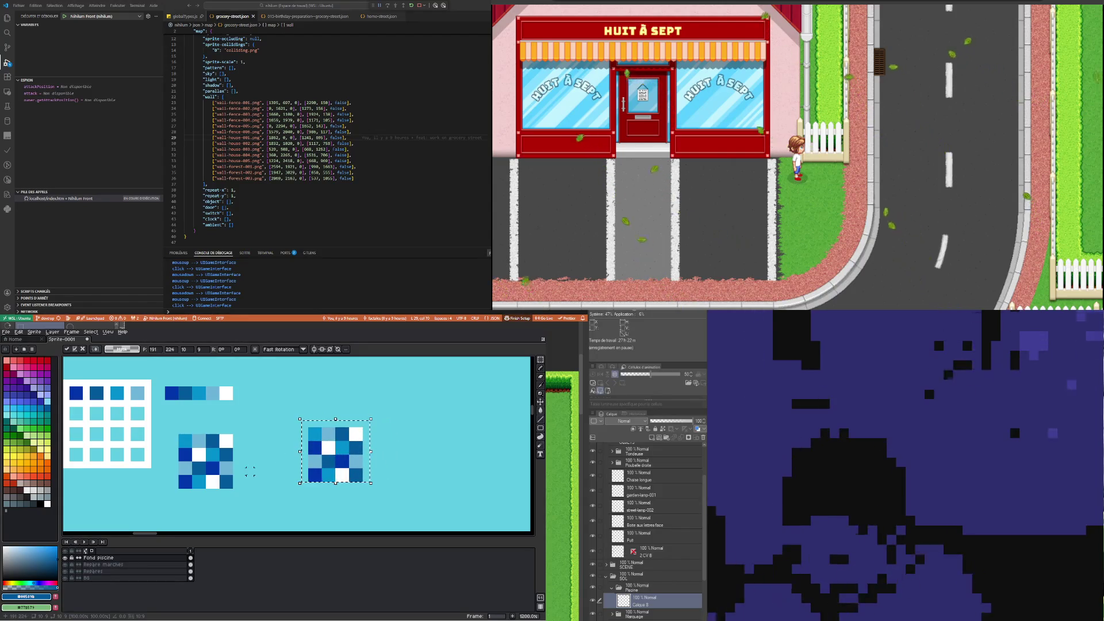
Rearrange the white, light-blue and dark-blue cells inside the left checker block
click(249, 471)
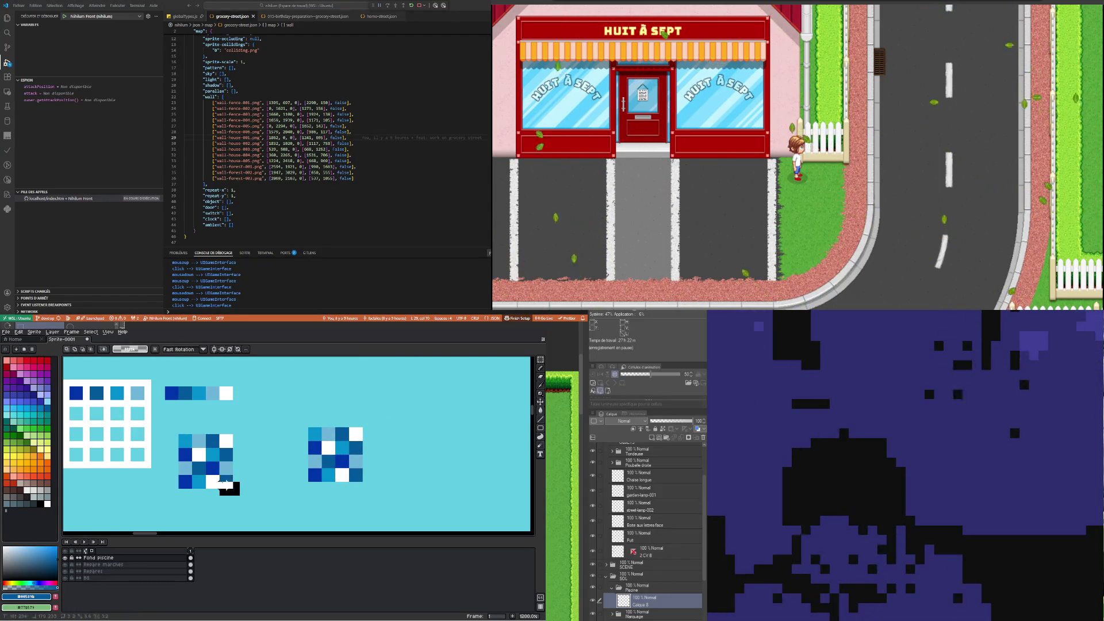
mouse_move(235, 490)
mouse_down()
mouse_move(219, 461)
mouse_move(261, 482)
mouse_up()
click(236, 443)
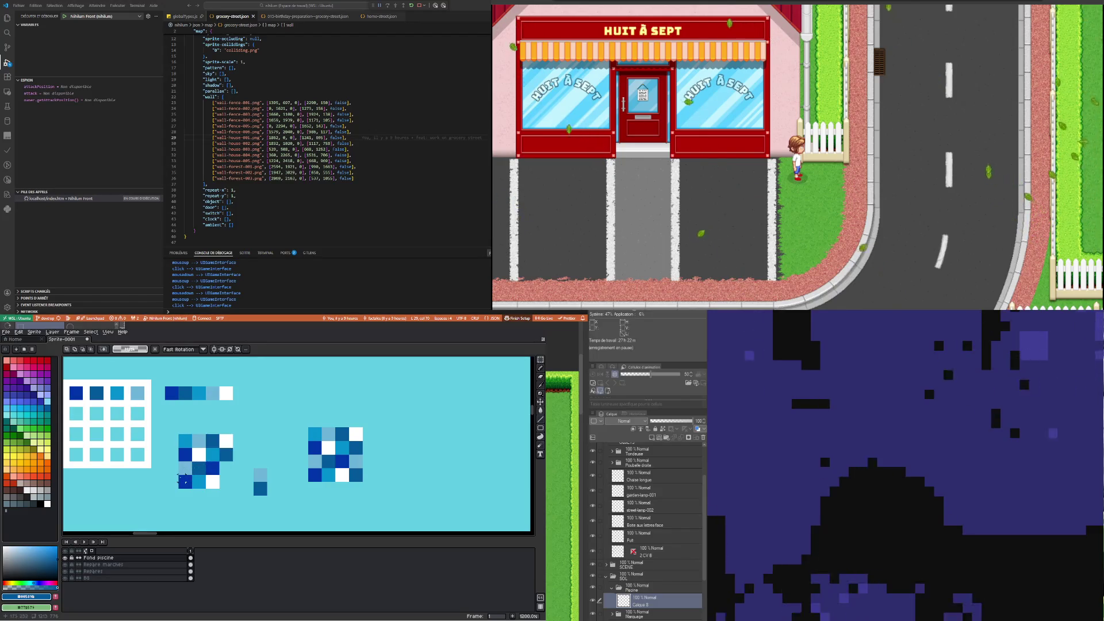
drag(179, 475, 189, 488)
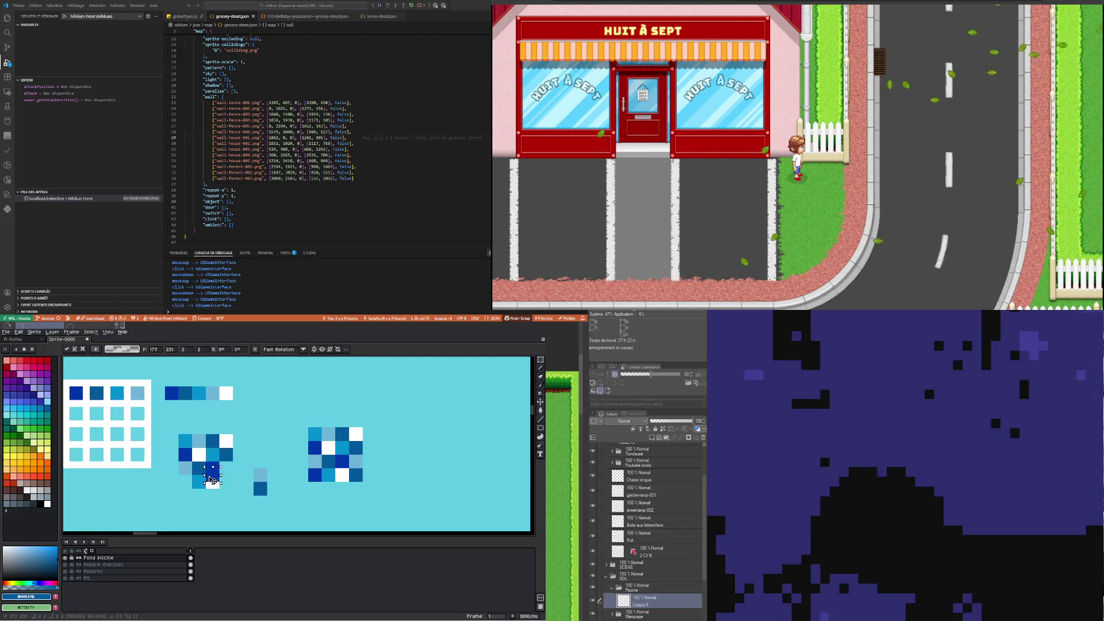
click(236, 485)
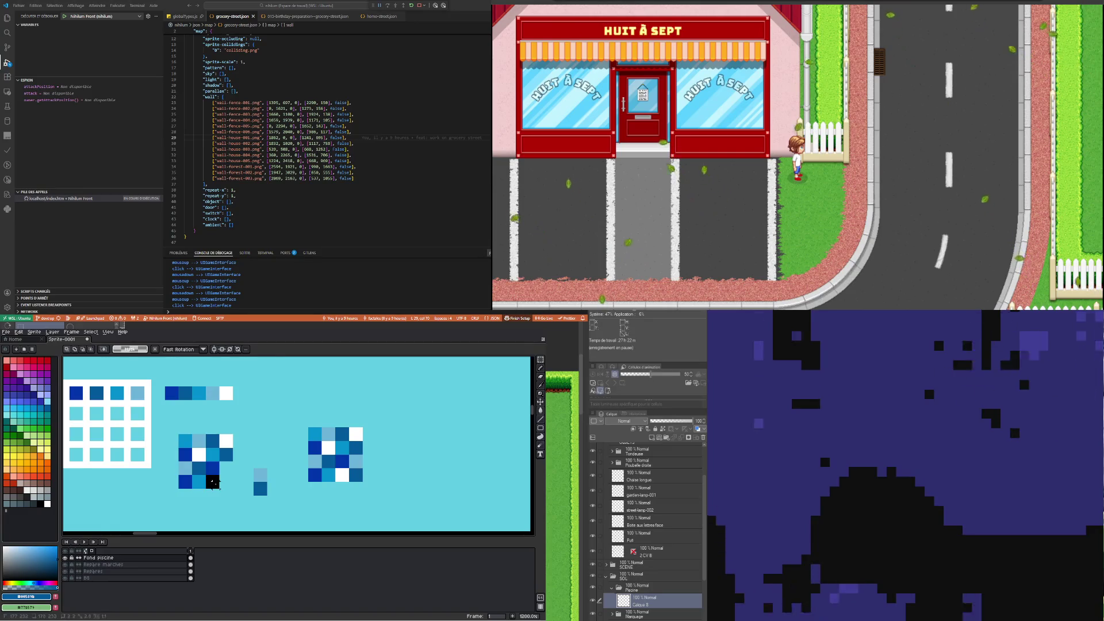
drag(212, 485, 228, 474)
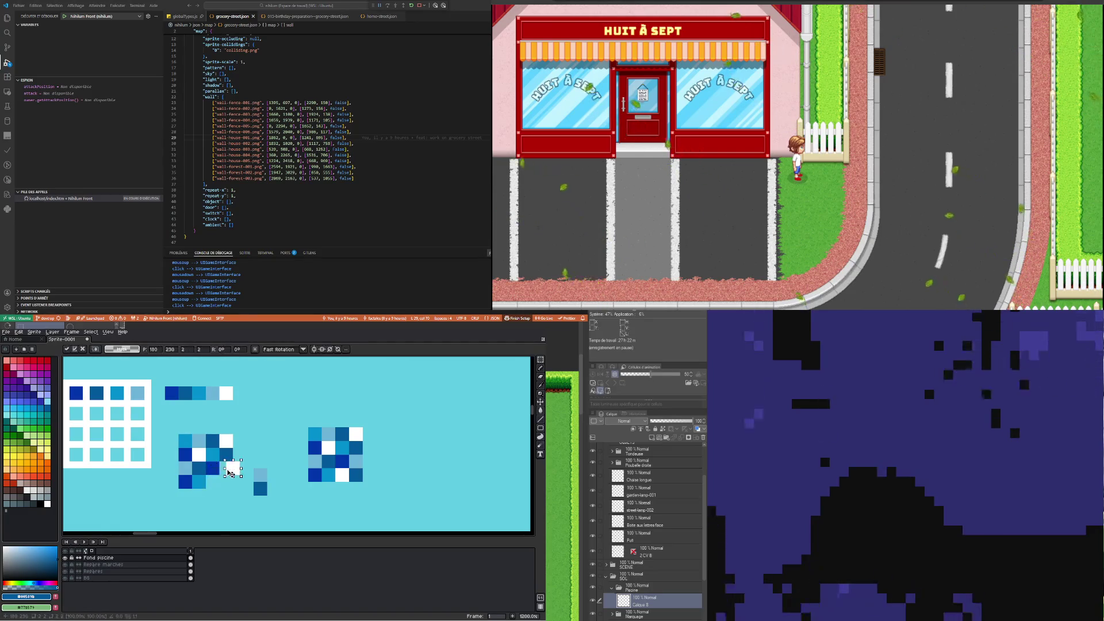
click(276, 466)
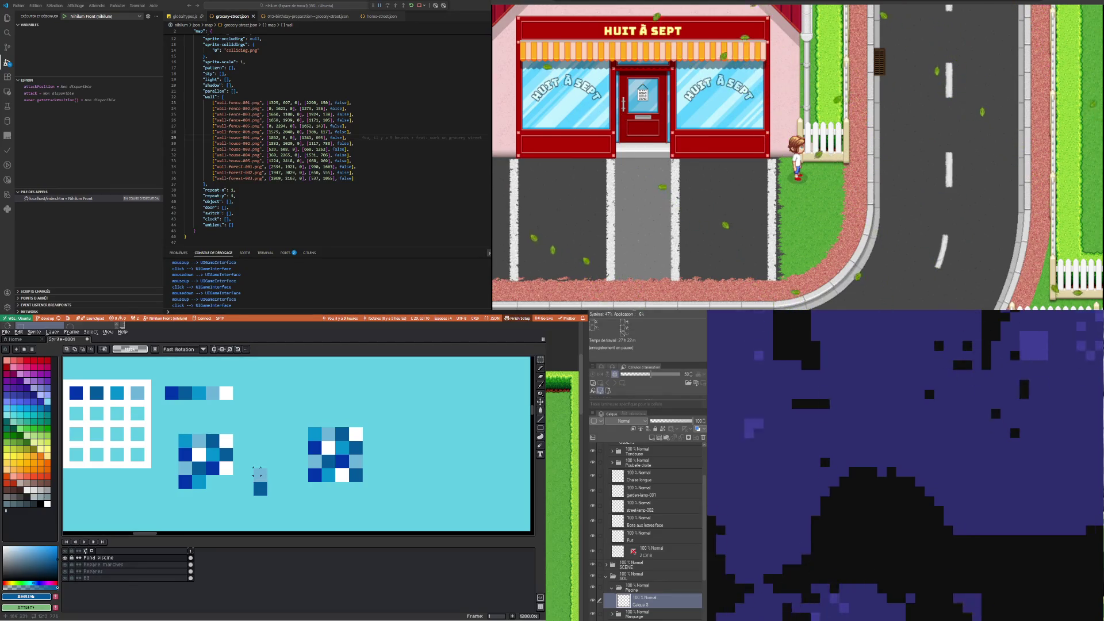
drag(265, 478, 215, 485)
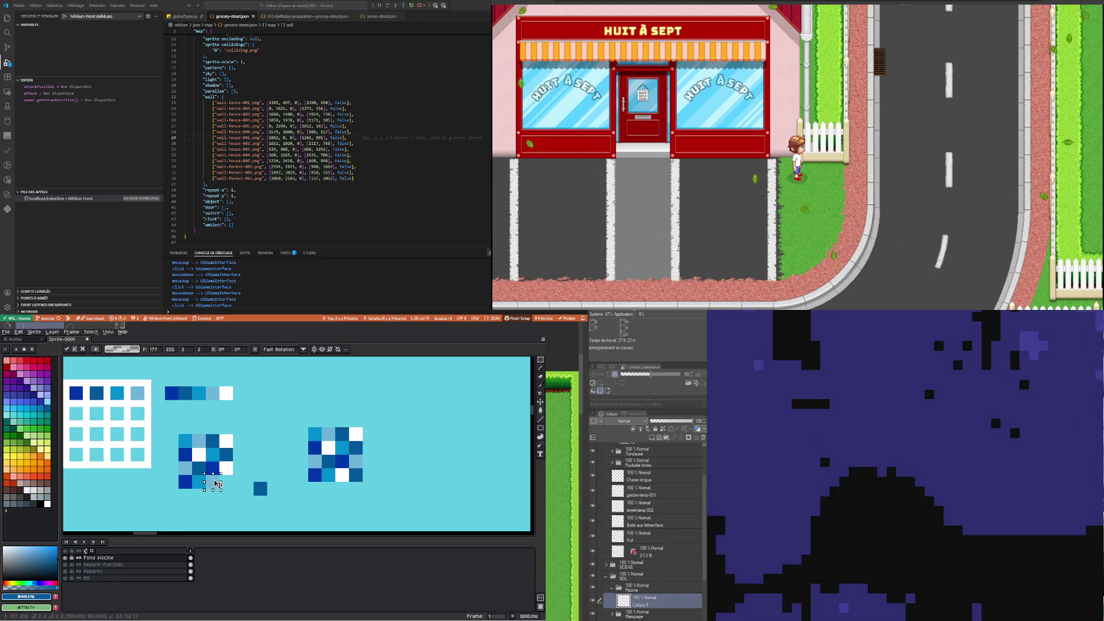
click(260, 475)
drag(260, 488, 257, 458)
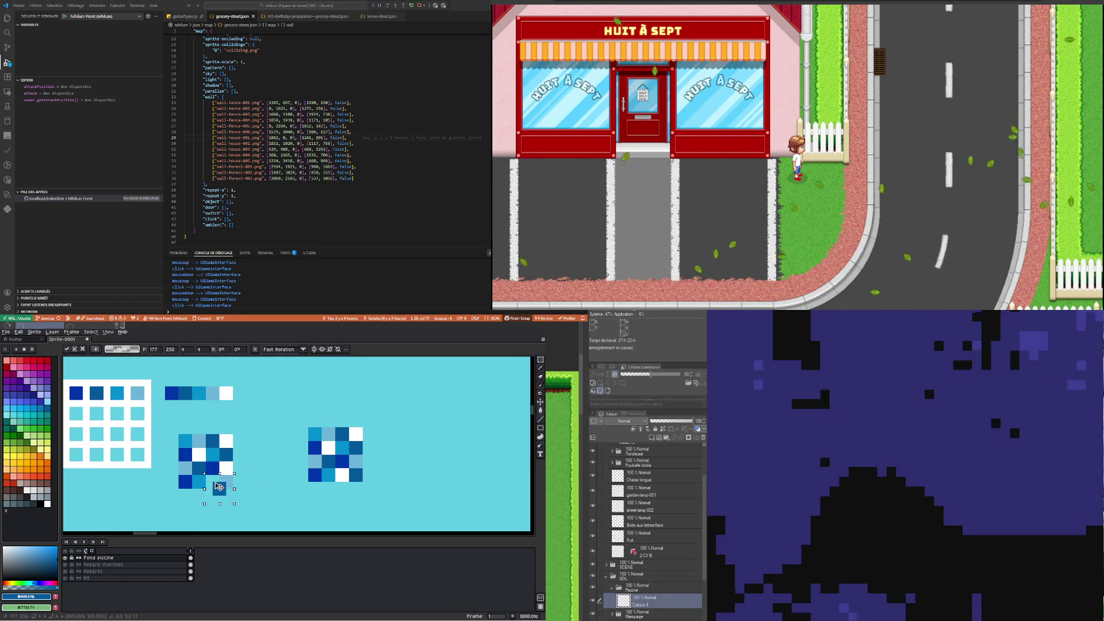
Place a copy of the rearranged left checker block beside the right-hand block
mouse_move(164, 420)
mouse_down()
mouse_move(240, 493)
mouse_move(266, 470)
mouse_move(217, 523)
mouse_up()
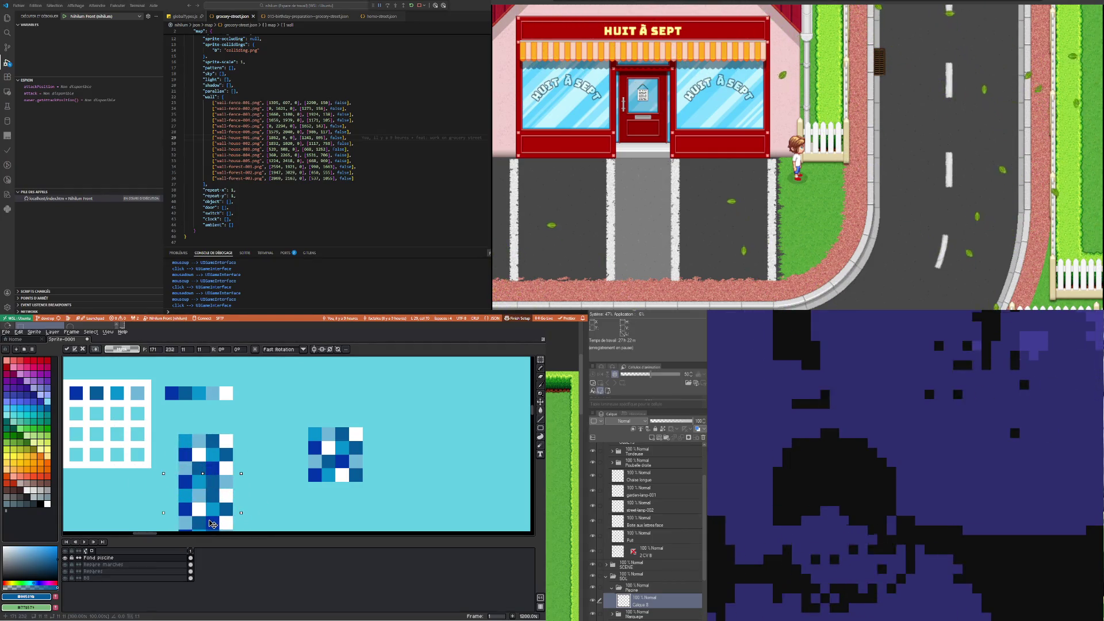
mouse_move(217, 523)
mouse_down()
mouse_move(211, 418)
mouse_move(425, 418)
mouse_up()
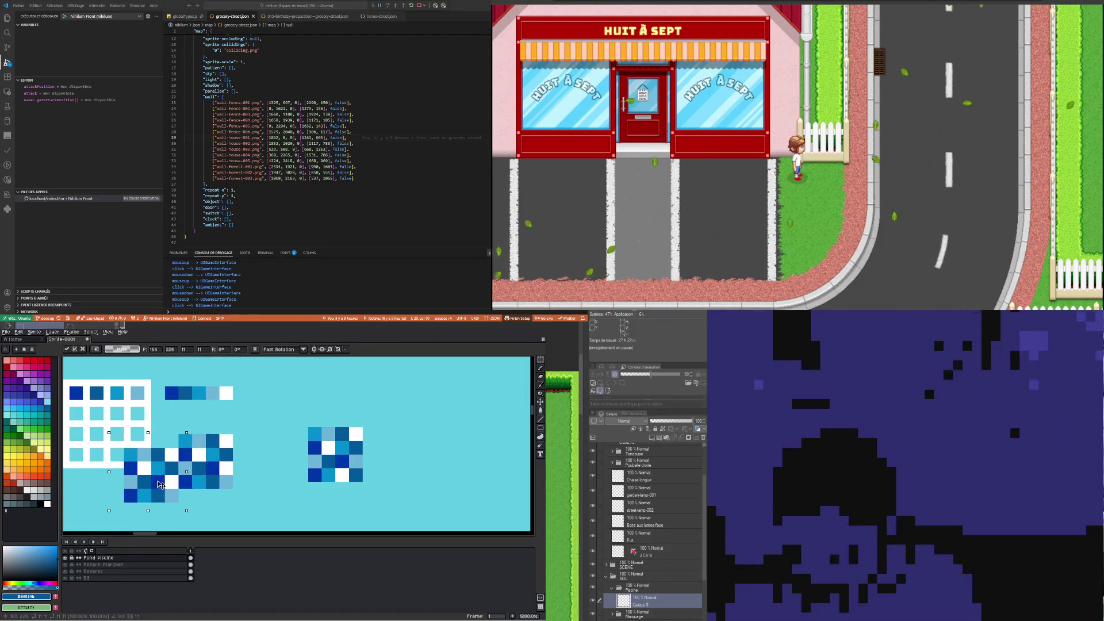
drag(424, 418, 411, 466)
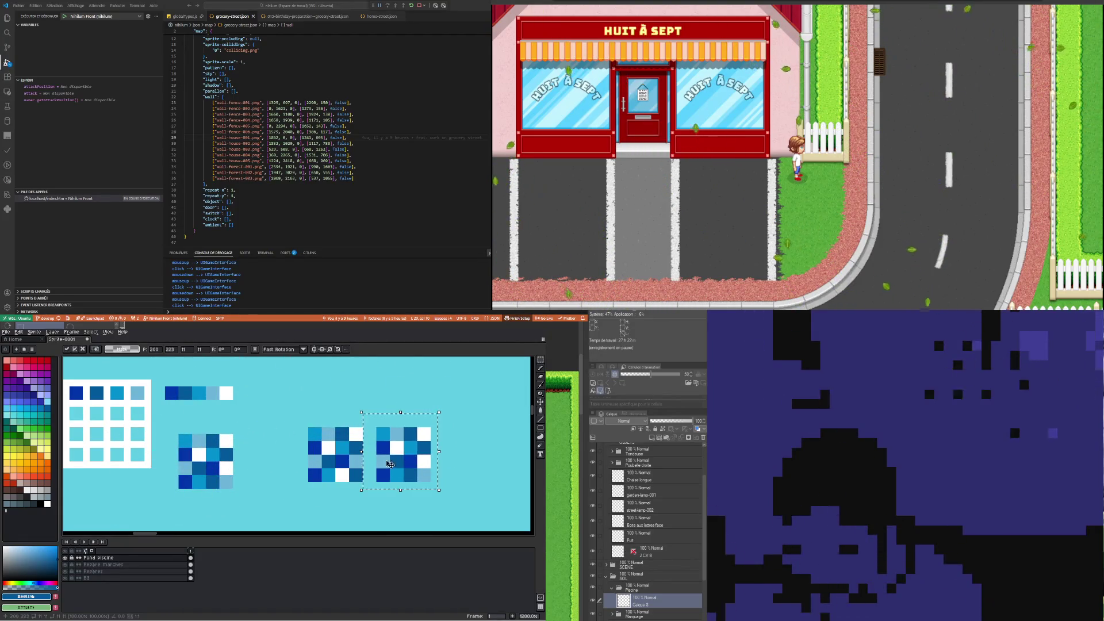
click(209, 499)
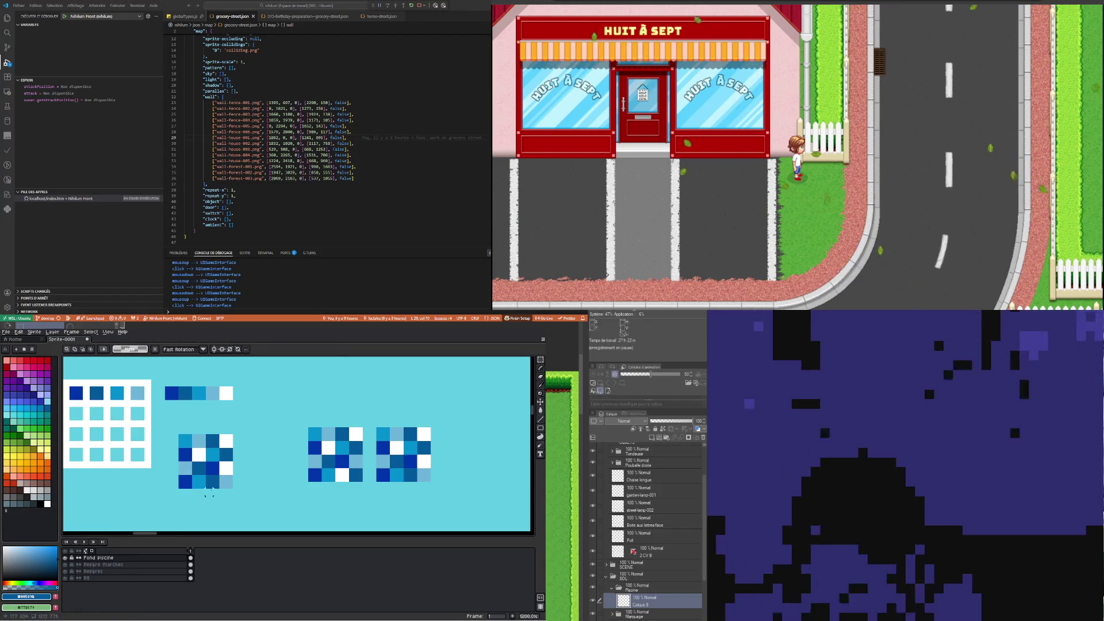
Paint a dark-blue cell below the block and paste another checker block copy
click(261, 488)
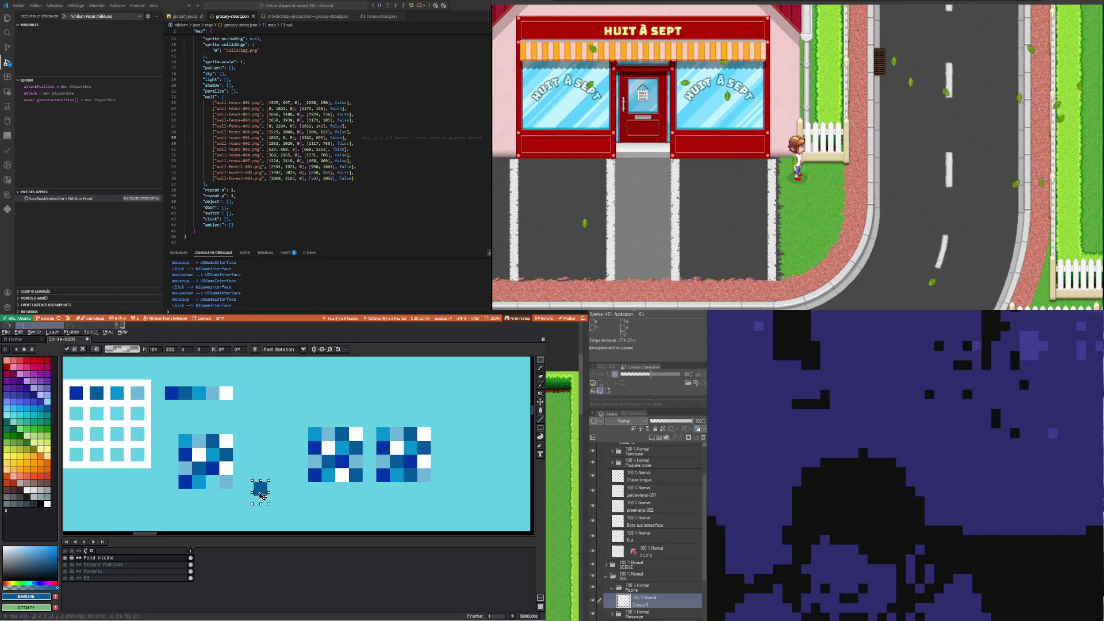
key(ctrl+v)
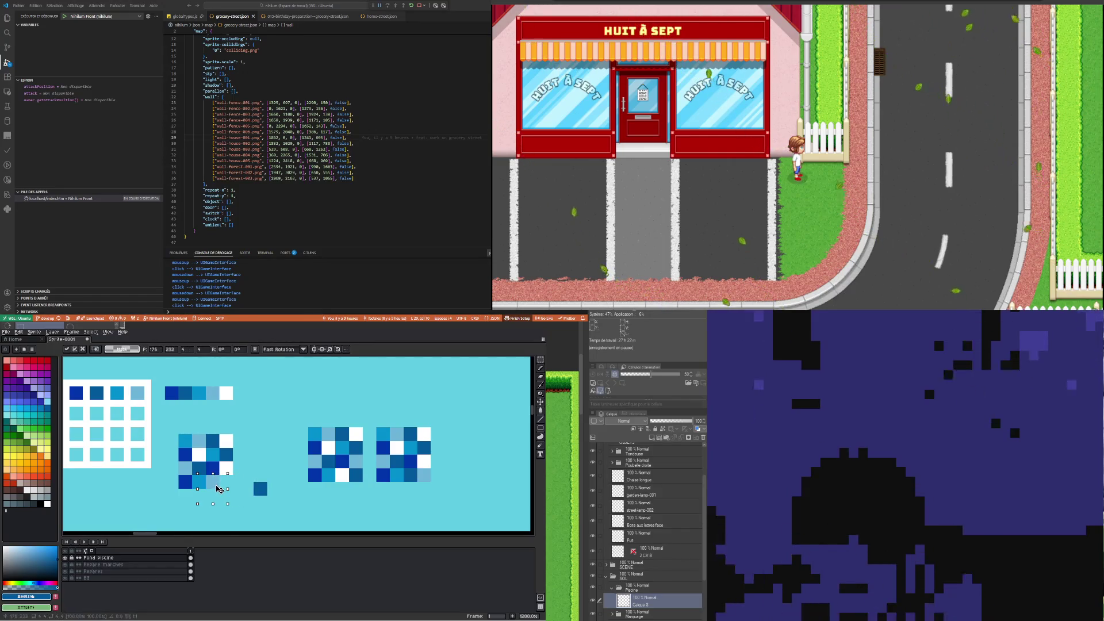
mouse_move(211, 494)
mouse_down()
mouse_move(231, 488)
mouse_move(170, 419)
mouse_up()
Duplicate the 4x4 checker tile into an 8x4 horizontal block and move it into place
key(Return)
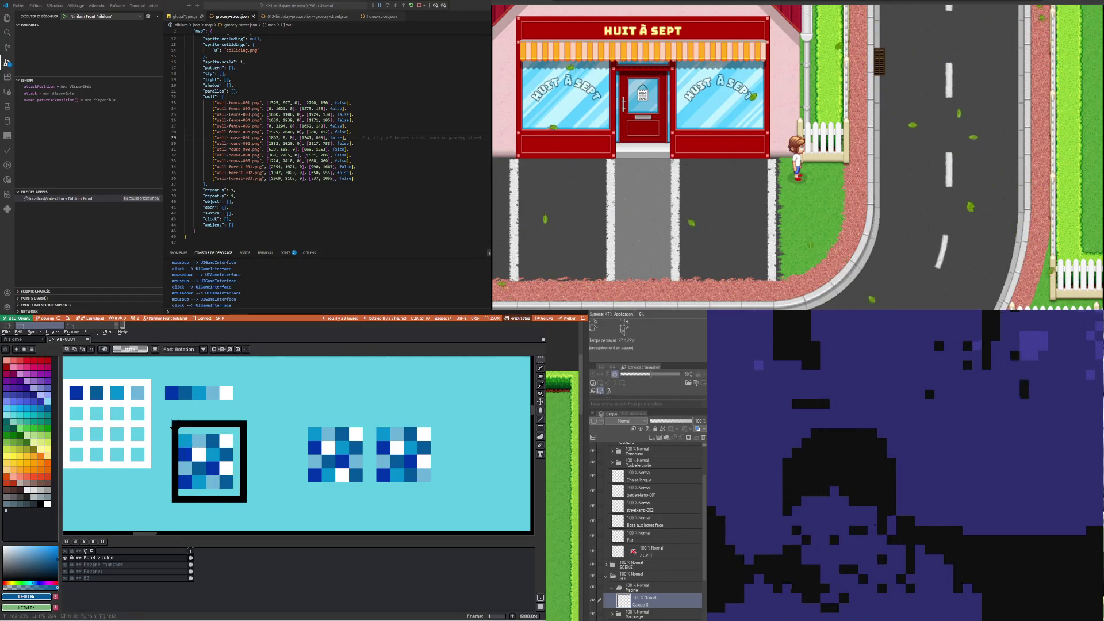
key(ctrl+c)
key(ctrl+v)
mouse_move(189, 463)
mouse_down()
mouse_move(249, 473)
mouse_move(139, 476)
mouse_move(193, 532)
mouse_move(193, 421)
mouse_up()
key(shift+r)
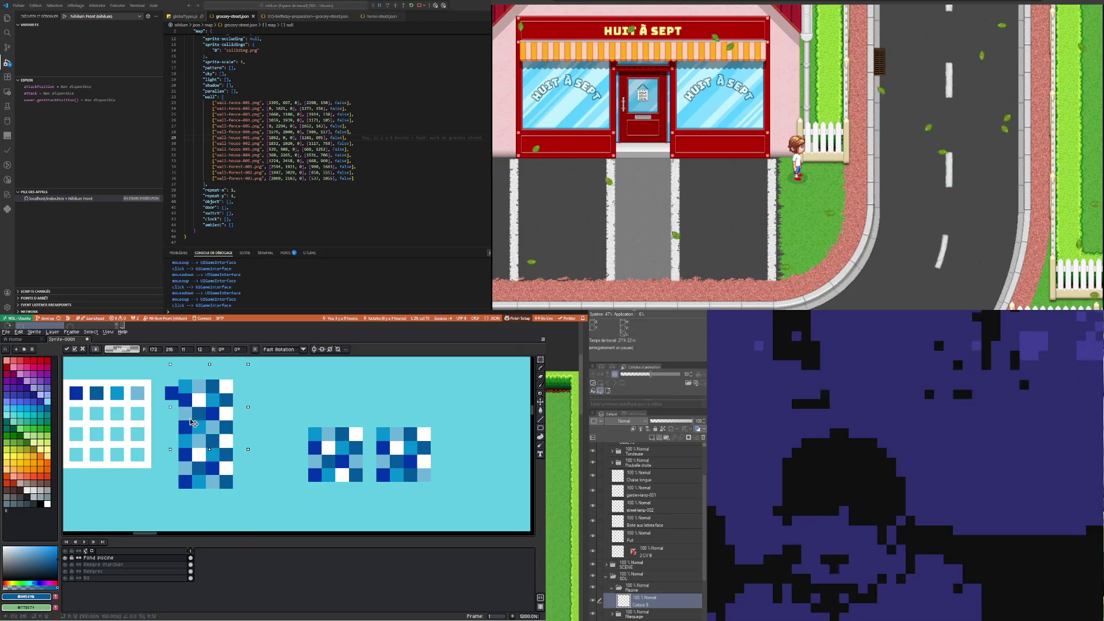
key(shift+r)
drag(192, 420, 249, 473)
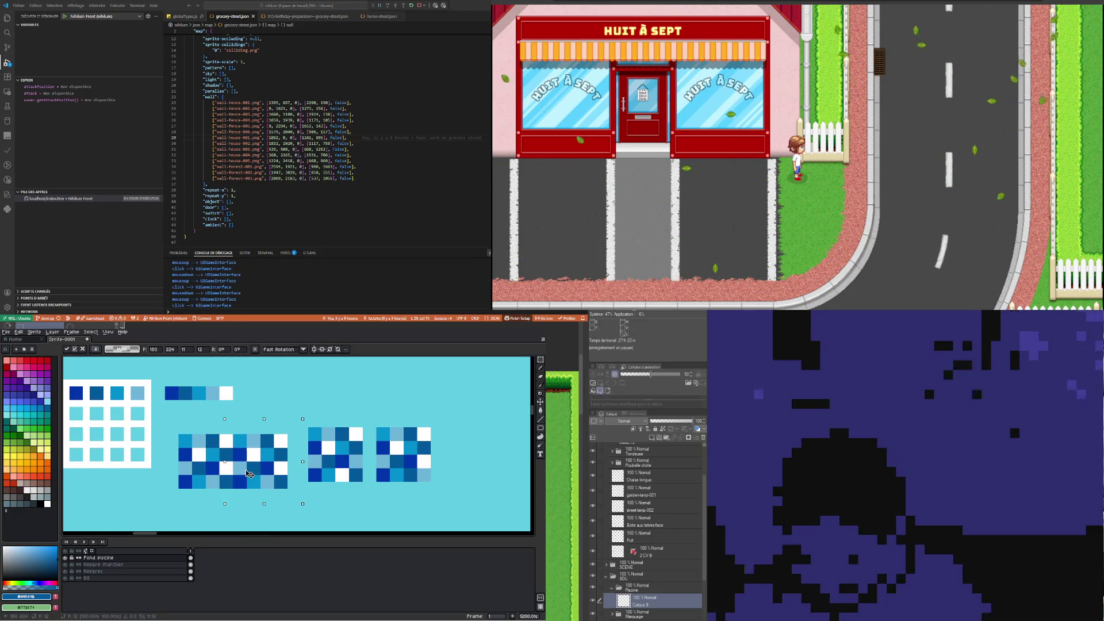
scroll(199, 428, down, 3)
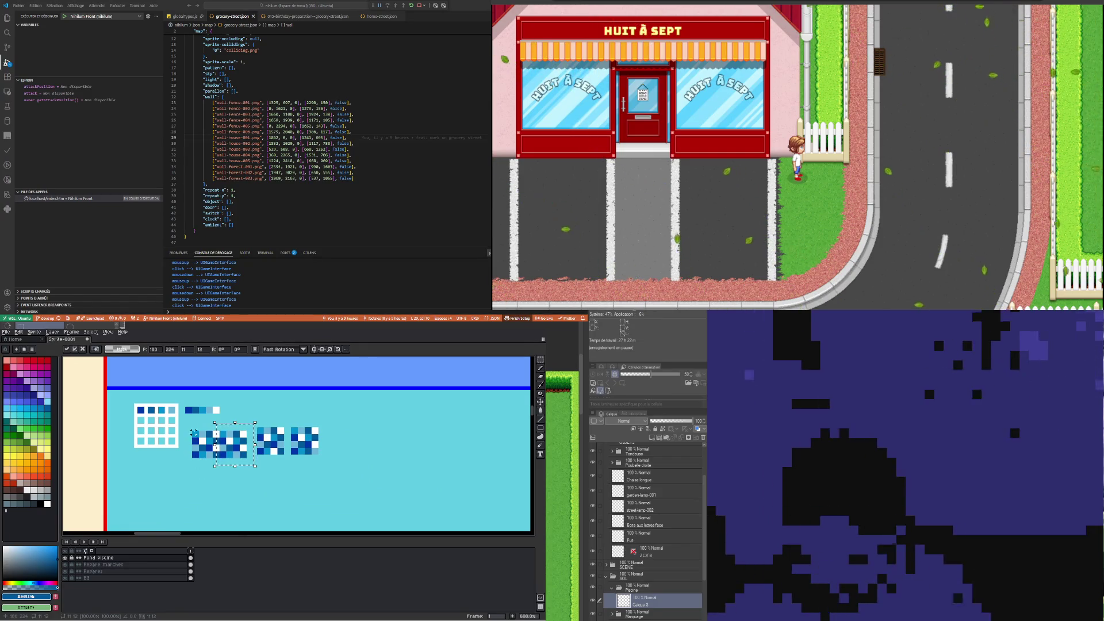
scroll(194, 448, up, 1)
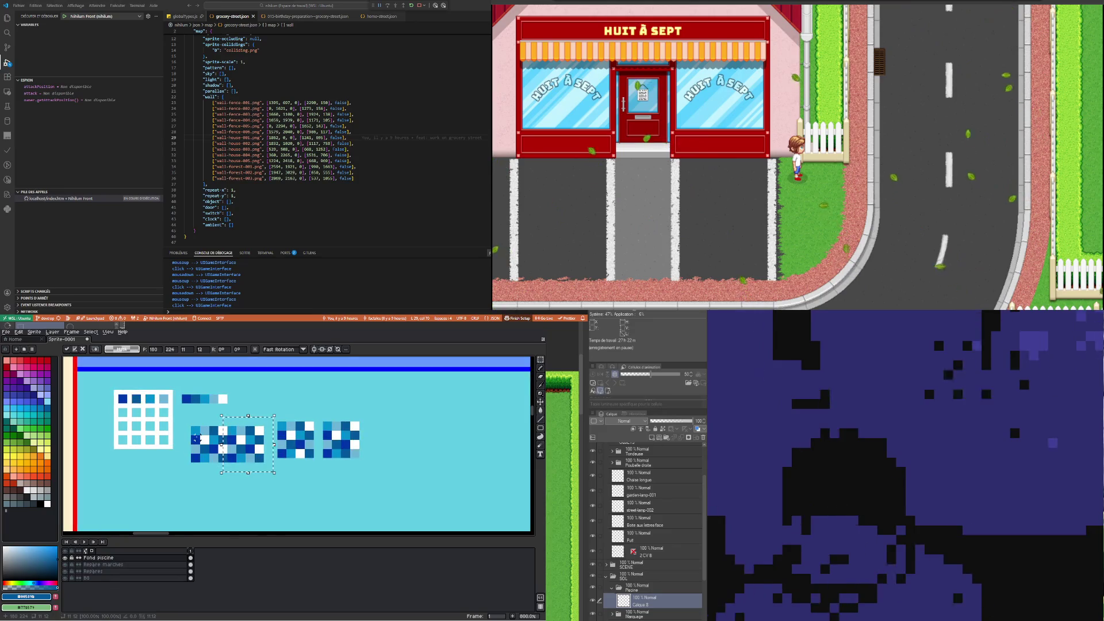
mouse_move(242, 443)
mouse_down()
mouse_move(137, 488)
mouse_move(143, 479)
mouse_up()
click(194, 441)
Reposition a single tile and paste a small 3x2 piece at its lower-left
scroll(195, 441, up, 3)
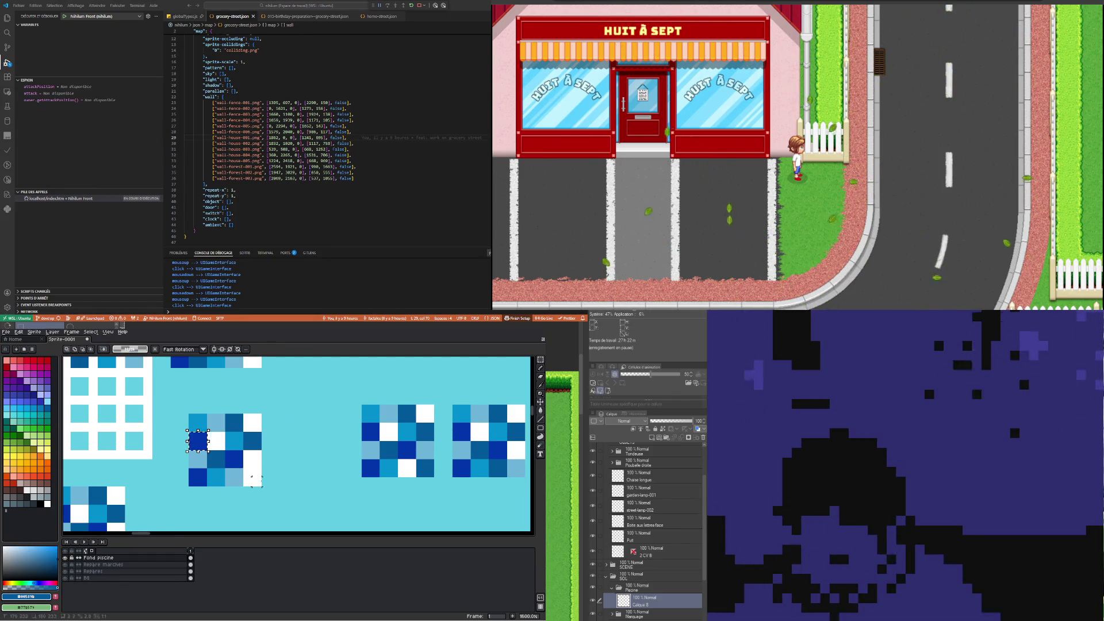
drag(262, 484, 263, 484)
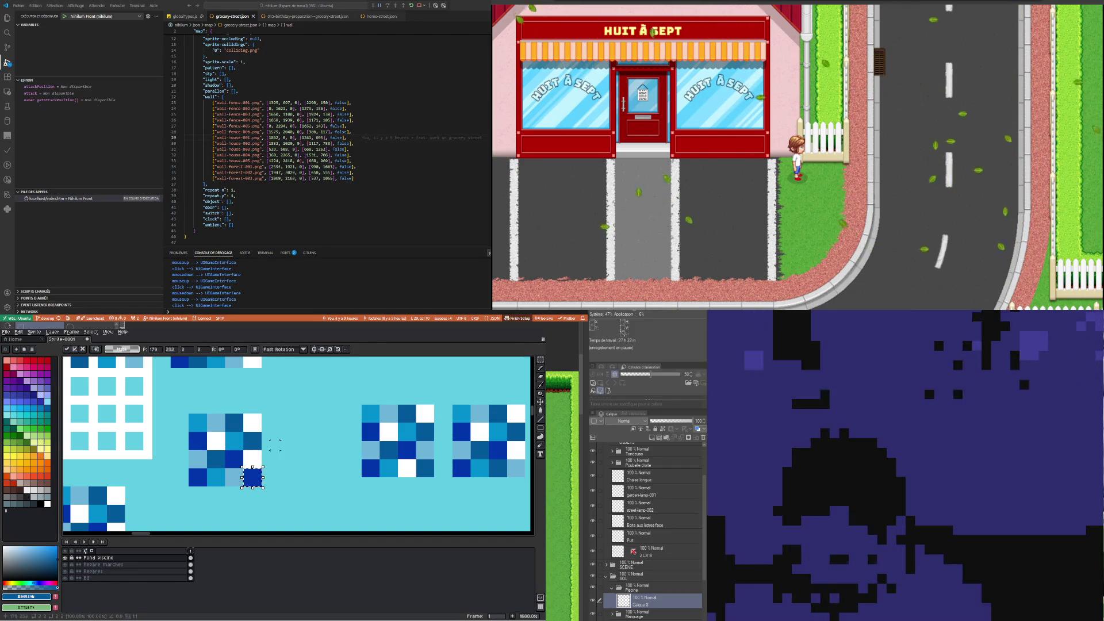
click(253, 447)
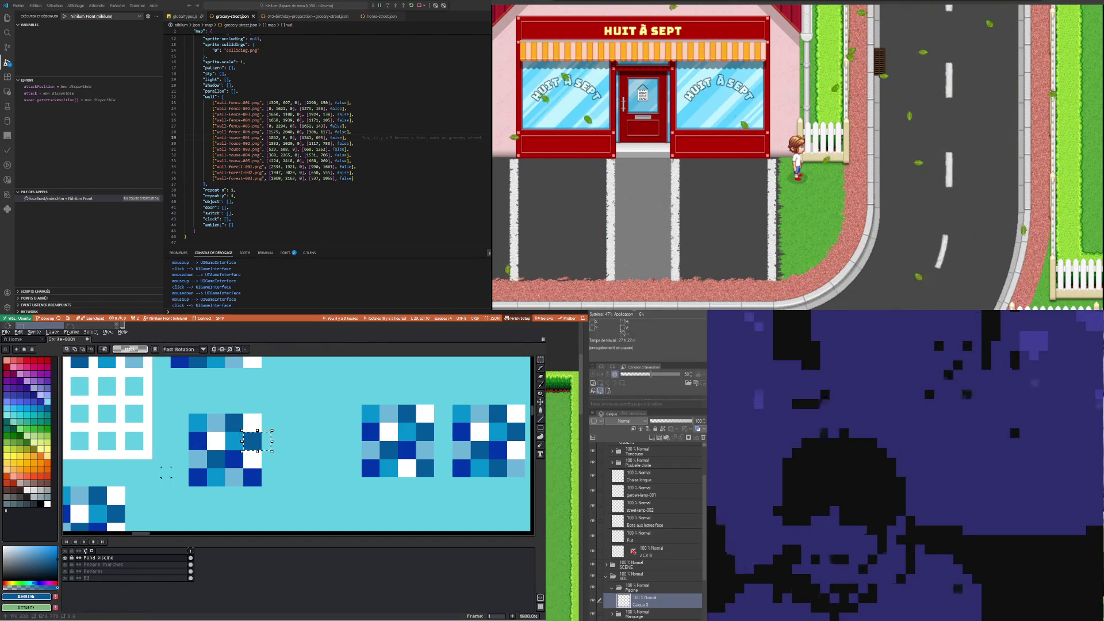
key(ctrl+v)
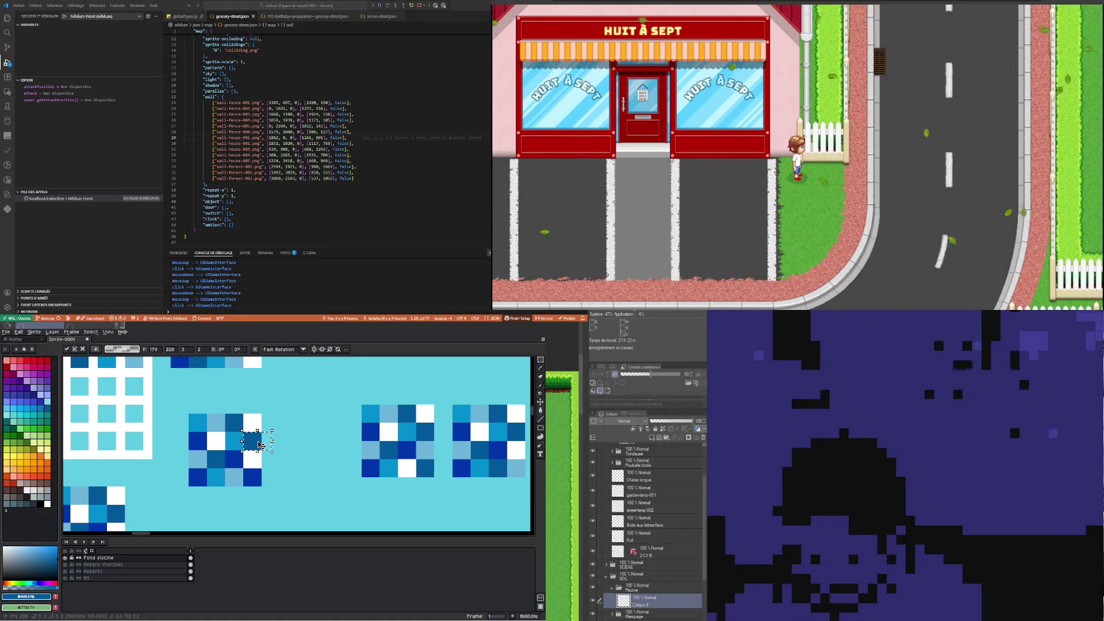
drag(261, 446, 203, 483)
Copy the whole blue tile beside itself, shifting it down and left to align
drag(169, 404, 271, 497)
drag(219, 468, 297, 468)
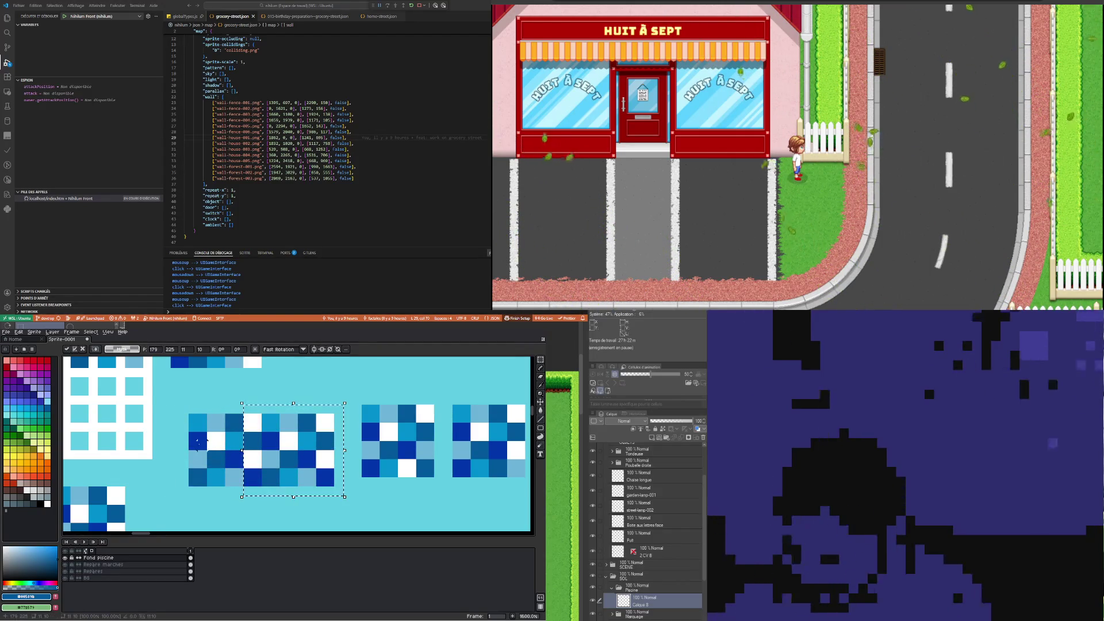
scroll(246, 480, down, 2)
drag(246, 470, 249, 490)
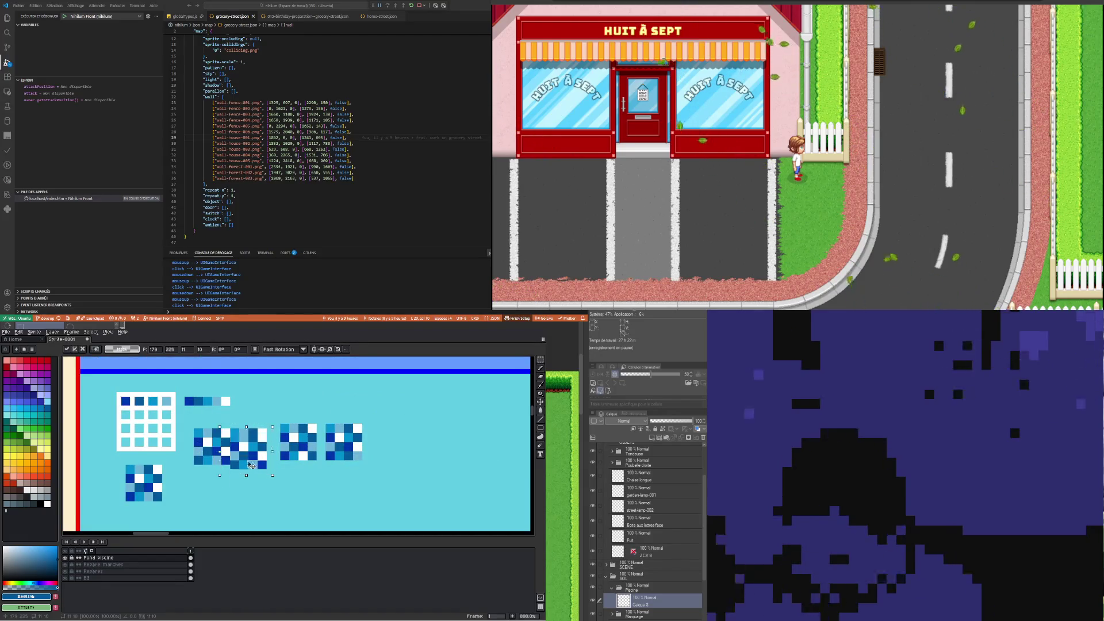
key(Down)
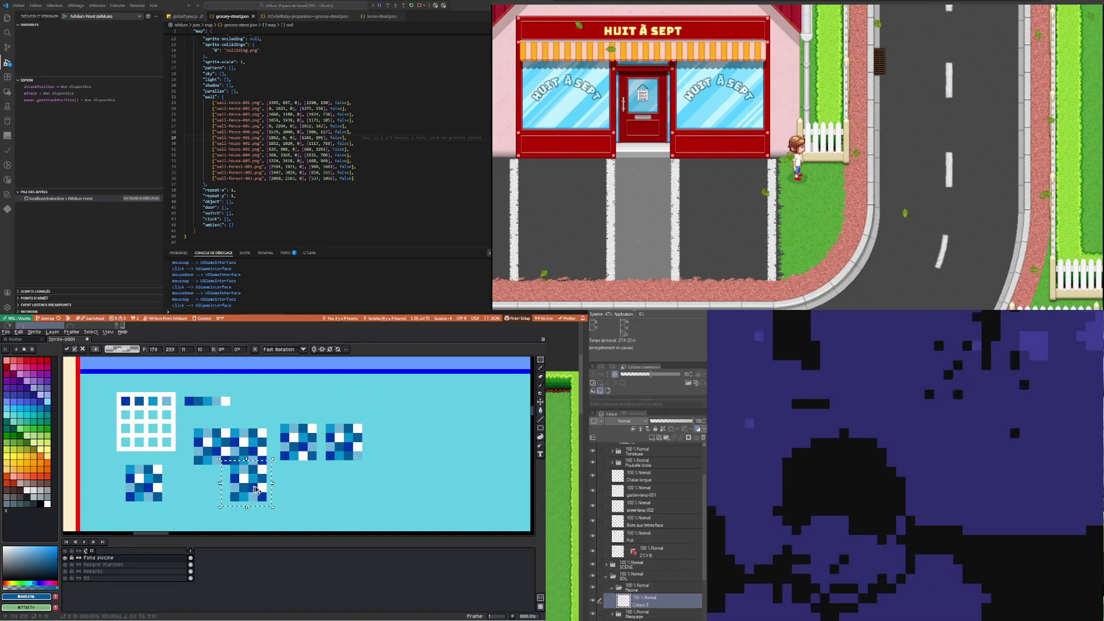
drag(255, 488, 218, 524)
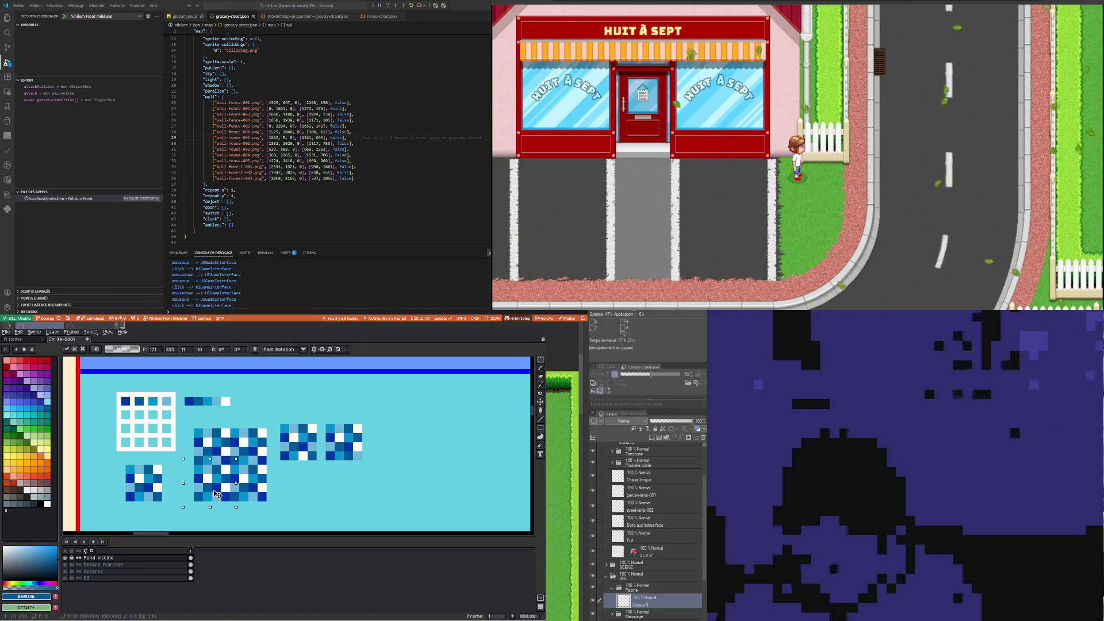
key(Return)
Erase the large window test area and the small blue strip above it
drag(112, 457, 144, 498)
mouse_move(104, 388)
mouse_down()
mouse_move(168, 508)
mouse_move(184, 512)
mouse_up()
key(Delete)
drag(178, 390, 423, 474)
key(Delete)
key(Delete)
scroll(210, 423, down, 2)
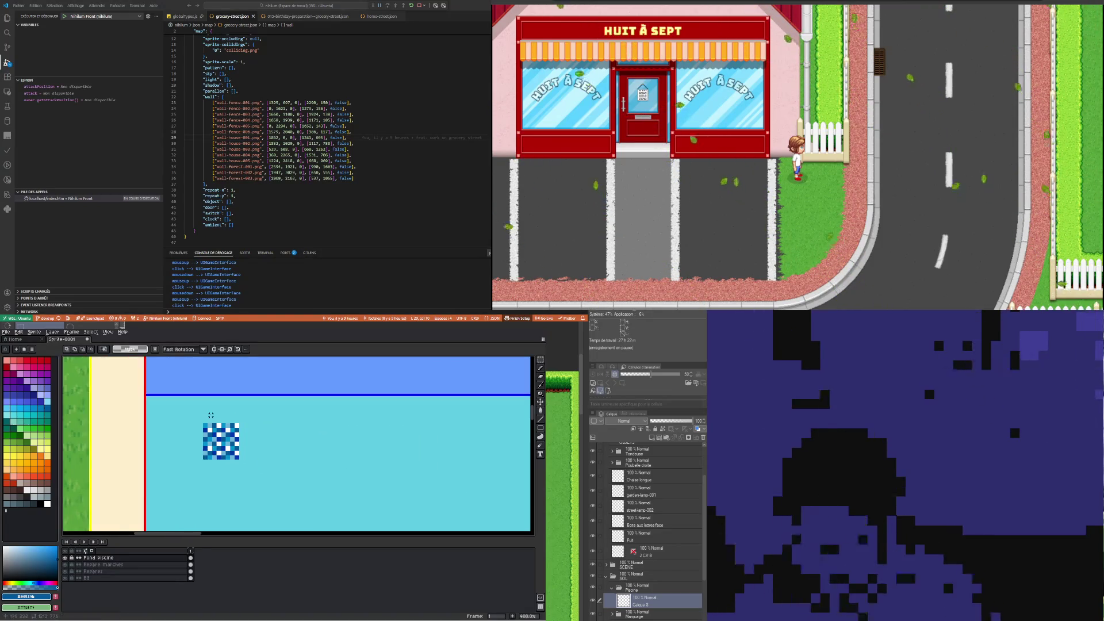
scroll(210, 427, down, 3)
scroll(210, 427, up, 2)
scroll(207, 427, up, 2)
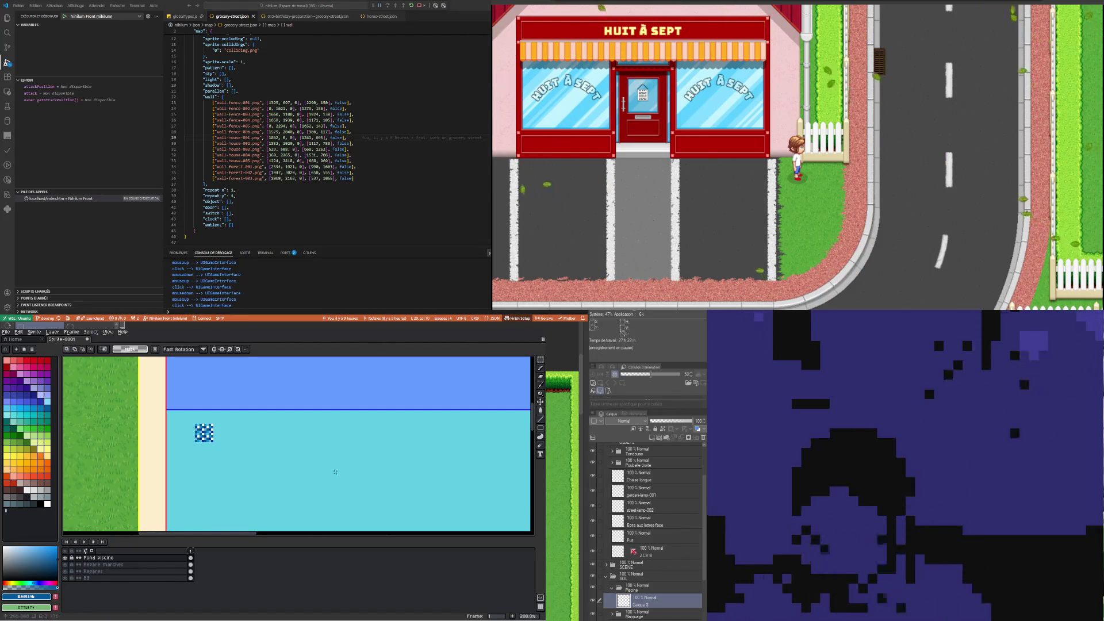
scroll(187, 393, down, 4)
scroll(266, 463, up, 2)
scroll(211, 420, up, 1)
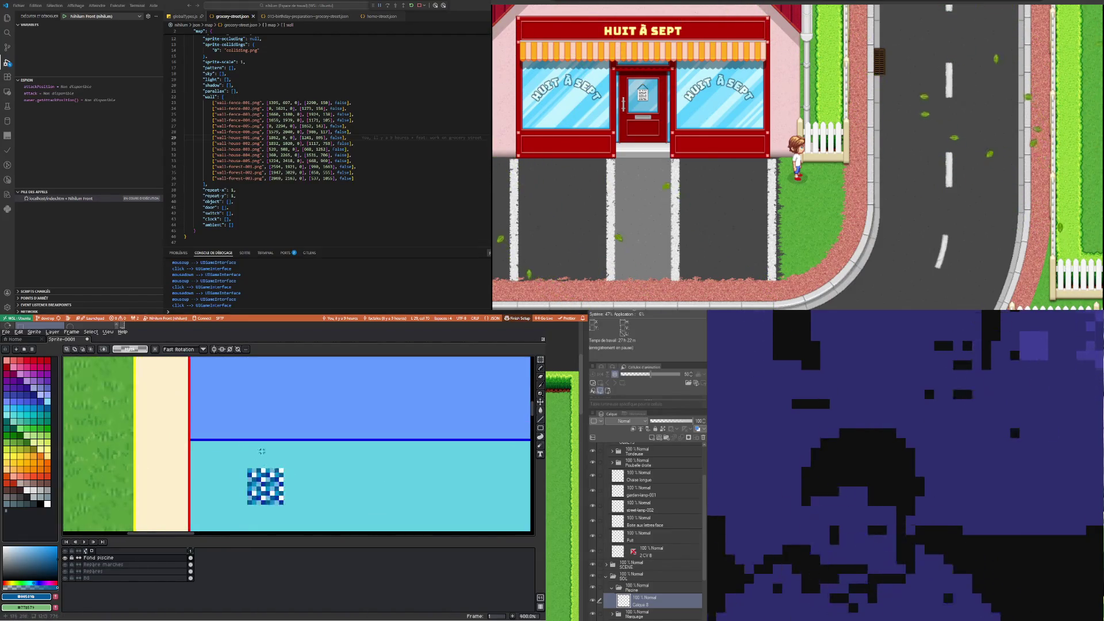
scroll(210, 420, up, 1)
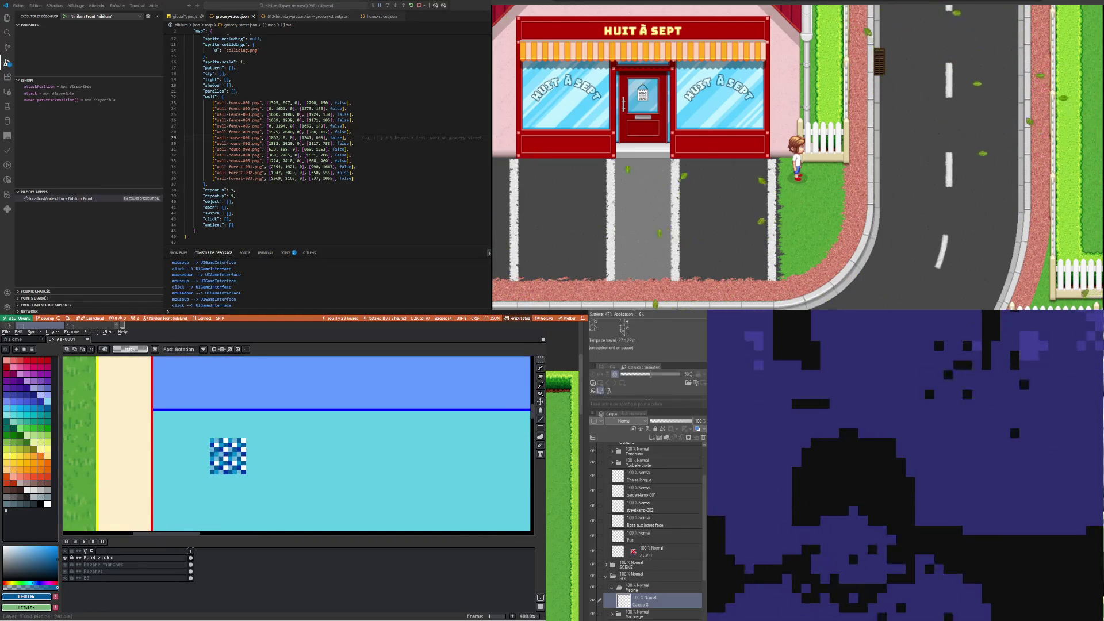
scroll(167, 424, down, 6)
scroll(167, 423, up, 2)
scroll(207, 449, down, 2)
scroll(205, 464, up, 2)
scroll(205, 464, down, 2)
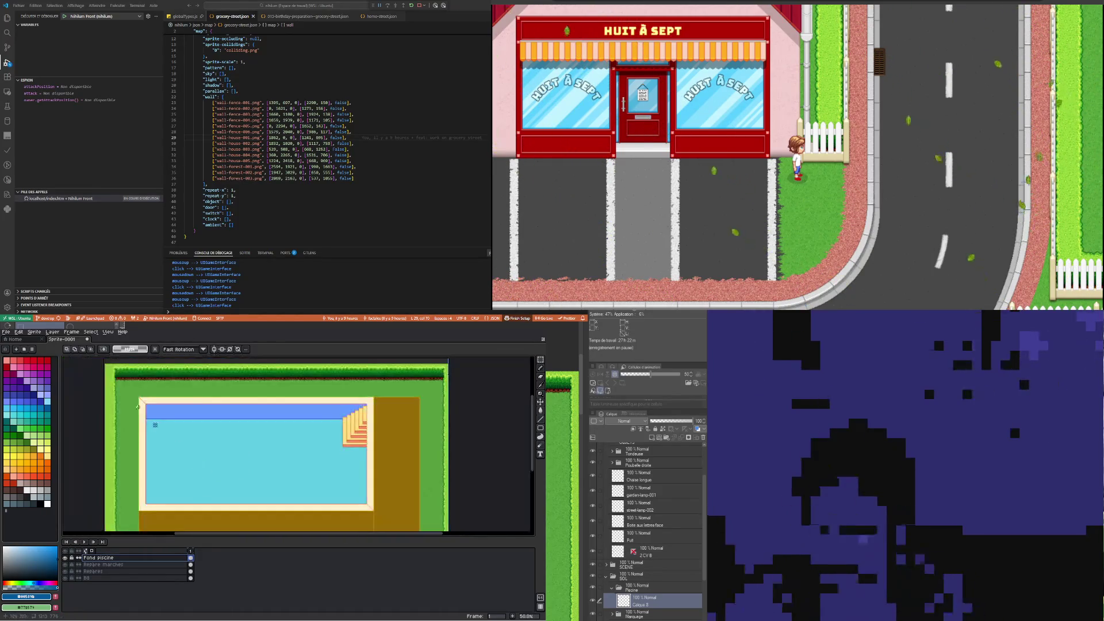
scroll(144, 426, up, 2)
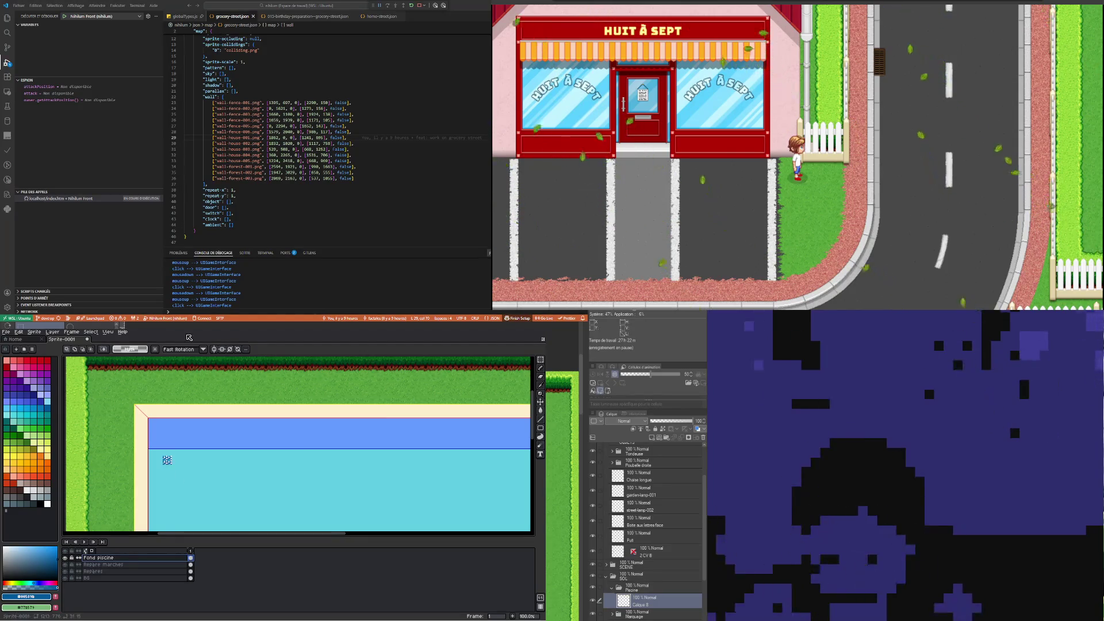
click(21, 332)
Open the Hue/Saturation adjustment from the Edit menu's adjustment commands
click(21, 333)
click(33, 332)
click(159, 330)
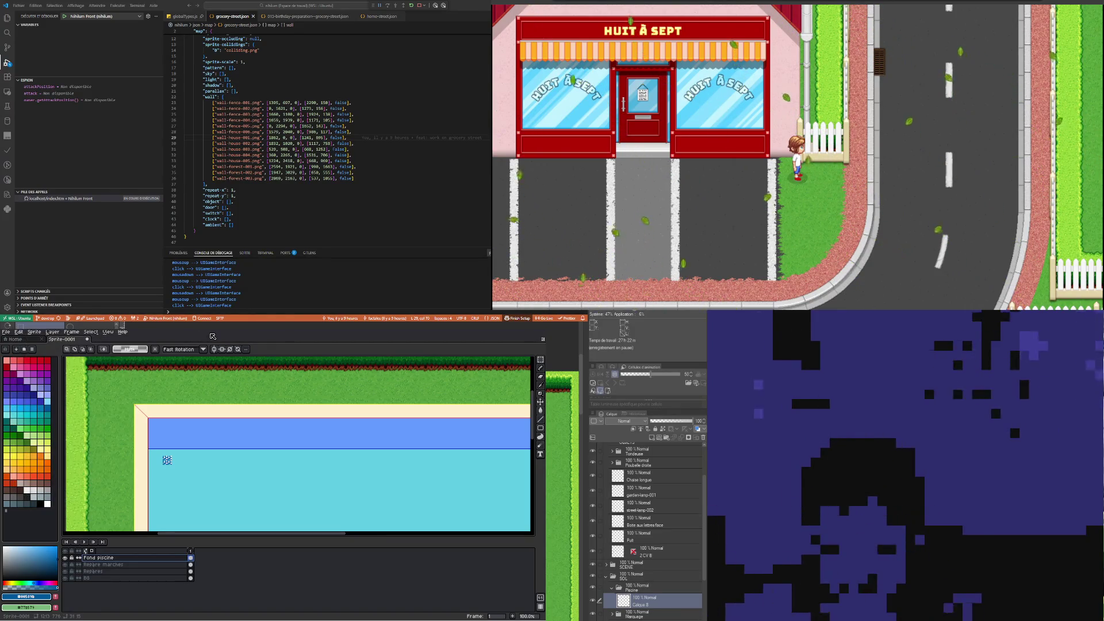
click(34, 332)
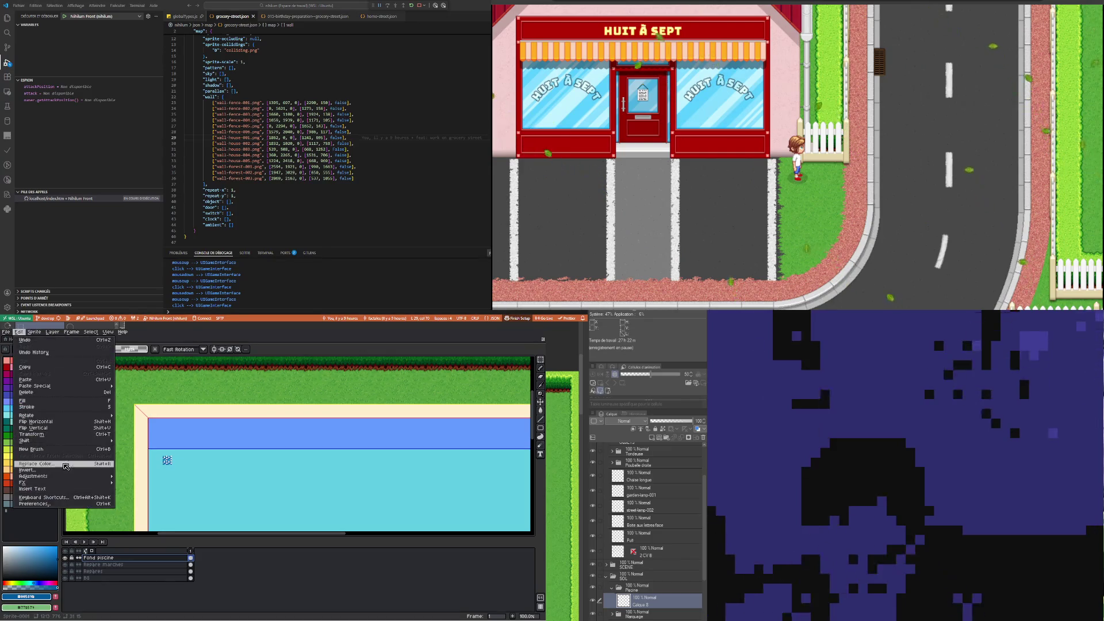
mouse_move(52, 476)
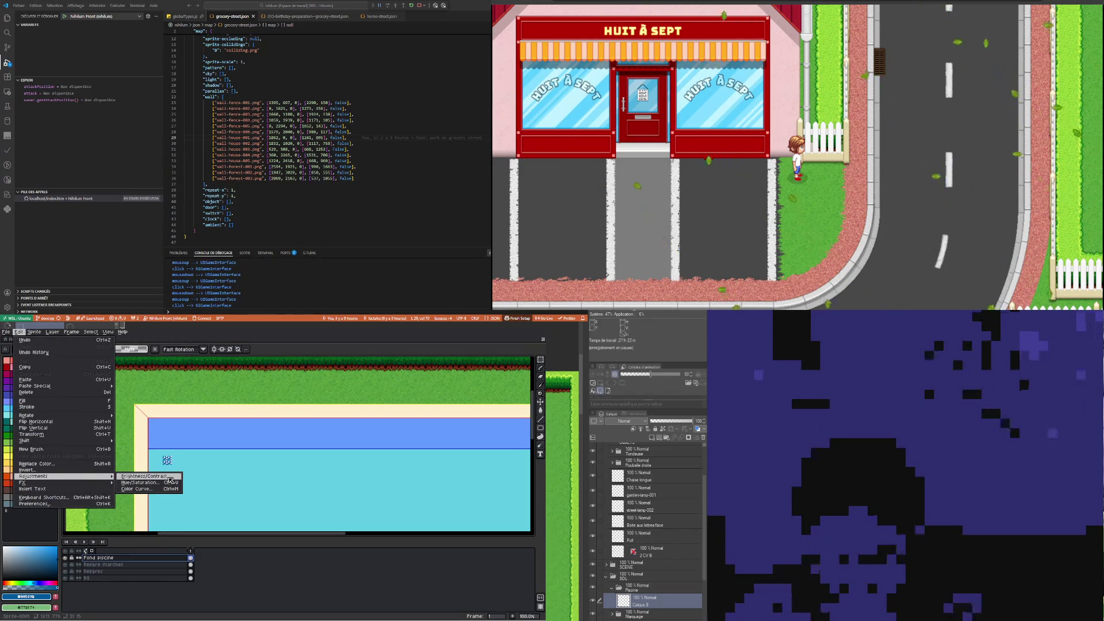
click(171, 482)
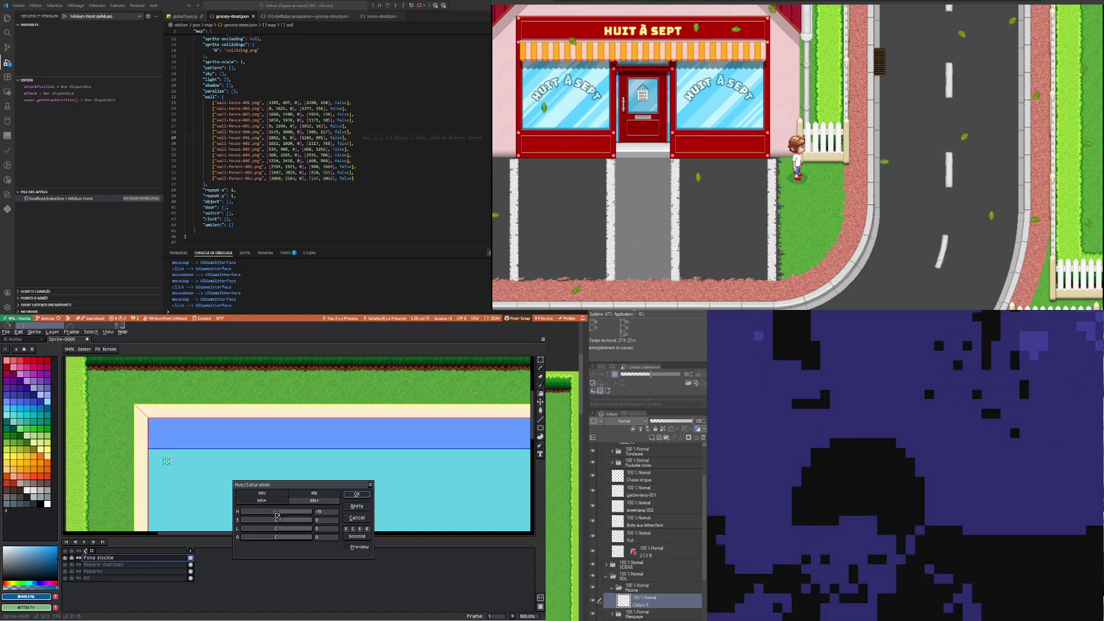
Set hue 0, saturation 68 and lightness 67 for the checker patch and confirm
scroll(167, 452, up, 2)
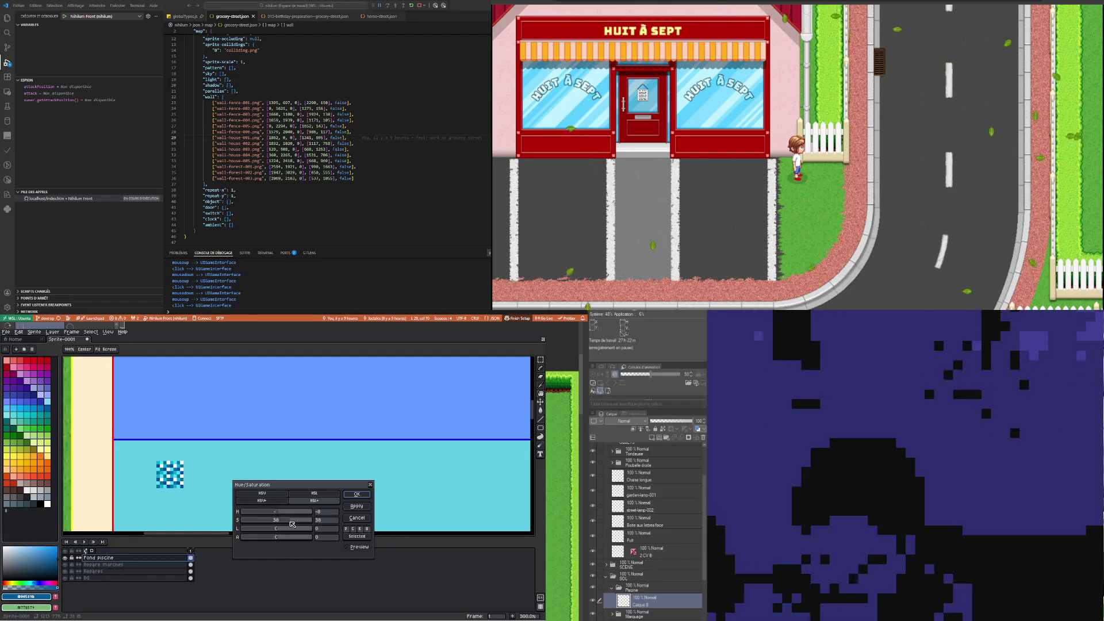
drag(276, 529, 283, 534)
scroll(139, 426, down, 3)
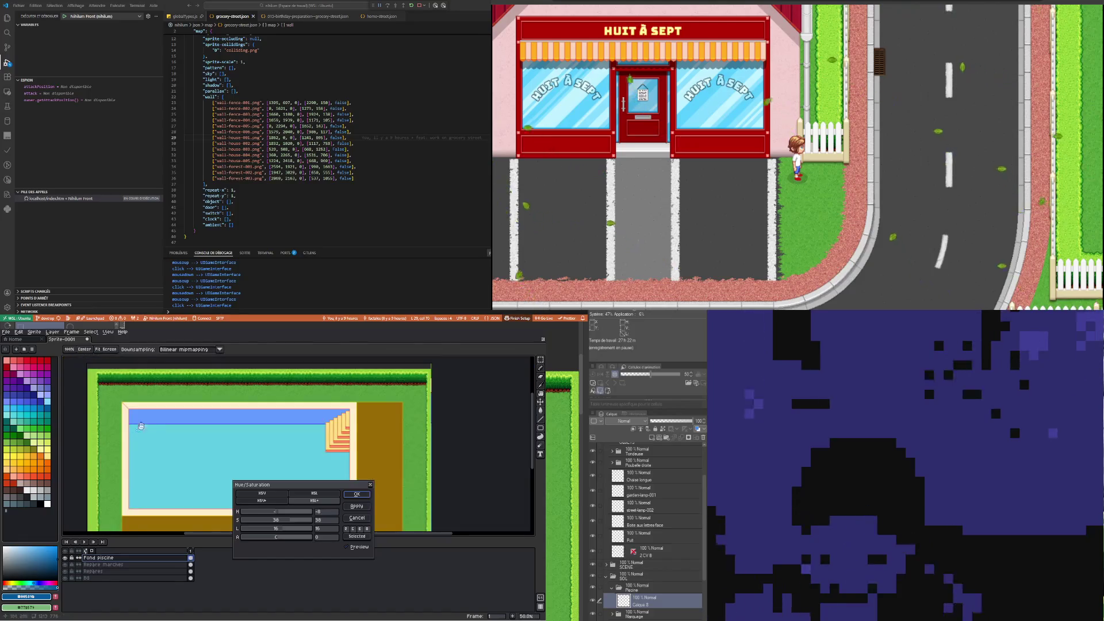
scroll(140, 428, up, 1)
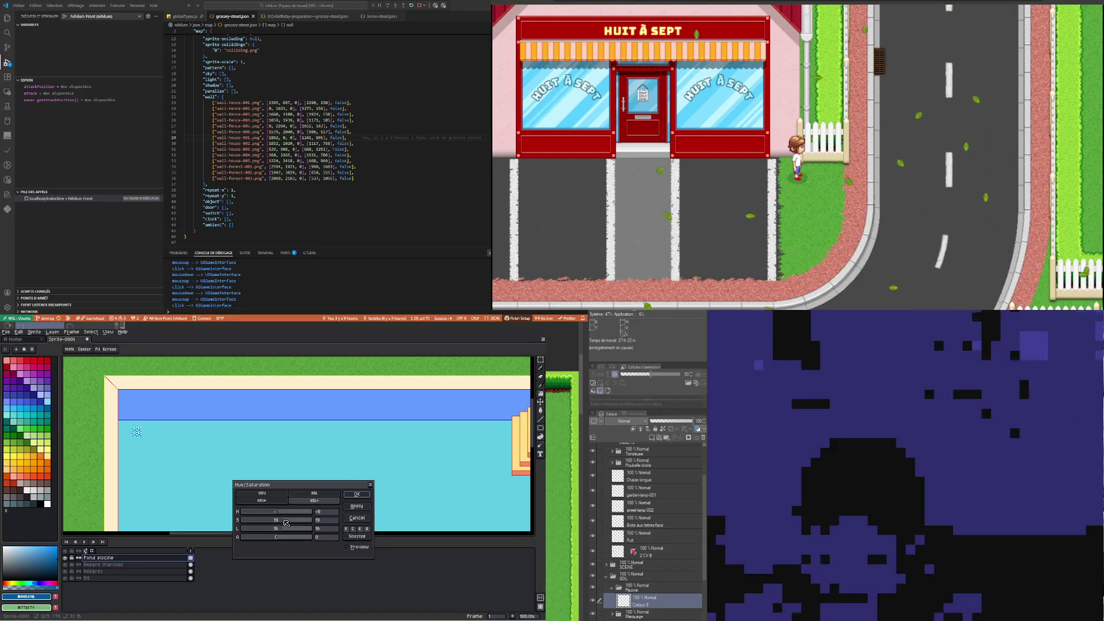
drag(281, 531, 284, 530)
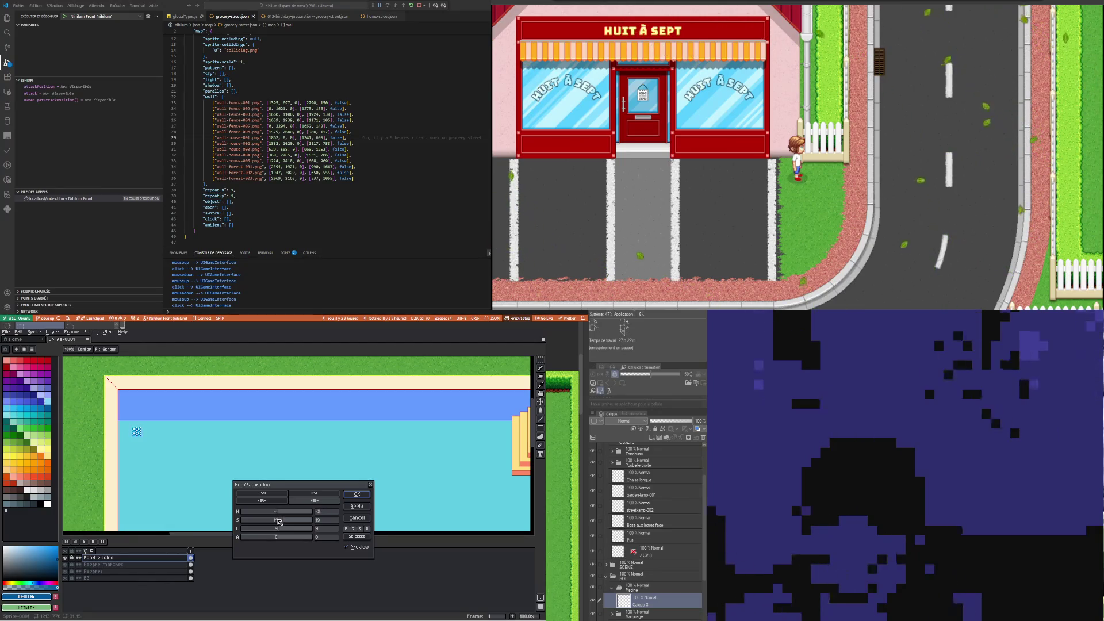
double_click(327, 512)
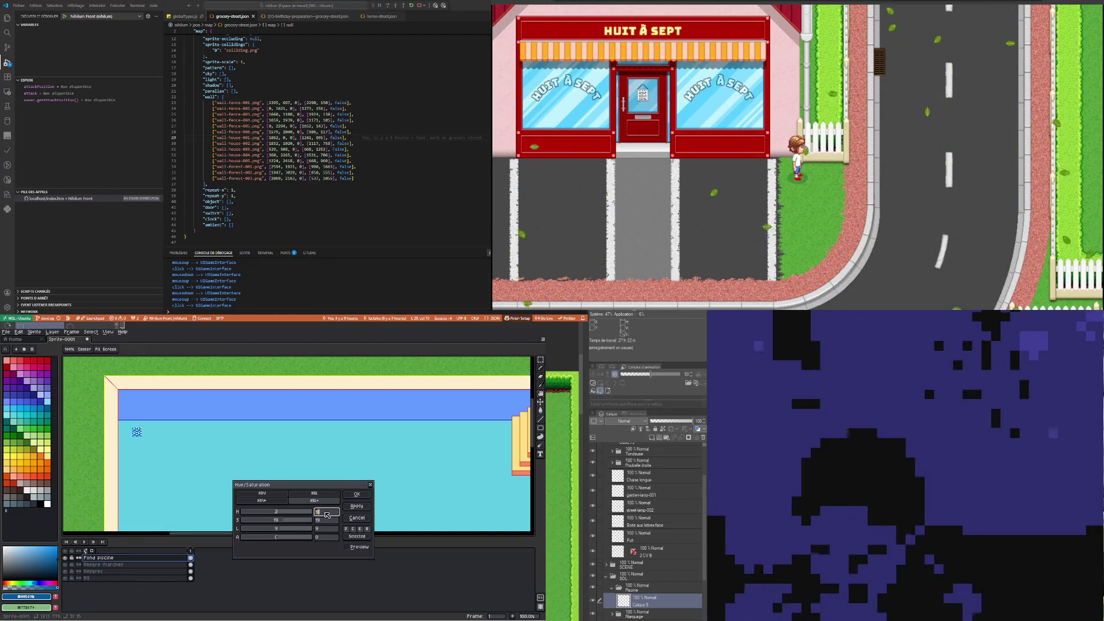
text(0)
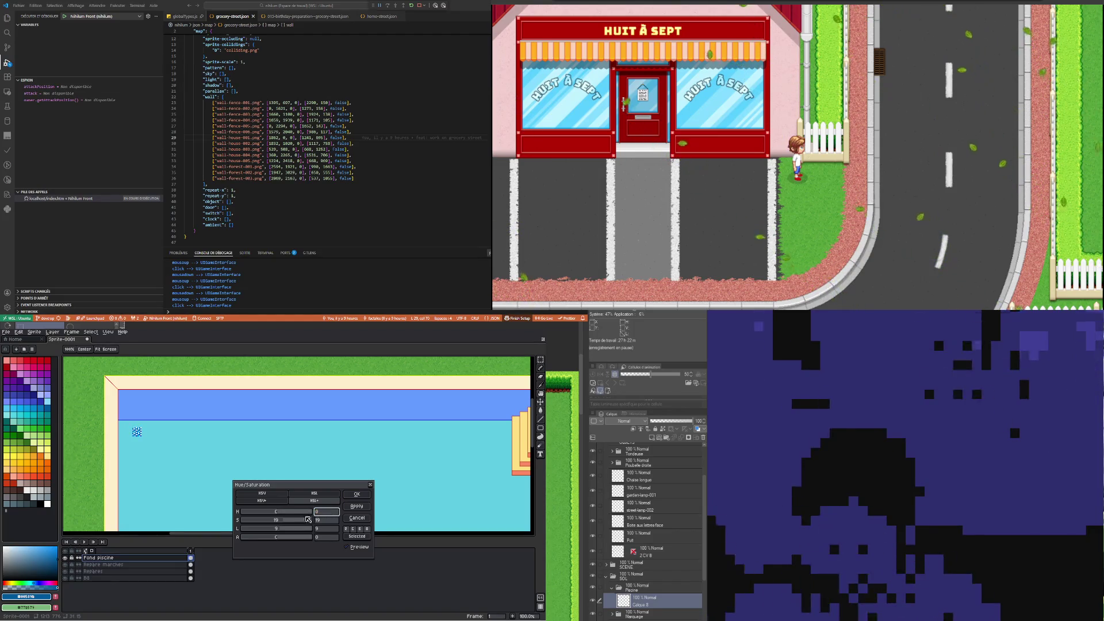
click(283, 521)
mouse_move(285, 525)
mouse_down()
mouse_move(303, 524)
mouse_move(269, 526)
mouse_up()
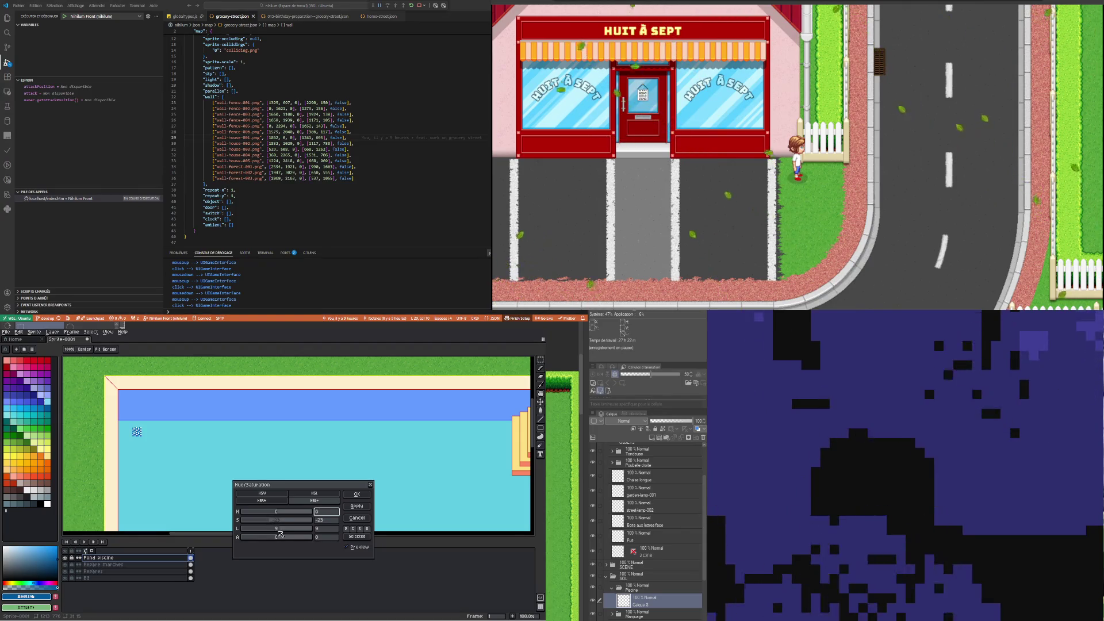
drag(270, 527, 303, 529)
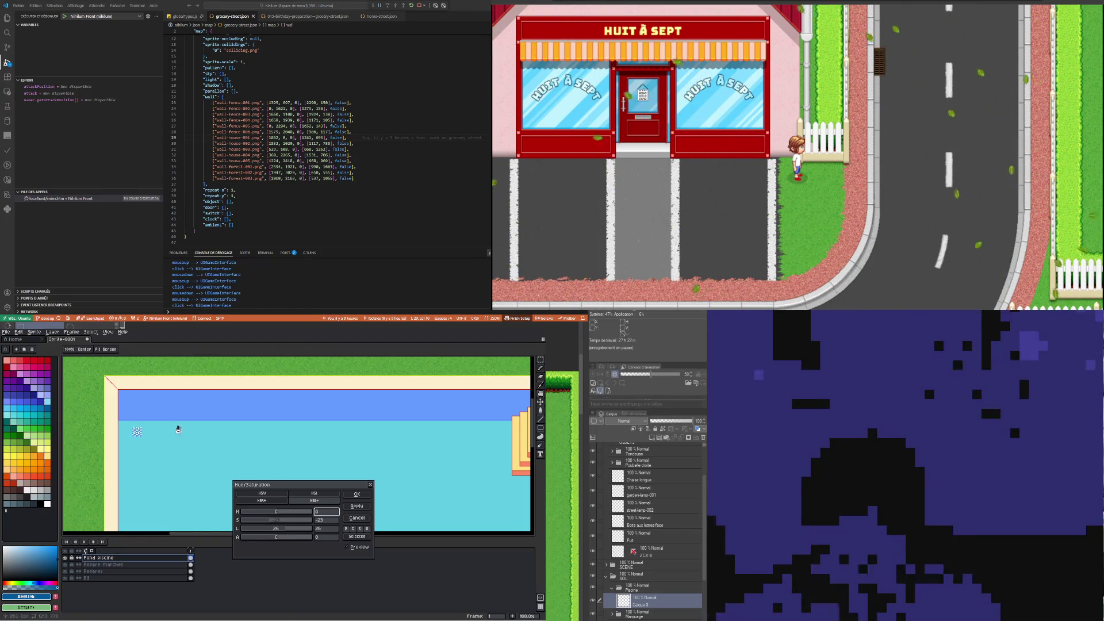
scroll(176, 416, down, 2)
scroll(176, 415, up, 2)
scroll(129, 399, up, 1)
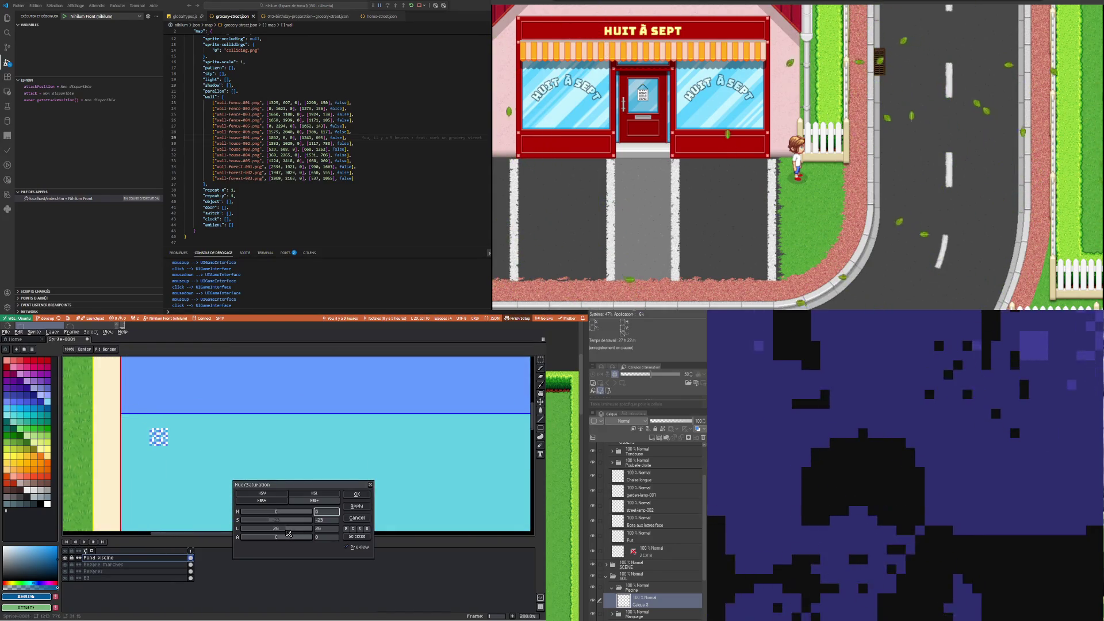
scroll(118, 411, down, 2)
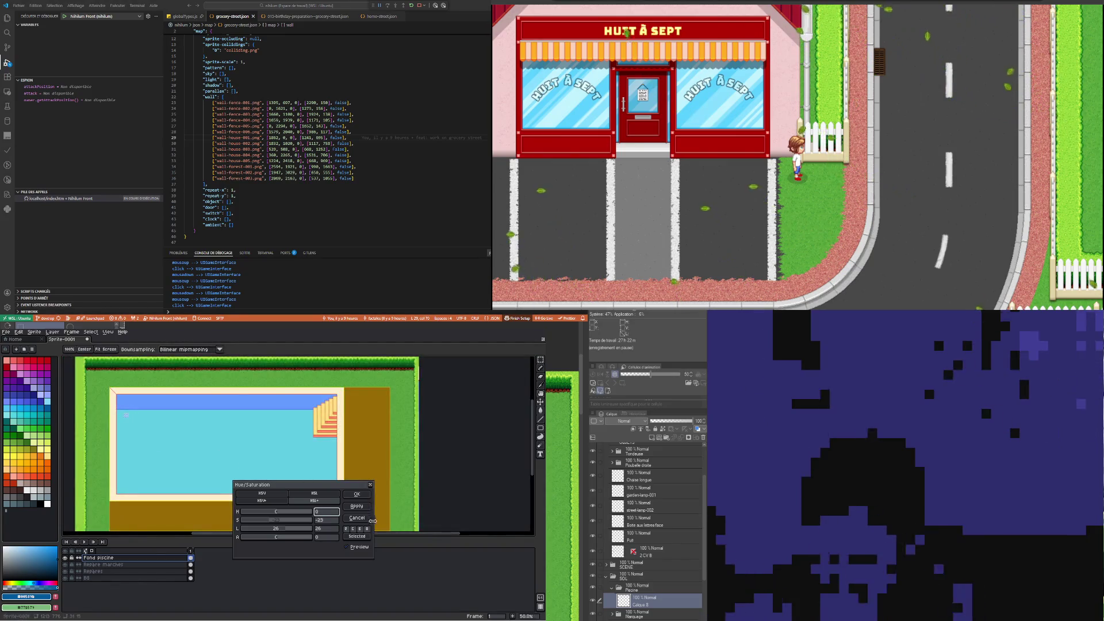
click(356, 495)
Select the checker patch and shift it slightly up and left
scroll(113, 407, up, 2)
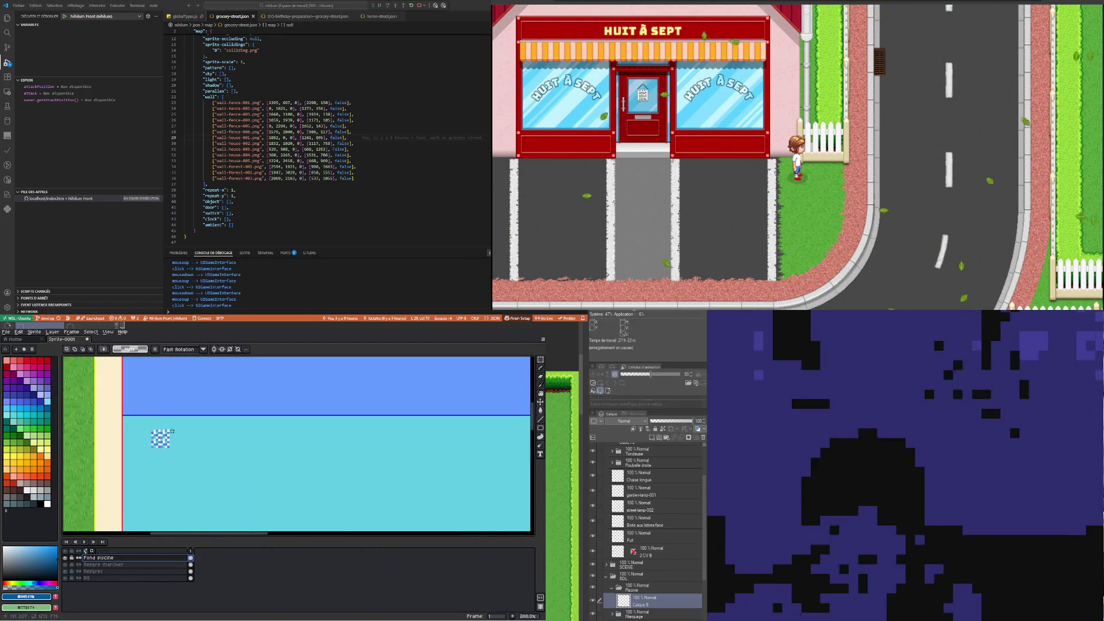
scroll(172, 431, down, 2)
scroll(172, 423, up, 2)
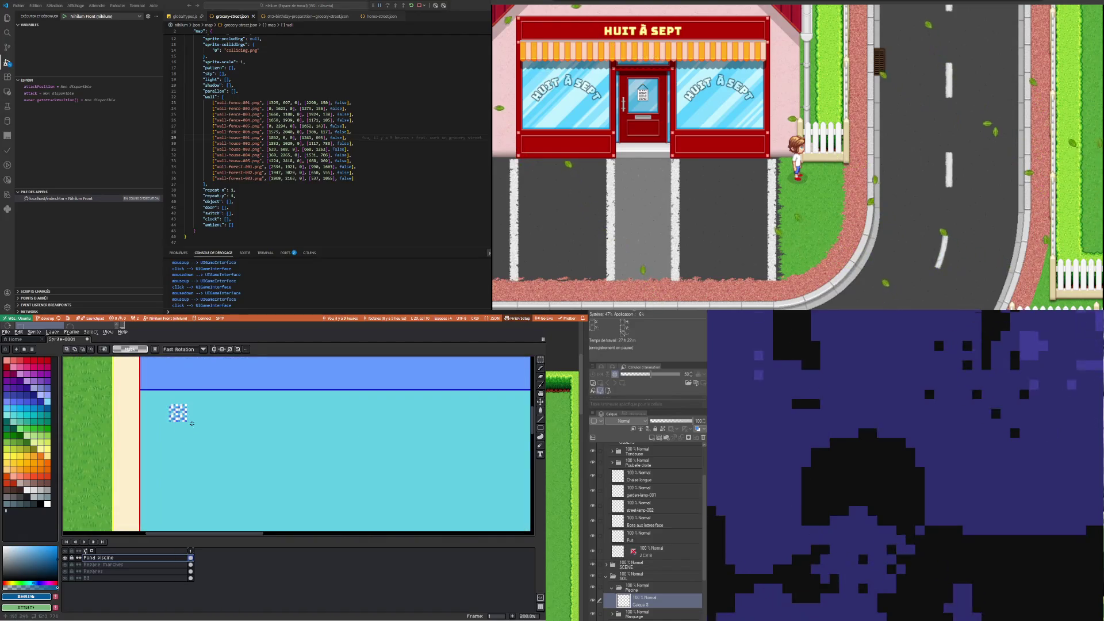
scroll(190, 407, up, 1)
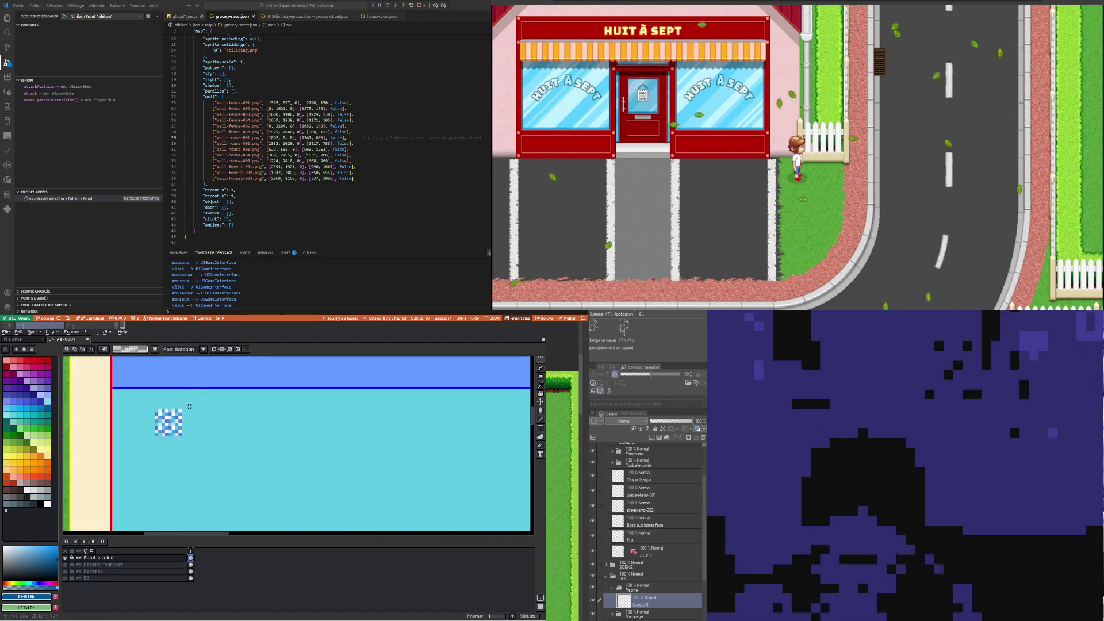
drag(148, 401, 187, 455)
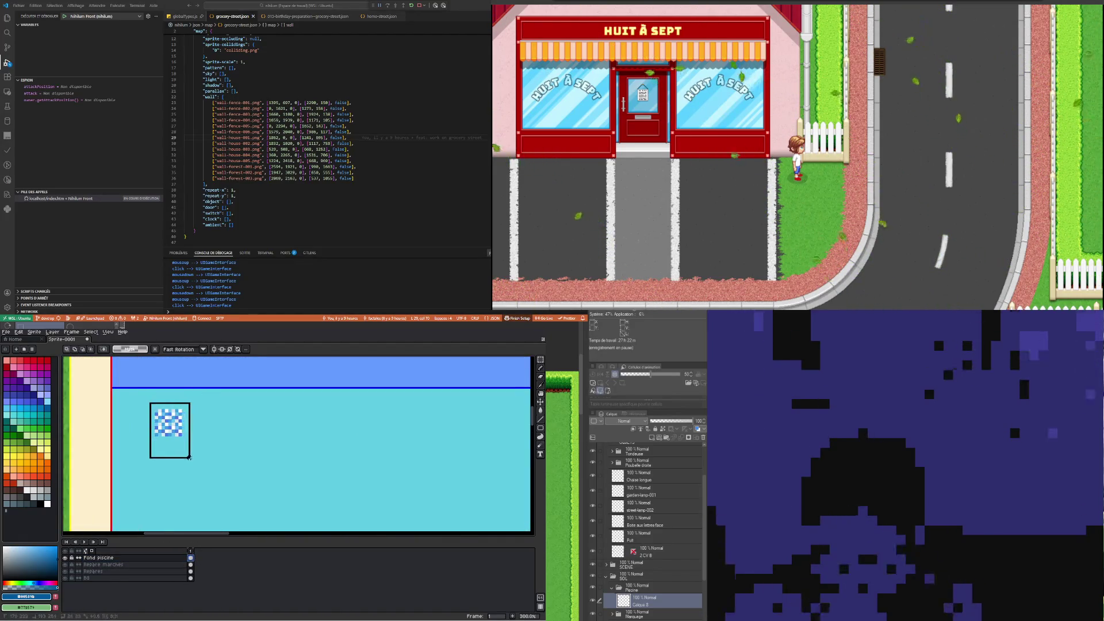
click(165, 426)
drag(204, 431, 197, 423)
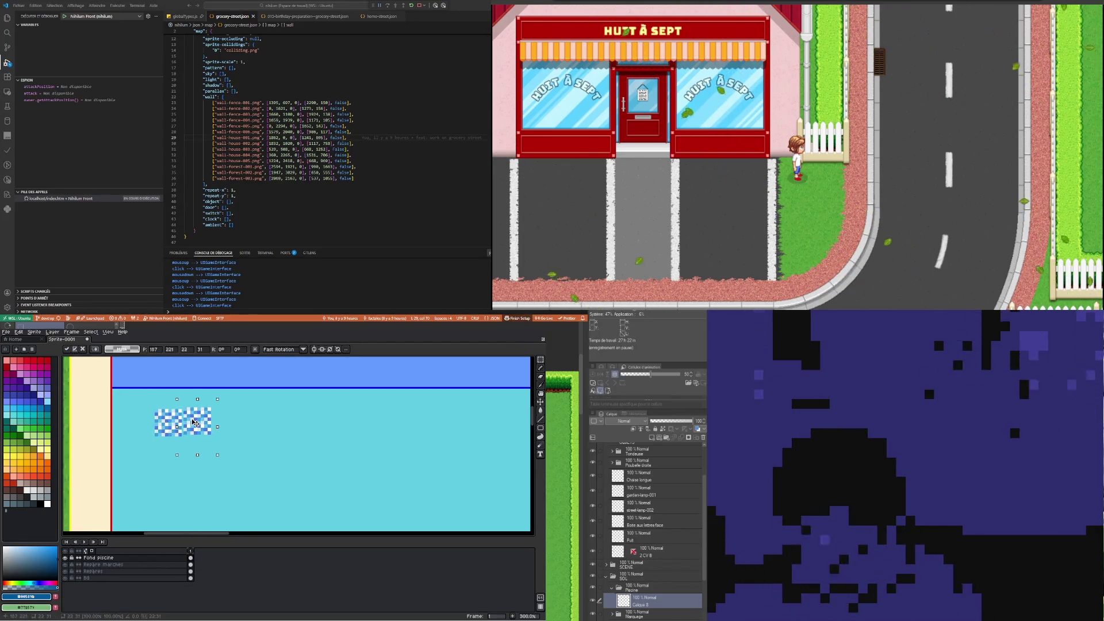
key(Left)
key(Up)
drag(196, 424, 197, 425)
Copy the patch below itself, then offset right and further down, and deselect
drag(141, 396, 229, 453)
mouse_move(189, 420)
mouse_down()
mouse_move(185, 468)
mouse_move(188, 450)
mouse_up()
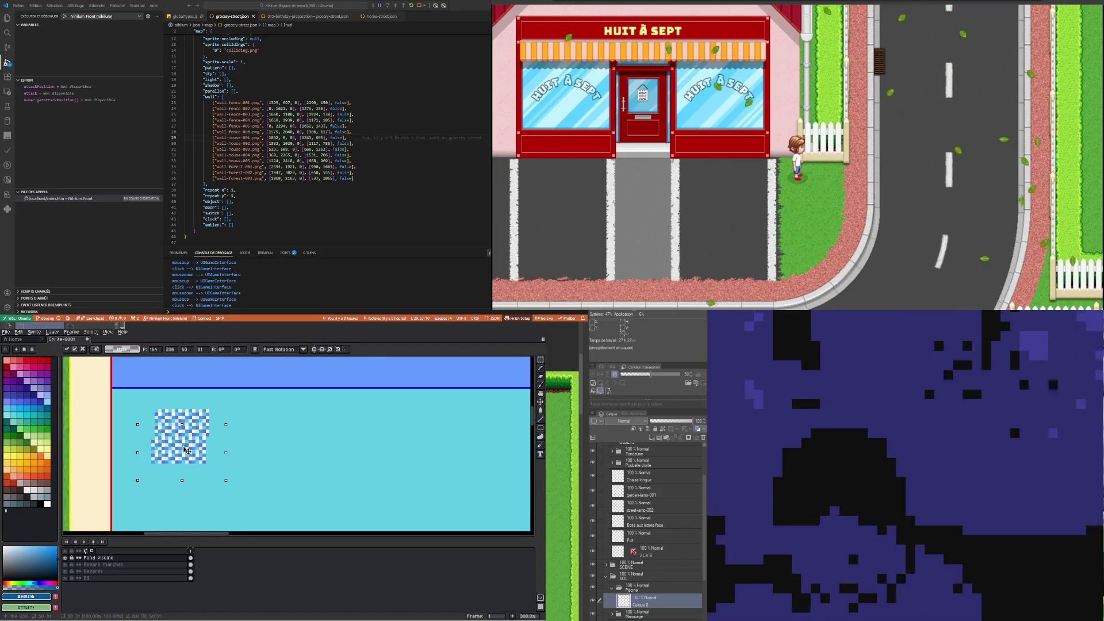
drag(143, 394, 234, 486)
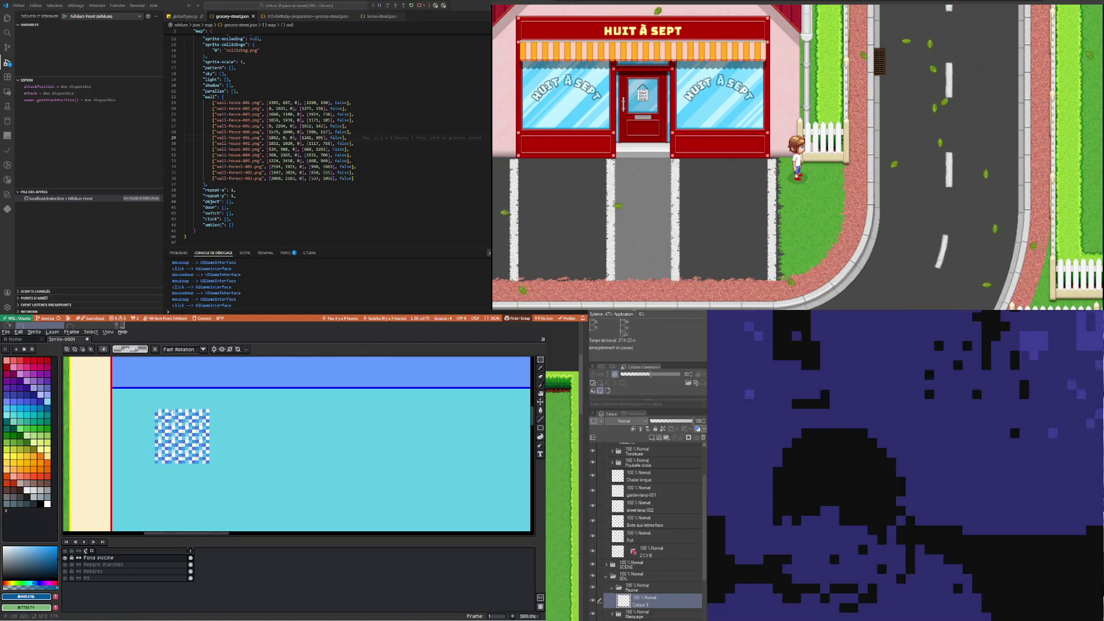
drag(160, 441, 211, 441)
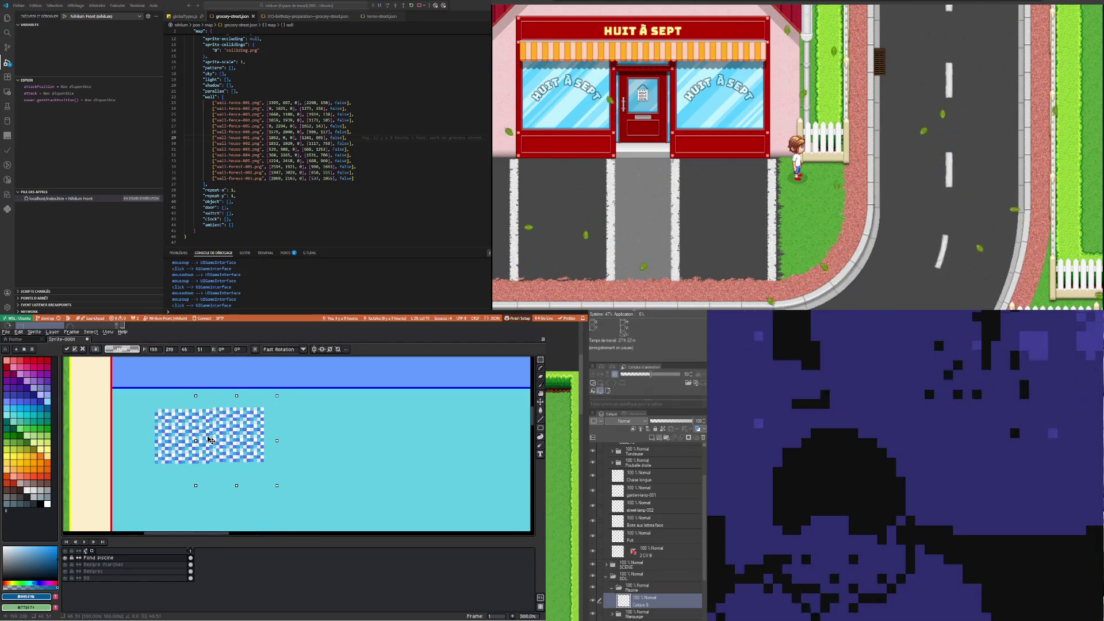
drag(136, 398, 295, 486)
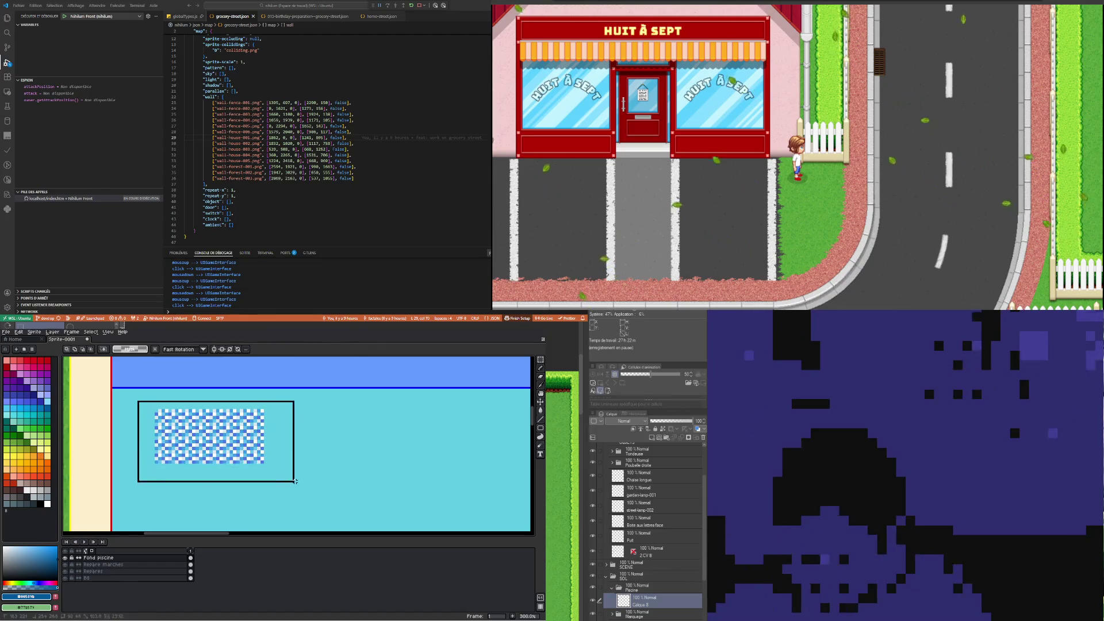
mouse_move(235, 433)
ctrl+mouse_down()
mouse_move(235, 502)
mouse_move(237, 490)
ctrl+mouse_up()
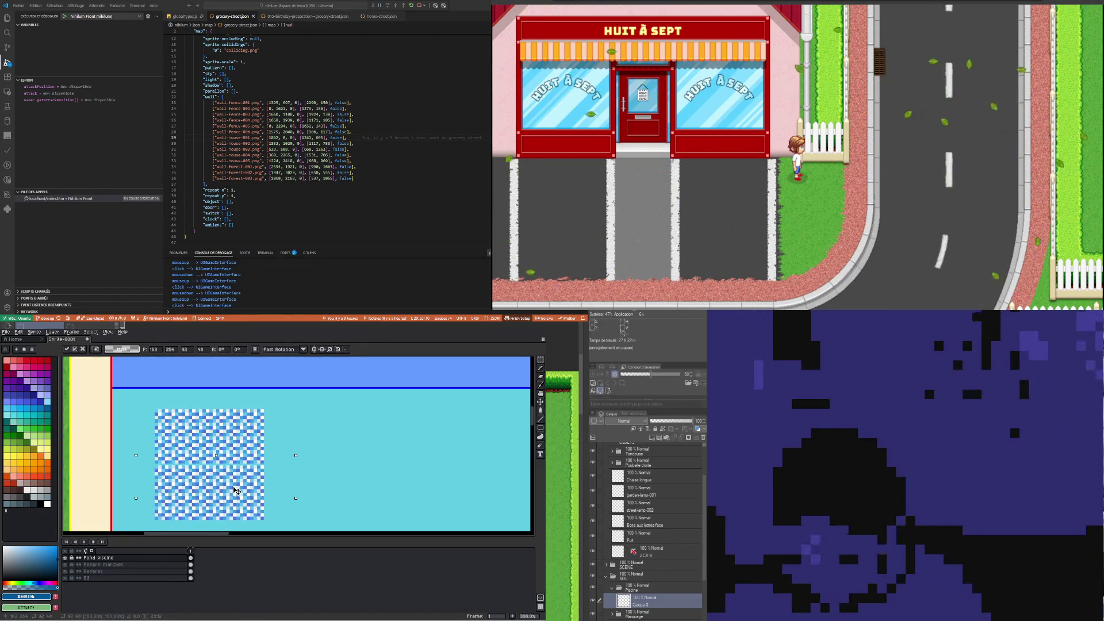
key(ctrl+d)
scroll(116, 421, down, 3)
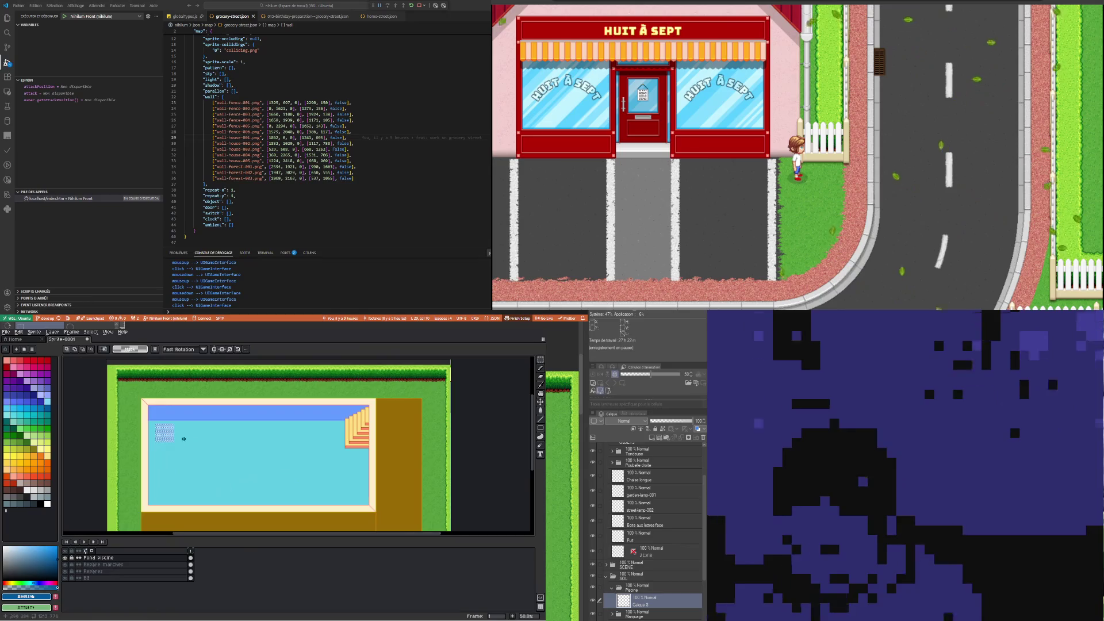
Copy the checker block to its right, then copy the widened block below it
scroll(116, 421, up, 1)
scroll(116, 421, up, 1)
drag(116, 405, 239, 505)
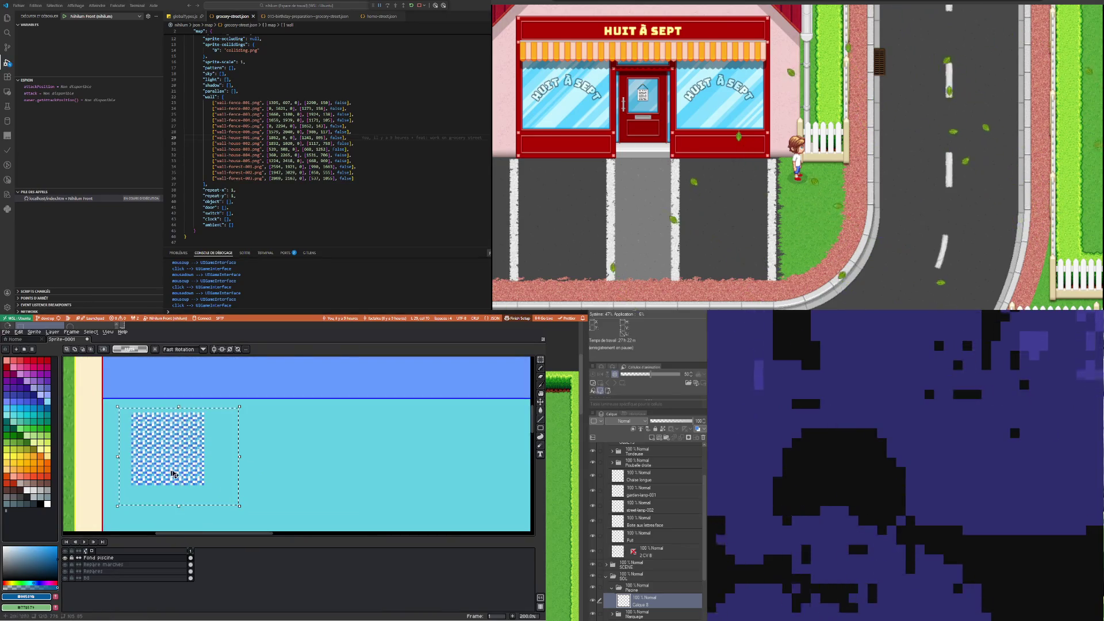
mouse_move(145, 458)
ctrl+mouse_down()
mouse_move(261, 458)
mouse_move(220, 462)
ctrl+mouse_up()
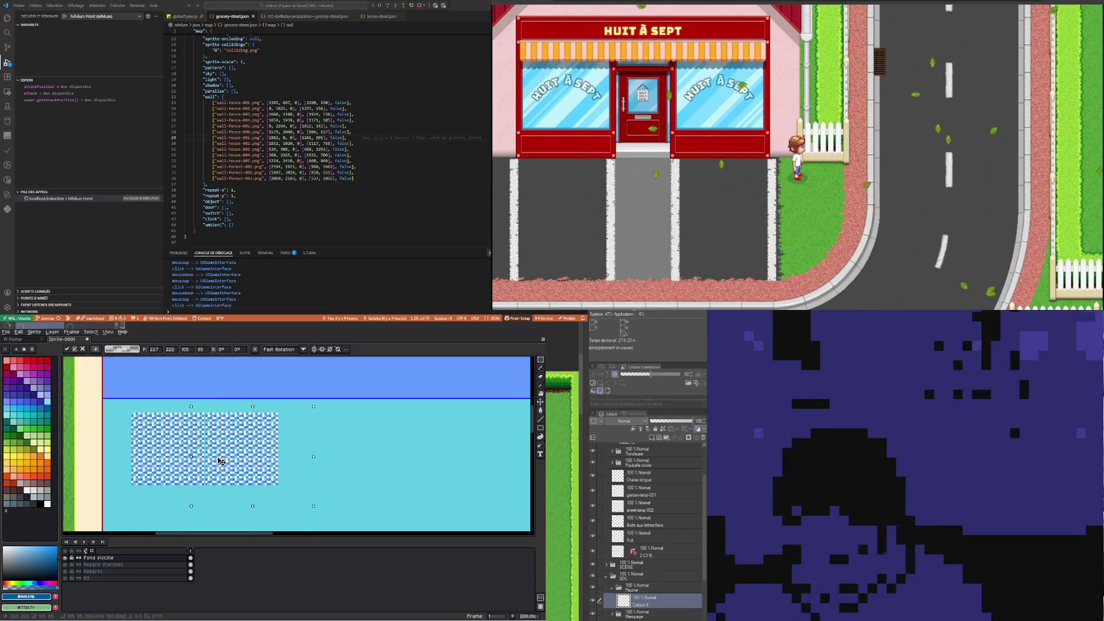
key(Return)
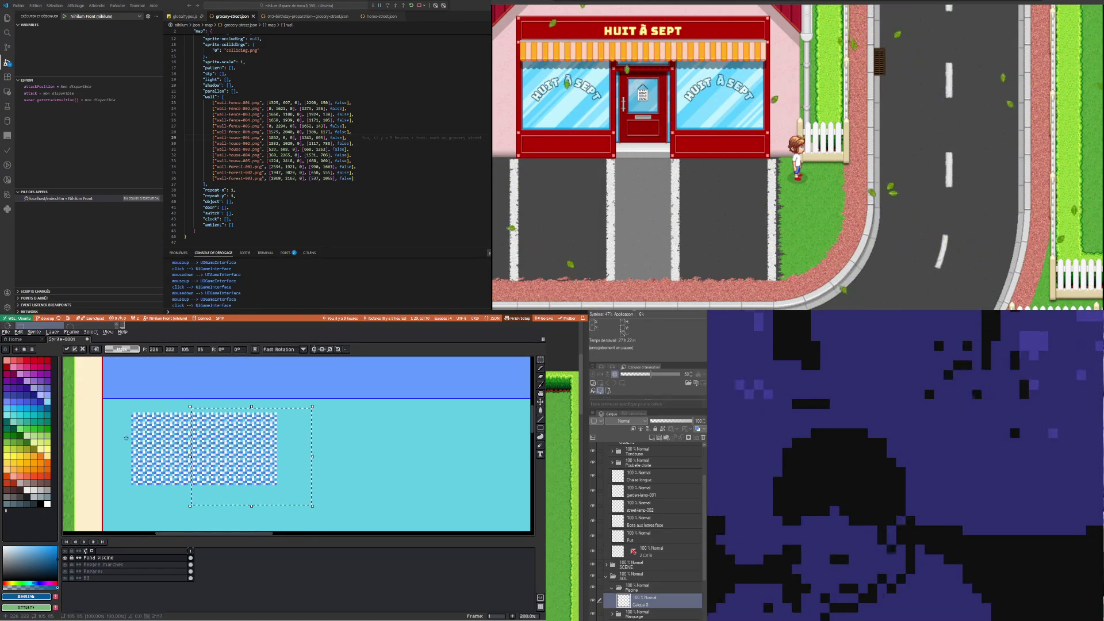
mouse_move(122, 412)
mouse_down()
mouse_move(233, 487)
mouse_move(320, 515)
mouse_up()
key(ctrl+c)
key(ctrl+v)
drag(238, 439, 238, 511)
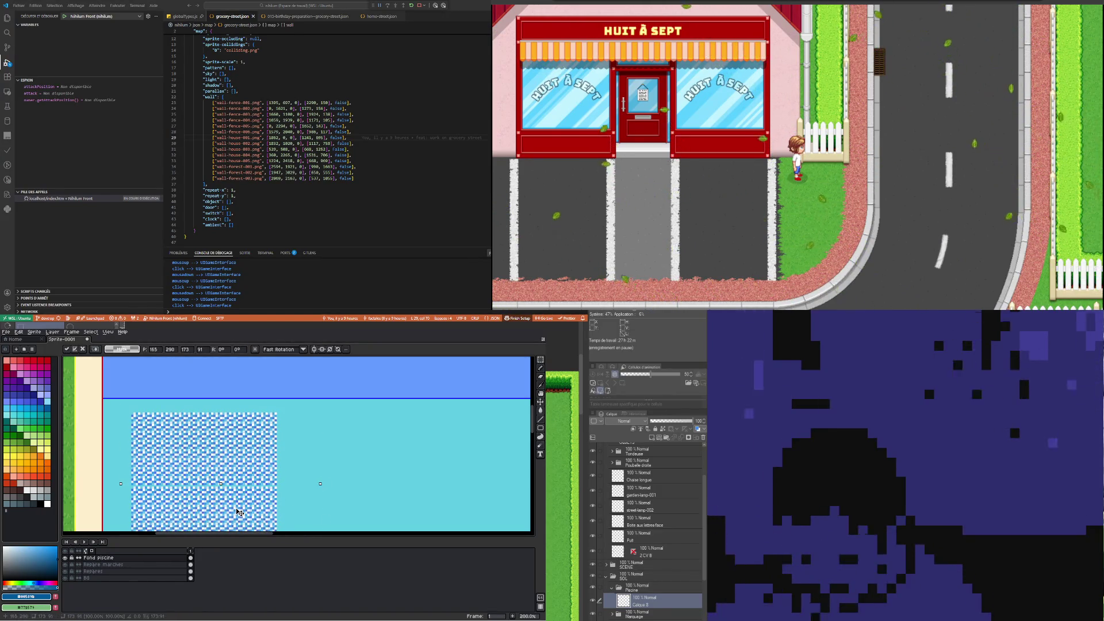
key(Return)
Select the checker block again and place another copy to its right
scroll(324, 436, down, 2)
scroll(324, 436, down, 1)
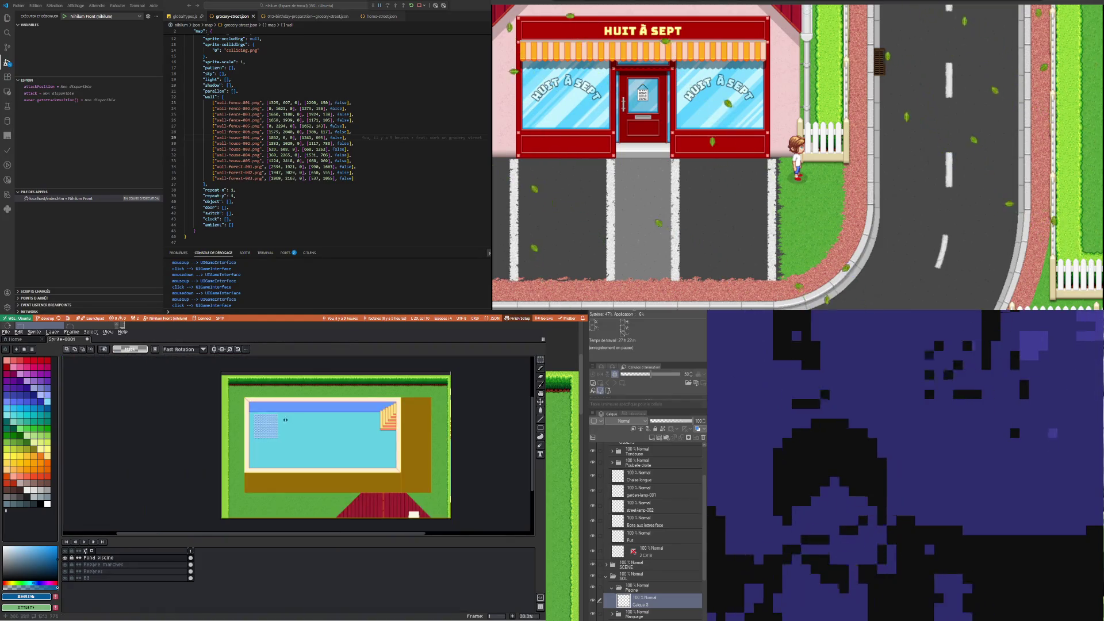
scroll(190, 441, up, 2)
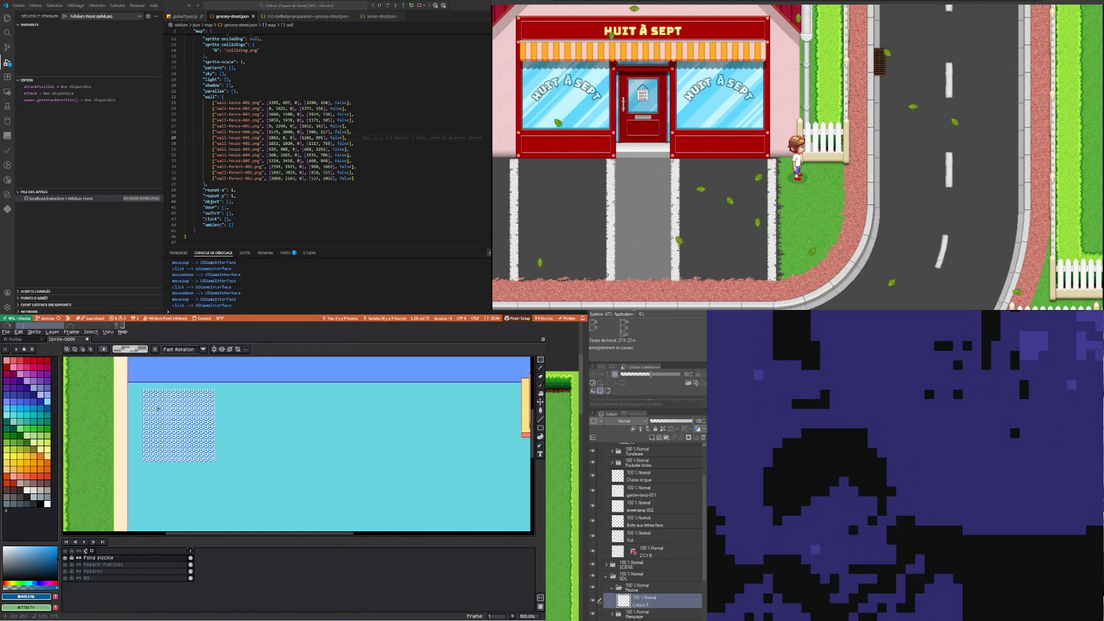
scroll(165, 412, down, 1)
scroll(213, 426, up, 1)
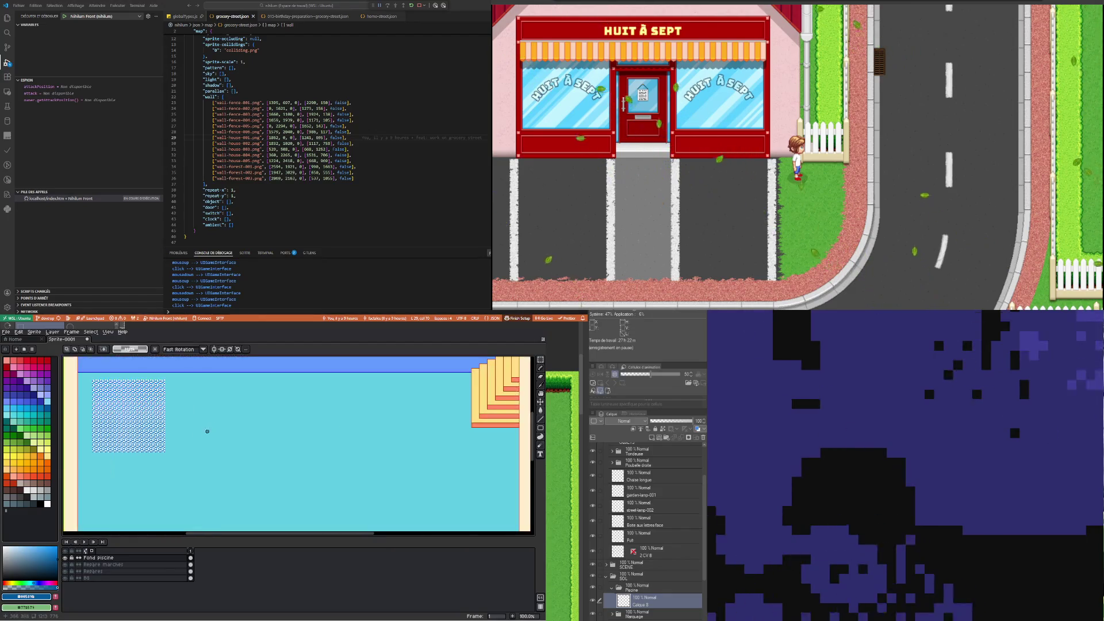
drag(80, 373, 181, 468)
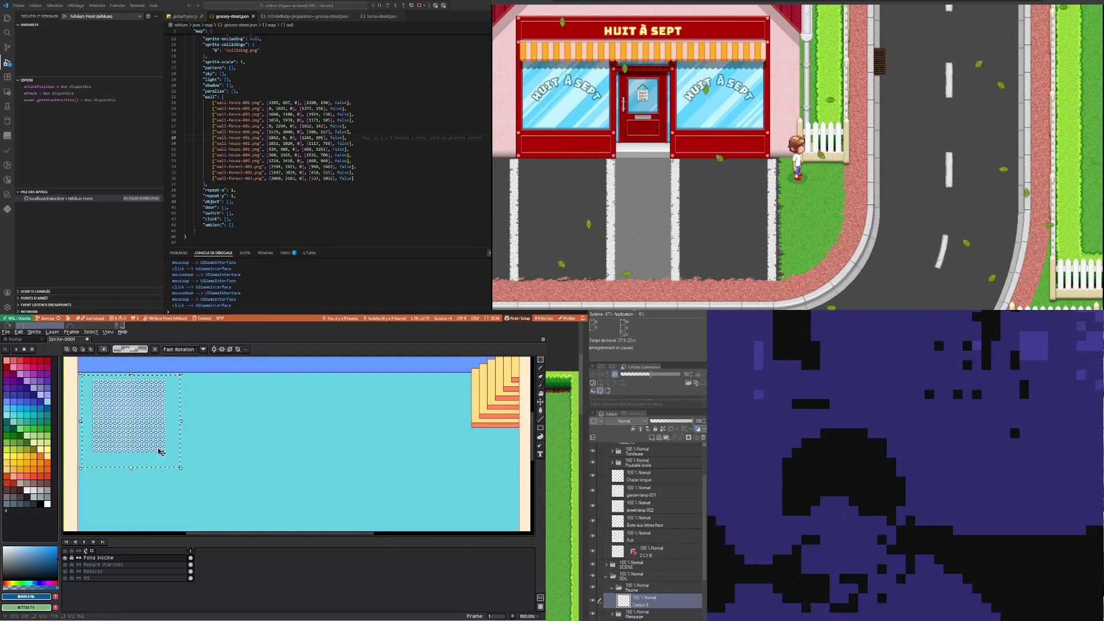
drag(132, 423, 198, 417)
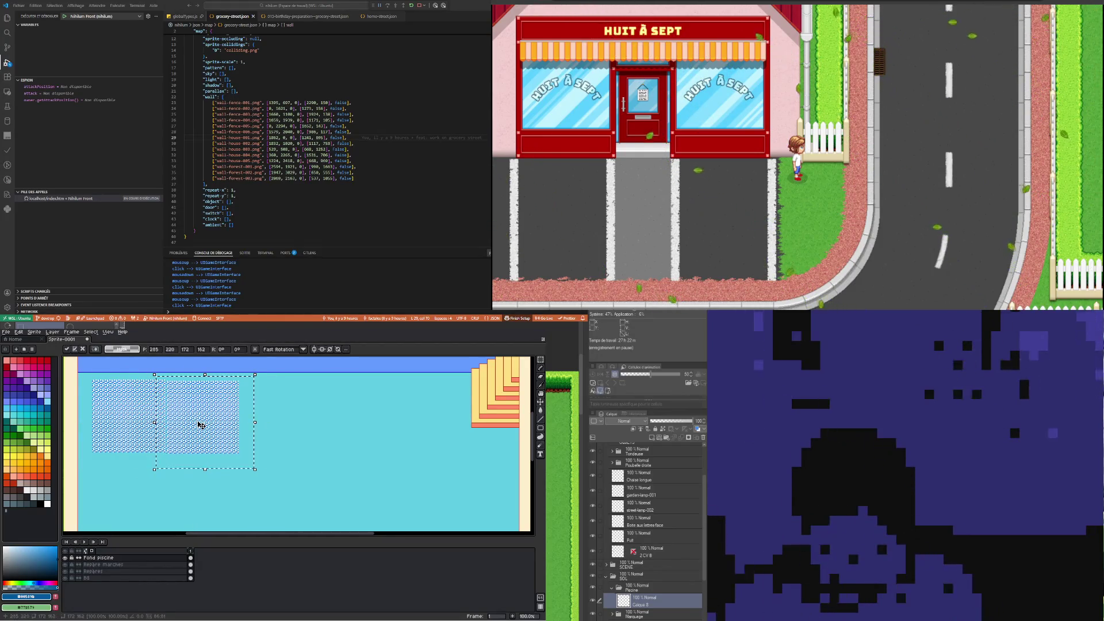
scroll(198, 407, up, 2)
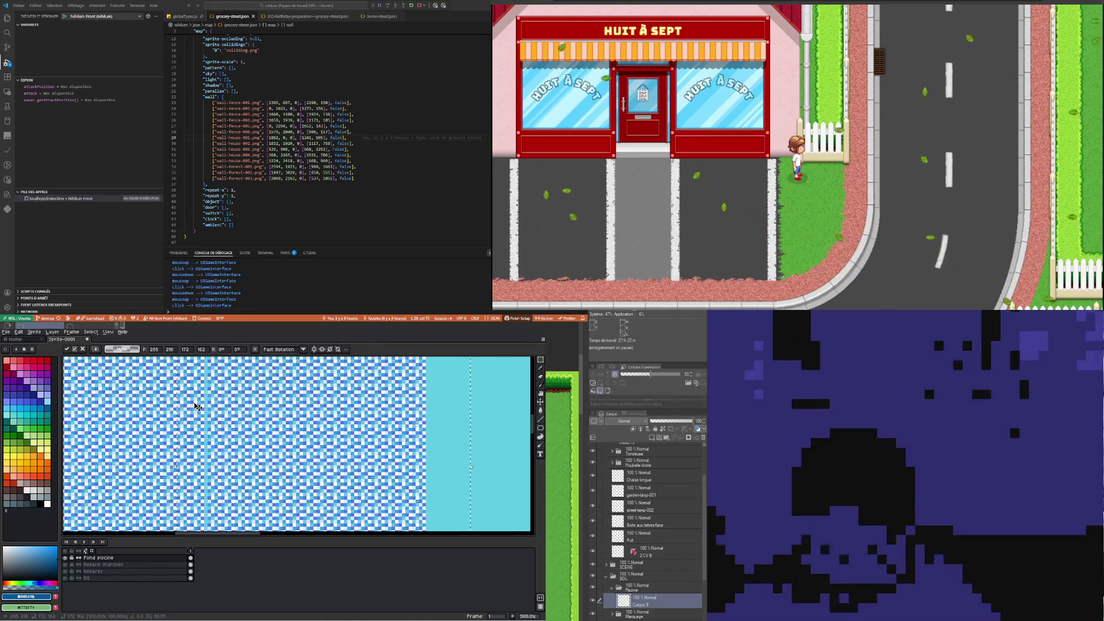
scroll(197, 406, down, 4)
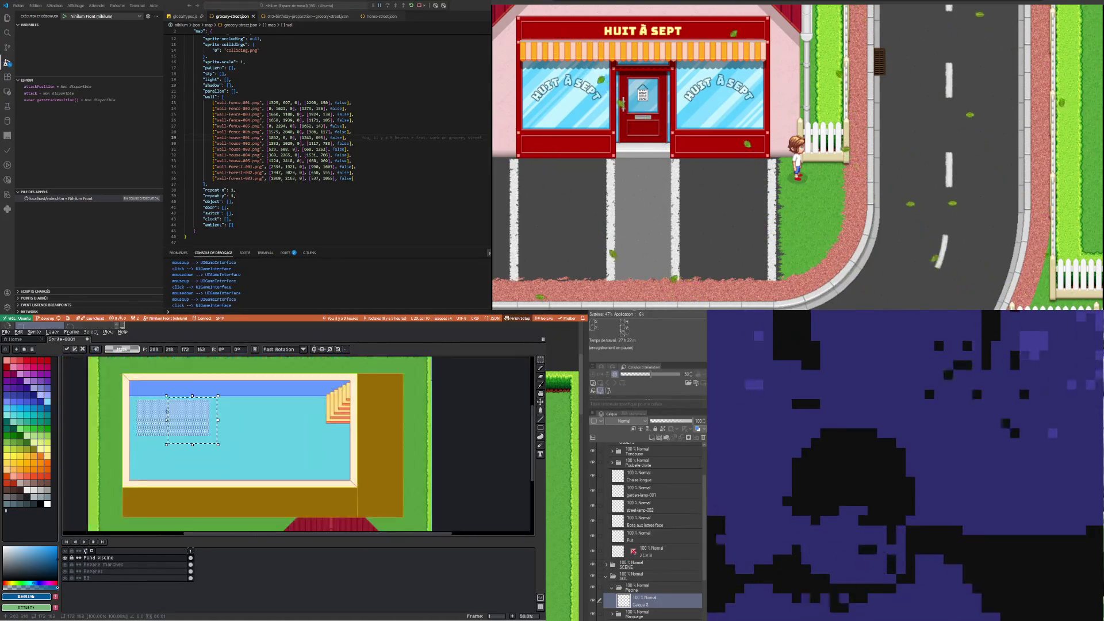
Copy the larger checker block below itself, nudged right and up to align
scroll(172, 414, up, 2)
click(319, 449)
drag(84, 384, 287, 479)
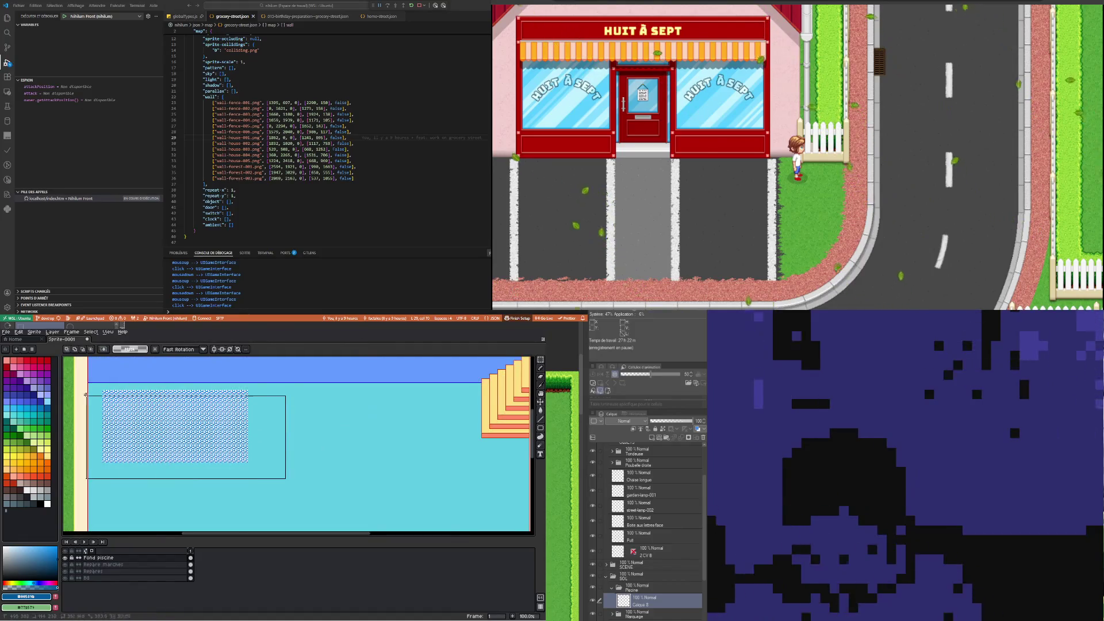
drag(208, 425, 203, 480)
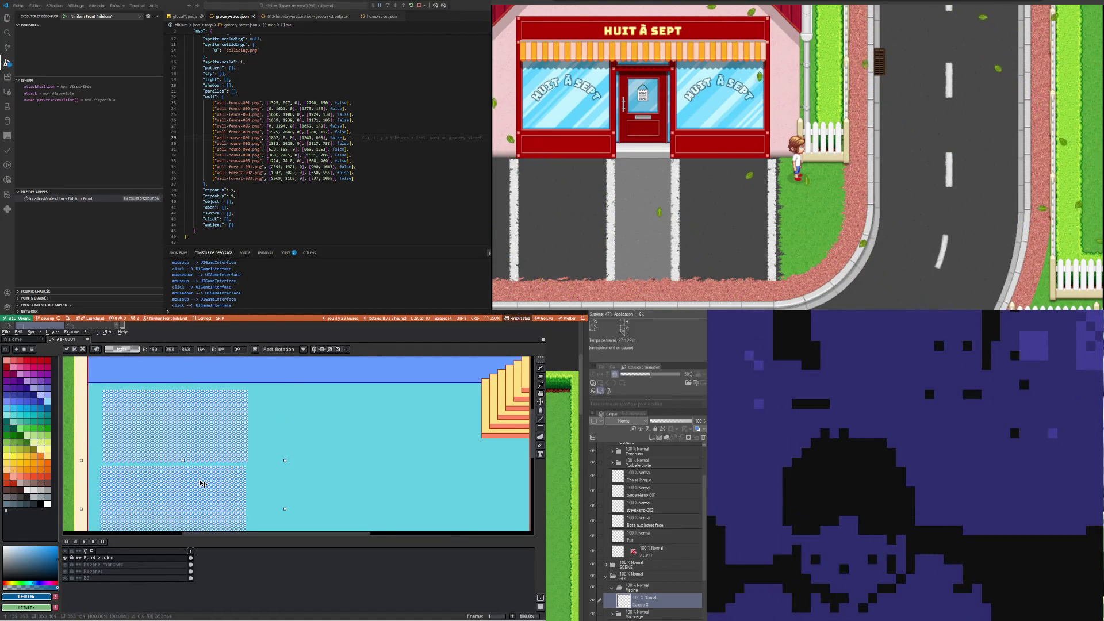
key(Right)
key(Right)
key(Up)
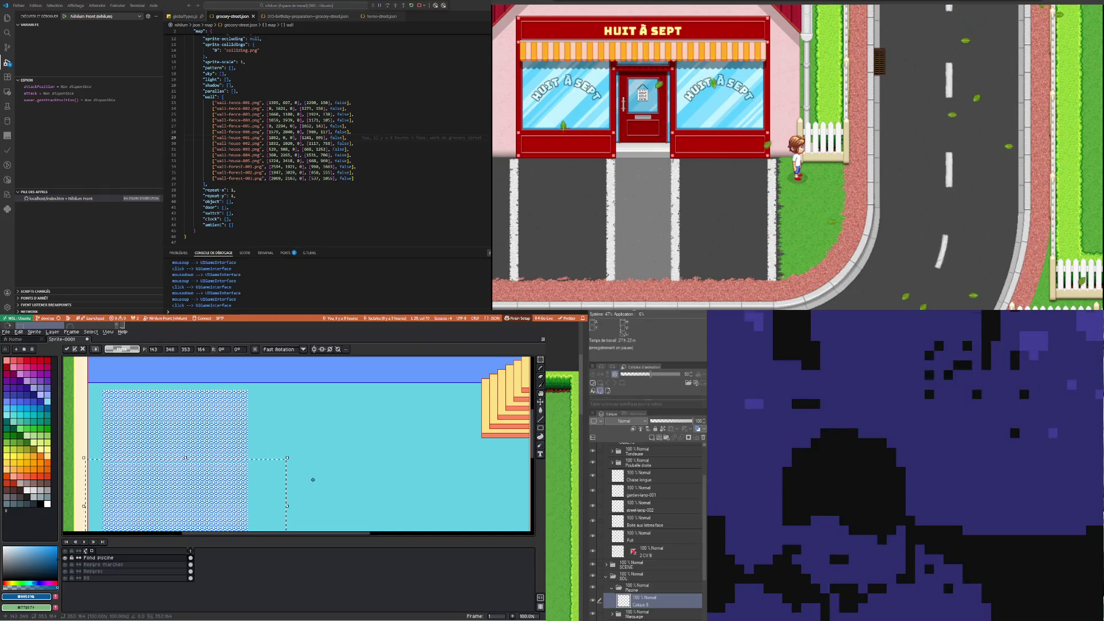
key(Up)
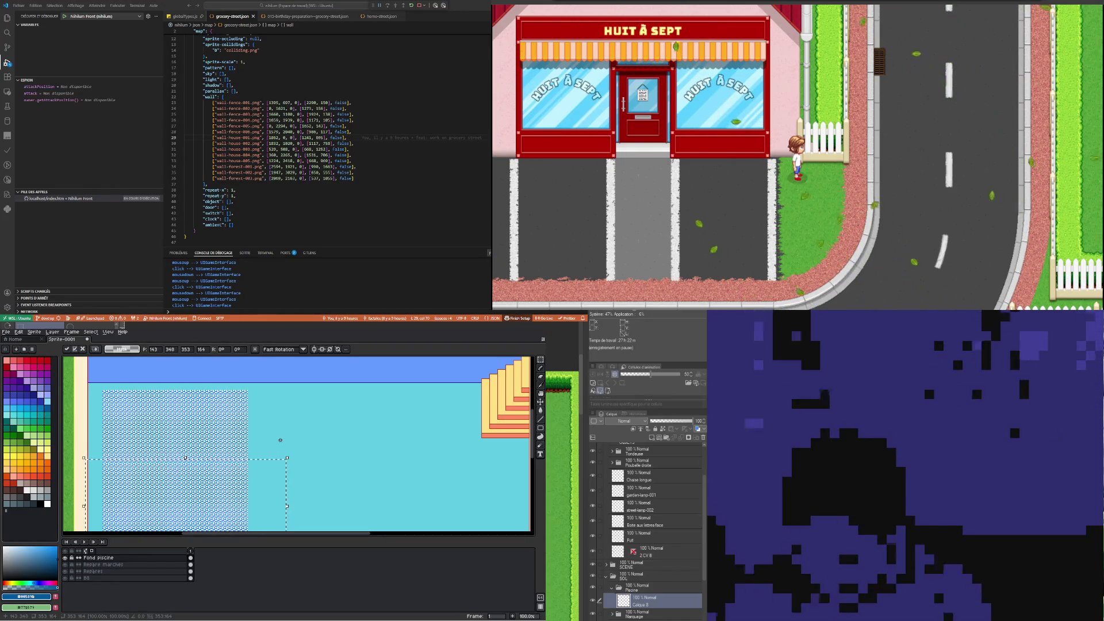
key(Return)
Enlarge the checkered pattern until it covers most of the pool basin
scroll(281, 436, down, 2)
scroll(200, 438, up, 2)
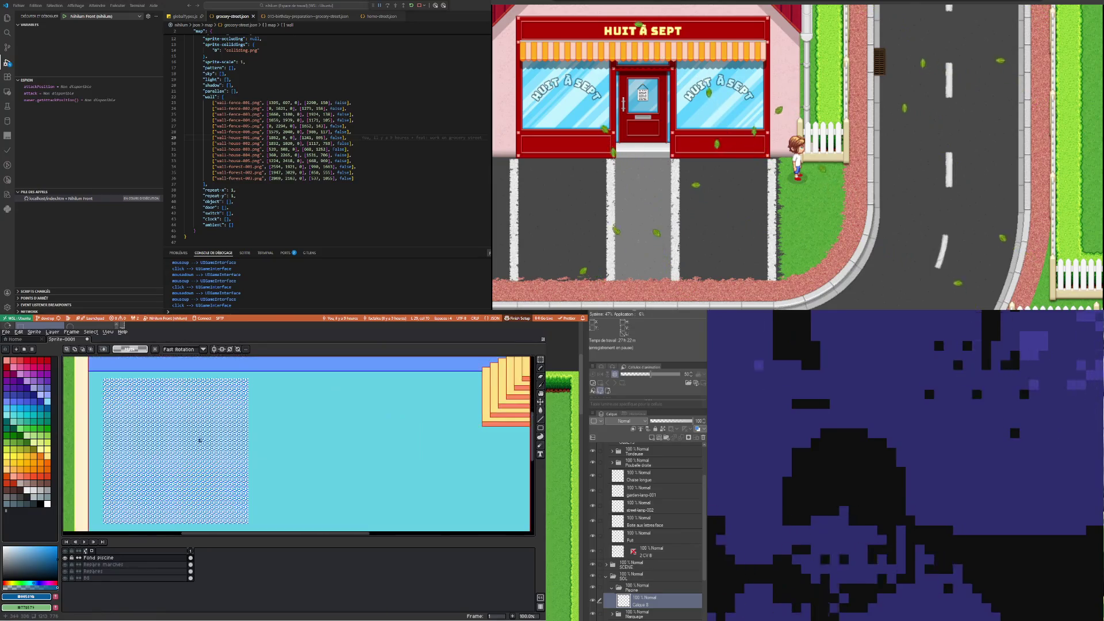
scroll(198, 443, down, 2)
scroll(171, 439, up, 2)
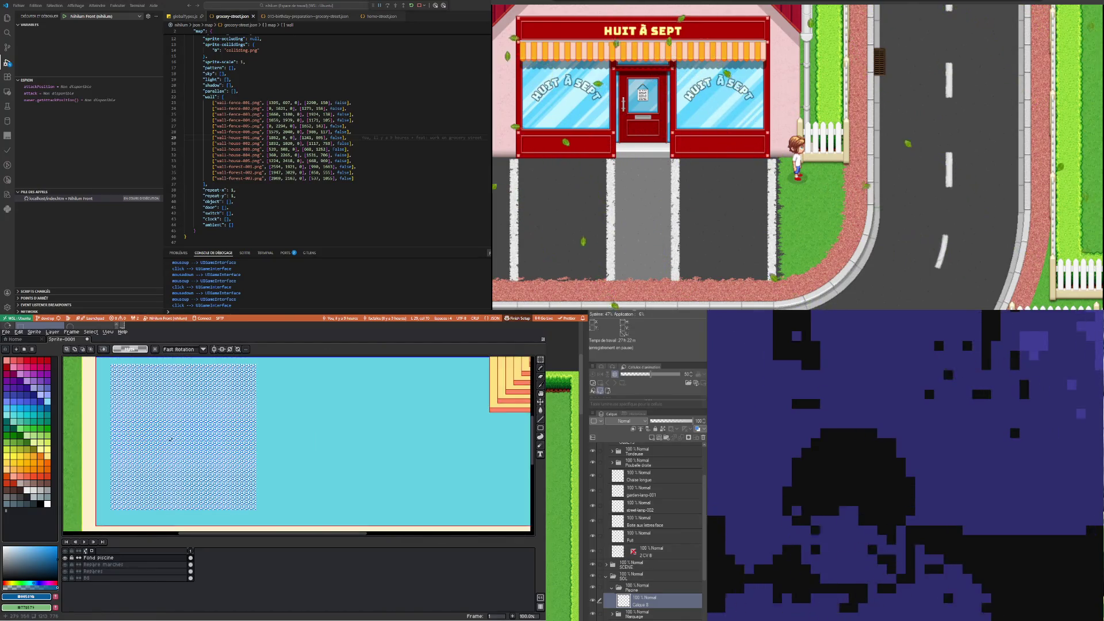
scroll(170, 439, down, 1)
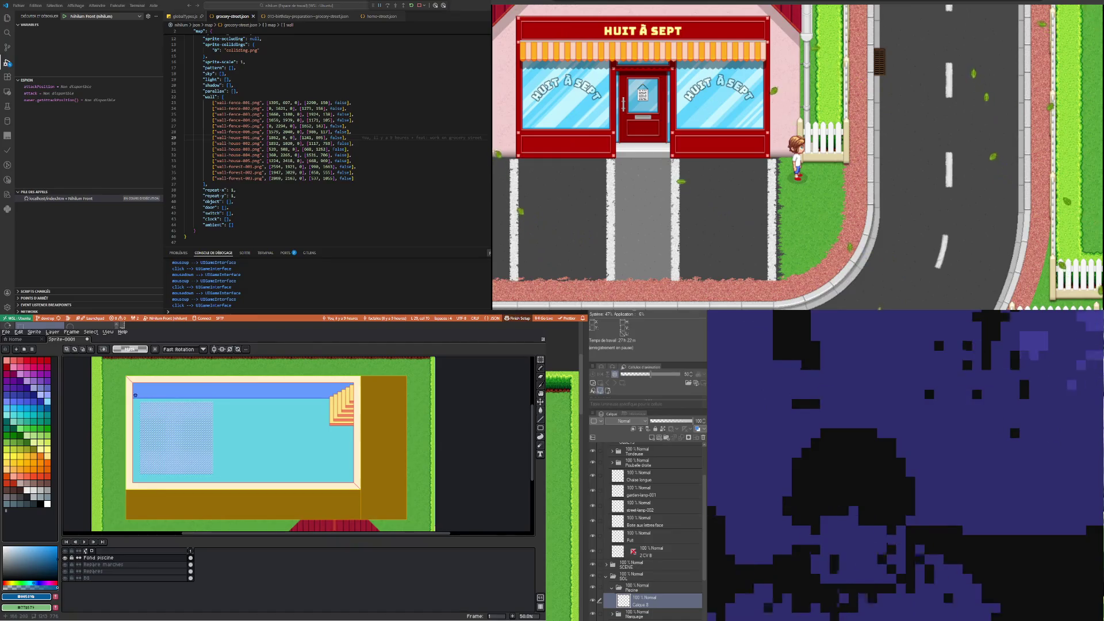
scroll(135, 395, up, 5)
mouse_move(299, 403)
mouse_down()
mouse_move(319, 405)
mouse_move(311, 412)
mouse_up()
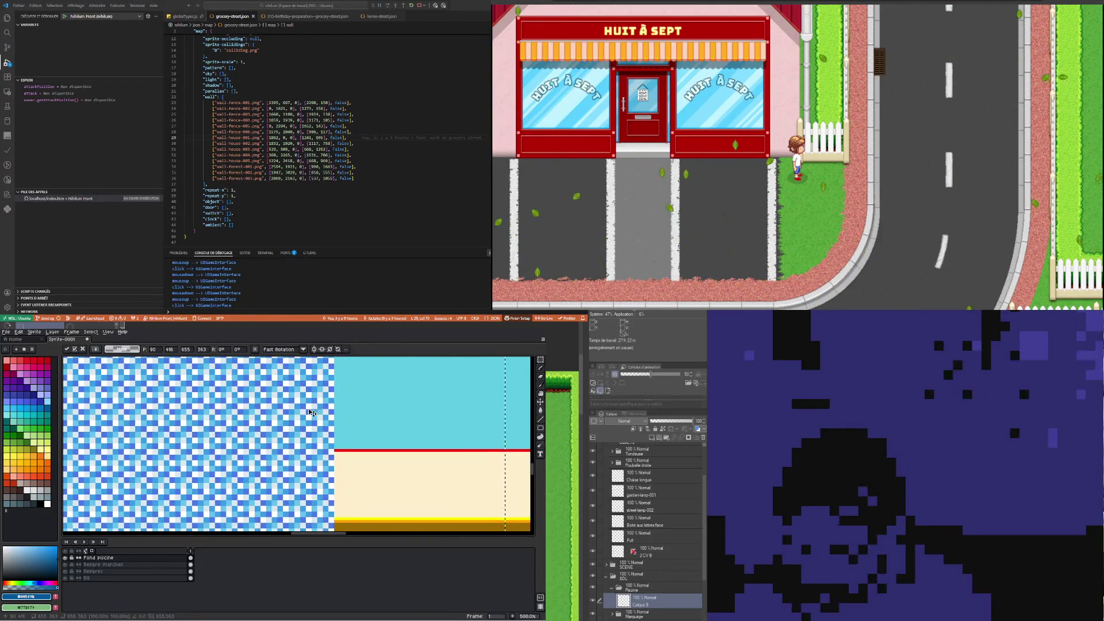
scroll(311, 413, down, 1)
scroll(288, 403, down, 4)
scroll(258, 391, down, 1)
scroll(246, 383, down, 1)
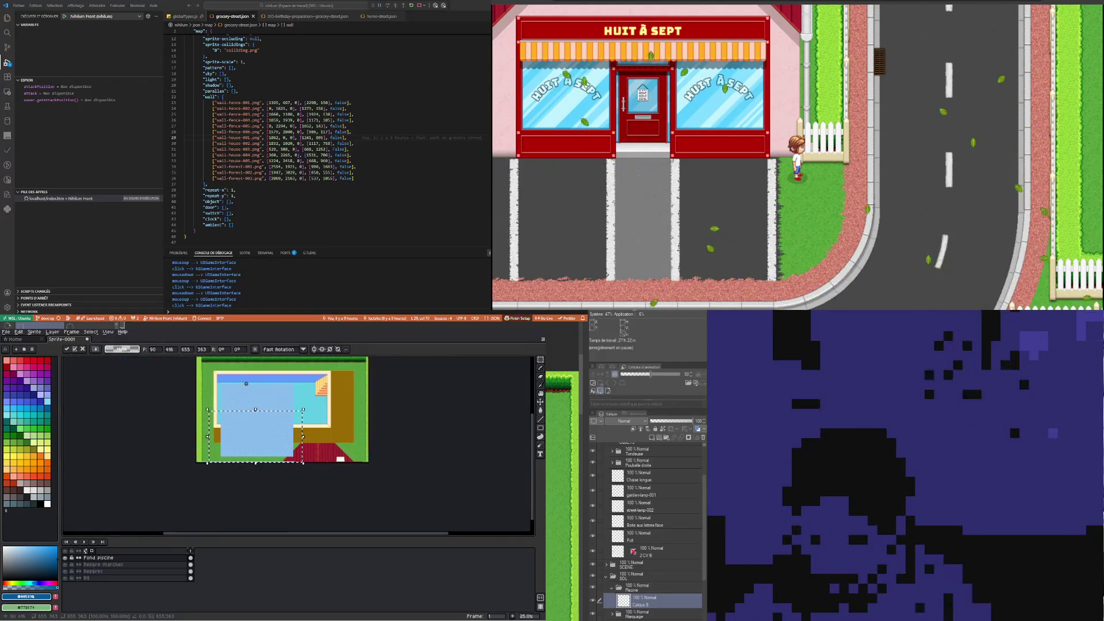
Add a pattern copy over the pool's right side, nudged three pixels left to close the gap
key(ctrl+d)
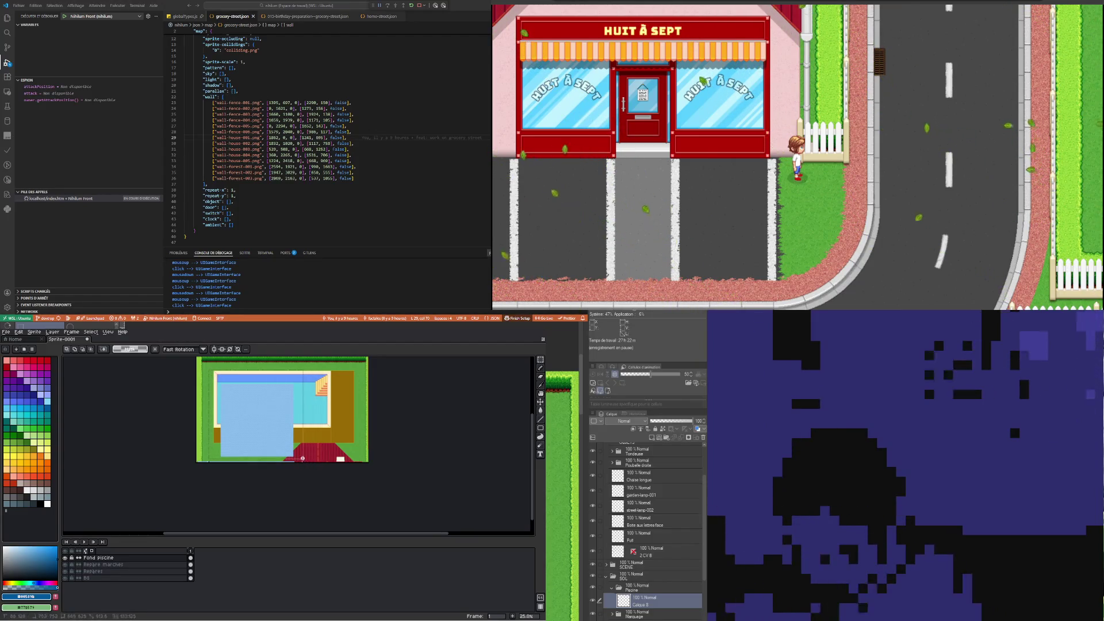
drag(307, 463, 316, 462)
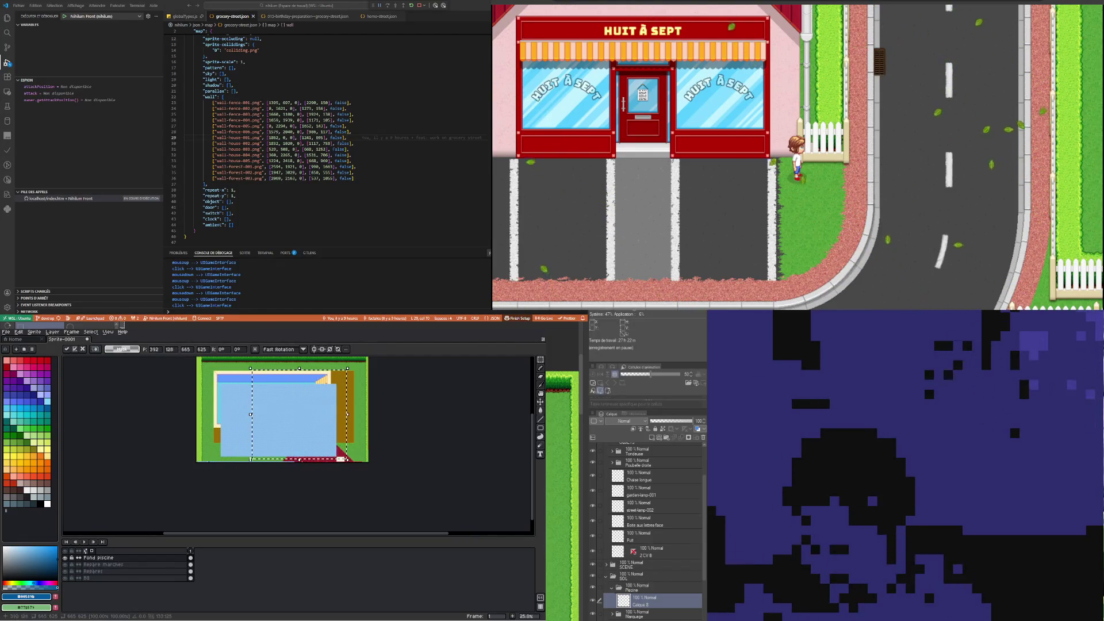
mouse_move(338, 463)
mouse_down()
mouse_move(389, 463)
mouse_move(336, 459)
mouse_up()
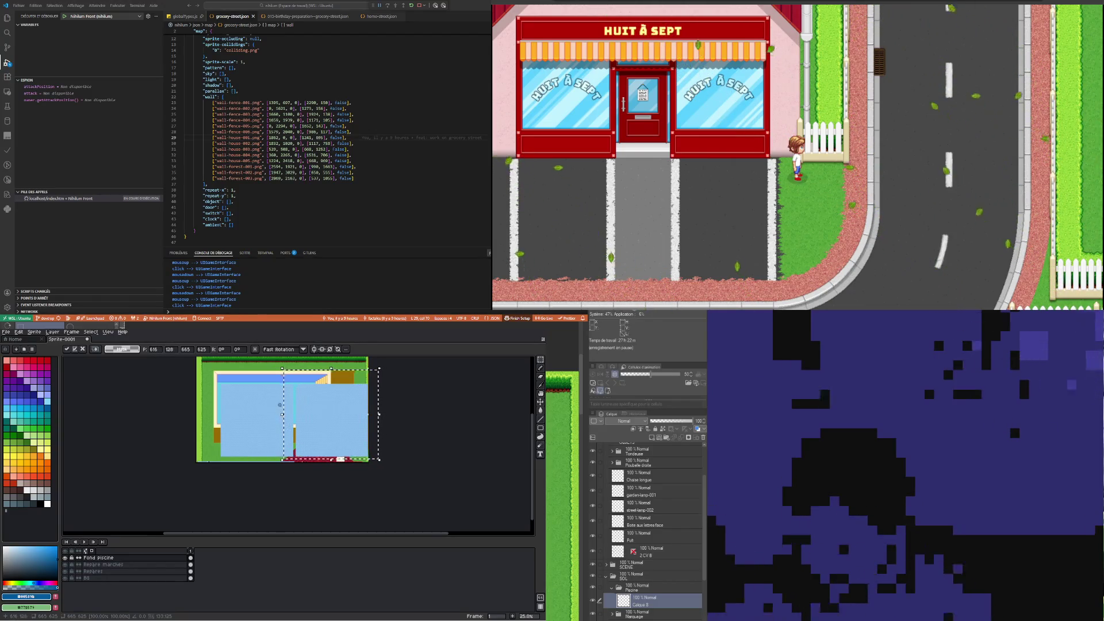
scroll(278, 403, up, 6)
key(Left)
key(Left)
key(Left)
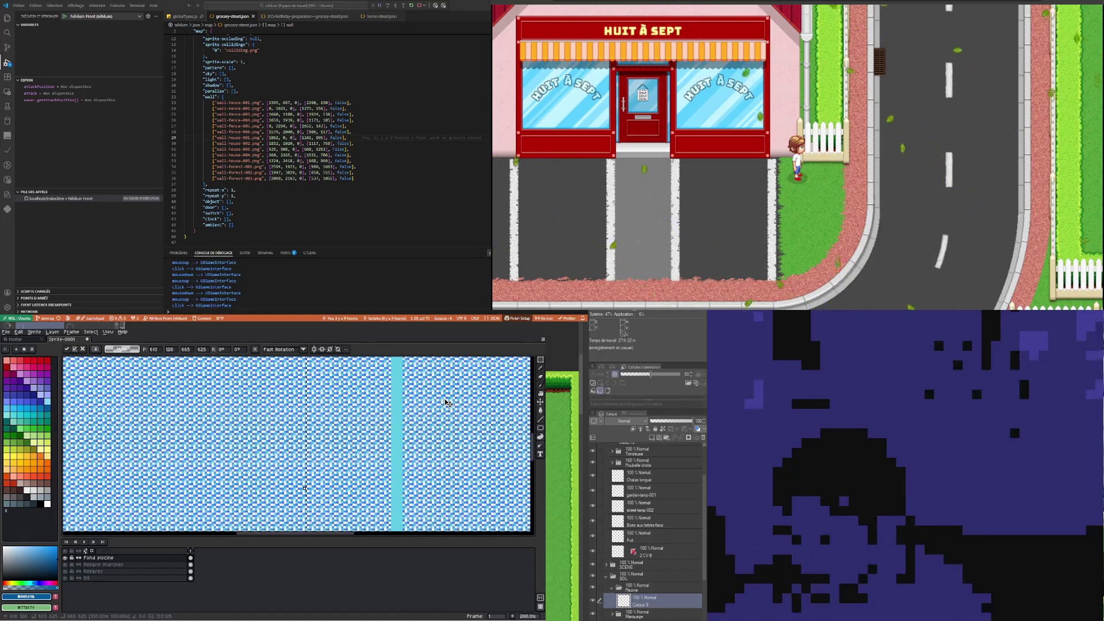
key(Left)
key(Left)
key(Left)
key(Left)
key(Left)
key(Left)
key(Left)
key(Left)
key(Left)
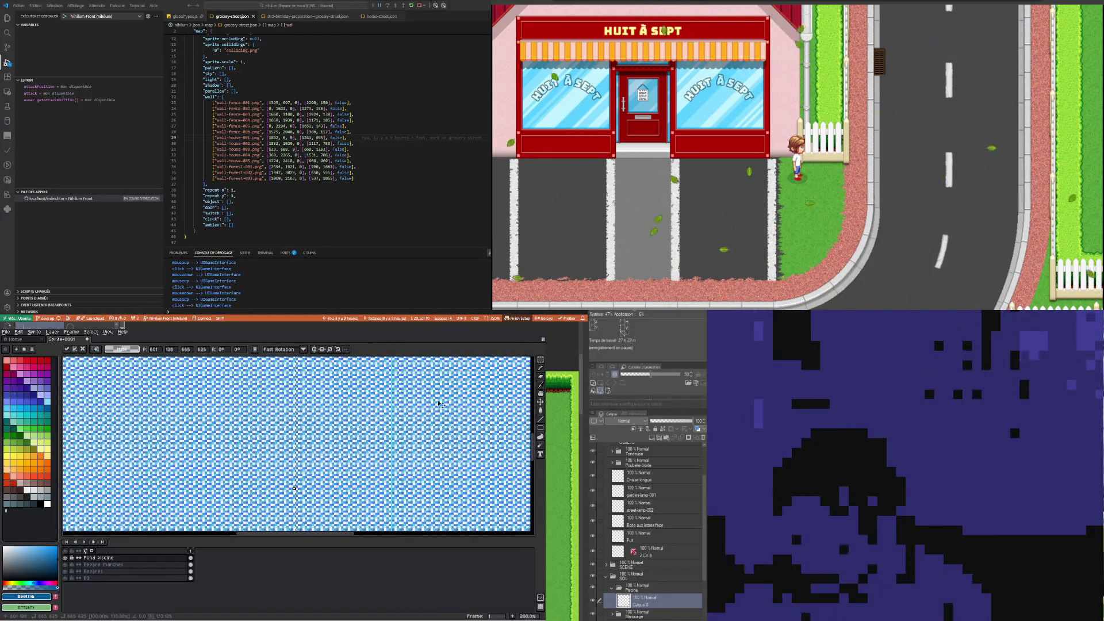
key(Left)
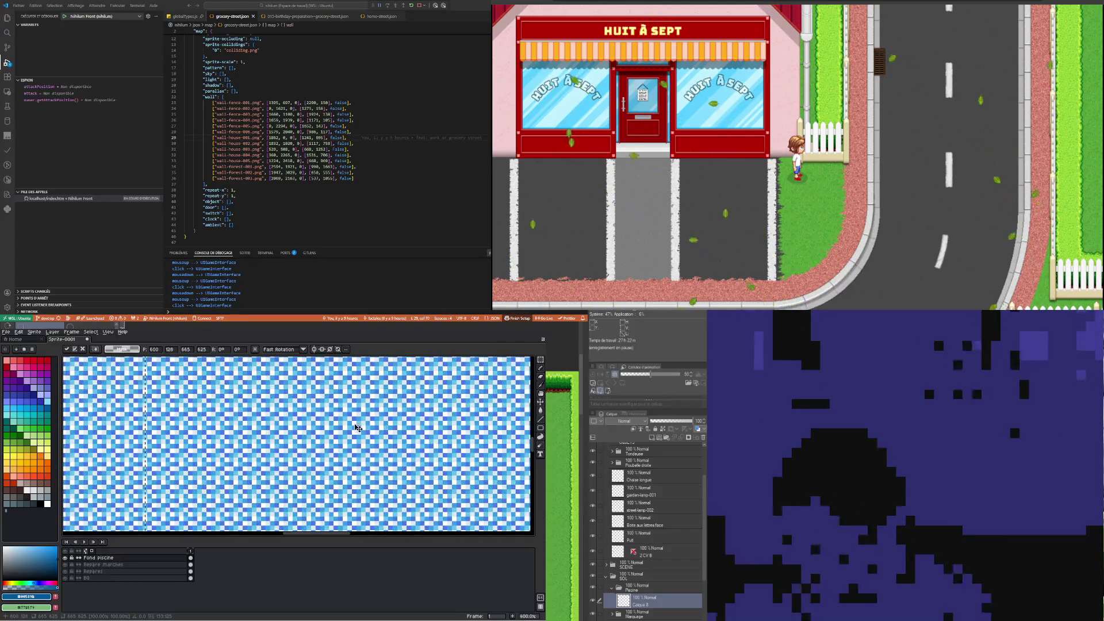
scroll(346, 436, down, 3)
scroll(345, 436, down, 1)
key(Return)
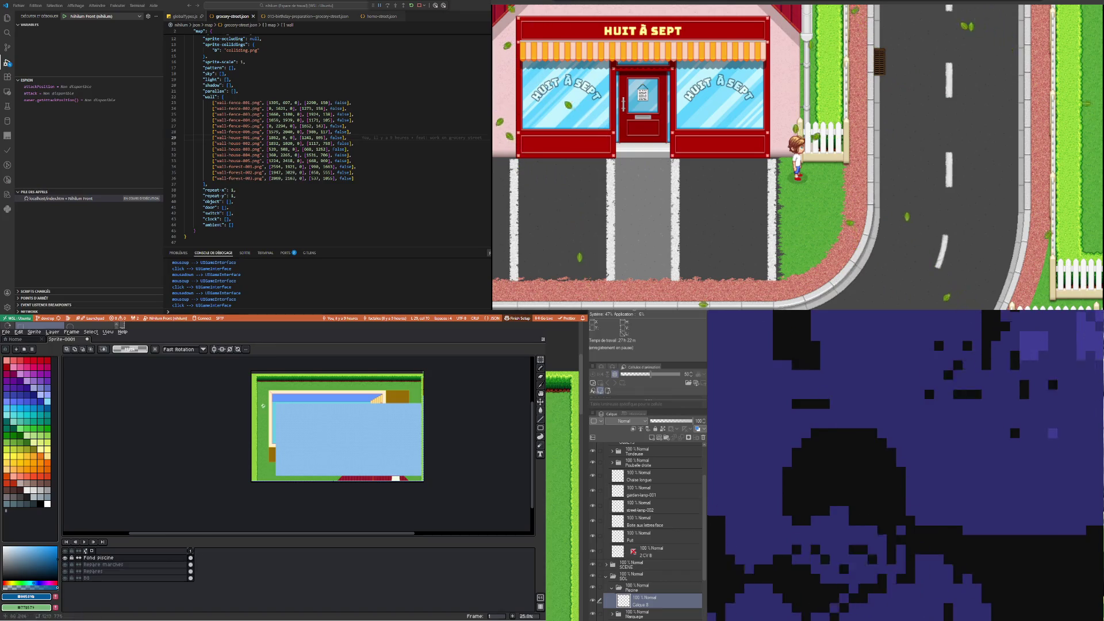
Shift the whole water pattern left and up so it fills the pool basin
key(Left)
key(Left)
key(Left)
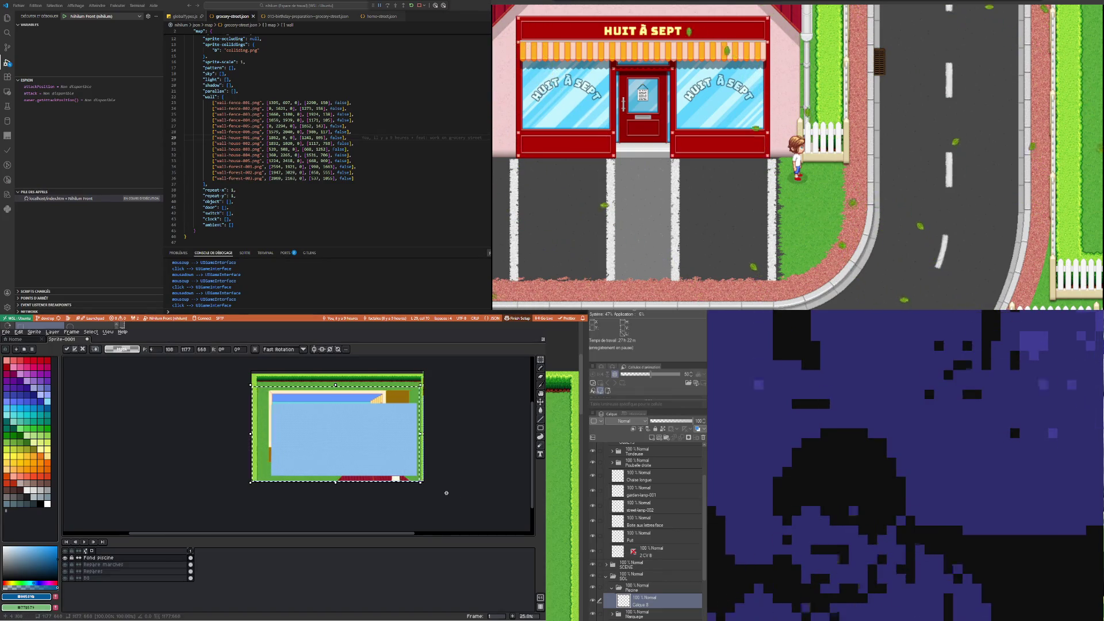
key(Left)
key(Left)
key(Left)
key(shift+Left)
key(shift+Left)
key(shift+Left)
key(shift+Left)
key(shift+Up)
key(shift+Up)
key(shift+Up)
key(shift+Up)
key(shift+Up)
key(shift+Up)
key(shift+Up)
key(shift+Up)
key(shift+Up)
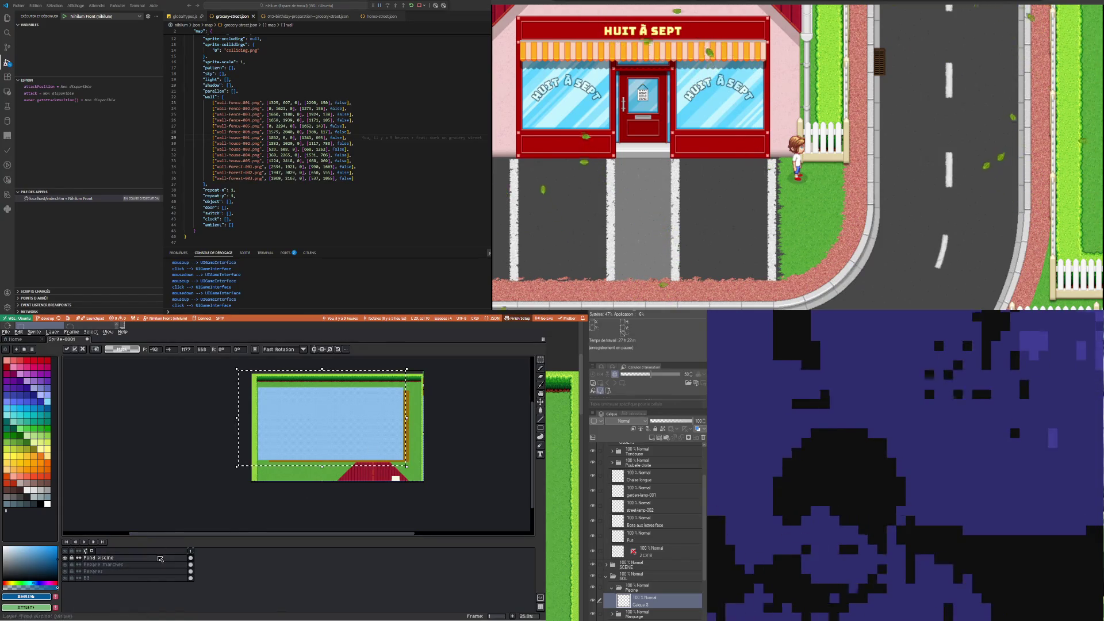
scroll(439, 388, up, 1)
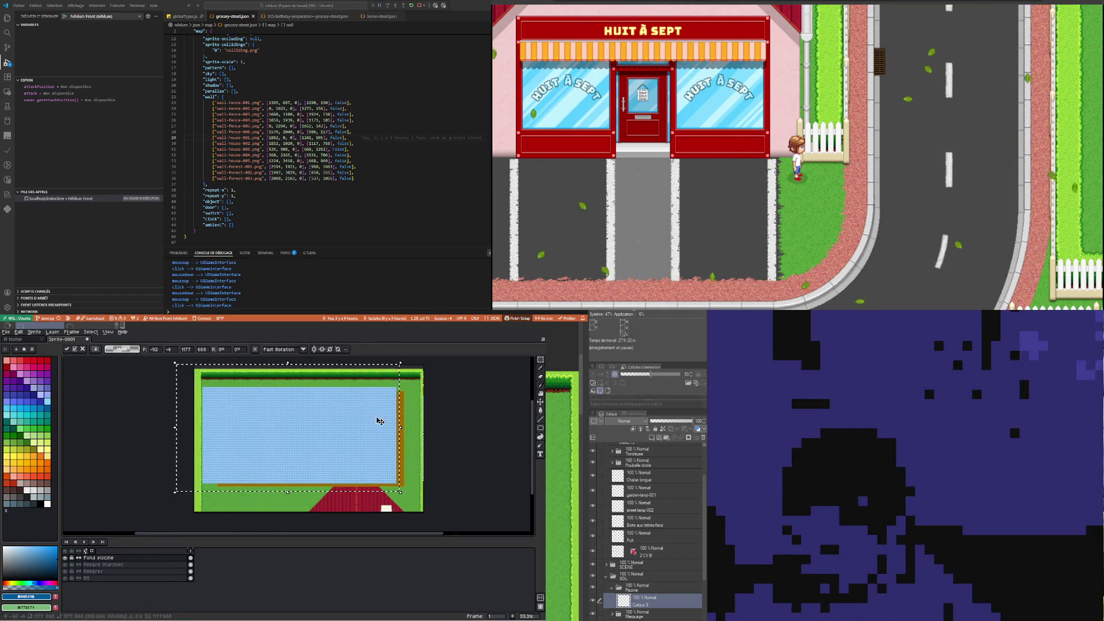
click(127, 559)
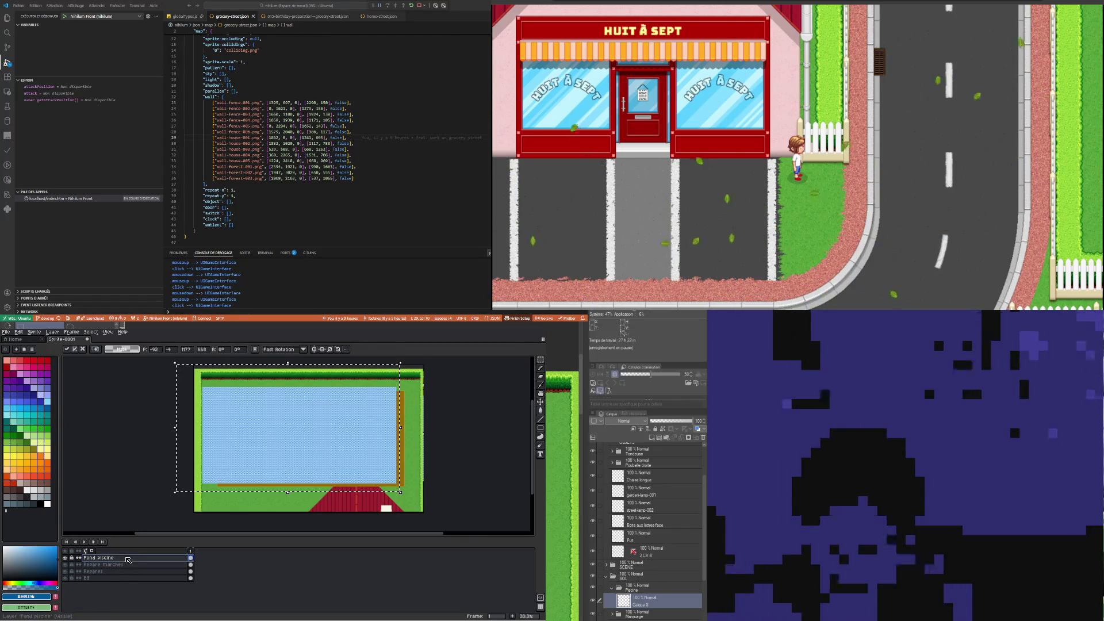
Commit the repositioned water pattern and lower the Fond piscine layer's opacity
key(Return)
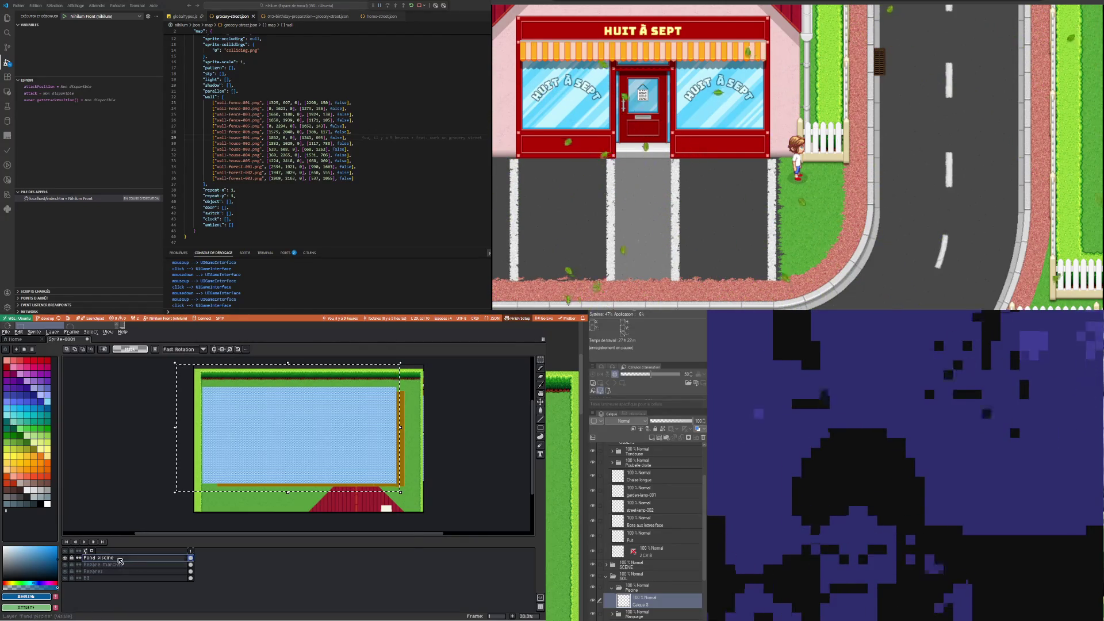
double_click(120, 560)
click(346, 527)
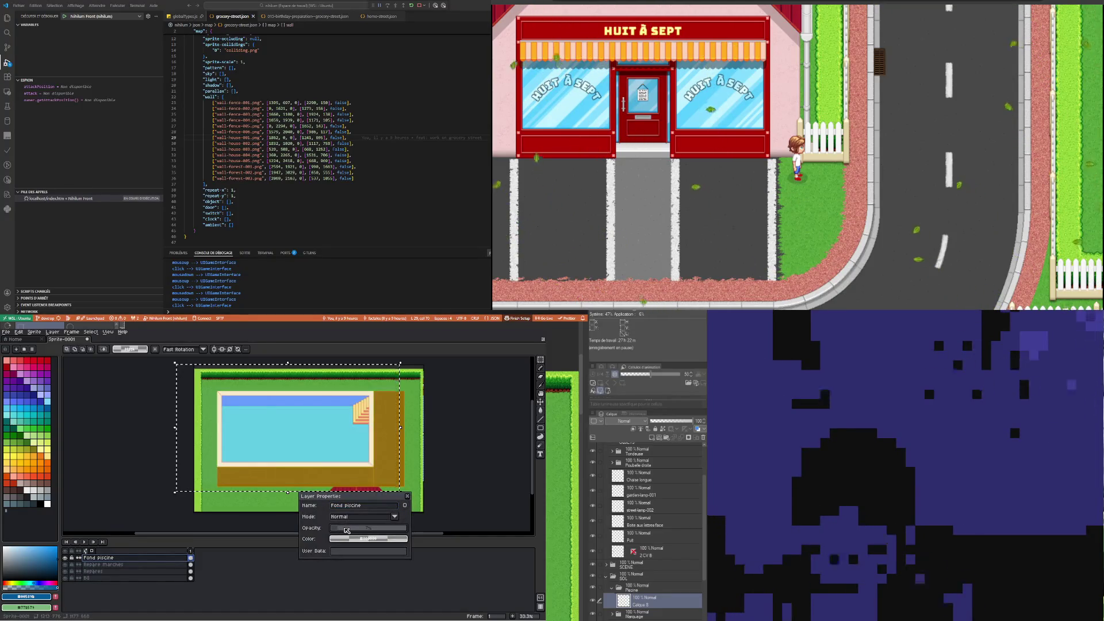
drag(347, 527, 348, 528)
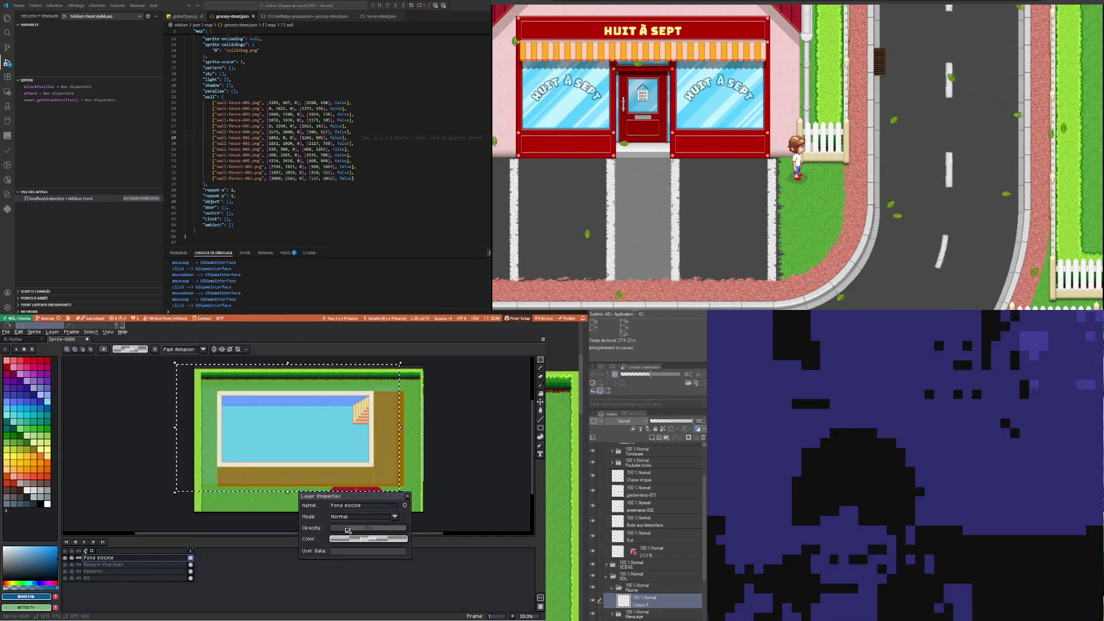
click(408, 498)
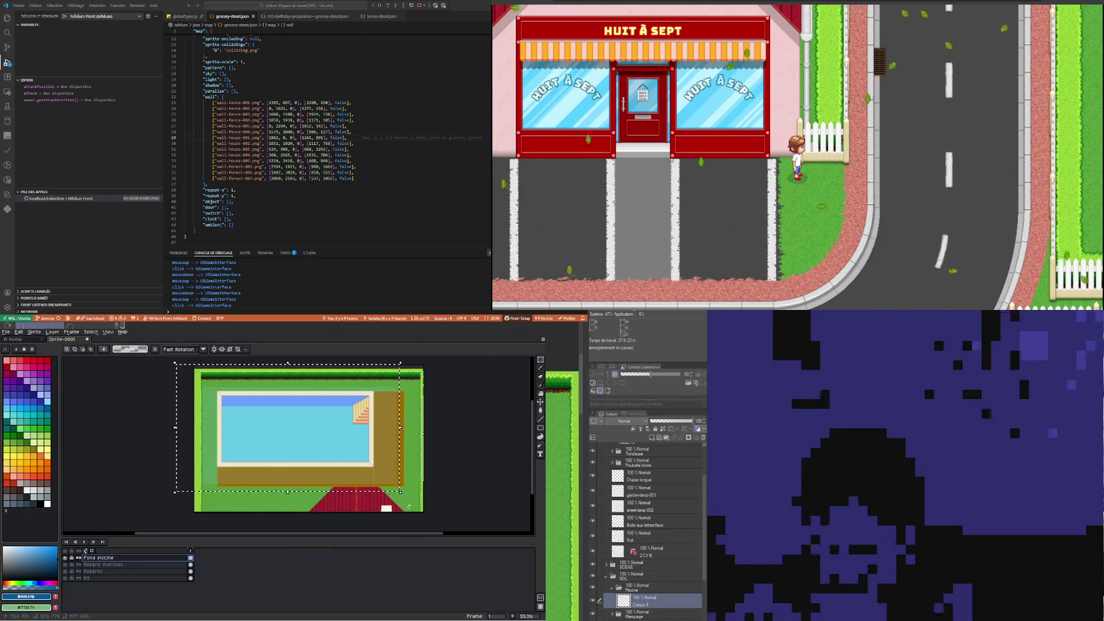
On the Repère marches layer, draw a rectangular selection around the pool basin
scroll(334, 420, up, 1)
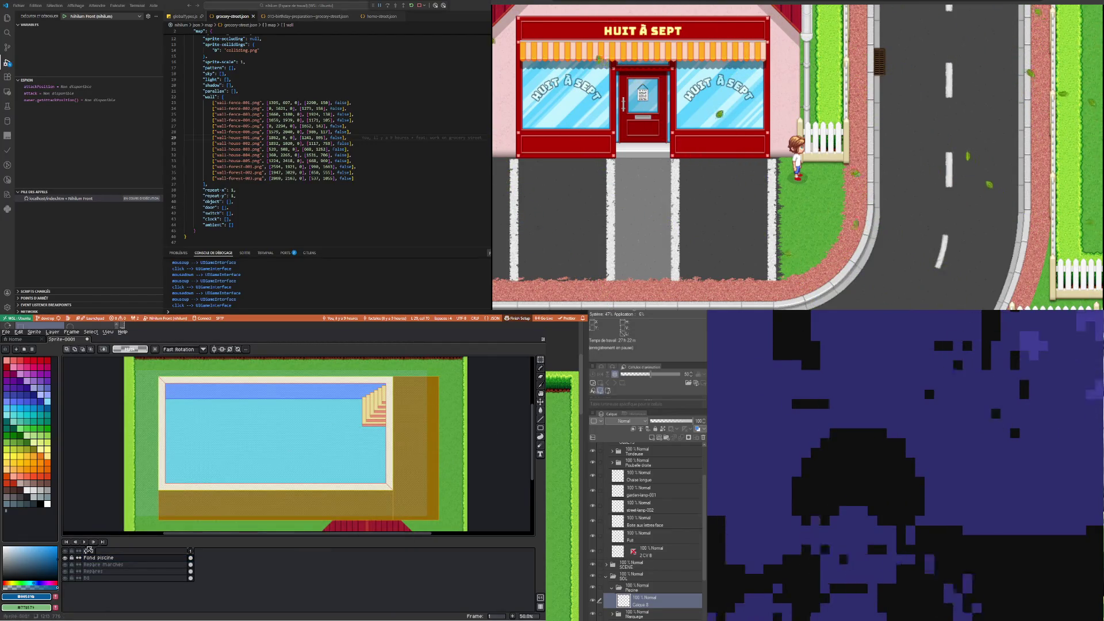
click(192, 566)
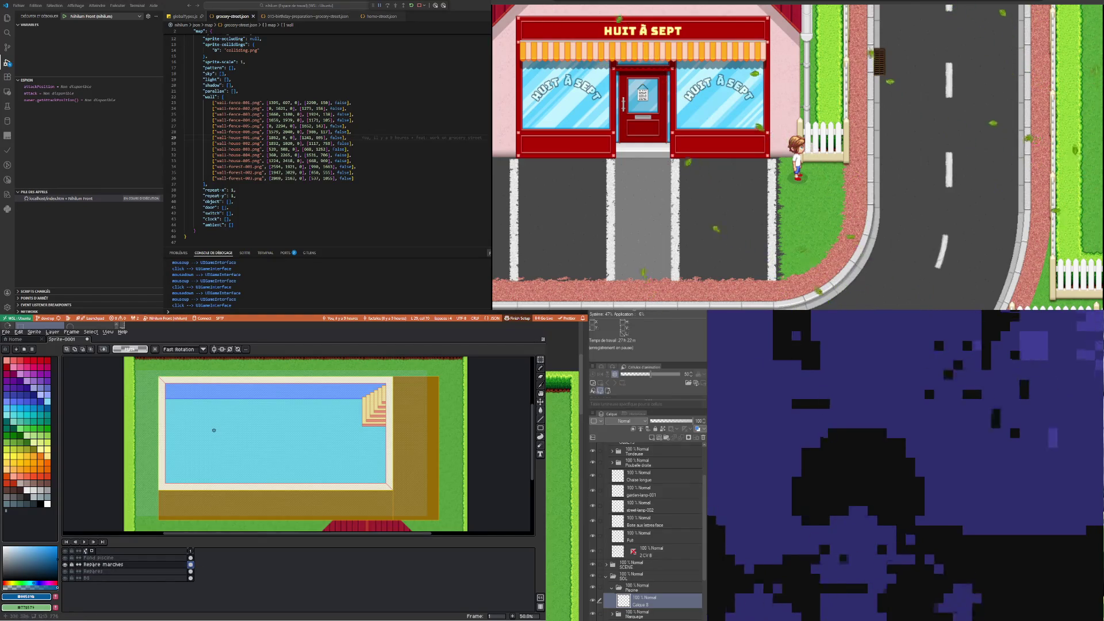
scroll(214, 431, up, 1)
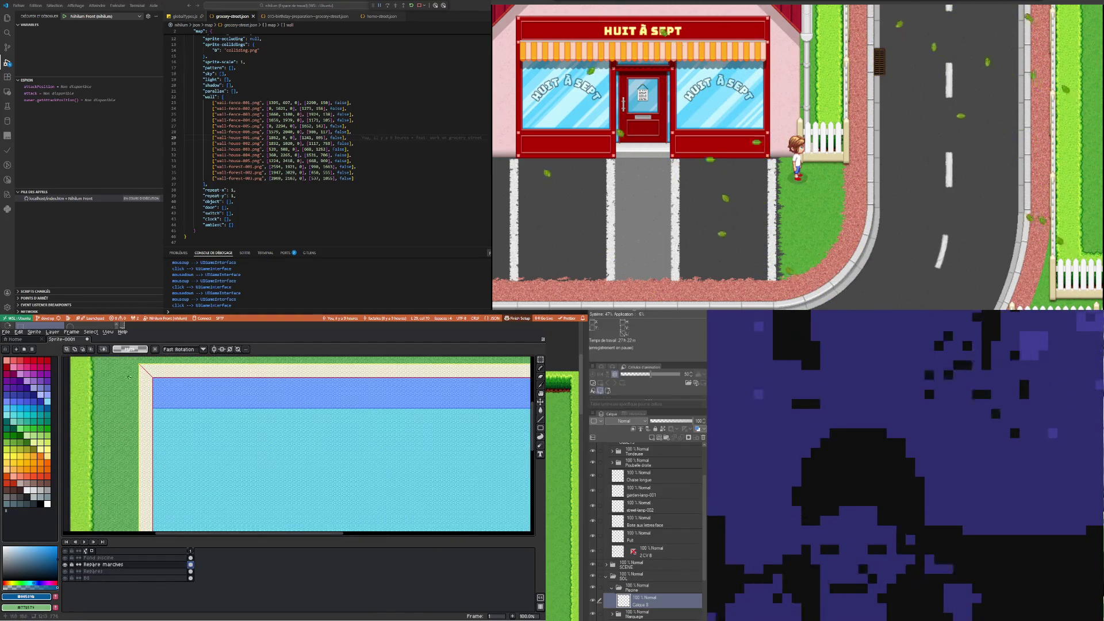
mouse_move(540, 360)
scroll(171, 408, up, 2)
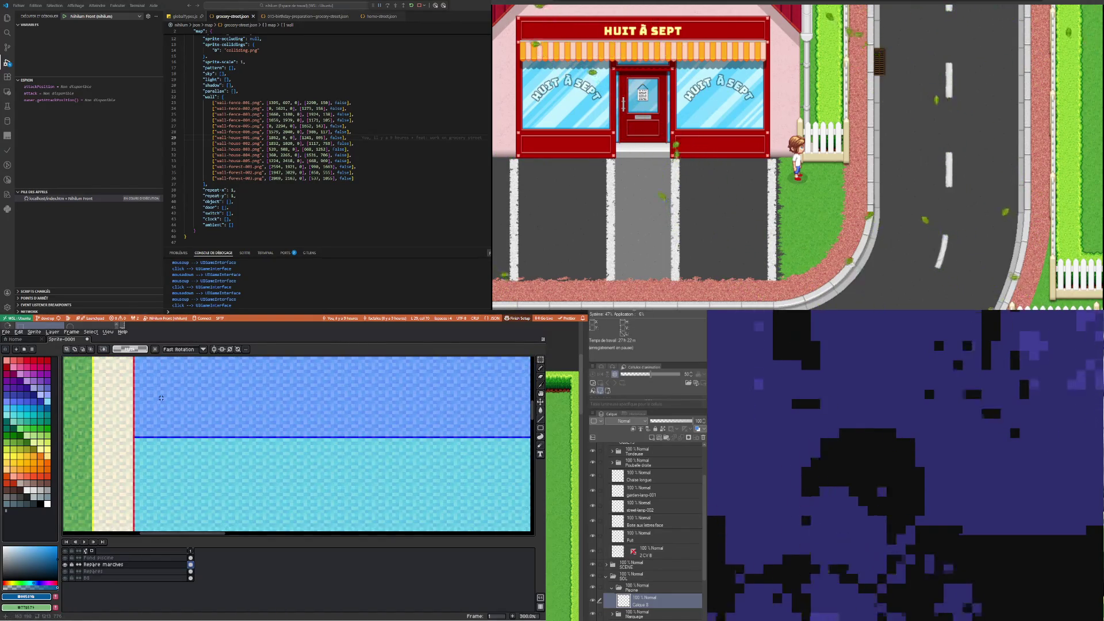
scroll(171, 408, down, 2)
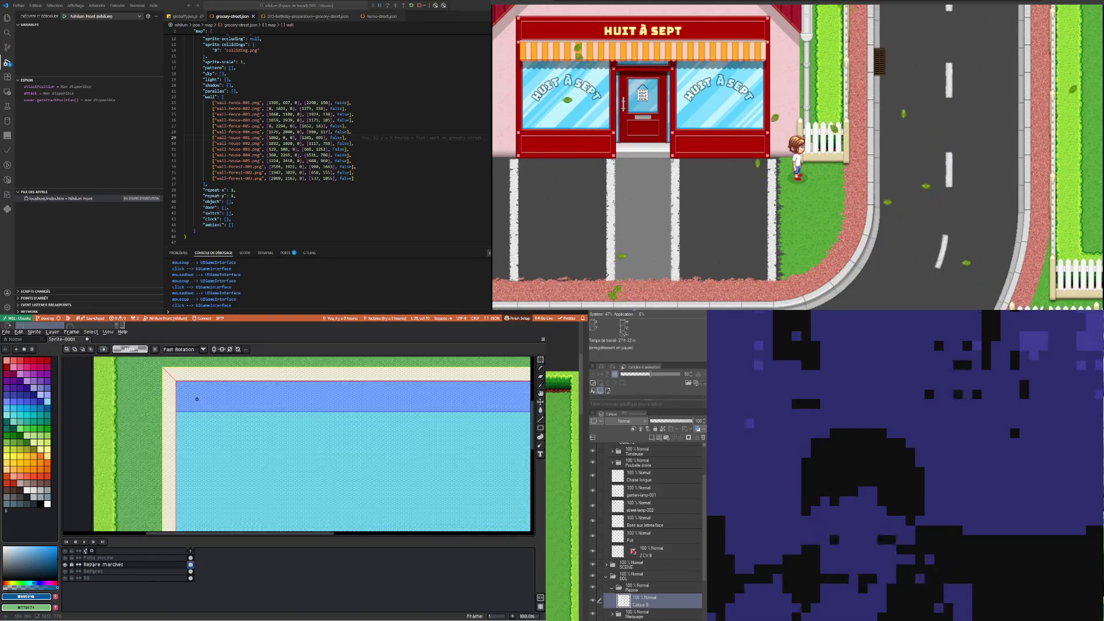
scroll(196, 399, down, 2)
scroll(263, 419, up, 1)
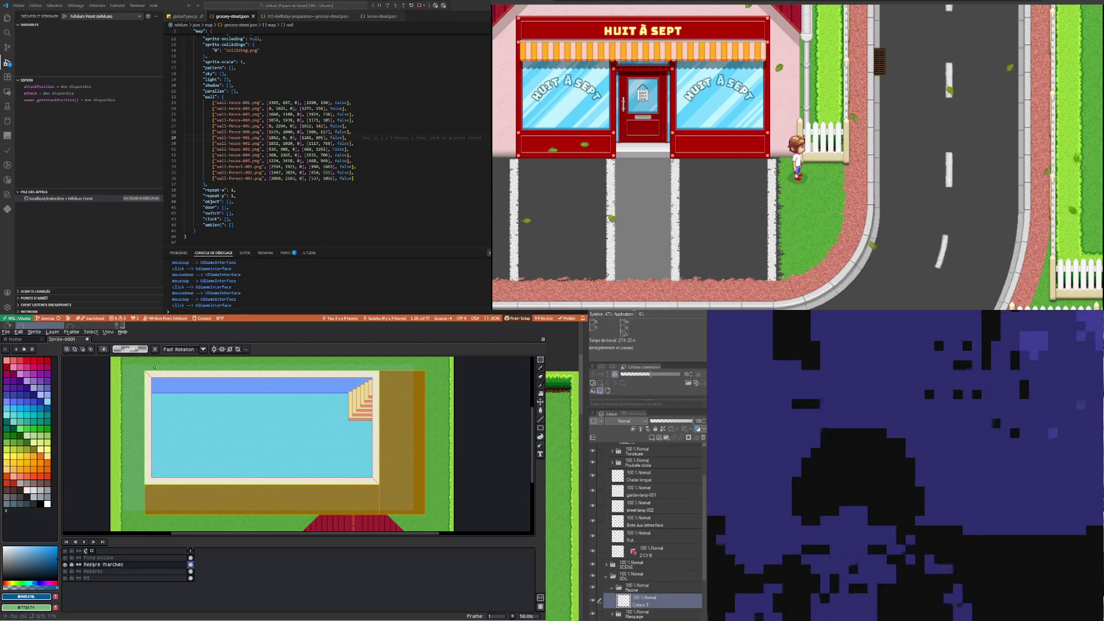
scroll(154, 366, up, 3)
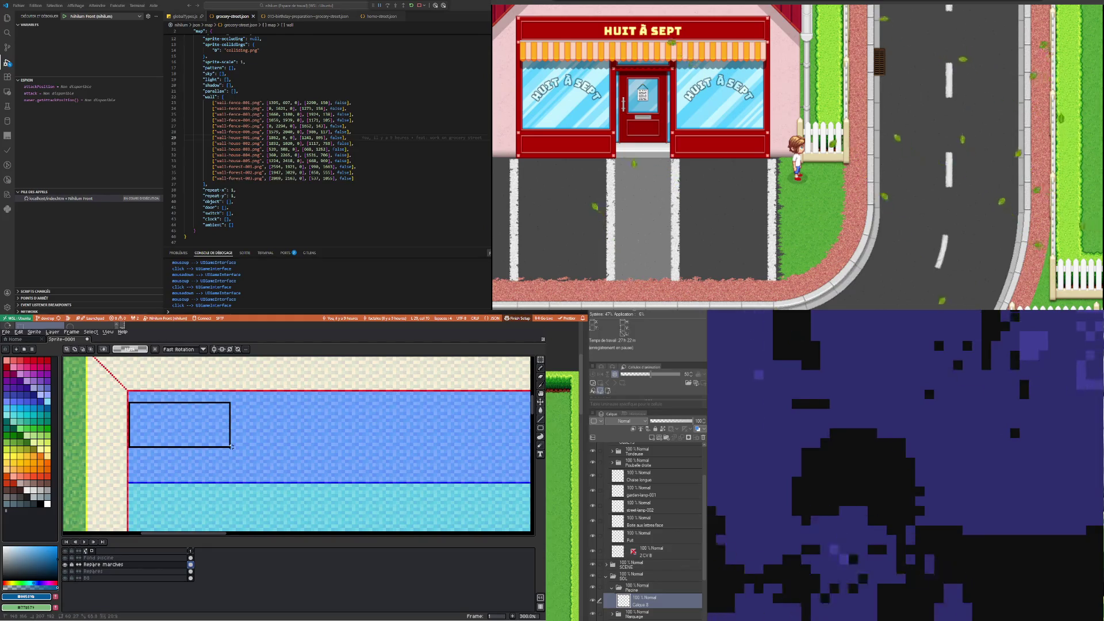
drag(231, 447, 465, 498)
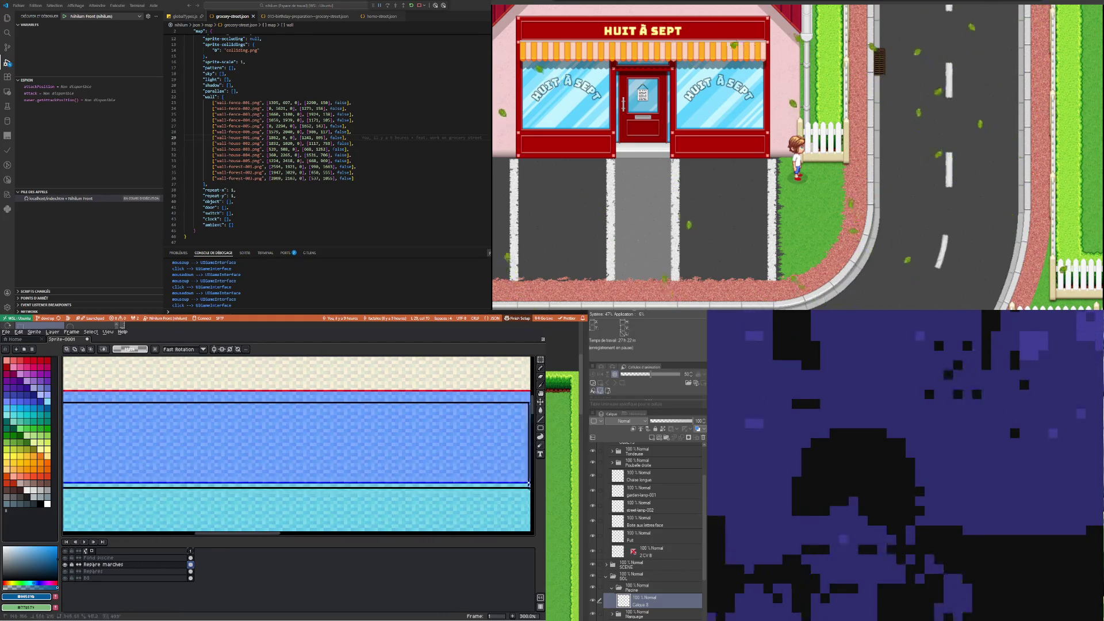
mouse_move(465, 498)
mouse_down()
mouse_move(491, 519)
mouse_move(488, 430)
mouse_up()
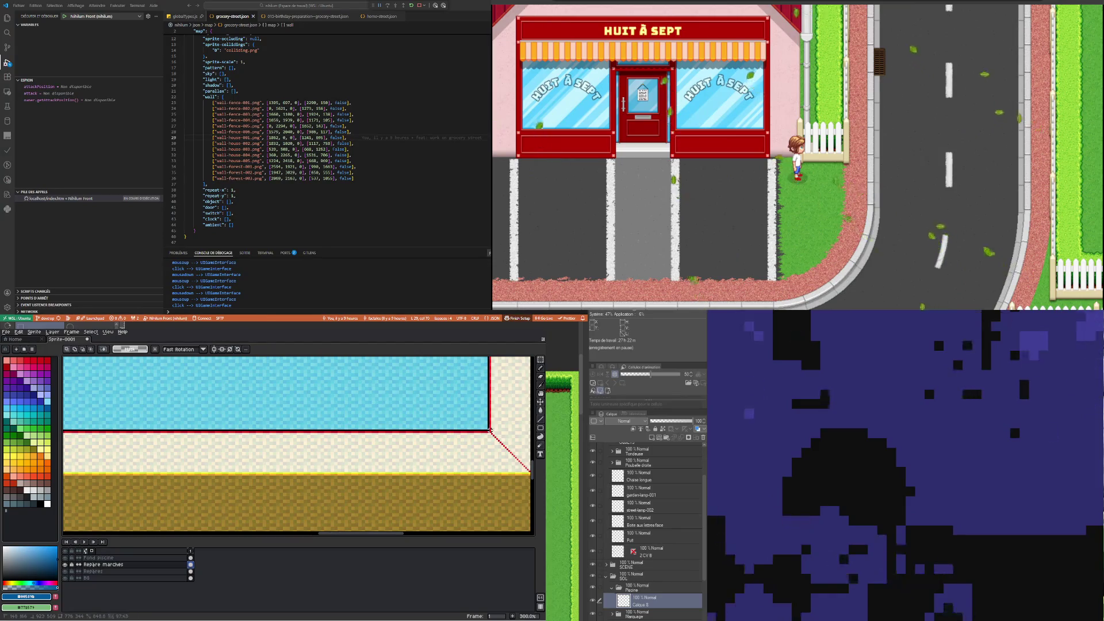
scroll(386, 448, down, 7)
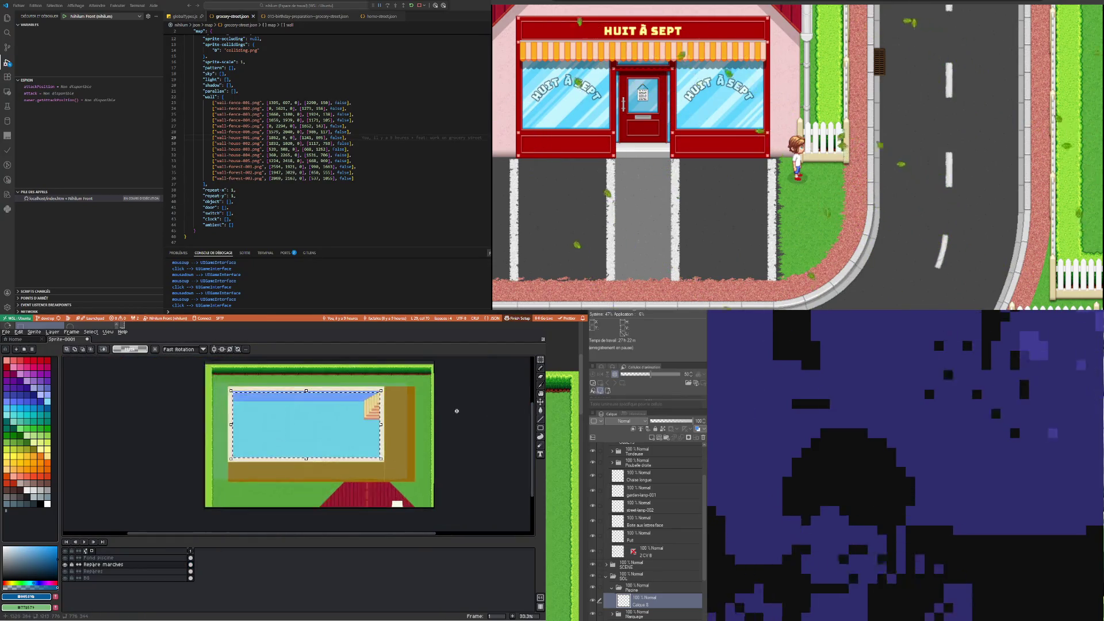
scroll(298, 424, up, 1)
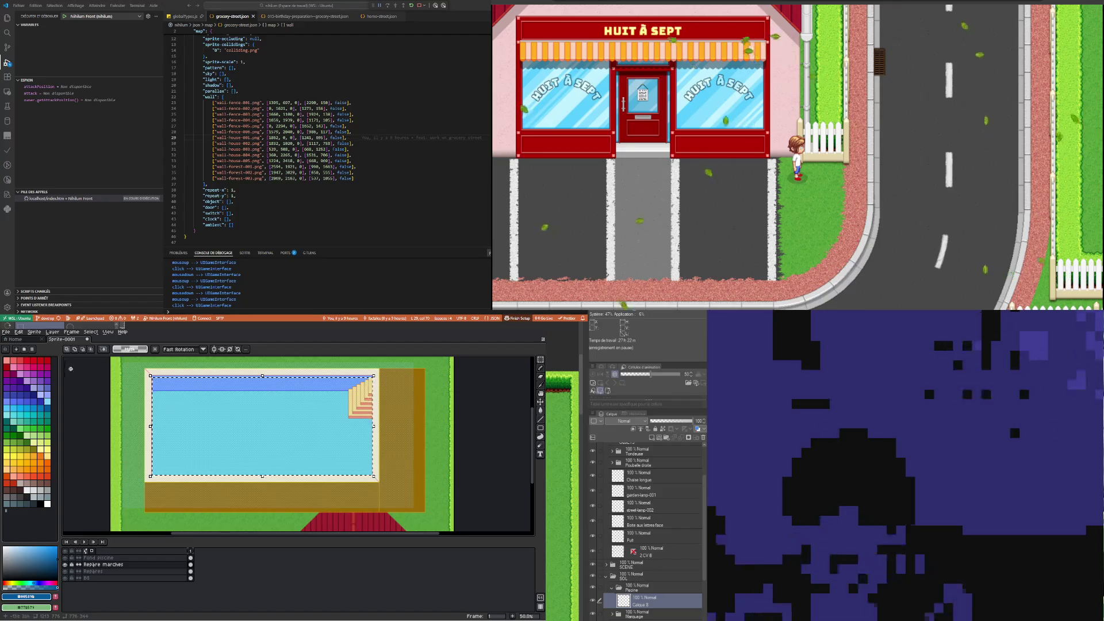
click(90, 332)
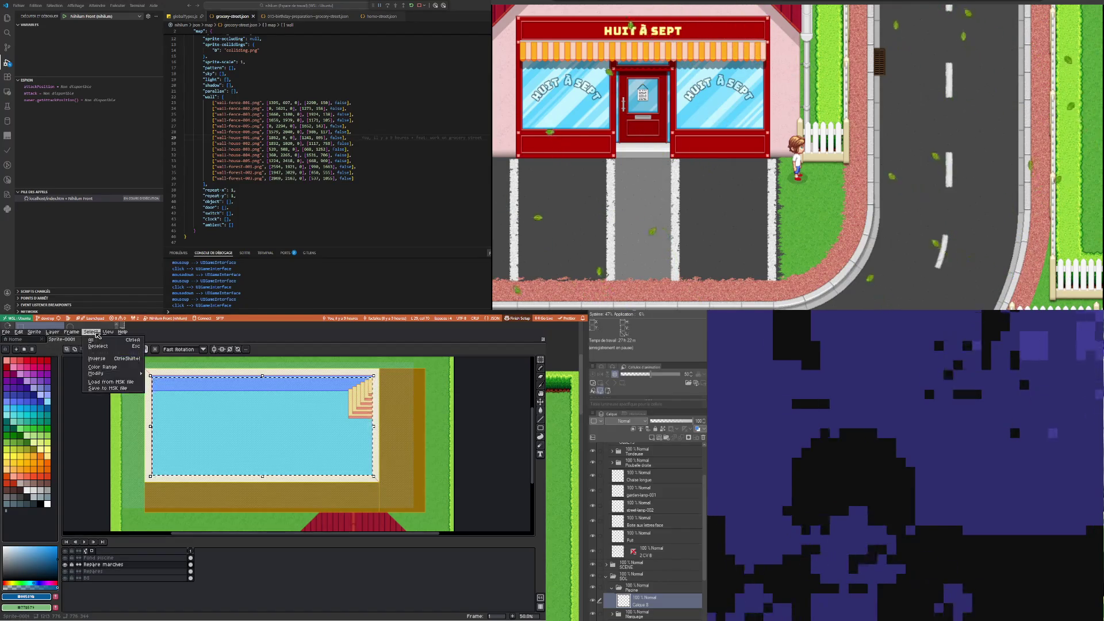
Invert the selection and duplicate the Fond piscine layer
click(103, 358)
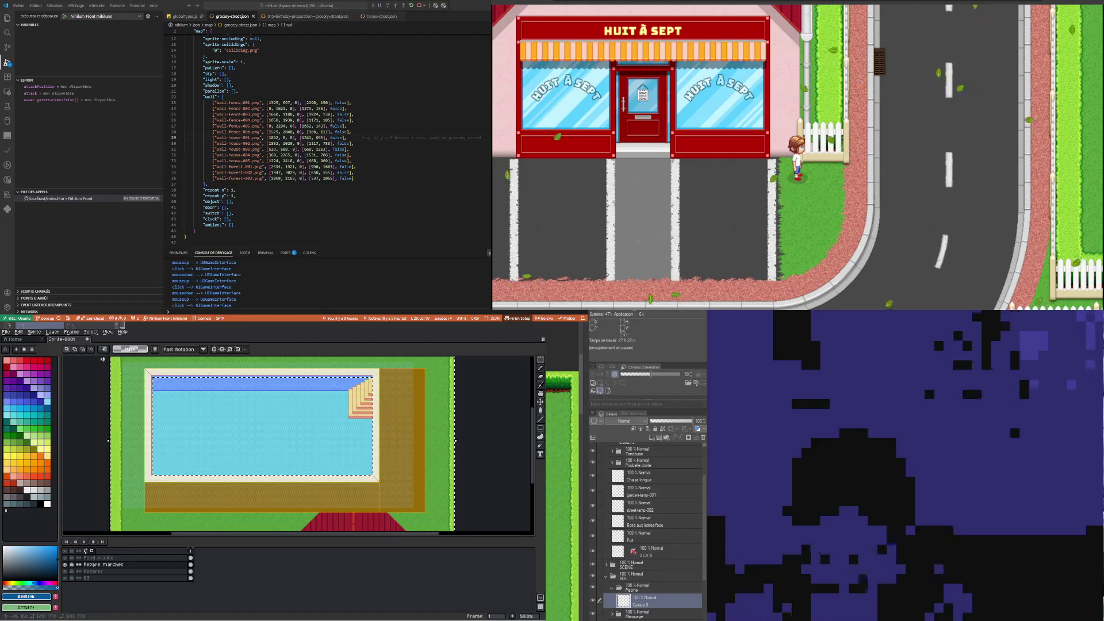
right_click(123, 559)
click(138, 593)
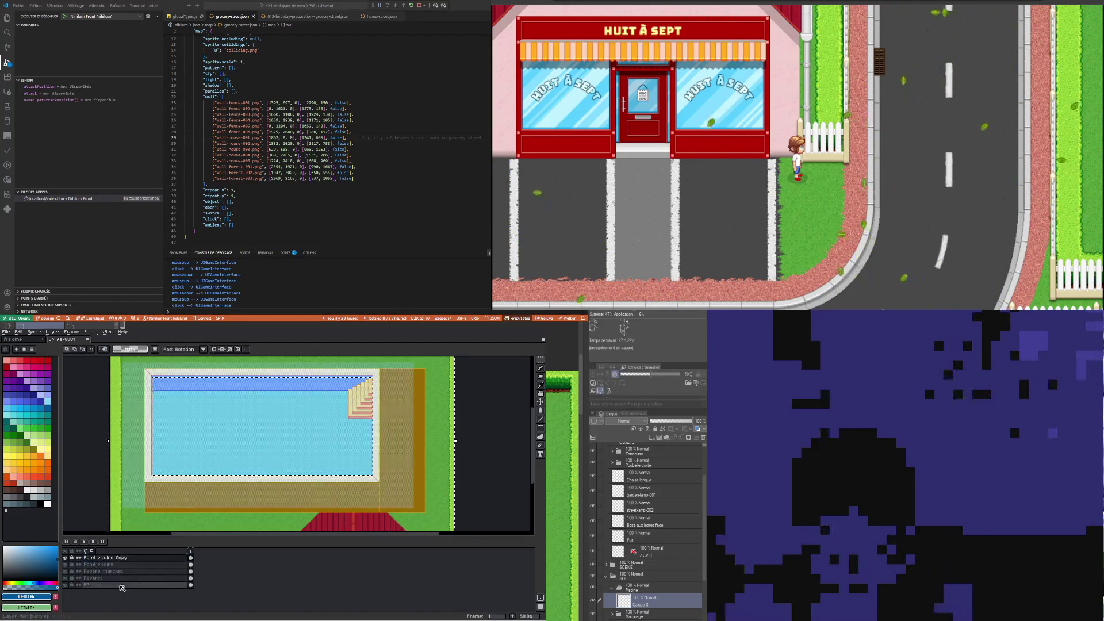
Deselect and set the original Fond piscine layer's opacity to 50%
click(95, 565)
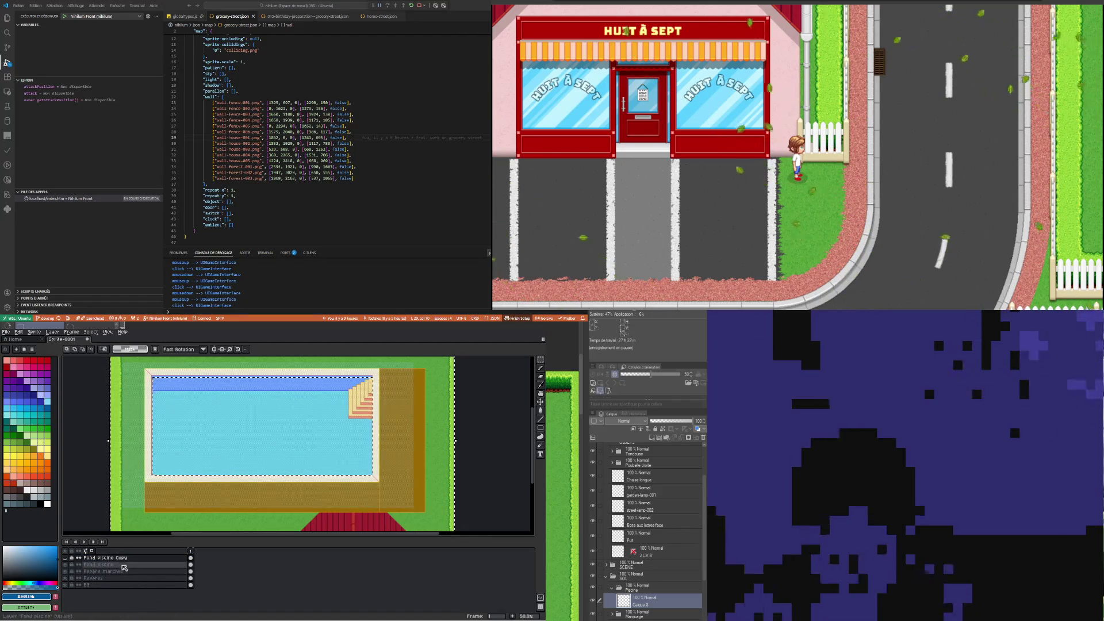
key(ctrl+d)
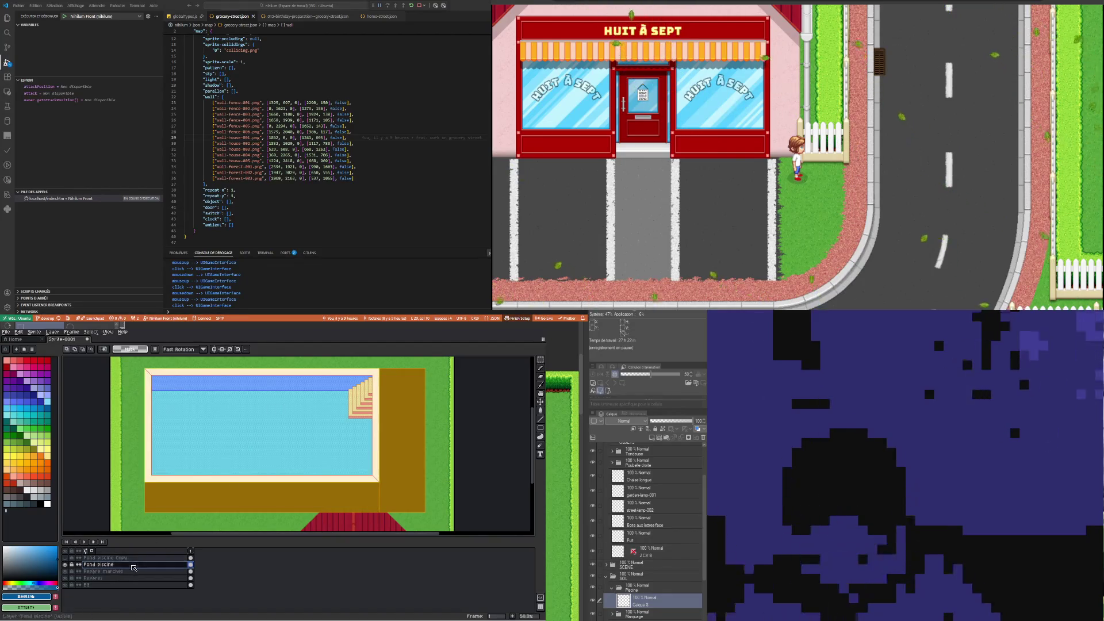
double_click(101, 564)
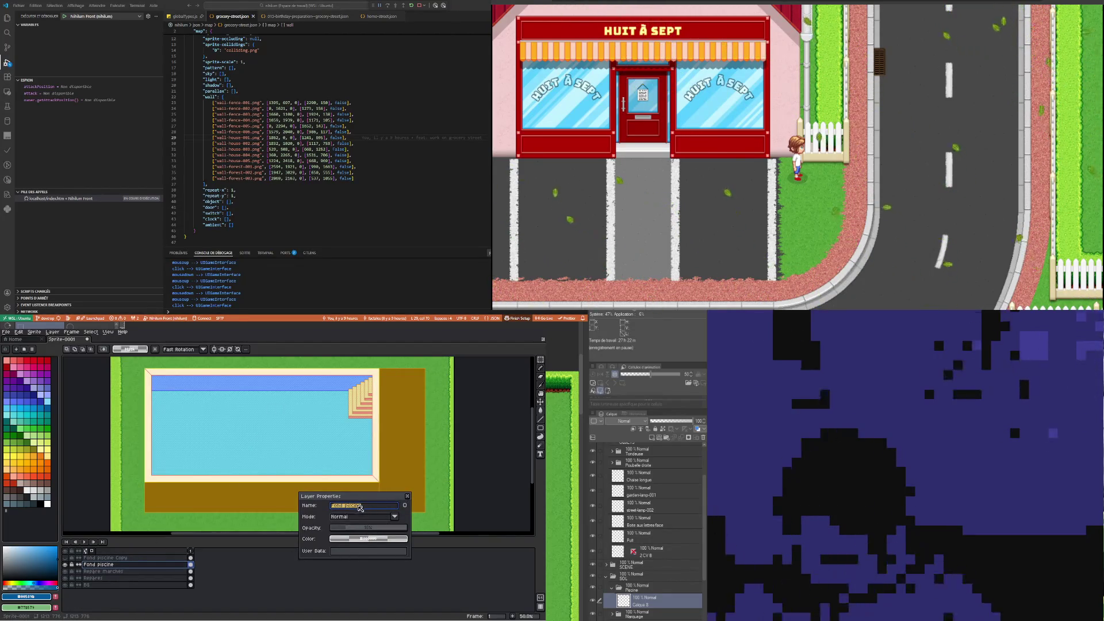
click(379, 527)
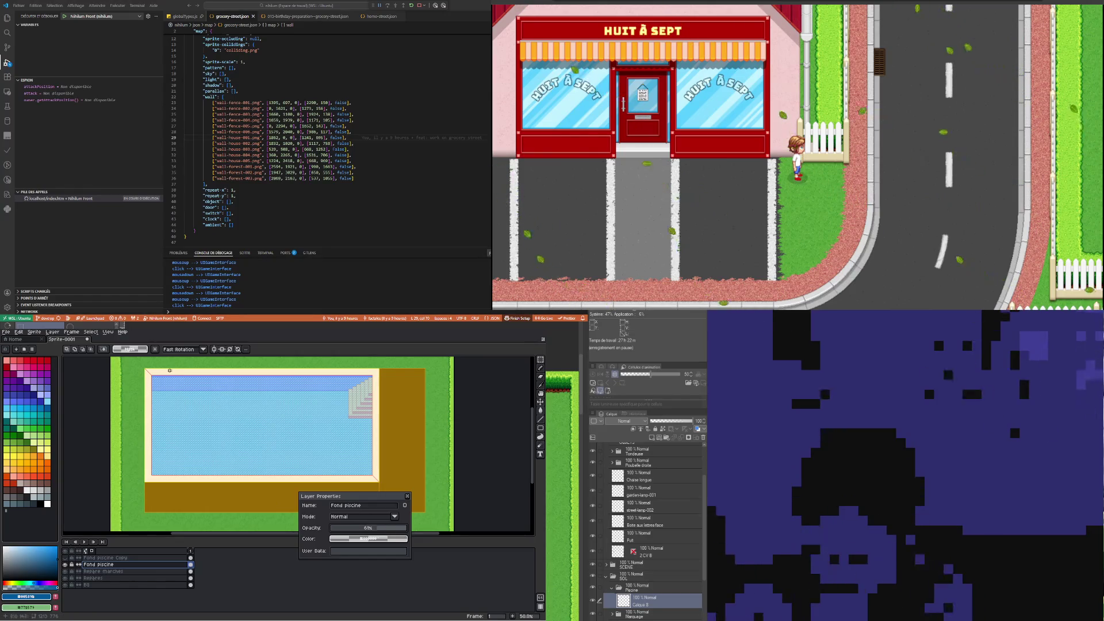
scroll(154, 368, up, 3)
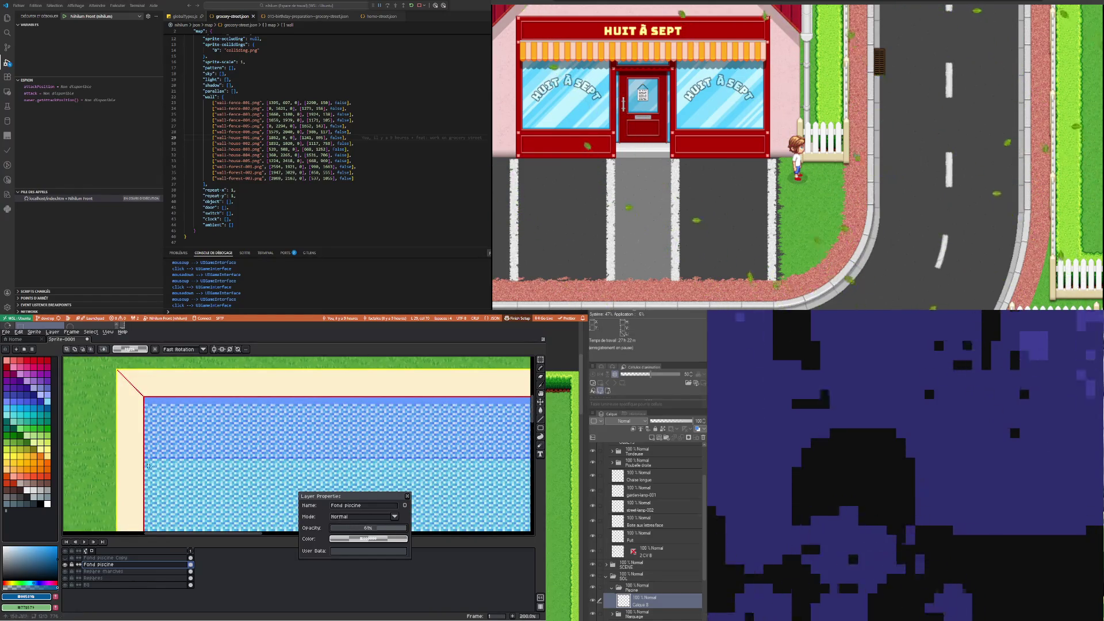
scroll(146, 463, up, 1)
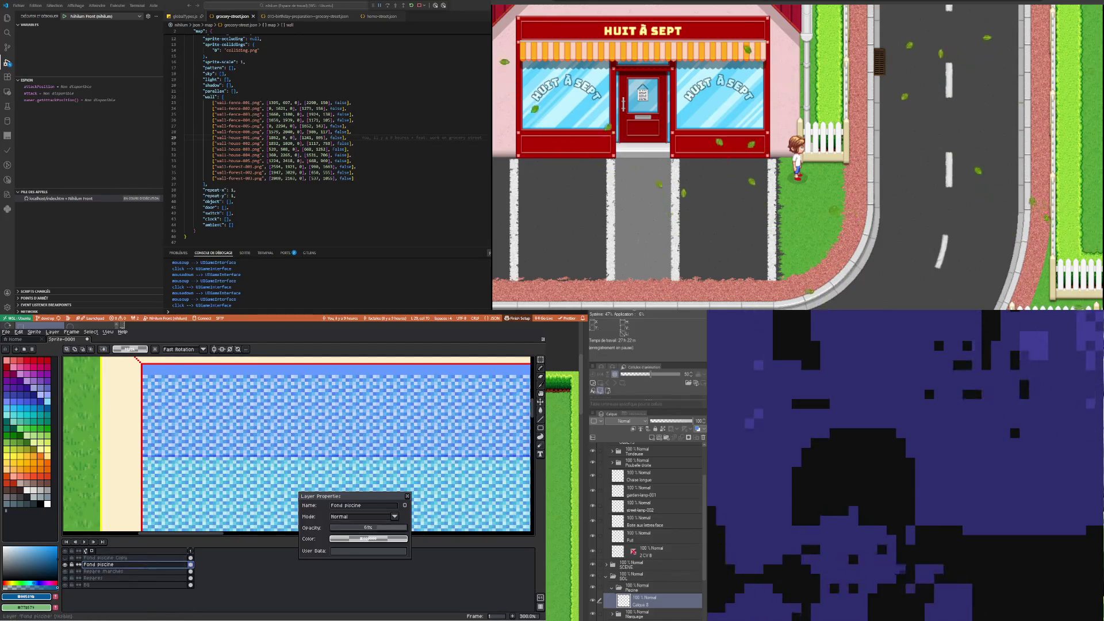
Add a new layer above Fond piscine named 'Lignes'
right_click(145, 564)
click(211, 575)
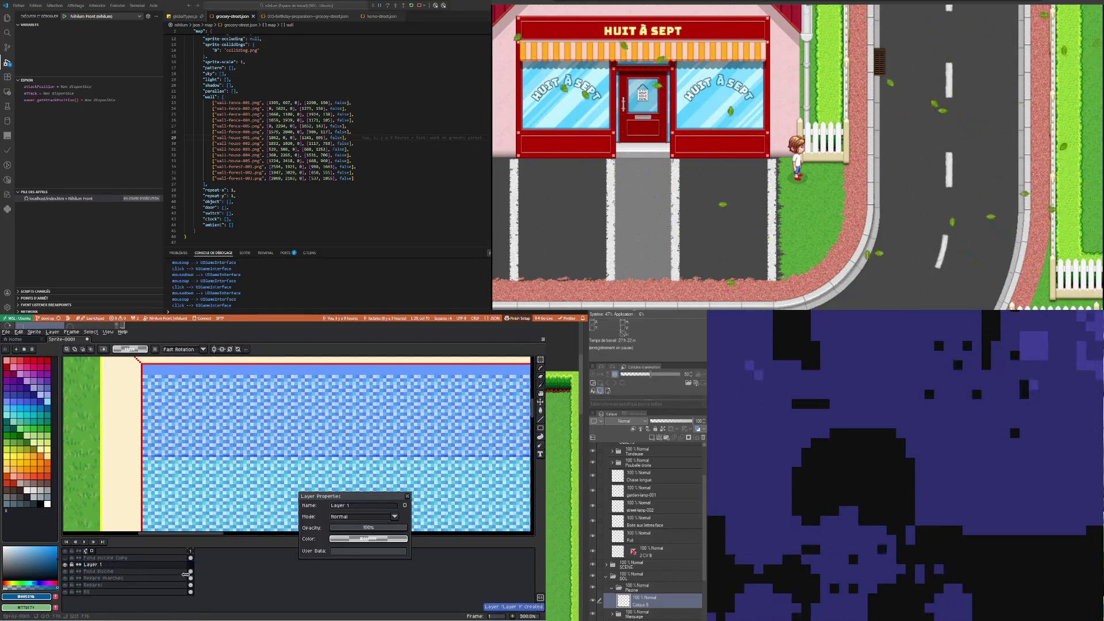
text(Lig)
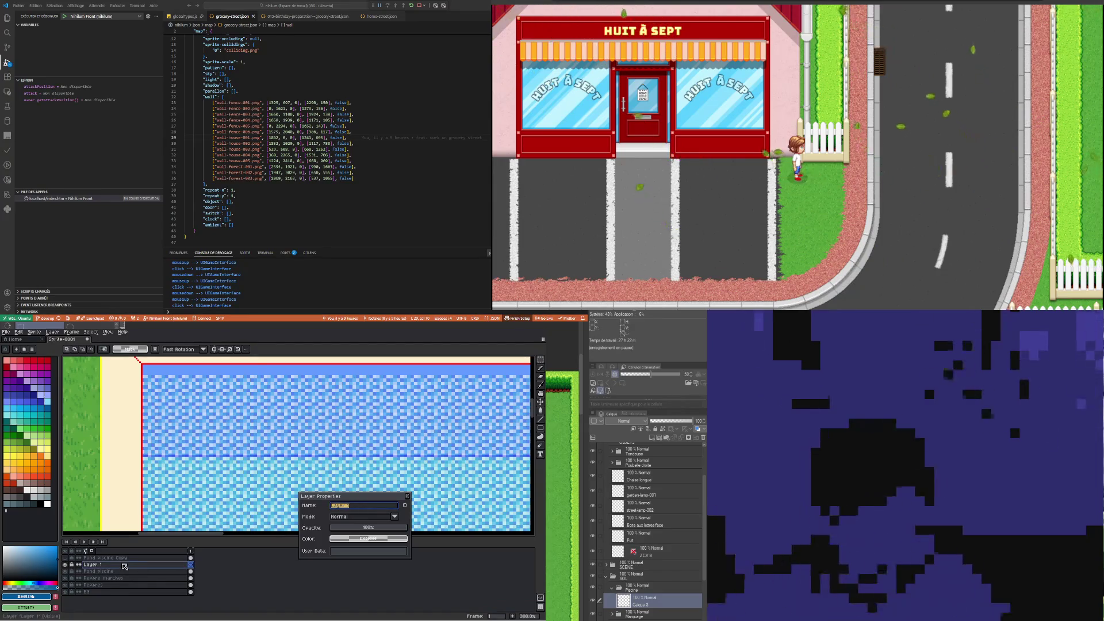
text(nes)
key(Return)
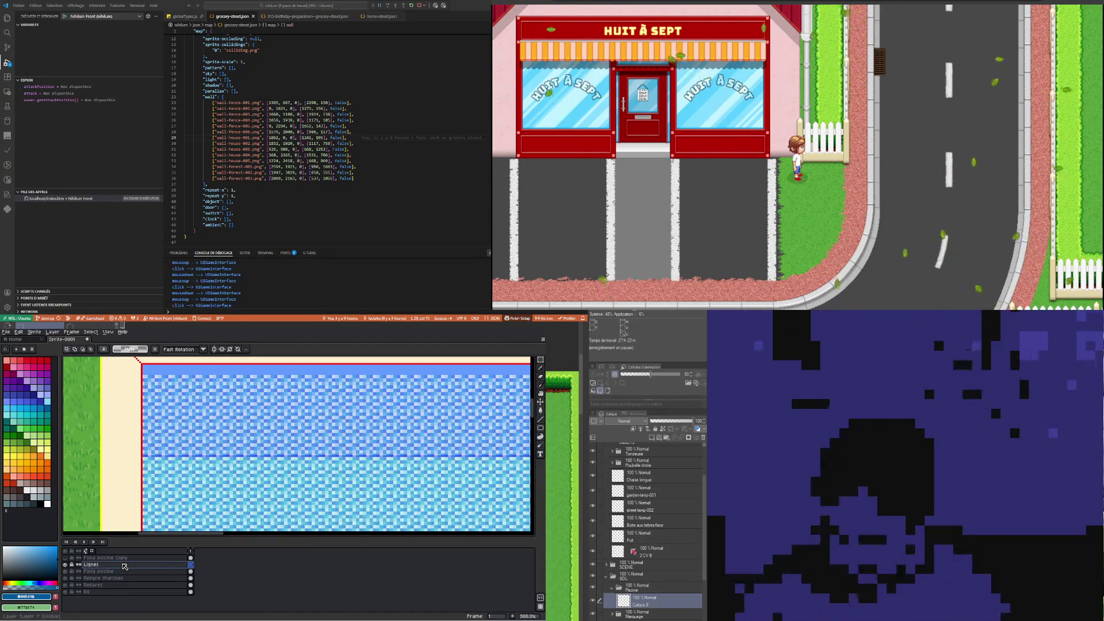
Draw a dark-blue single-pixel horizontal line across the pool
click(33, 394)
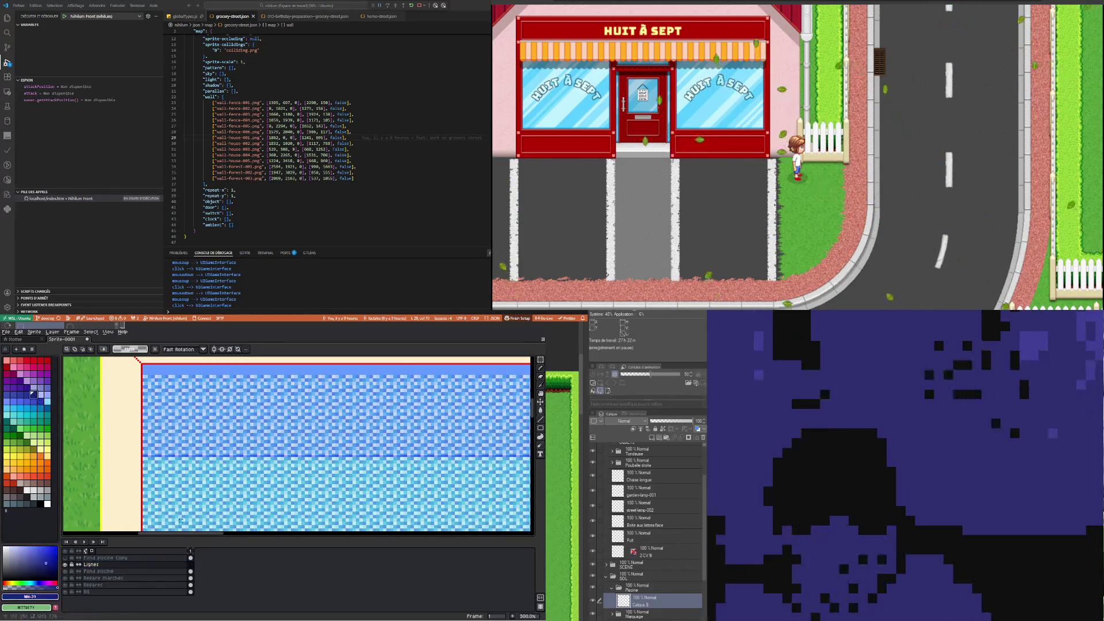
click(541, 367)
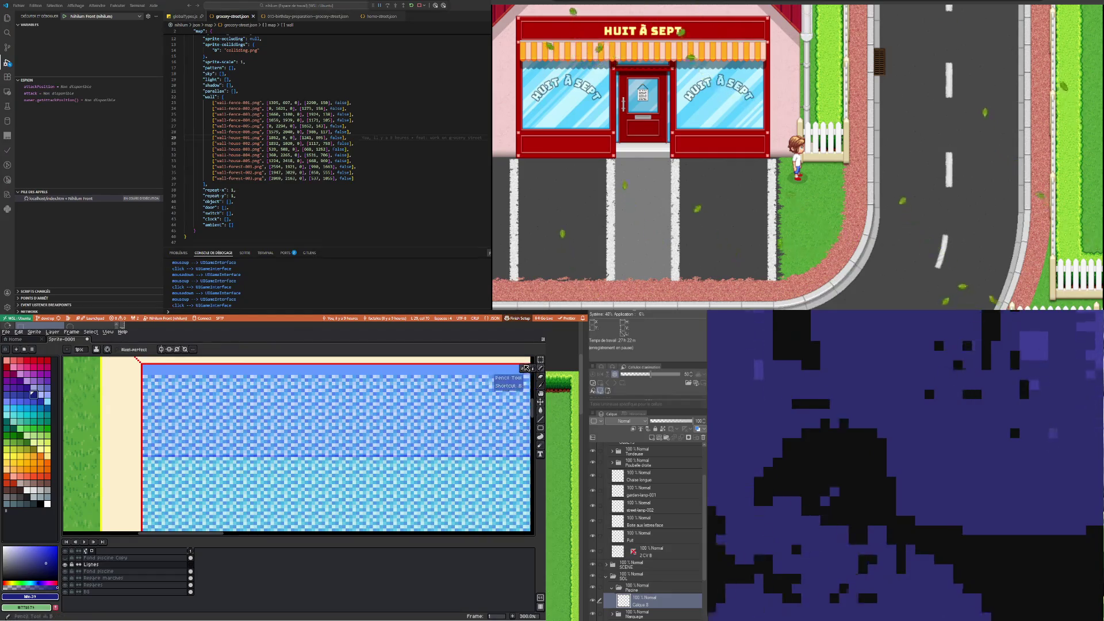
scroll(112, 449, up, 3)
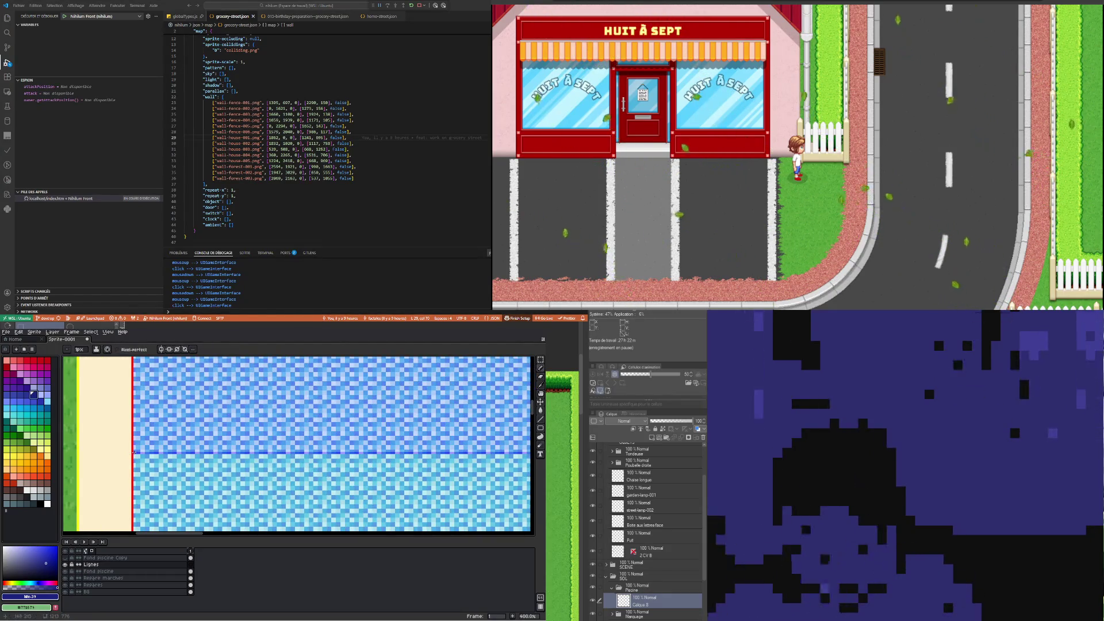
scroll(134, 452, down, 2)
scroll(230, 460, down, 2)
scroll(391, 481, up, 2)
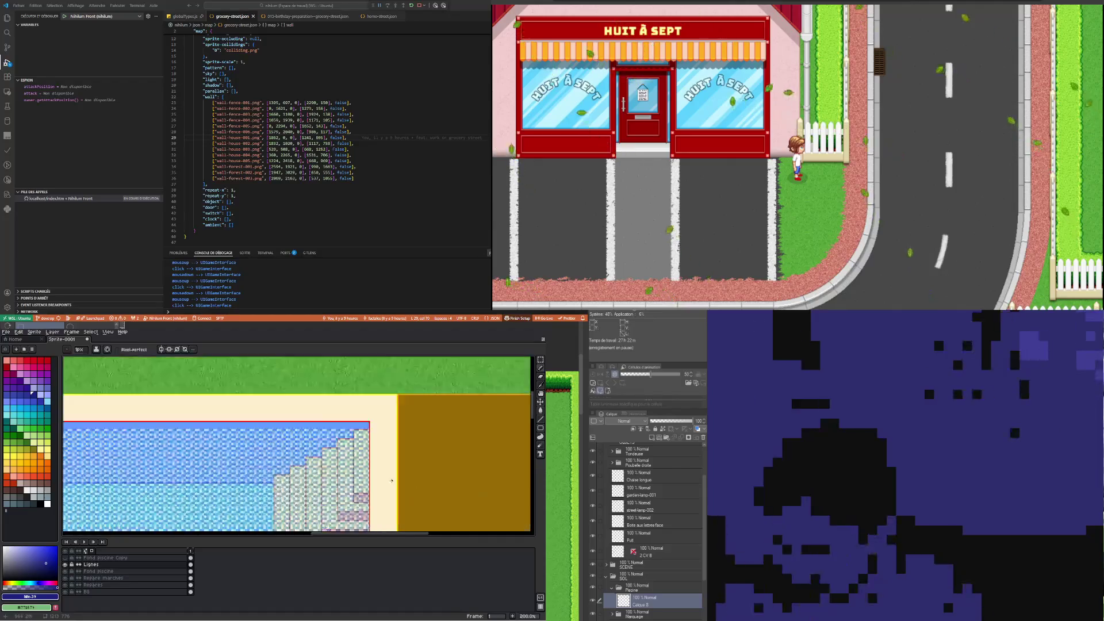
scroll(392, 481, up, 3)
drag(64, 483, 327, 483)
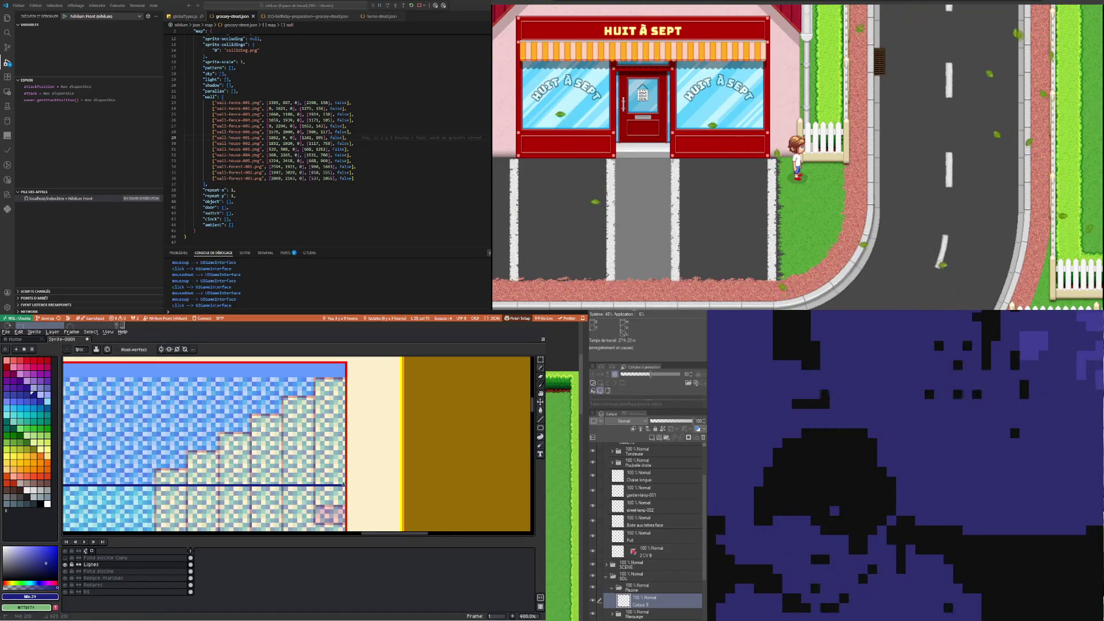
scroll(165, 440, down, 3)
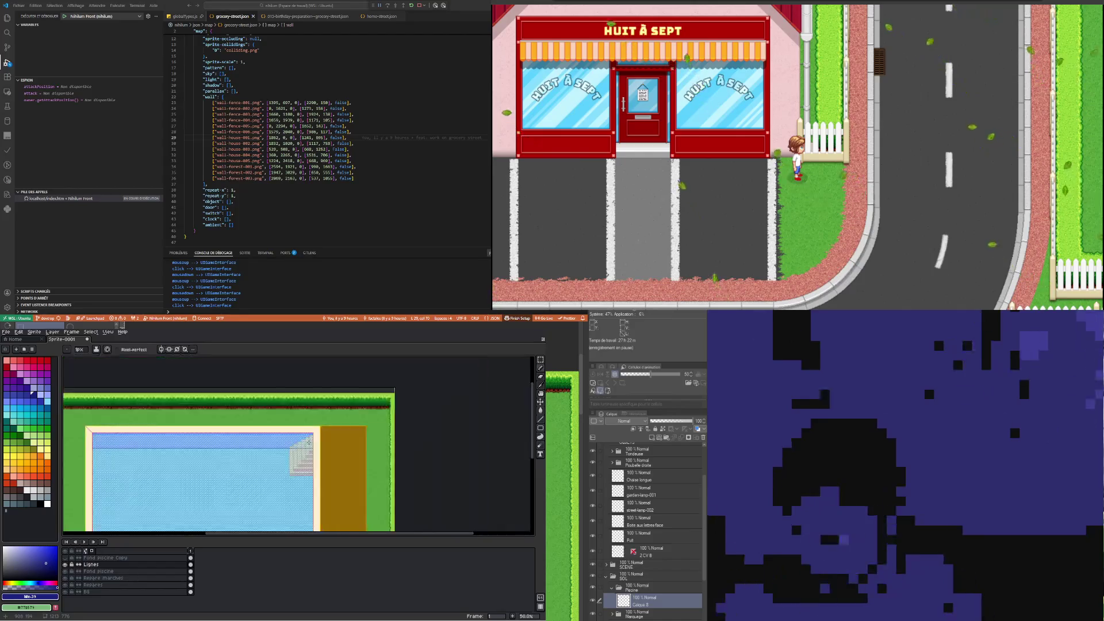
scroll(166, 440, down, 1)
scroll(166, 439, up, 4)
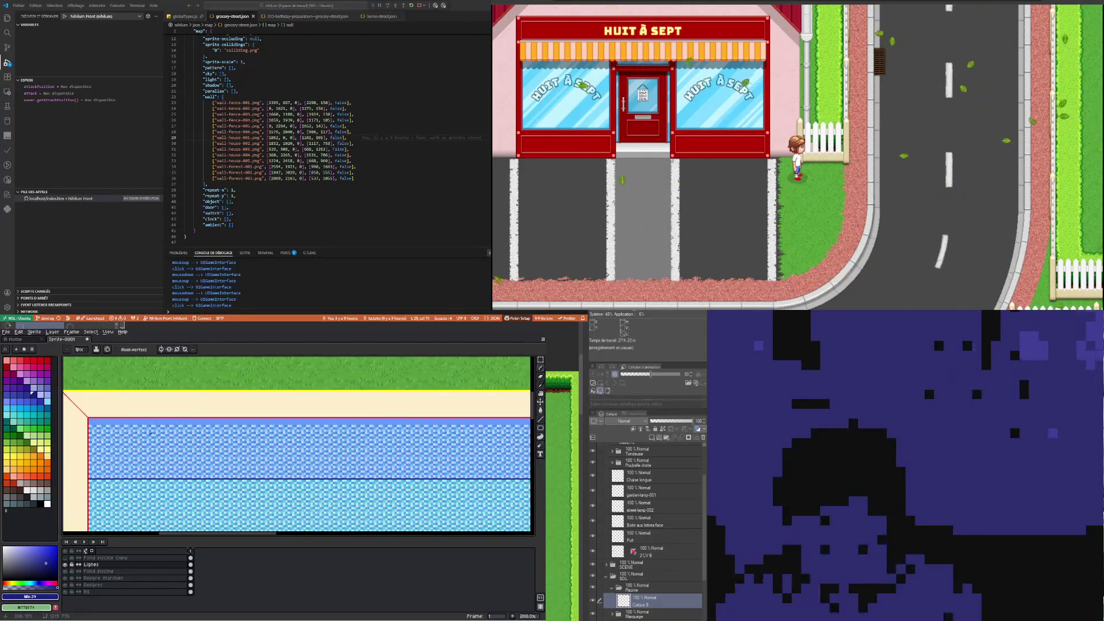
scroll(94, 422, up, 2)
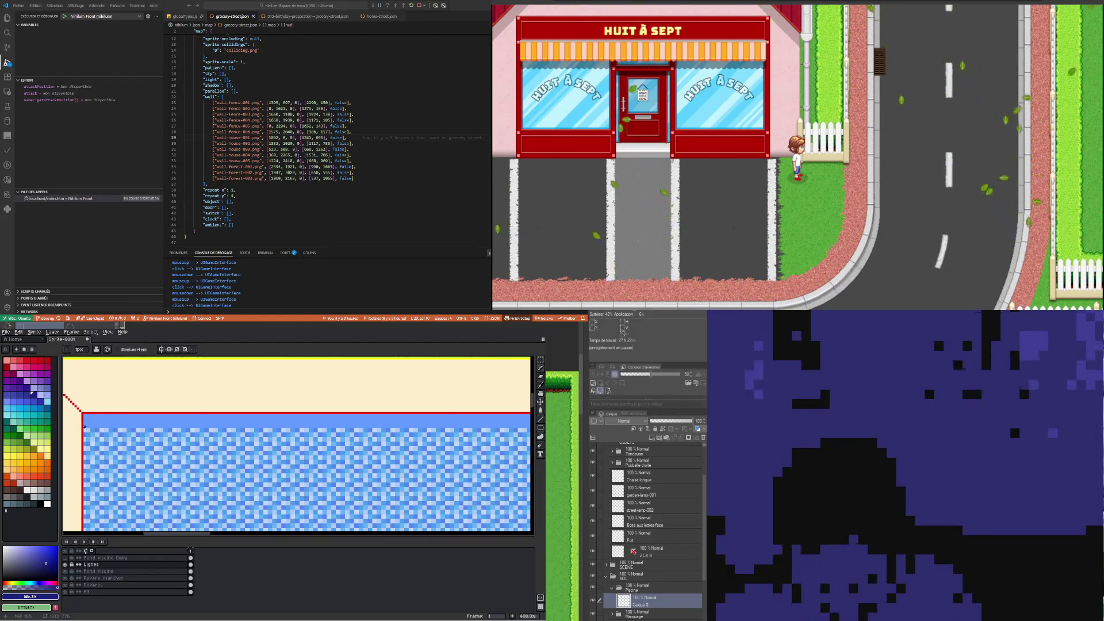
scroll(125, 425, down, 1)
scroll(125, 425, down, 1)
scroll(124, 426, down, 1)
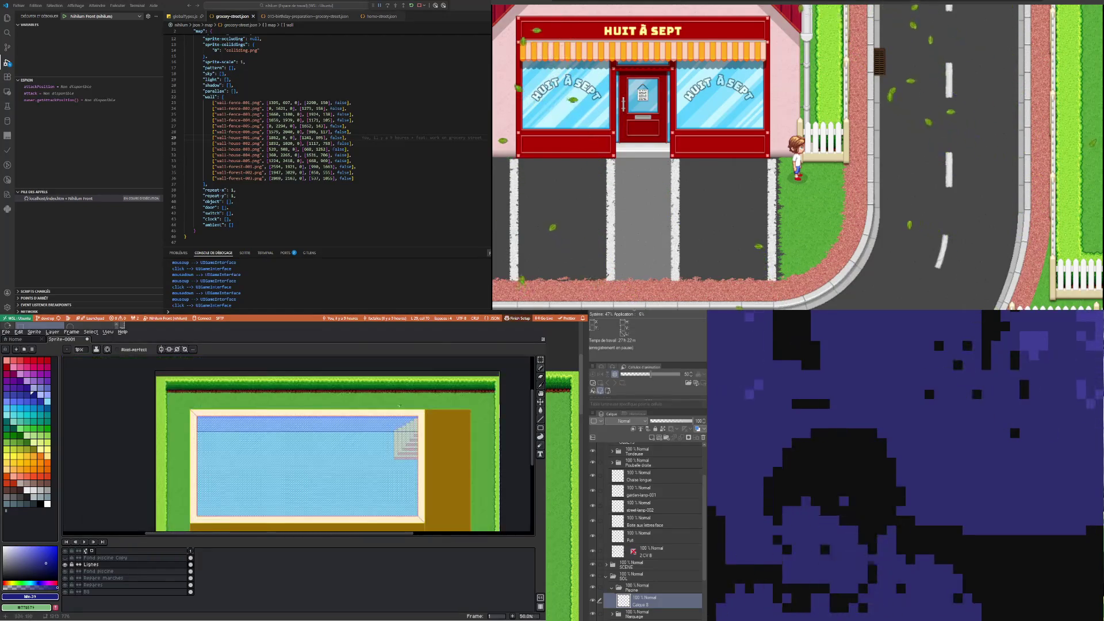
scroll(410, 425, up, 2)
scroll(390, 464, up, 3)
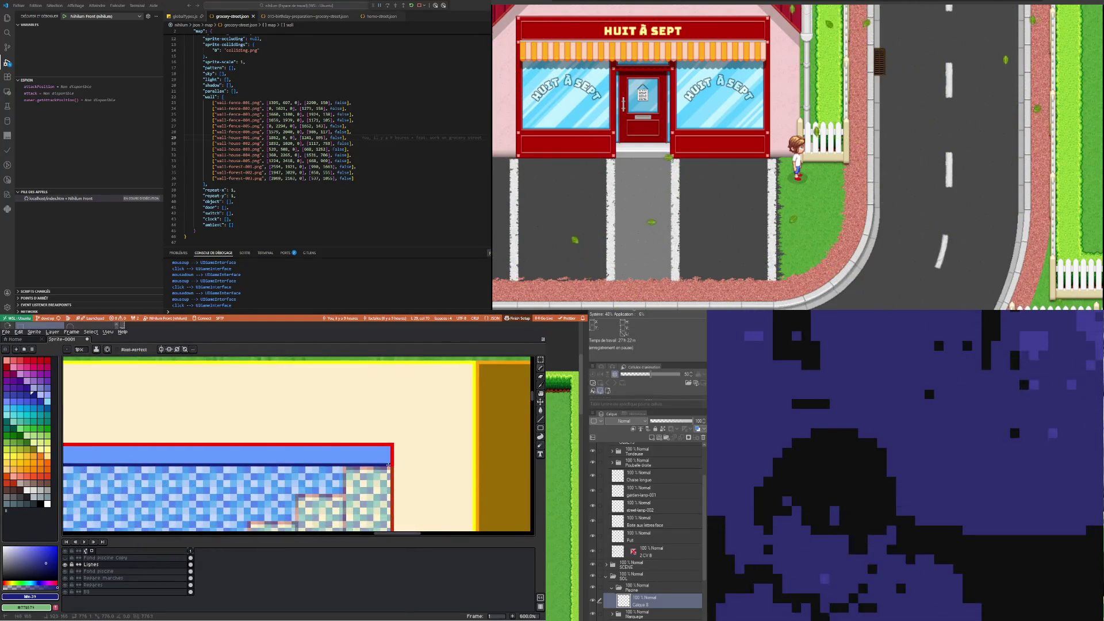
scroll(389, 465, down, 2)
scroll(388, 464, down, 2)
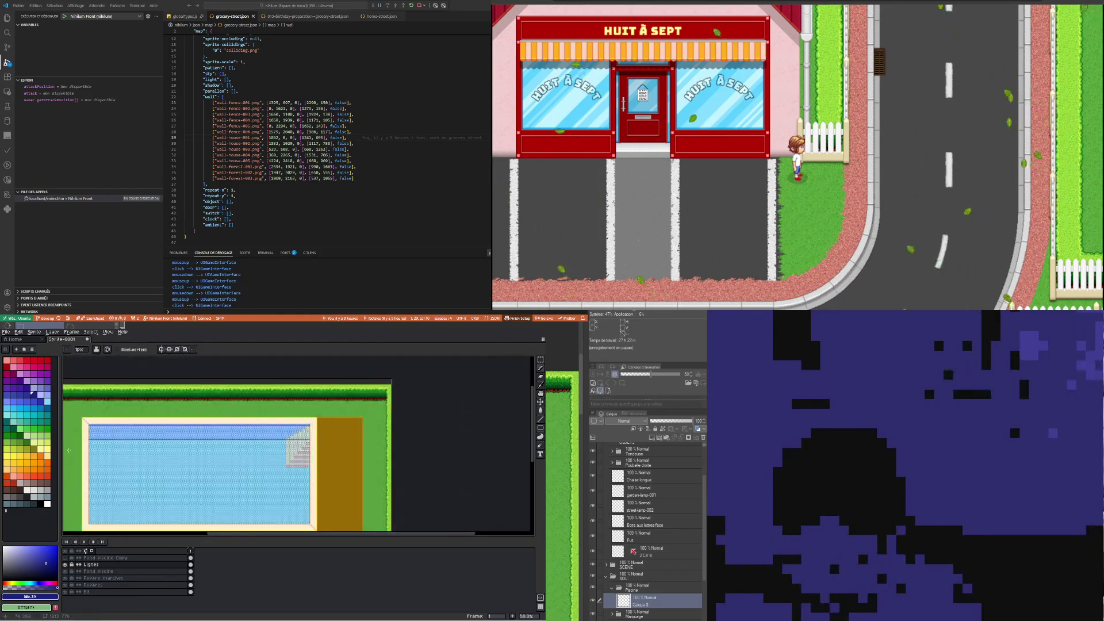
scroll(167, 395, up, 2)
scroll(167, 395, up, 2)
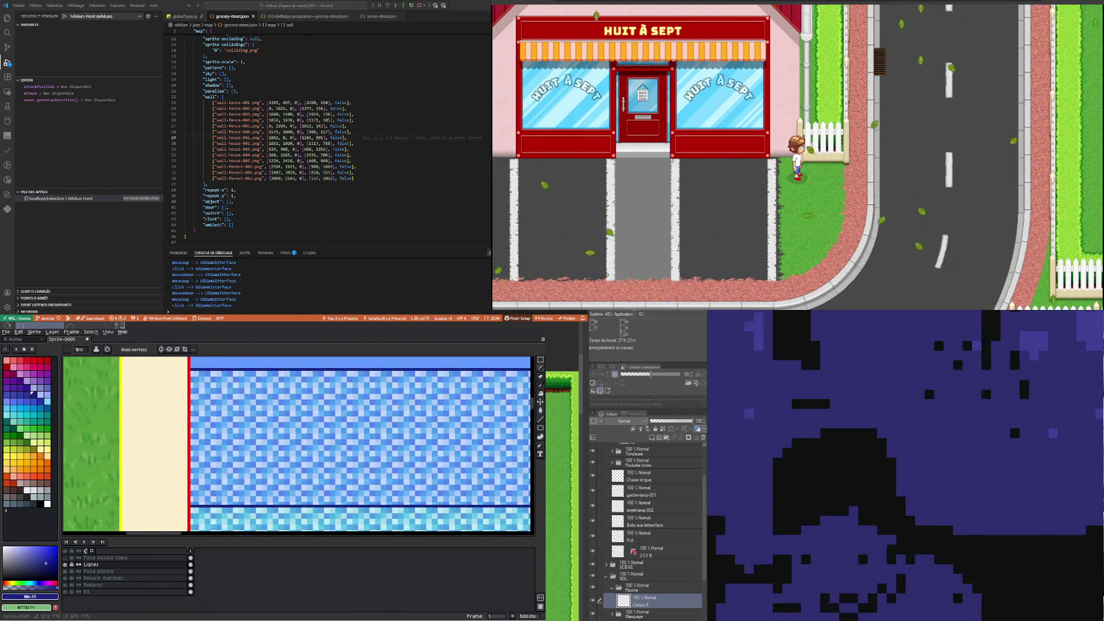
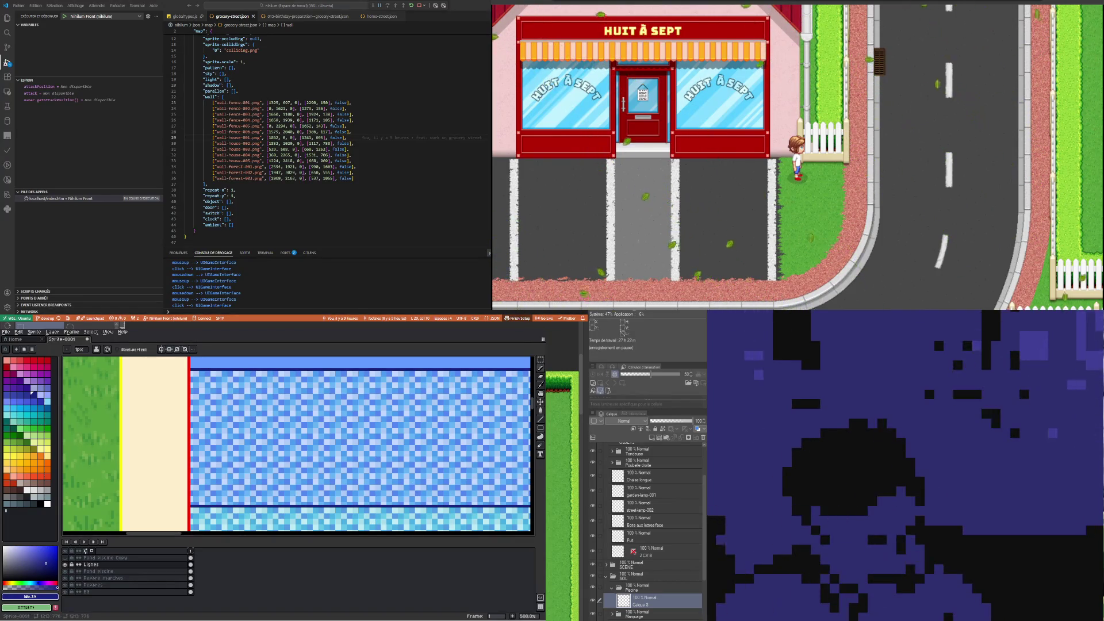
Trace a short red guide along the pool's left edge
scroll(298, 444, down, 2)
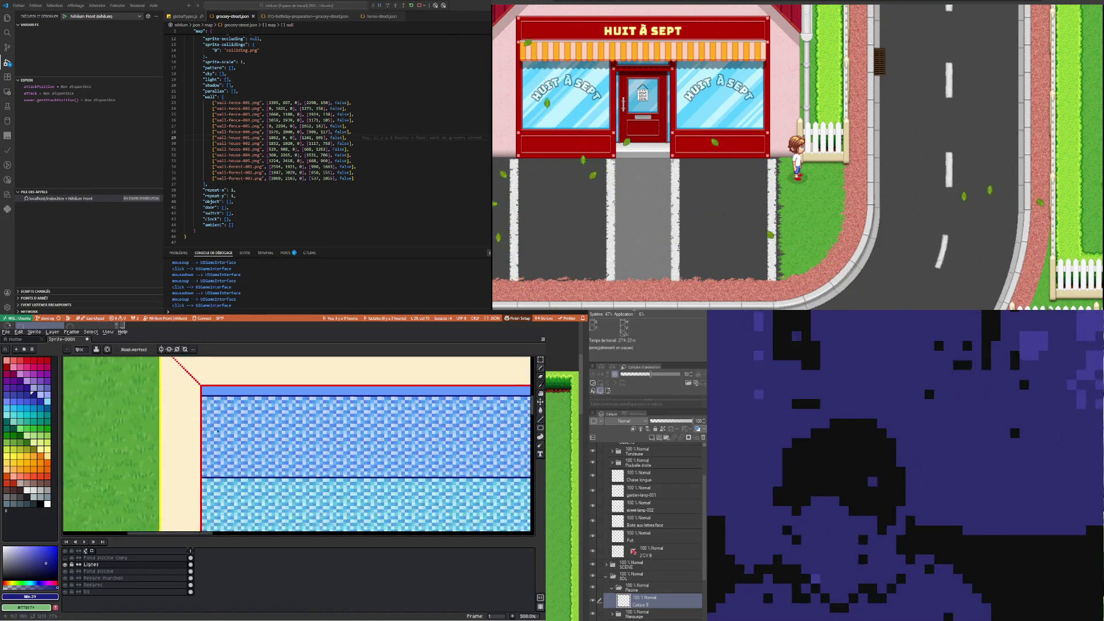
scroll(299, 444, down, 2)
scroll(298, 444, down, 1)
scroll(298, 444, up, 2)
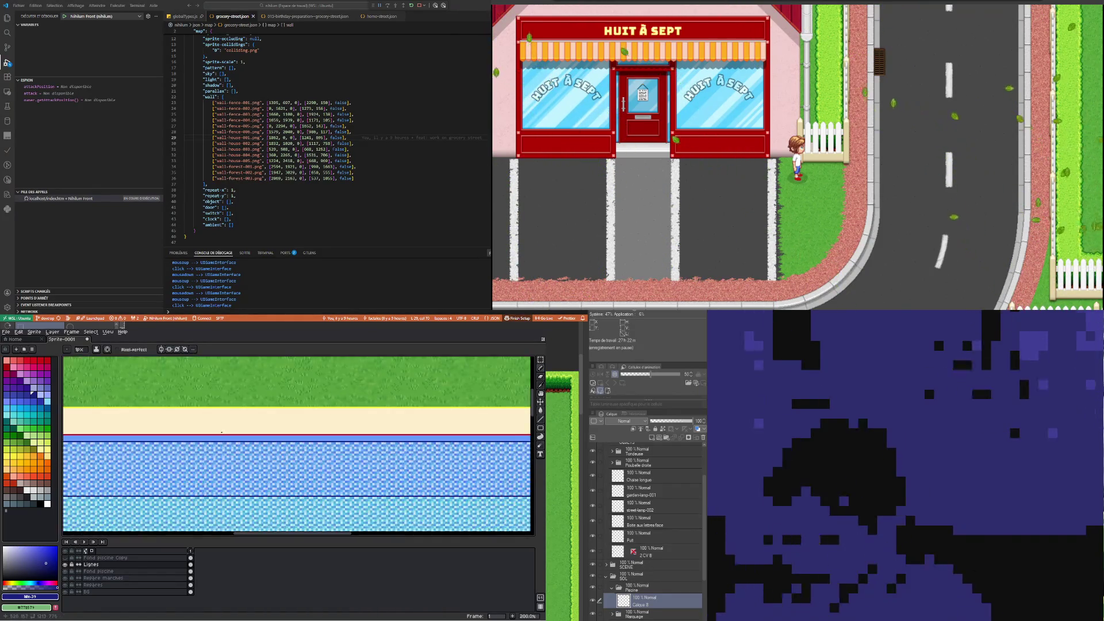
scroll(299, 445, down, 2)
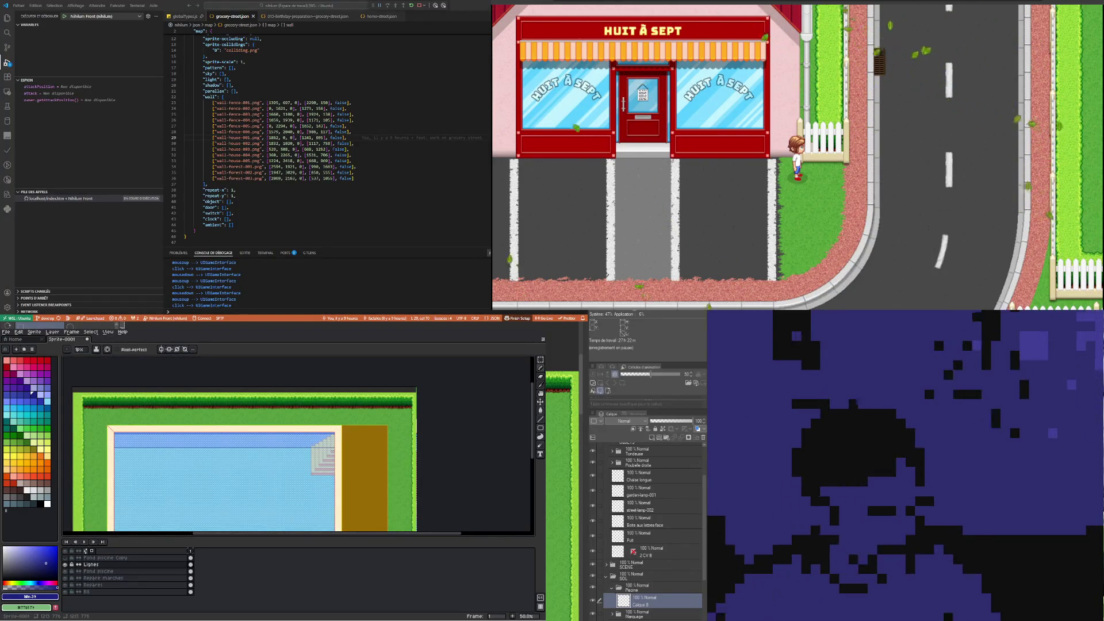
scroll(125, 446, up, 1)
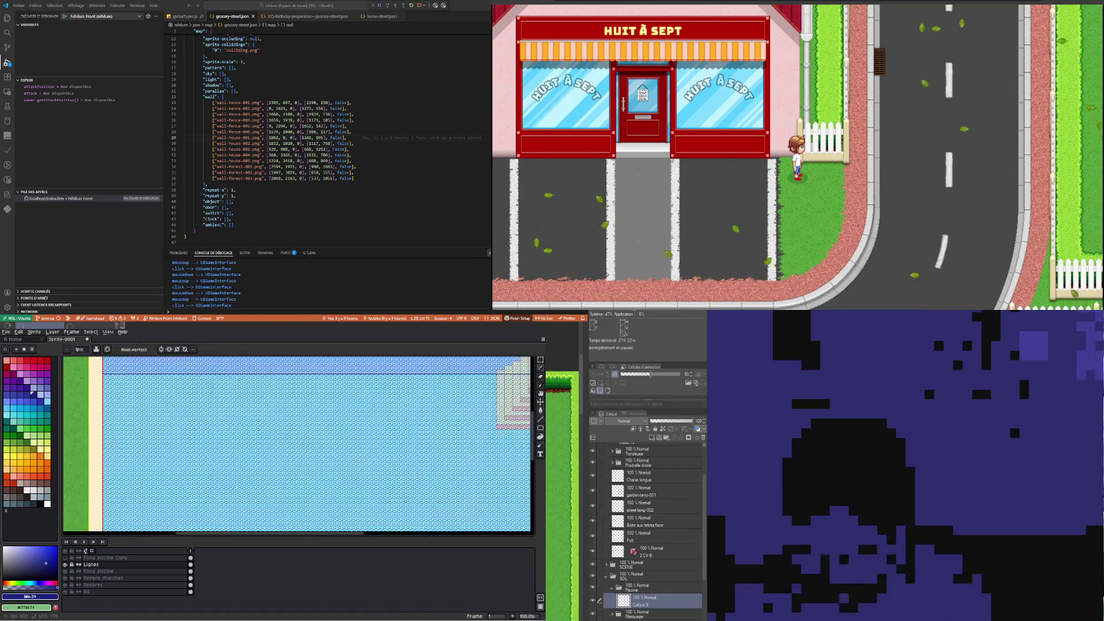
scroll(132, 446, down, 1)
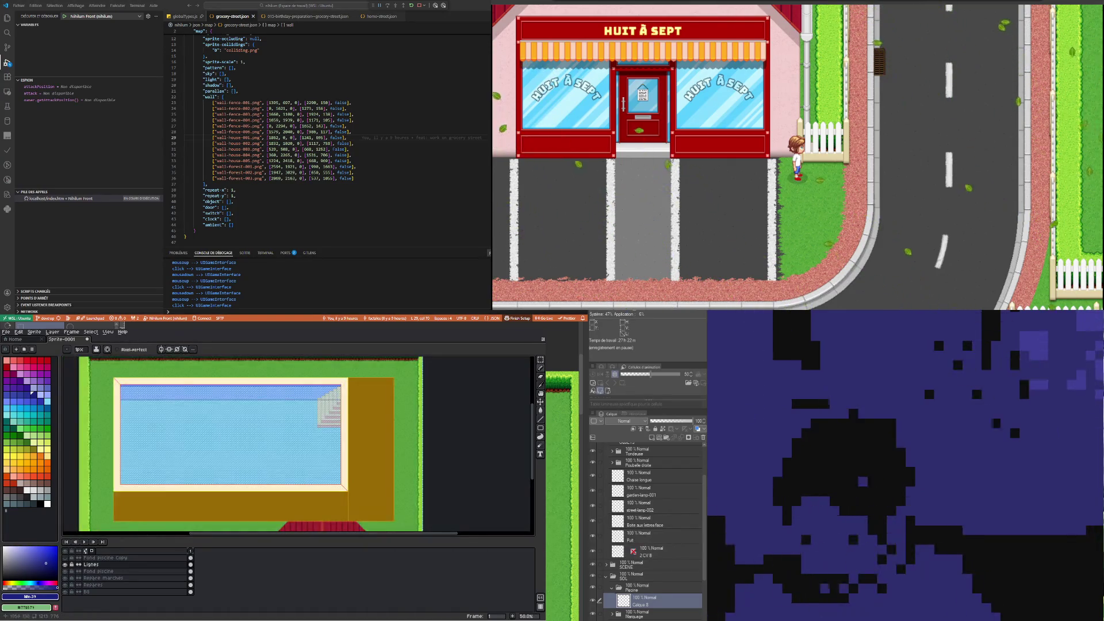
scroll(158, 443, up, 1)
scroll(300, 402, up, 1)
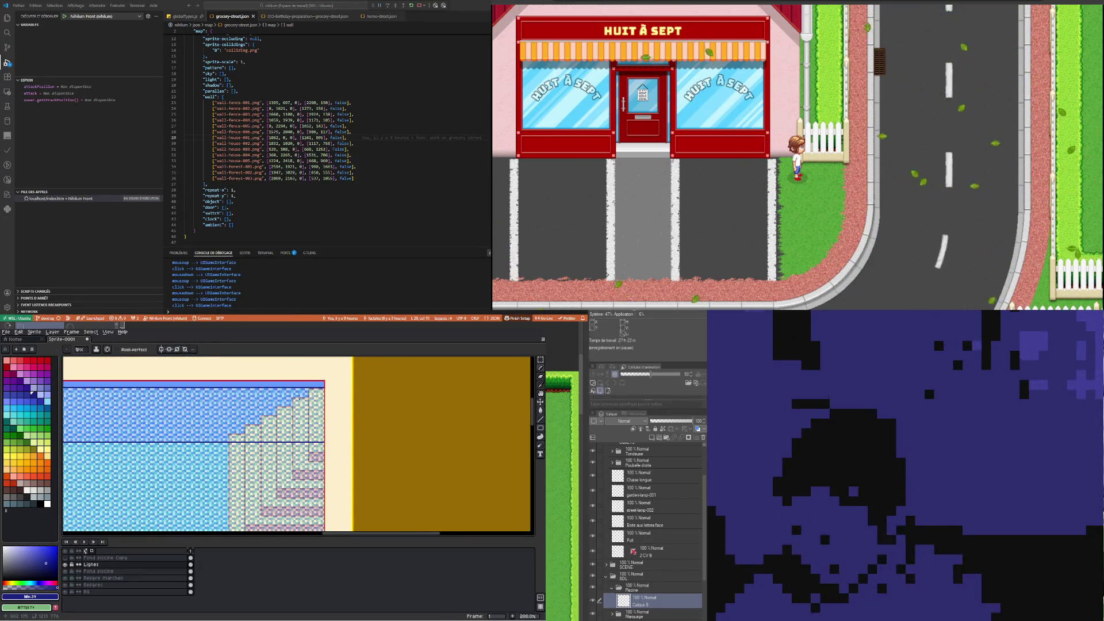
scroll(238, 443, down, 2)
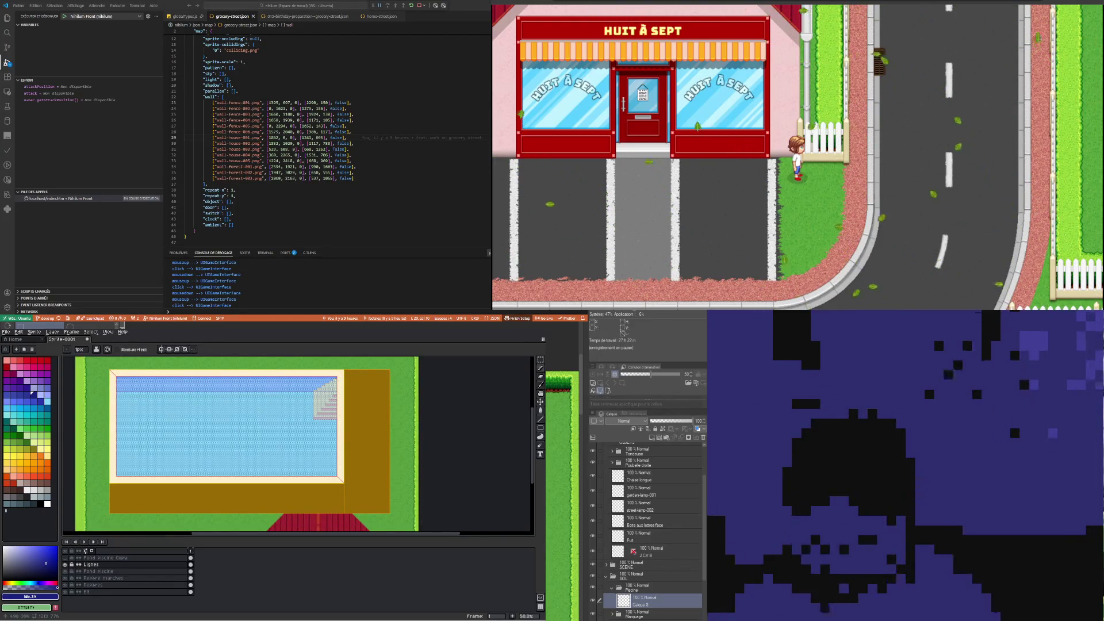
scroll(117, 376, up, 2)
scroll(117, 377, up, 3)
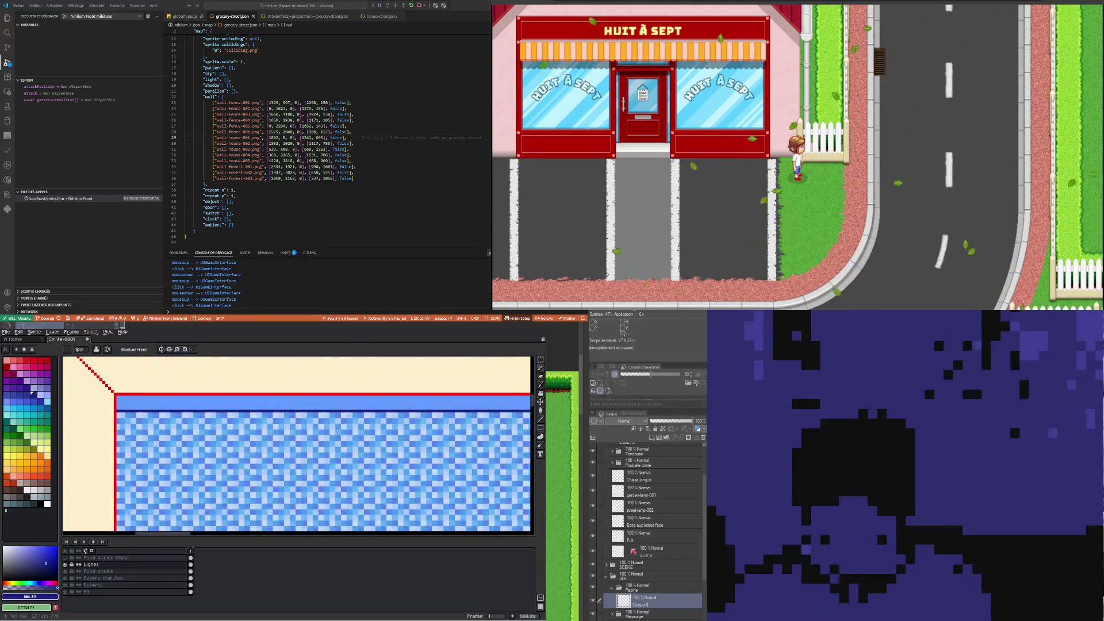
scroll(117, 402, down, 5)
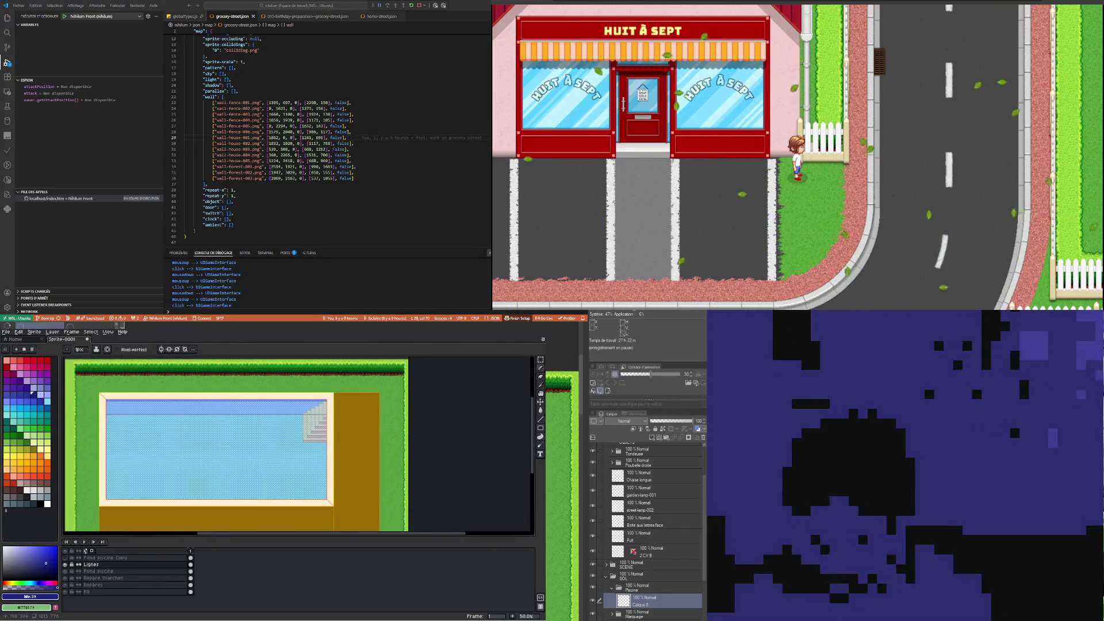
scroll(103, 398, up, 4)
scroll(103, 398, down, 3)
scroll(103, 398, up, 3)
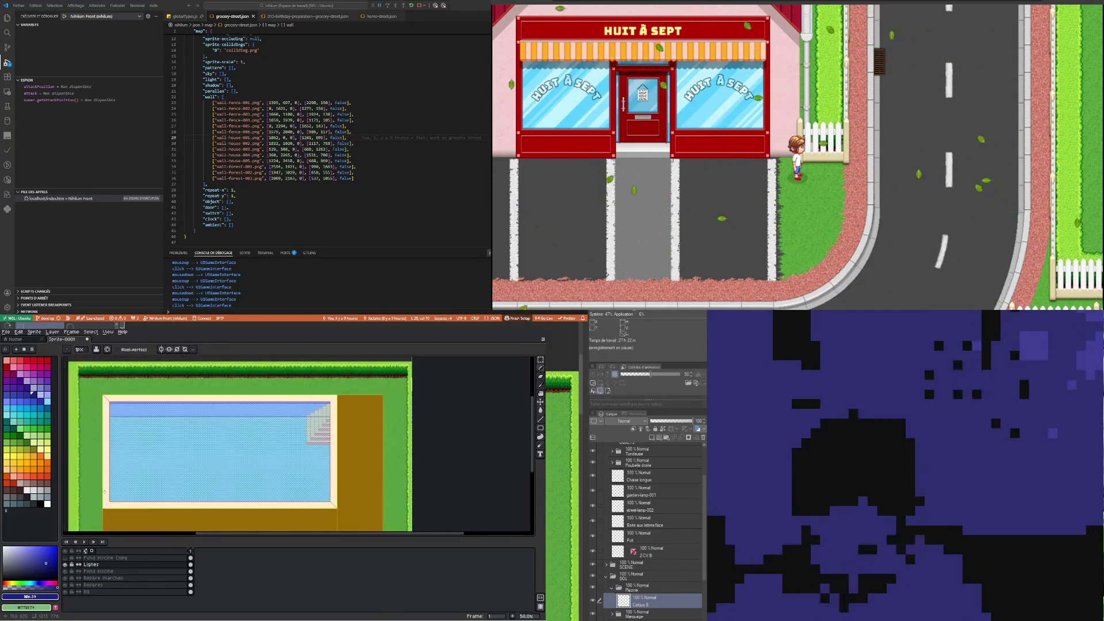
scroll(108, 501, up, 4)
drag(139, 481, 136, 481)
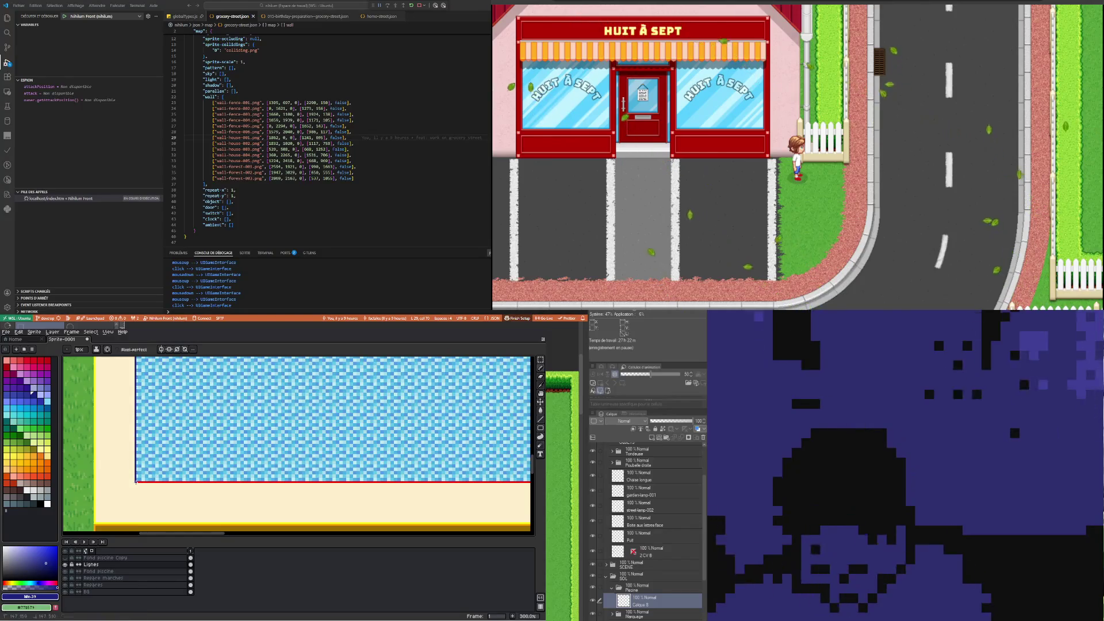
scroll(136, 482, down, 2)
scroll(136, 481, down, 2)
scroll(370, 486, up, 3)
scroll(370, 486, up, 3)
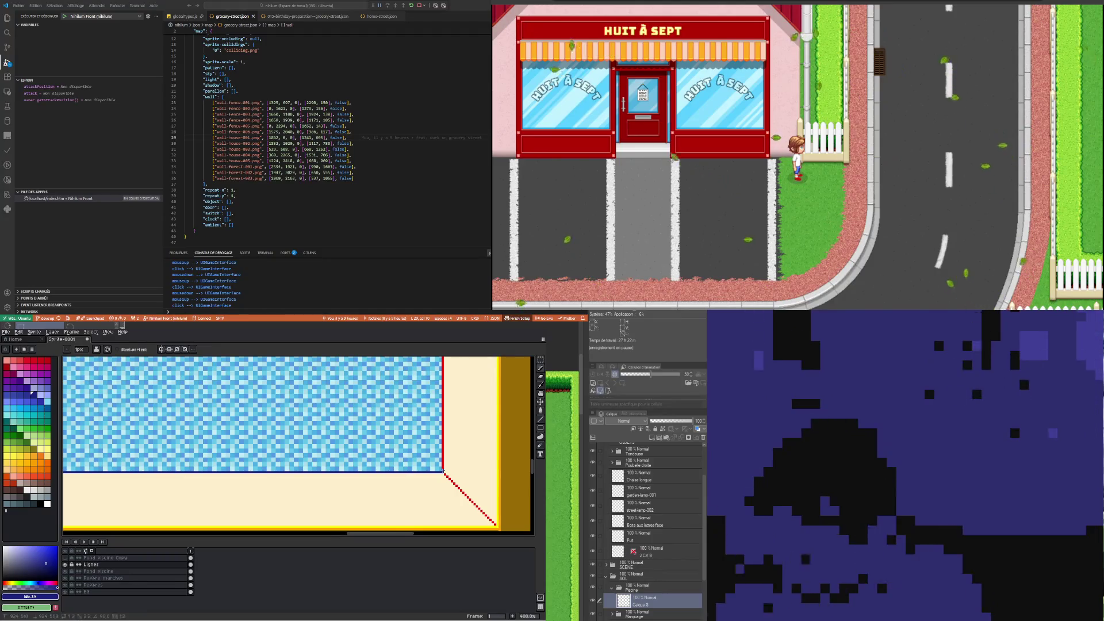
scroll(442, 469, down, 4)
scroll(438, 364, up, 3)
scroll(449, 408, up, 2)
scroll(449, 409, down, 3)
scroll(258, 424, up, 1)
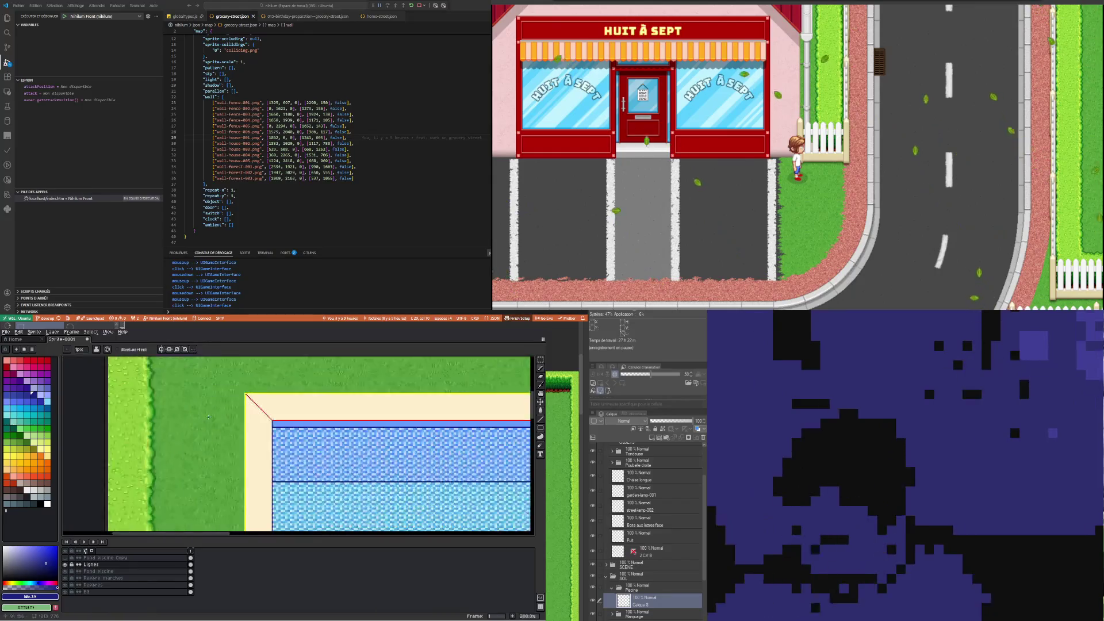
scroll(293, 428, up, 1)
scroll(296, 426, up, 1)
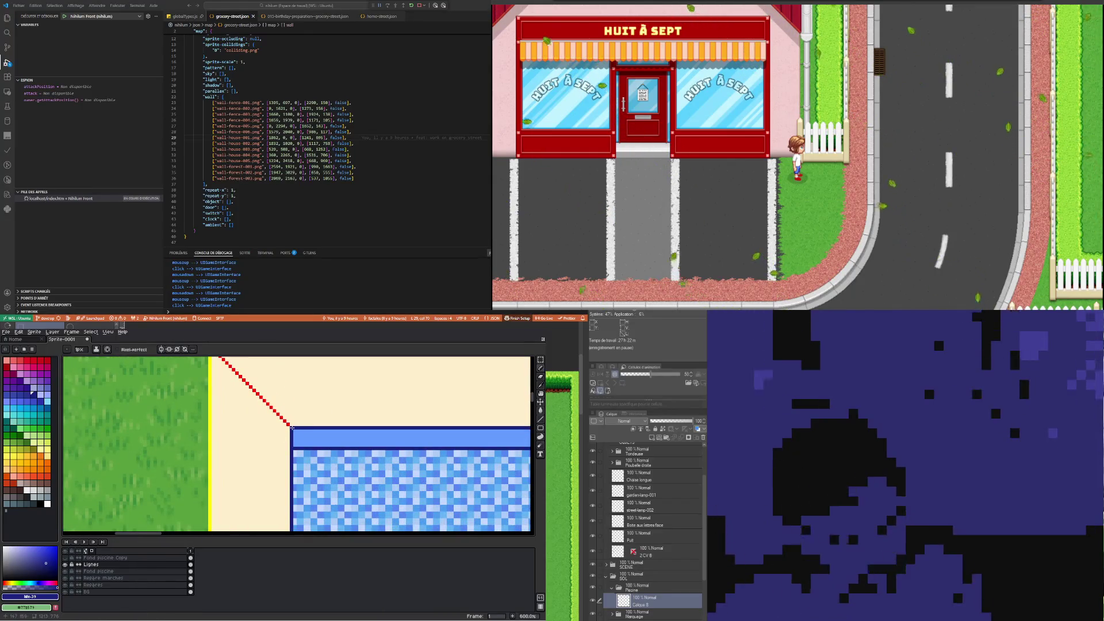
scroll(292, 428, down, 6)
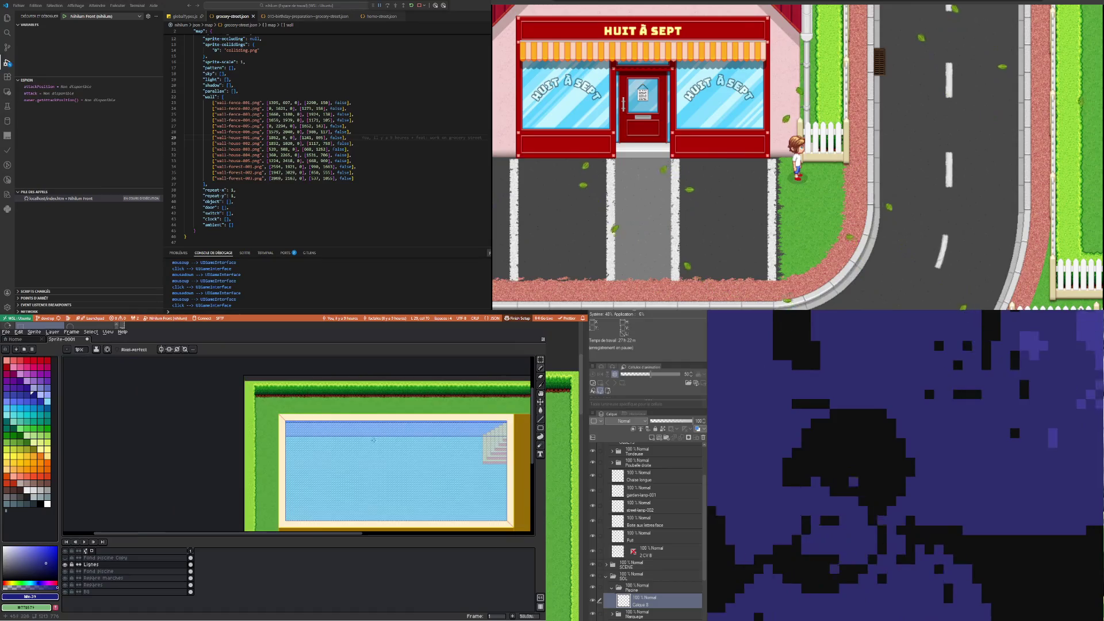
scroll(285, 422, up, 3)
scroll(219, 426, down, 3)
scroll(218, 426, up, 1)
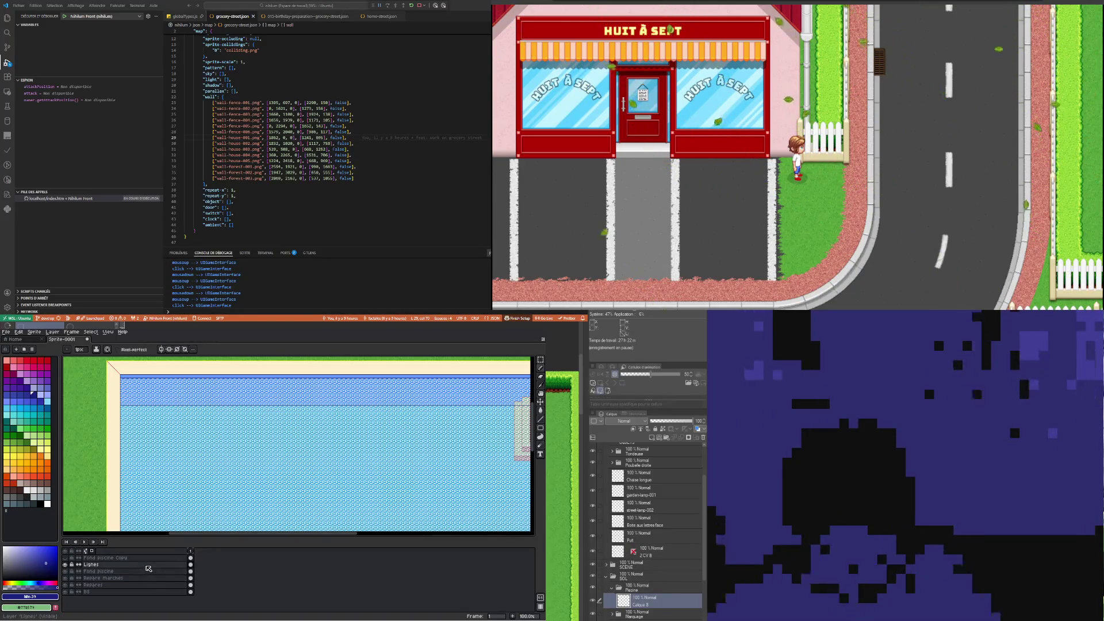
Set the Fond piscine layer's opacity to 100% in Layer Properties
click(172, 572)
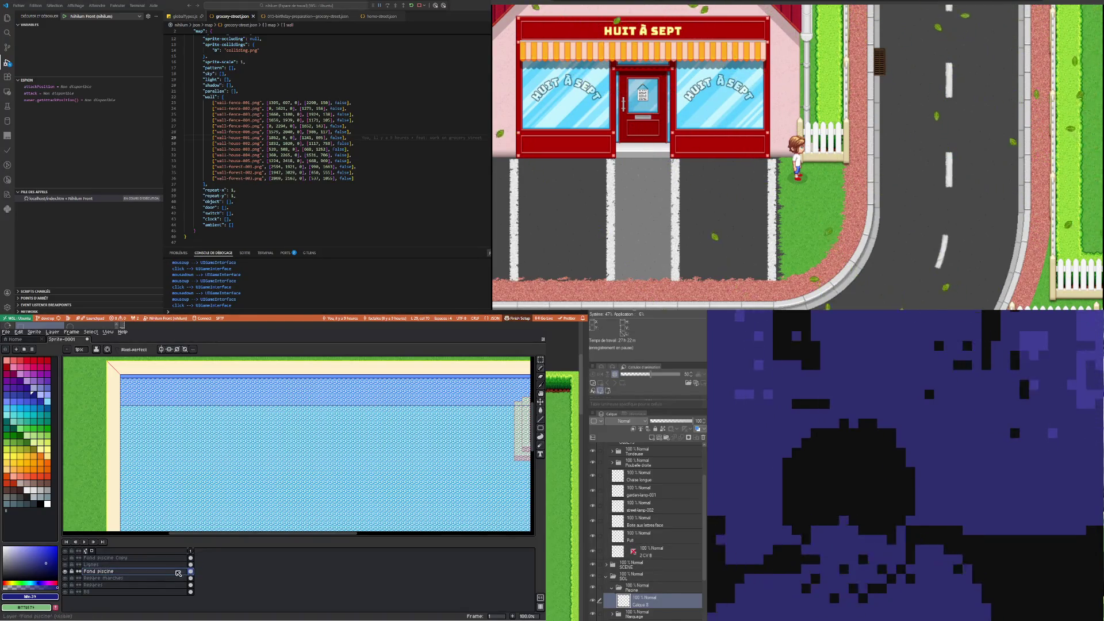
double_click(172, 572)
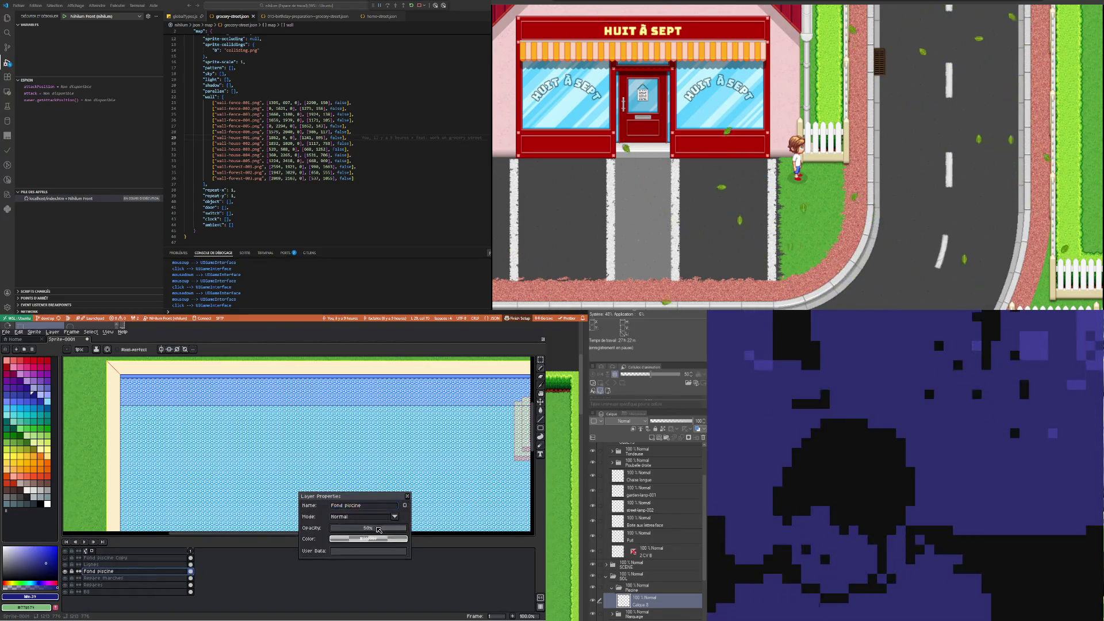
scroll(431, 529, down, 2)
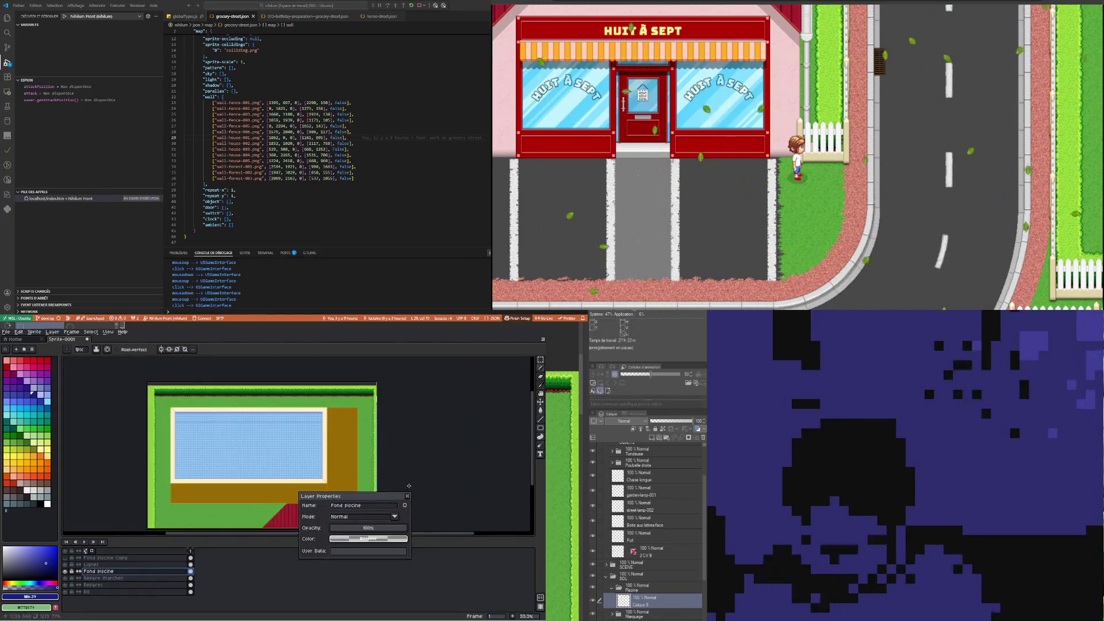
click(408, 497)
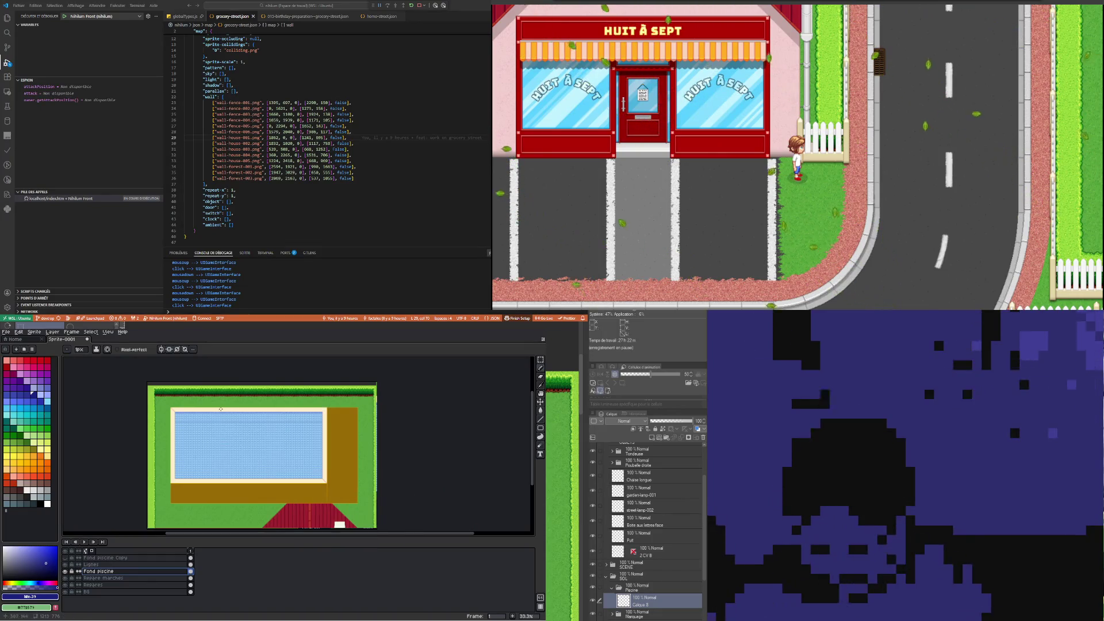
key(1)
Check the Lignes layer properties without changes and select the Paint Bucket
scroll(234, 438, down, 2)
scroll(235, 476, up, 1)
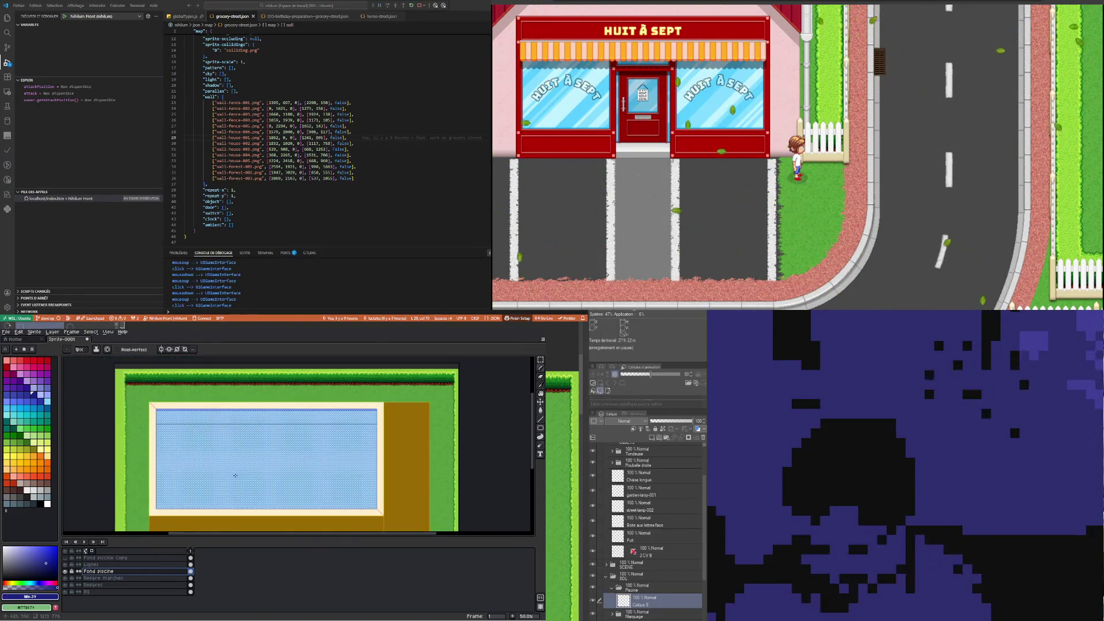
click(120, 565)
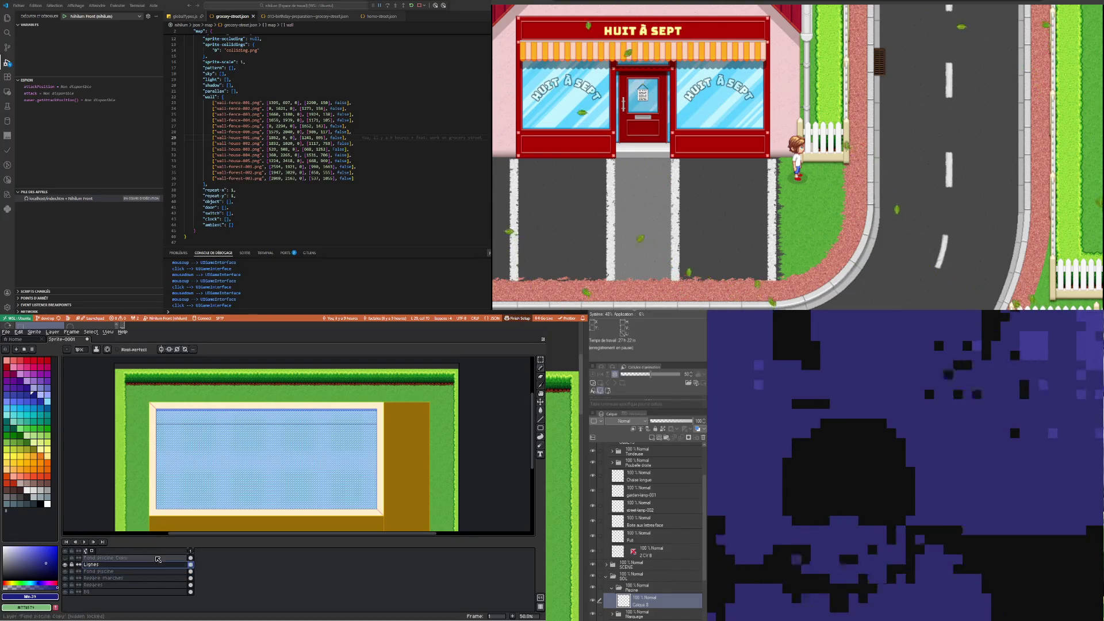
double_click(120, 566)
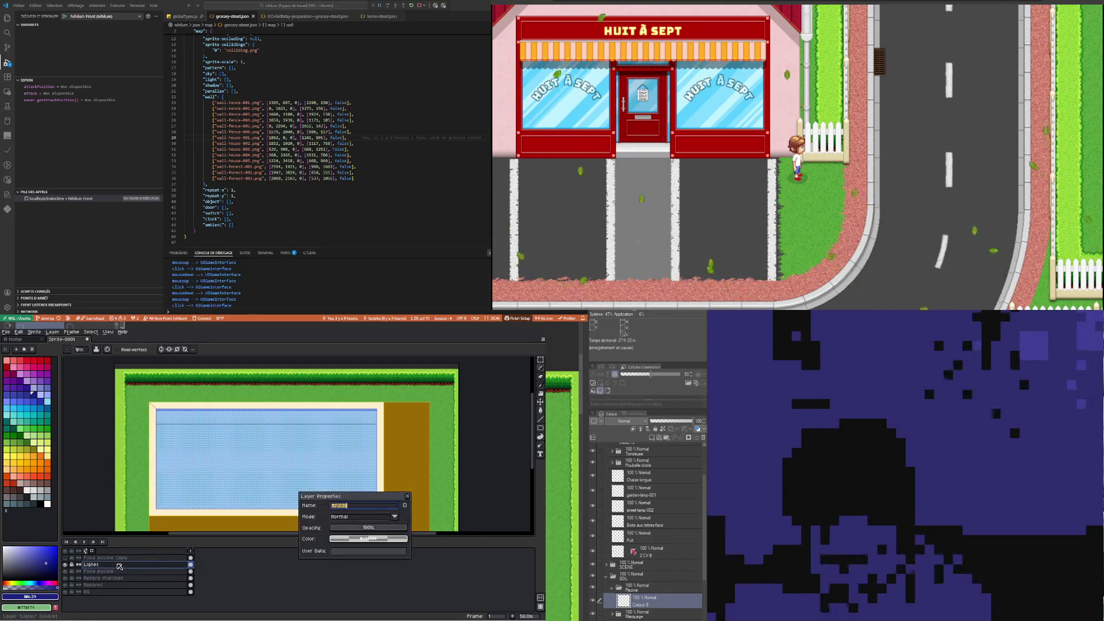
click(408, 496)
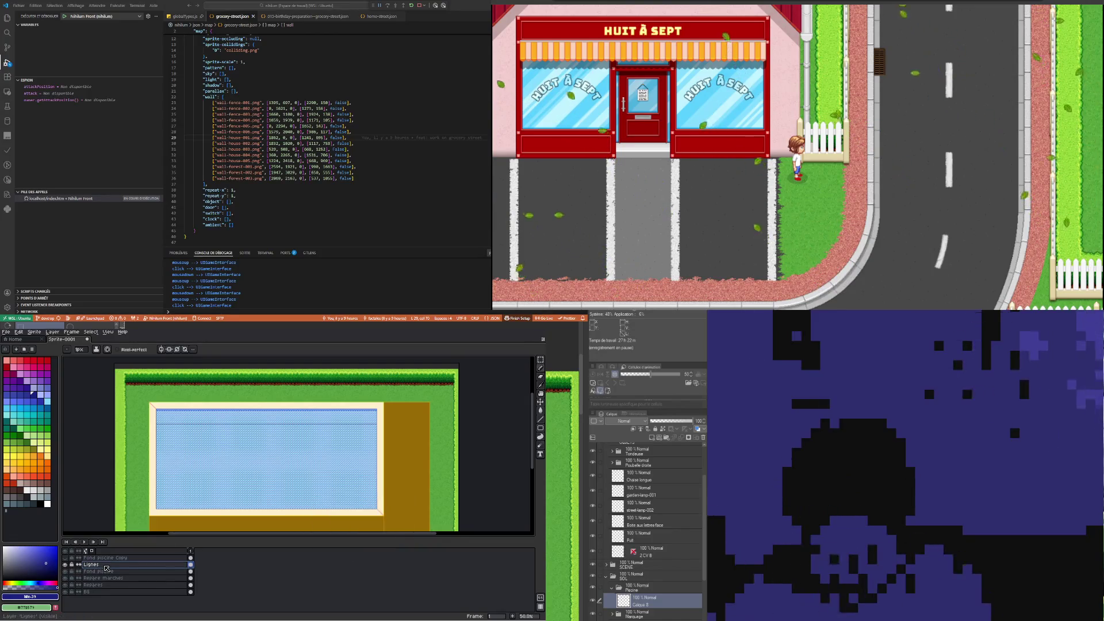
click(540, 411)
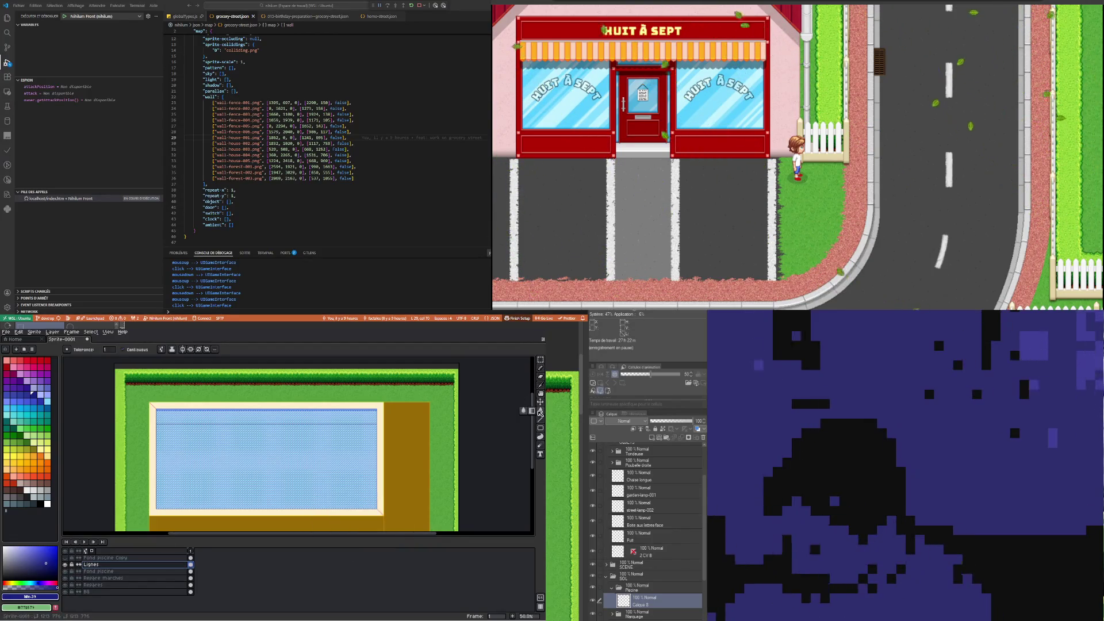
Fill the pool interior solid light blue and the top water strip darker blue (colour 51)
click(414, 418)
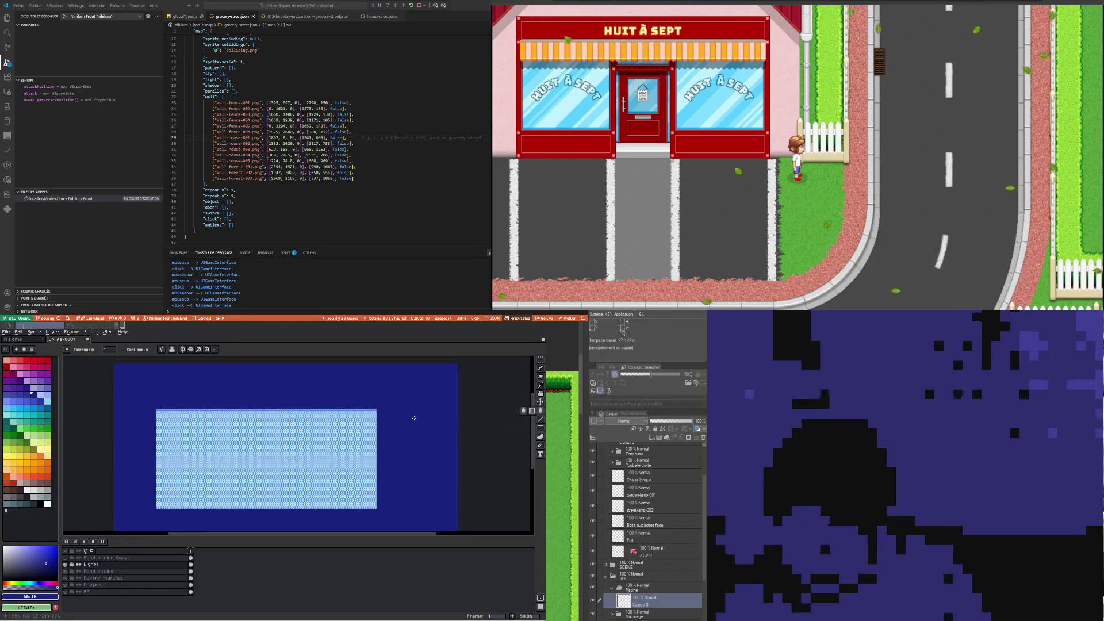
key(ctrl+z)
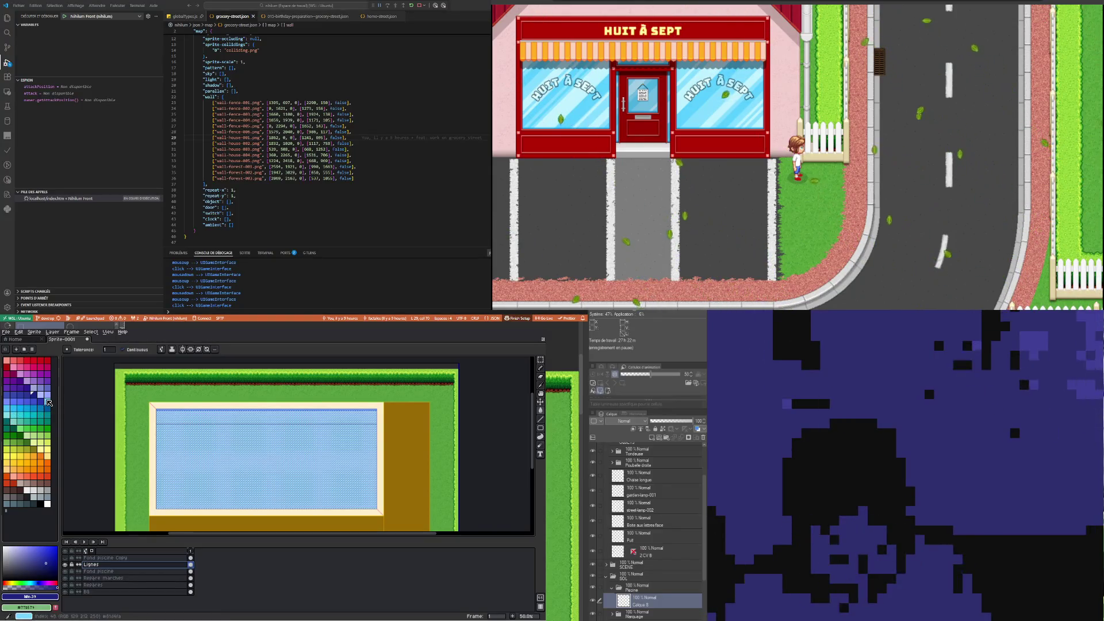
click(48, 402)
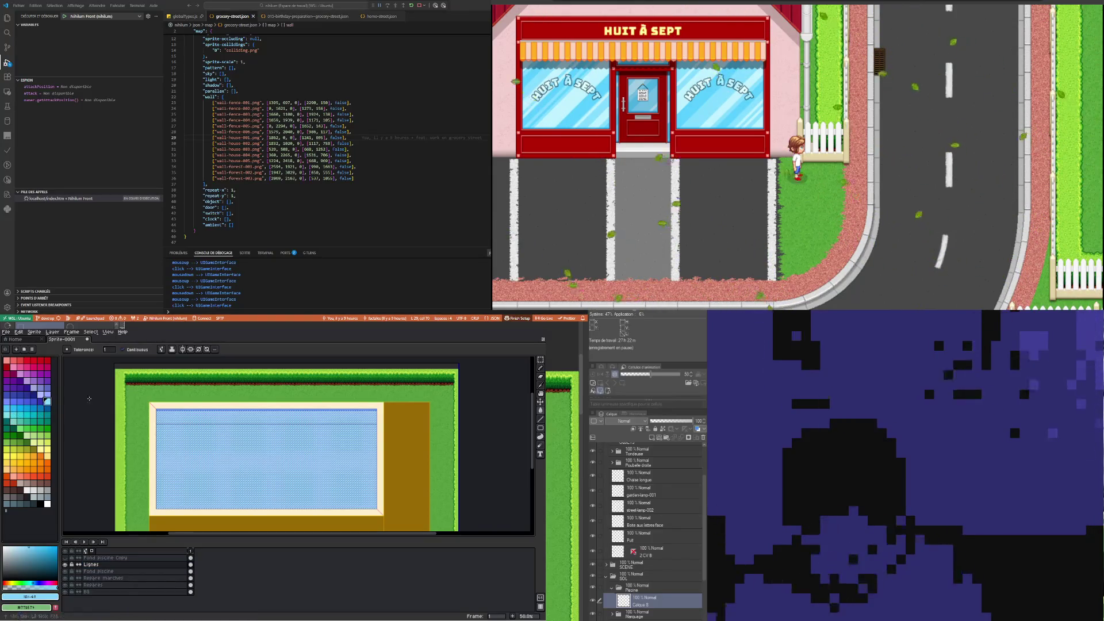
click(246, 459)
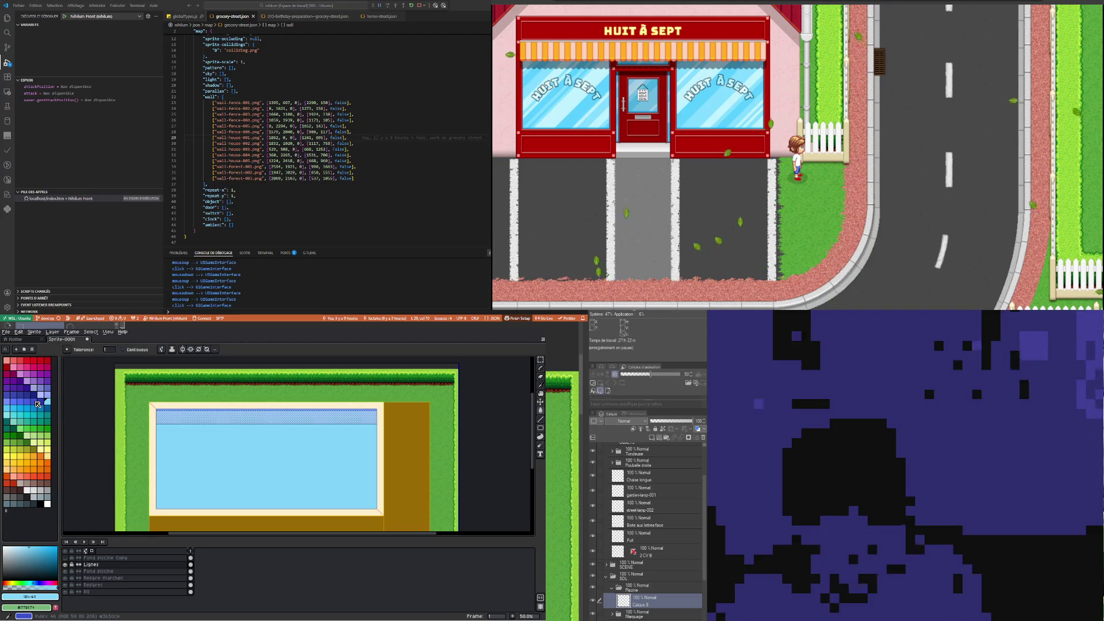
click(26, 412)
click(250, 415)
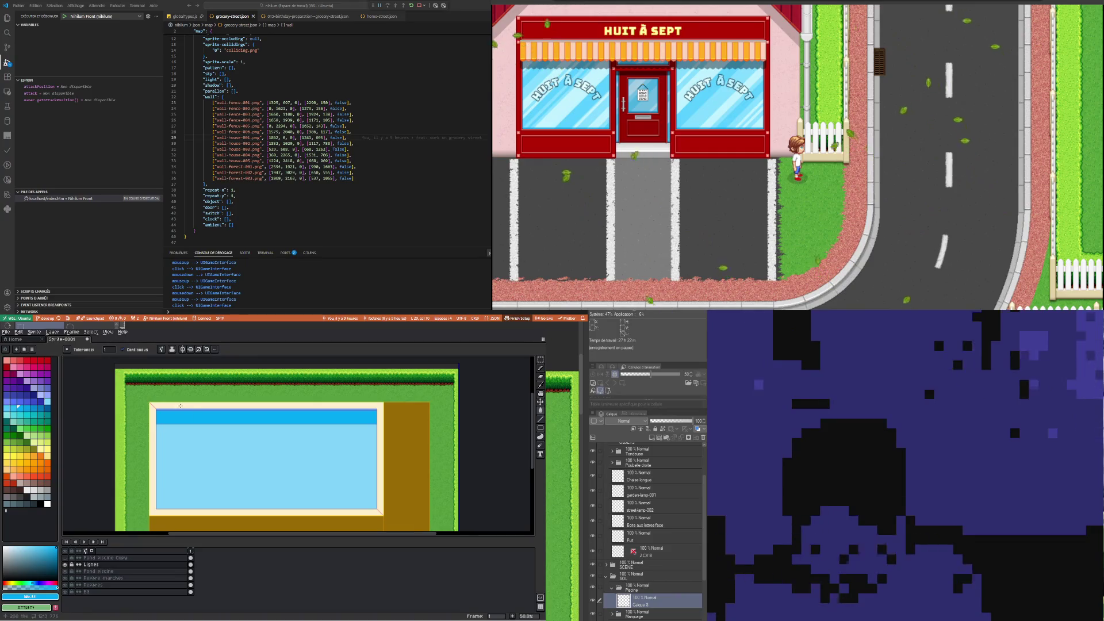
scroll(180, 402, up, 2)
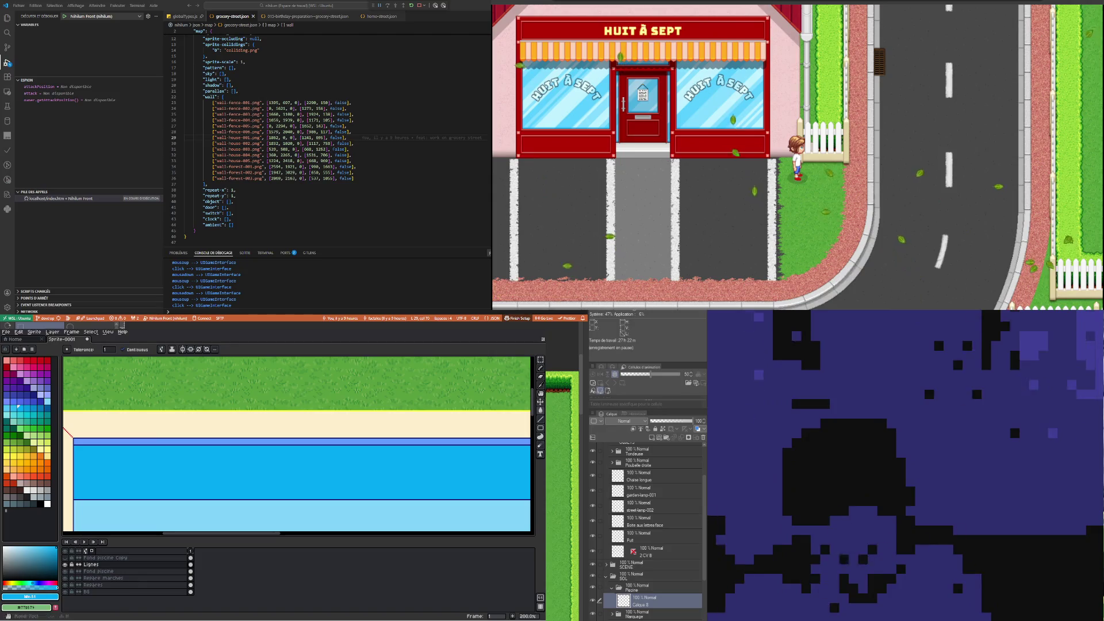
Alt-click the cream border to pick up its colour
alt+click(362, 422)
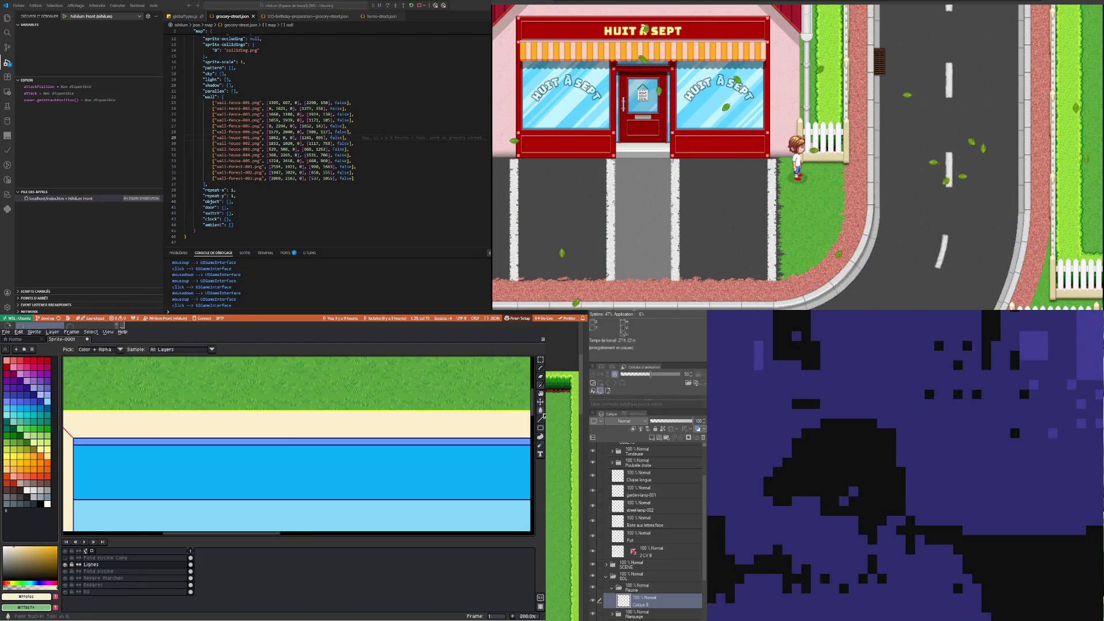
scroll(316, 386, down, 2)
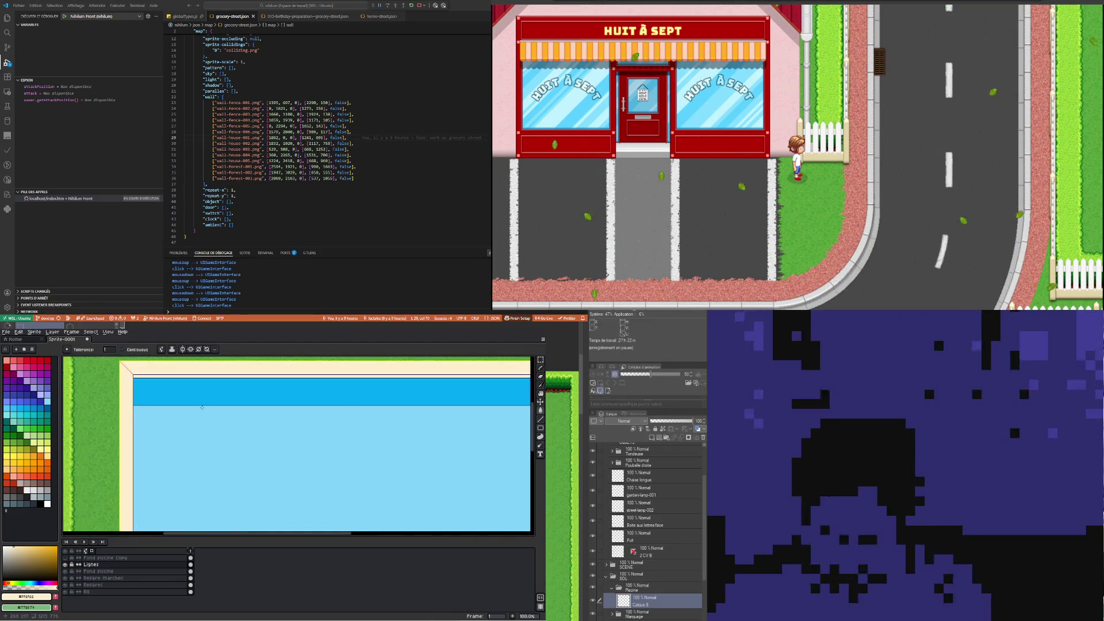
scroll(282, 395, down, 1)
scroll(283, 397, up, 1)
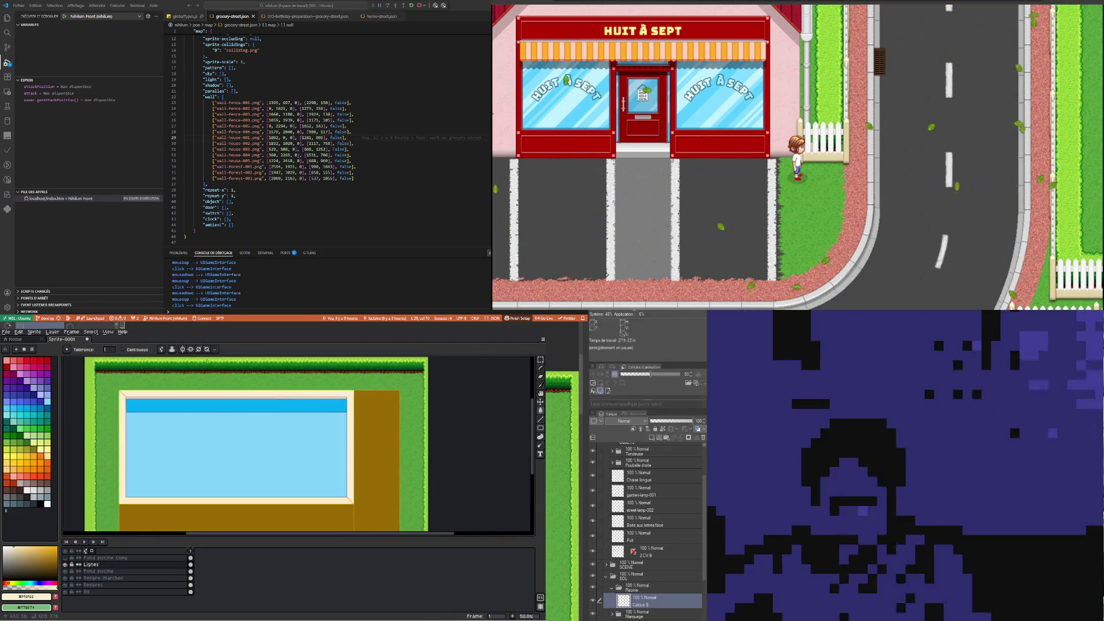
scroll(173, 389, up, 1)
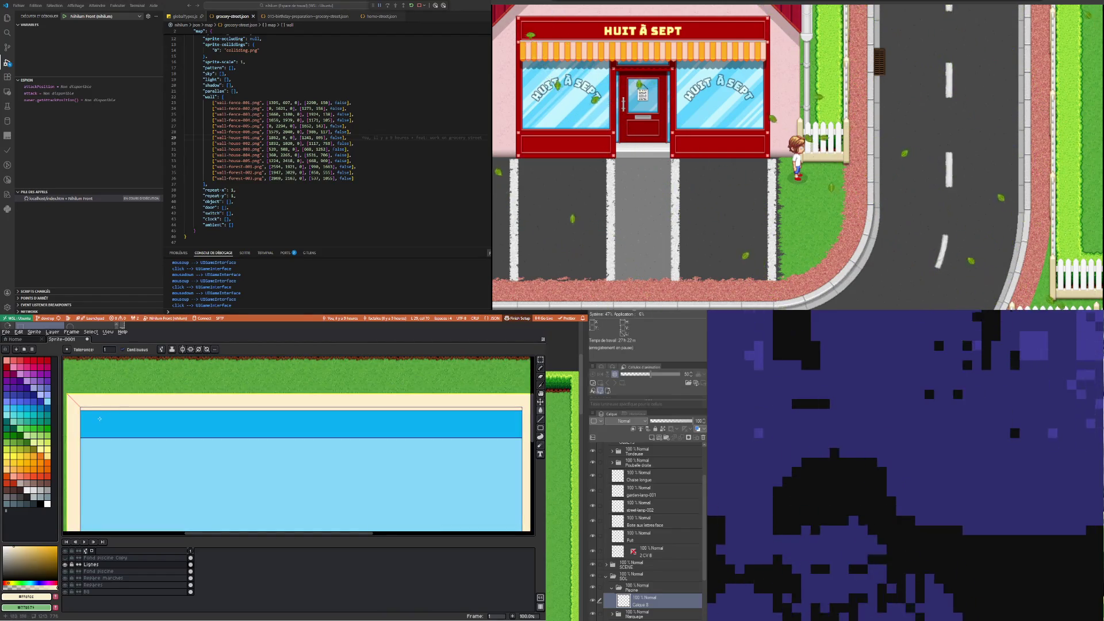
scroll(105, 420, down, 2)
scroll(136, 419, up, 1)
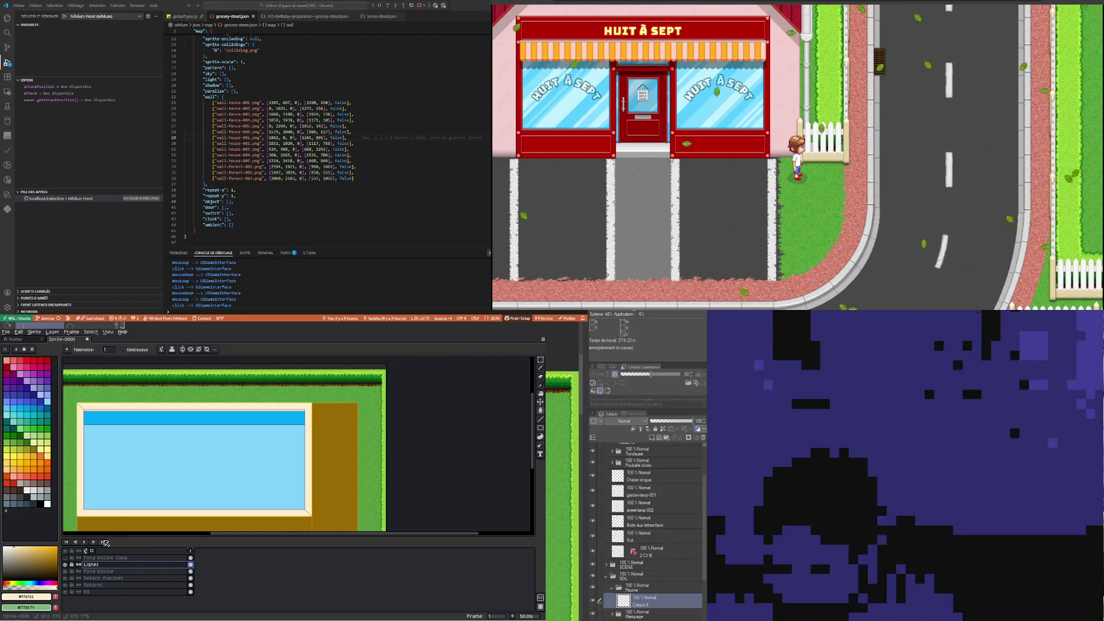
click(540, 360)
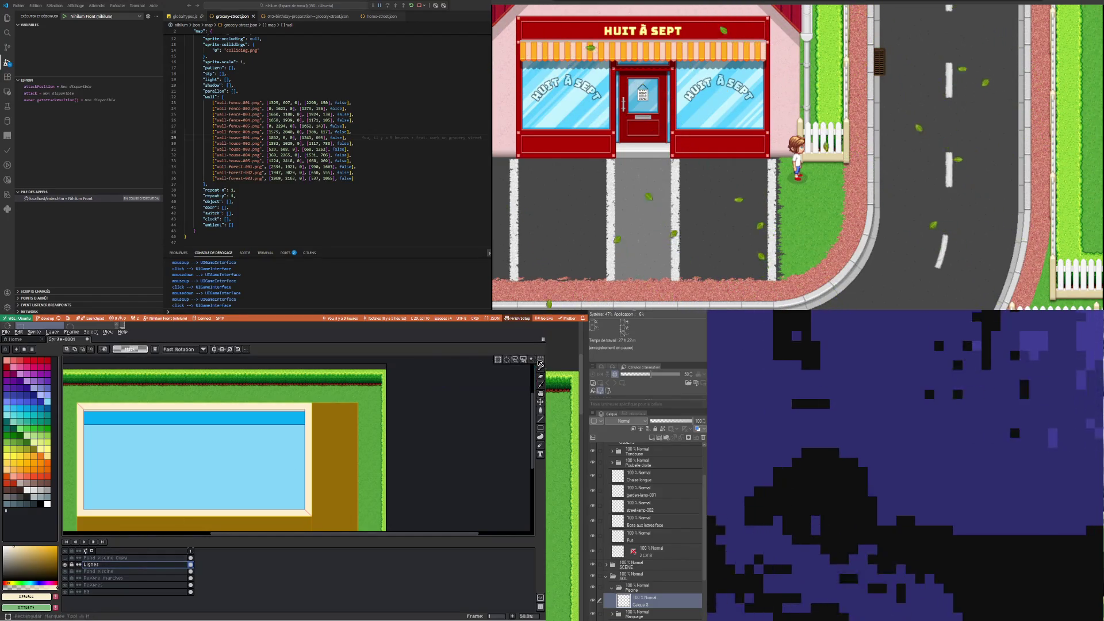
Select the pool's water area with the Magic Wand
click(540, 360)
click(230, 449)
click(250, 417)
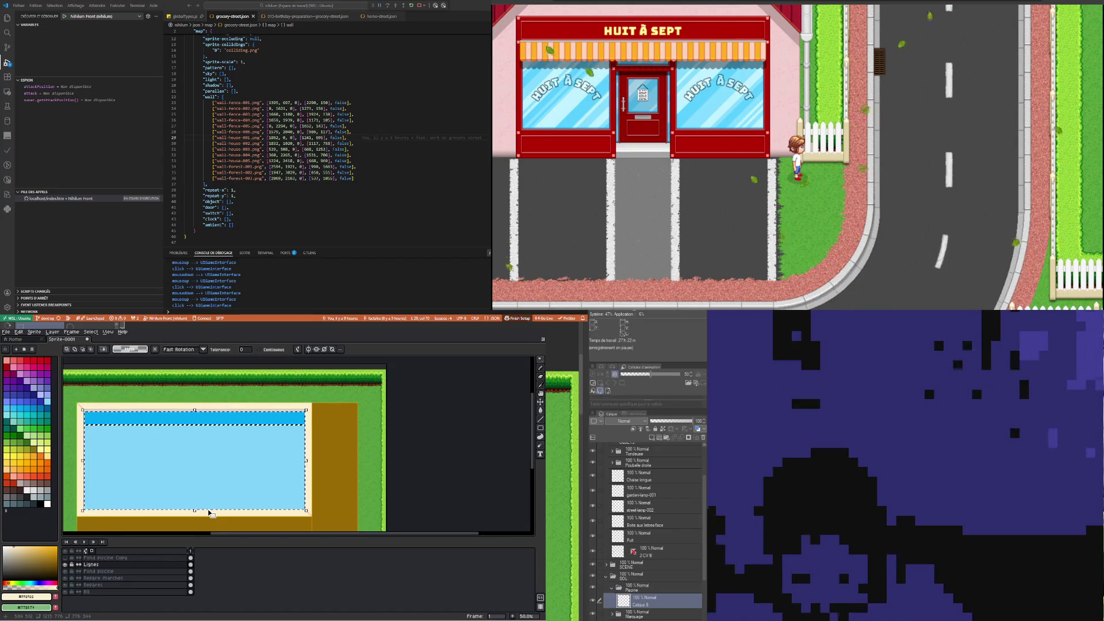
click(209, 511)
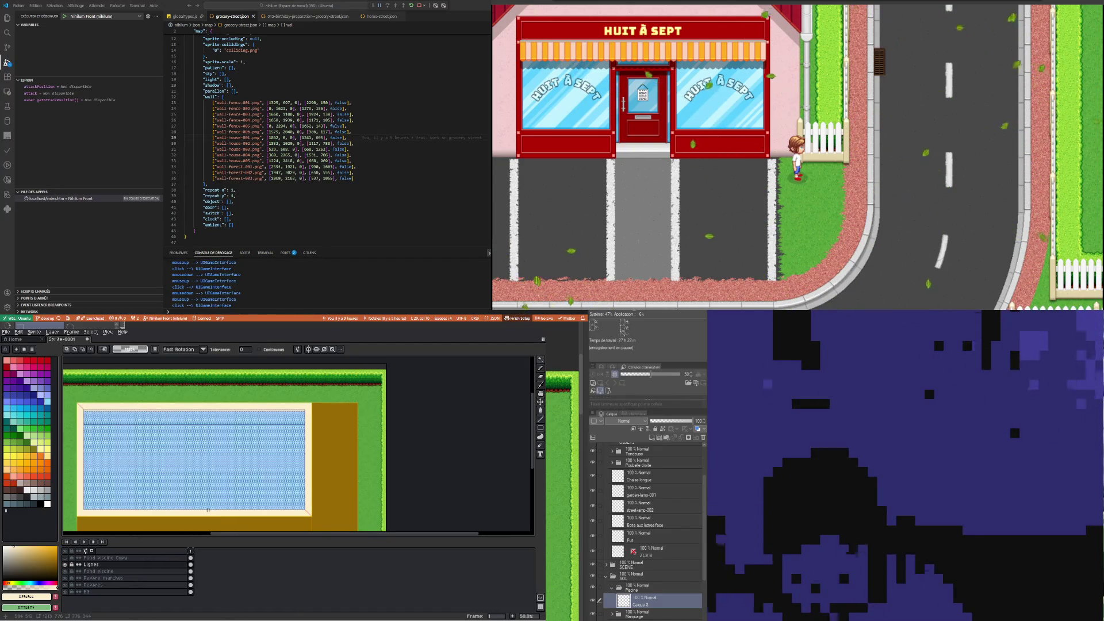
Add a new empty layer, Layer 1, above the Lignes layer
click(98, 558)
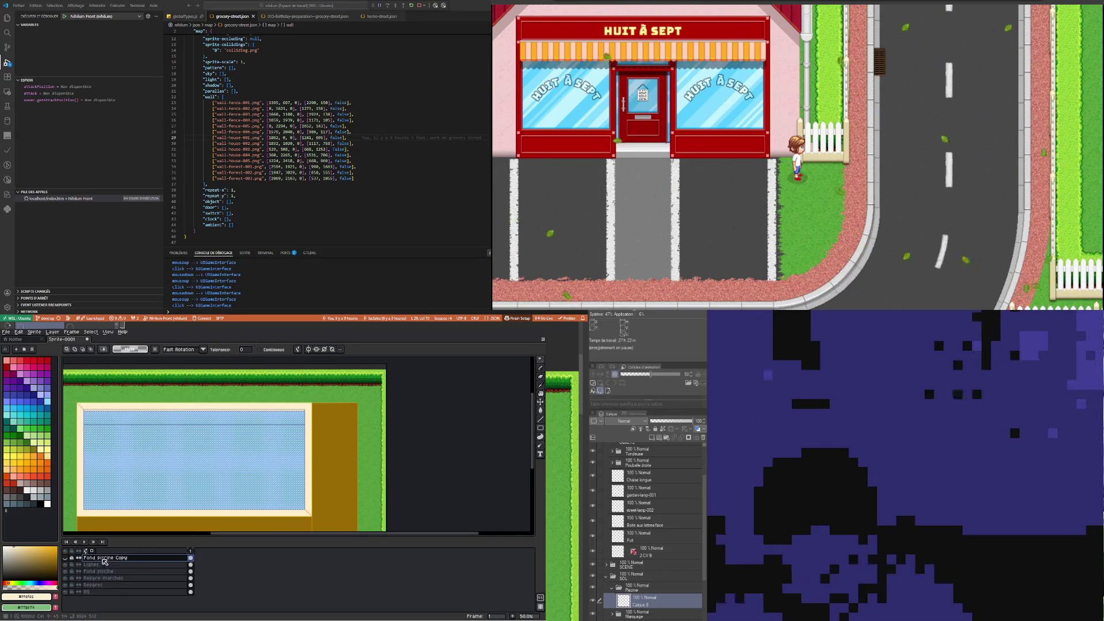
right_click(92, 566)
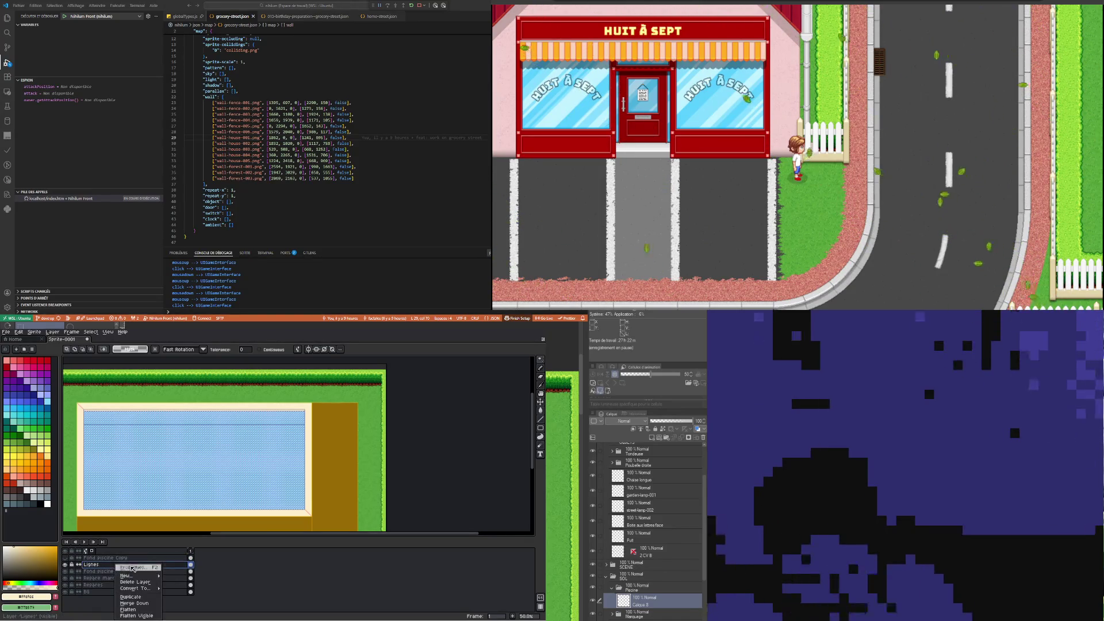
click(180, 575)
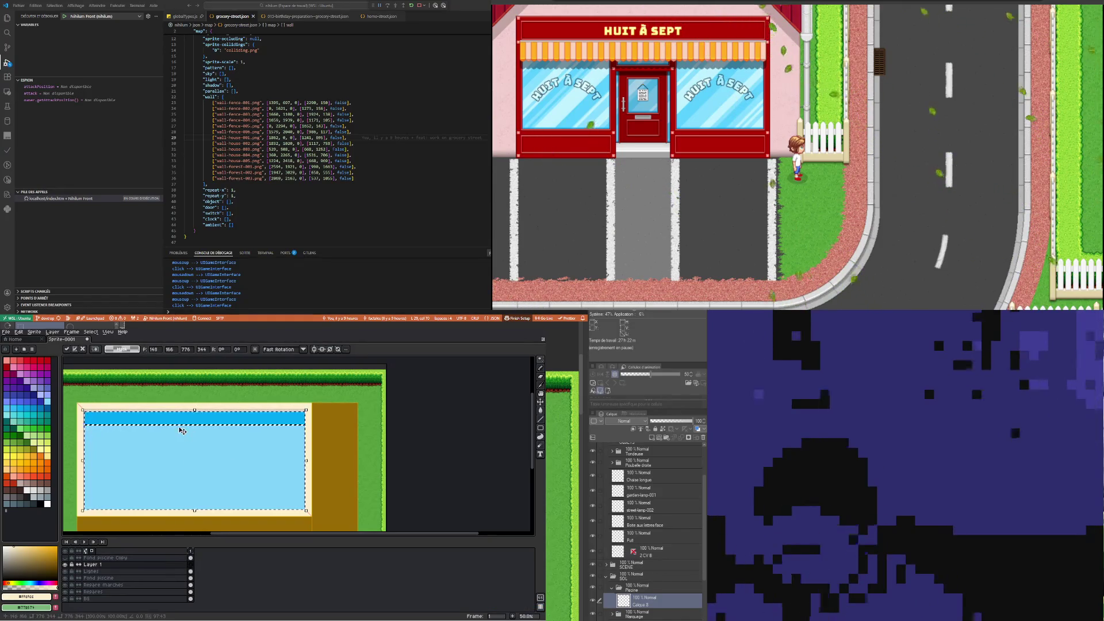
Drag Layer 1's opacity slider to 70% and close Layer Properties
double_click(93, 564)
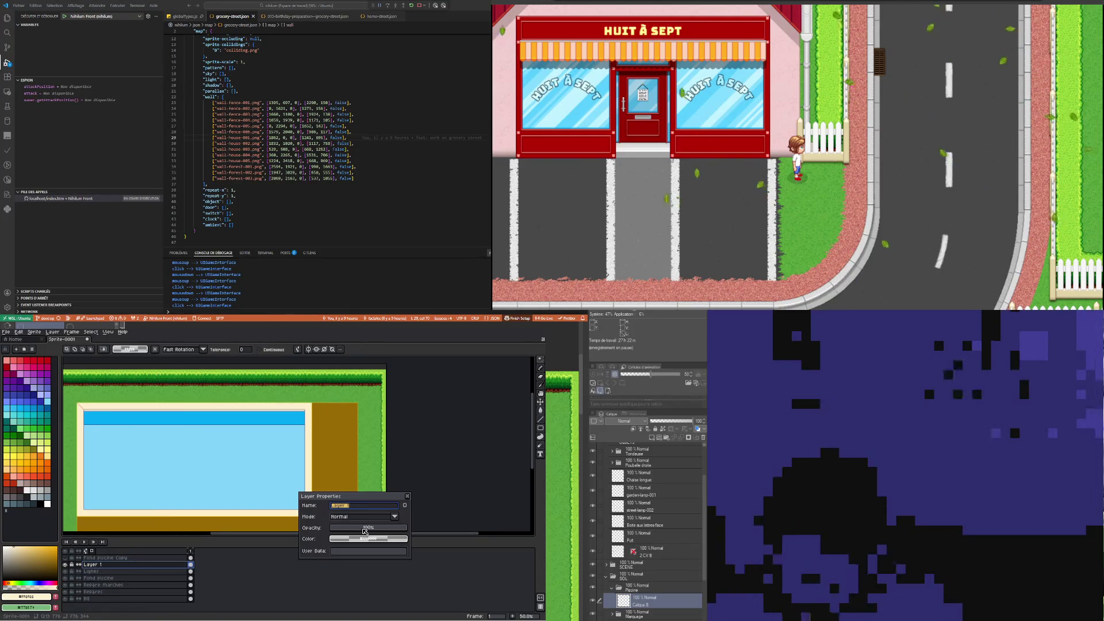
drag(366, 530, 376, 531)
key(2)
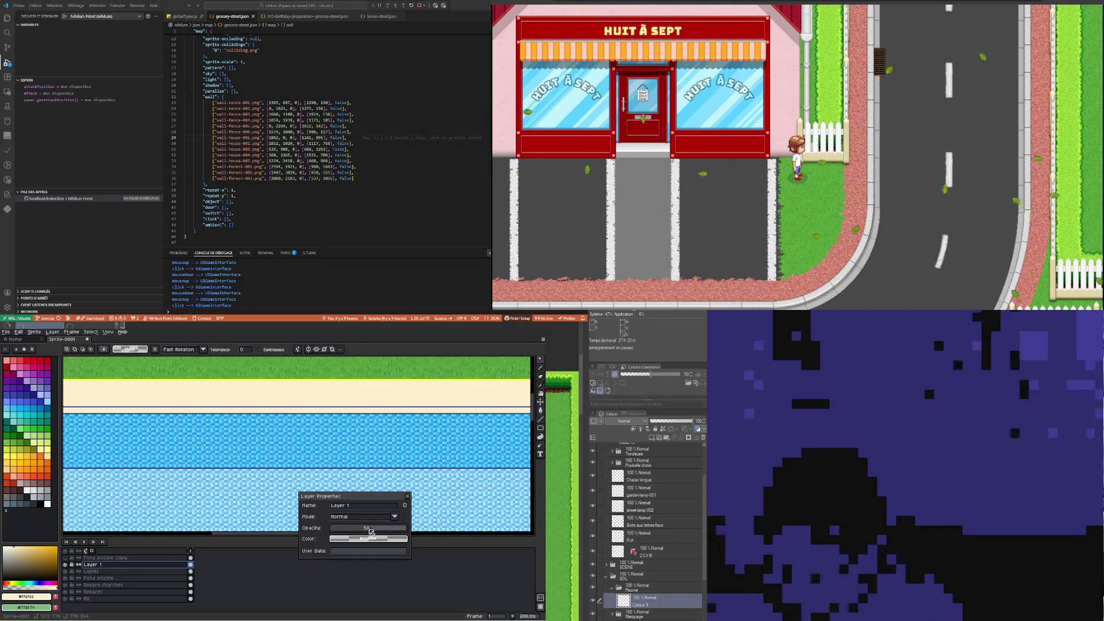
drag(383, 533, 385, 533)
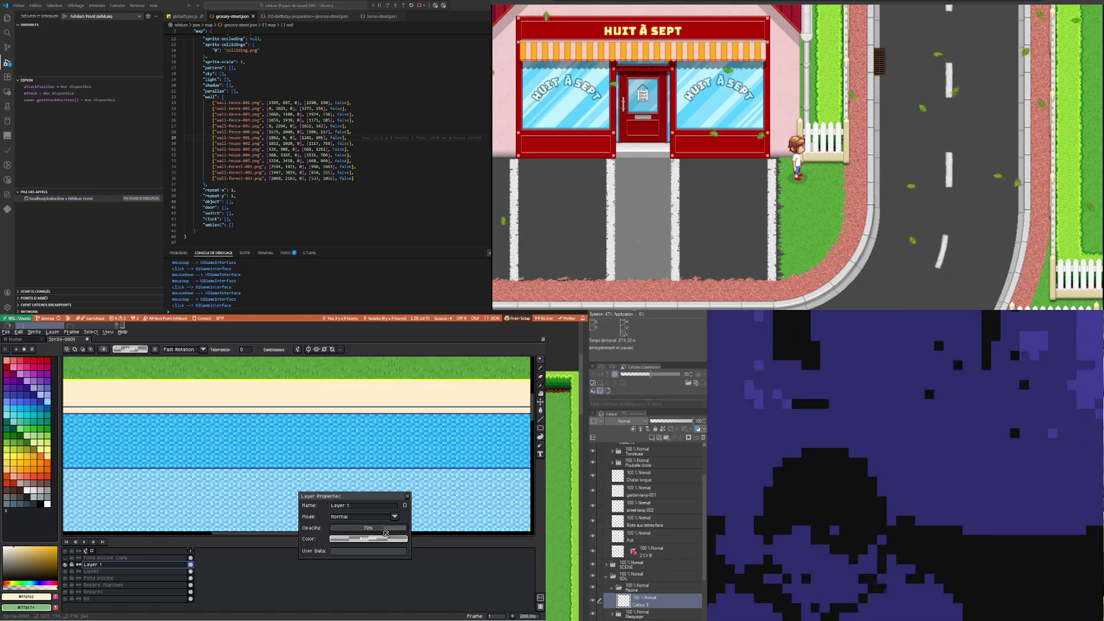
scroll(198, 408, down, 2)
scroll(184, 414, up, 2)
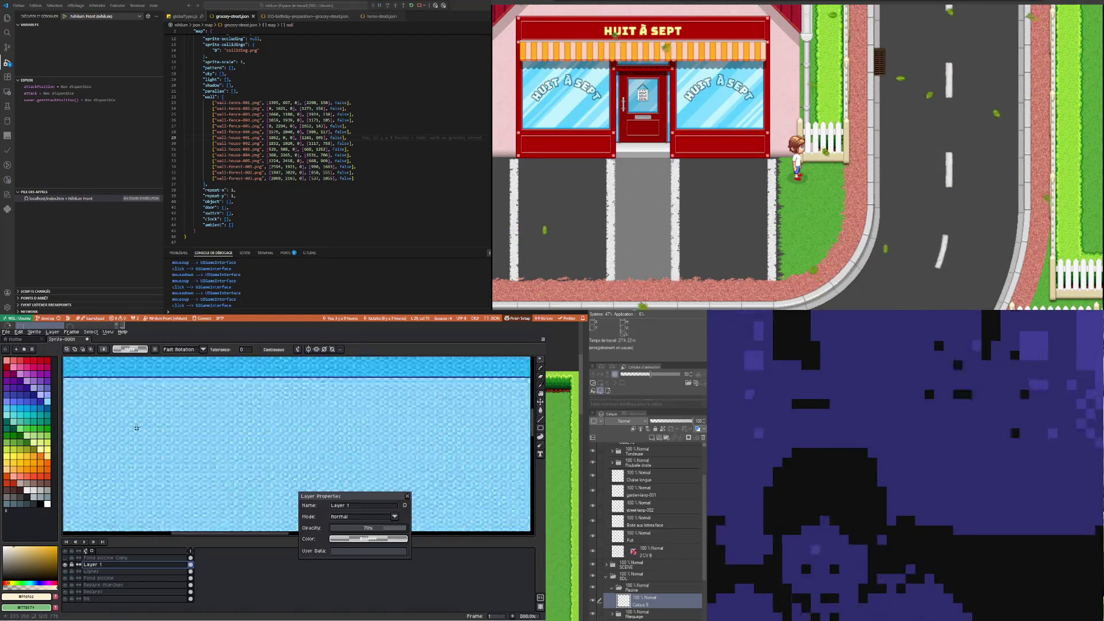
scroll(173, 421, down, 2)
scroll(209, 409, up, 1)
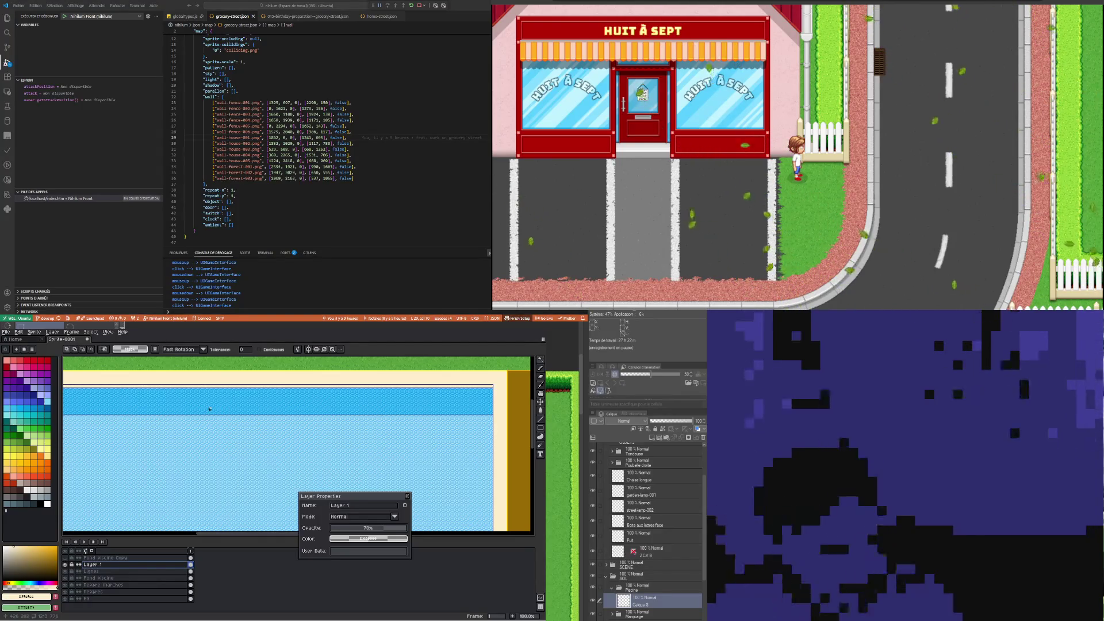
scroll(189, 415, down, 1)
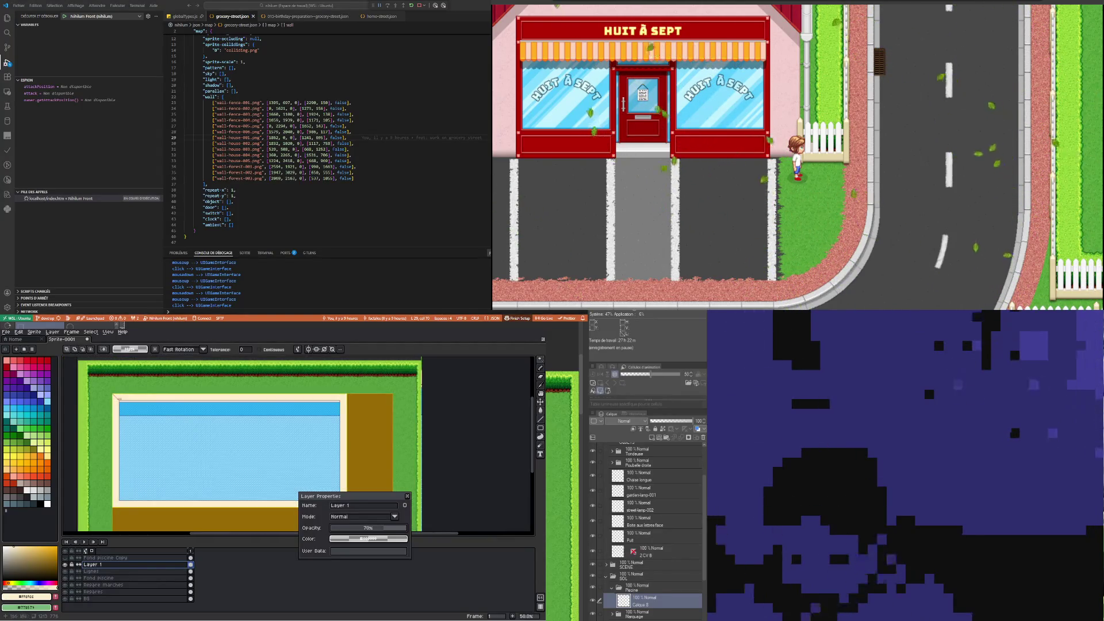
scroll(118, 398, up, 1)
scroll(160, 429, up, 1)
scroll(160, 429, down, 1)
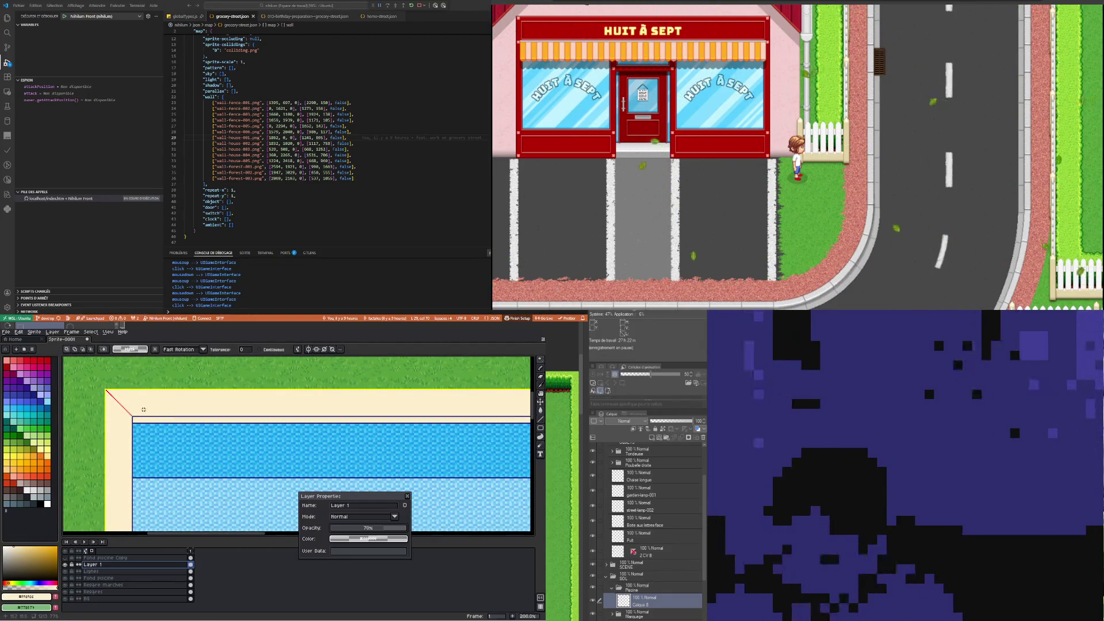
click(409, 495)
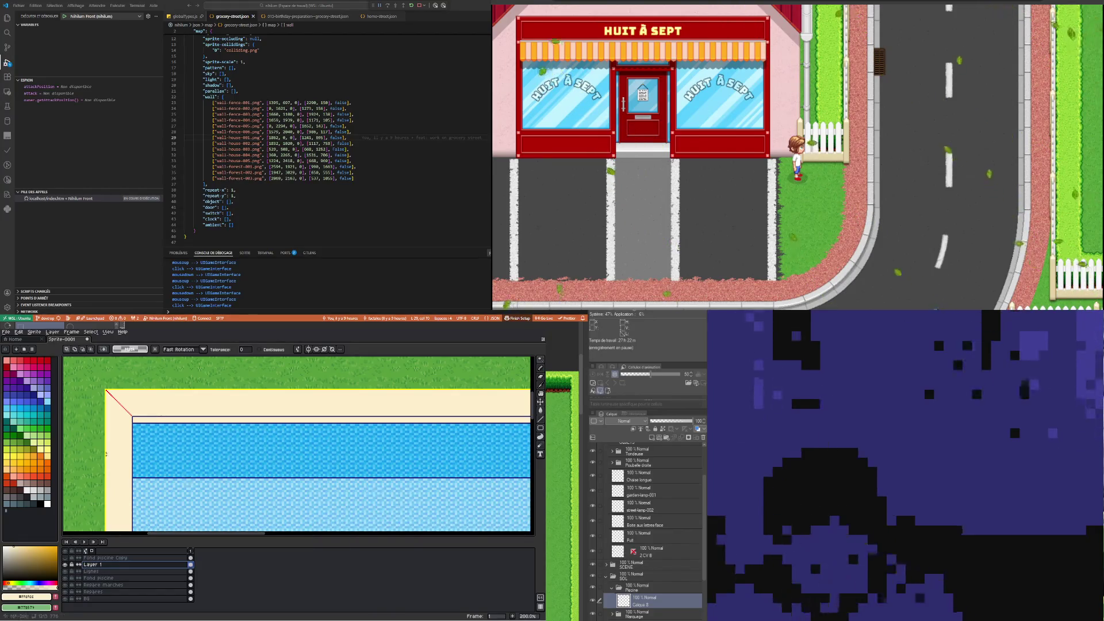
Choose a darker orange-brown as the drawing colour
click(542, 386)
scroll(466, 401, up, 3)
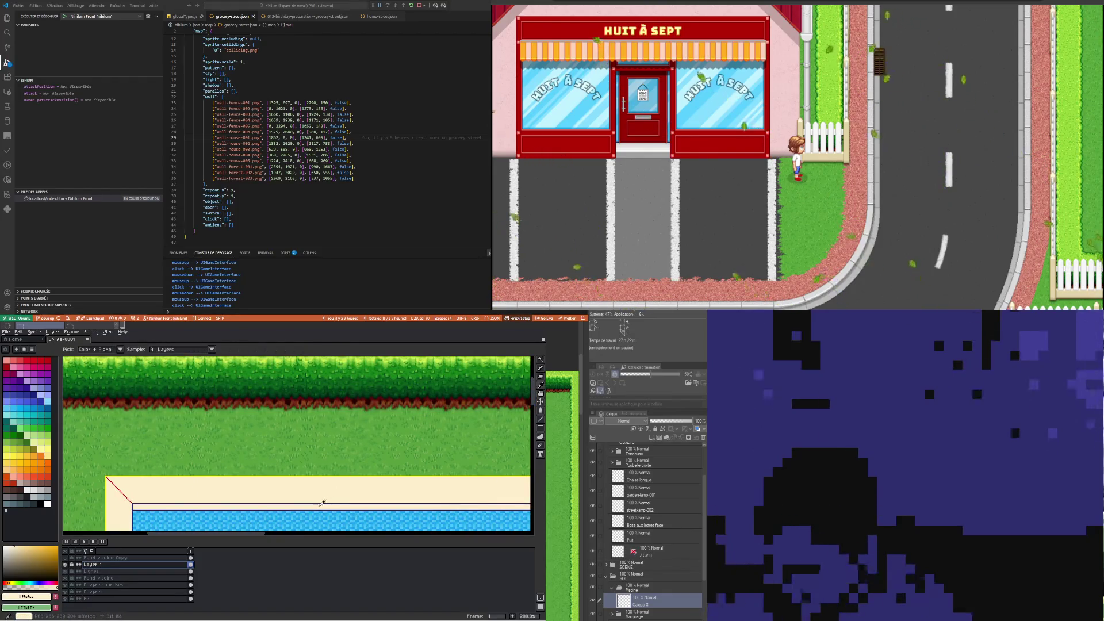
click(8, 582)
click(25, 555)
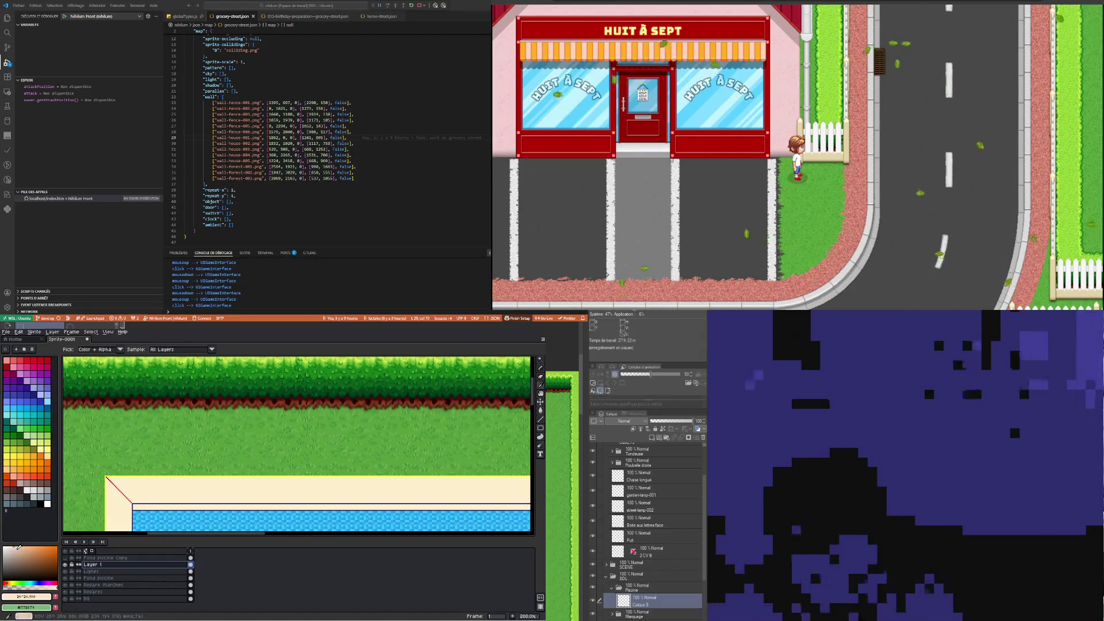
Try a Paint Bucket fill, undo it, and make the Lignes layer active
click(541, 410)
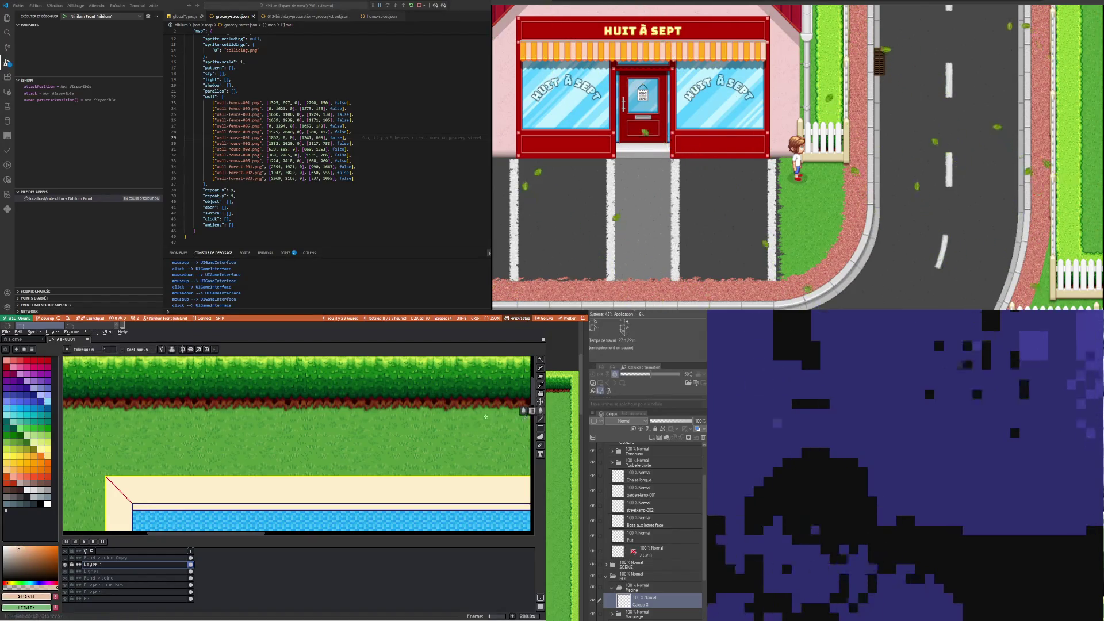
click(363, 509)
key(ctrl+z)
key(ctrl+y)
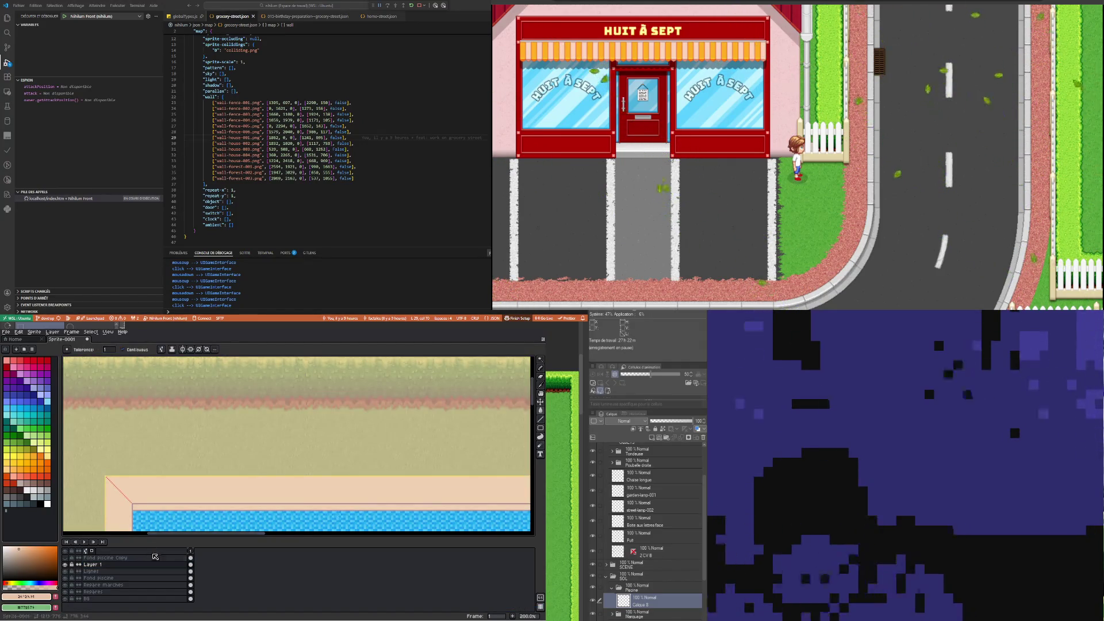
key(ctrl+z)
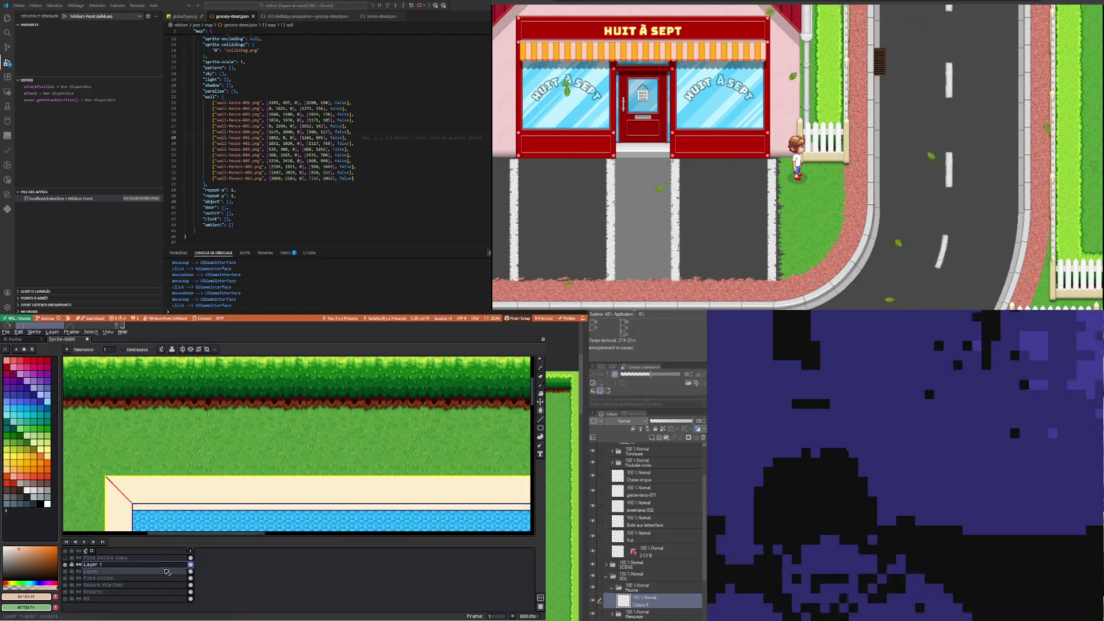
click(192, 571)
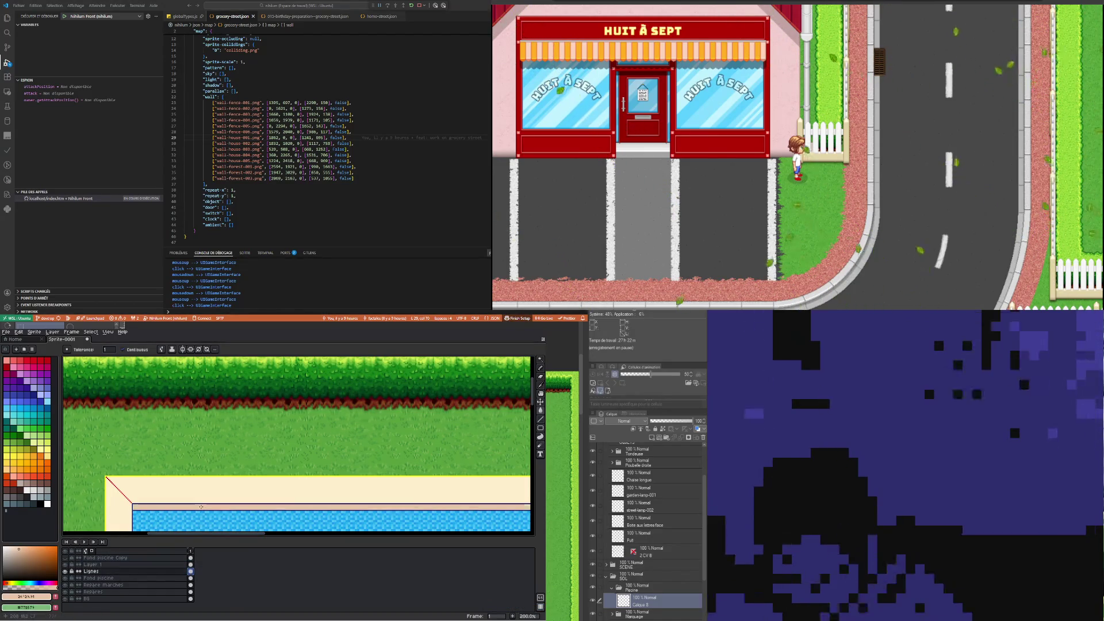
scroll(190, 460, down, 2)
scroll(190, 460, down, 2)
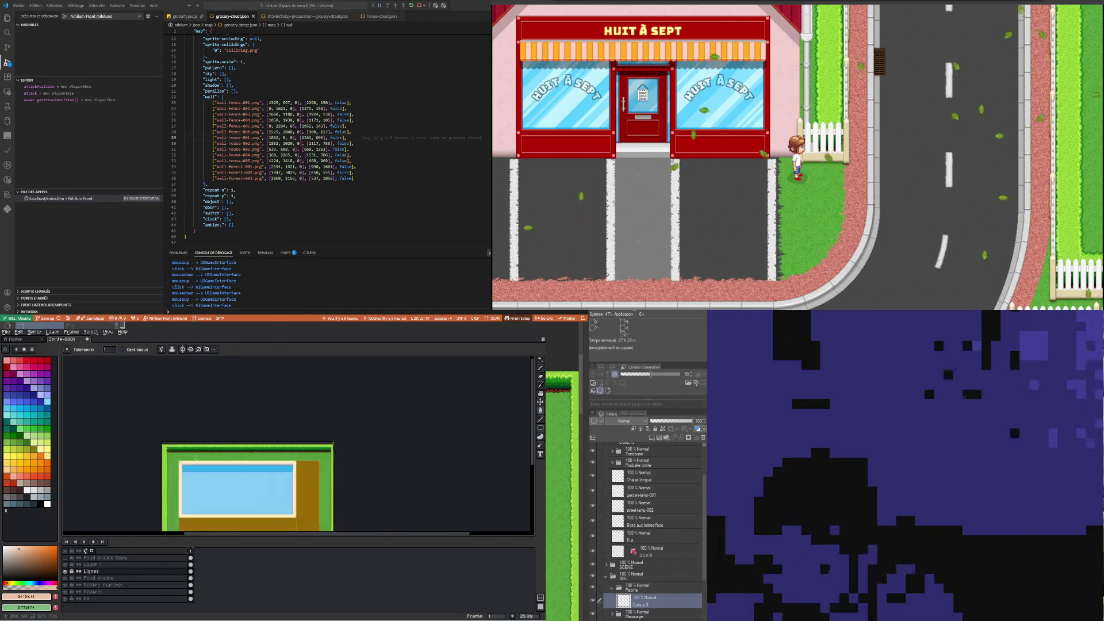
Rename the Lignes layer to 'Piscine'
scroll(239, 477, up, 1)
double_click(98, 572)
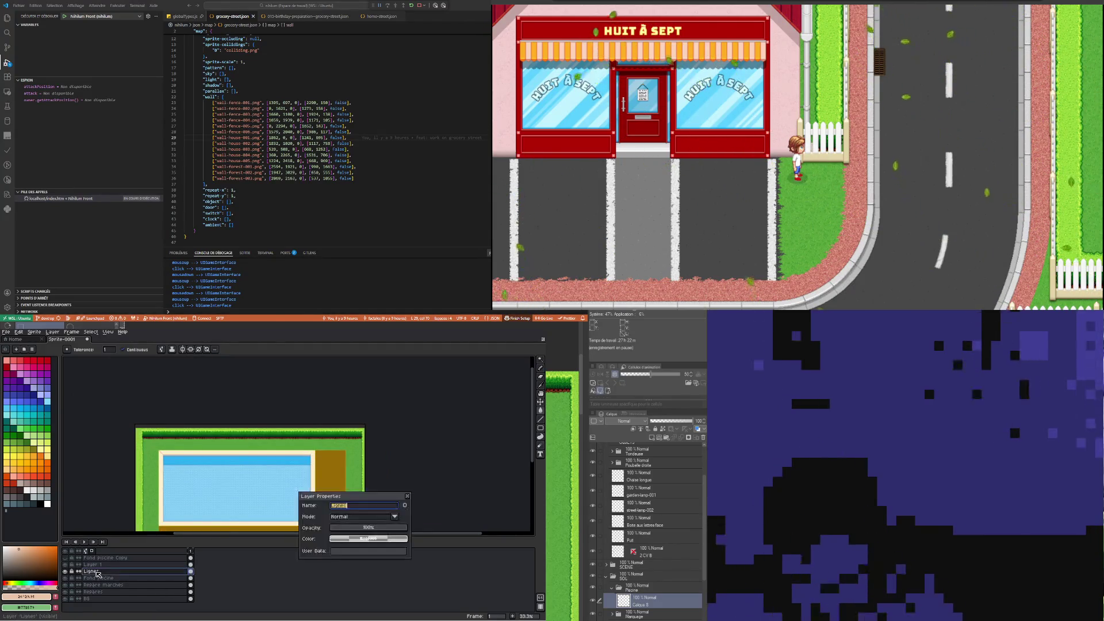
text(Piscine)
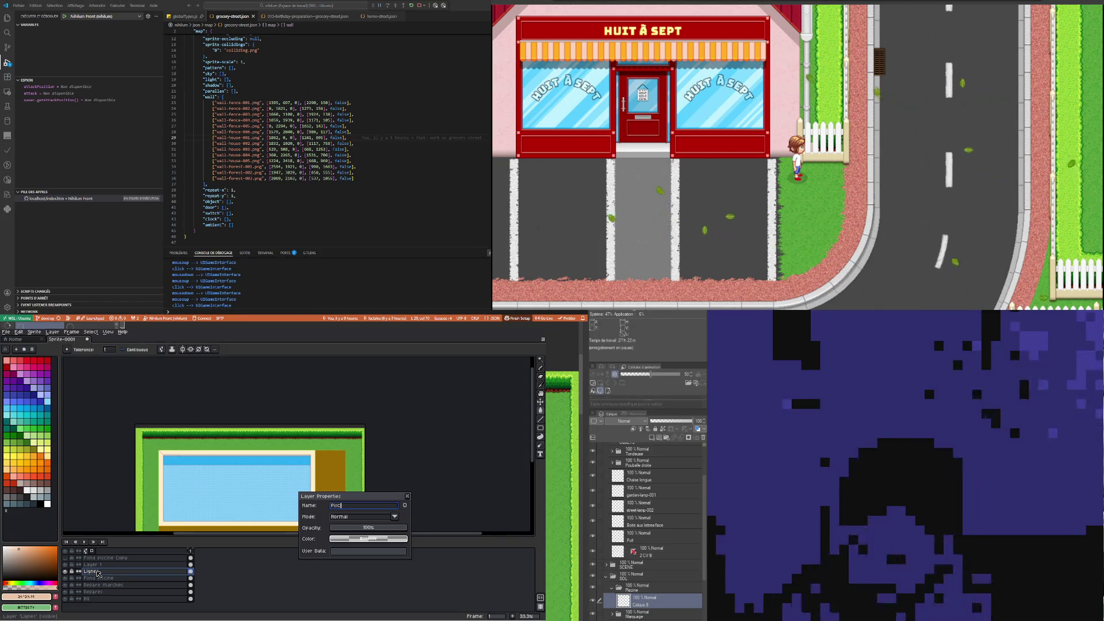
key(Return)
Zoom in on the pool corner and switch to the Pencil tool
scroll(171, 465, up, 2)
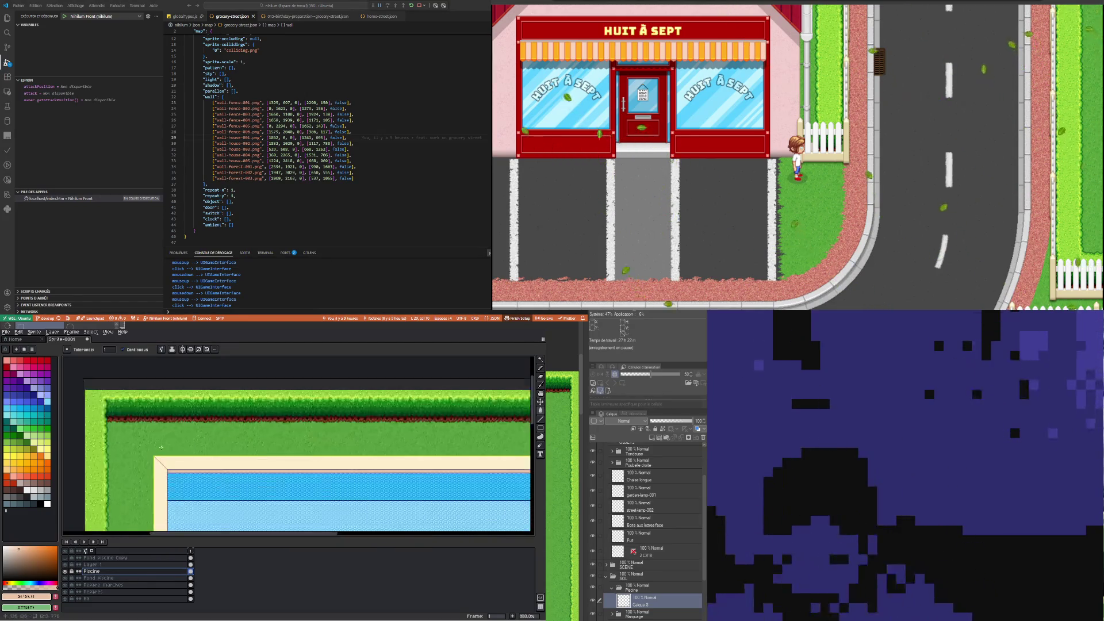
scroll(171, 466, up, 1)
scroll(171, 466, up, 2)
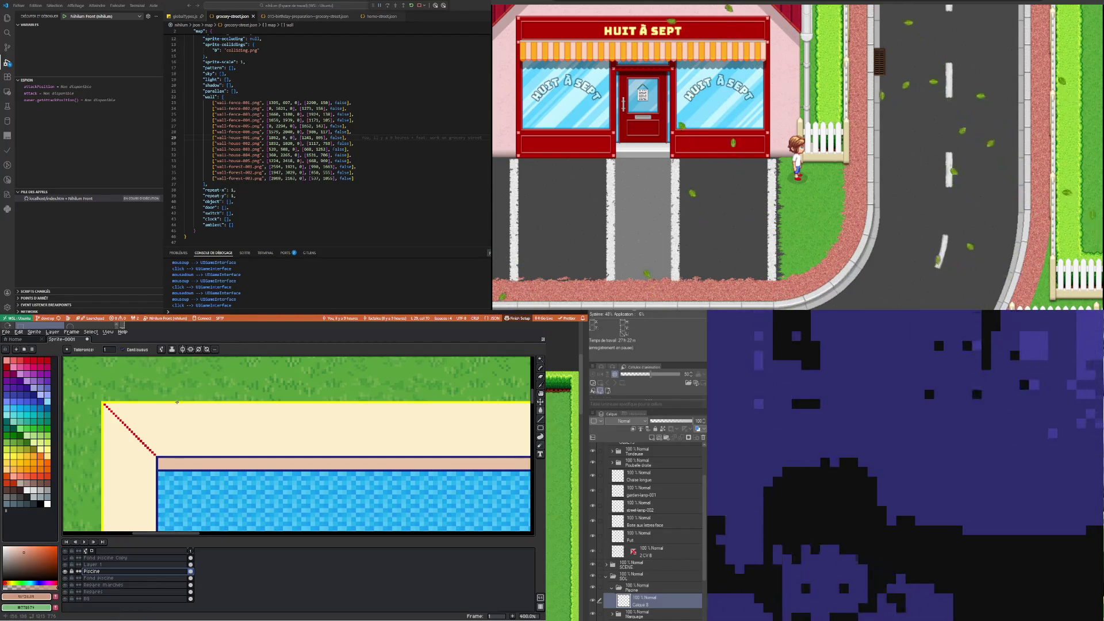
key(b)
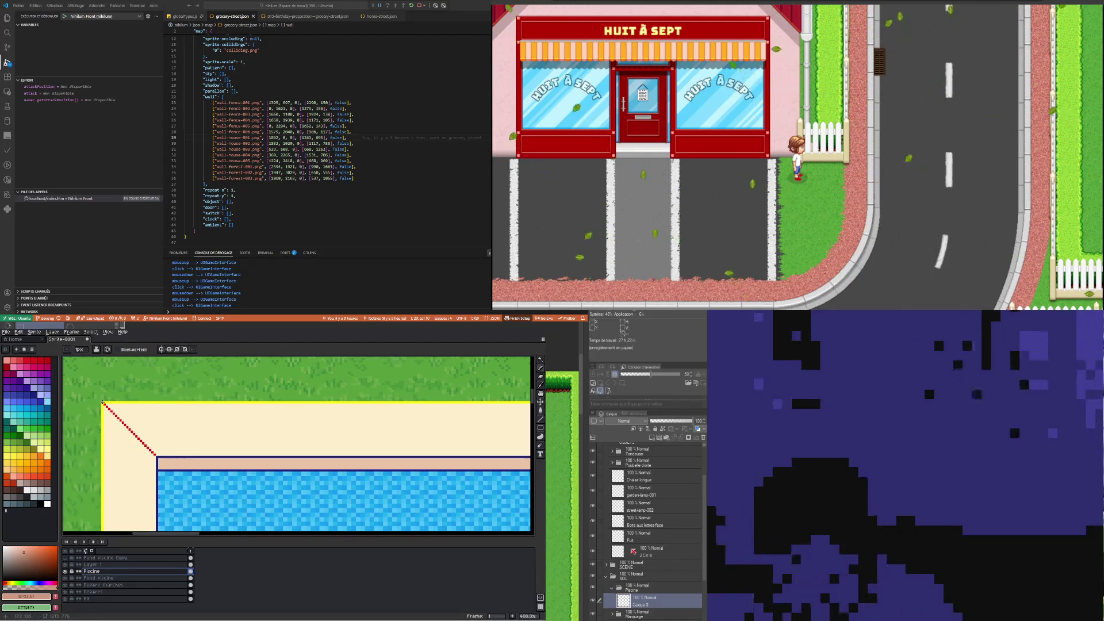
Draw salmon over the vertical yellow edge line beside the brown area
scroll(103, 403, down, 1)
scroll(144, 414, down, 2)
scroll(173, 426, up, 1)
scroll(187, 432, up, 1)
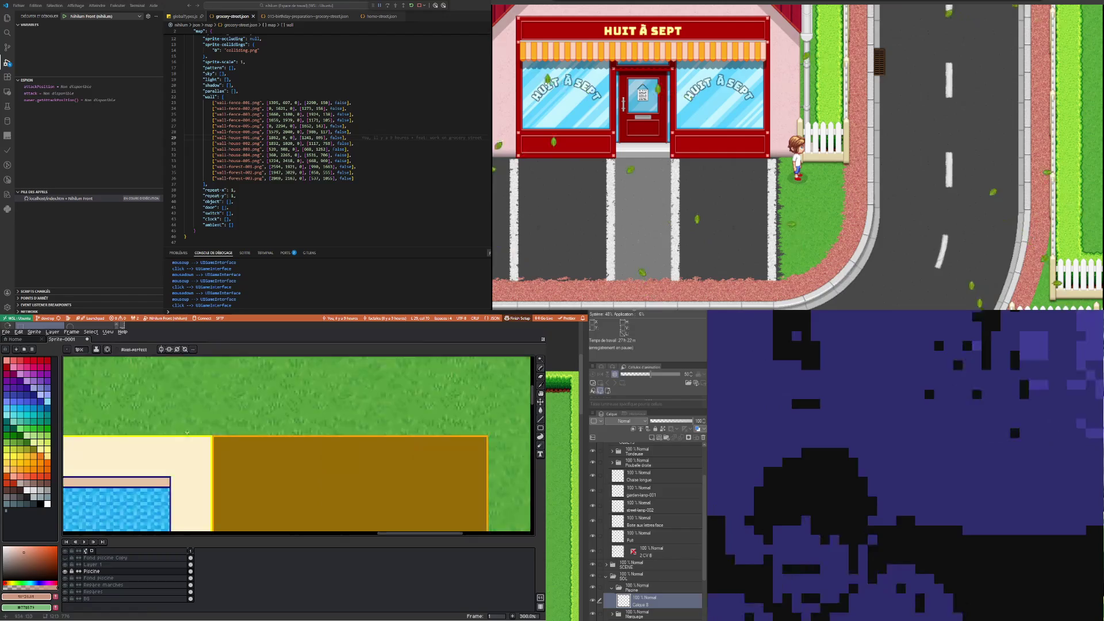
scroll(187, 432, up, 2)
scroll(227, 448, down, 4)
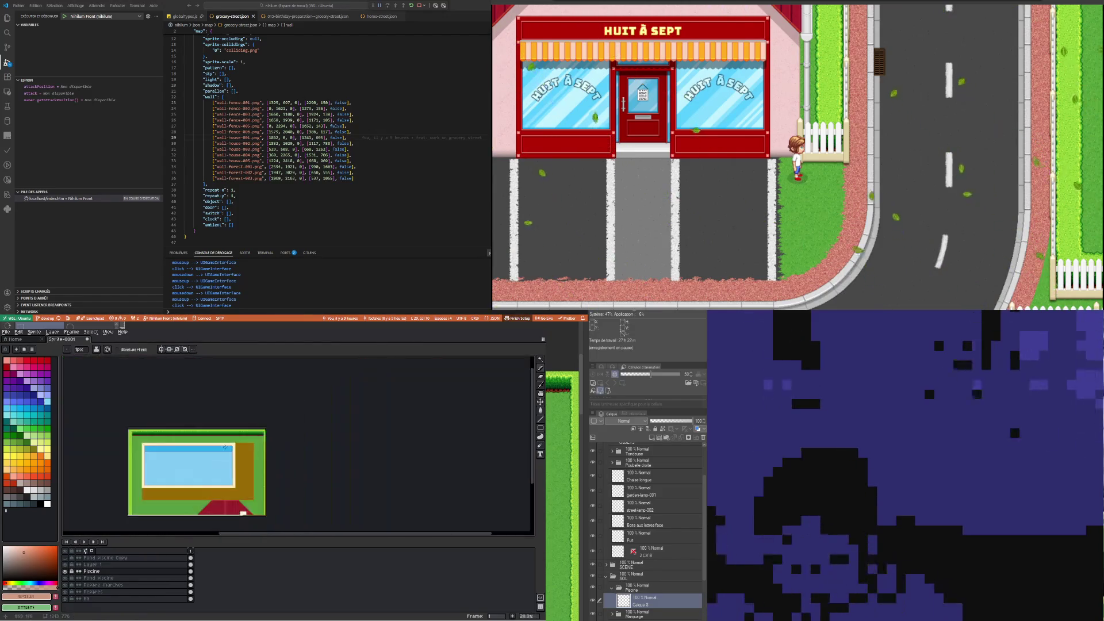
scroll(239, 472, up, 2)
scroll(246, 485, up, 1)
shift+click(238, 485)
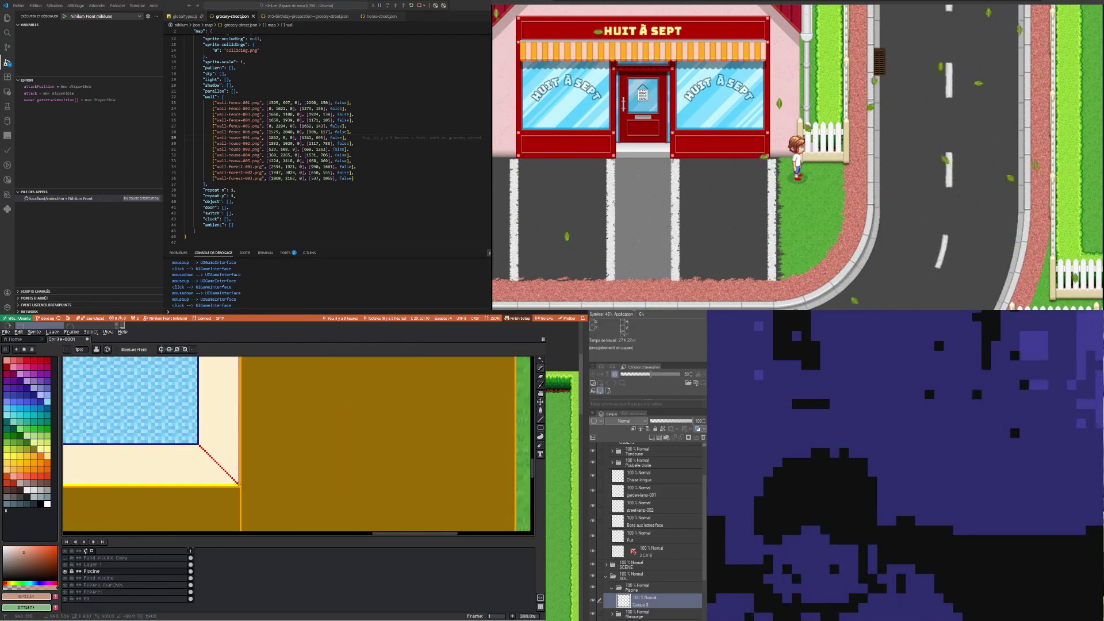
Hide the Repere marches guide layer
scroll(238, 486, down, 1)
scroll(230, 489, down, 2)
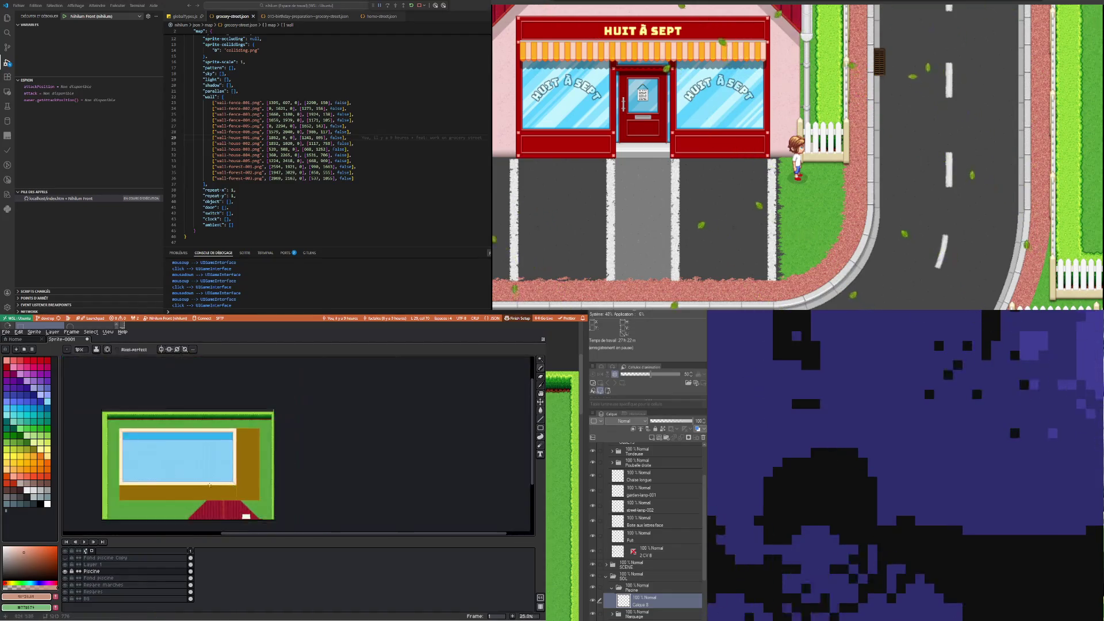
scroll(190, 506, up, 2)
scroll(175, 517, up, 3)
scroll(176, 517, down, 1)
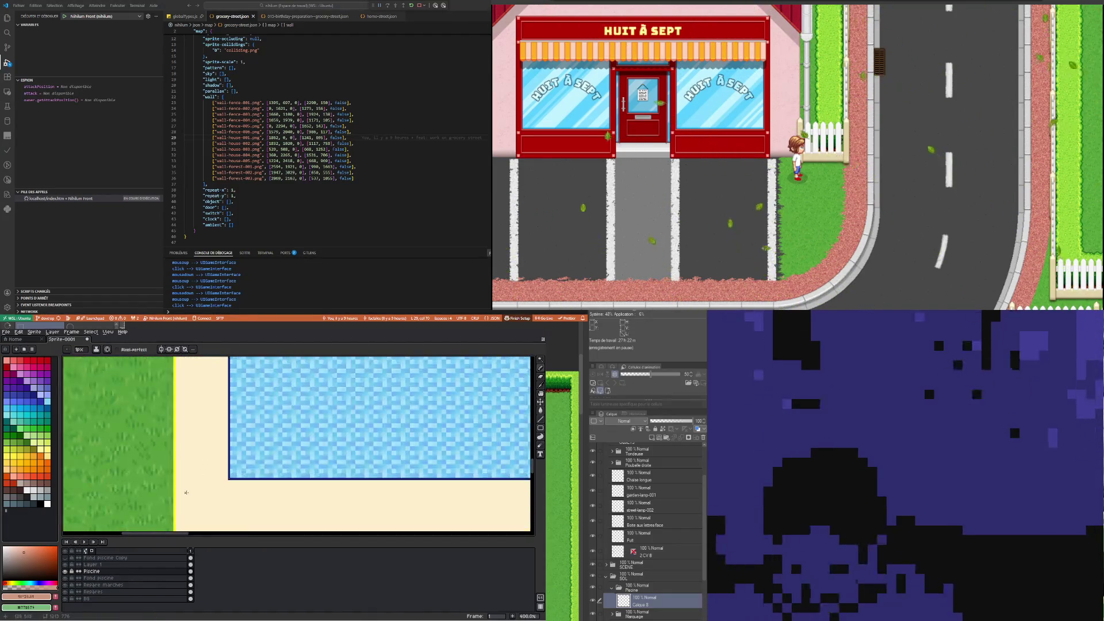
scroll(173, 518, up, 1)
scroll(173, 517, down, 2)
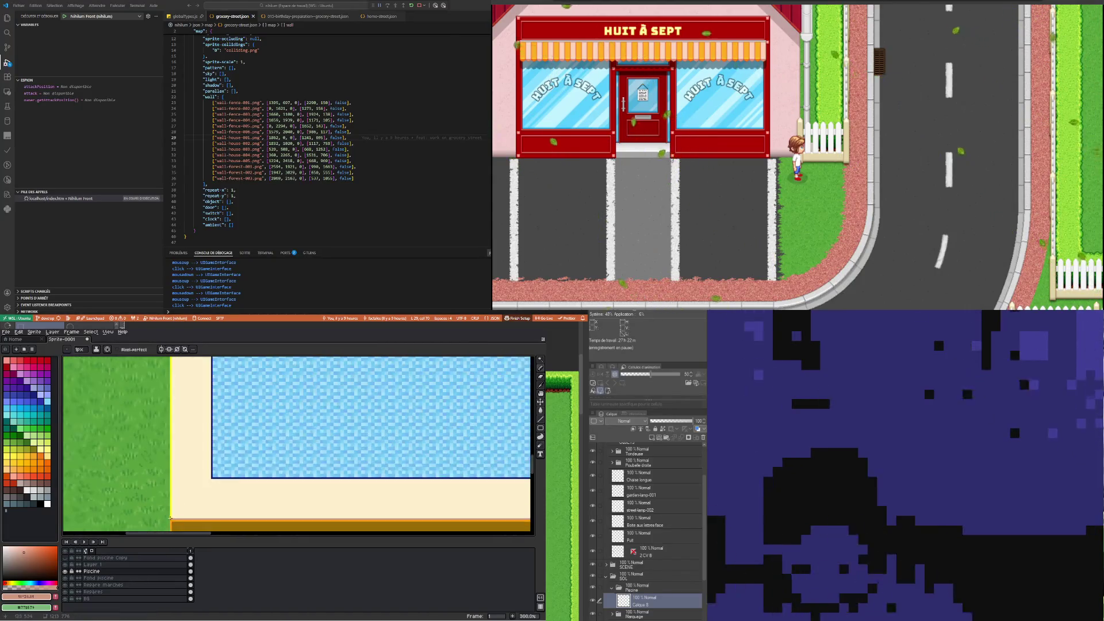
scroll(178, 460, down, 2)
scroll(179, 452, down, 1)
scroll(181, 449, down, 1)
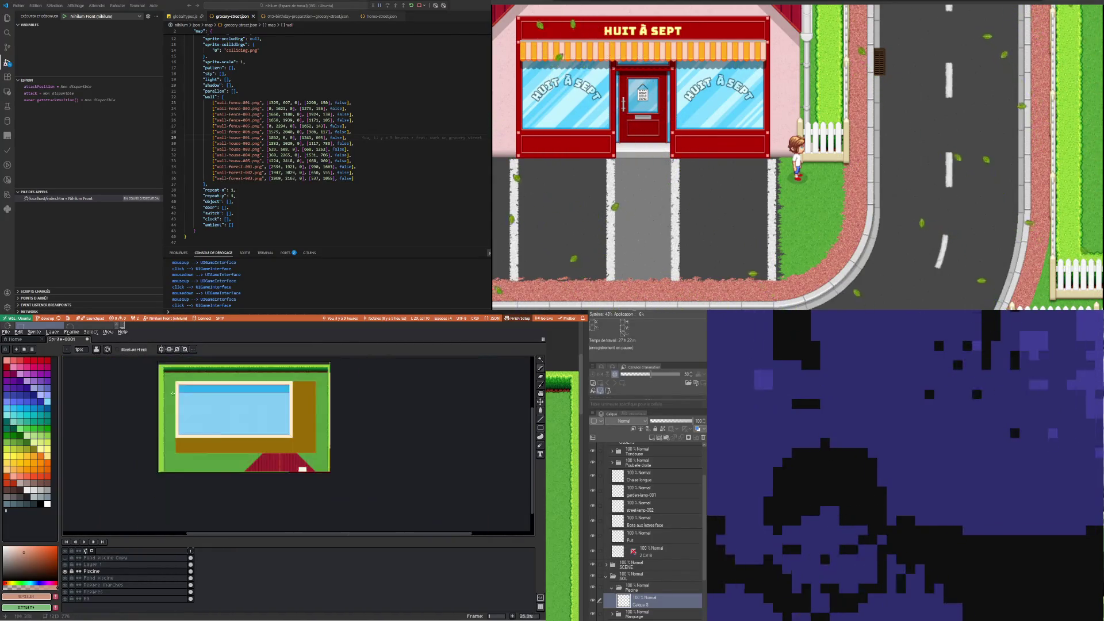
scroll(187, 443, up, 3)
scroll(192, 438, up, 1)
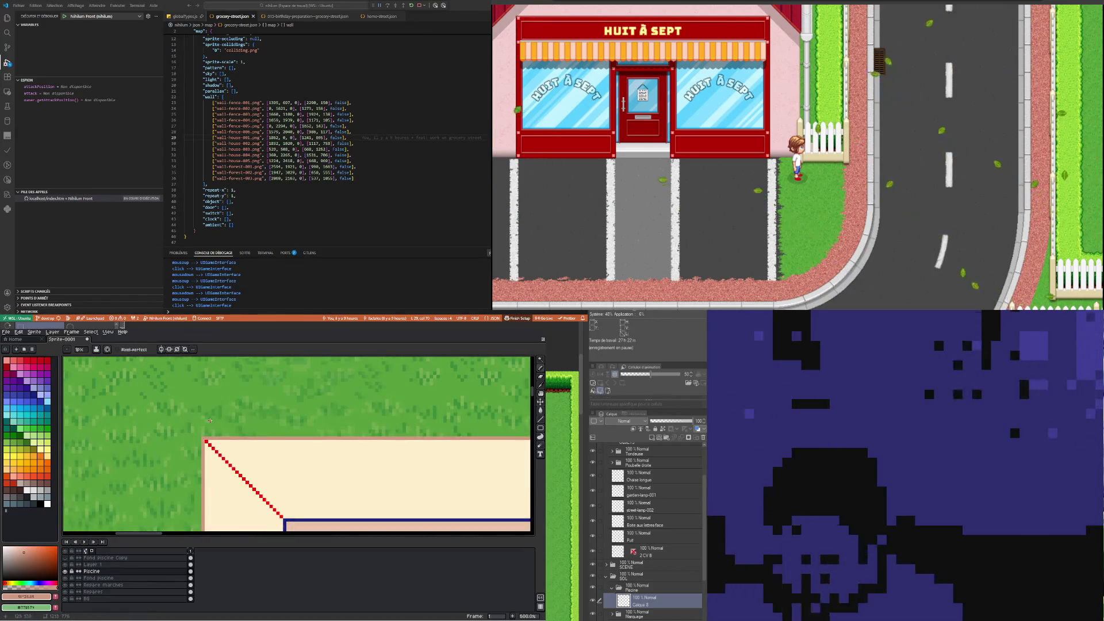
scroll(210, 420, down, 3)
scroll(210, 421, down, 2)
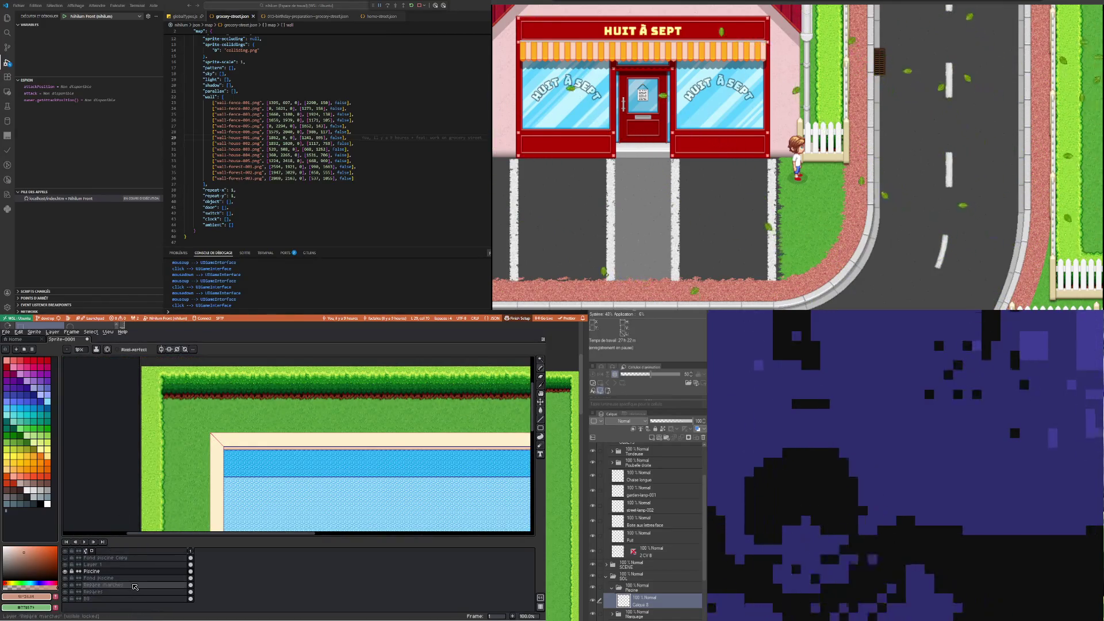
click(65, 585)
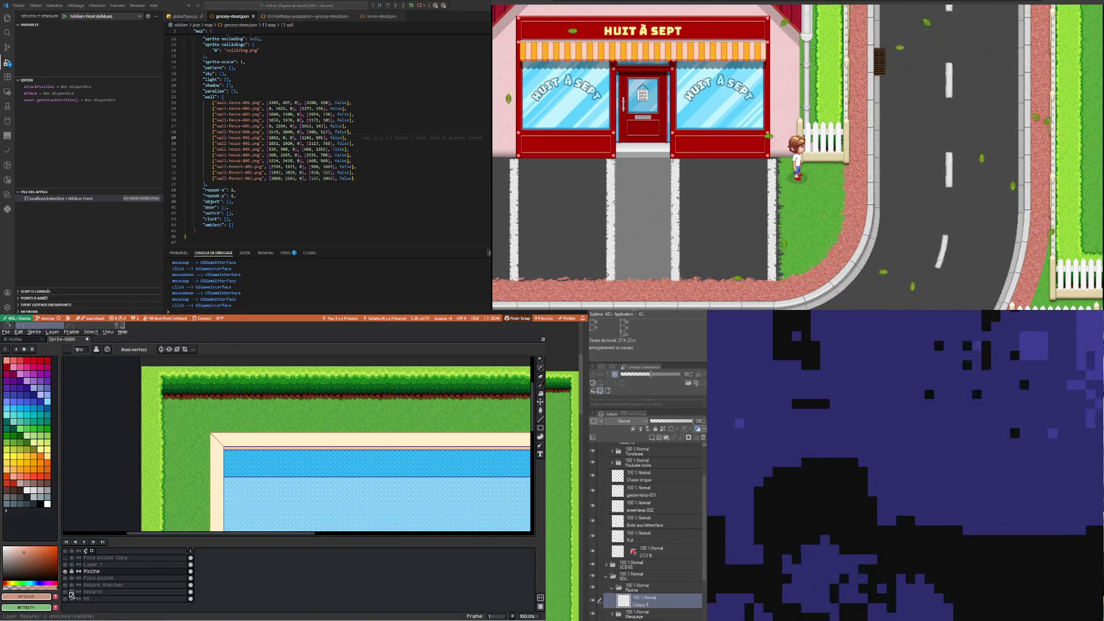
Hide the Repères layer and unlock the Piscine layer
click(66, 592)
scroll(269, 399, down, 2)
scroll(291, 443, up, 1)
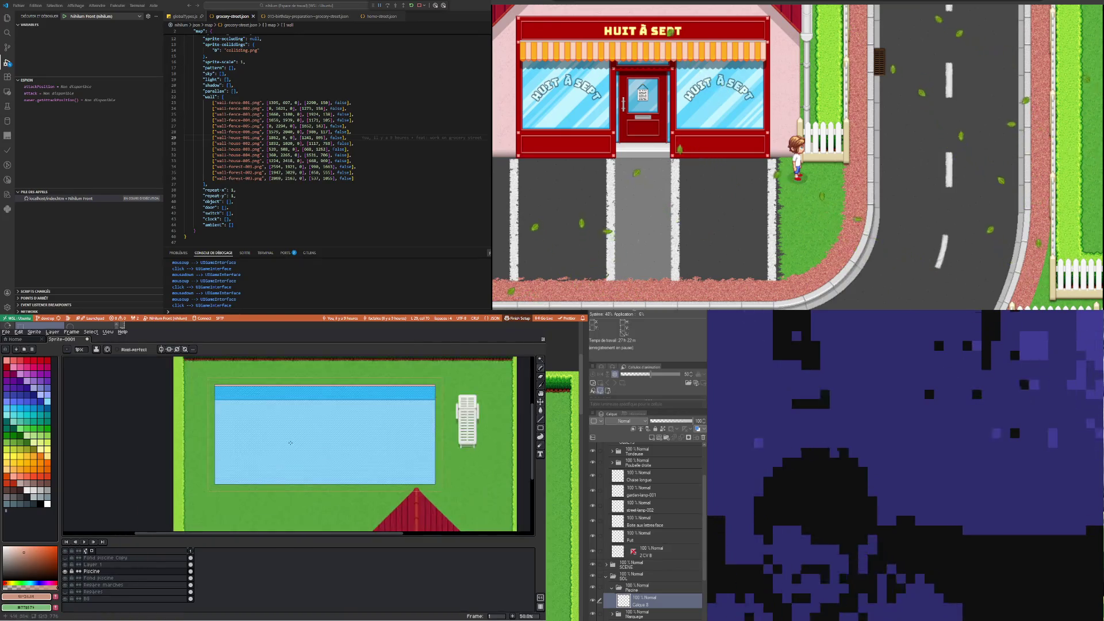
click(71, 572)
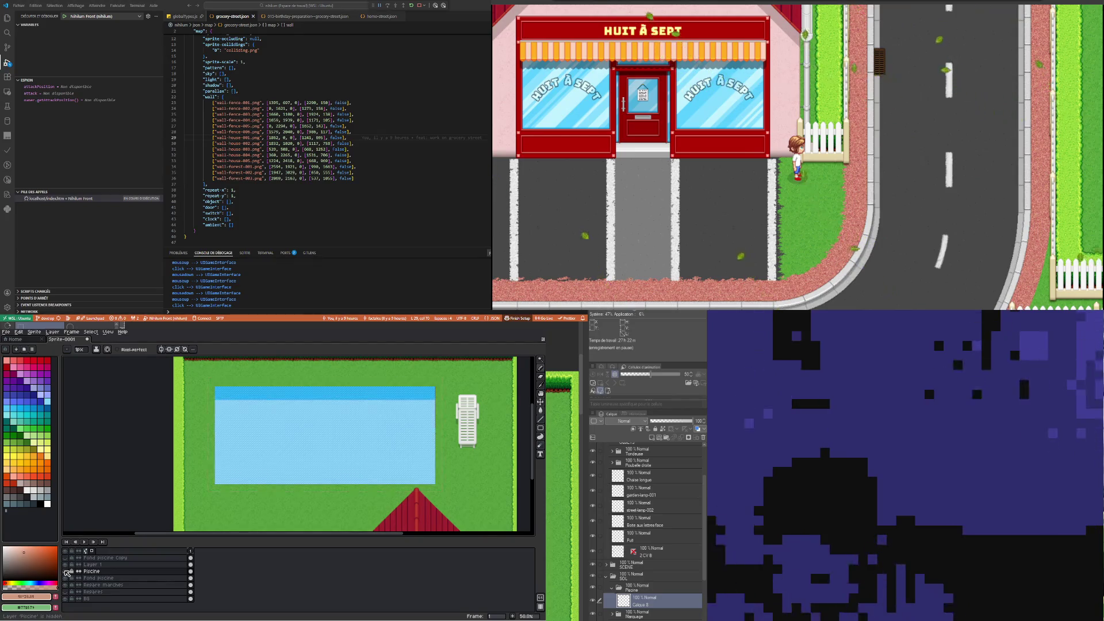
Recolour the pool's dark blue bottom edge line salmon-pink
scroll(217, 480, up, 1)
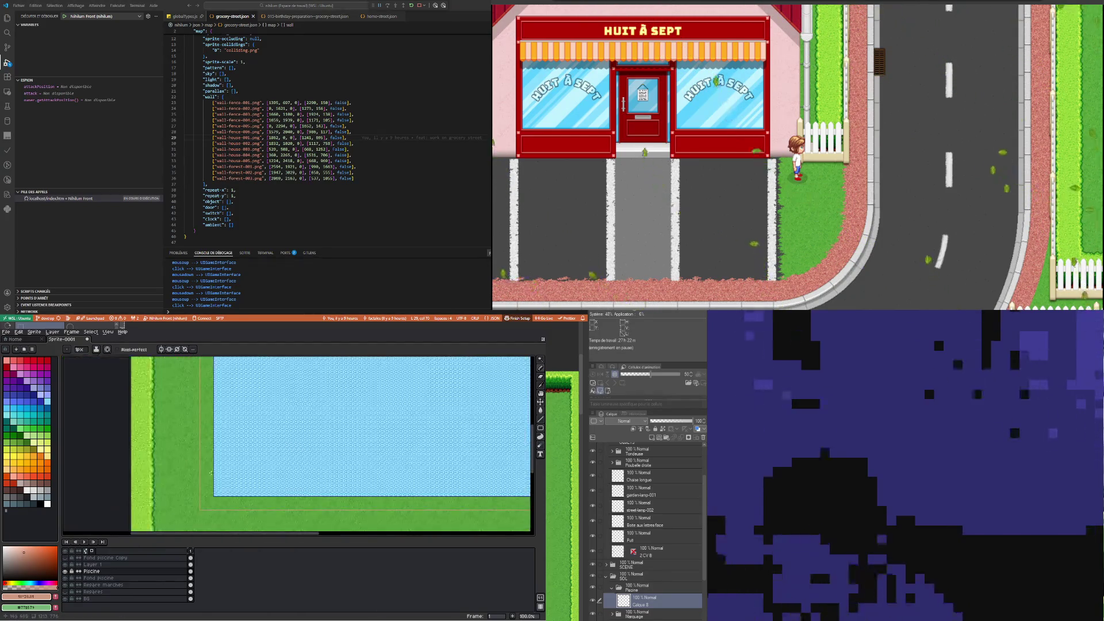
scroll(220, 500, up, 2)
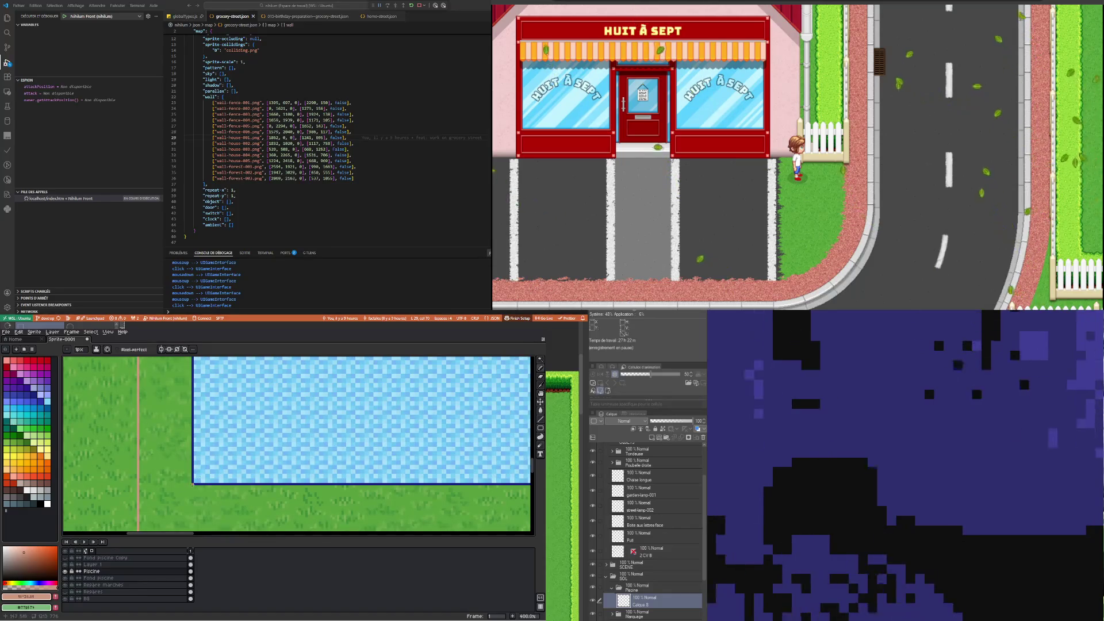
scroll(193, 484, down, 2)
scroll(191, 432, up, 1)
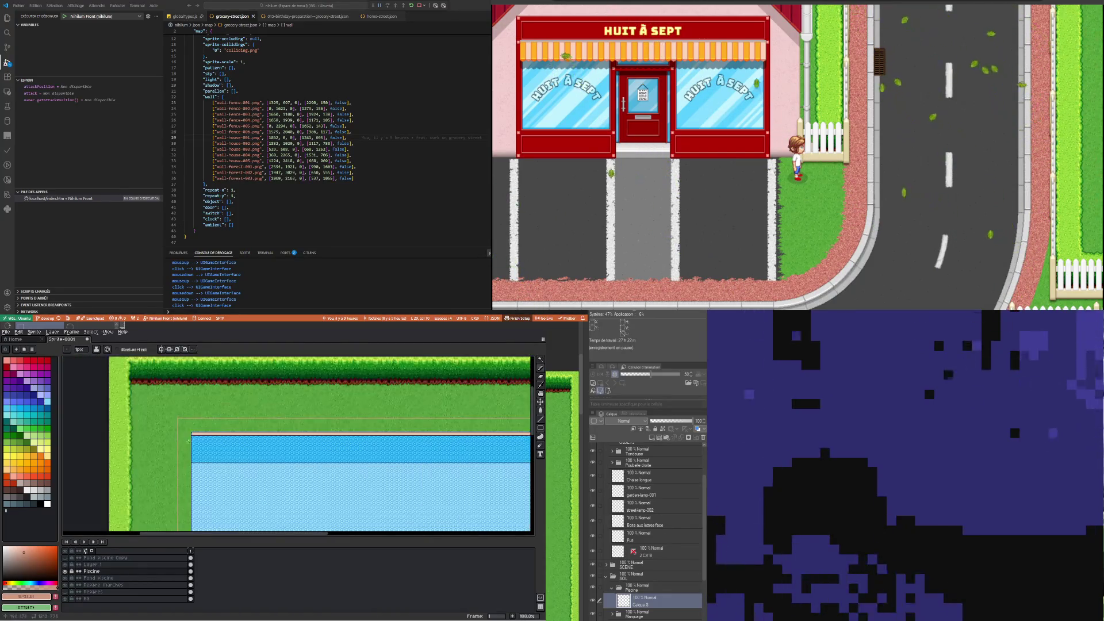
scroll(191, 432, up, 1)
scroll(191, 433, up, 1)
scroll(193, 440, up, 1)
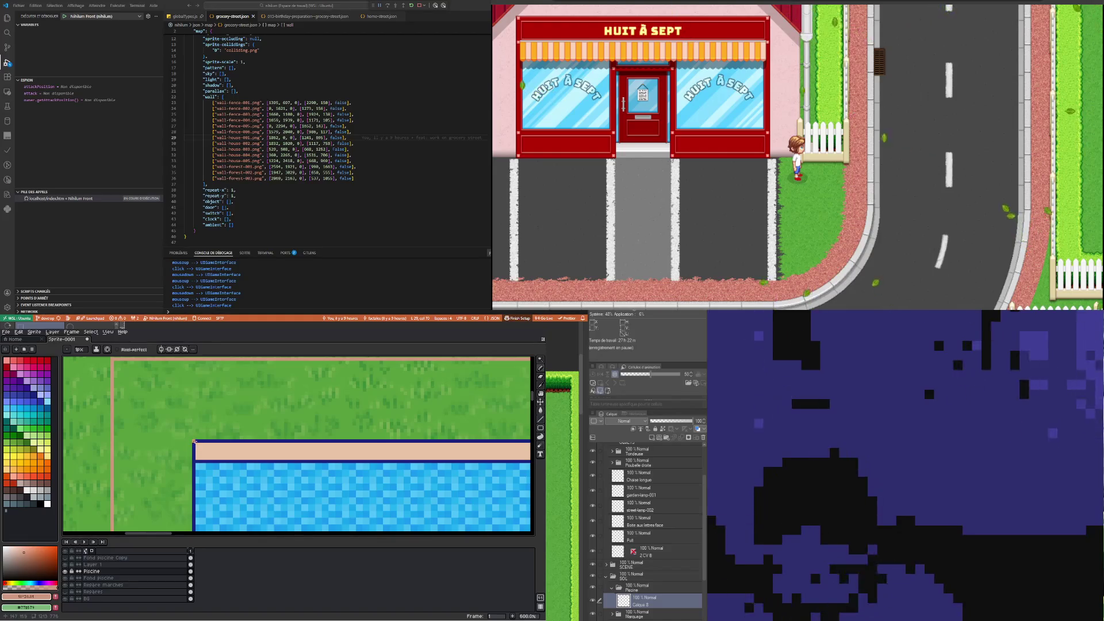
scroll(194, 440, down, 3)
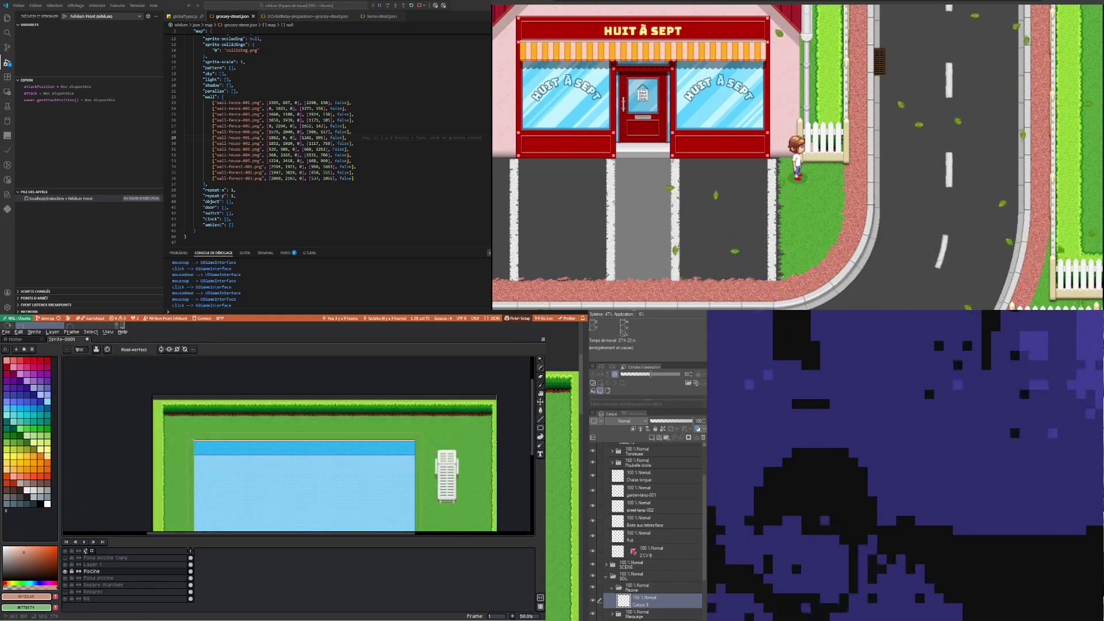
scroll(427, 435, up, 3)
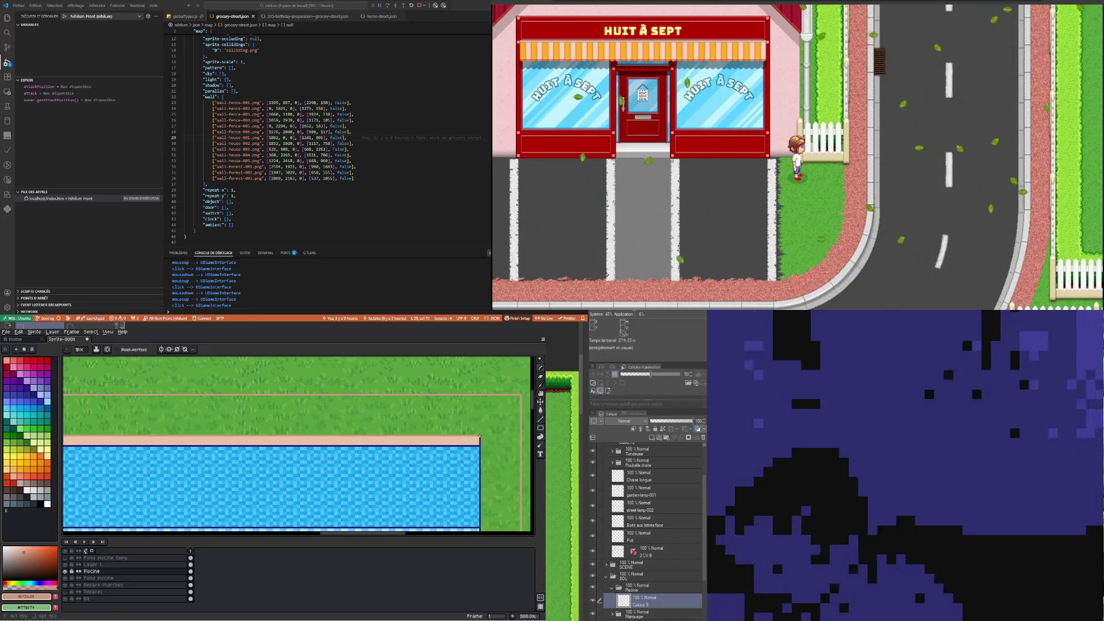
scroll(402, 442, down, 3)
scroll(402, 441, up, 2)
scroll(250, 454, up, 1)
scroll(250, 454, up, 2)
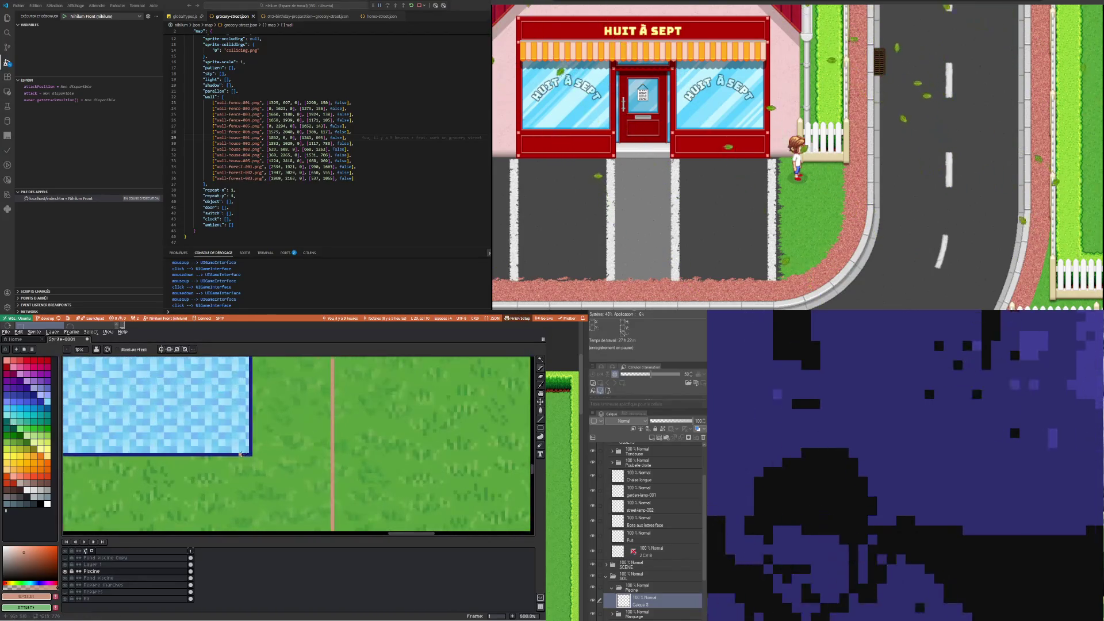
scroll(250, 454, up, 2)
scroll(250, 454, down, 2)
scroll(250, 453, down, 1)
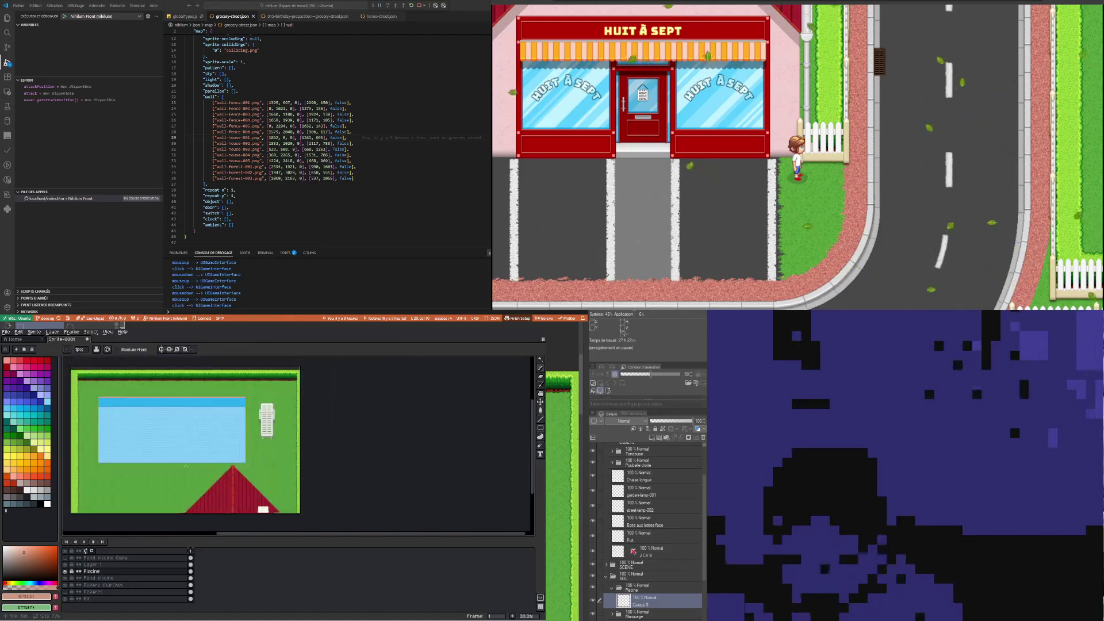
scroll(174, 478, up, 2)
scroll(174, 478, up, 1)
click(188, 486)
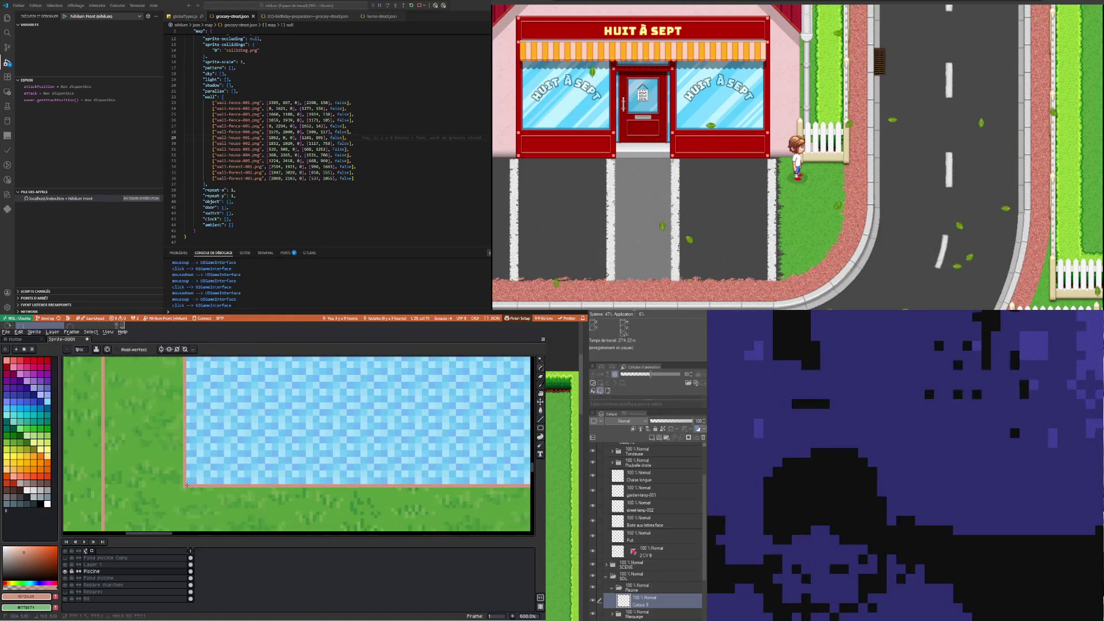
scroll(187, 485, down, 3)
scroll(185, 470, down, 3)
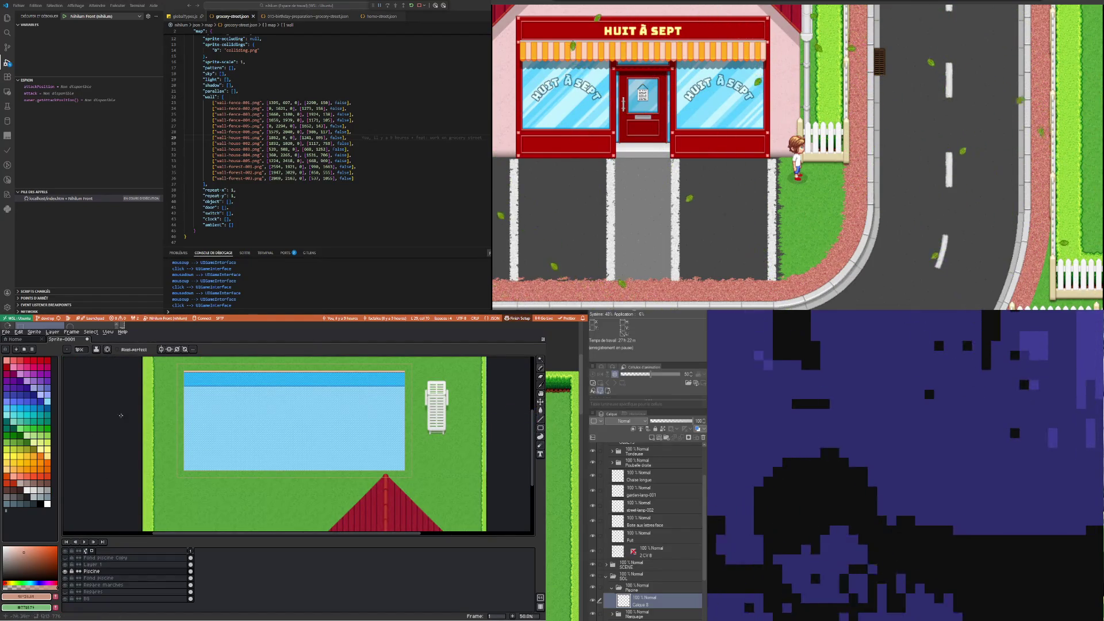
scroll(249, 364, up, 3)
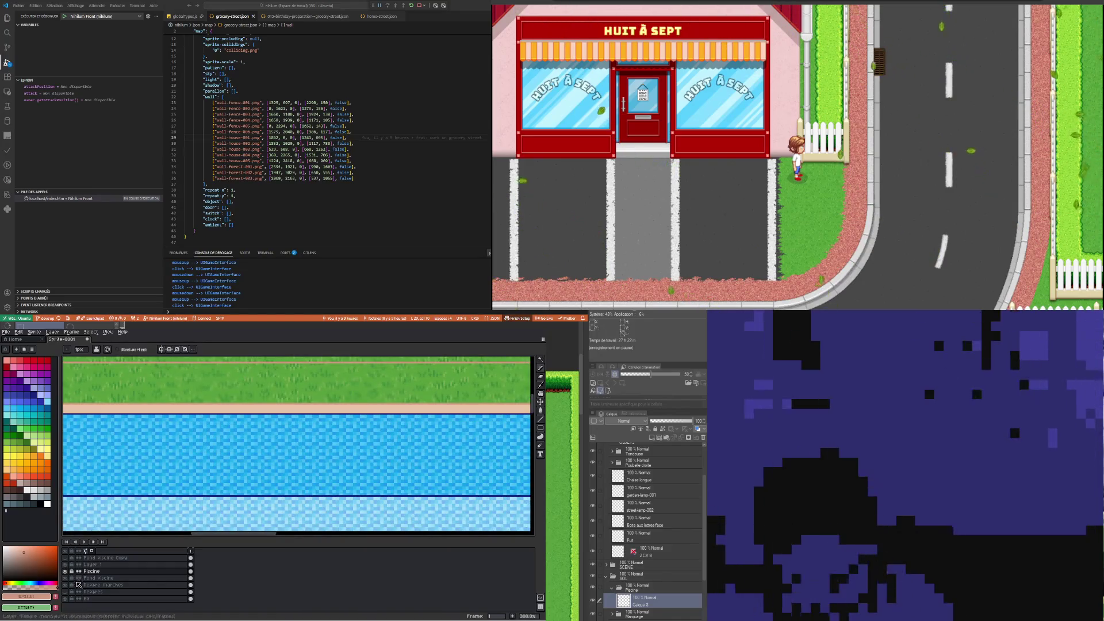
Show the border again to sample its cream colour, then hide the Repères layer
click(66, 598)
click(540, 410)
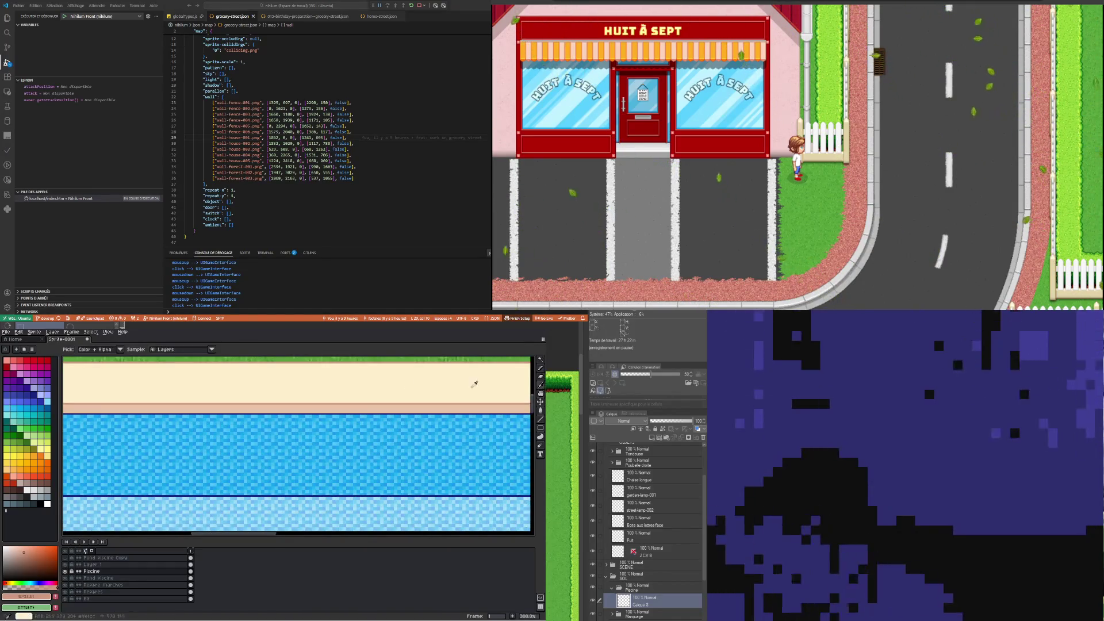
alt+click(410, 395)
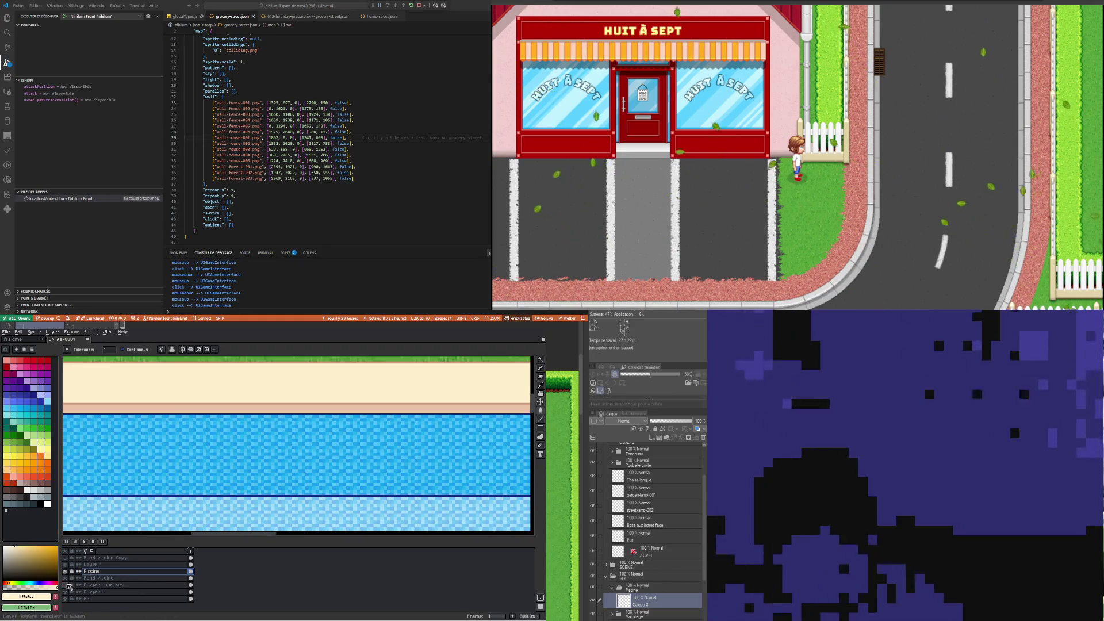
click(65, 591)
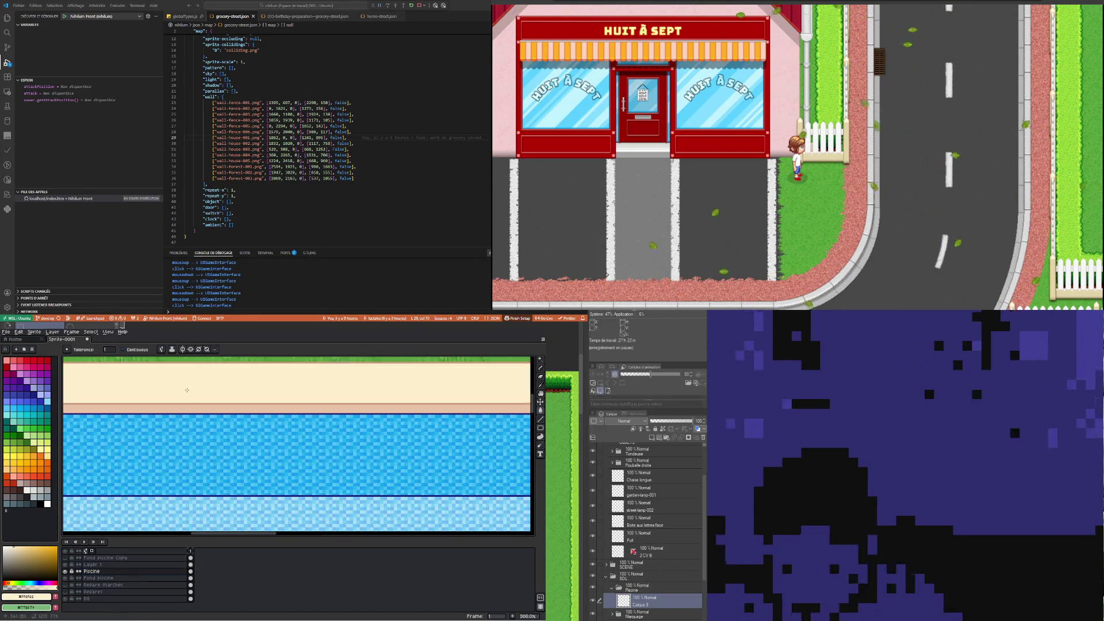
scroll(195, 391, down, 3)
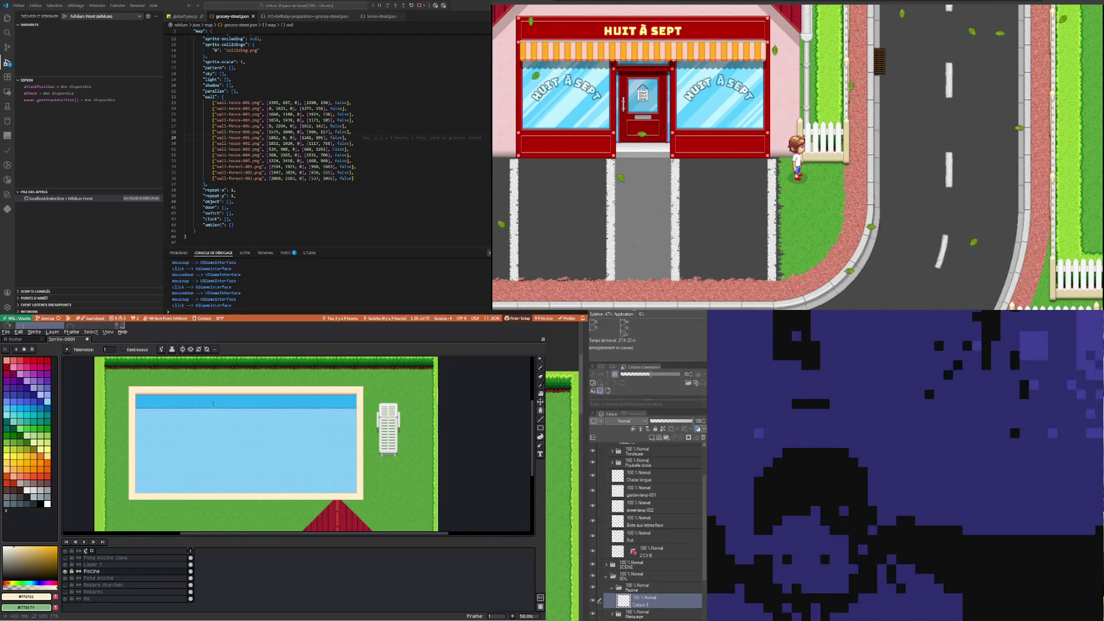
scroll(232, 371, up, 2)
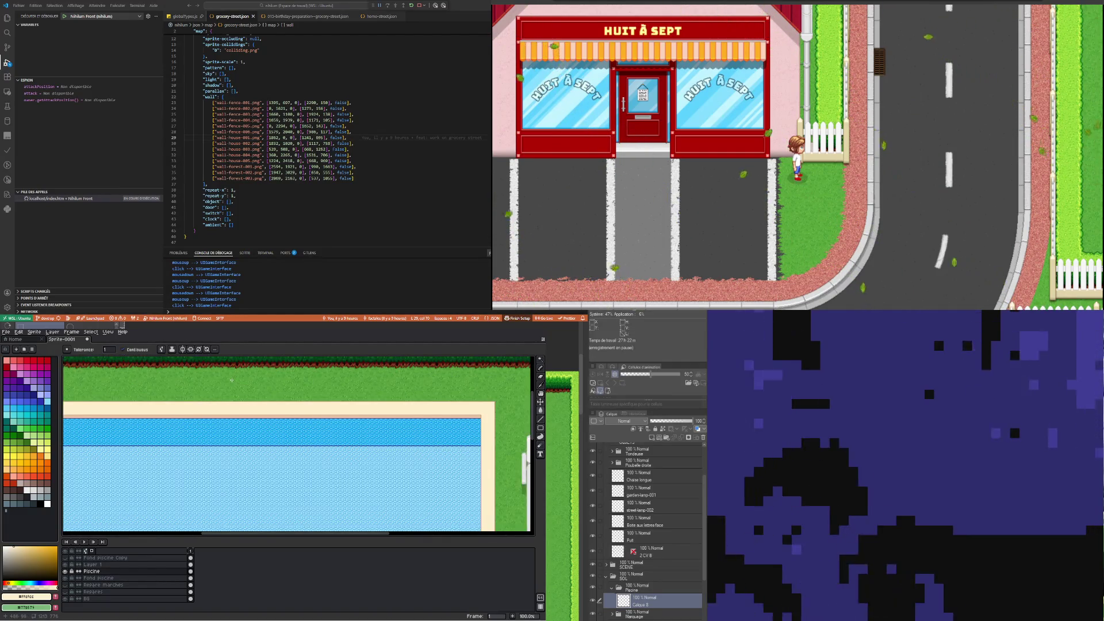
scroll(219, 393, down, 2)
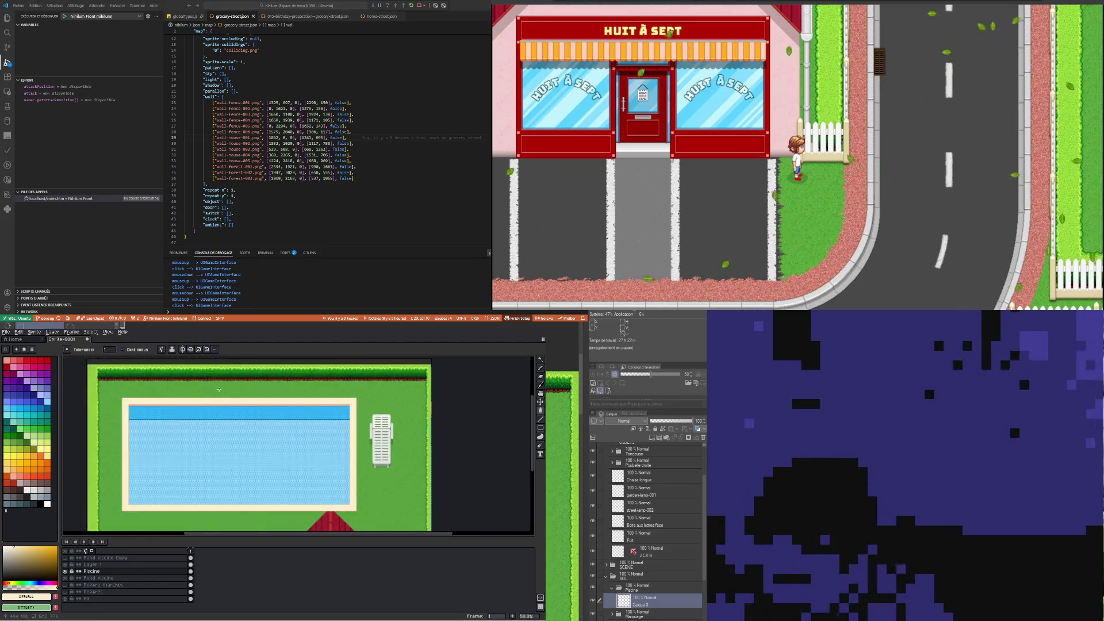
scroll(142, 408, up, 2)
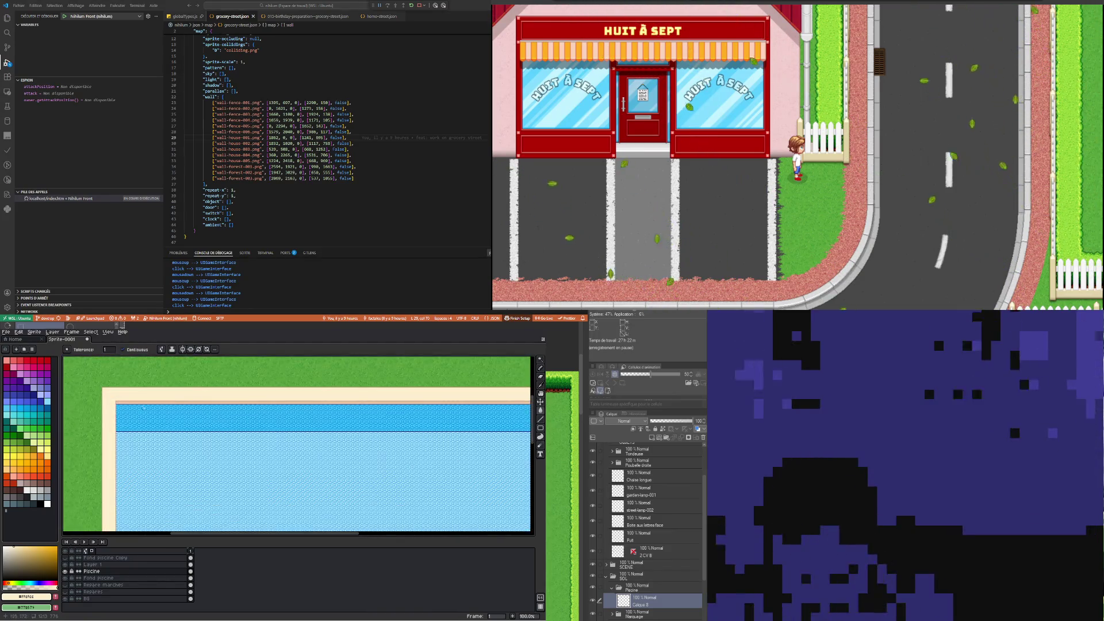
scroll(144, 407, up, 1)
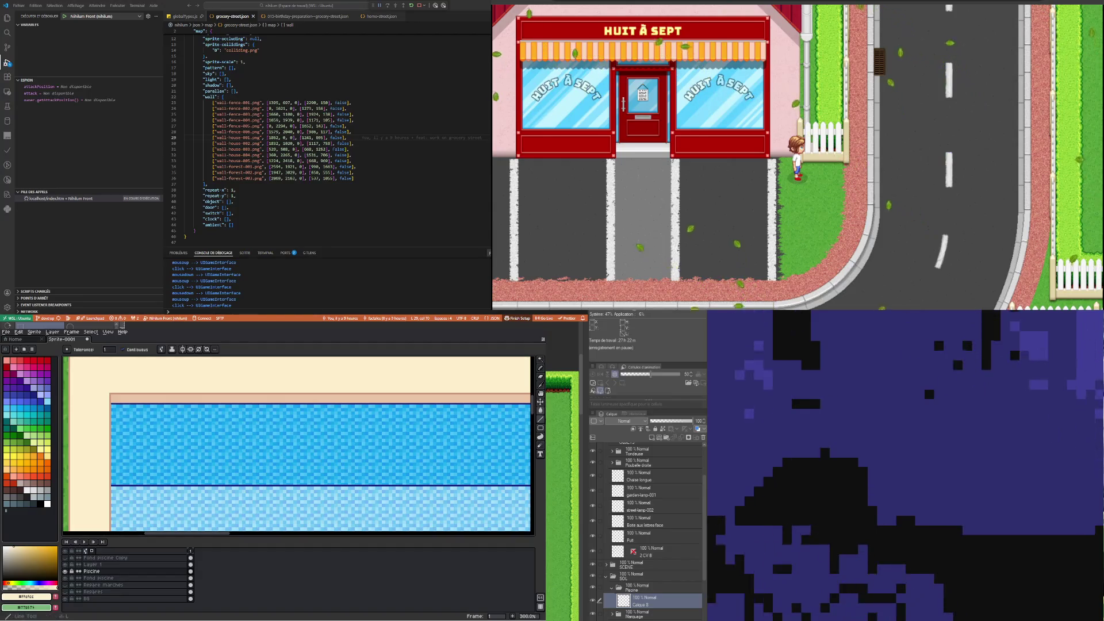
scroll(300, 422, down, 1)
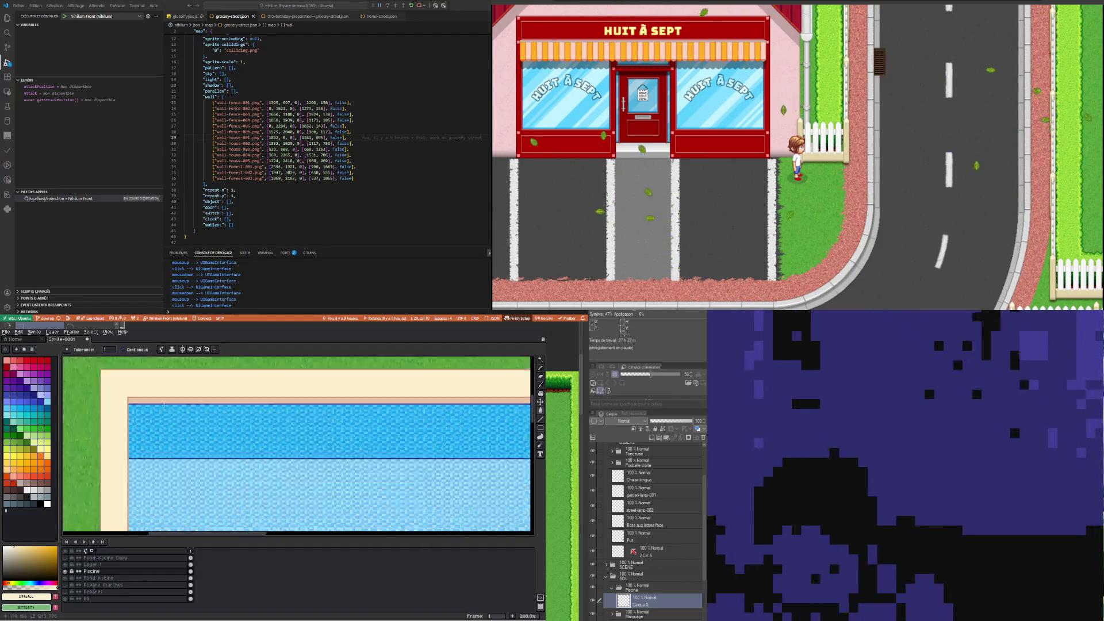
scroll(164, 405, down, 1)
scroll(160, 404, up, 3)
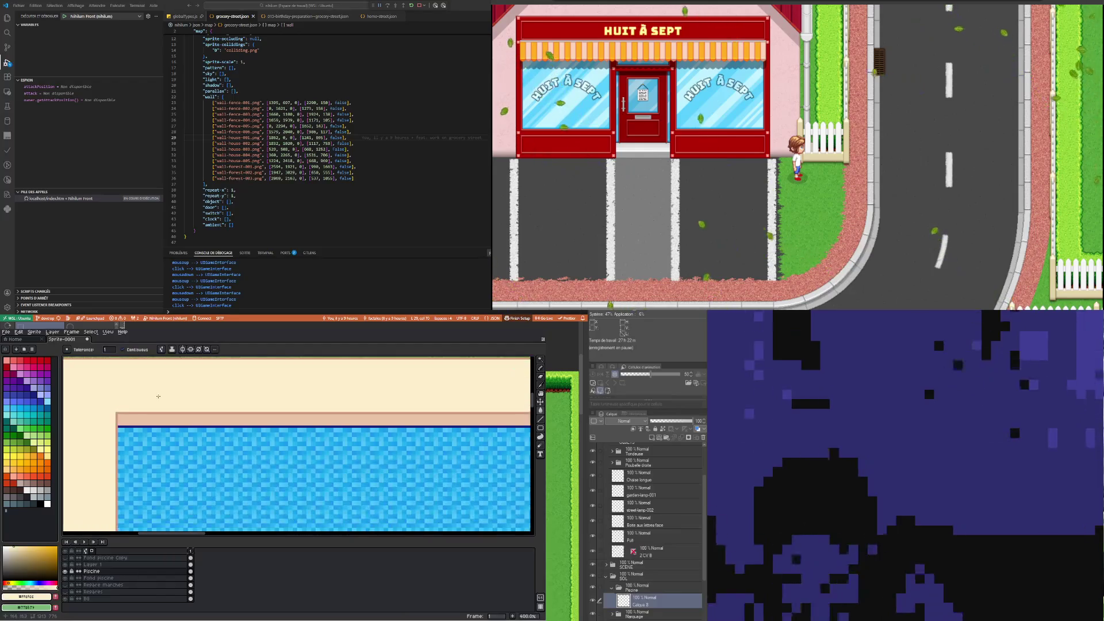
Fill the dark line along the top of the pool water with the sampled salmon colour
key(i)
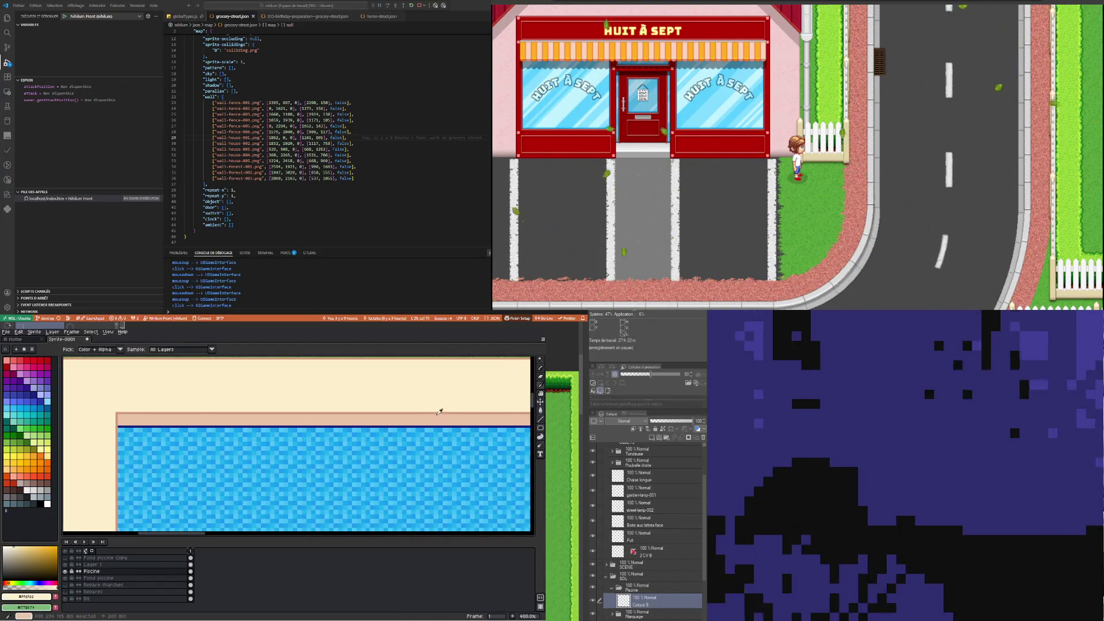
click(436, 411)
click(542, 410)
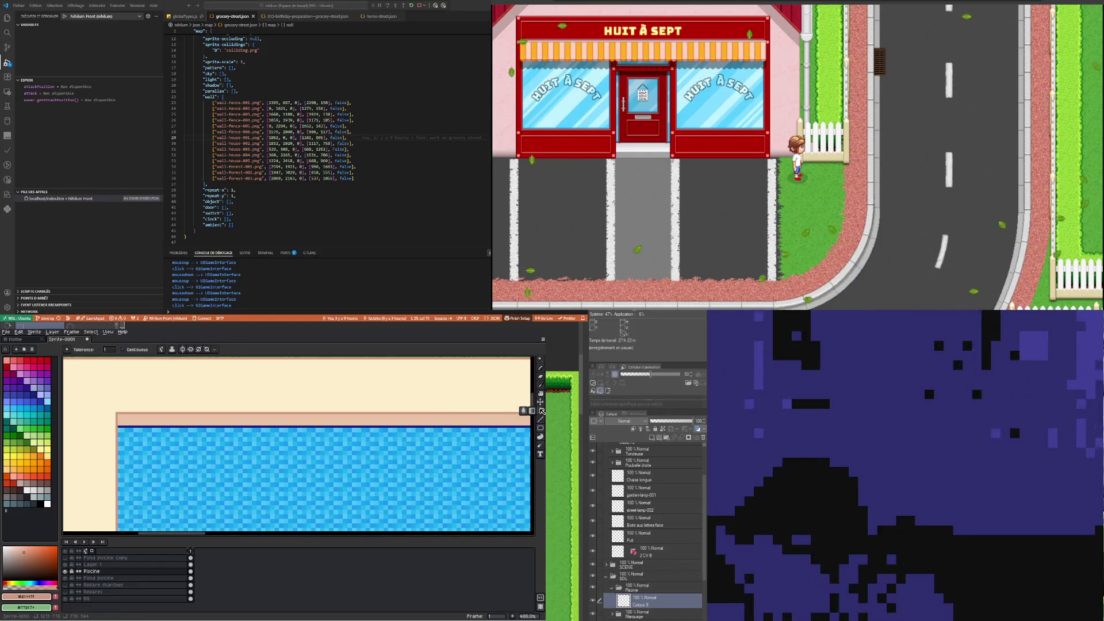
click(247, 427)
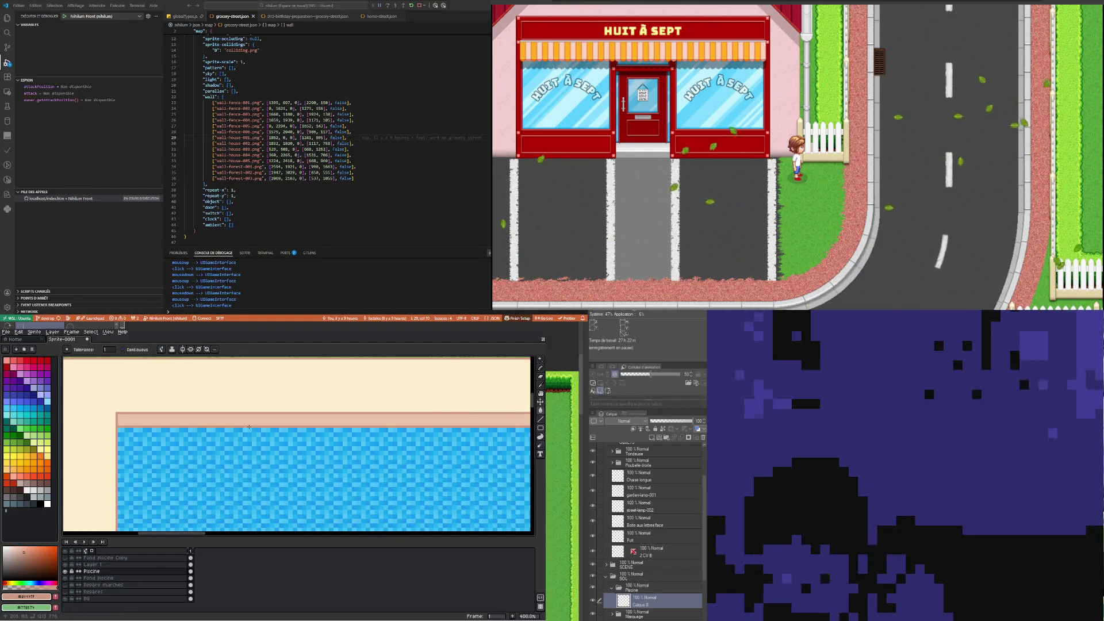
scroll(197, 416, down, 3)
scroll(194, 416, up, 3)
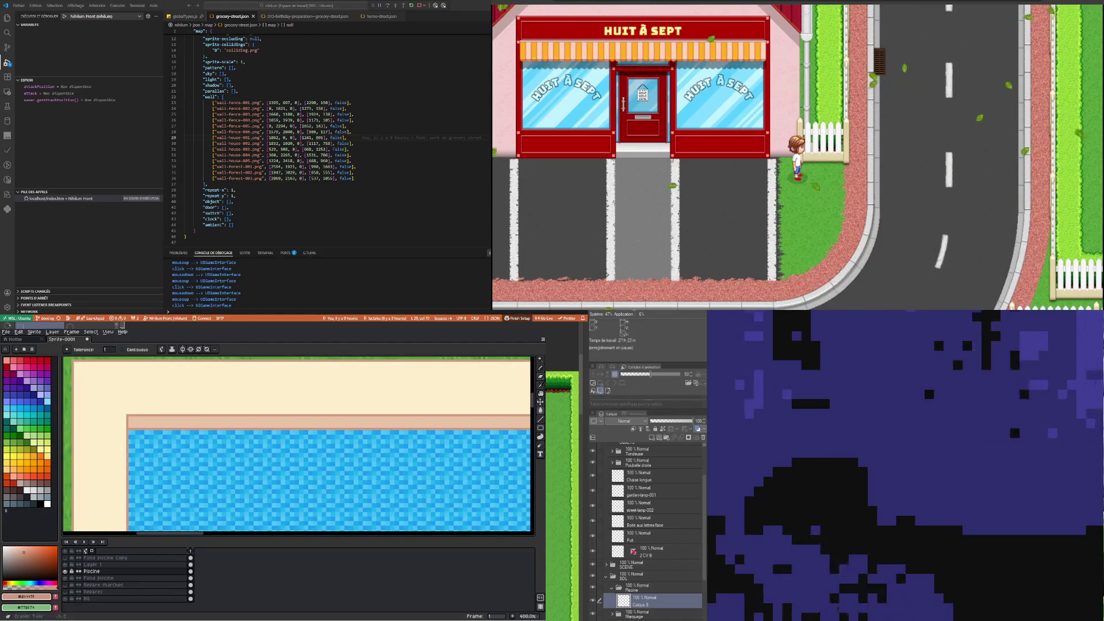
Pick the cream border colour #ffefcc and switch to the Pencil
click(540, 386)
click(372, 381)
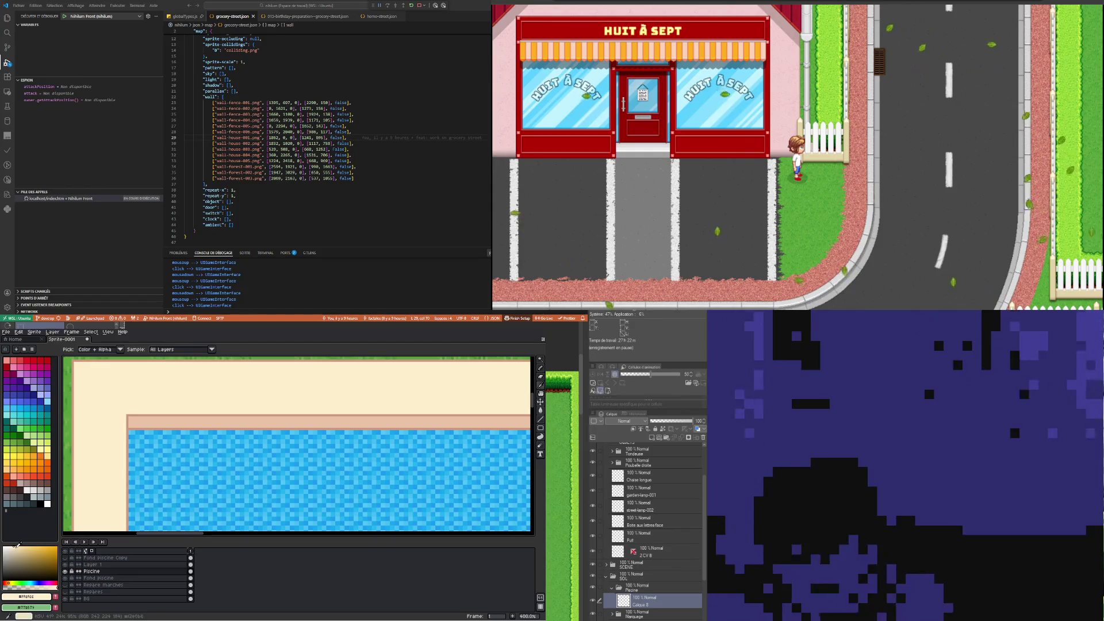
click(540, 367)
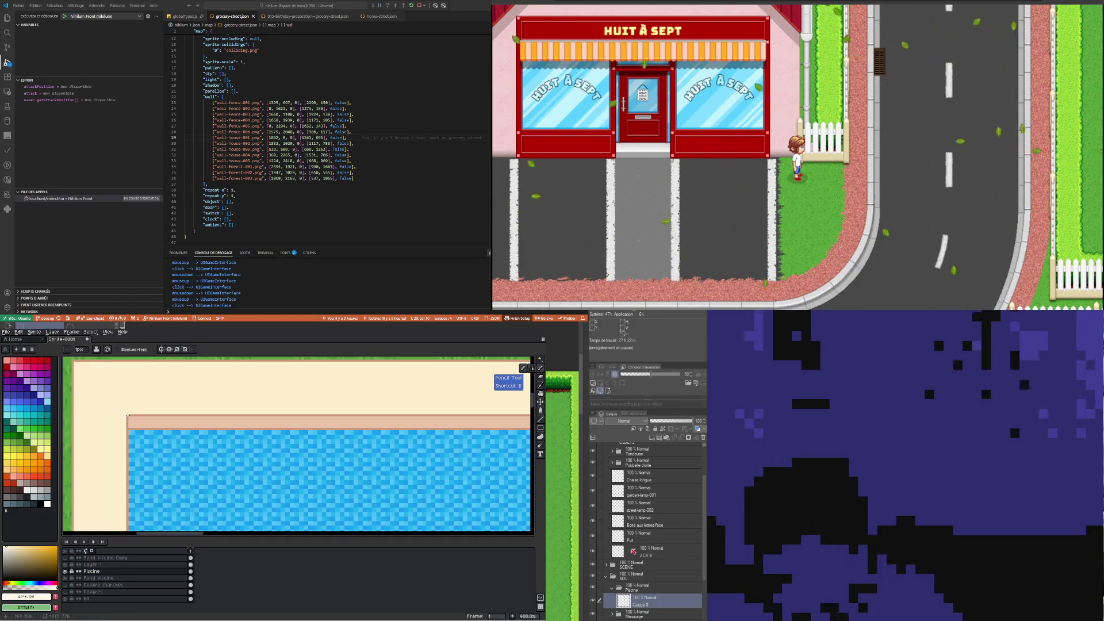
scroll(460, 397, down, 1)
scroll(460, 396, down, 1)
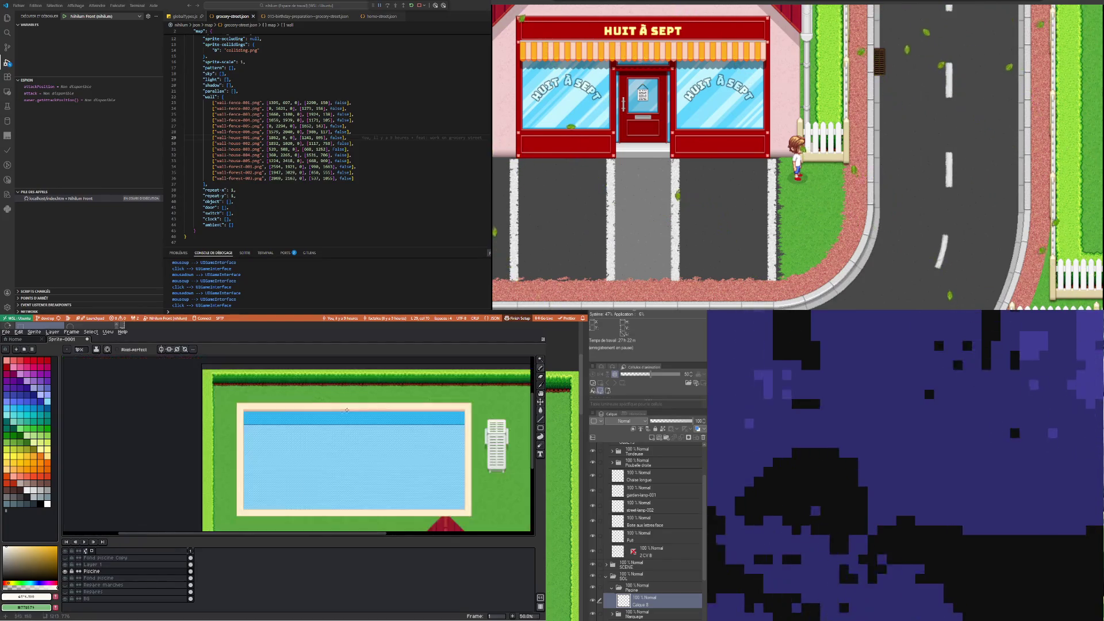
scroll(467, 401, up, 2)
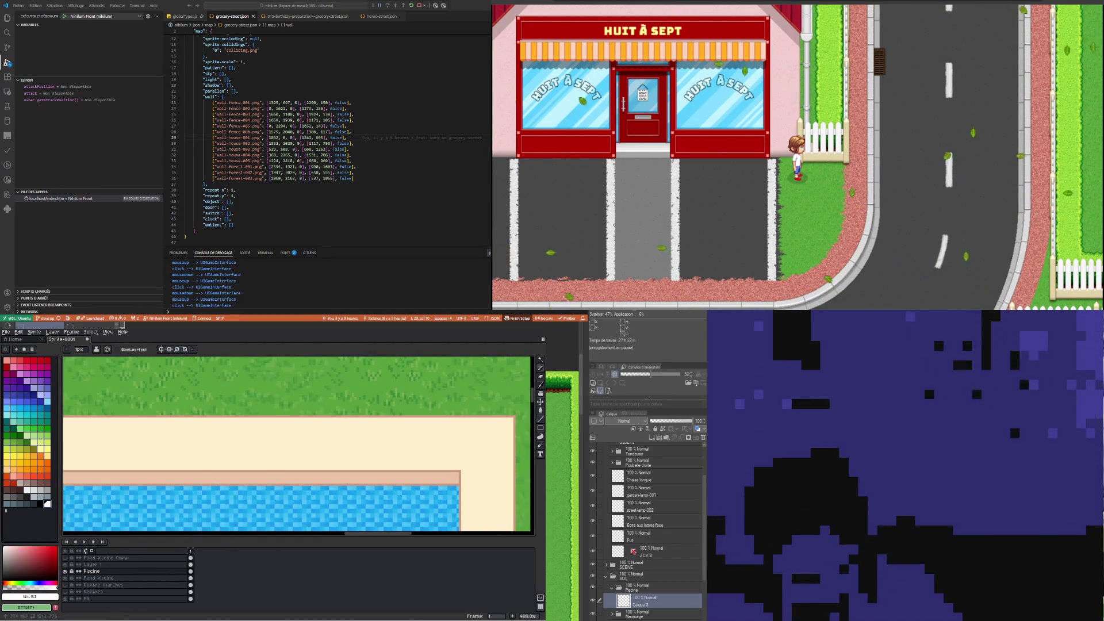
scroll(114, 475, down, 1)
scroll(278, 465, up, 4)
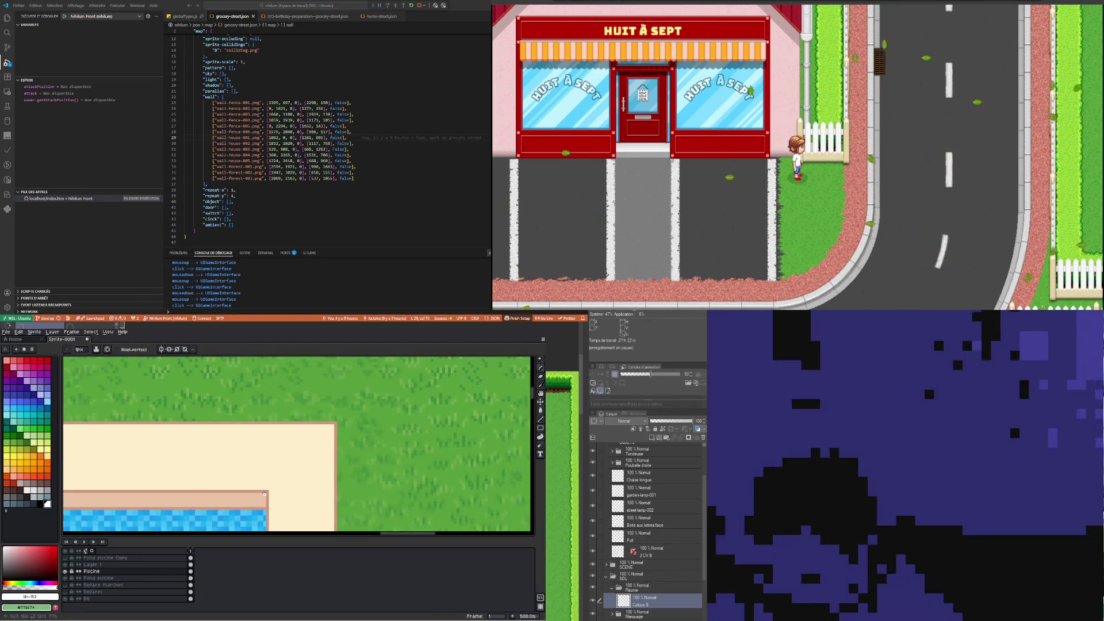
scroll(265, 490, down, 1)
scroll(265, 490, down, 2)
scroll(104, 445, up, 4)
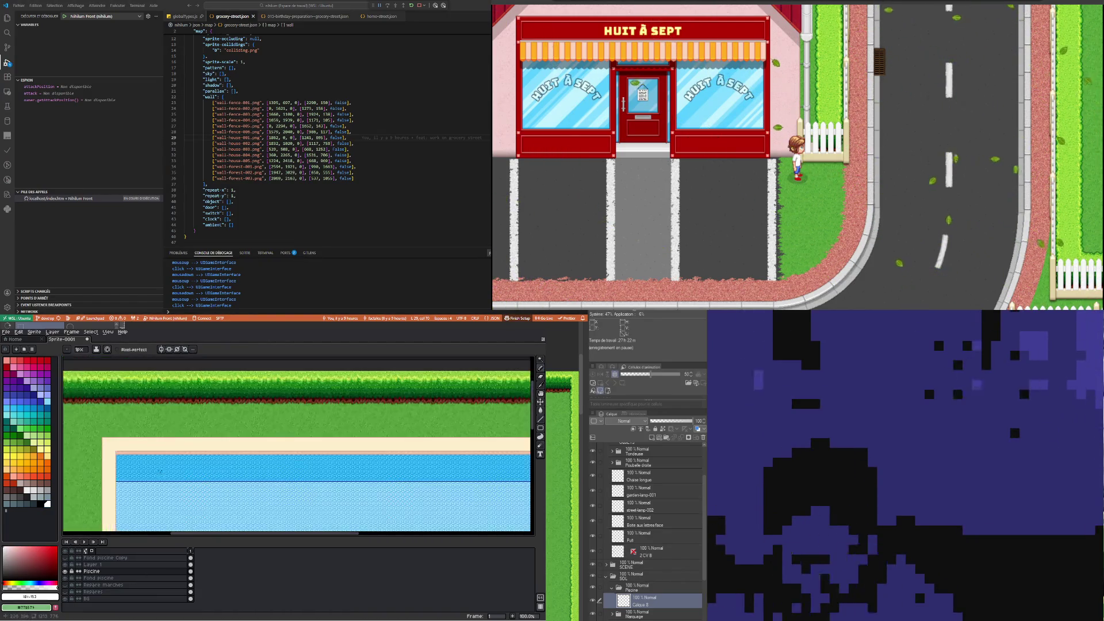
scroll(148, 468, up, 1)
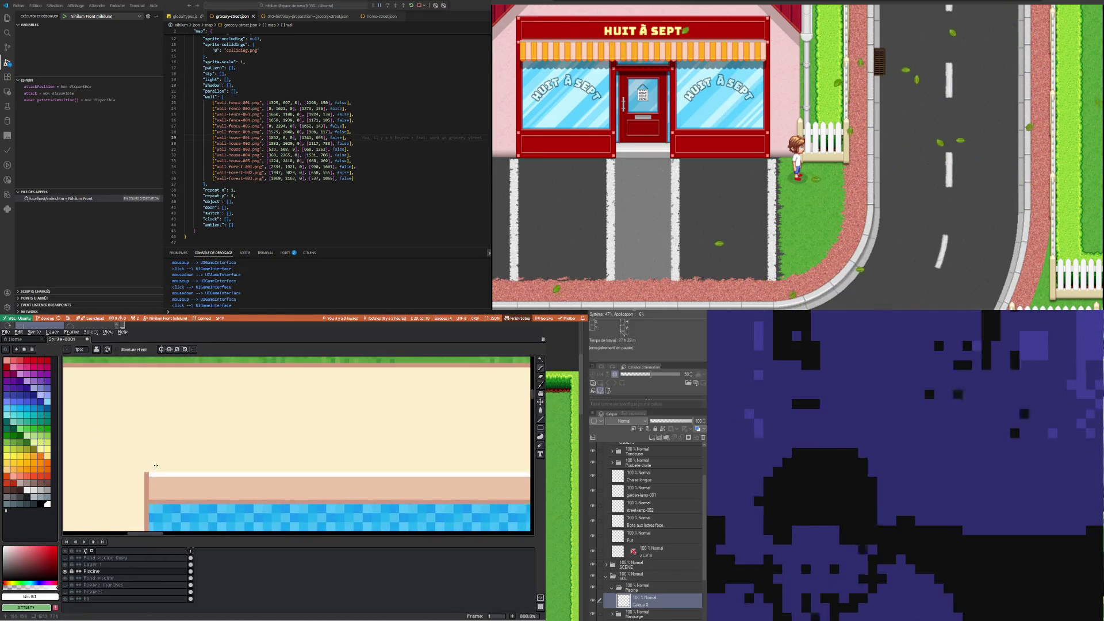
scroll(154, 468, down, 2)
scroll(173, 460, down, 2)
scroll(202, 456, up, 2)
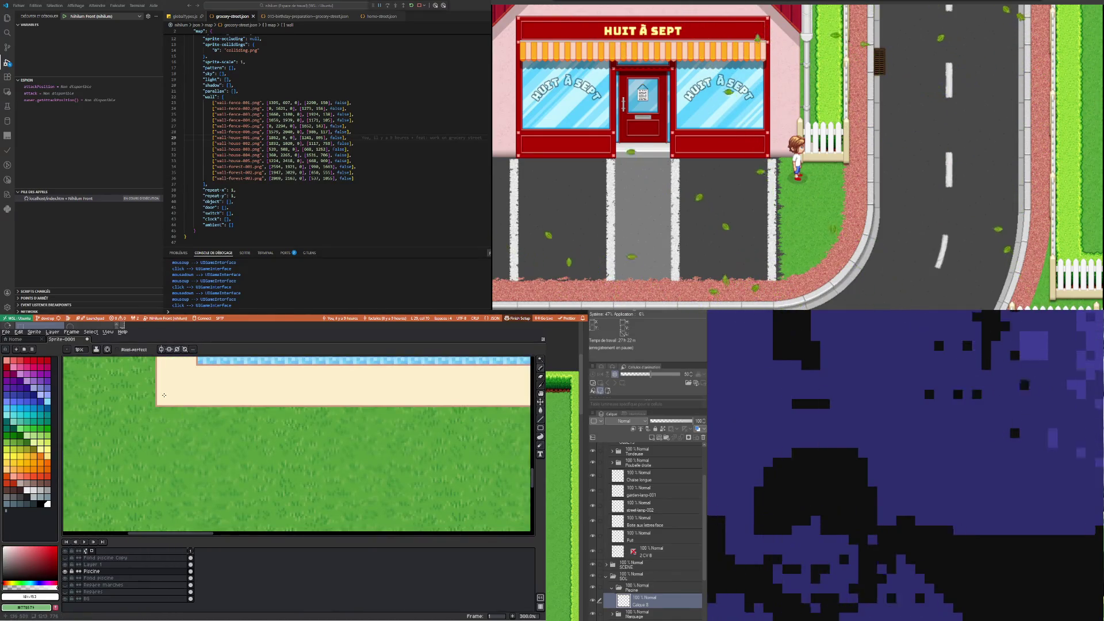
scroll(165, 395, down, 1)
scroll(167, 414, down, 1)
scroll(173, 437, up, 1)
scroll(179, 460, up, 1)
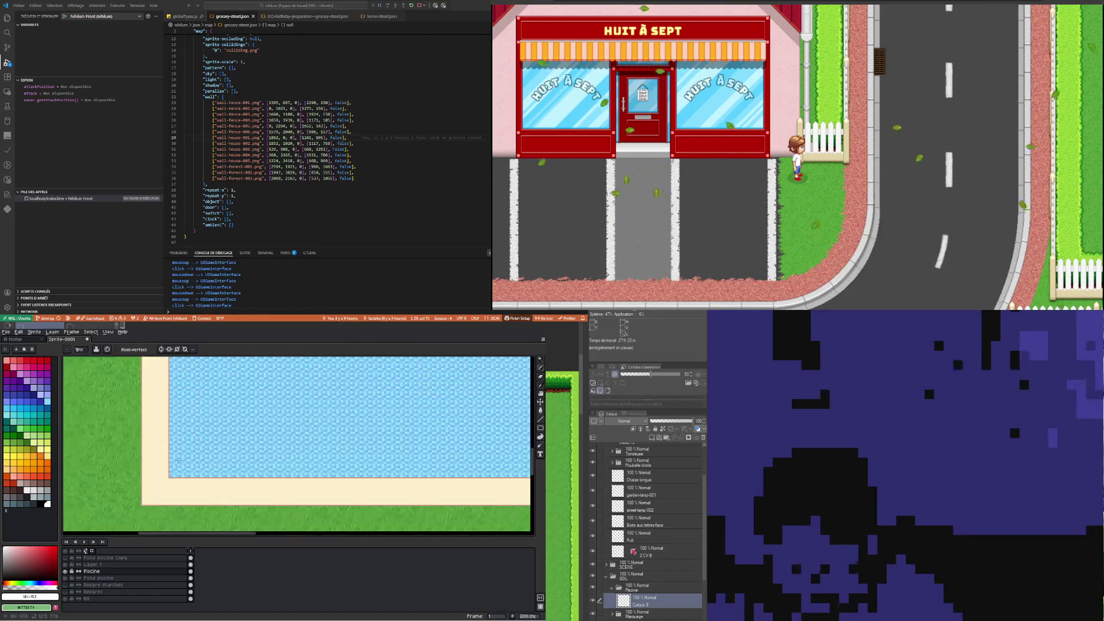
scroll(144, 509, up, 2)
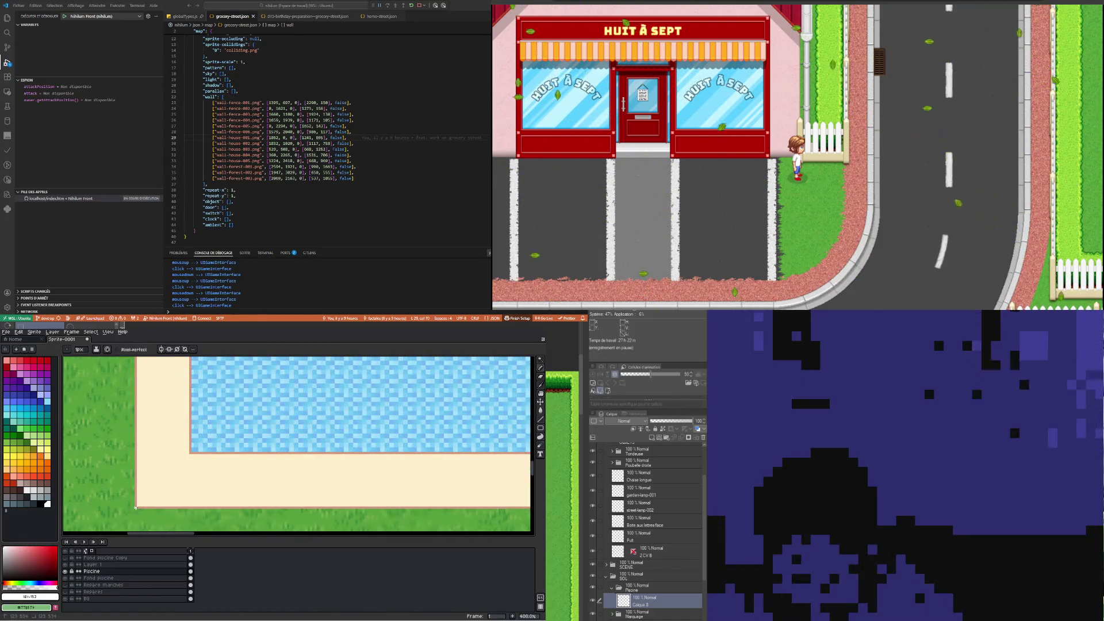
scroll(149, 495, down, 3)
scroll(213, 466, up, 2)
scroll(228, 453, up, 1)
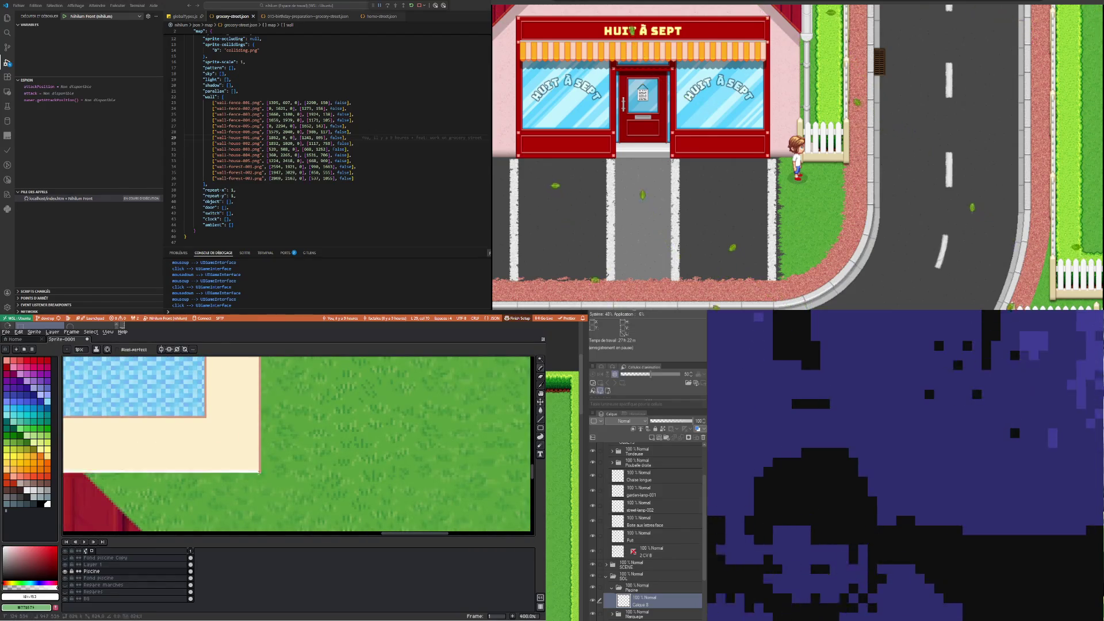
scroll(259, 470, down, 5)
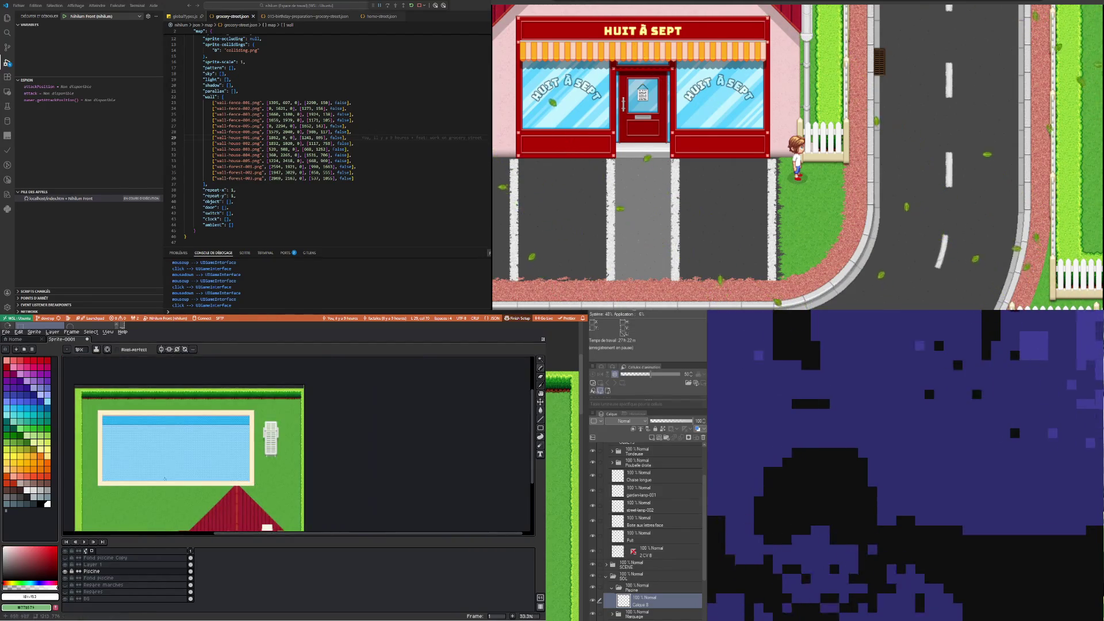
scroll(97, 499, up, 2)
scroll(149, 475, up, 2)
key(ctrl+z)
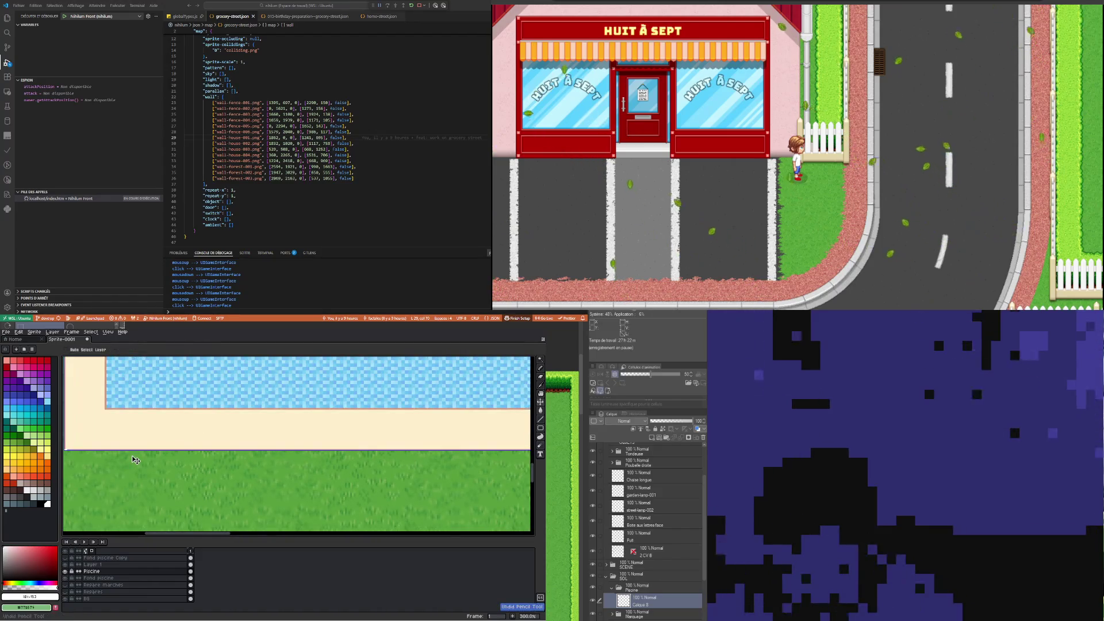
scroll(70, 452, up, 2)
scroll(70, 452, up, 1)
scroll(103, 456, down, 1)
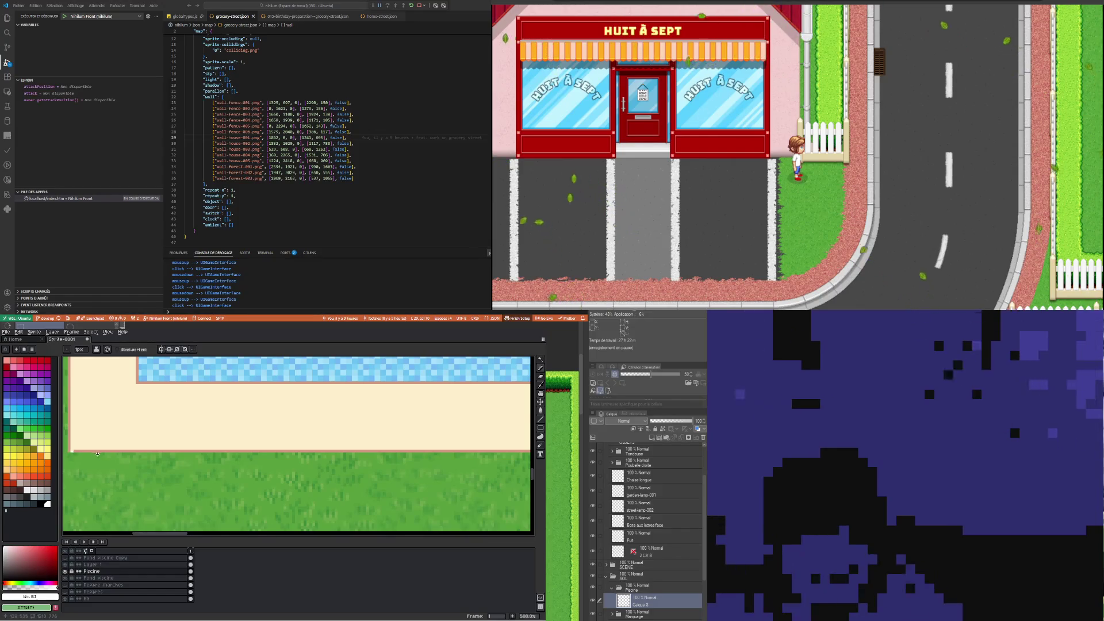
scroll(97, 454, down, 3)
scroll(132, 466, down, 2)
scroll(167, 477, down, 1)
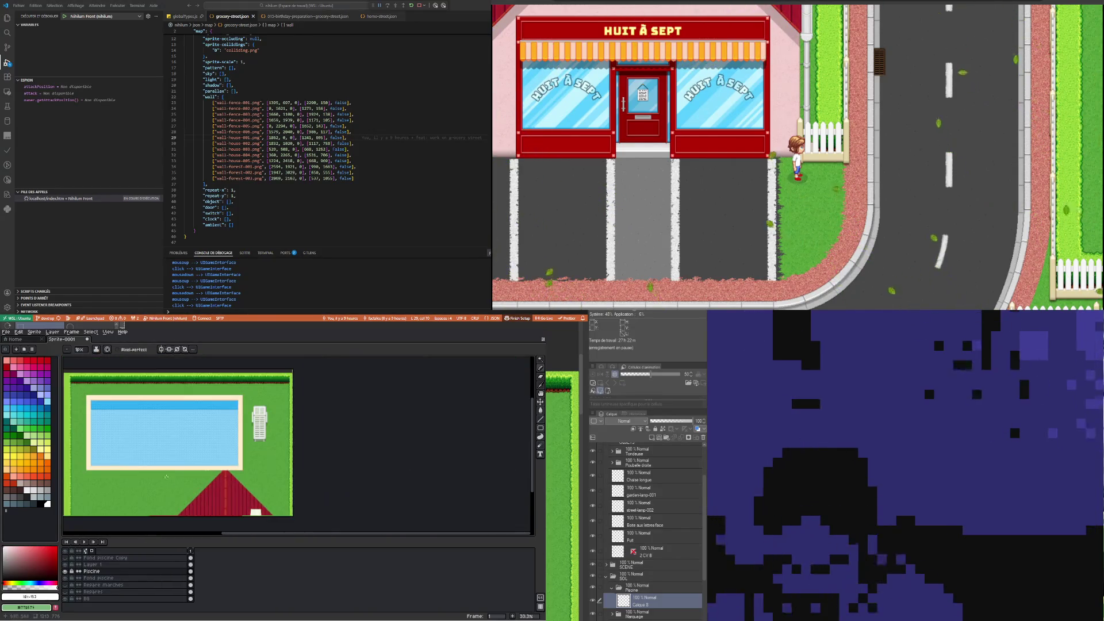
scroll(167, 476, up, 3)
scroll(243, 469, up, 4)
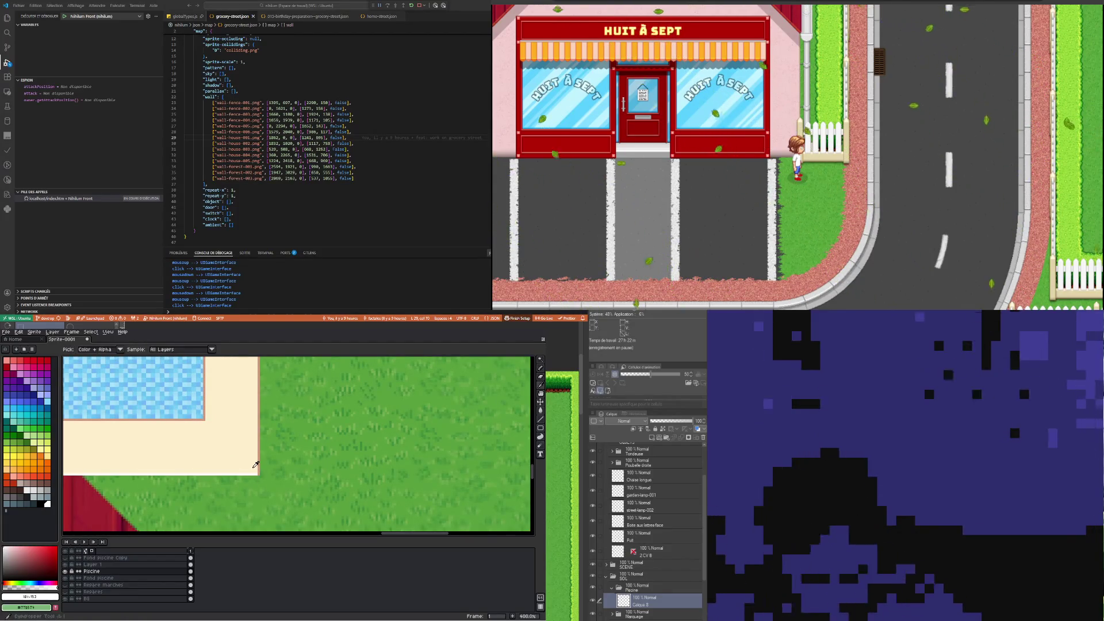
Sample the salmon #d0997f from the pool edge and switch to the Pencil
alt+click(261, 464)
scroll(362, 425, down, 4)
scroll(345, 414, down, 1)
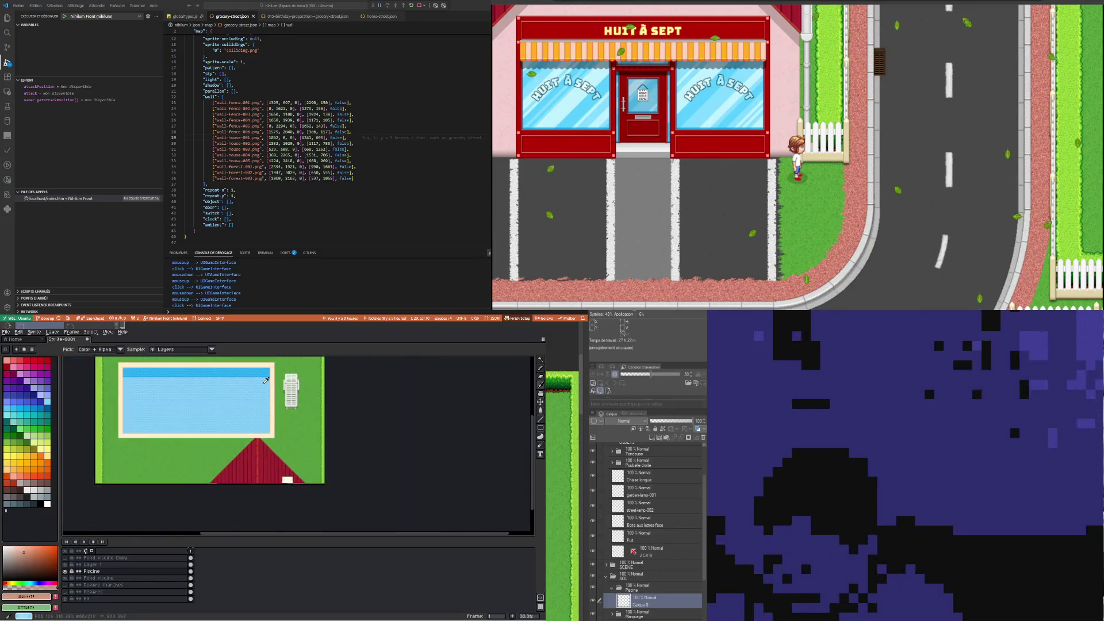
scroll(327, 397, up, 3)
scroll(319, 385, up, 2)
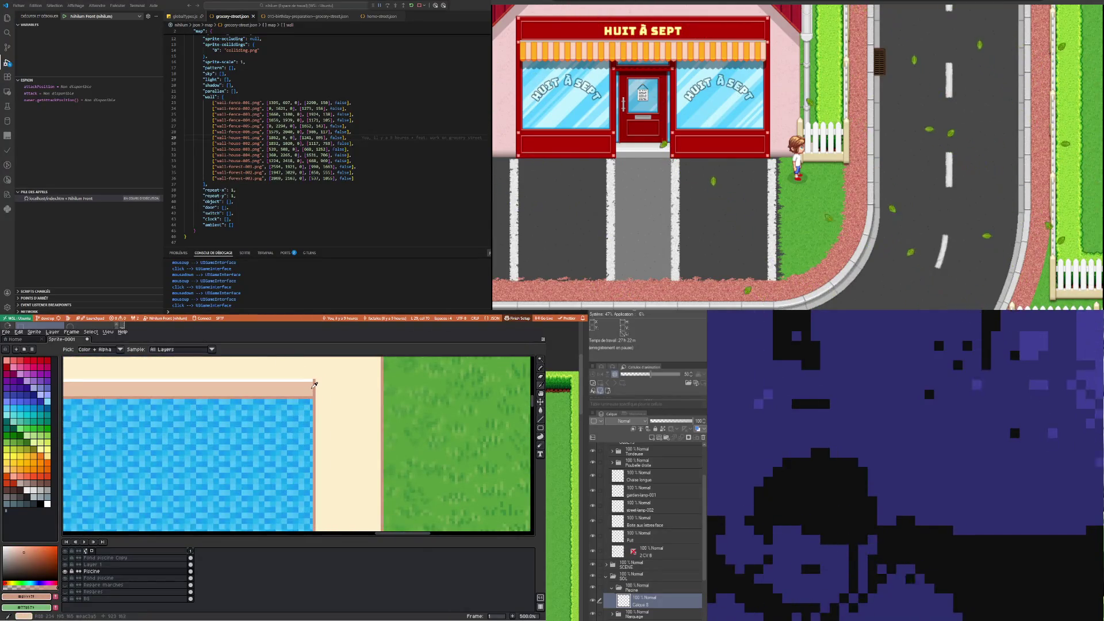
scroll(315, 385, down, 3)
scroll(287, 431, down, 2)
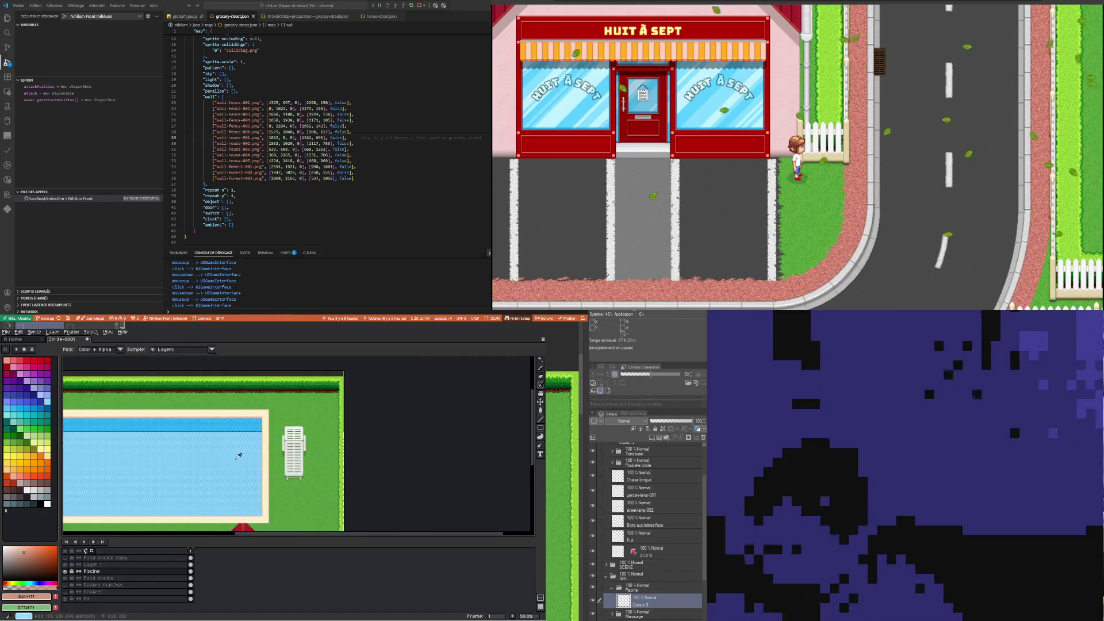
scroll(241, 486, up, 1)
scroll(341, 521, up, 2)
click(540, 368)
scroll(171, 476, up, 3)
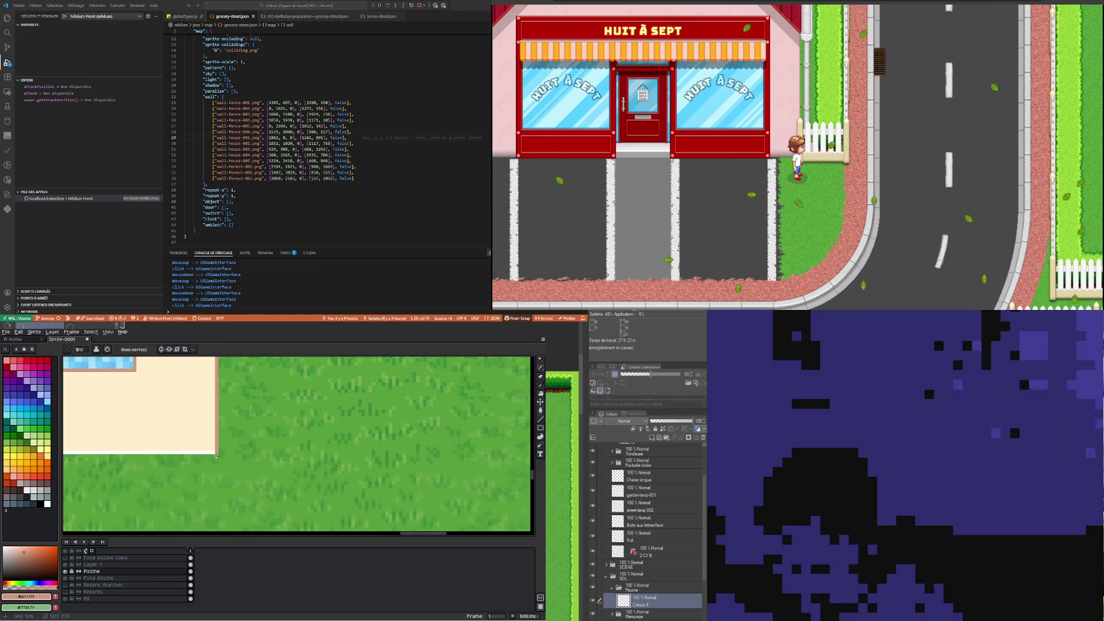
scroll(217, 462, down, 2)
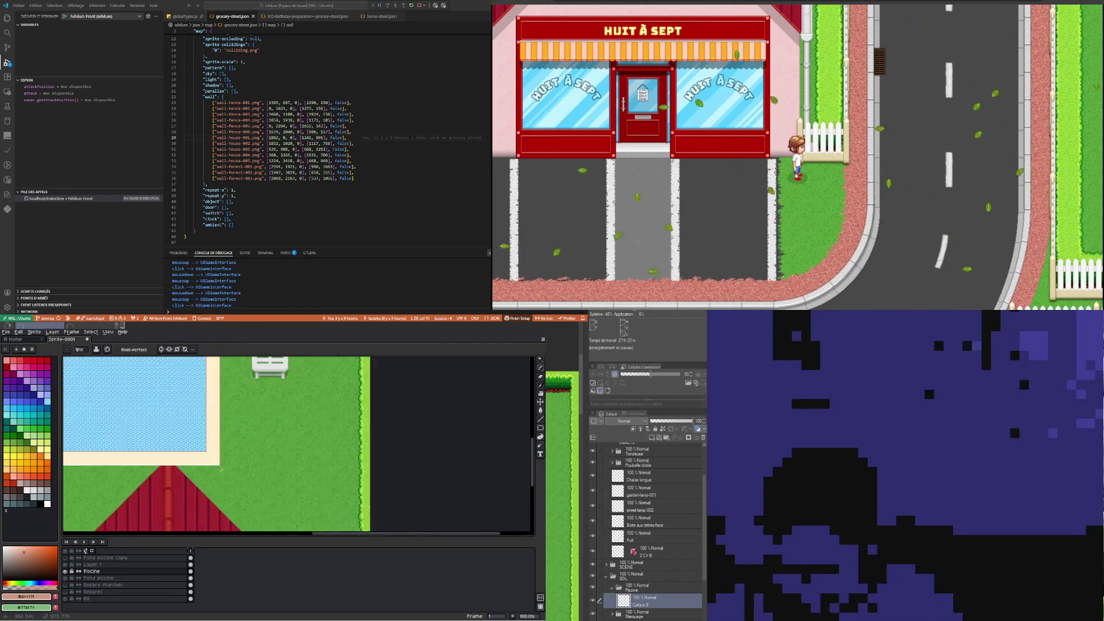
scroll(217, 461, down, 2)
scroll(130, 467, up, 3)
scroll(130, 467, up, 1)
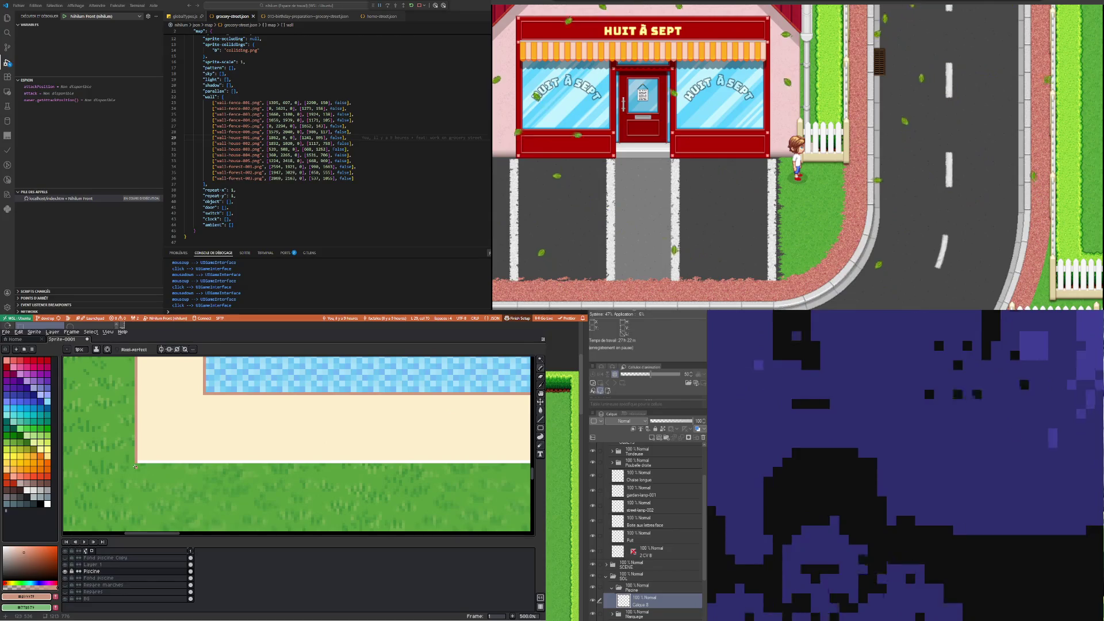
scroll(137, 469, down, 2)
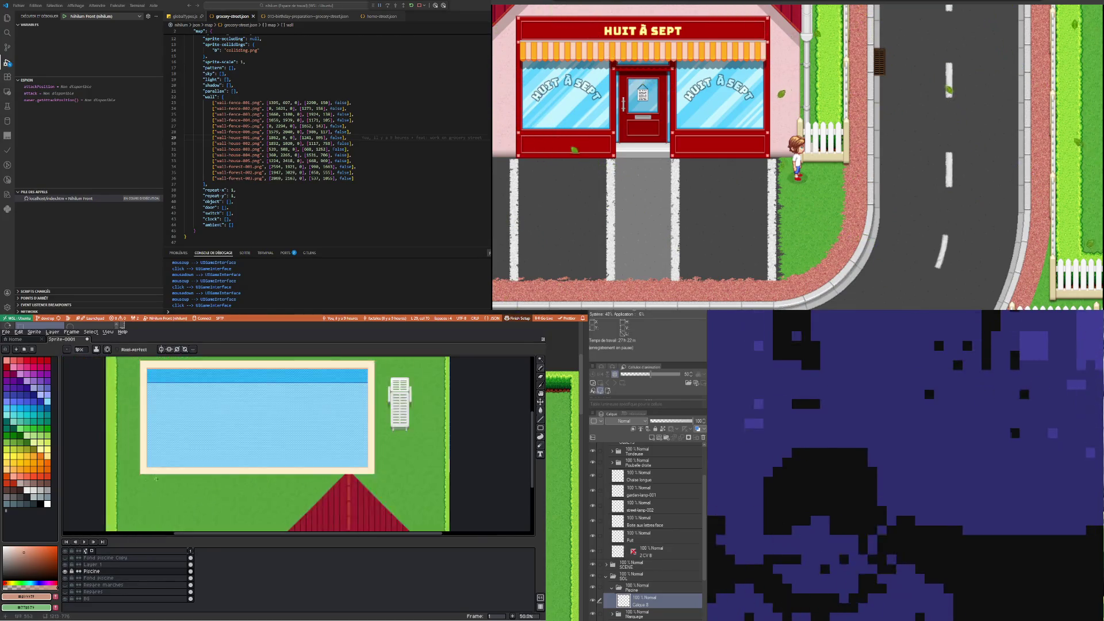
scroll(232, 470, up, 2)
scroll(233, 471, up, 1)
scroll(232, 471, up, 1)
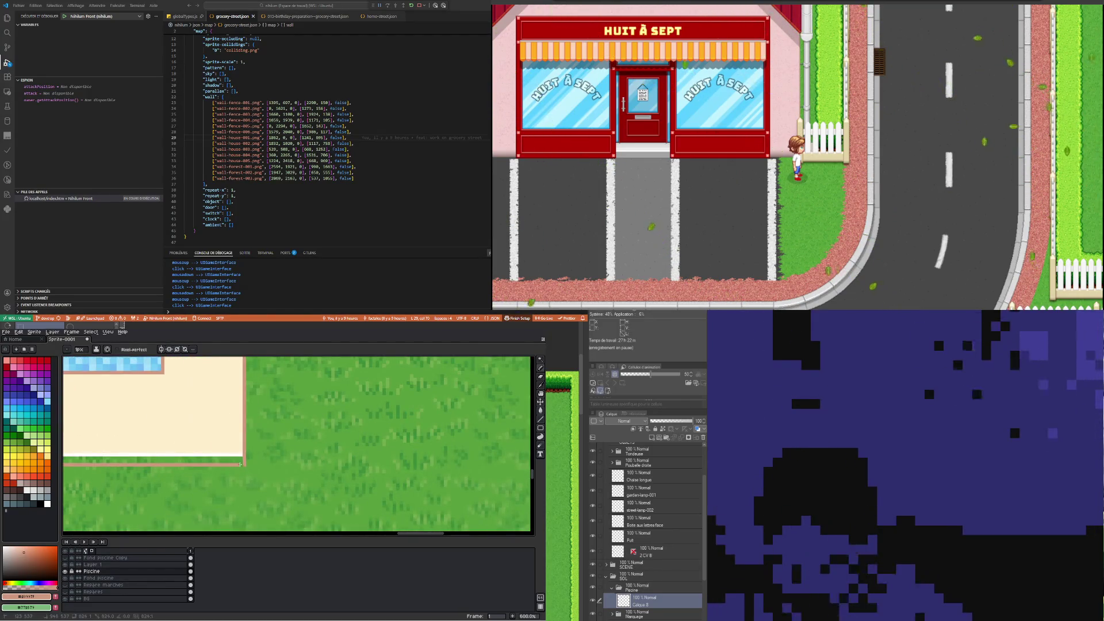
Sample the border's cream colour and switch to the Paint Bucket
key(i)
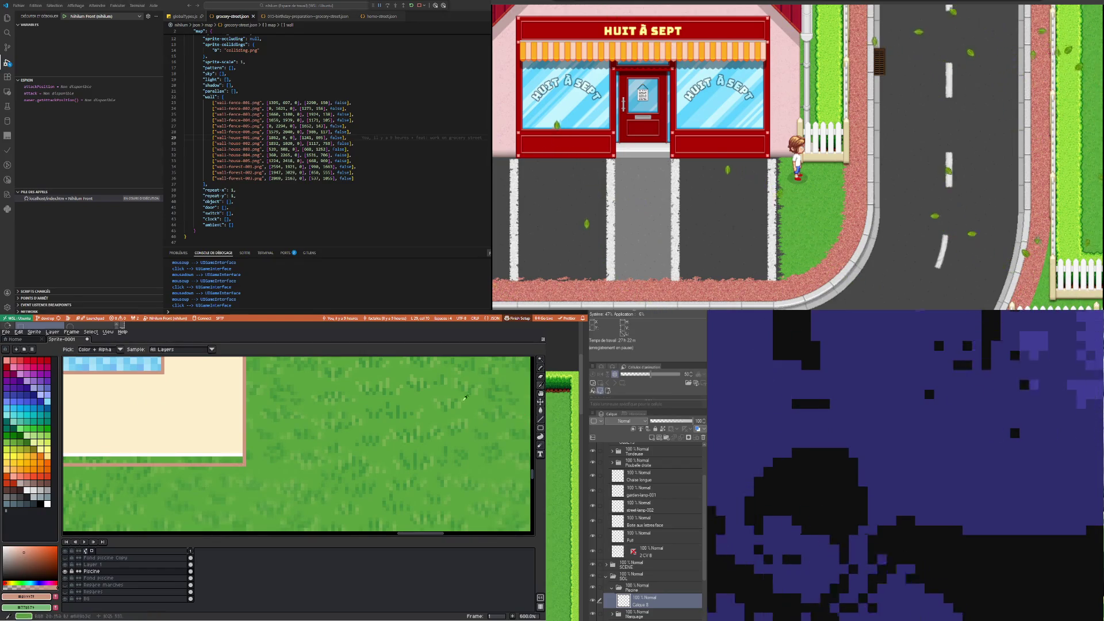
click(218, 420)
key(g)
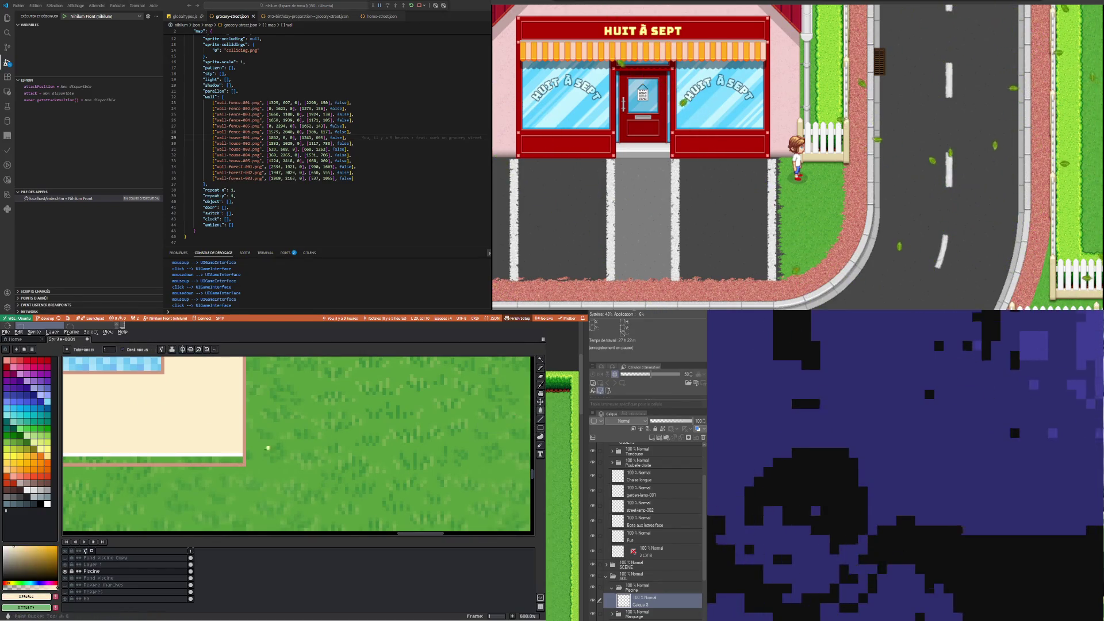
scroll(267, 448, down, 7)
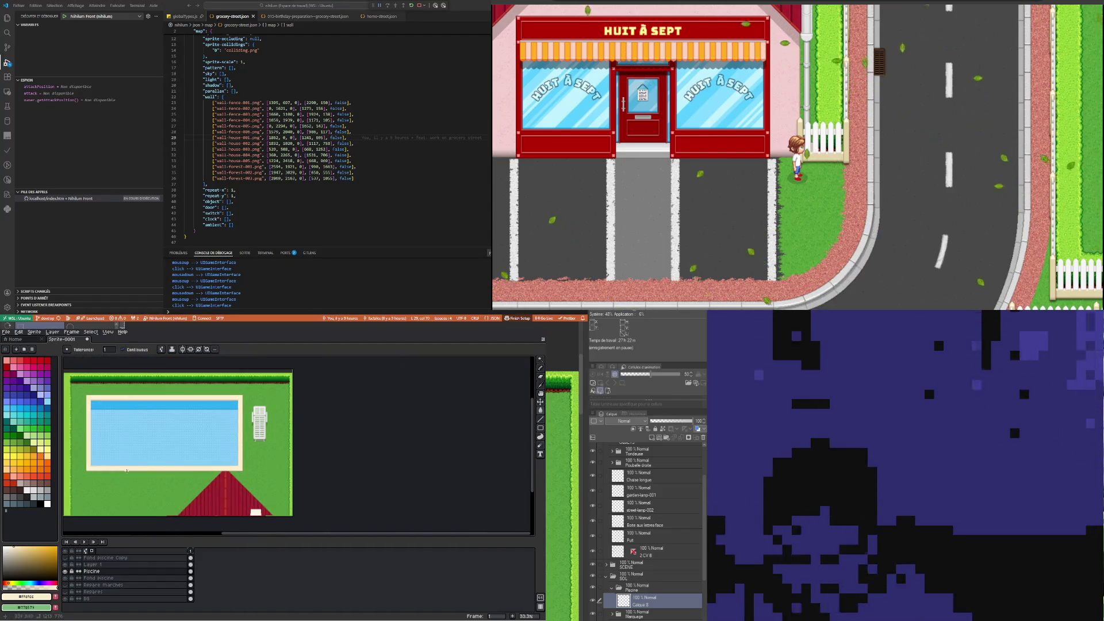
scroll(117, 474, up, 4)
scroll(97, 475, down, 1)
scroll(149, 499, up, 2)
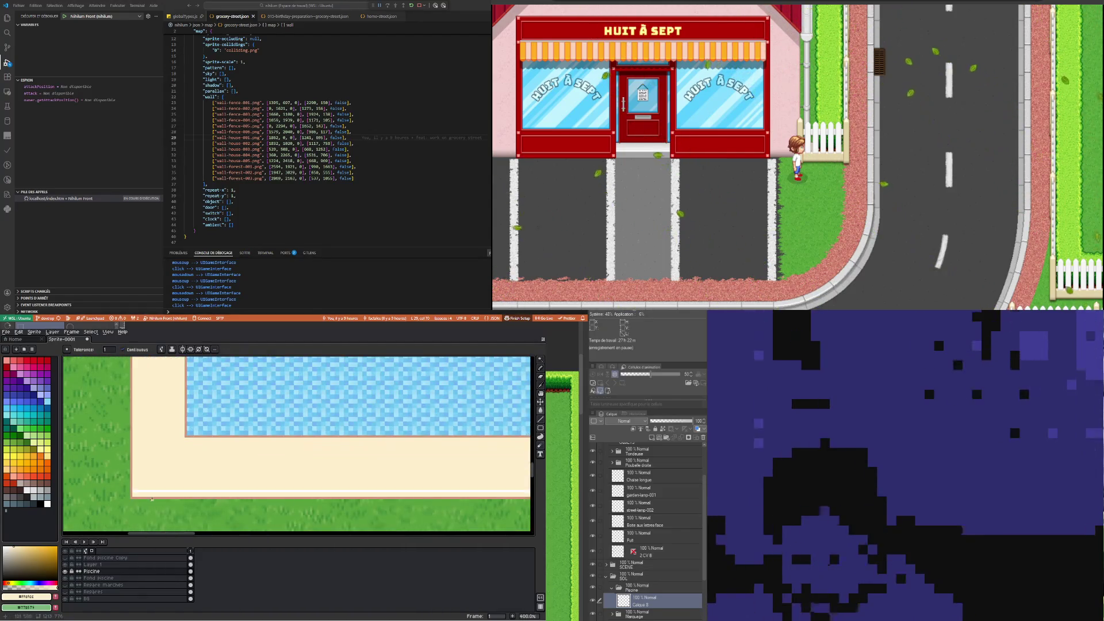
scroll(218, 457, down, 4)
scroll(212, 360, up, 4)
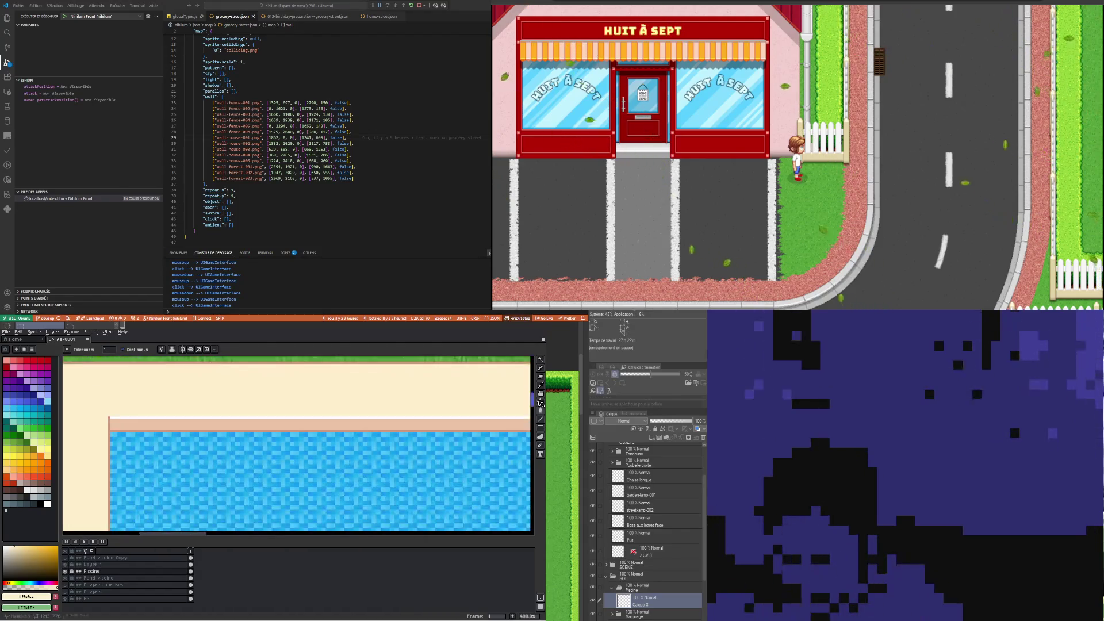
Fill the strip along the pool's bottom edge with the peach #eac3b5 edge colour
key(i)
click(423, 425)
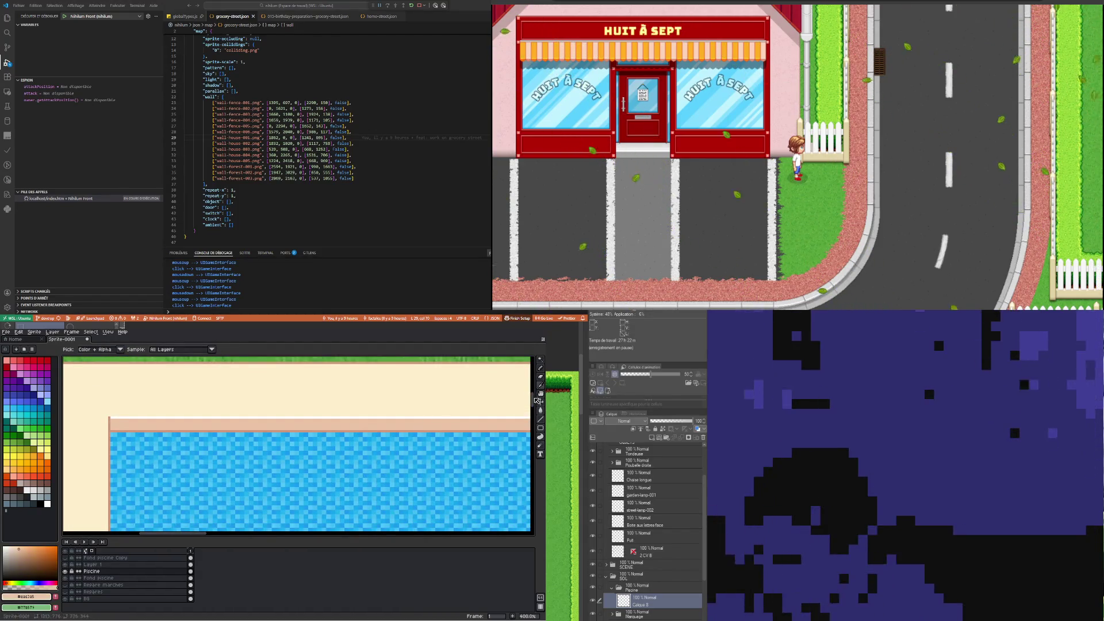
key(b)
scroll(213, 431, down, 4)
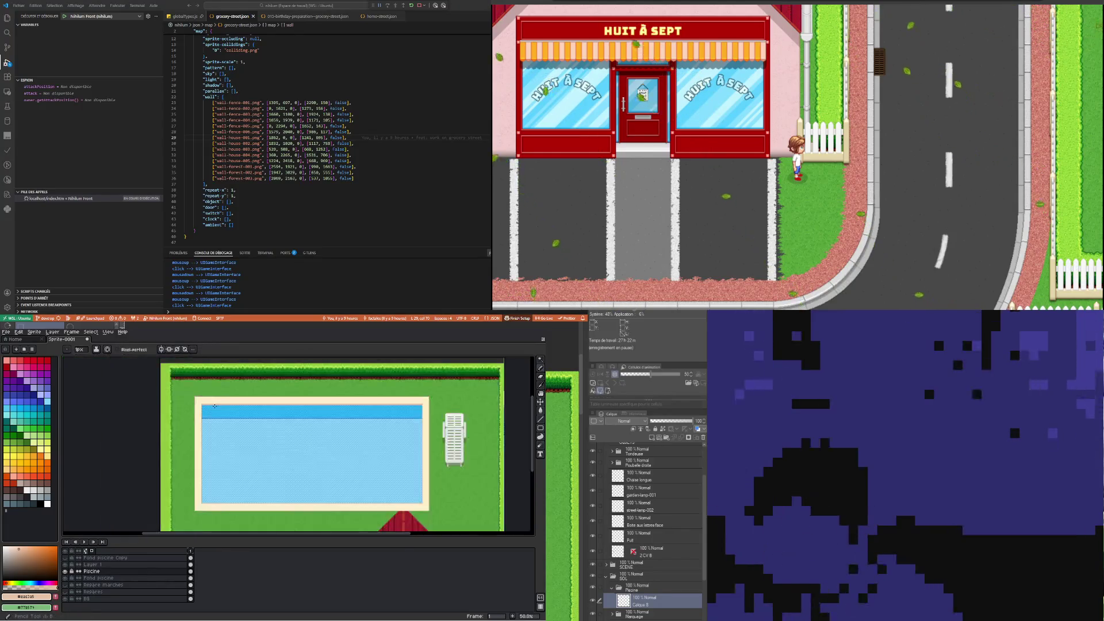
scroll(213, 430, down, 1)
scroll(208, 463, up, 8)
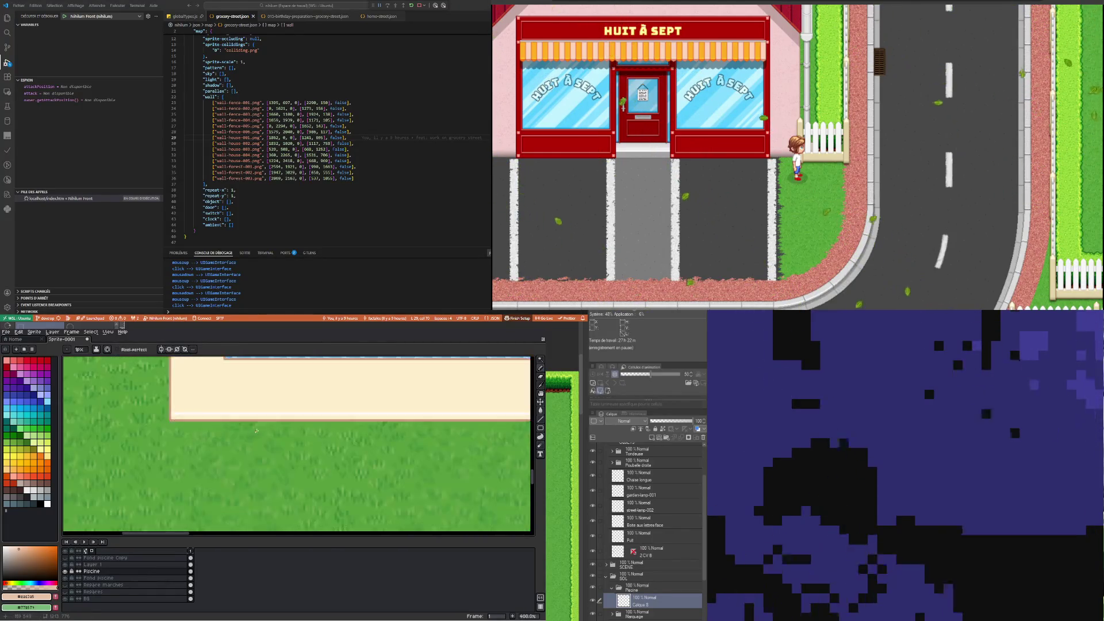
scroll(209, 463, up, 2)
click(541, 410)
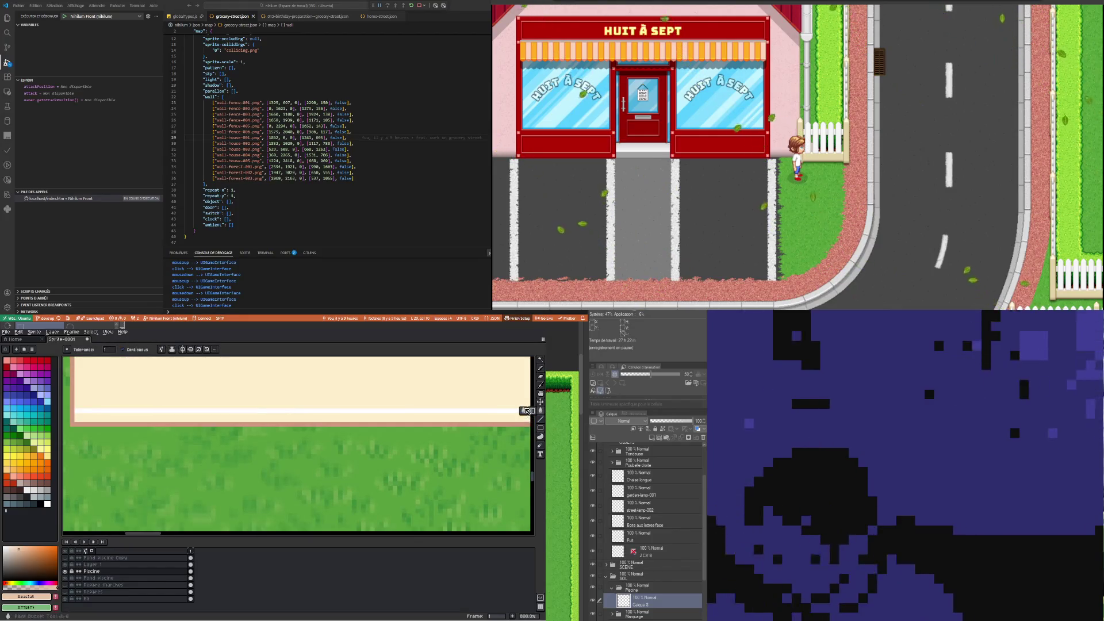
click(418, 419)
scroll(417, 434, down, 3)
scroll(345, 437, down, 1)
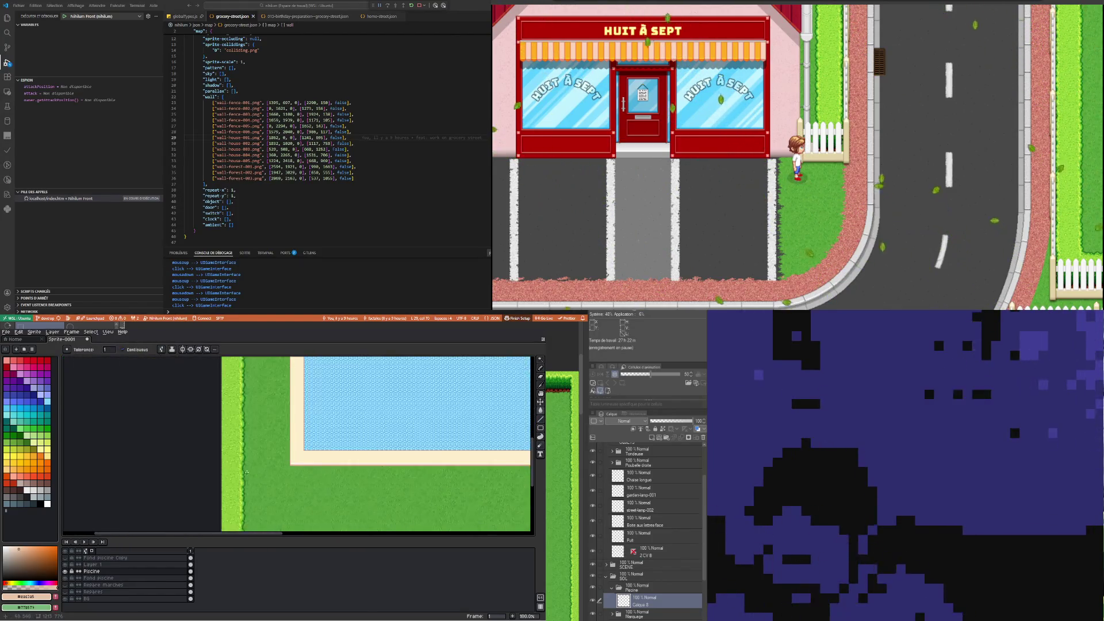
scroll(317, 431, down, 1)
scroll(284, 424, up, 1)
scroll(284, 423, down, 2)
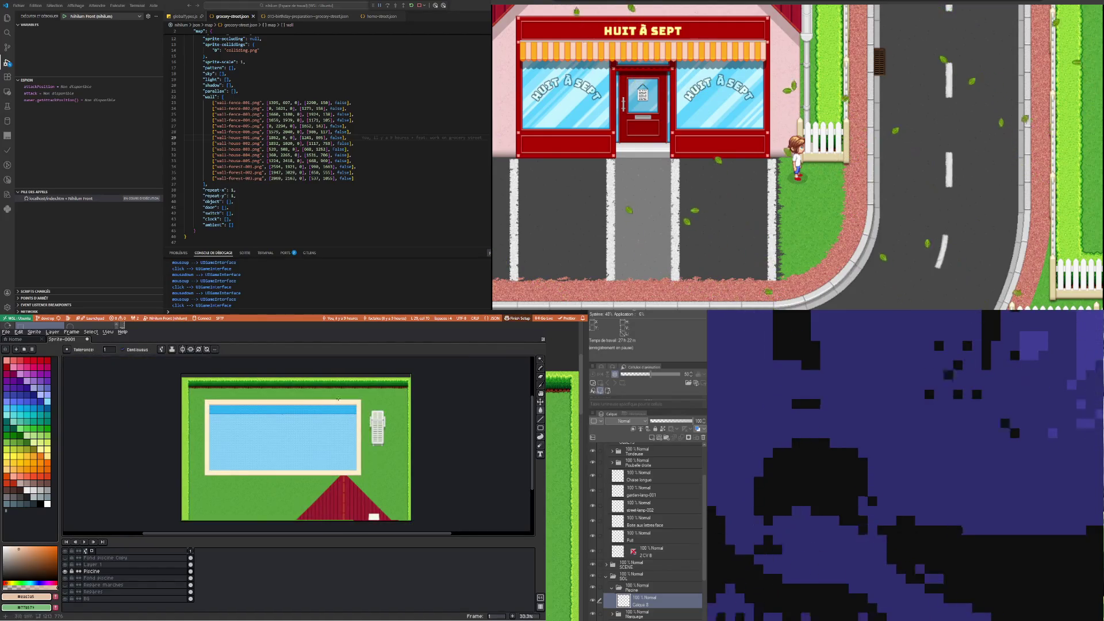
scroll(322, 423, up, 3)
scroll(334, 419, up, 1)
scroll(347, 430, up, 2)
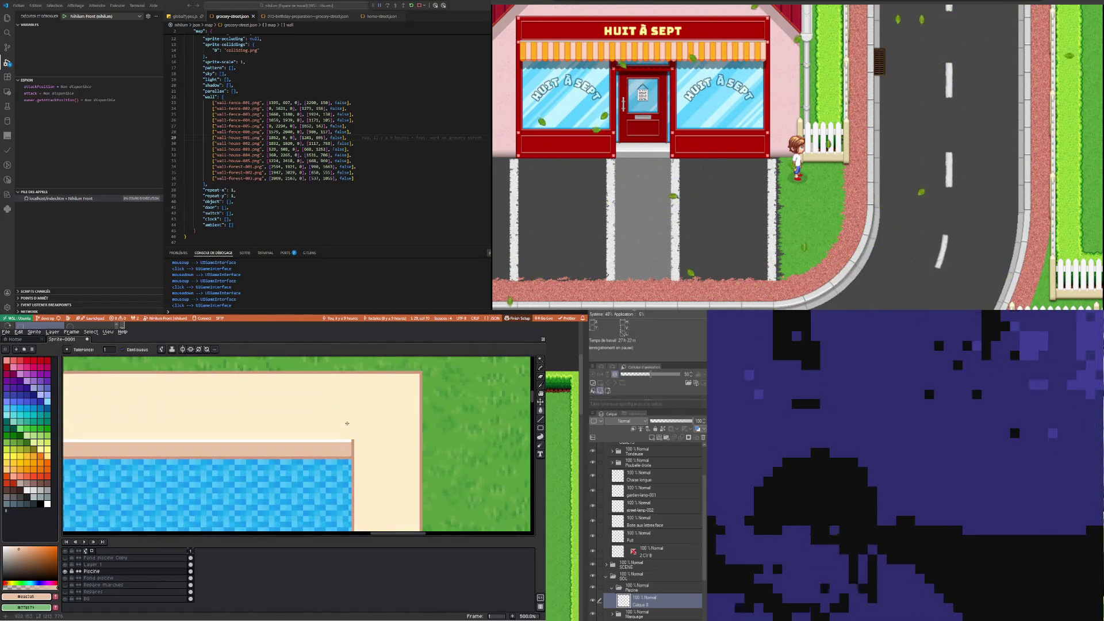
scroll(348, 437, down, 1)
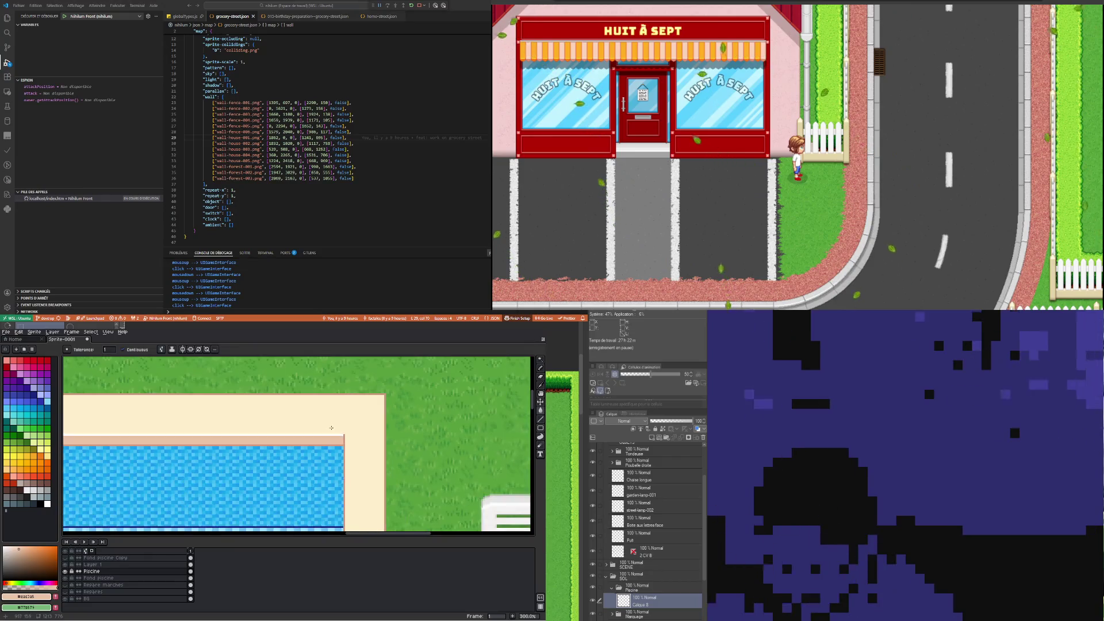
scroll(339, 440, up, 1)
scroll(337, 441, down, 5)
scroll(230, 426, up, 1)
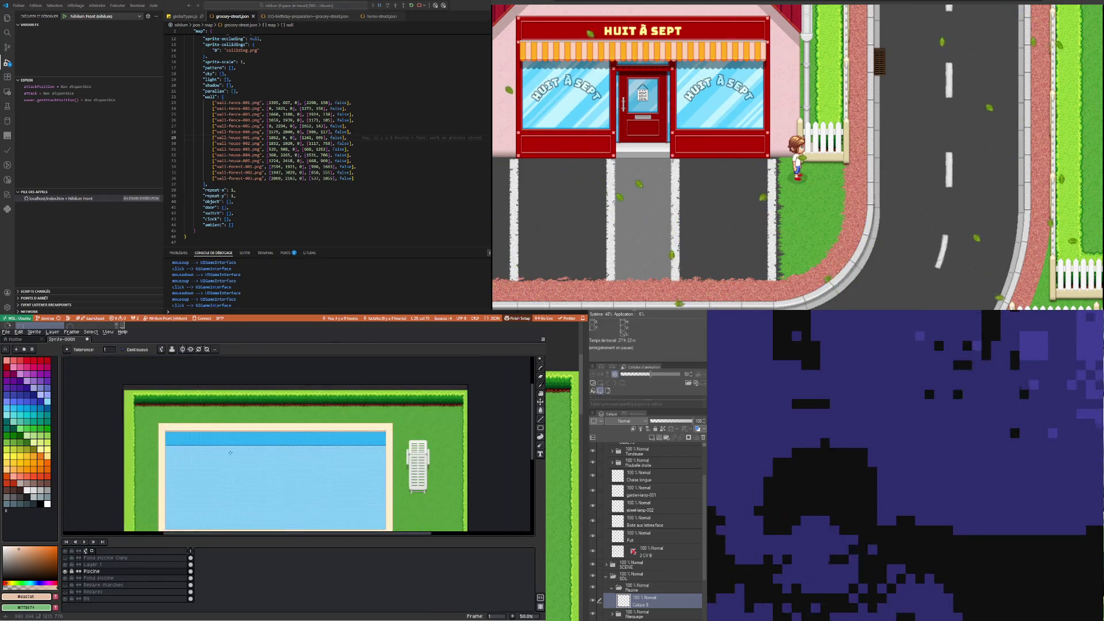
scroll(152, 414, up, 1)
scroll(153, 415, down, 1)
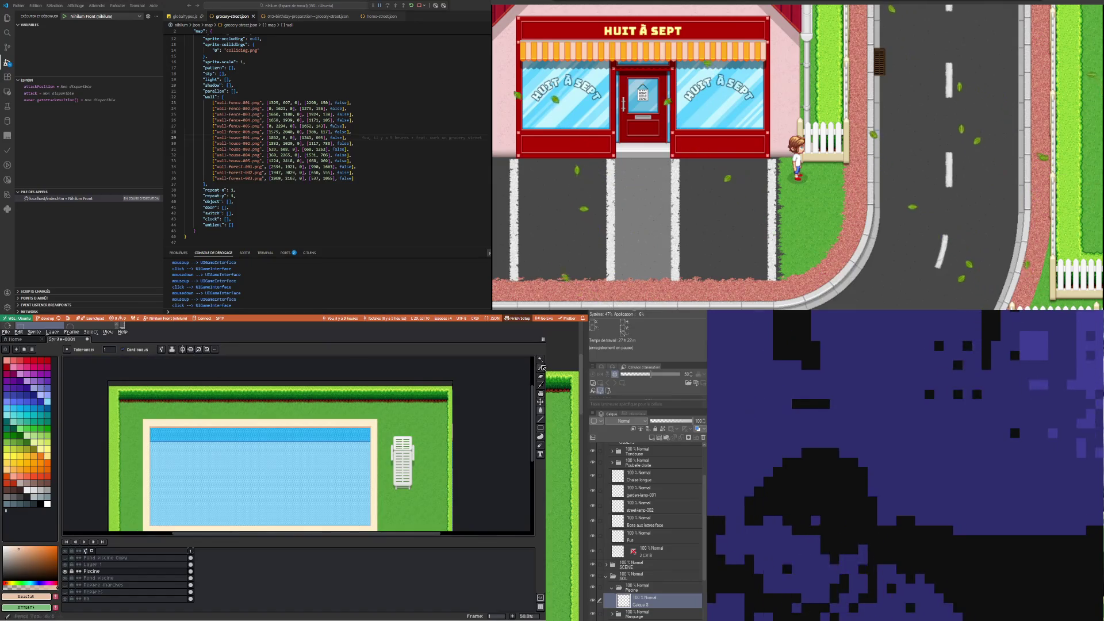
click(540, 363)
click(540, 362)
click(391, 374)
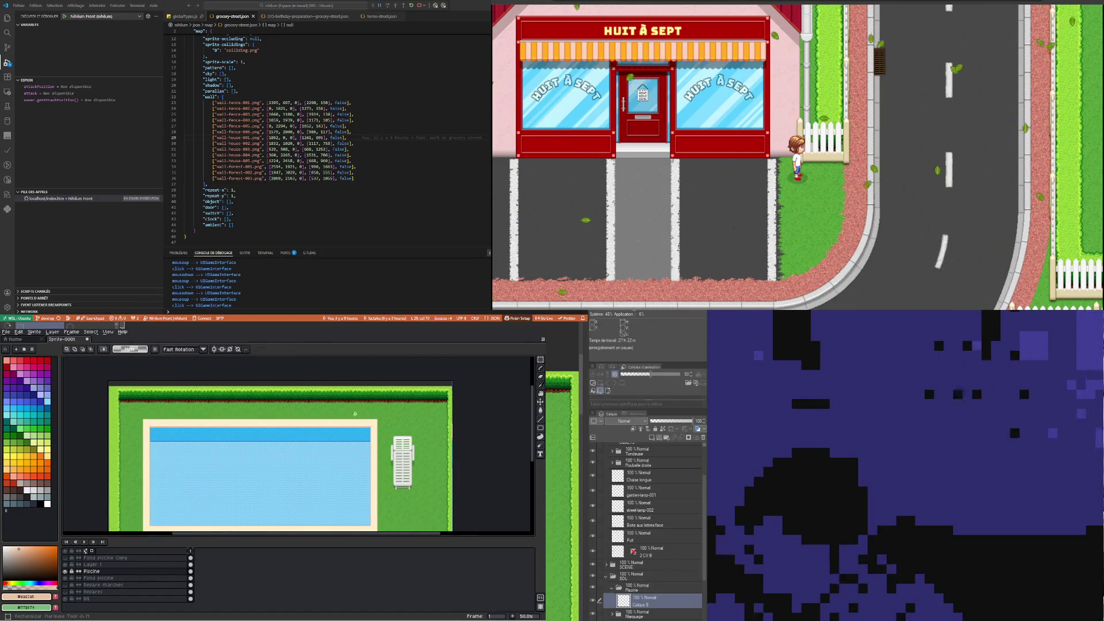
drag(134, 418, 412, 423)
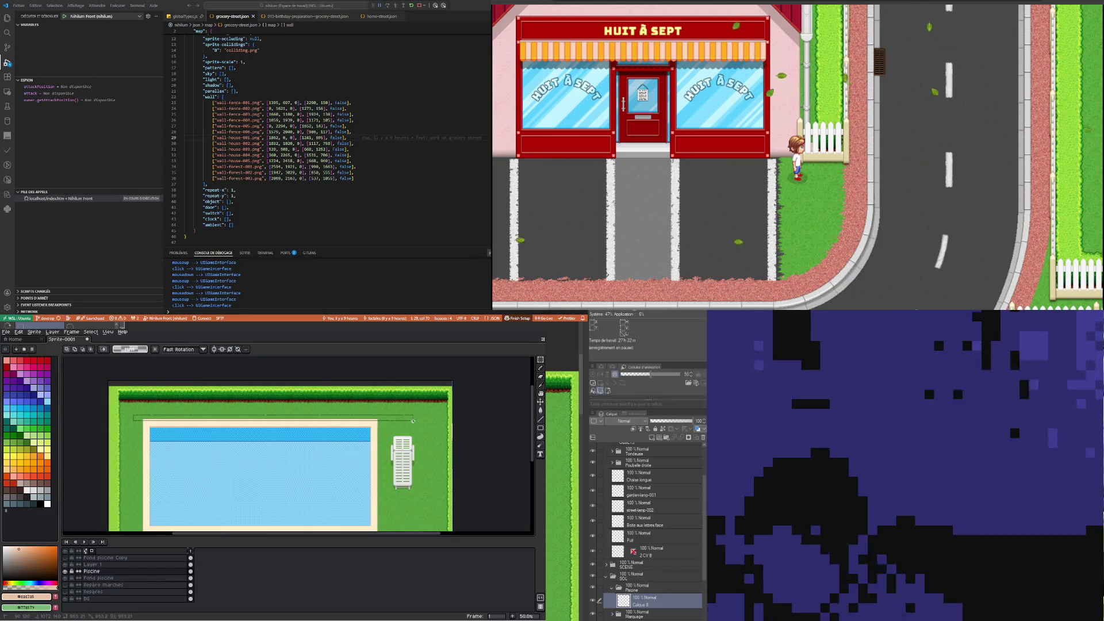
scroll(308, 470, down, 2)
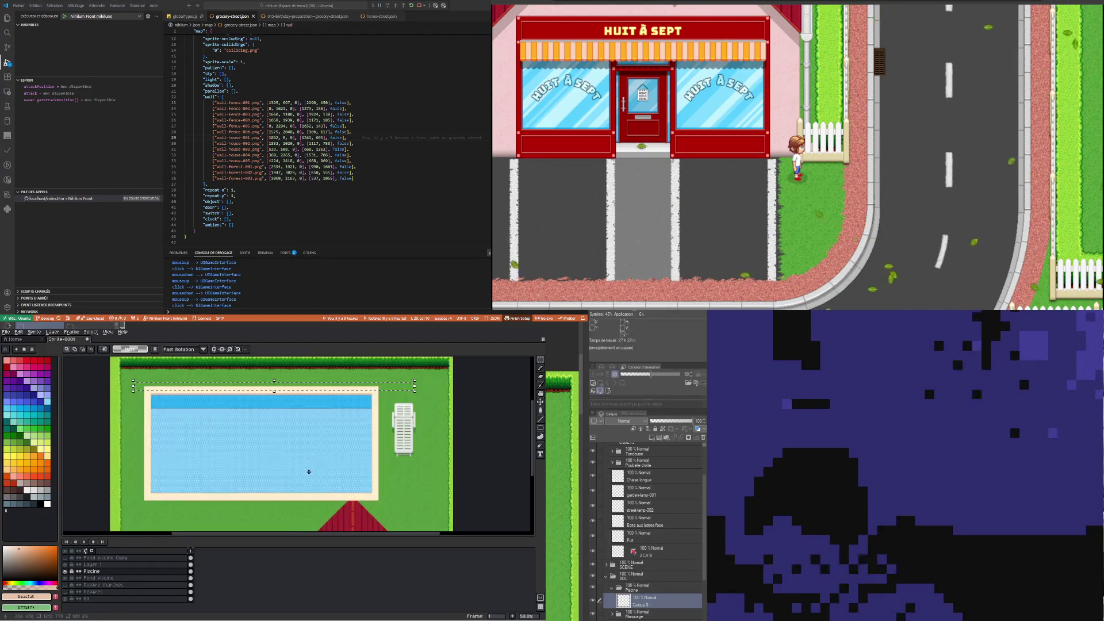
key(ctrl+t)
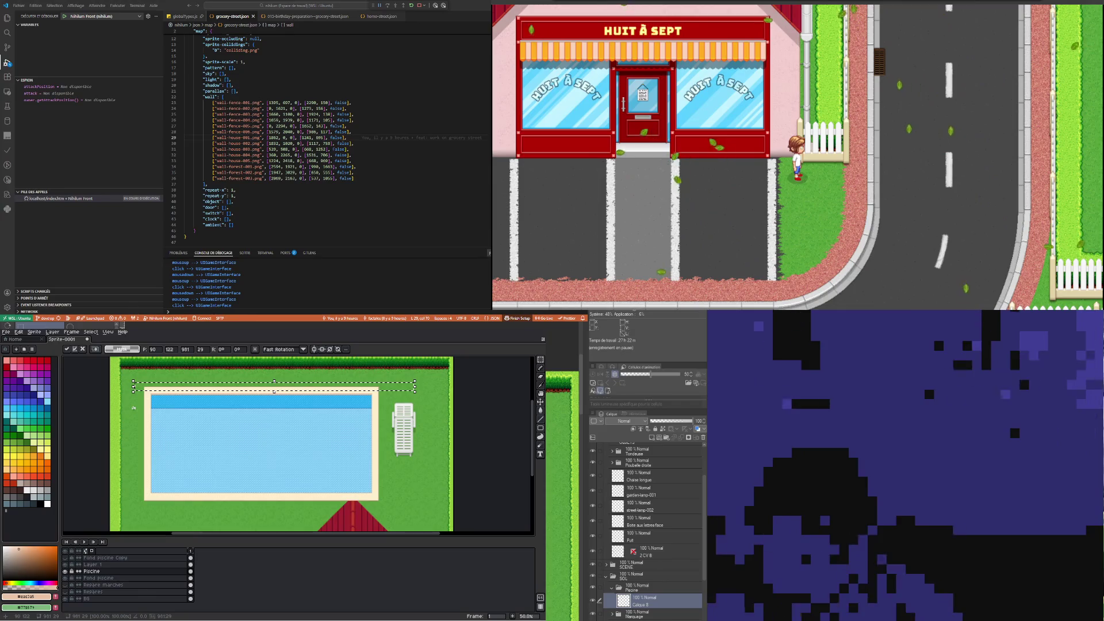
key(Down)
key(Down)
key(Down)
key(Down)
key(Down)
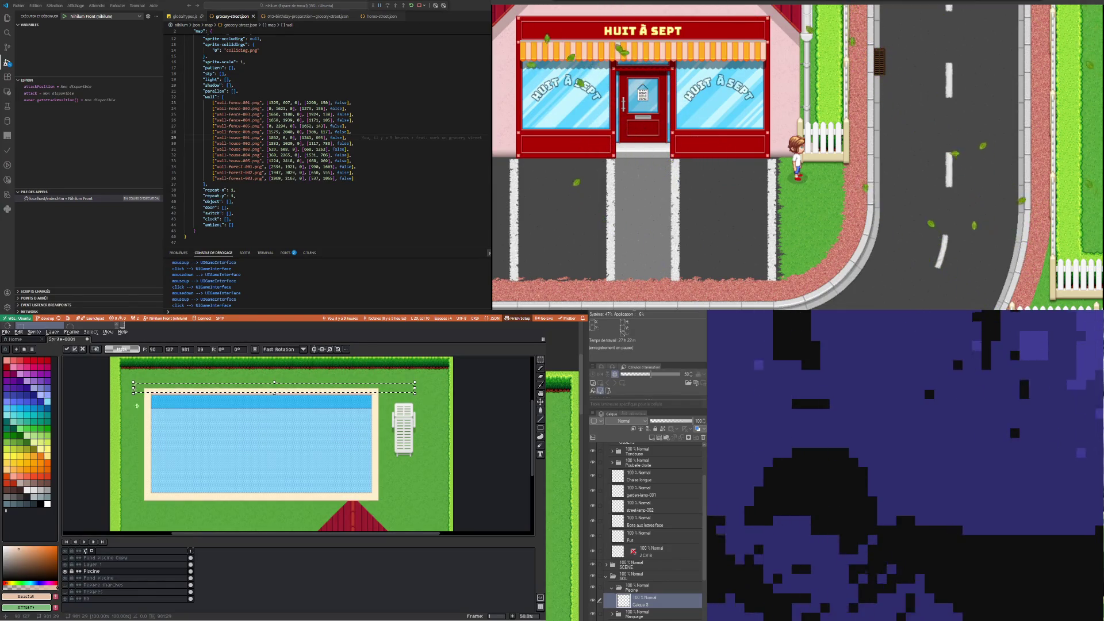
scroll(209, 422, up, 2)
key(Down)
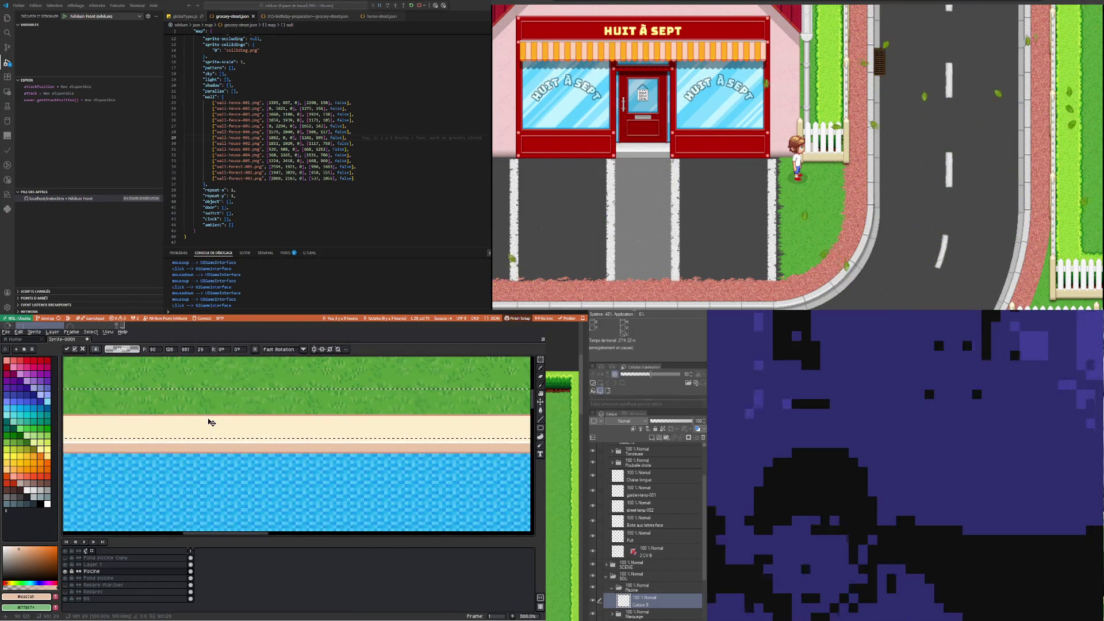
scroll(210, 423, down, 2)
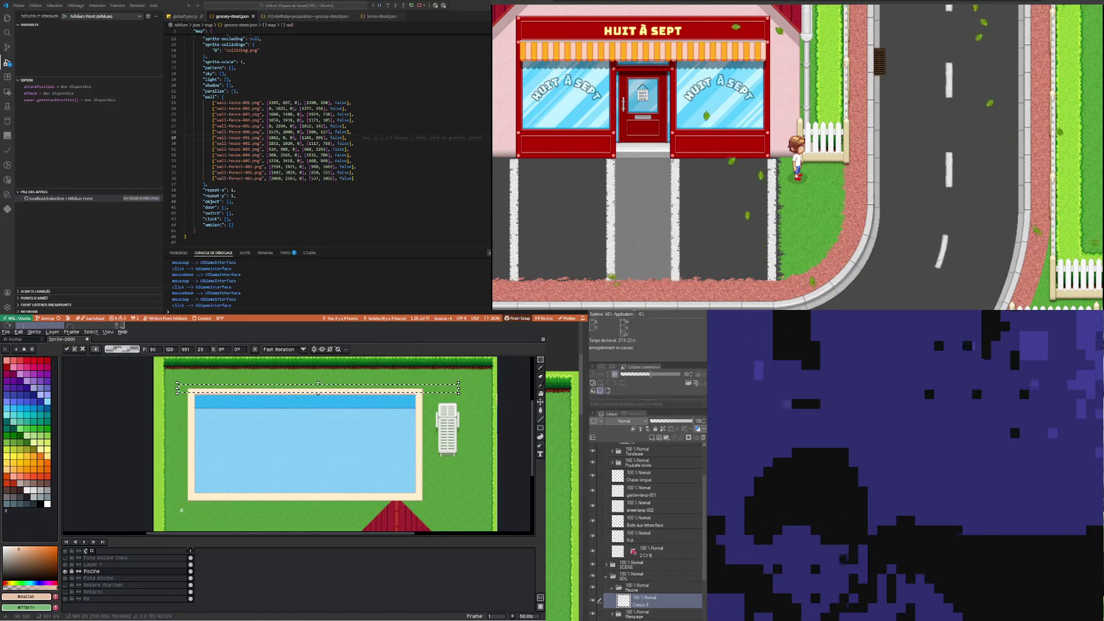
drag(181, 510, 444, 495)
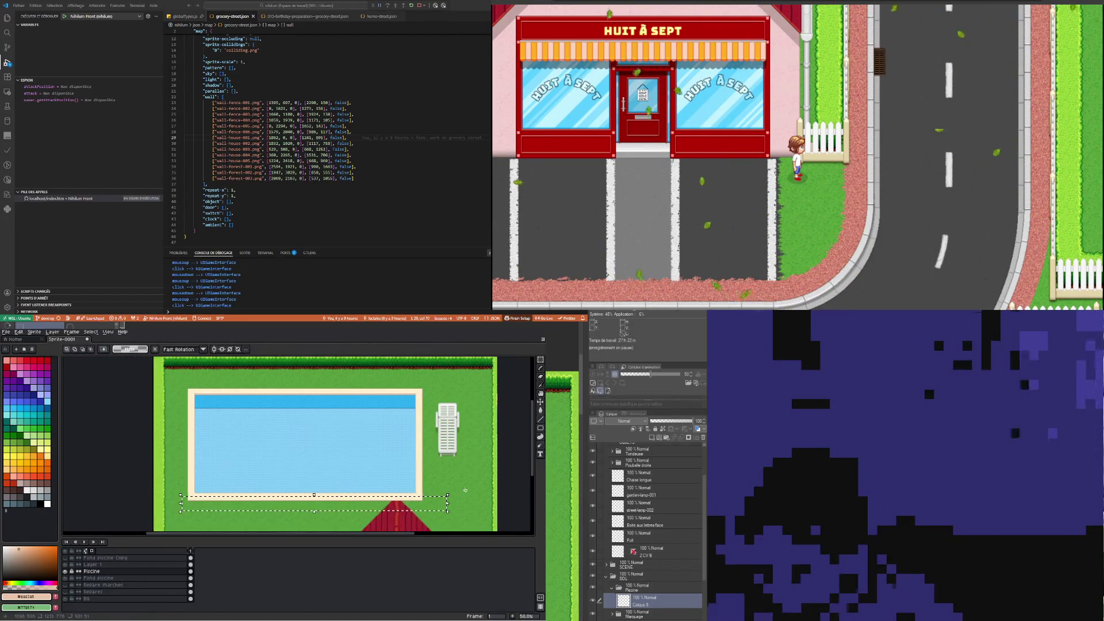
key(Up)
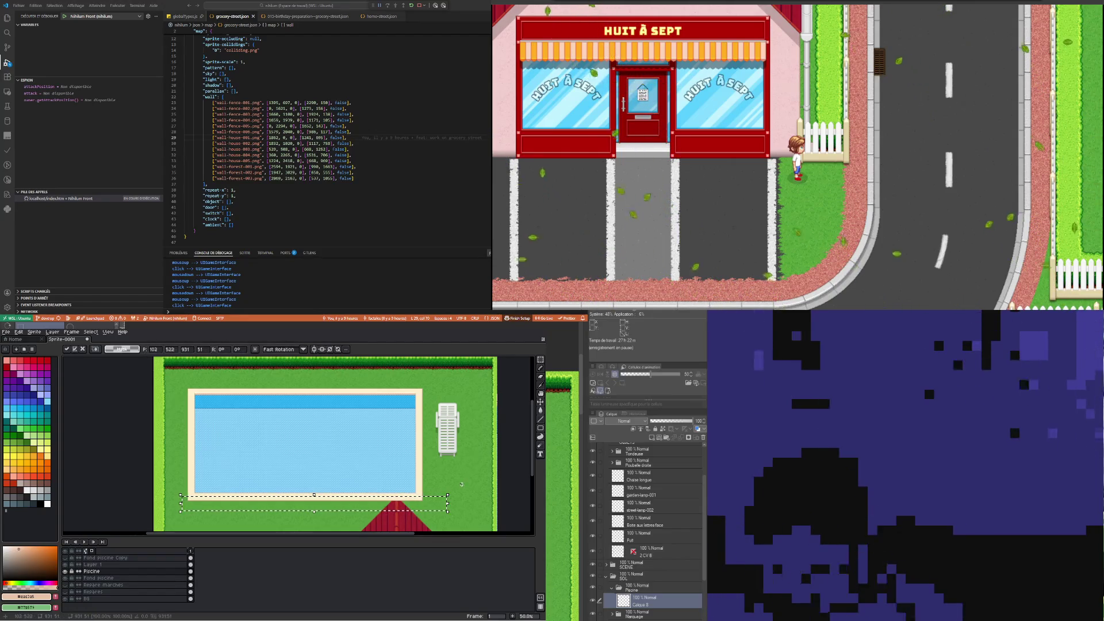
key(Up)
key(Up)
key(Up)
key(Up)
key(Up)
key(Up)
key(Return)
scroll(176, 464, up, 2)
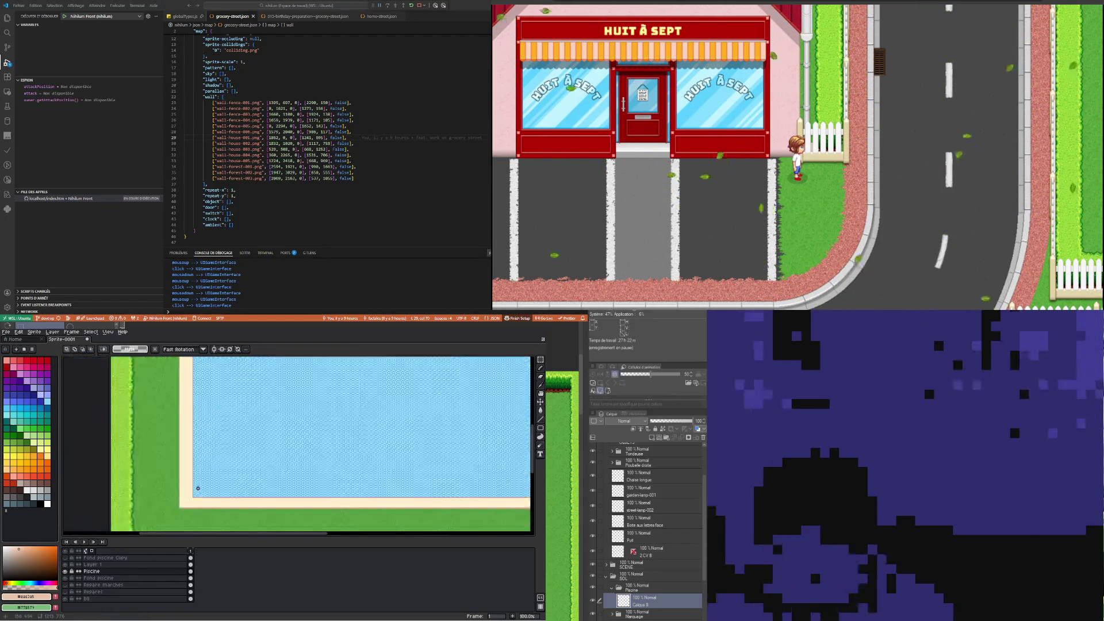
scroll(204, 503, up, 1)
scroll(198, 497, down, 3)
scroll(217, 424, up, 5)
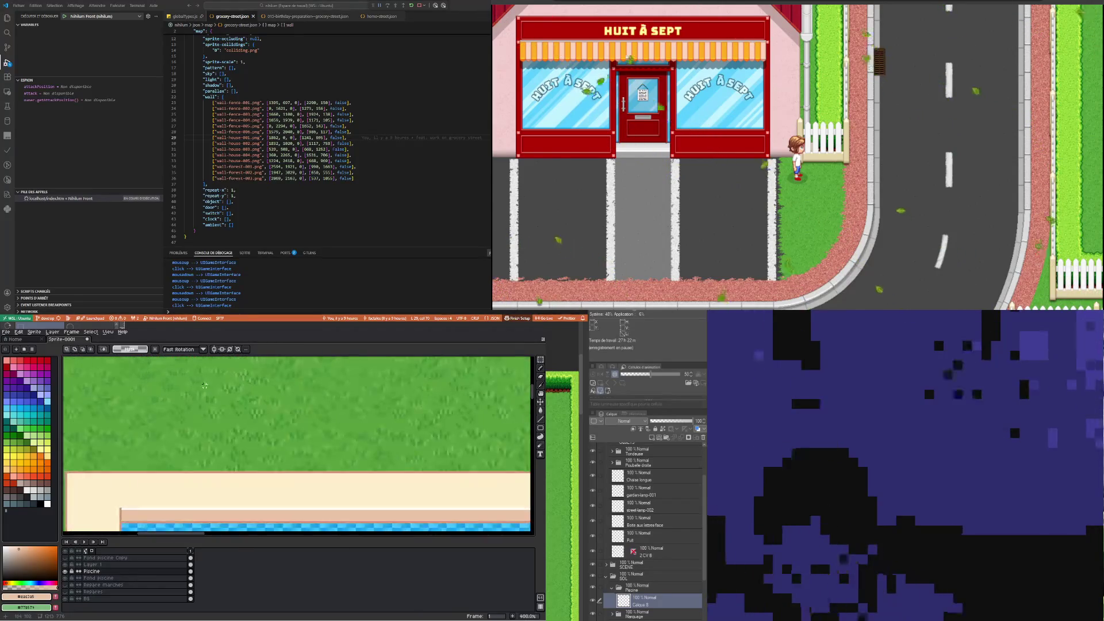
scroll(161, 445, down, 3)
scroll(230, 471, down, 1)
scroll(287, 489, up, 2)
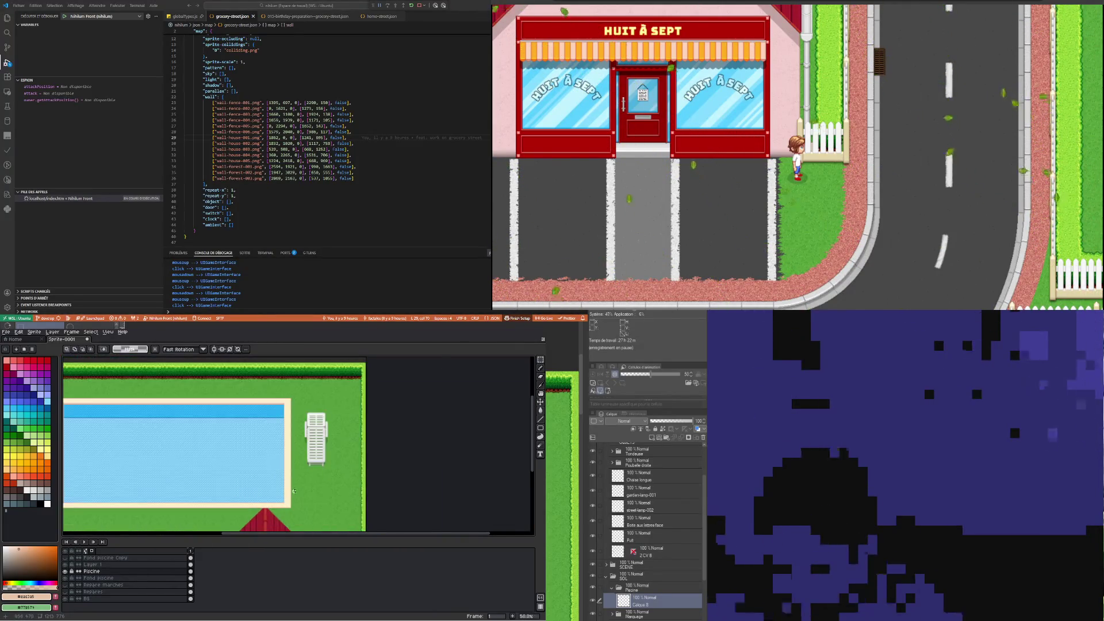
scroll(294, 491, up, 1)
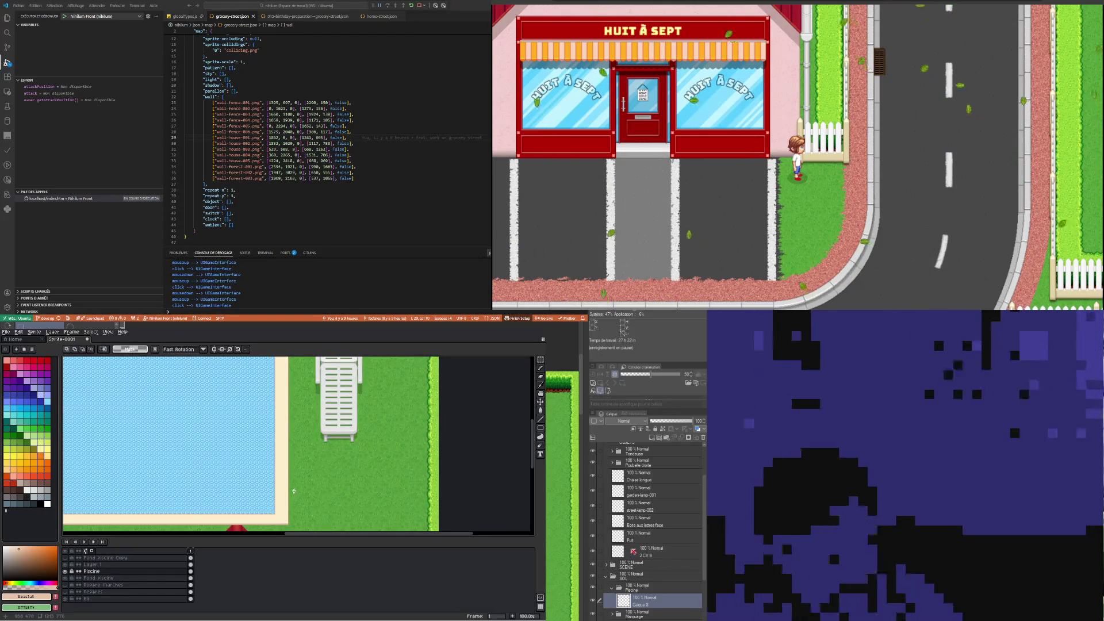
scroll(292, 487, down, 1)
scroll(287, 480, down, 1)
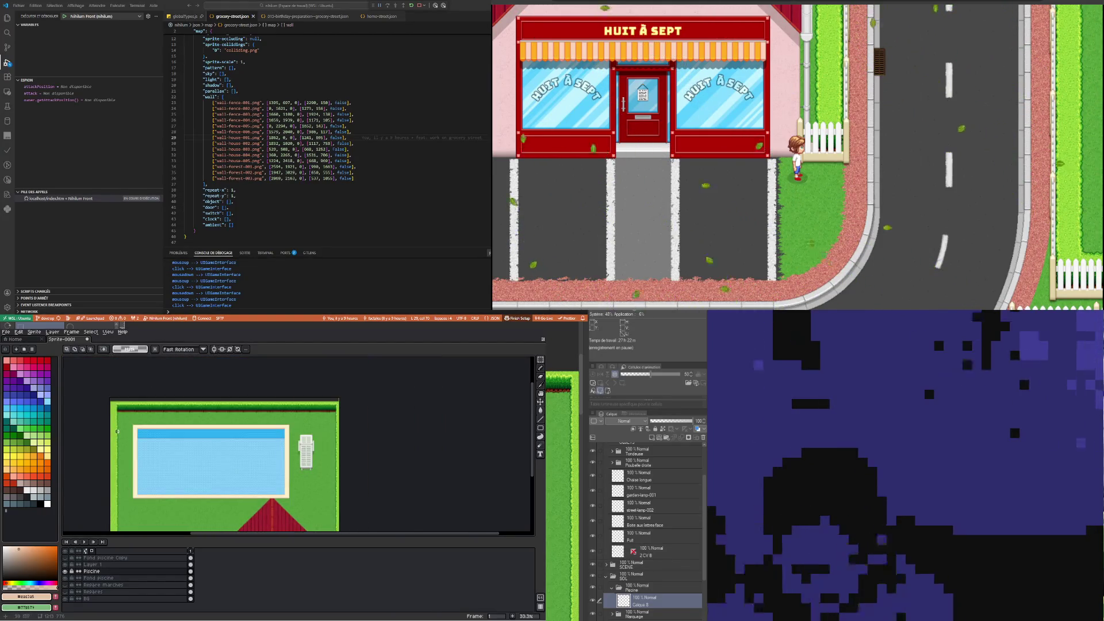
scroll(173, 437, up, 2)
scroll(183, 429, up, 1)
scroll(180, 427, down, 2)
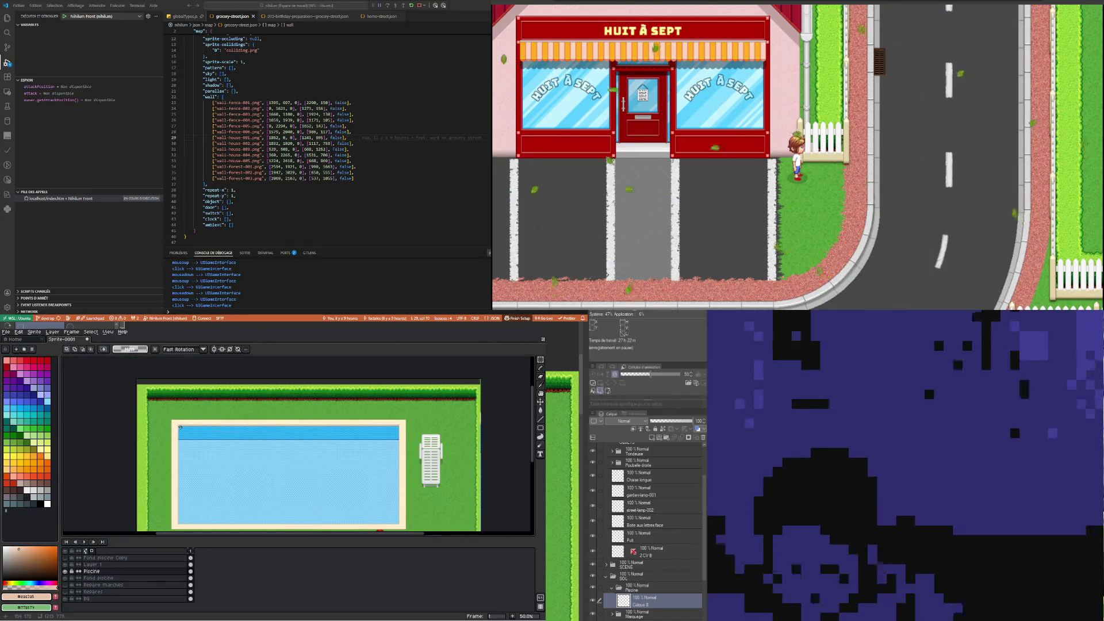
scroll(195, 460, down, 1)
scroll(220, 490, up, 1)
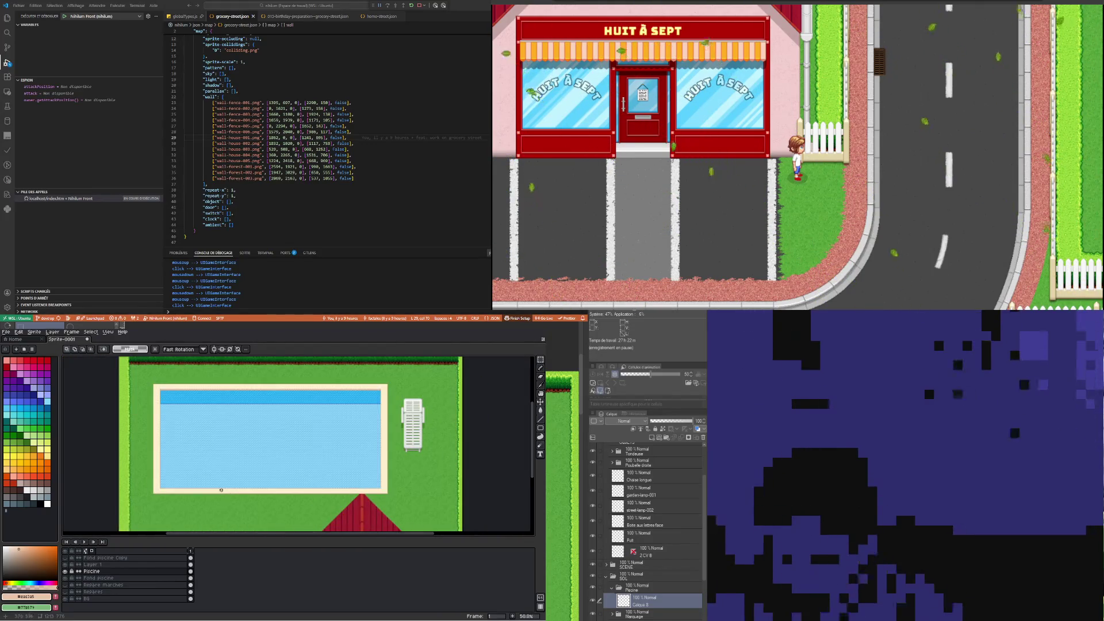
scroll(149, 490, up, 3)
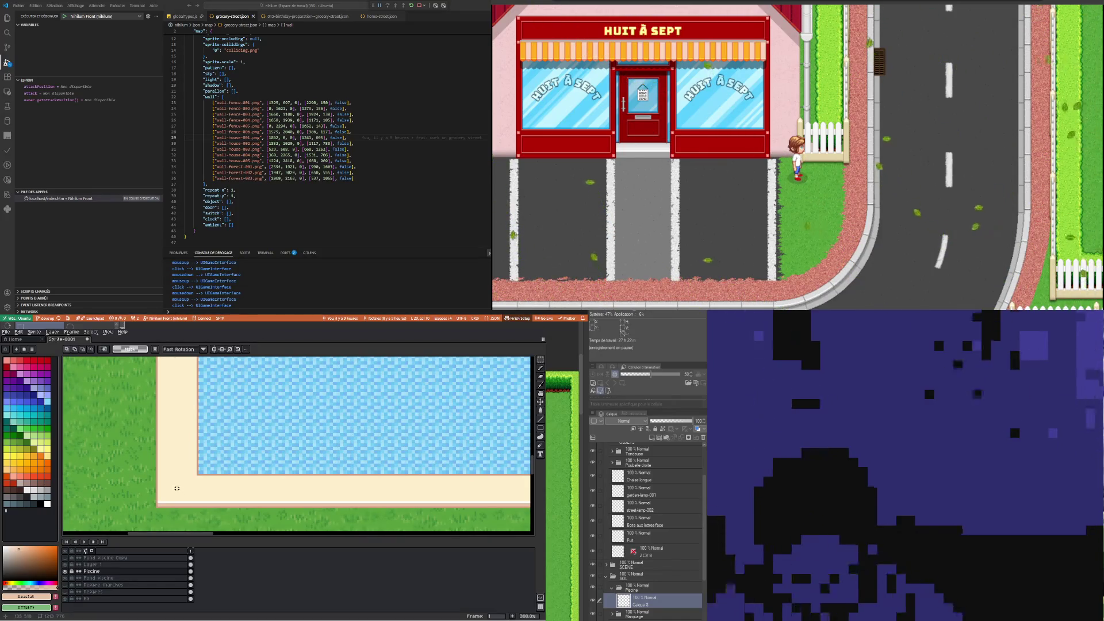
scroll(178, 488, down, 2)
scroll(195, 498, down, 1)
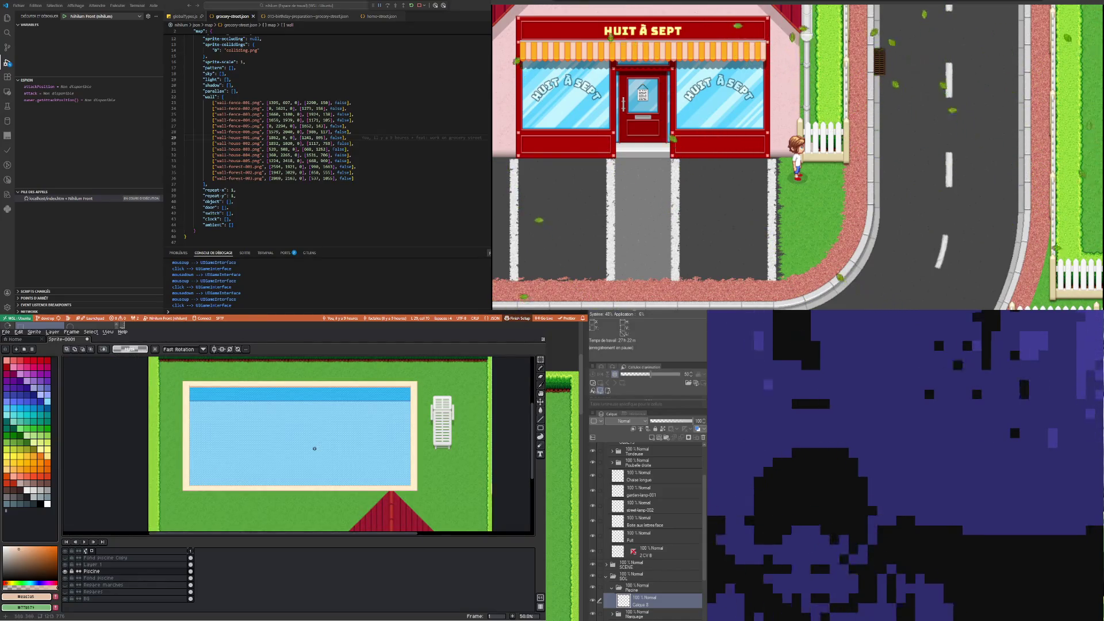
scroll(347, 371, up, 1)
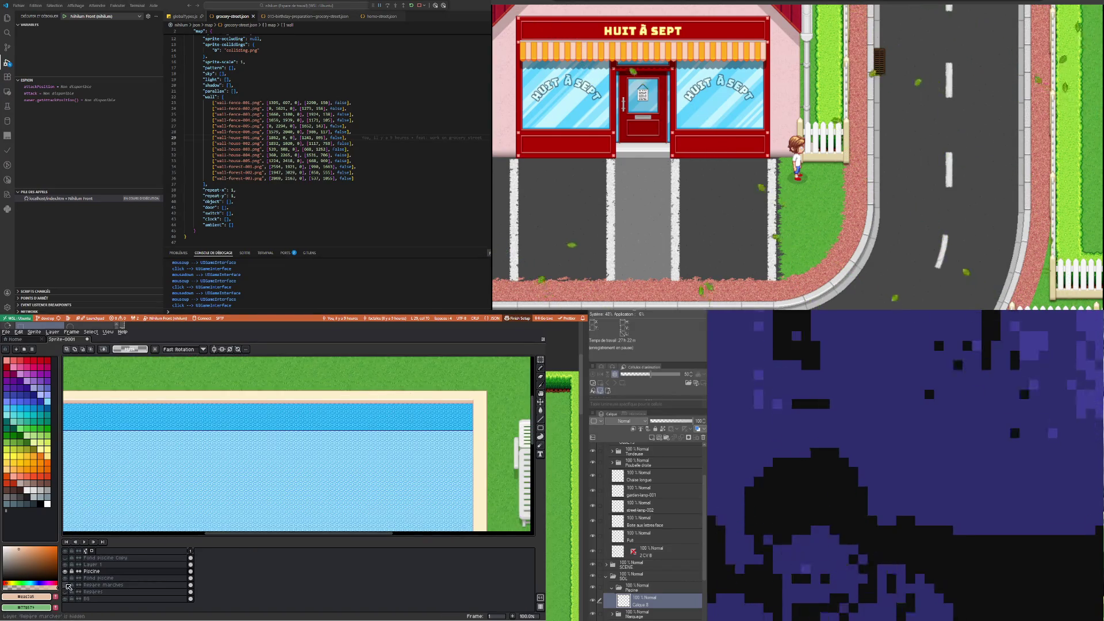
Move the 'Repère marches' layer above 'Piscine' so the corner steps show
click(109, 585)
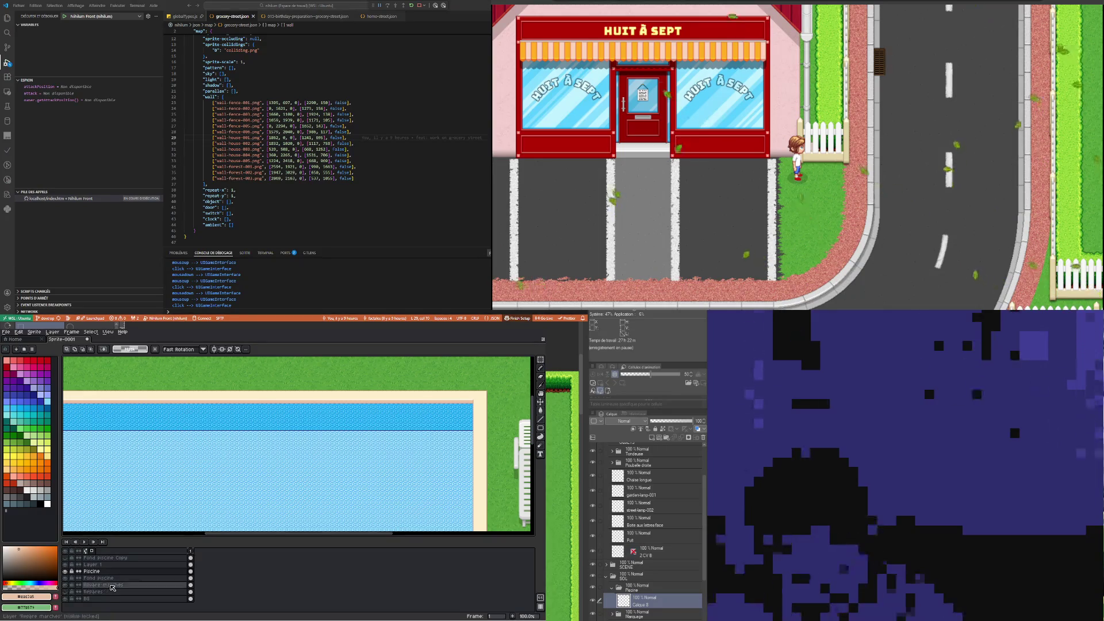
drag(110, 585, 112, 568)
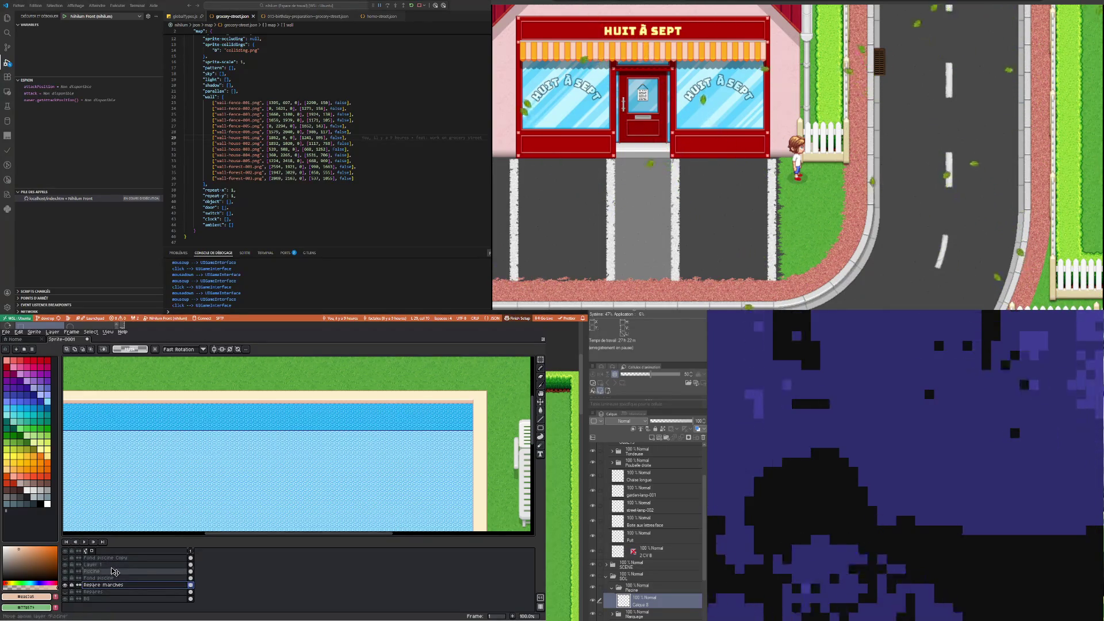
drag(113, 566, 110, 569)
scroll(335, 455, down, 1)
scroll(334, 455, up, 1)
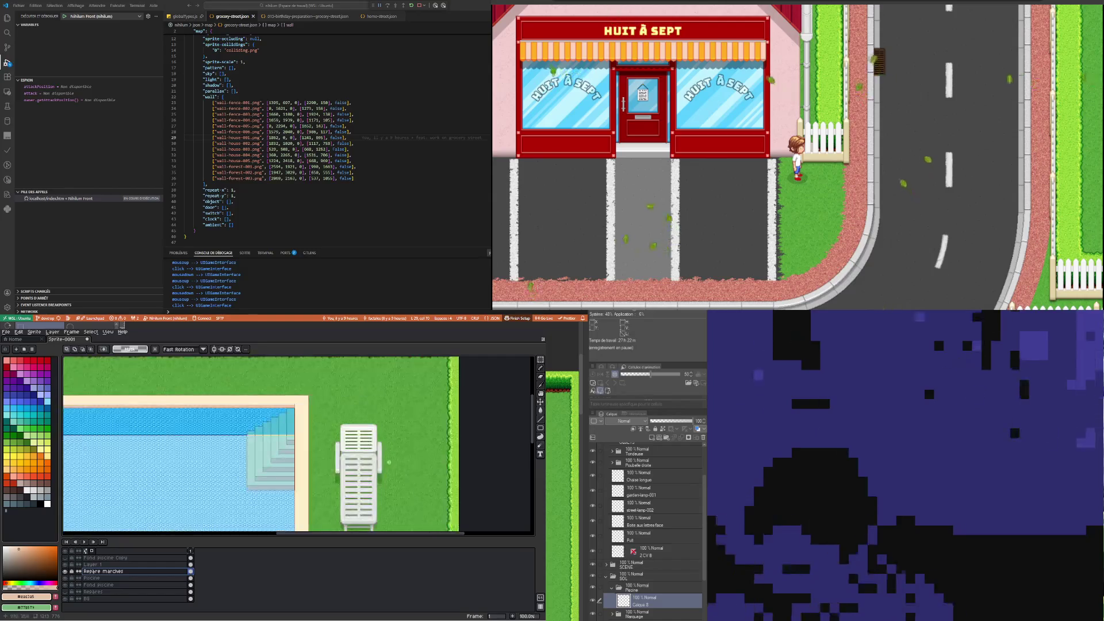
scroll(334, 455, up, 1)
Rename the 'Repère marches' layer to 'Marches'
double_click(101, 571)
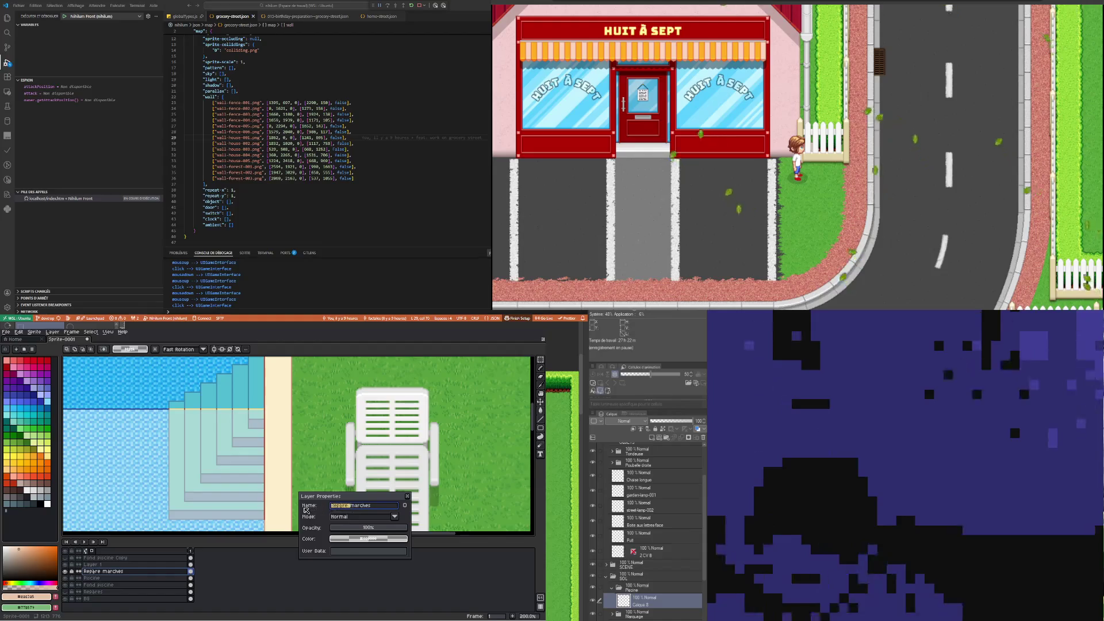
text(M)
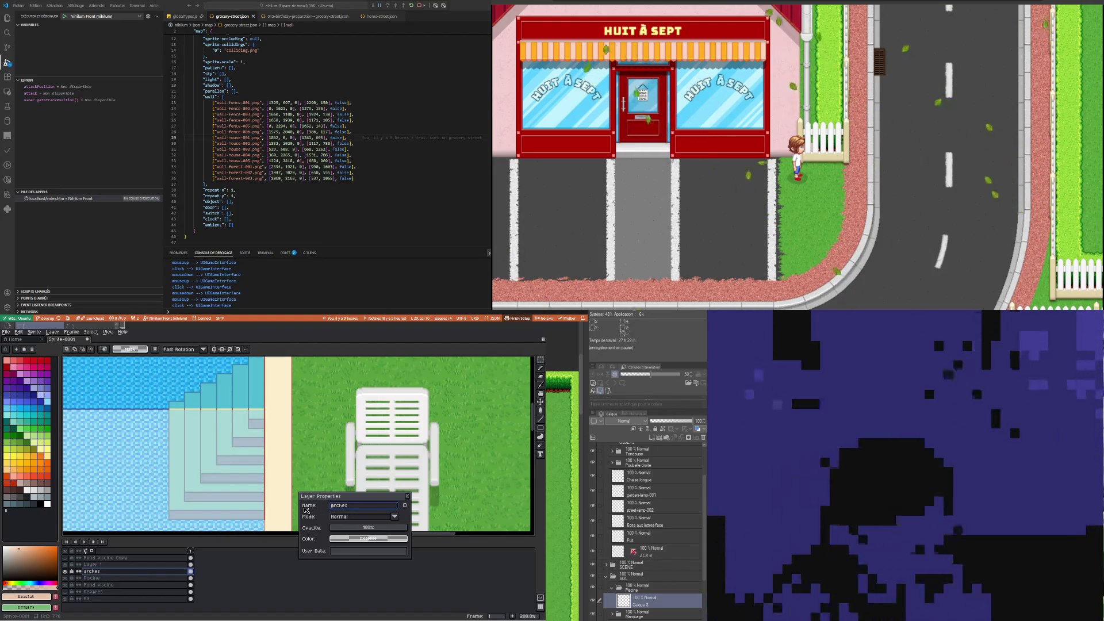
key(Return)
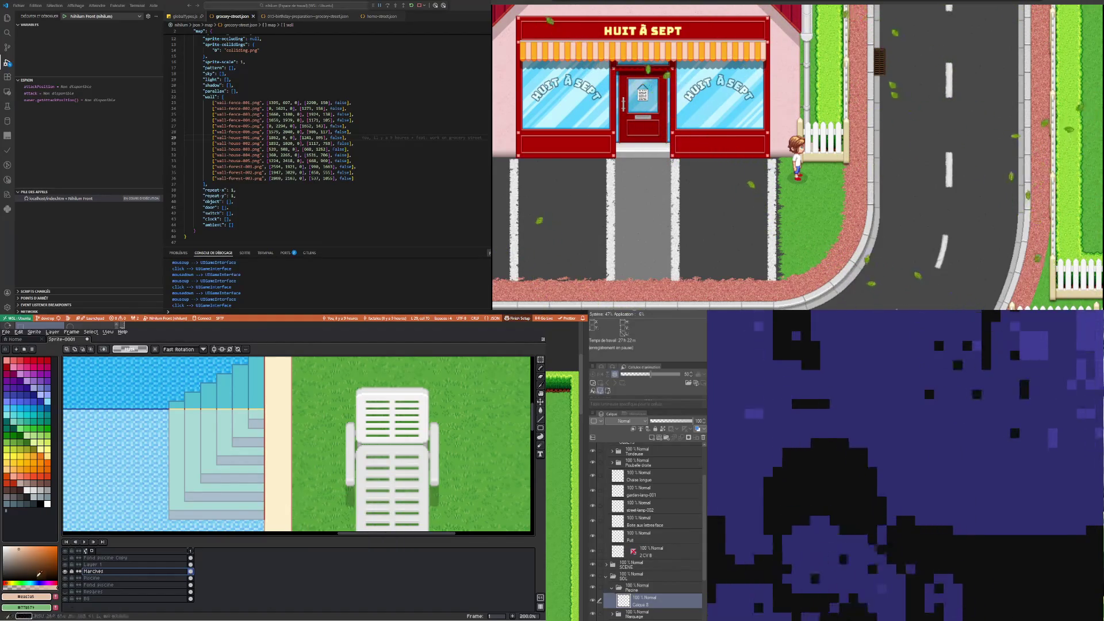
Move the Marches layer above Layer 1
drag(118, 574, 121, 564)
scroll(218, 464, down, 2)
scroll(218, 464, up, 1)
scroll(218, 463, up, 1)
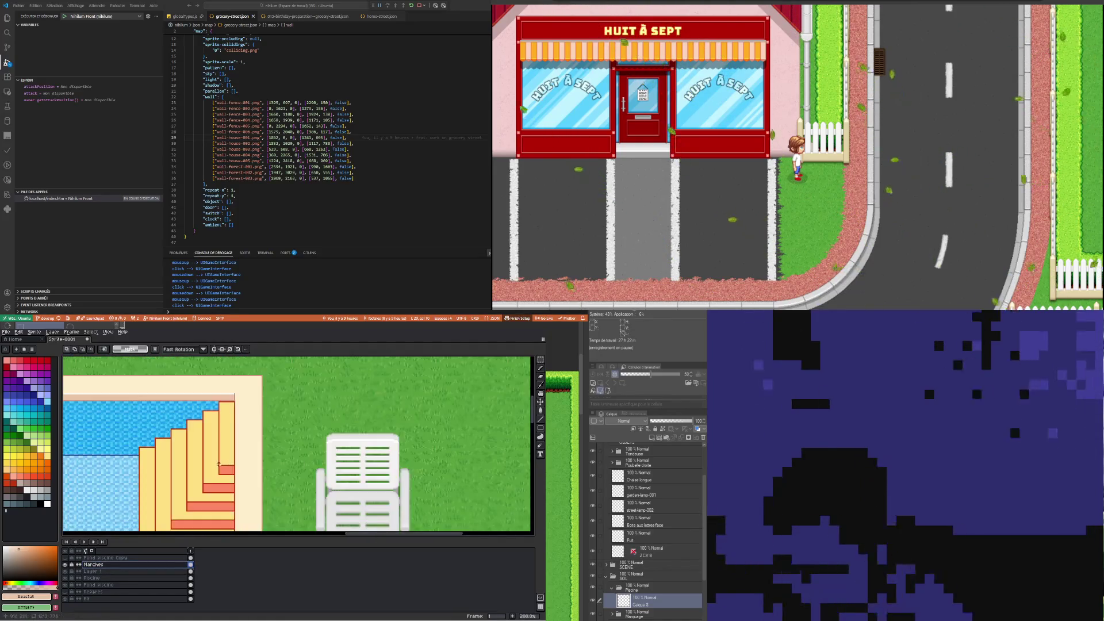
scroll(217, 469, down, 1)
scroll(216, 475, up, 1)
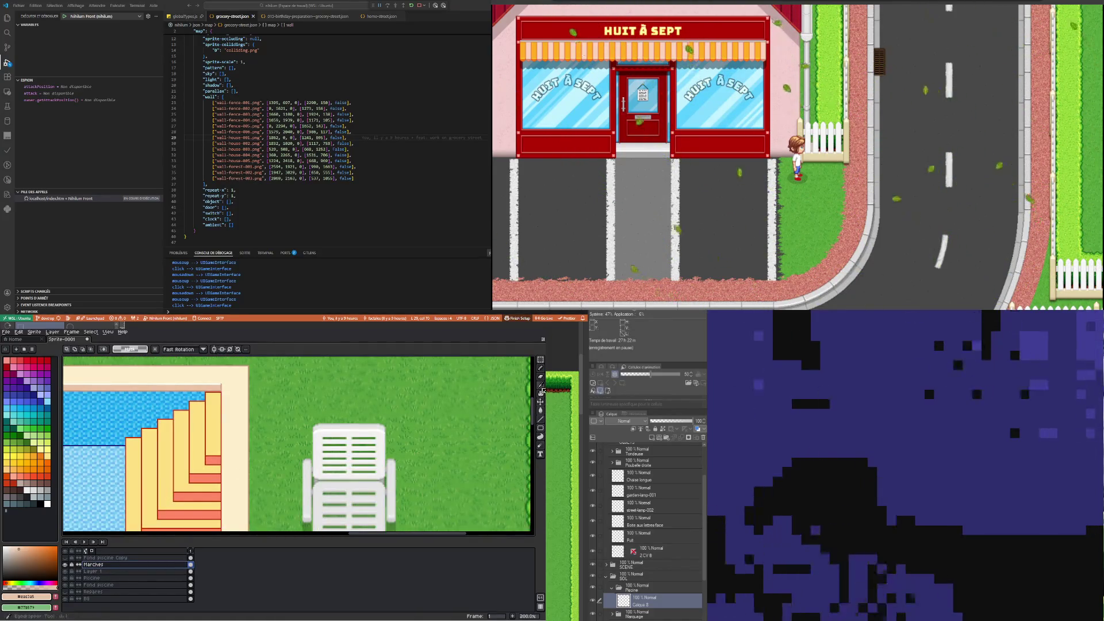
Fill the seven yellow corner steps with the cream border colour
key(i)
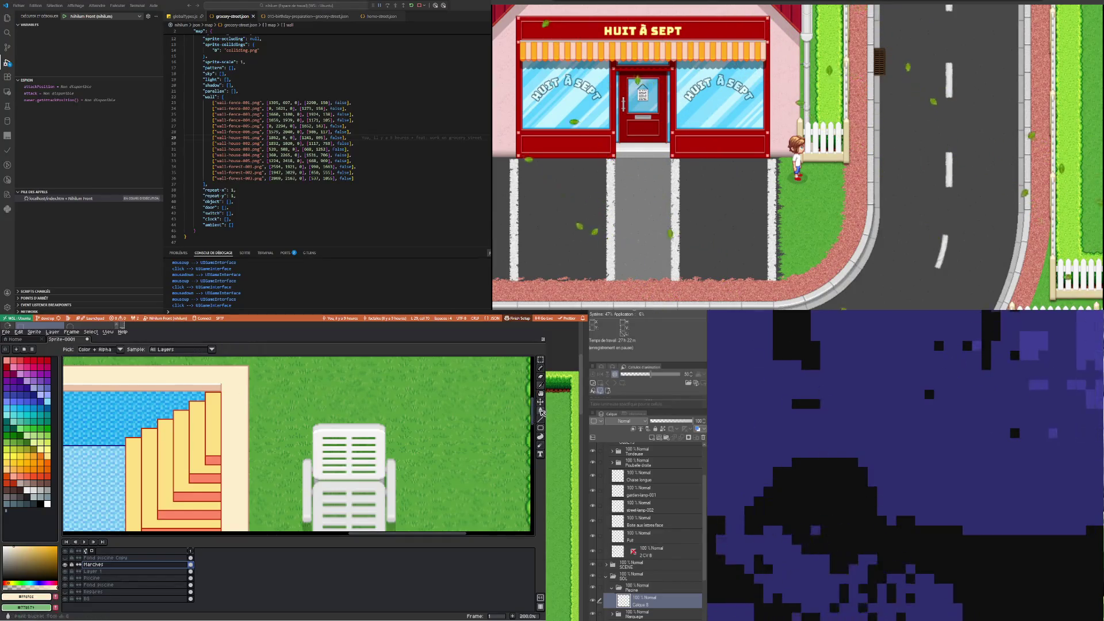
click(541, 410)
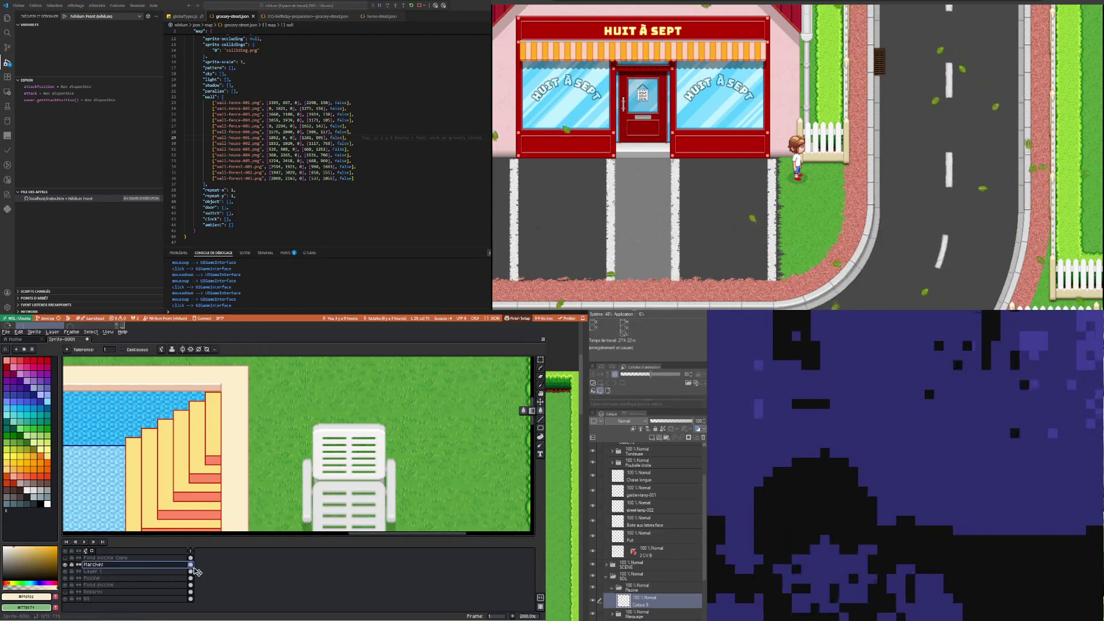
click(71, 565)
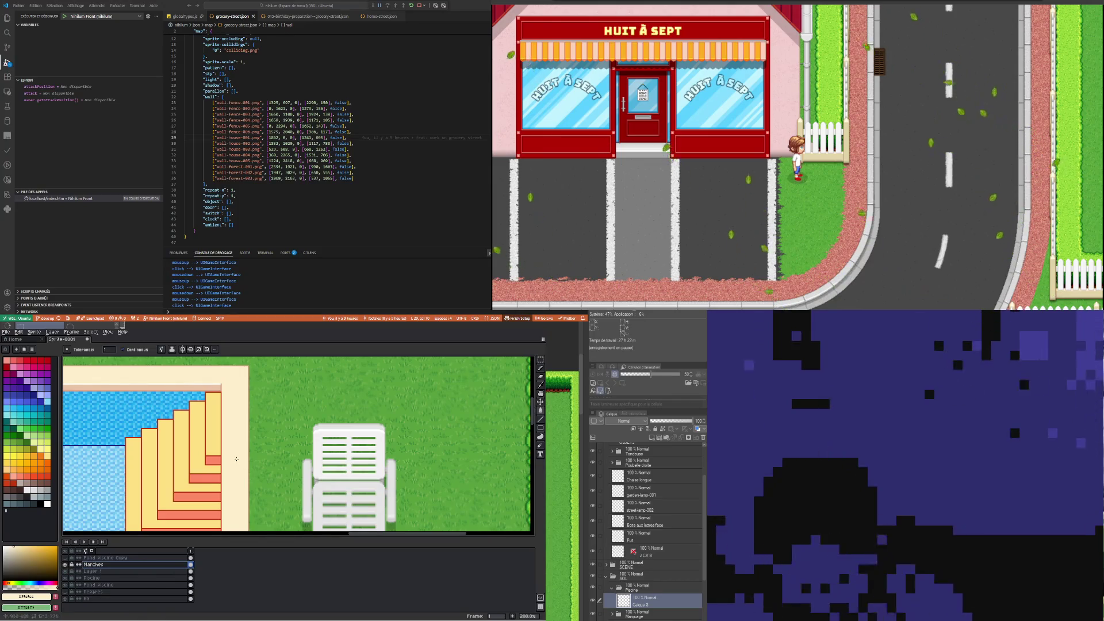
click(213, 426)
click(202, 440)
click(182, 449)
click(166, 460)
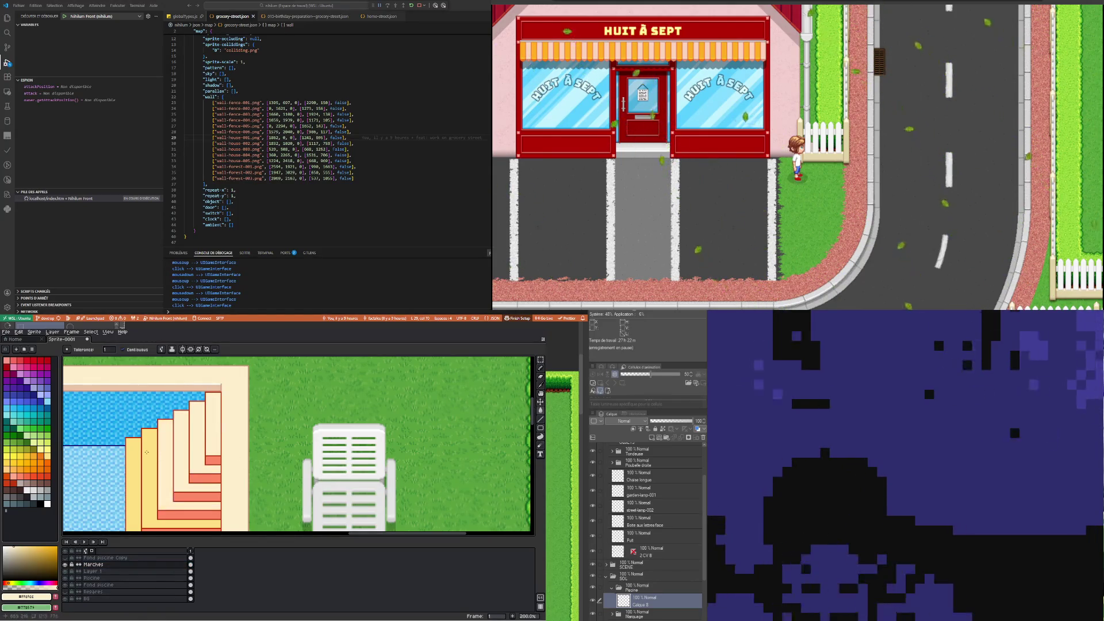
click(150, 477)
click(133, 489)
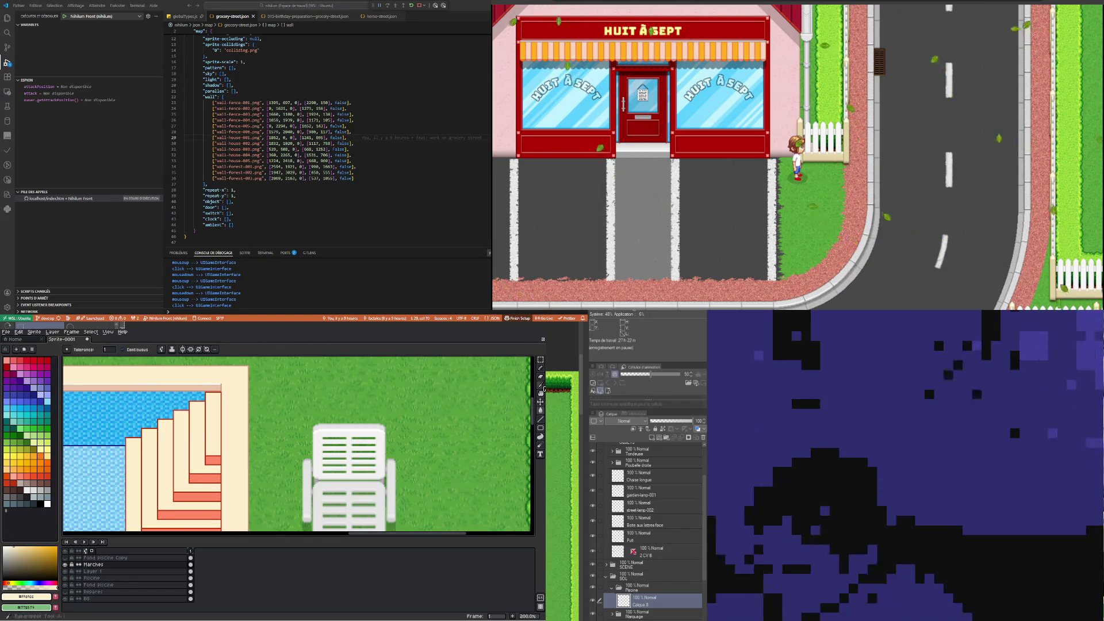
Fill the red stair bands and step outlines with a beige sampled from the canvas
key(i)
key(g)
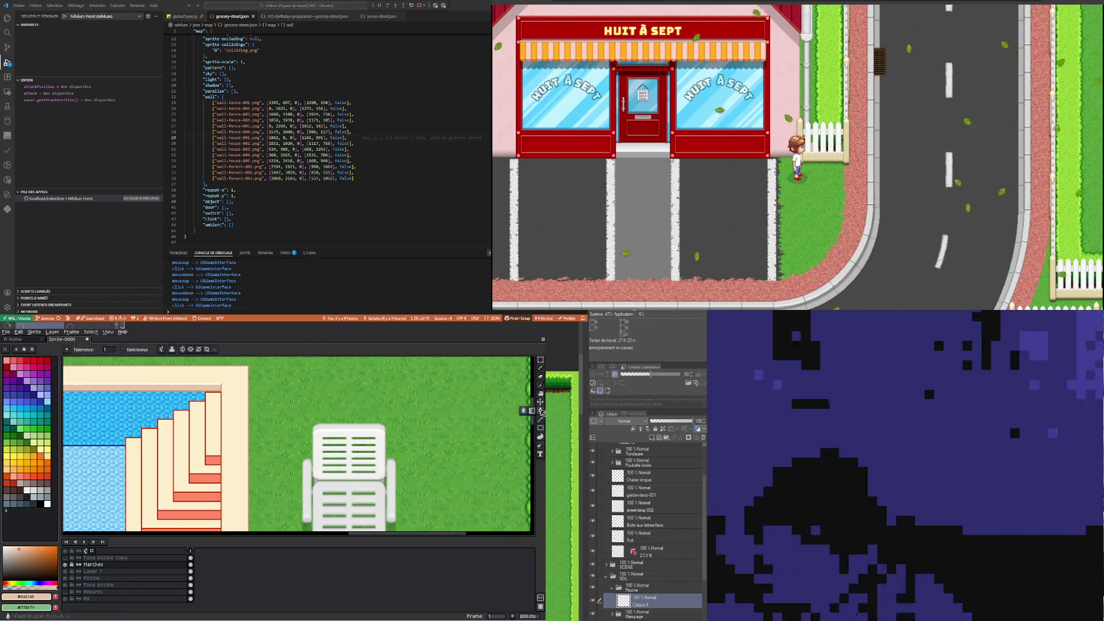
click(213, 460)
scroll(198, 477, down, 1)
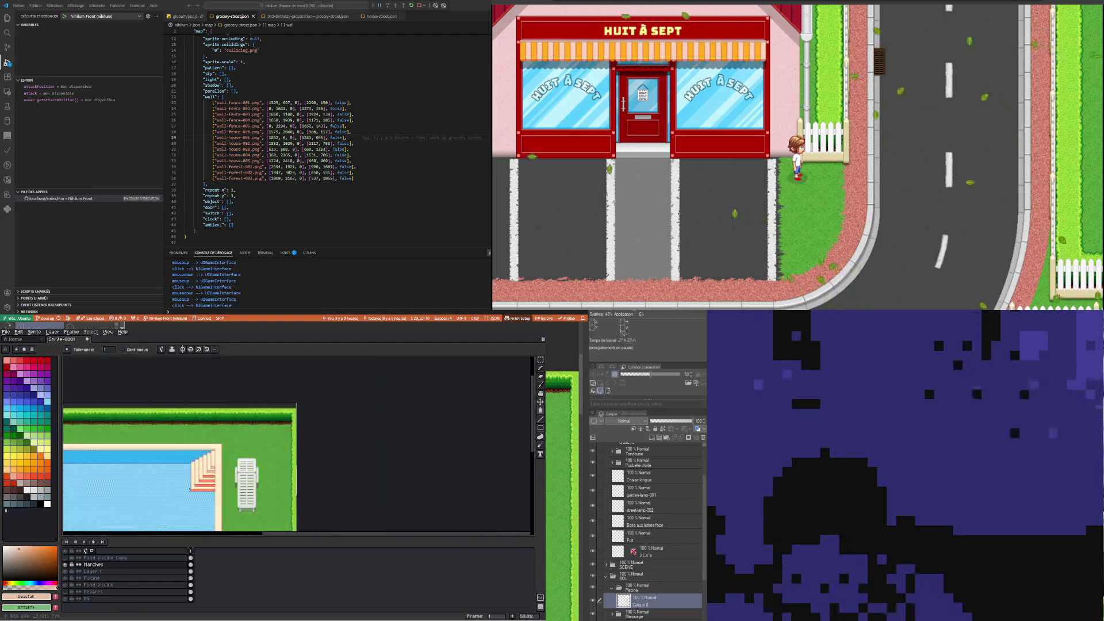
scroll(92, 460, up, 1)
click(242, 465)
click(246, 448)
click(256, 425)
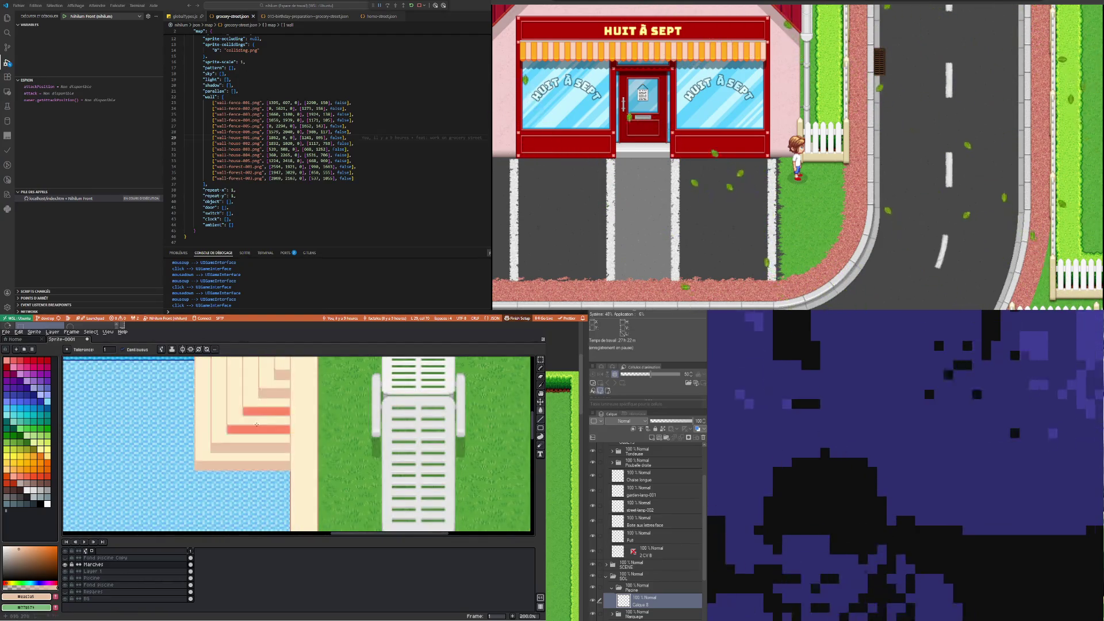
click(257, 425)
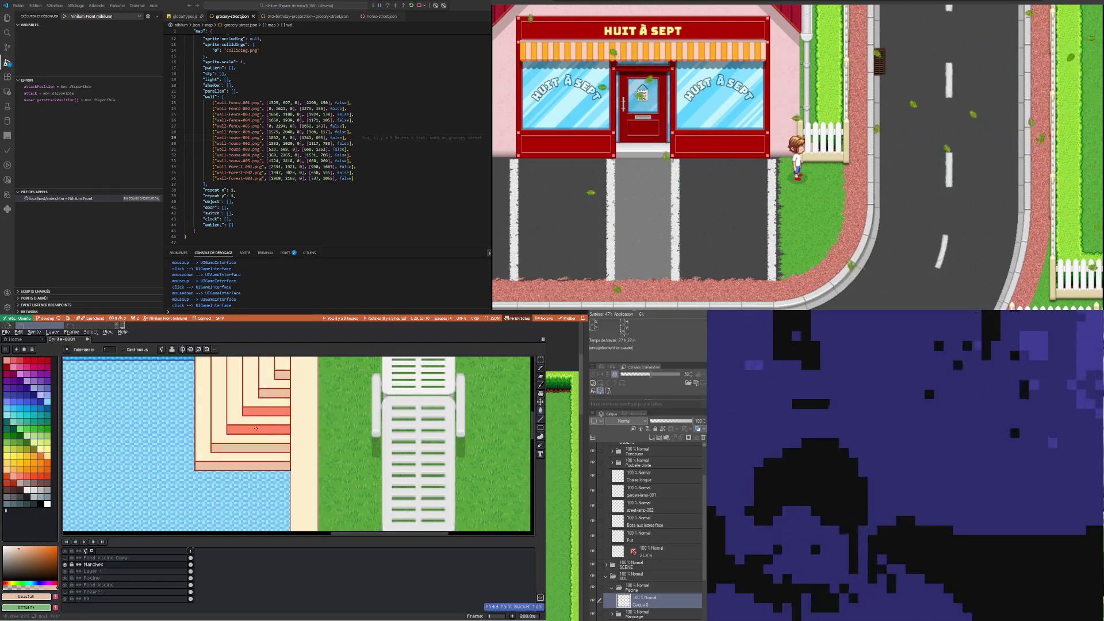
click(259, 430)
click(262, 411)
scroll(258, 420, down, 2)
scroll(252, 435, up, 5)
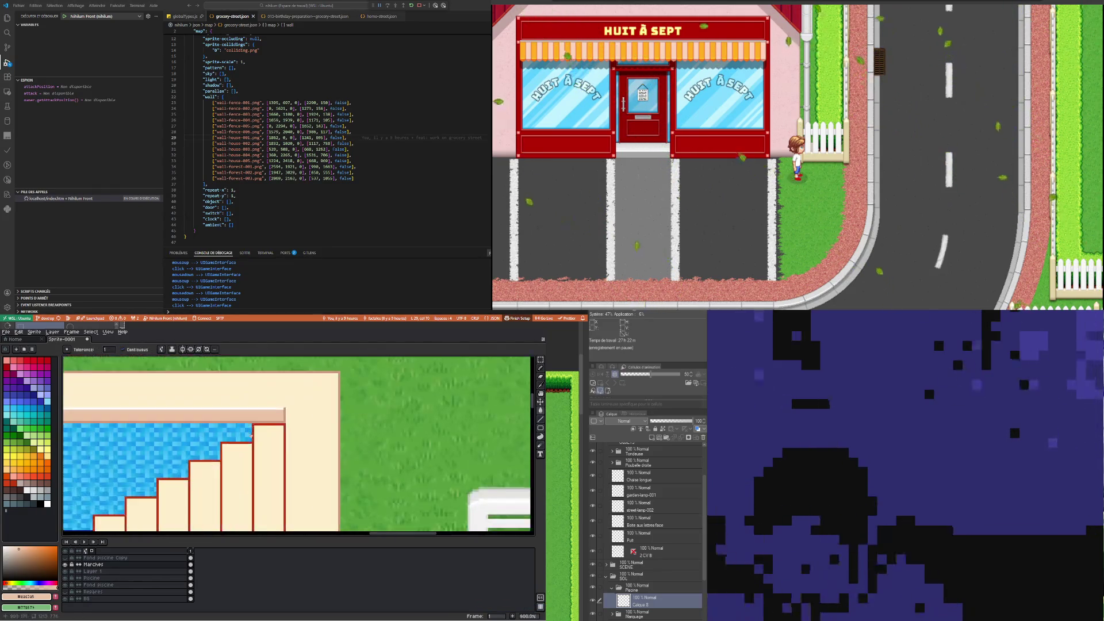
Recolour the remaining red stair outlines with a salmon tone sampled from the stairs
click(541, 384)
click(314, 369)
key(g)
click(284, 428)
scroll(280, 424, down, 2)
scroll(260, 442, down, 1)
scroll(251, 432, up, 1)
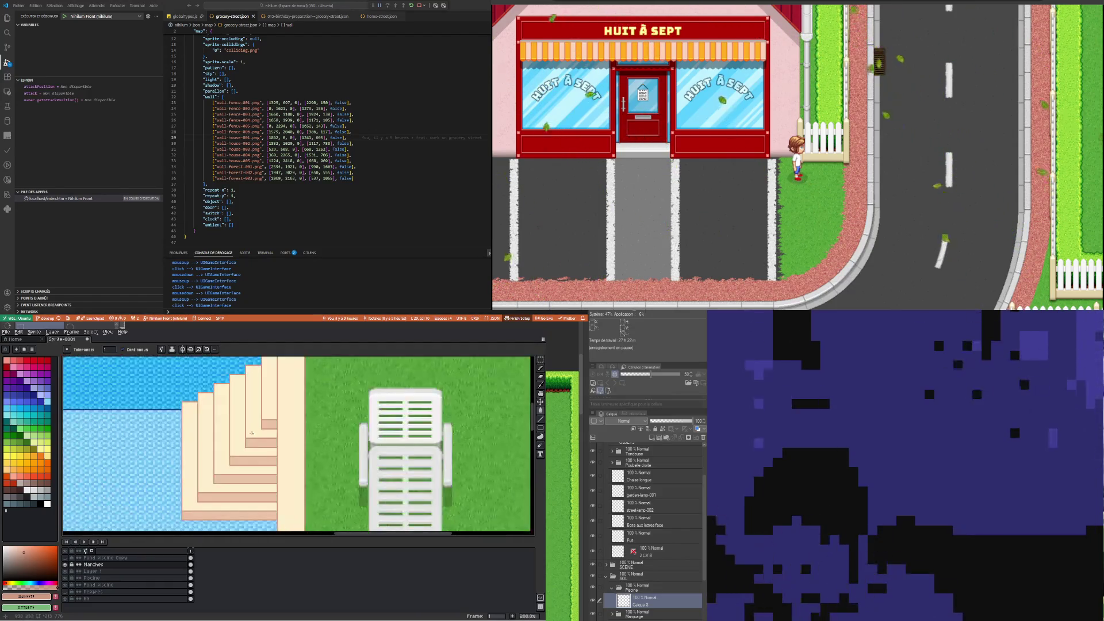
scroll(246, 432, down, 1)
scroll(248, 456, up, 1)
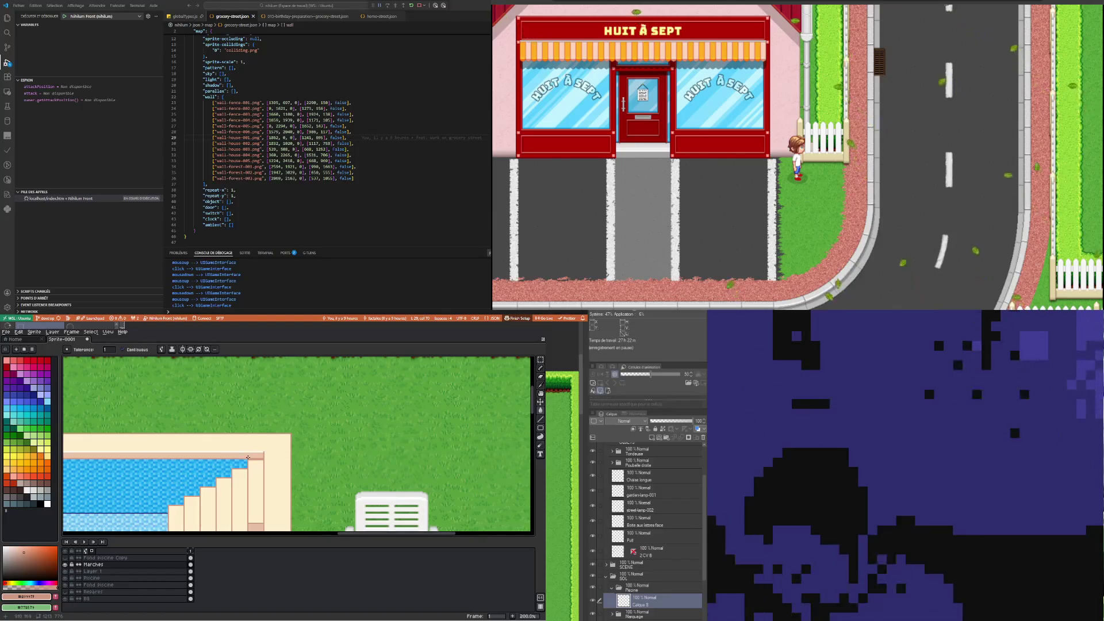
scroll(248, 457, up, 1)
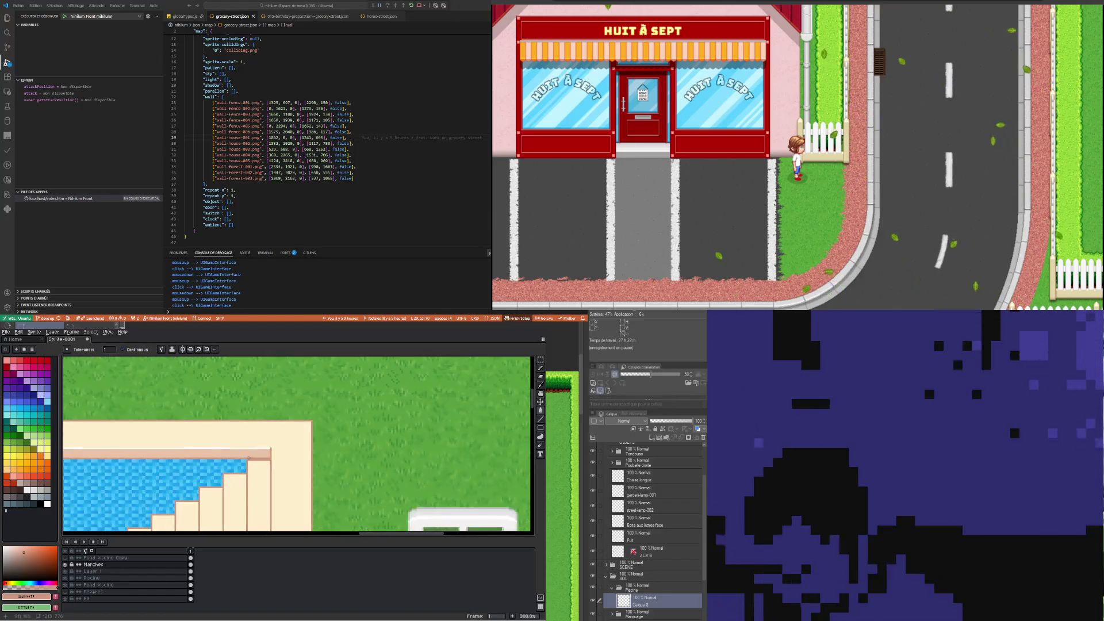
Sample white from the canvas as the drawing colour
click(541, 385)
click(258, 445)
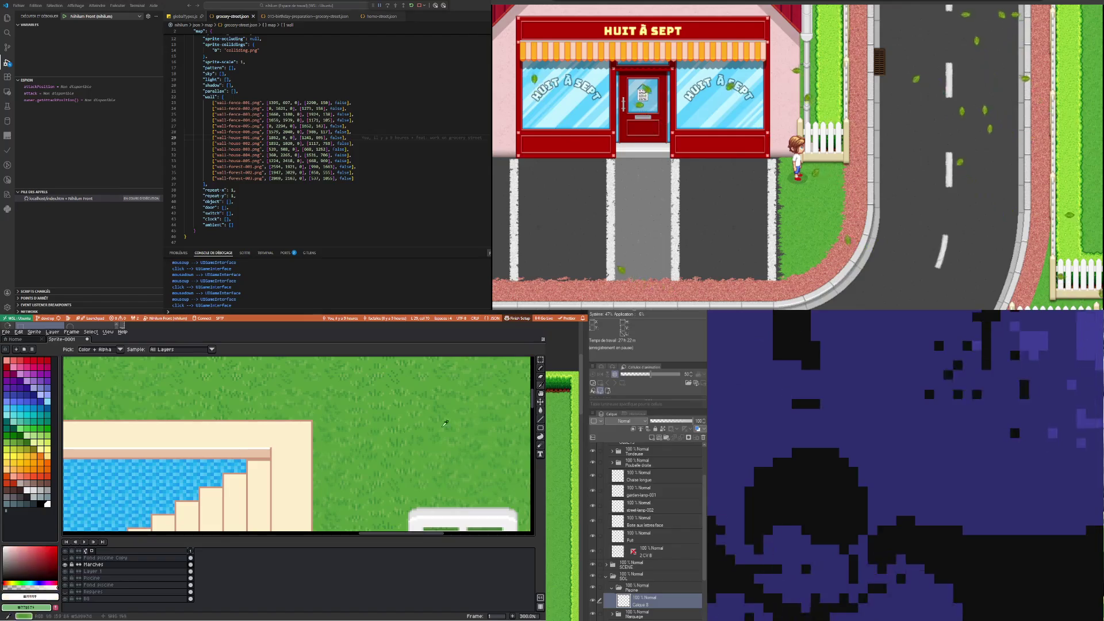
click(540, 369)
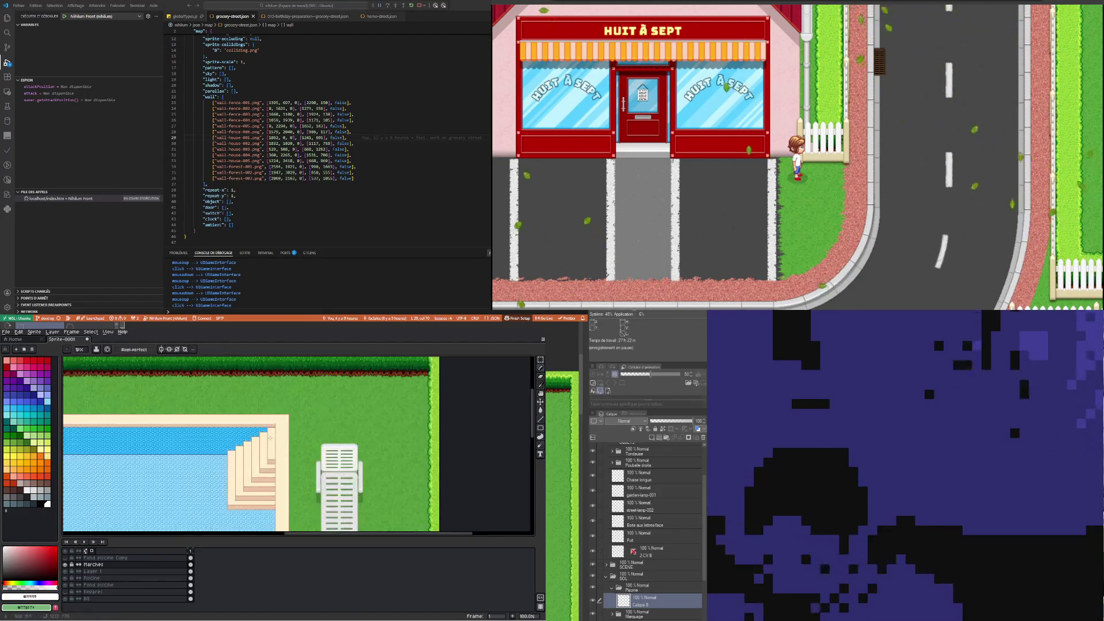
scroll(268, 478, up, 2)
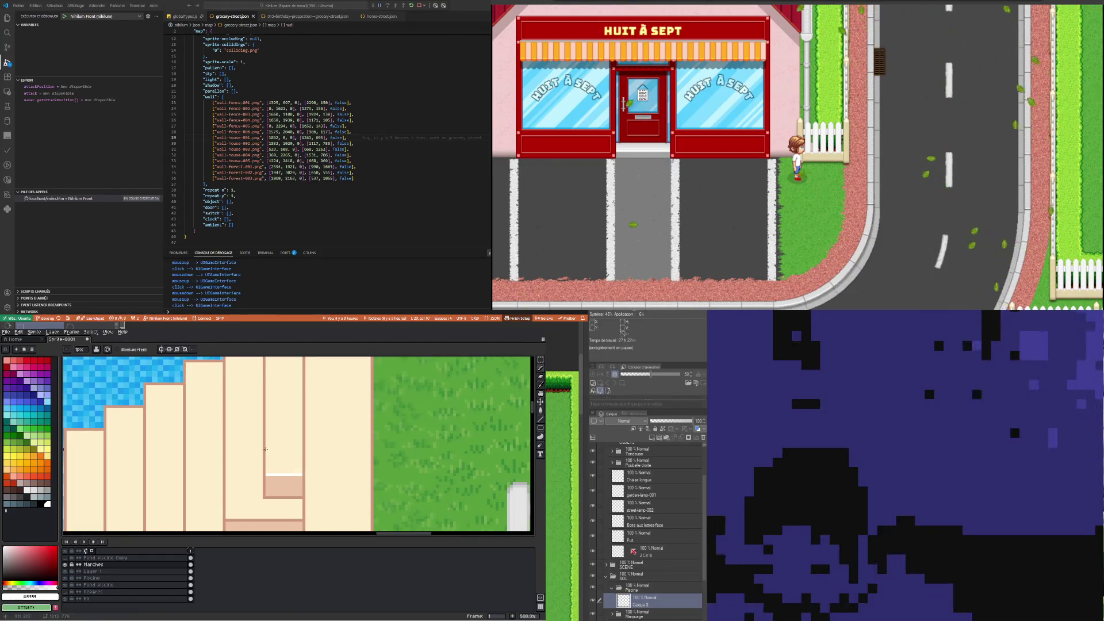
scroll(266, 449, down, 2)
scroll(241, 506, up, 2)
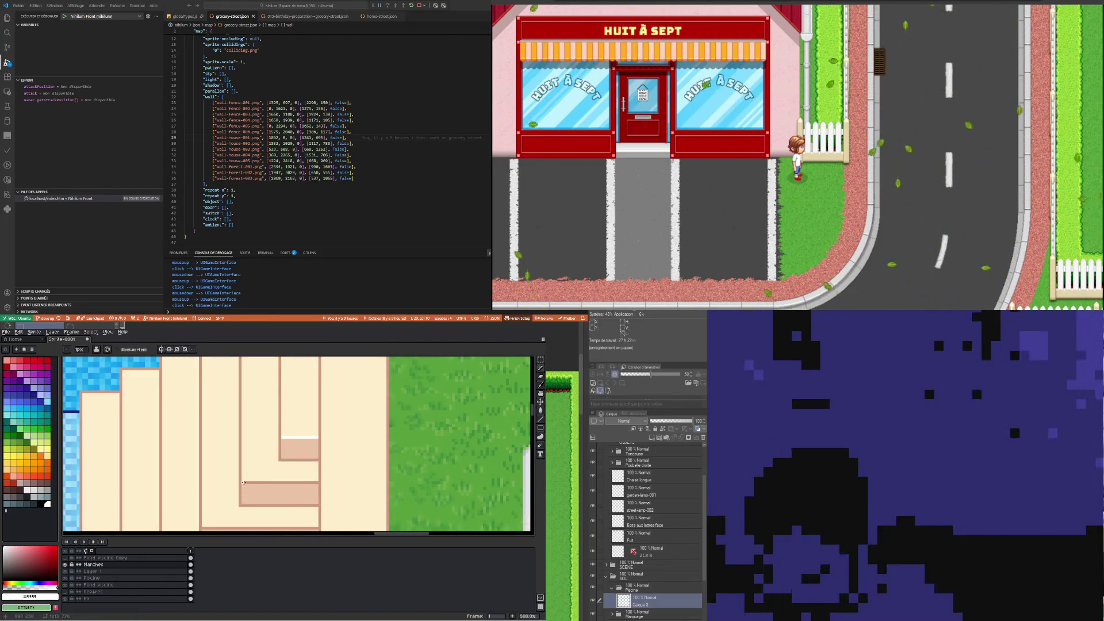
scroll(316, 482, down, 2)
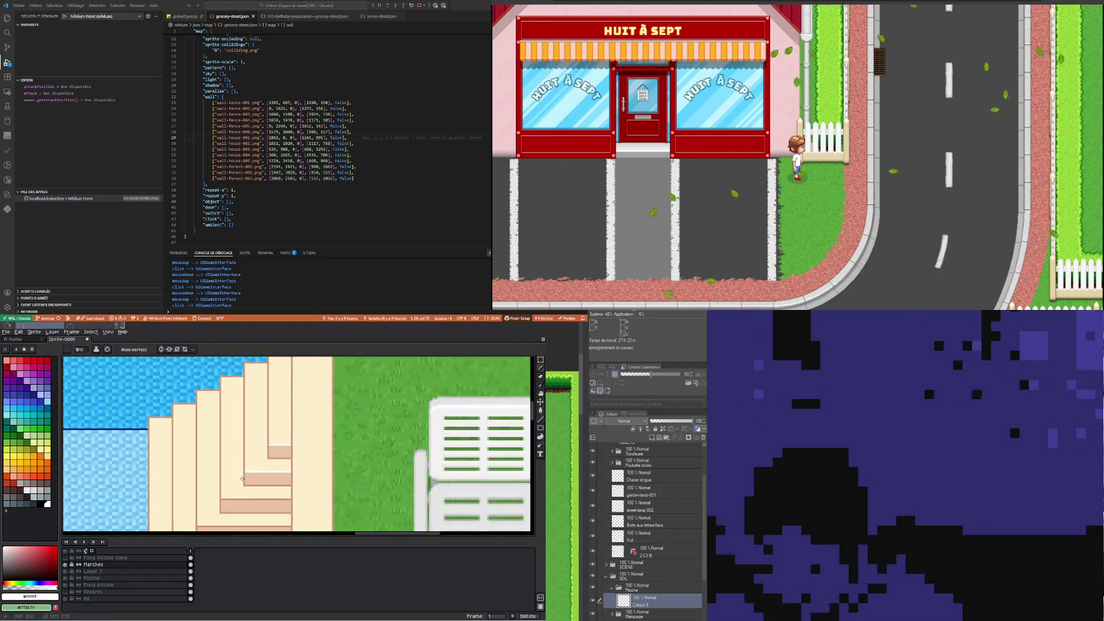
scroll(264, 489, up, 1)
scroll(215, 497, up, 2)
Draw two white highlight lines along the stair step edges
drag(361, 489, 348, 496)
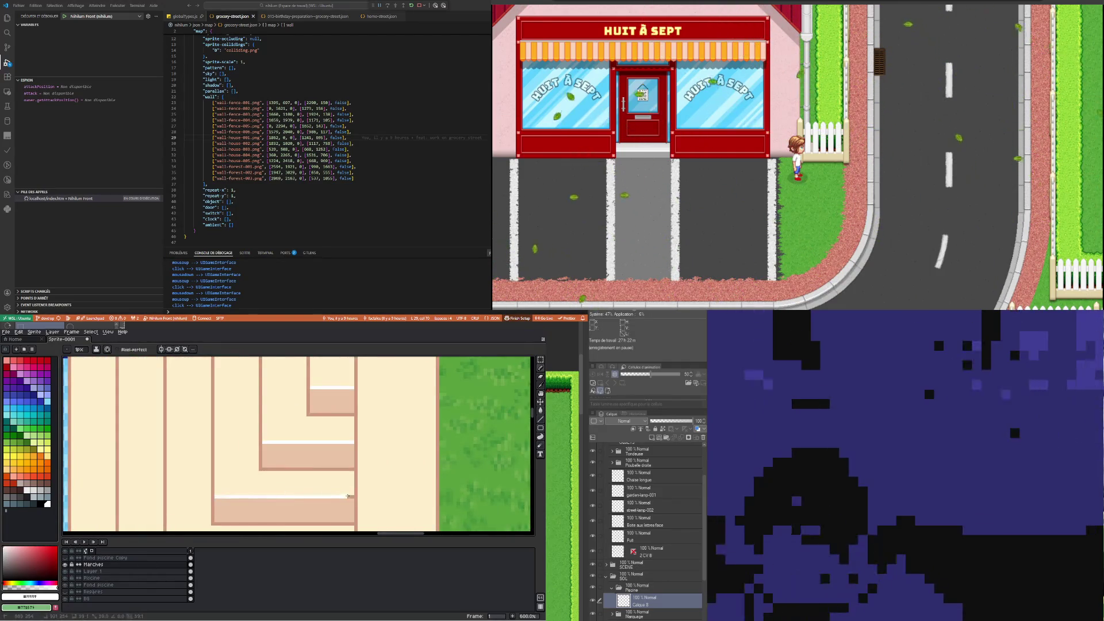
scroll(273, 447, down, 2)
scroll(189, 519, up, 1)
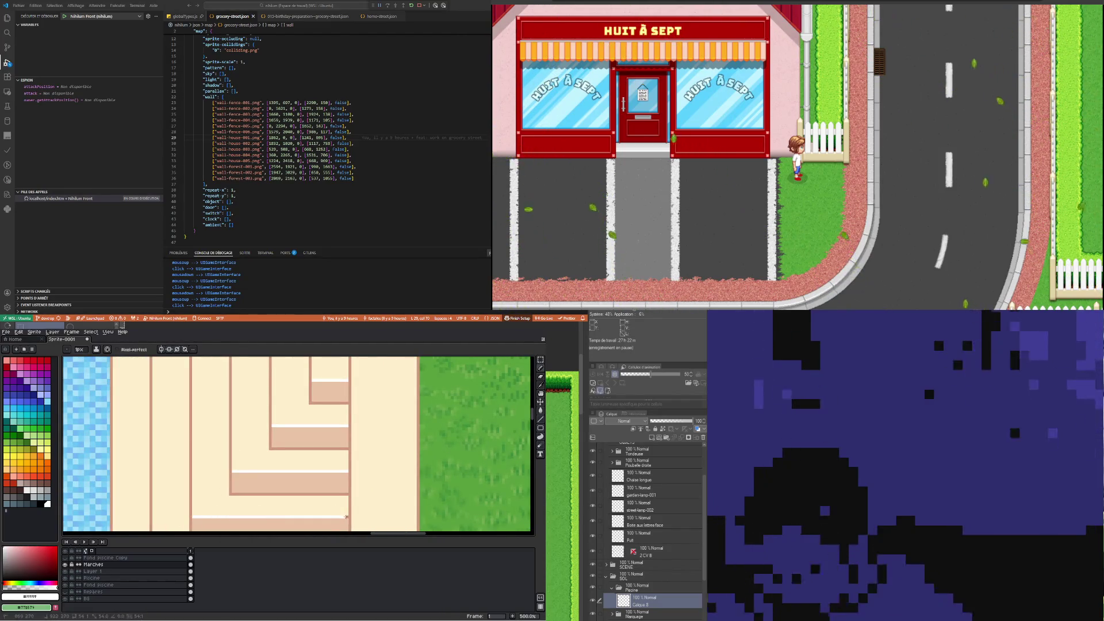
scroll(345, 516, down, 2)
scroll(216, 475, up, 2)
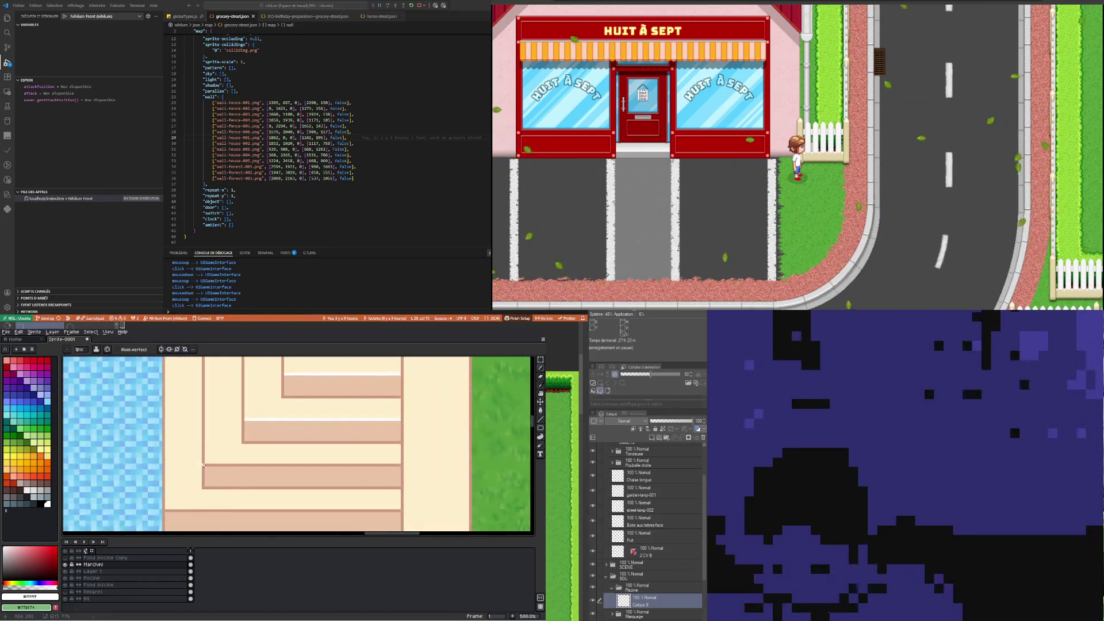
drag(204, 465, 401, 464)
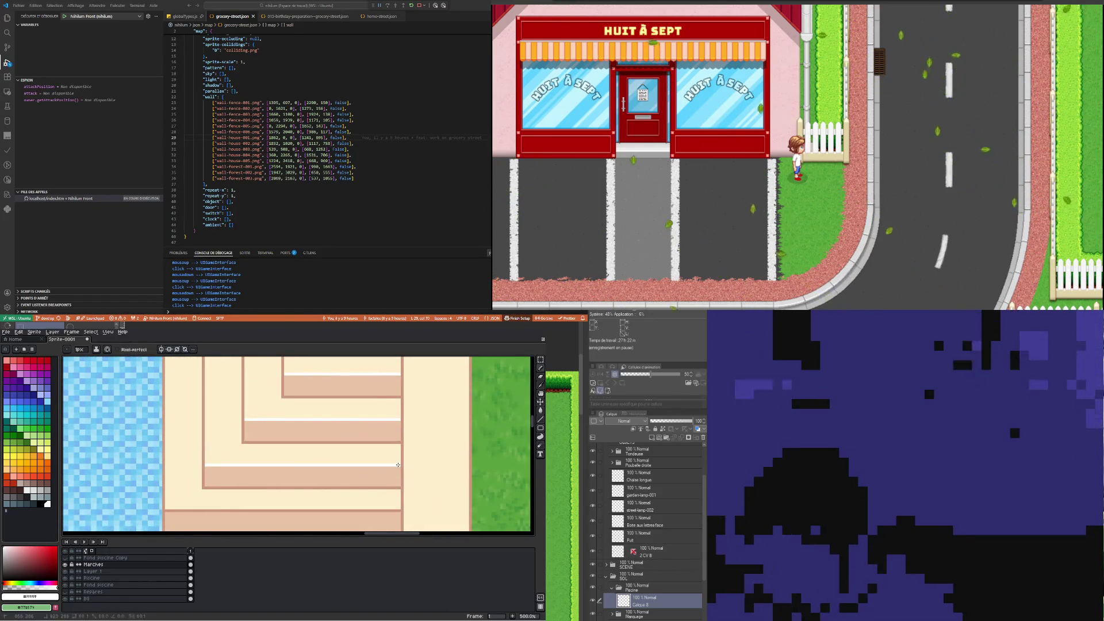
Draw the final white highlight line along the bottom stair edge
drag(398, 510, 165, 510)
scroll(237, 481, down, 3)
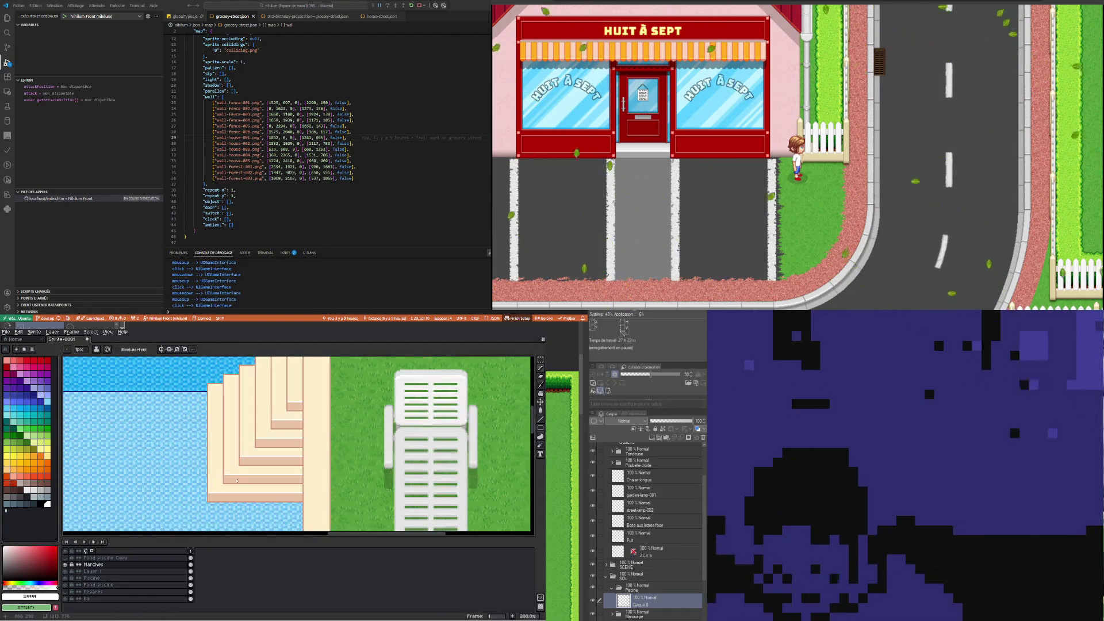
scroll(237, 481, down, 2)
scroll(261, 441, up, 1)
scroll(261, 442, up, 1)
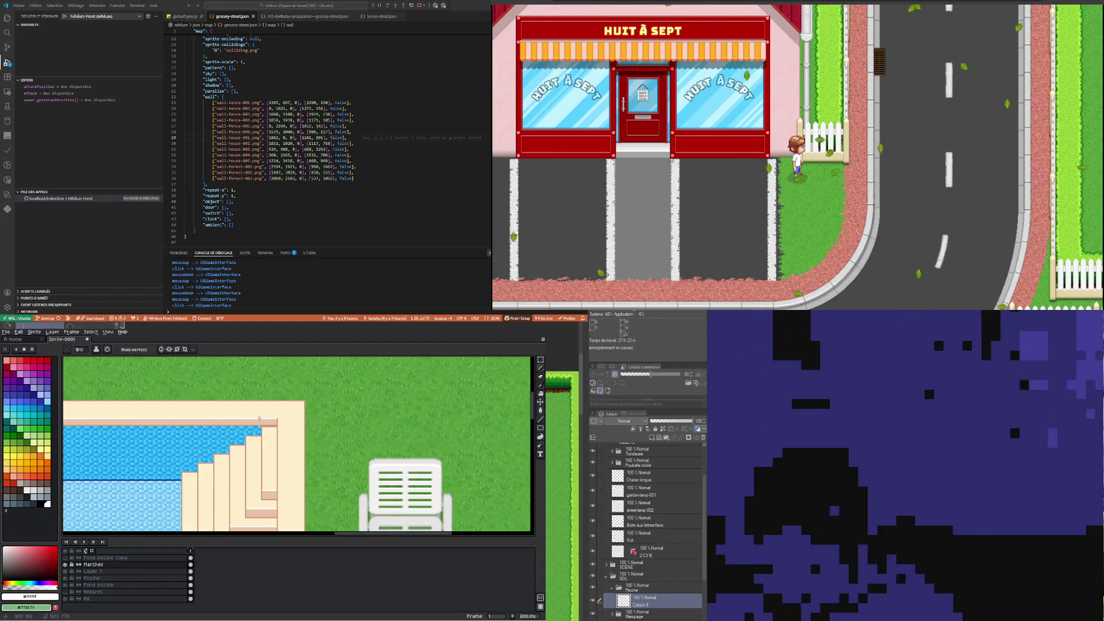
scroll(255, 416, down, 3)
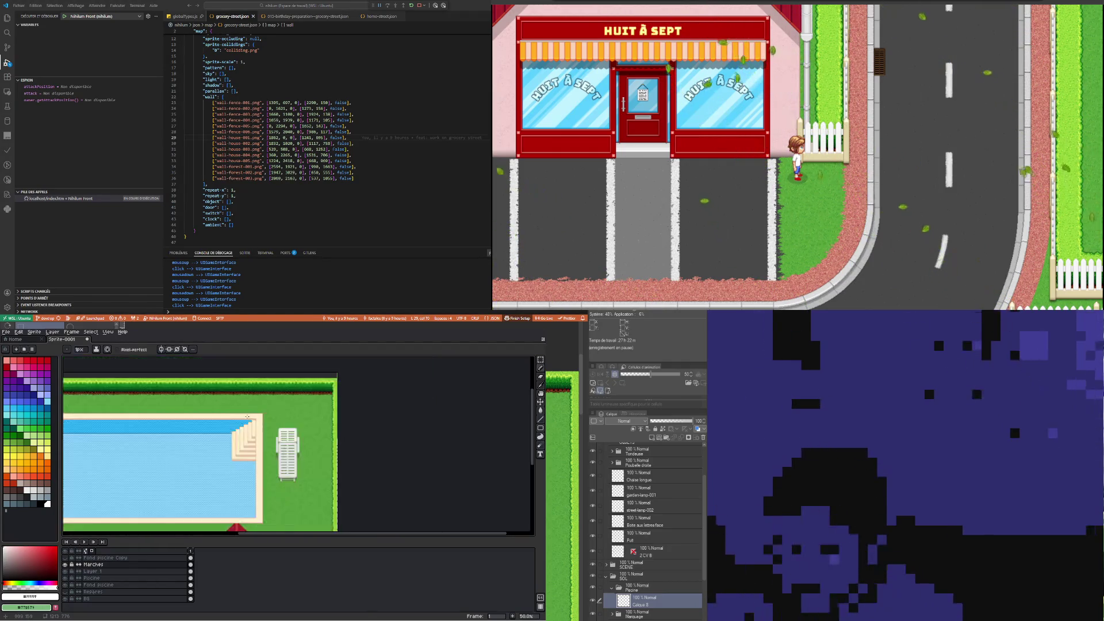
scroll(256, 416, up, 1)
Marquee-select the stairs block on the Marches layer and commit a transform on it
click(540, 399)
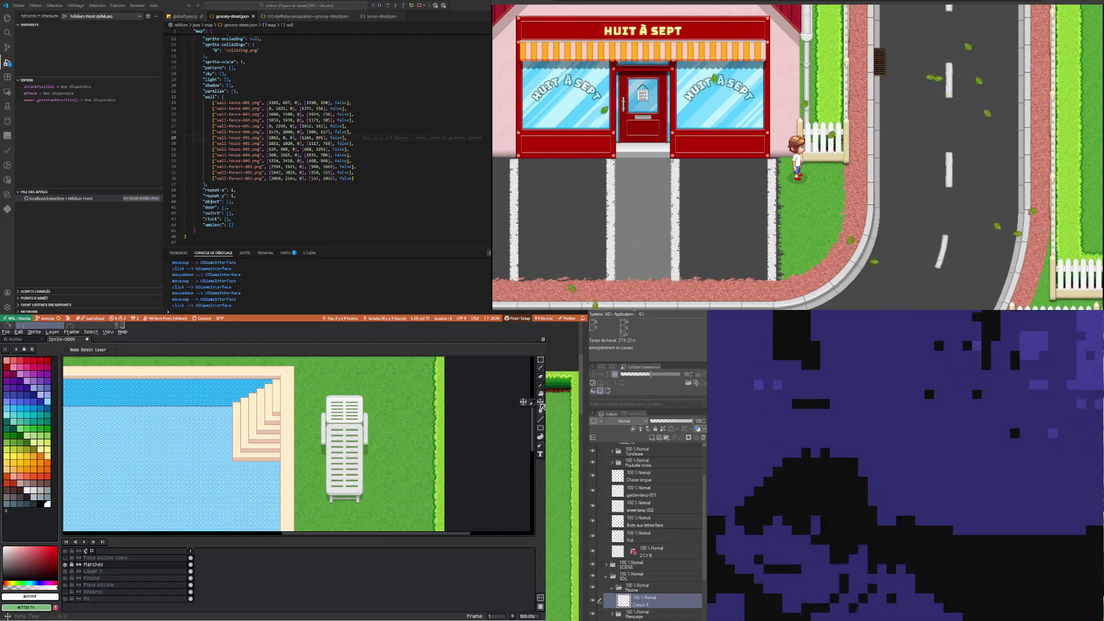
click(229, 486)
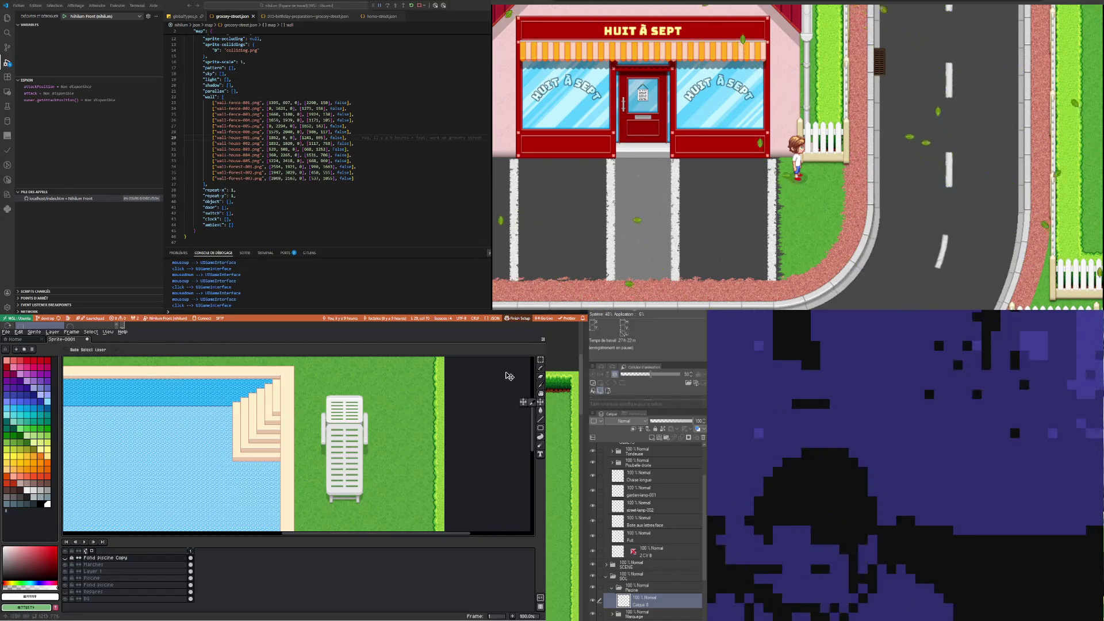
click(540, 363)
drag(201, 366, 308, 479)
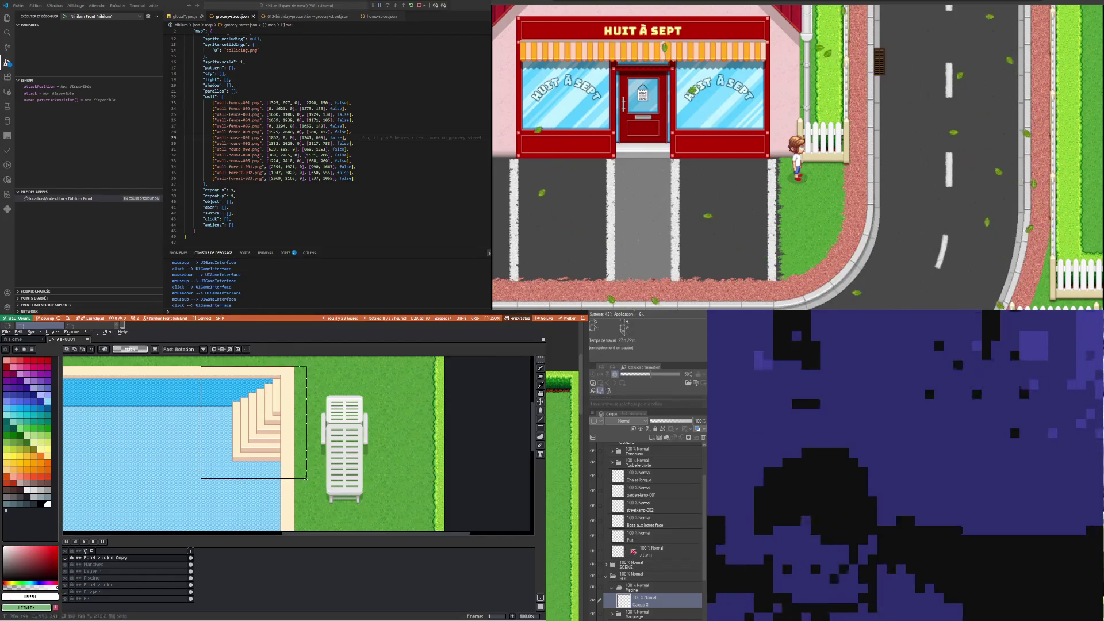
click(194, 564)
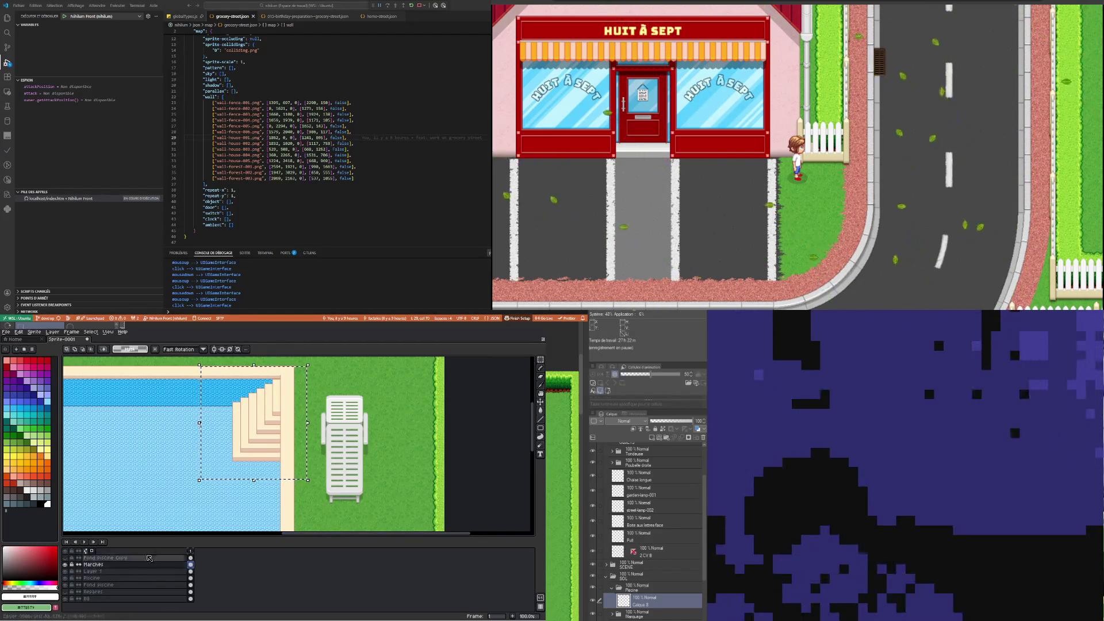
key(ctrl+t)
key(Return)
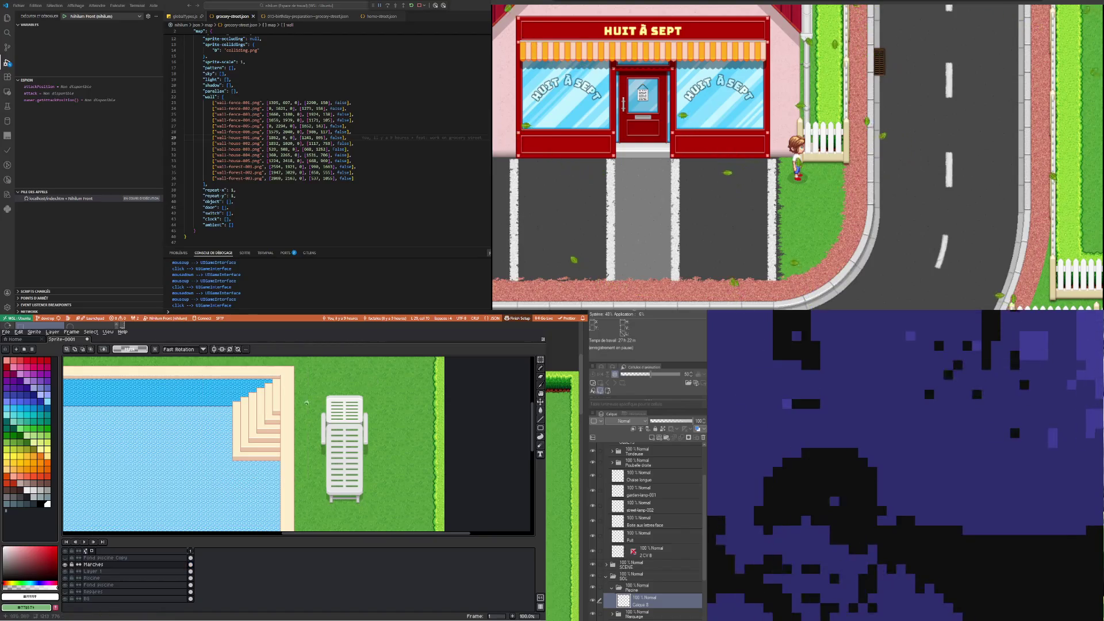
Inspect the finished stairs and bring up the Marches layer's context menu
scroll(263, 398, up, 1)
scroll(262, 398, down, 1)
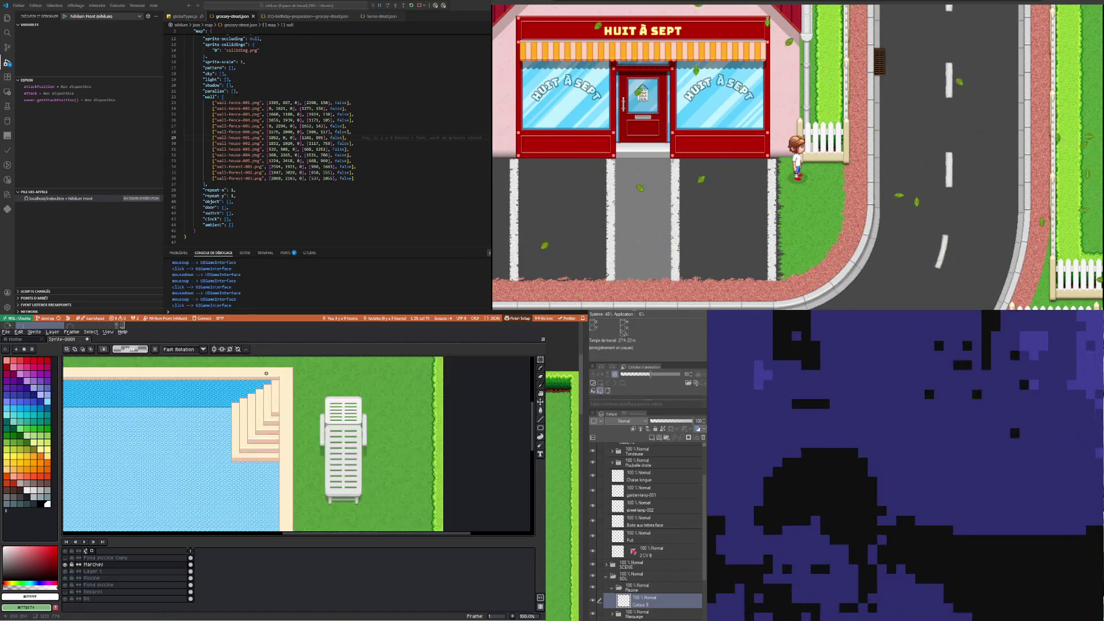
scroll(266, 373, up, 2)
scroll(266, 374, down, 2)
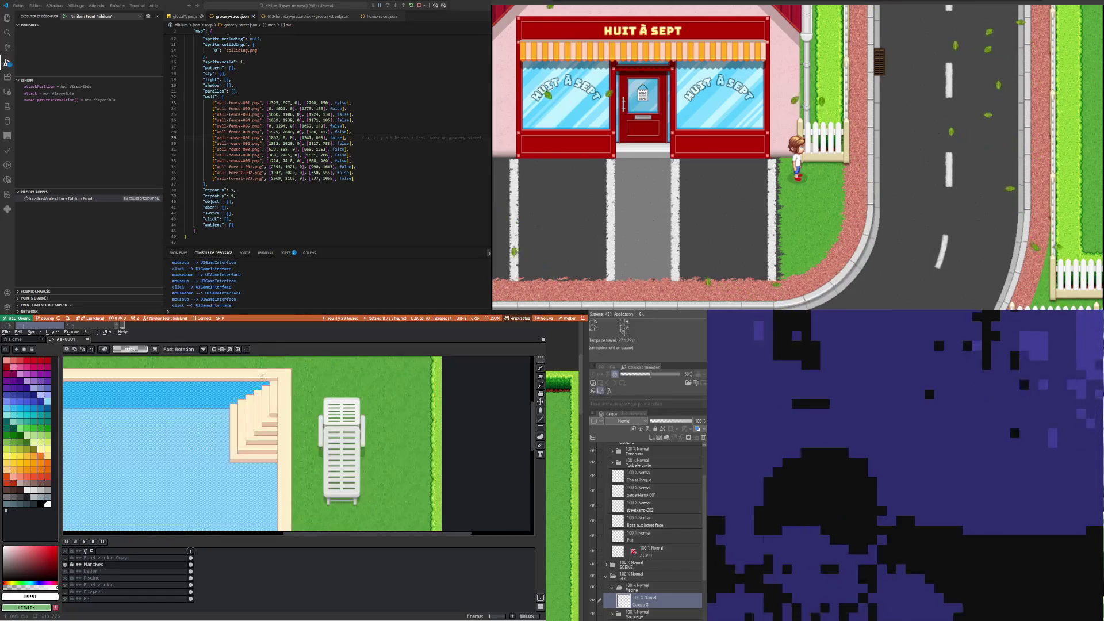
scroll(226, 415, up, 1)
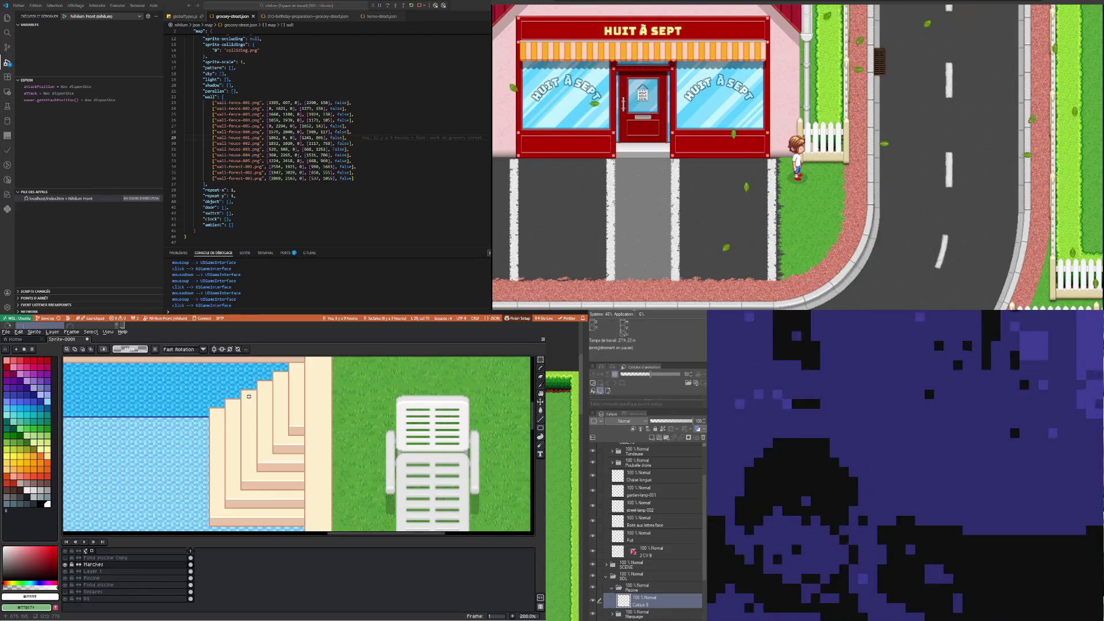
scroll(235, 404, down, 1)
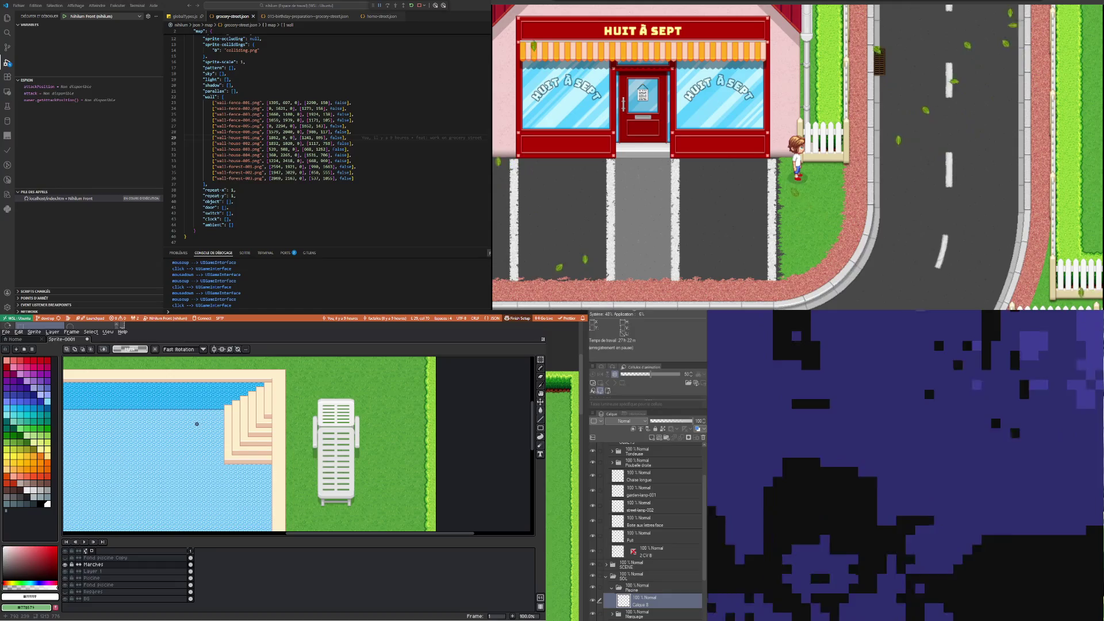
scroll(190, 428, down, 1)
scroll(220, 416, up, 2)
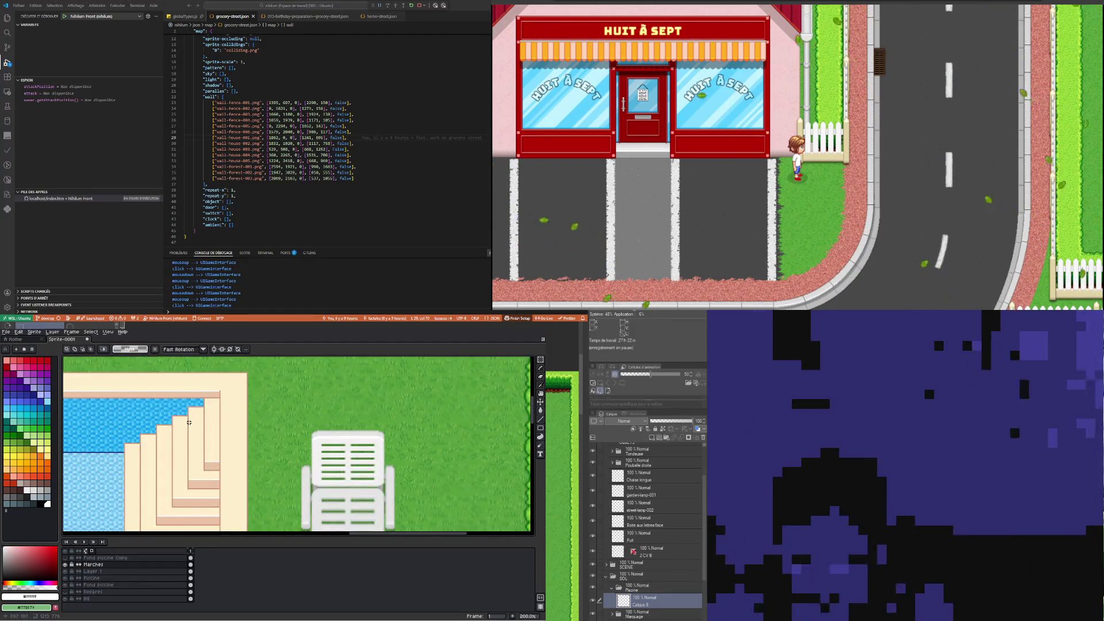
scroll(189, 422, down, 2)
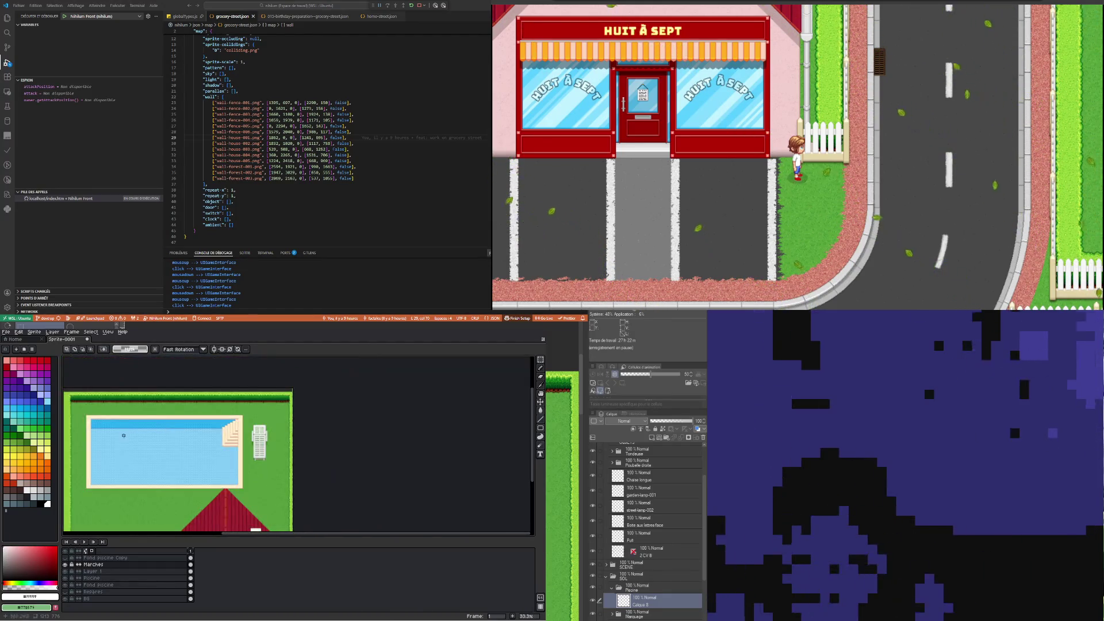
scroll(76, 427, up, 2)
scroll(143, 406, up, 2)
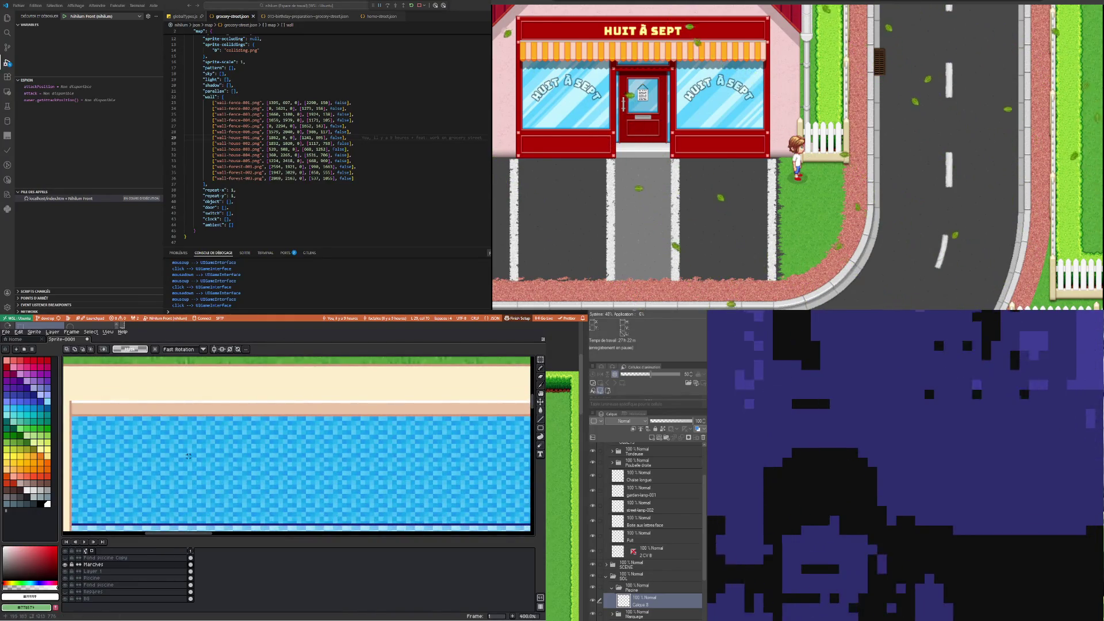
scroll(189, 456, down, 2)
scroll(198, 422, down, 1)
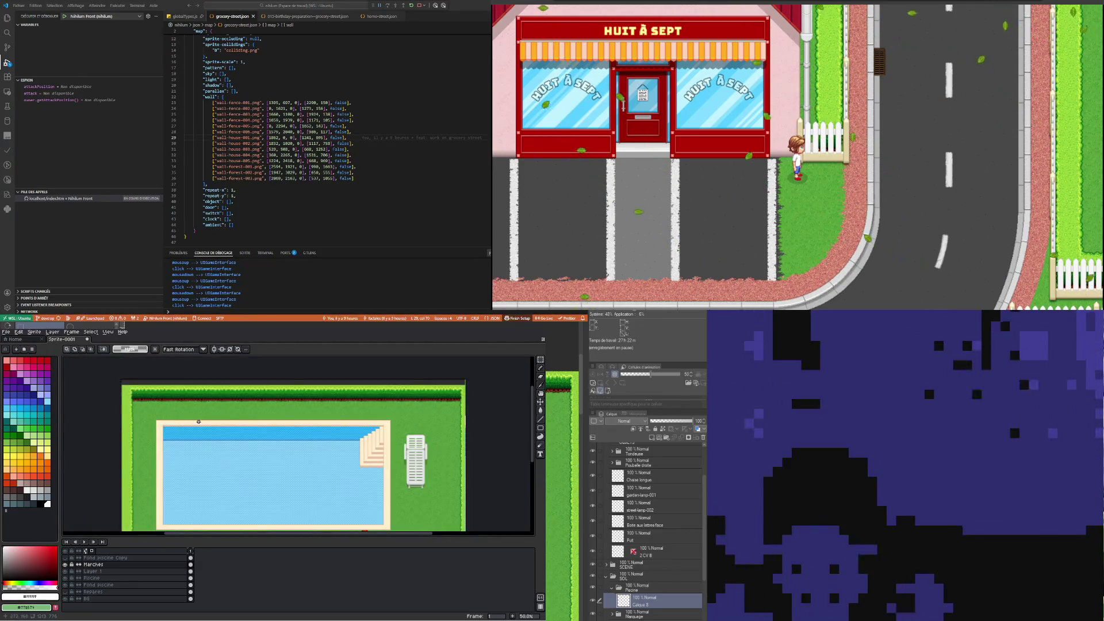
scroll(374, 434, up, 1)
scroll(342, 435, up, 1)
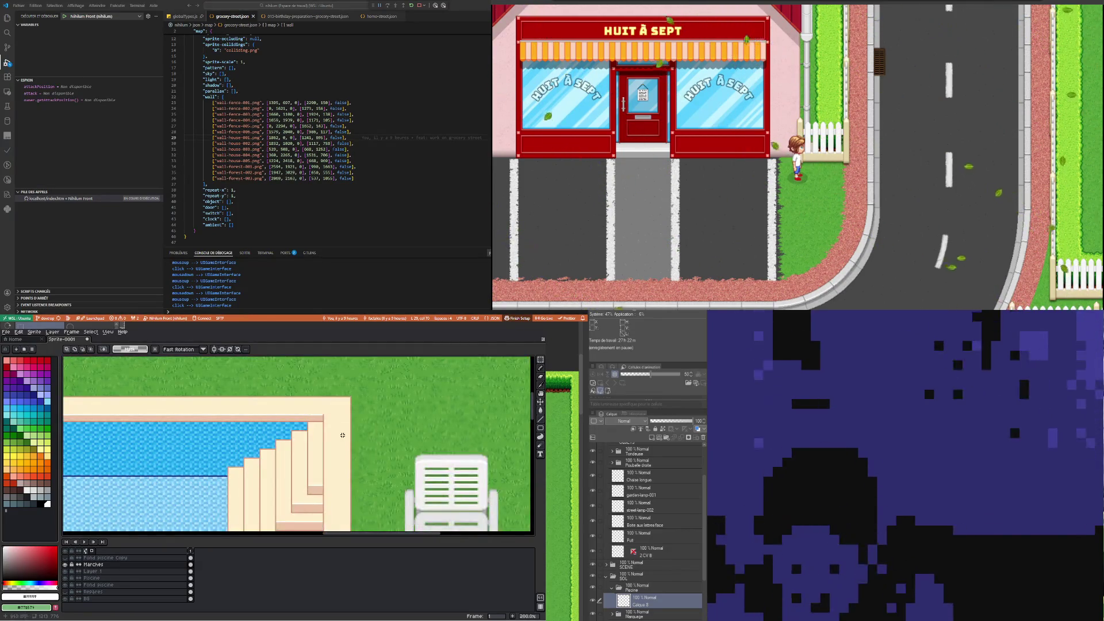
scroll(342, 435, down, 2)
scroll(345, 464, up, 1)
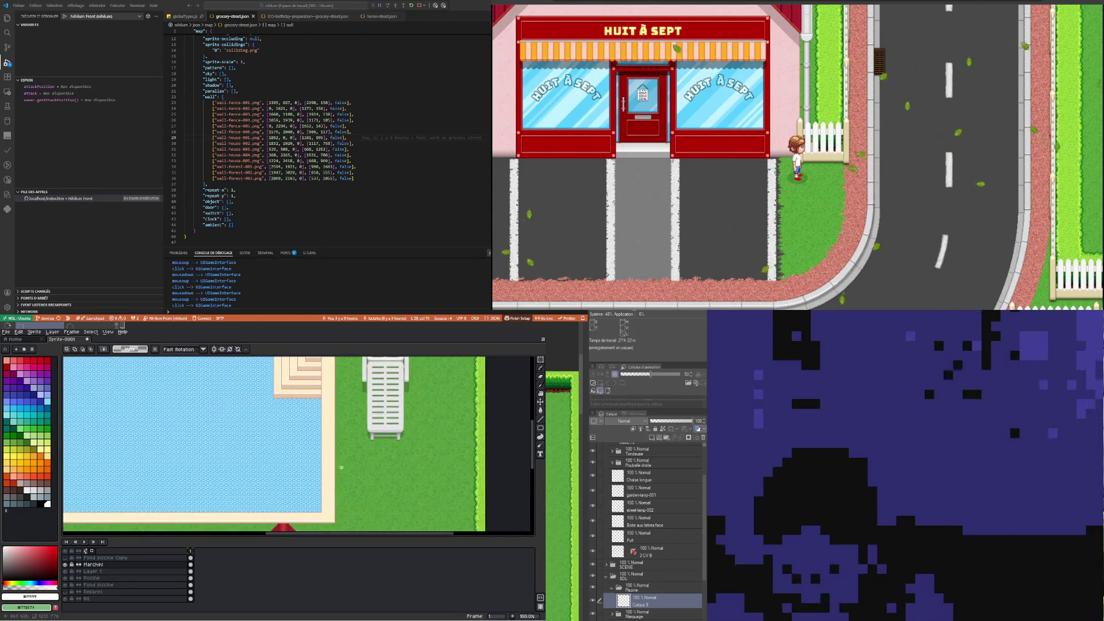
right_click(118, 566)
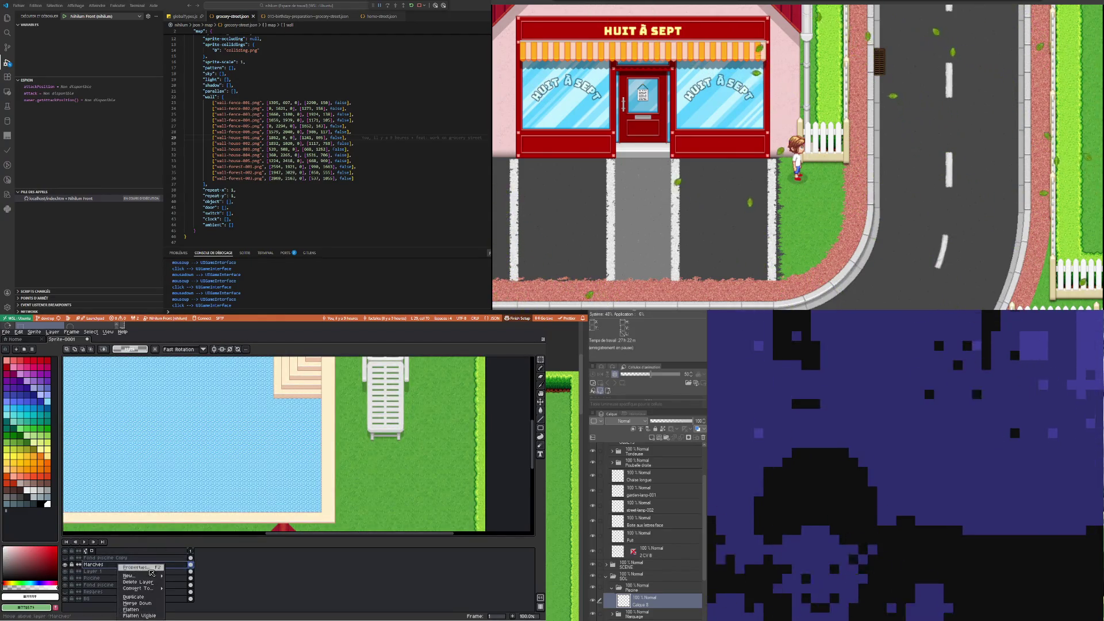
Add a new layer and draw a red line along the pool's bottom edge
click(194, 571)
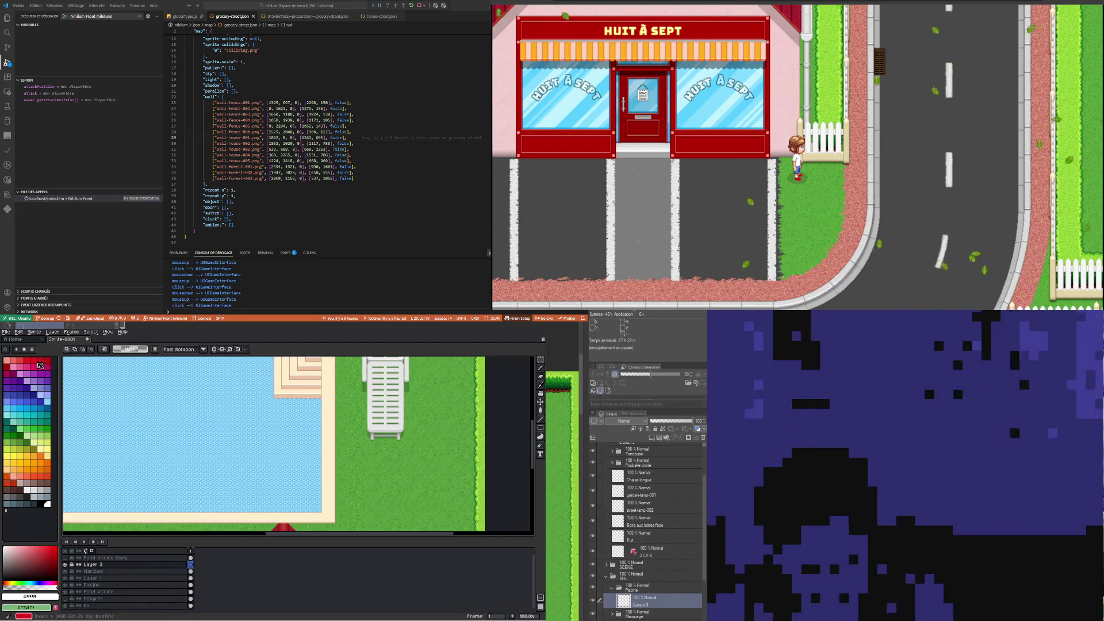
click(37, 361)
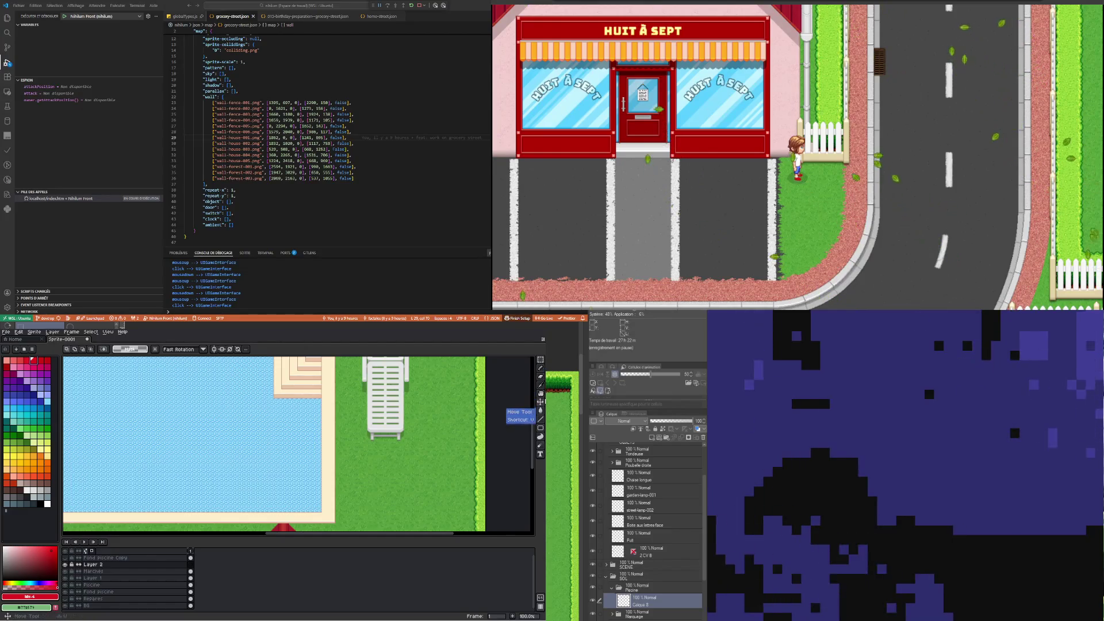
click(542, 368)
scroll(333, 511, up, 3)
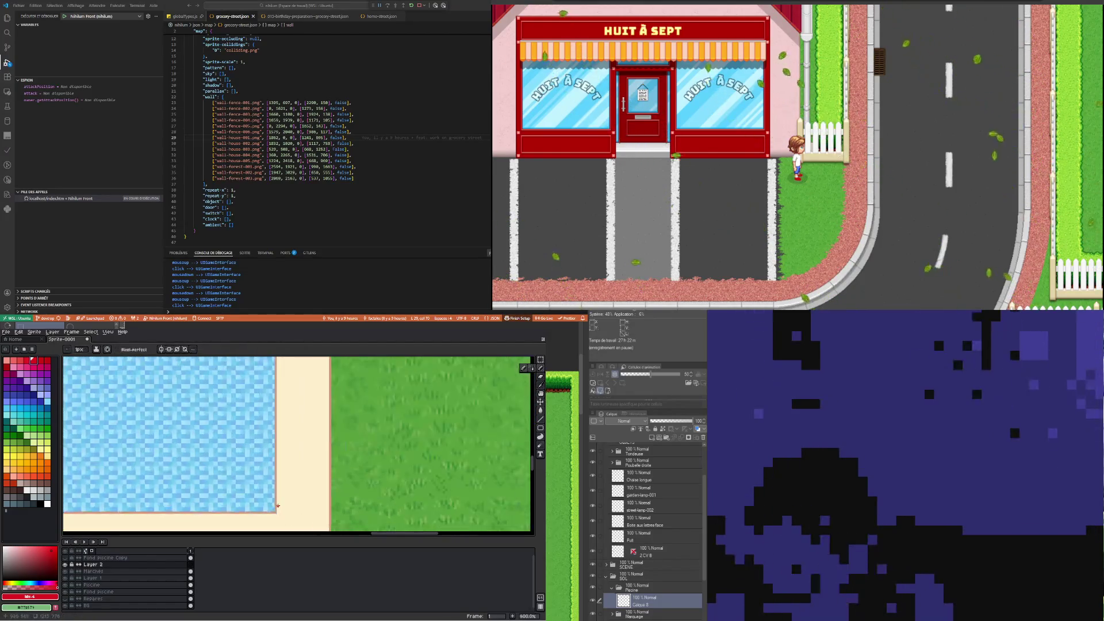
scroll(332, 511, up, 1)
drag(279, 515, 338, 517)
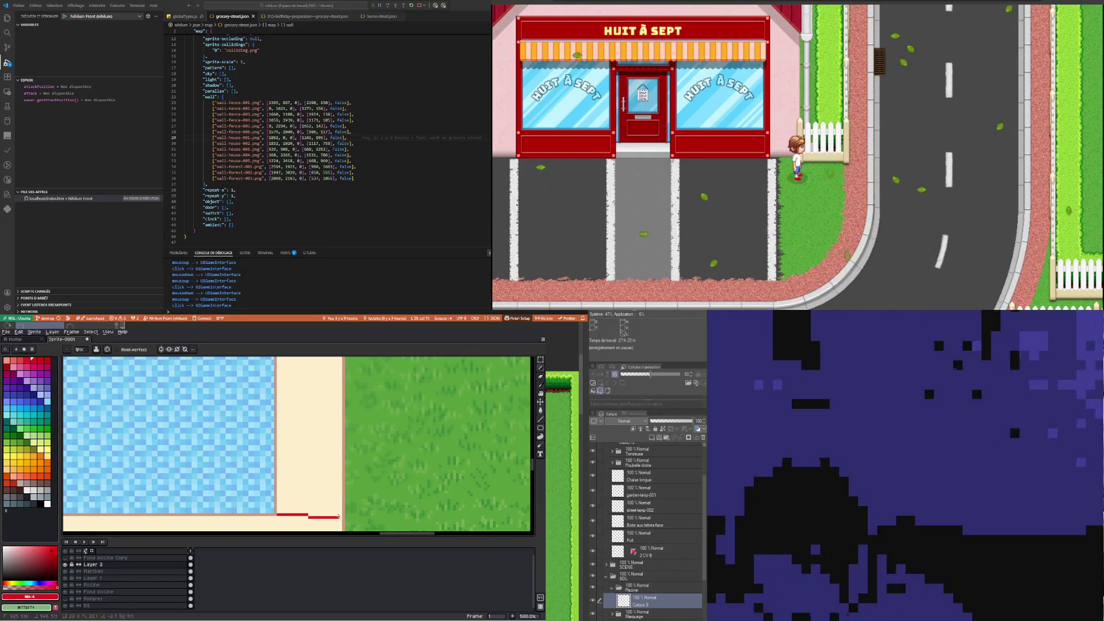
Undo the stray red line and return to the Pencil
scroll(341, 515, down, 3)
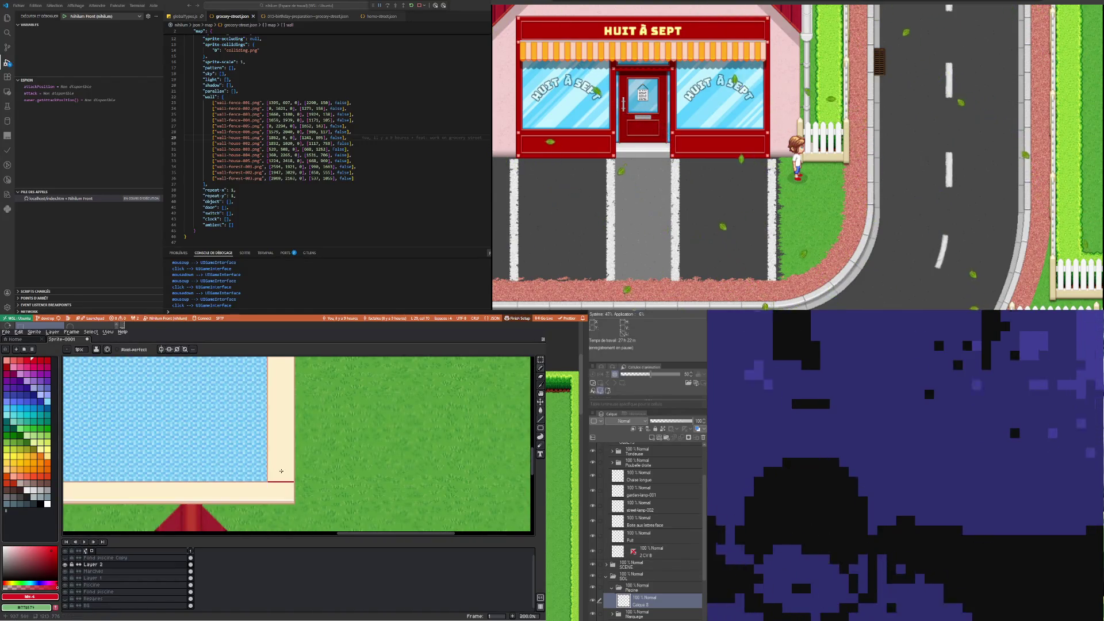
scroll(270, 480, up, 3)
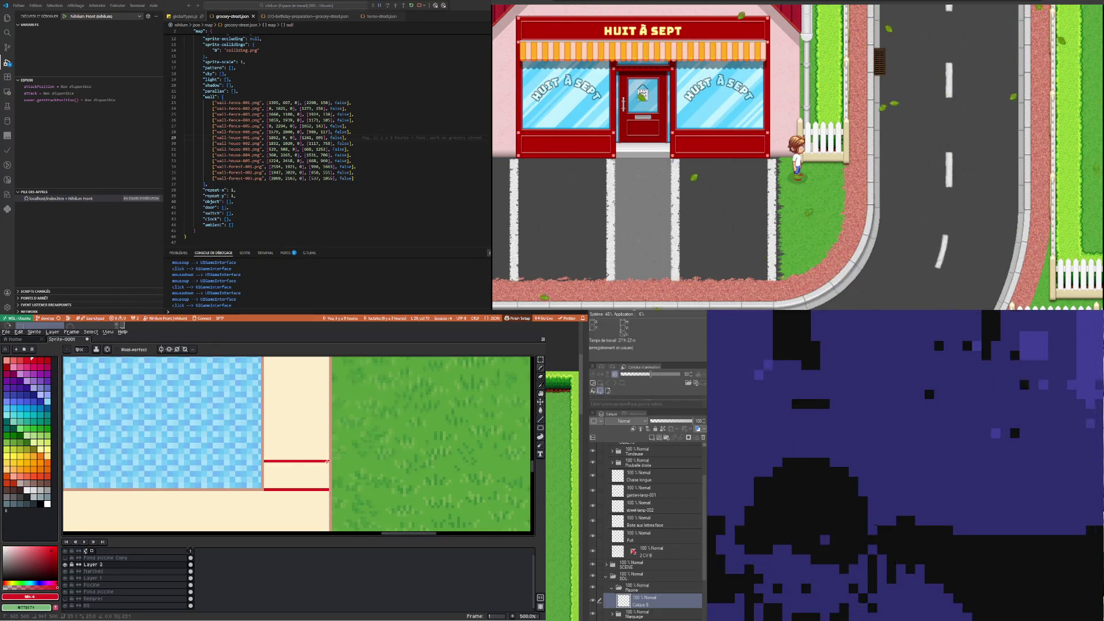
scroll(254, 471, down, 1)
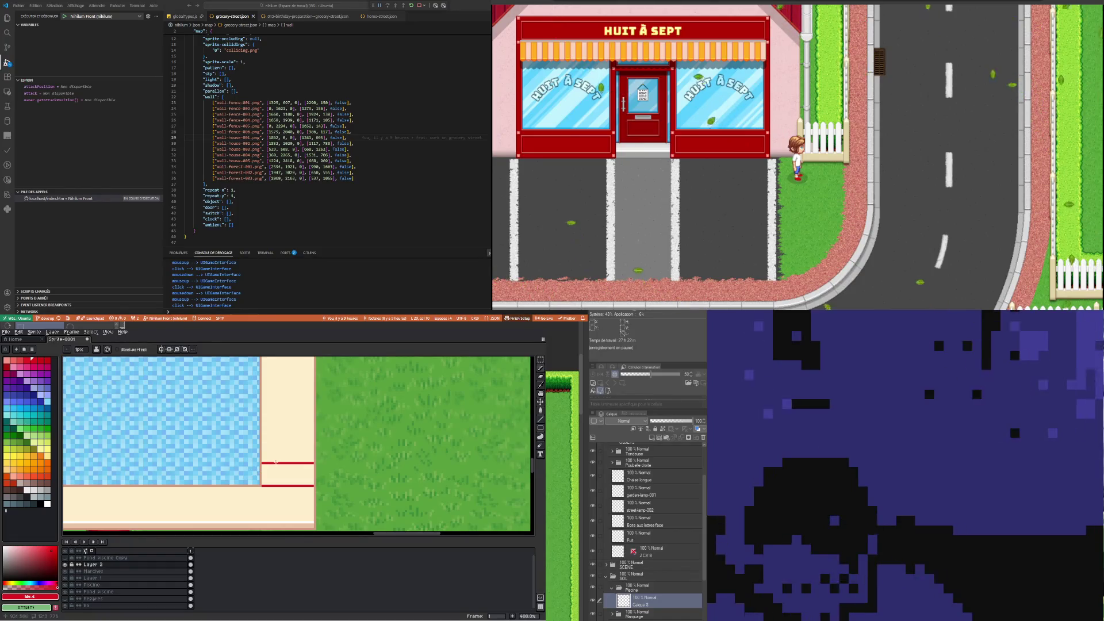
scroll(273, 468, down, 2)
scroll(270, 475, up, 1)
key(ctrl+z)
key(v)
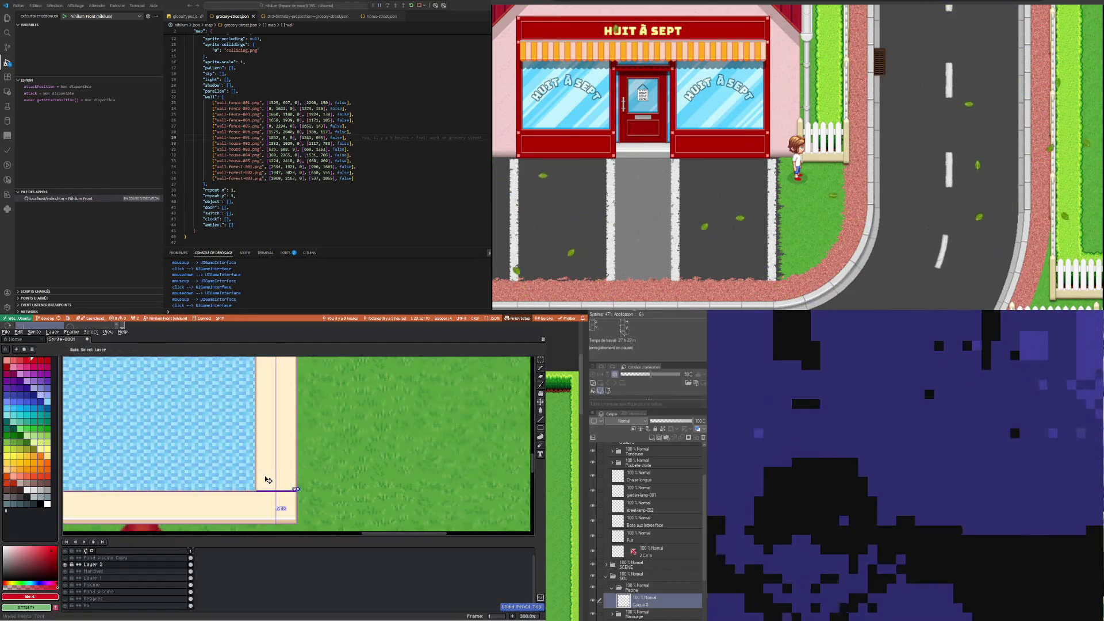
key(b)
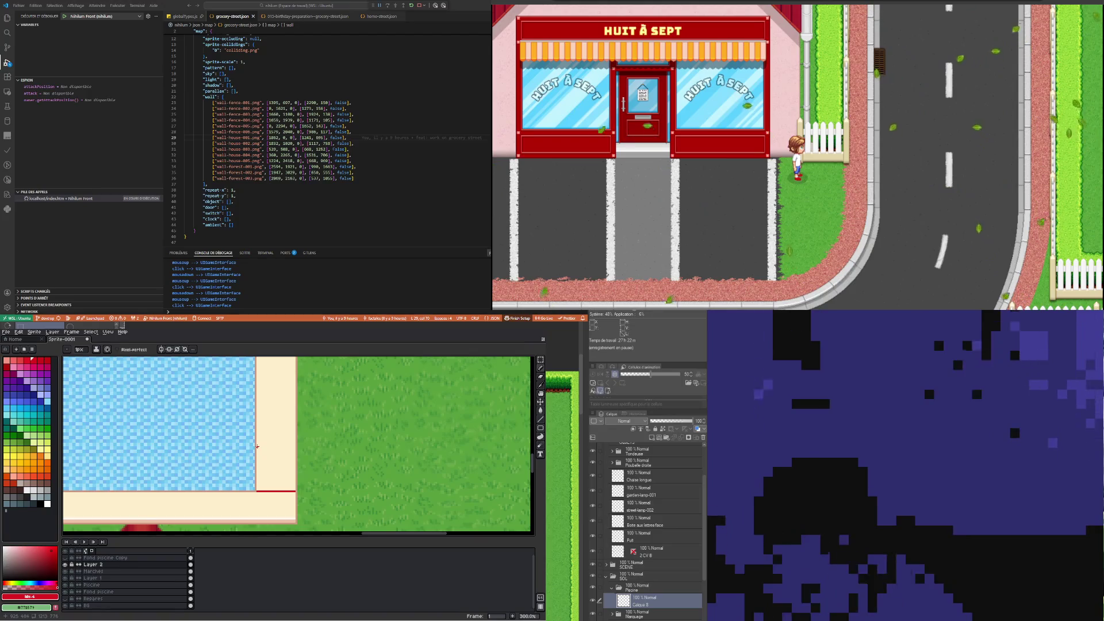
Draw a red vertical line through the bottom border at the pool corner and select it
scroll(255, 494, up, 2)
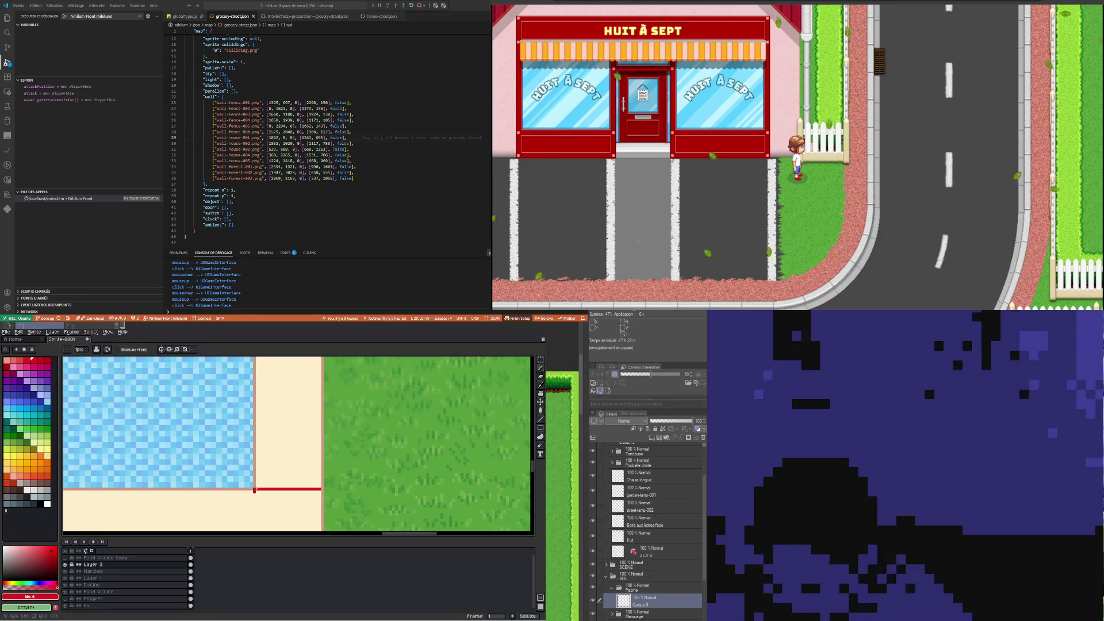
scroll(254, 490, down, 2)
scroll(260, 469, up, 2)
drag(259, 469, 262, 507)
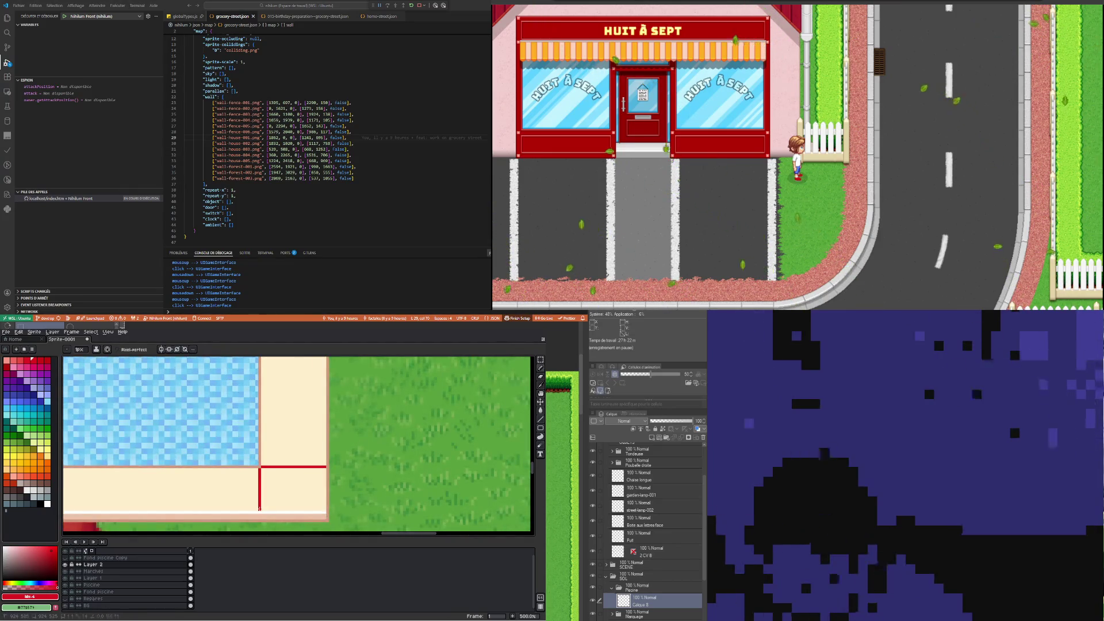
click(540, 359)
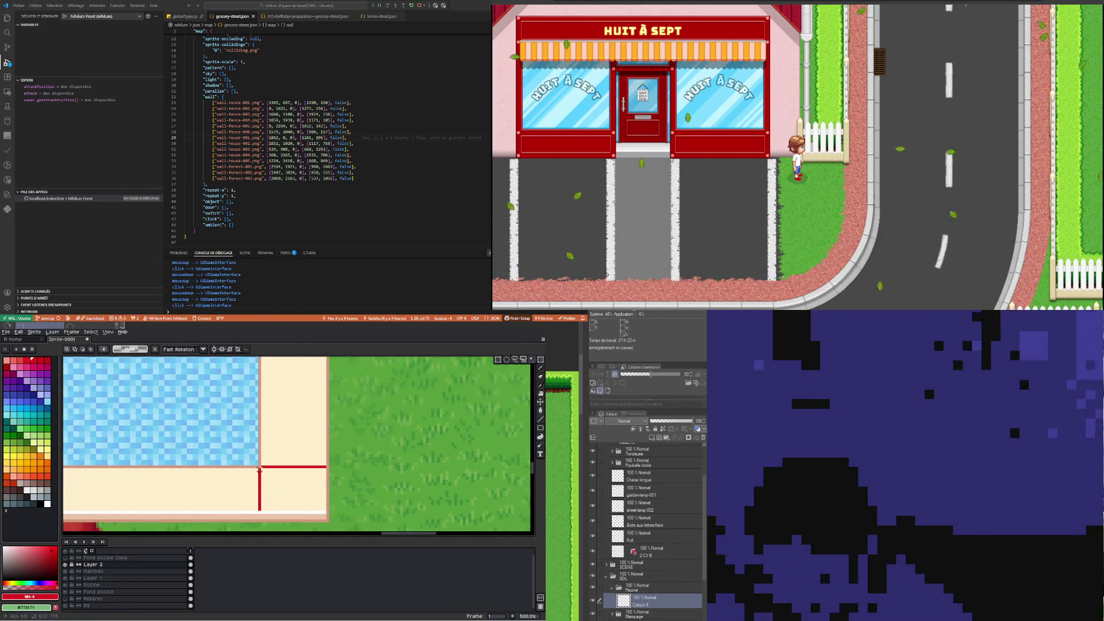
drag(327, 506, 249, 509)
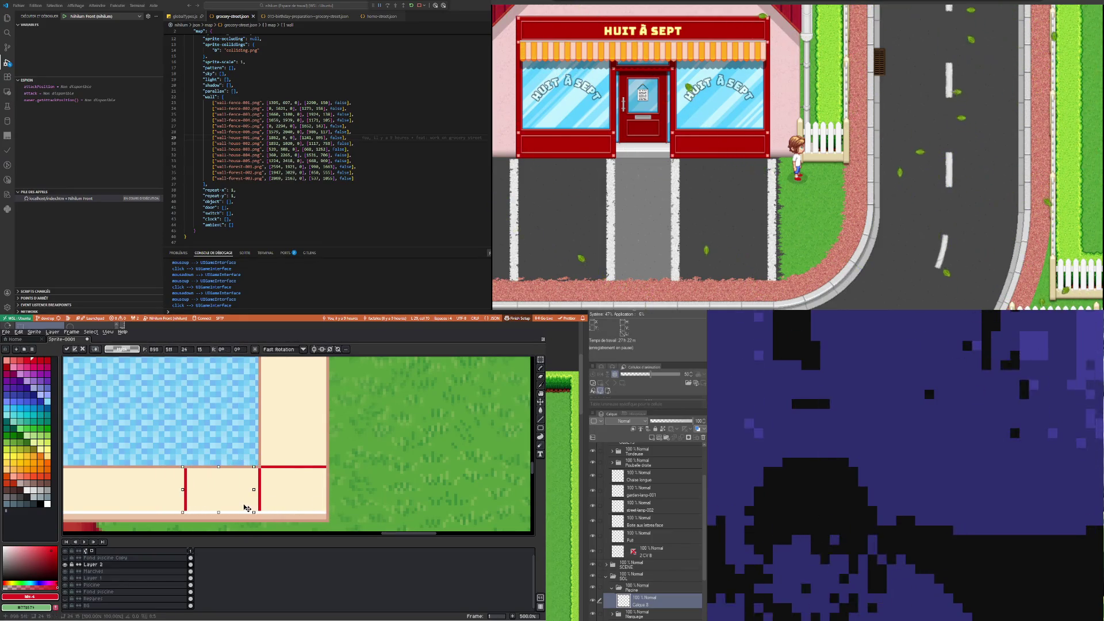
Nudge the red line one pixel right, then place a copy further left along the border
key(Right)
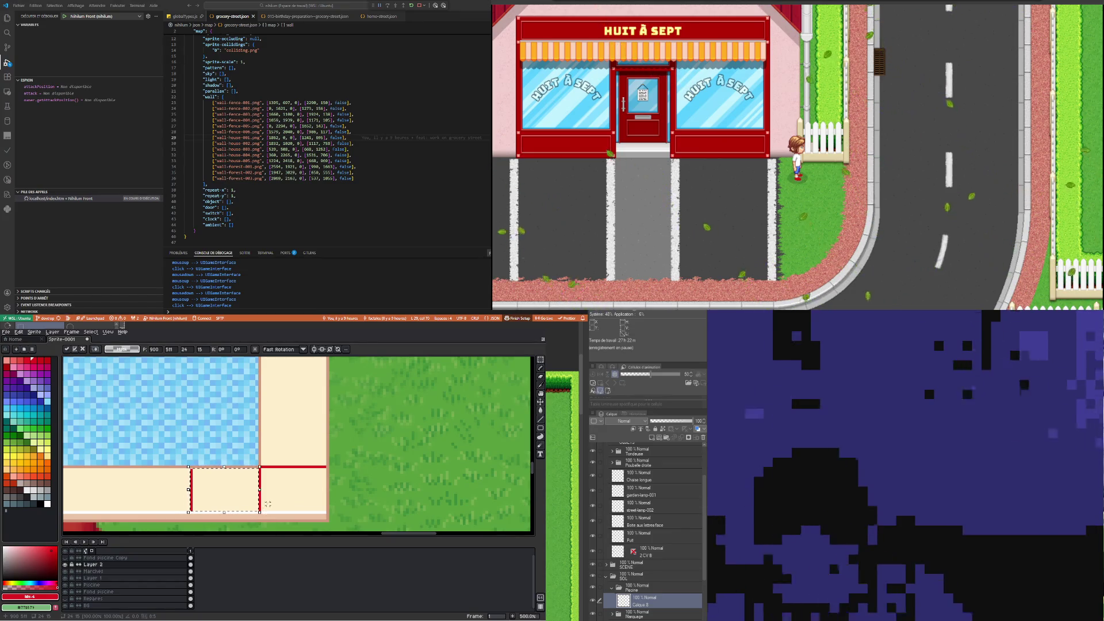
key(Return)
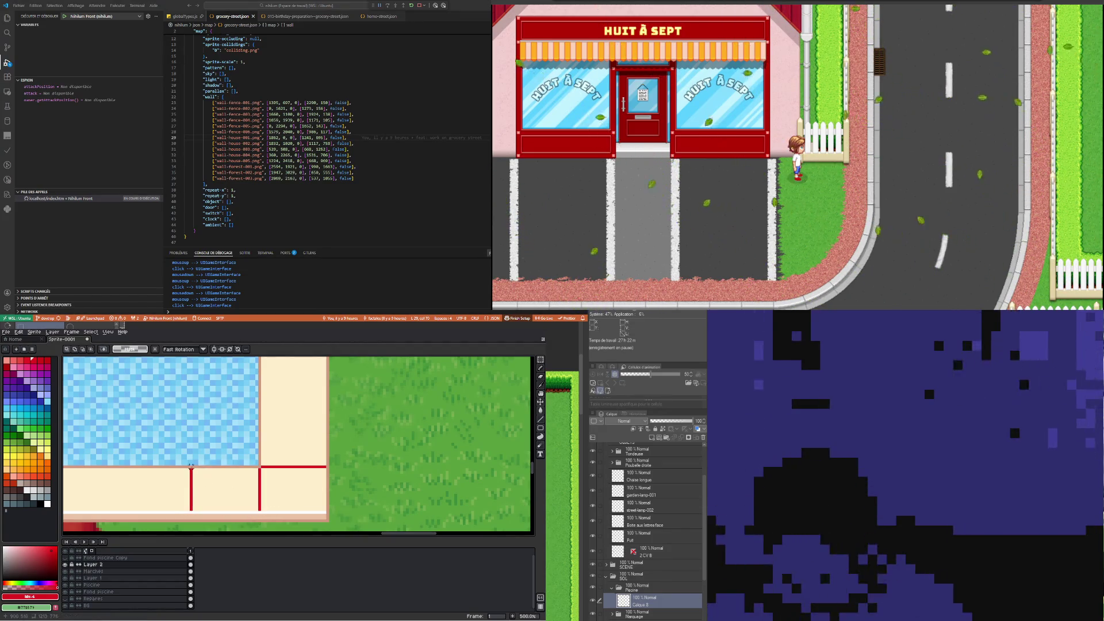
drag(192, 468, 329, 511)
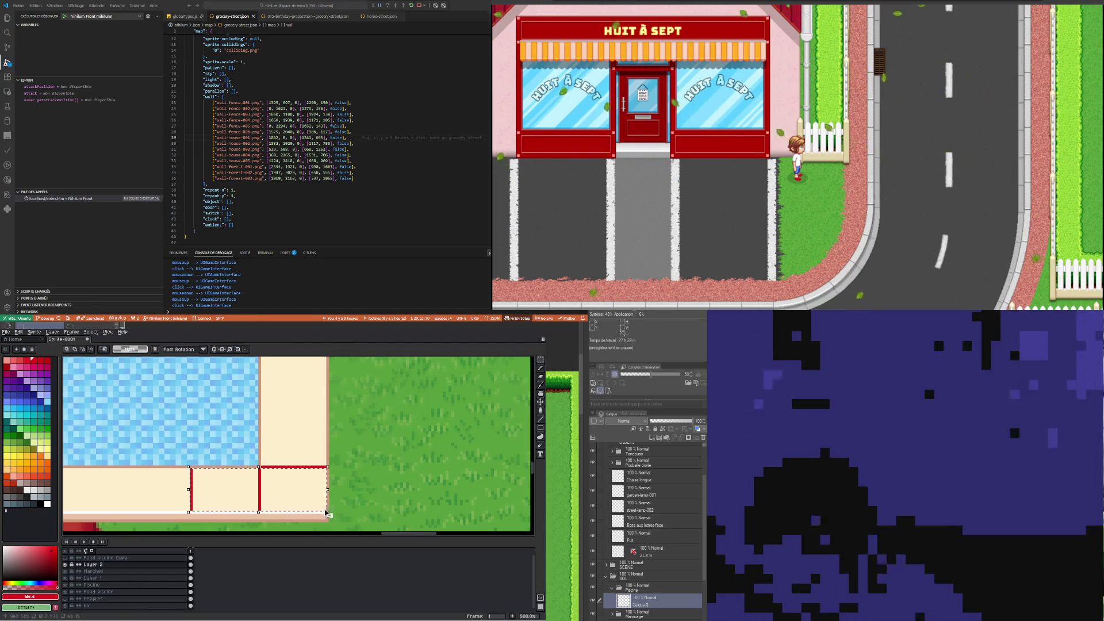
scroll(209, 440, down, 2)
scroll(155, 460, up, 2)
ctrl+drag(322, 495, 207, 488)
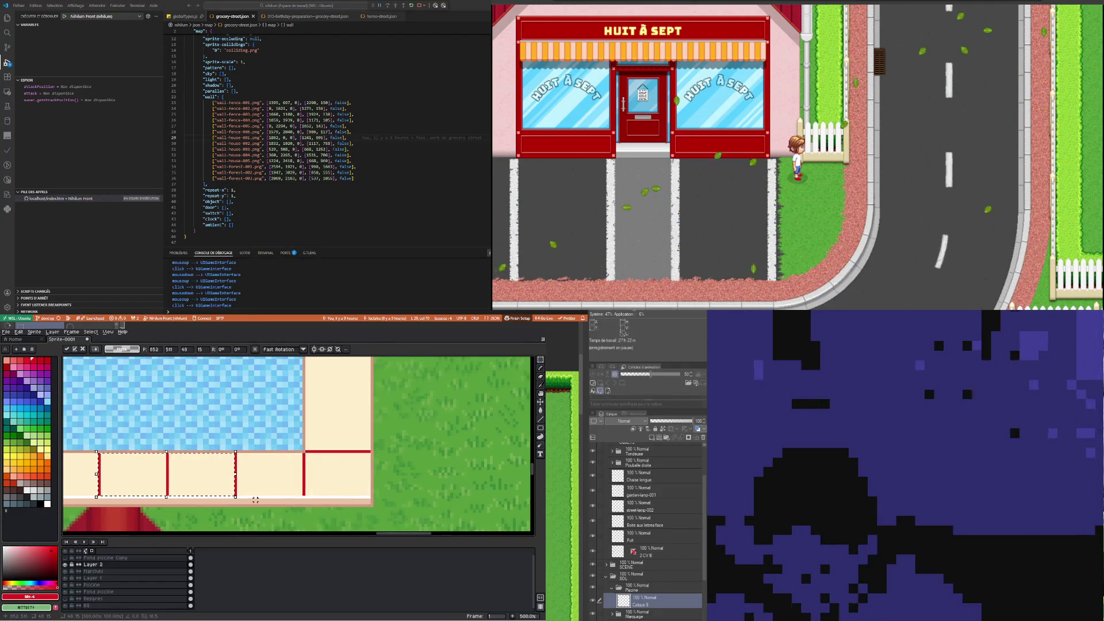
scroll(305, 445, down, 2)
scroll(187, 468, up, 2)
key(Return)
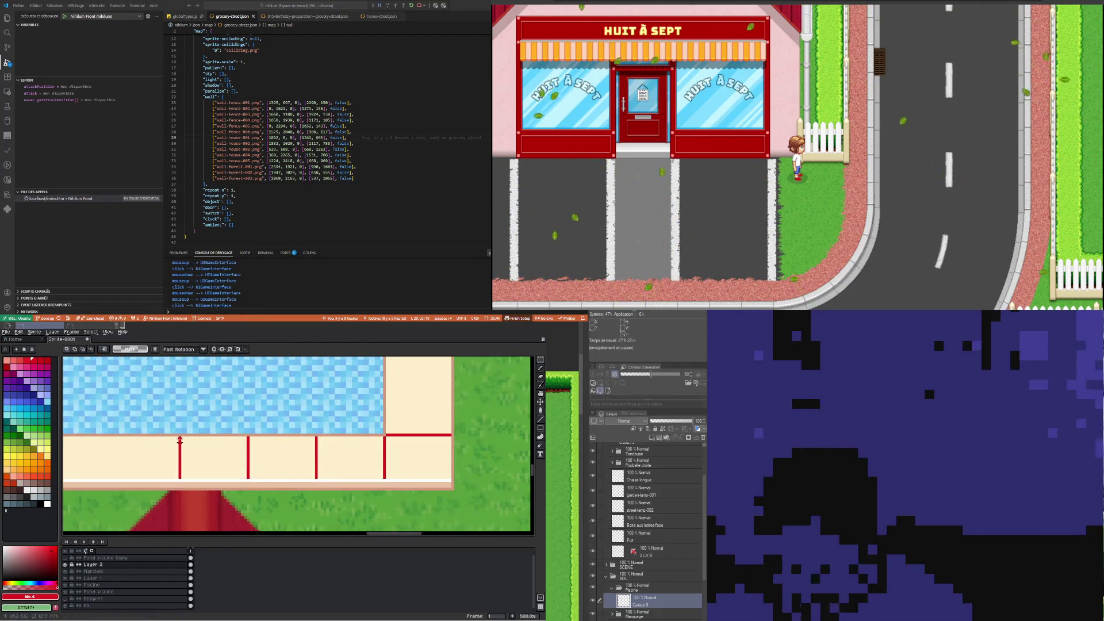
Duplicate the row of red dividers further left, nudged one pixel right
drag(179, 437, 447, 480)
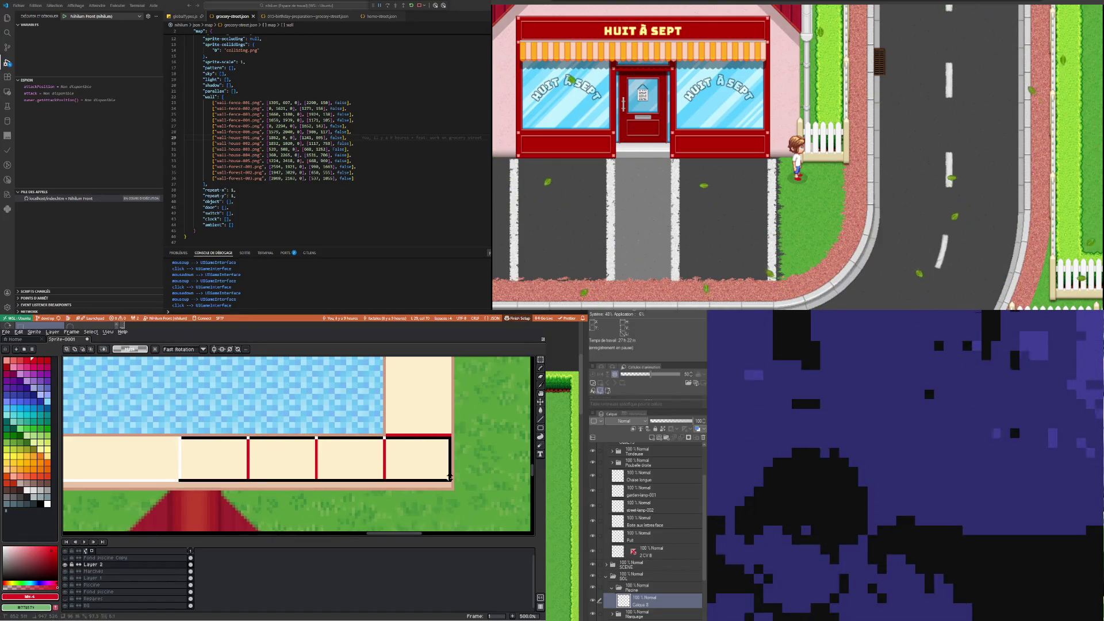
mouse_move(439, 476)
mouse_down()
mouse_move(176, 483)
mouse_move(159, 472)
mouse_up()
key(Right)
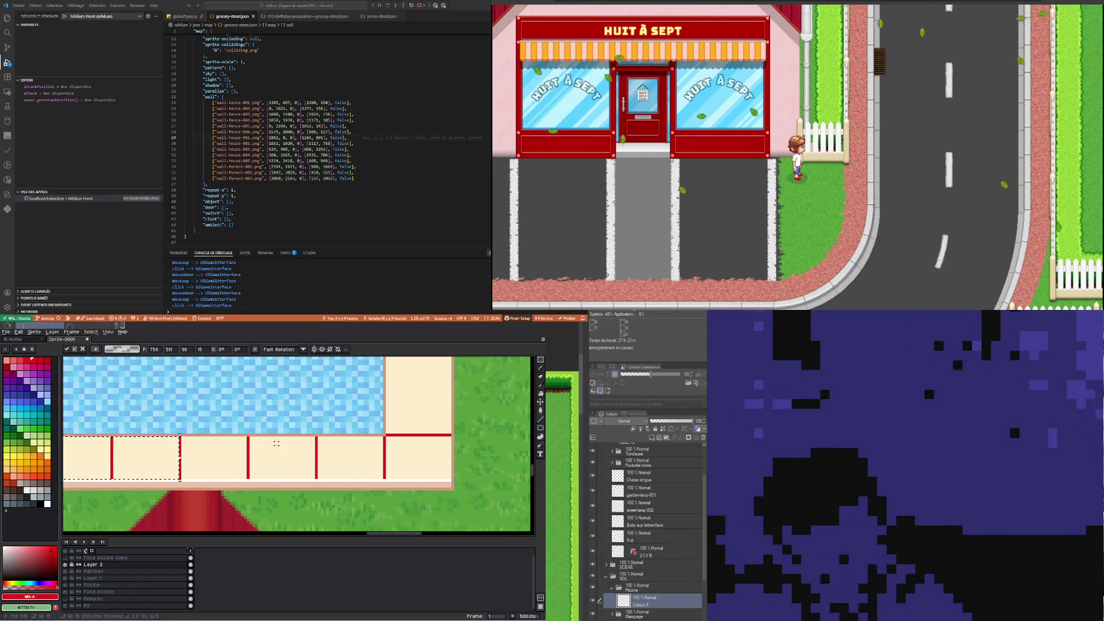
scroll(271, 439, down, 2)
scroll(253, 431, down, 1)
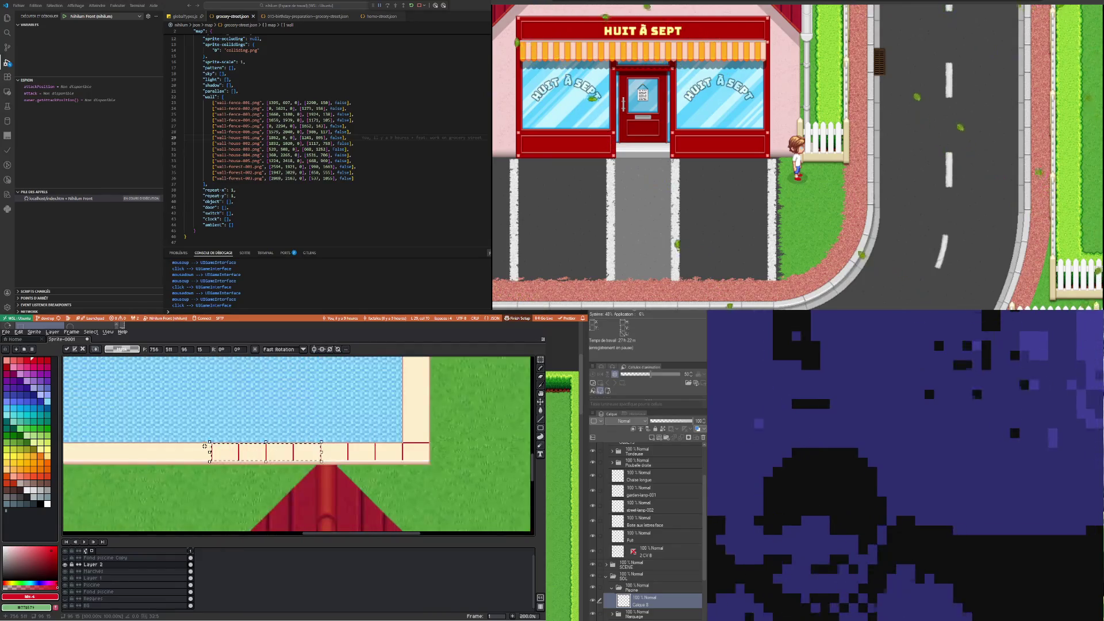
key(Return)
Copy the divided border strip further left to extend the tile divisions
drag(208, 444, 431, 461)
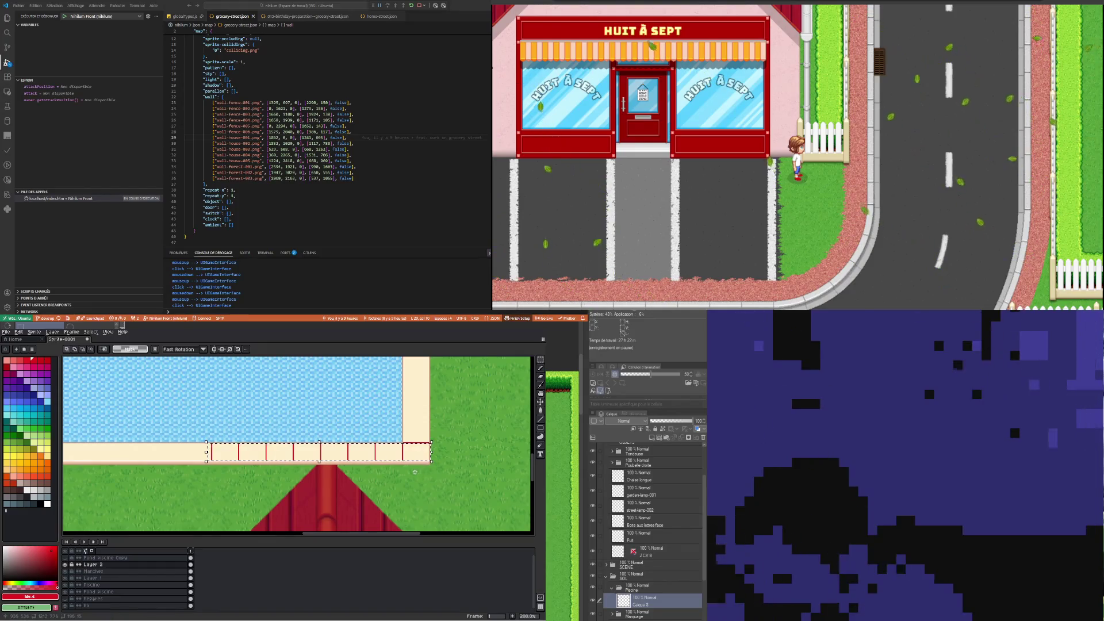
click(344, 489)
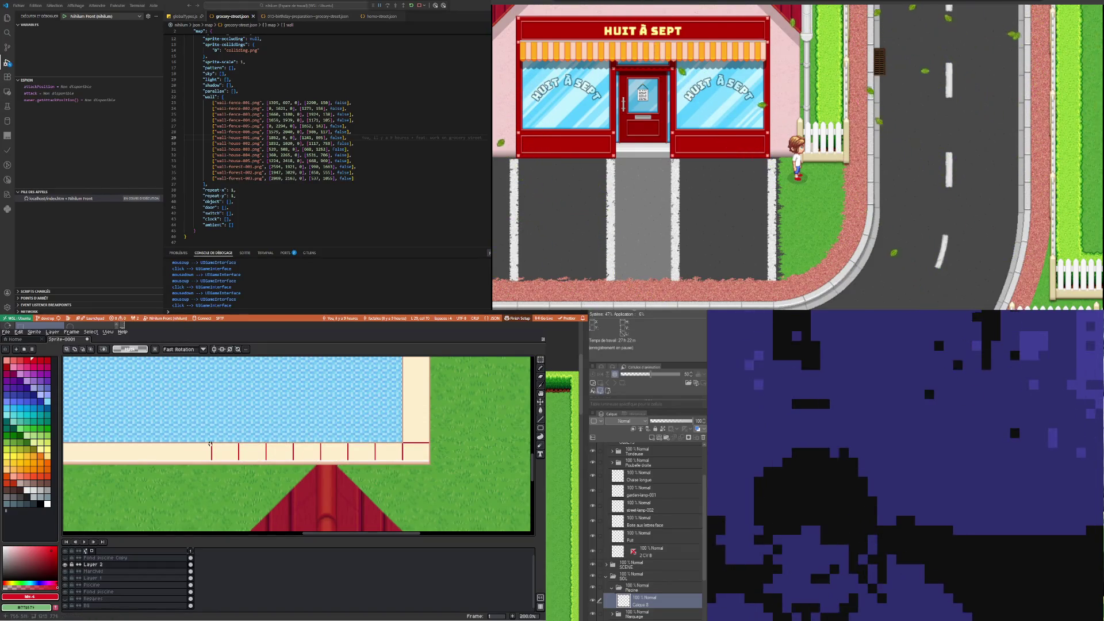
drag(379, 462, 428, 461)
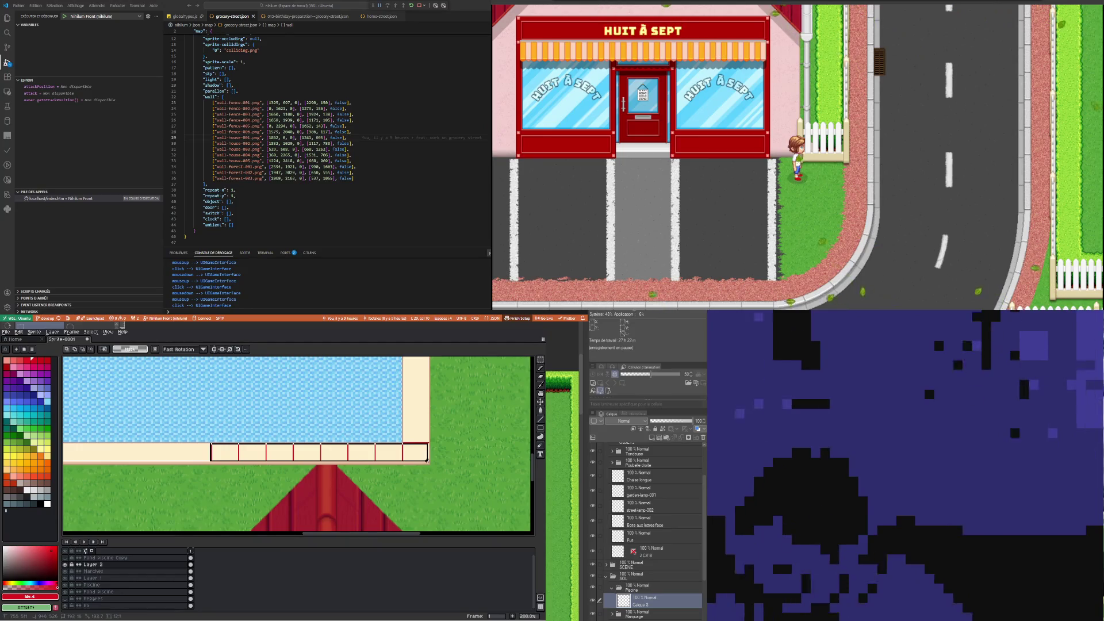
drag(427, 461, 429, 461)
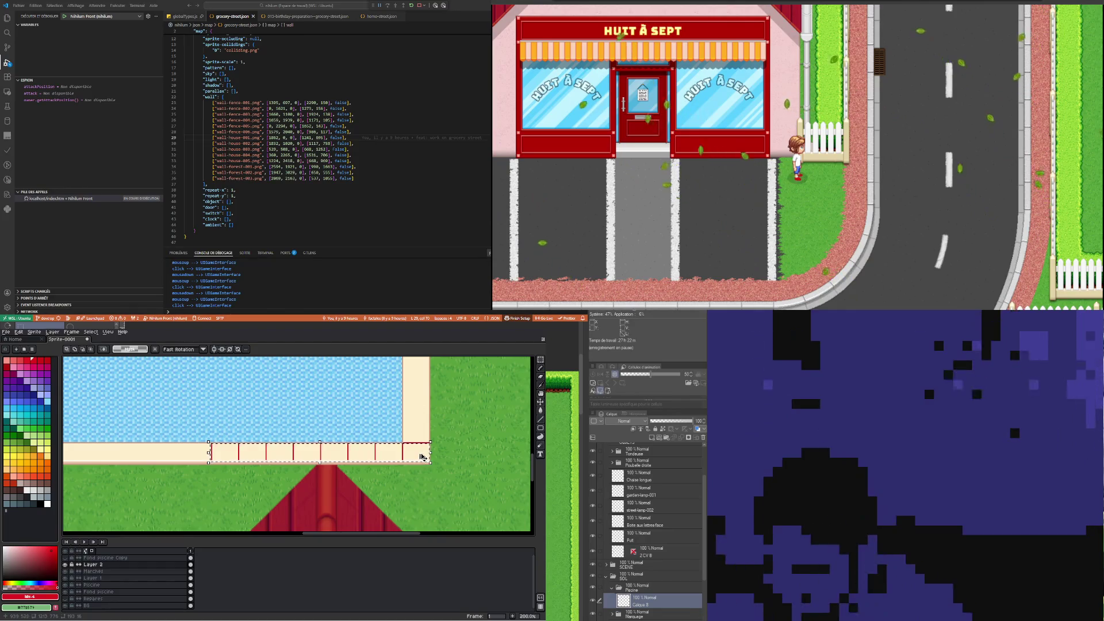
drag(414, 464, 205, 458)
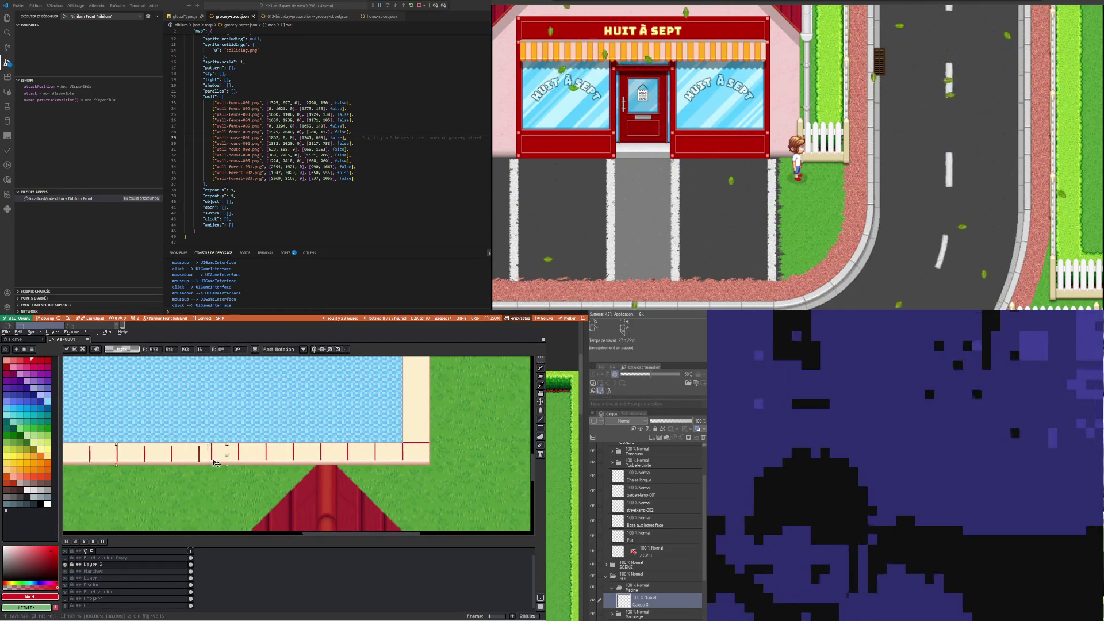
scroll(210, 458, up, 2)
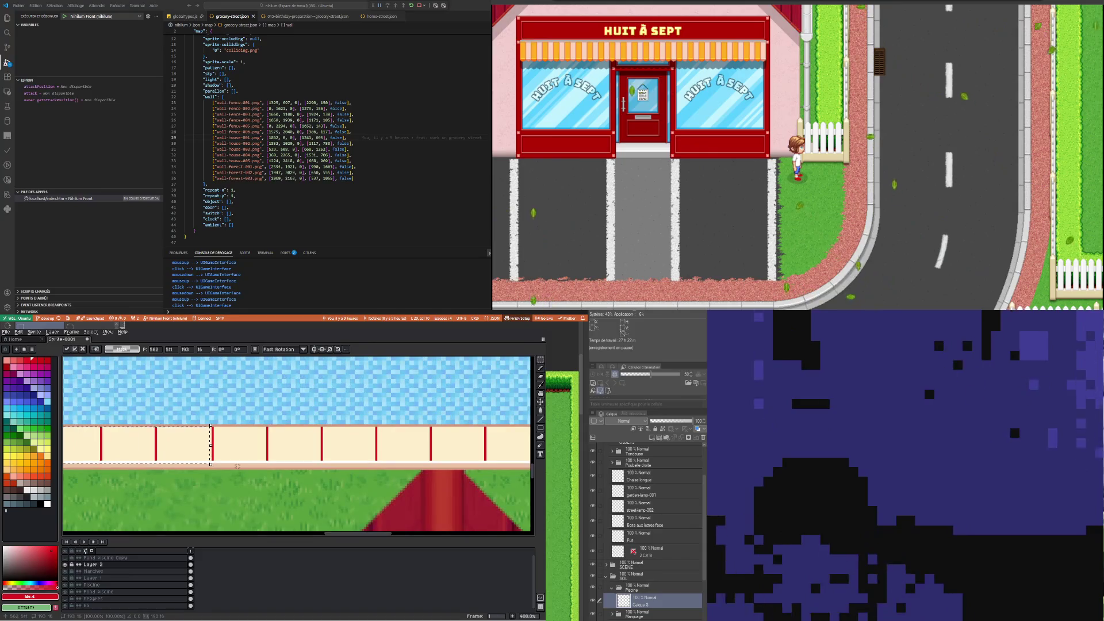
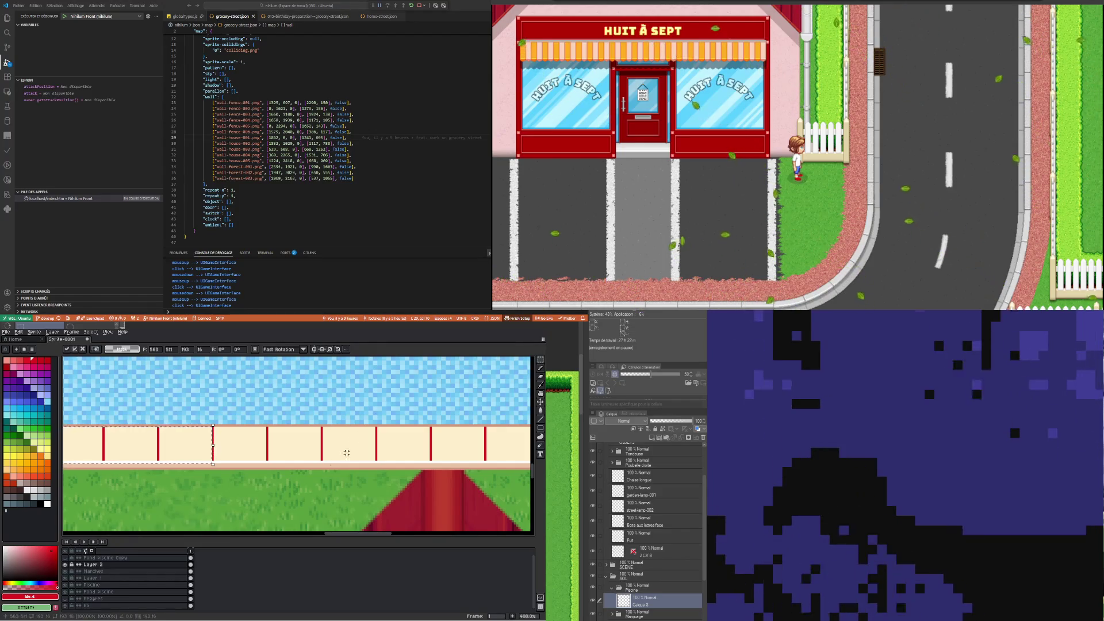
Try sliding the red fence post strip left along the border, then cancel the misplaced move
scroll(347, 453, down, 2)
scroll(357, 460, down, 2)
scroll(399, 490, up, 1)
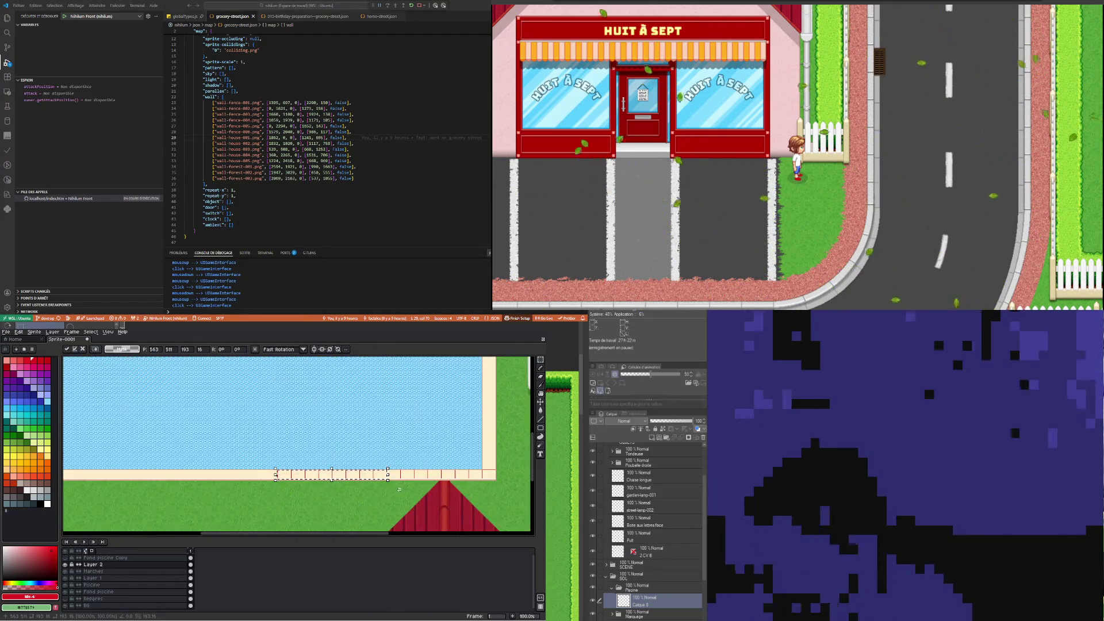
scroll(399, 490, up, 1)
scroll(374, 486, down, 2)
scroll(363, 485, up, 1)
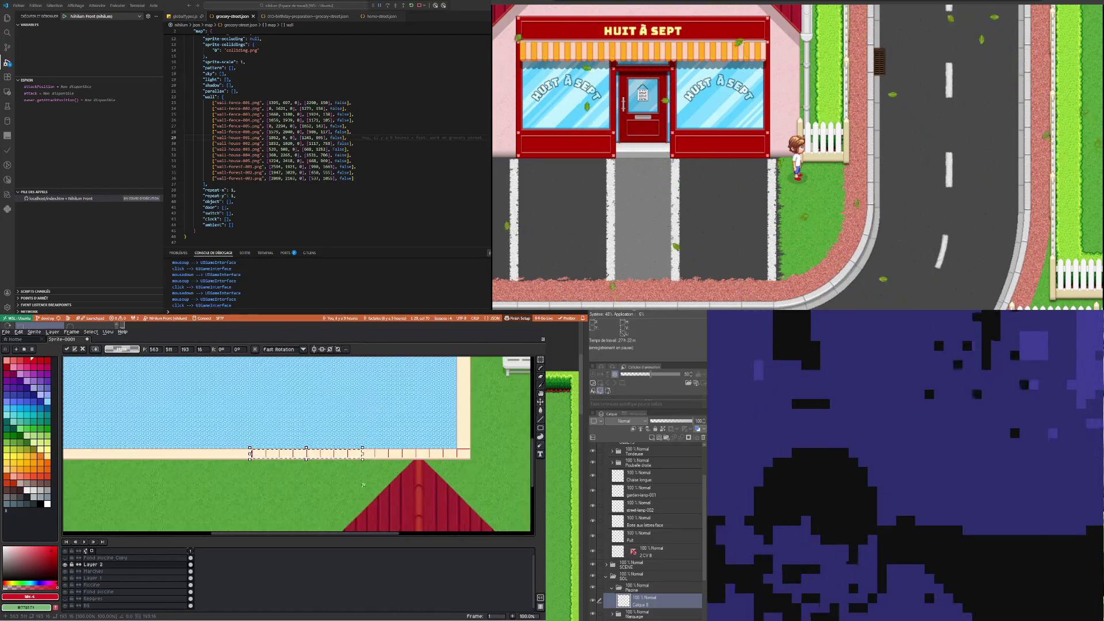
scroll(363, 485, up, 1)
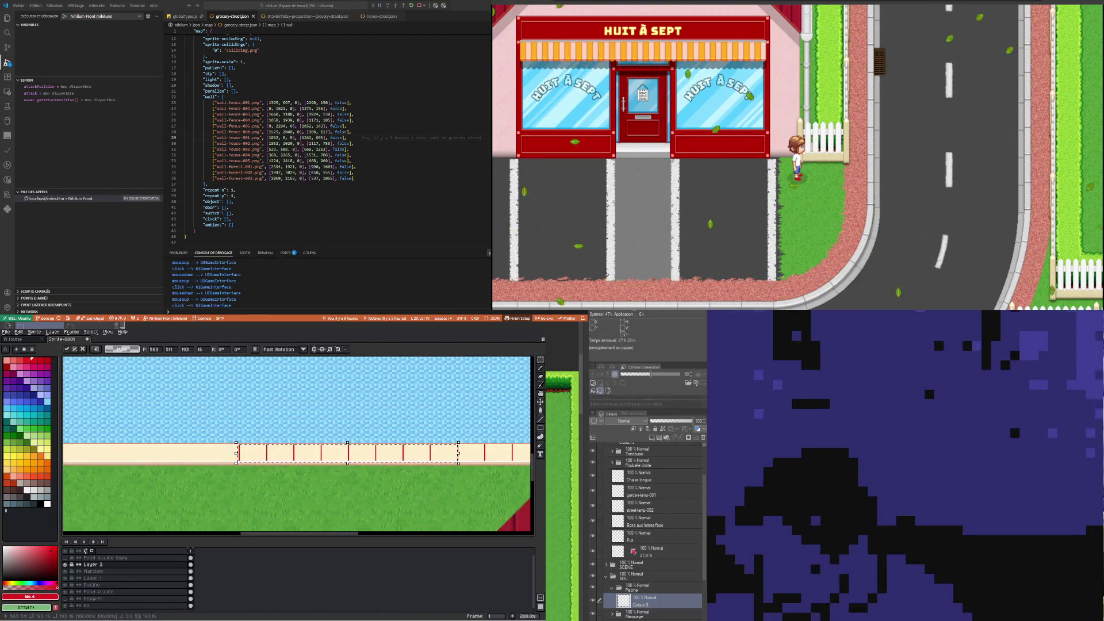
drag(347, 453, 287, 455)
key(Escape)
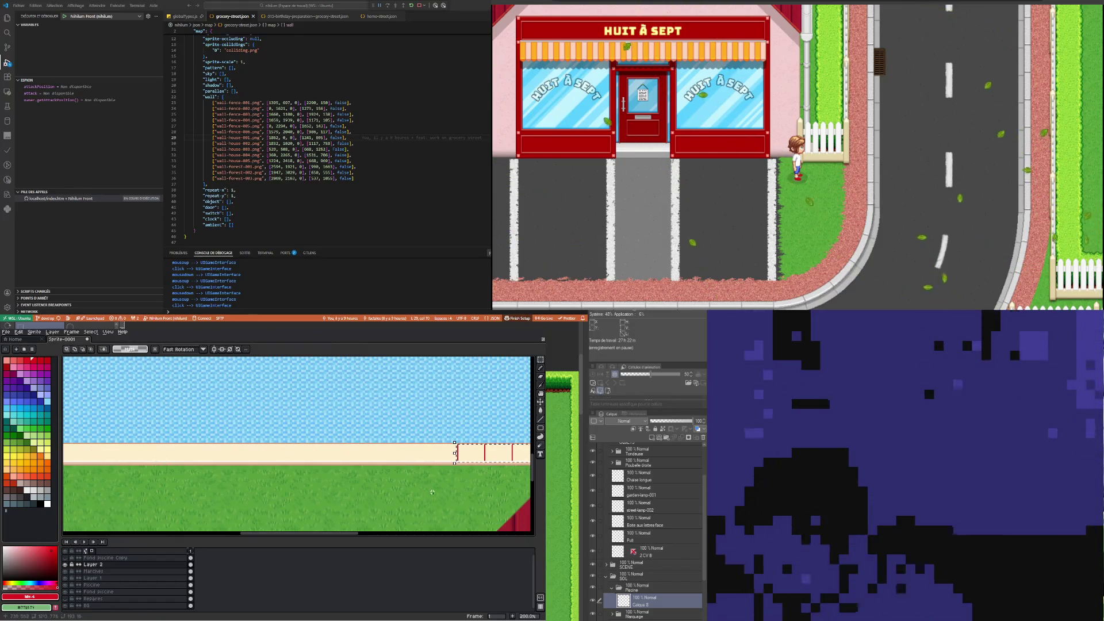
Slide the selected fence posts left to fill the cream border and commit
scroll(395, 458, down, 3)
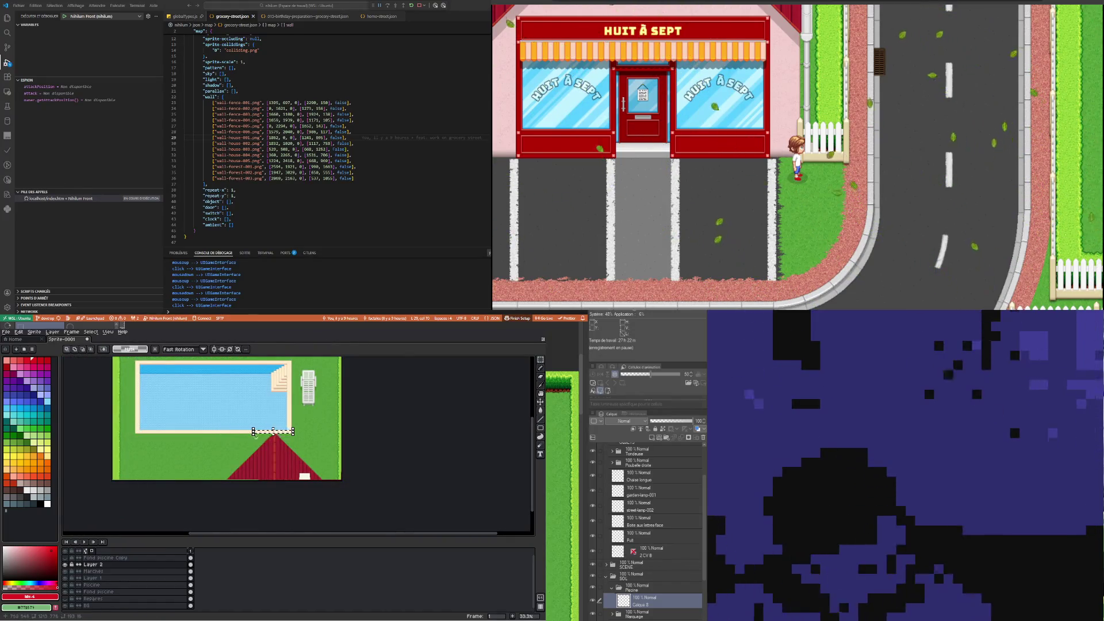
scroll(257, 440, up, 3)
click(434, 430)
drag(434, 430, 258, 428)
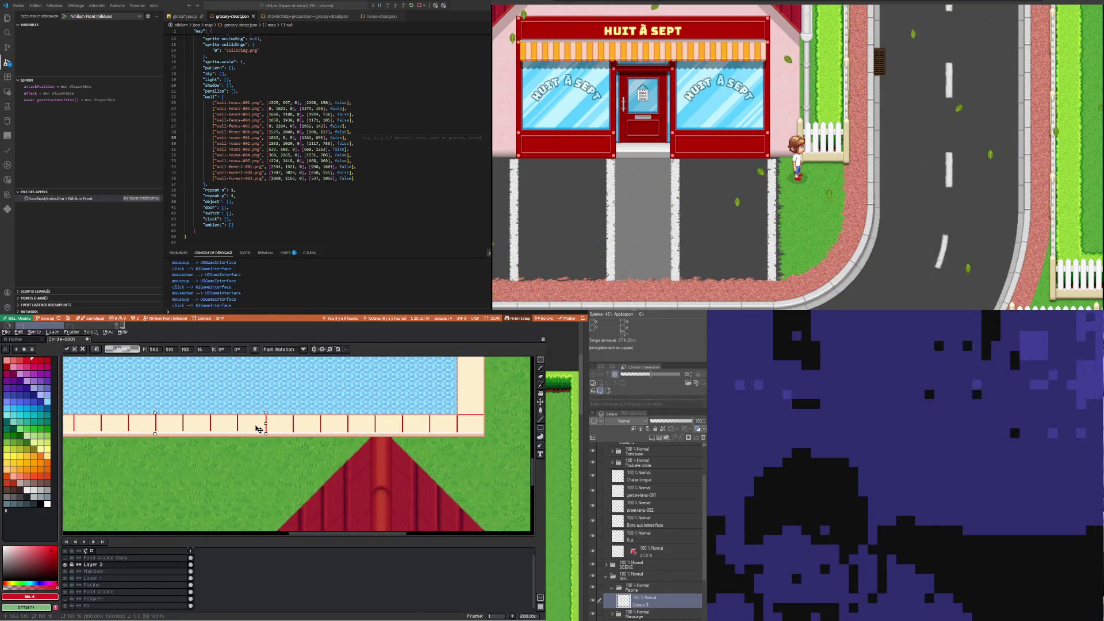
scroll(261, 423, up, 1)
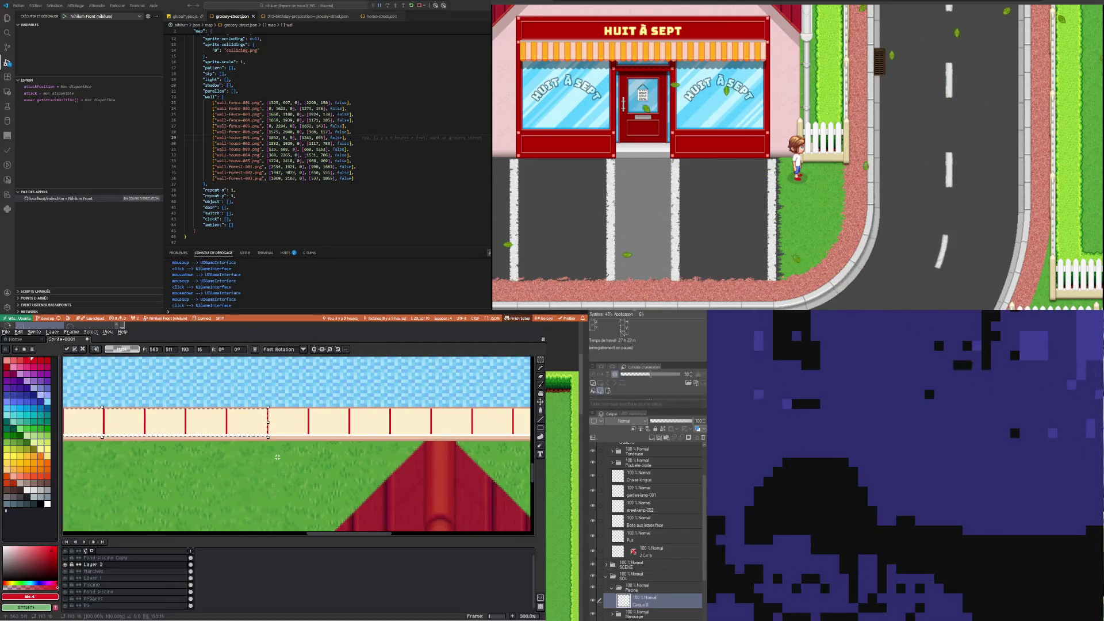
key(Return)
scroll(275, 454, down, 2)
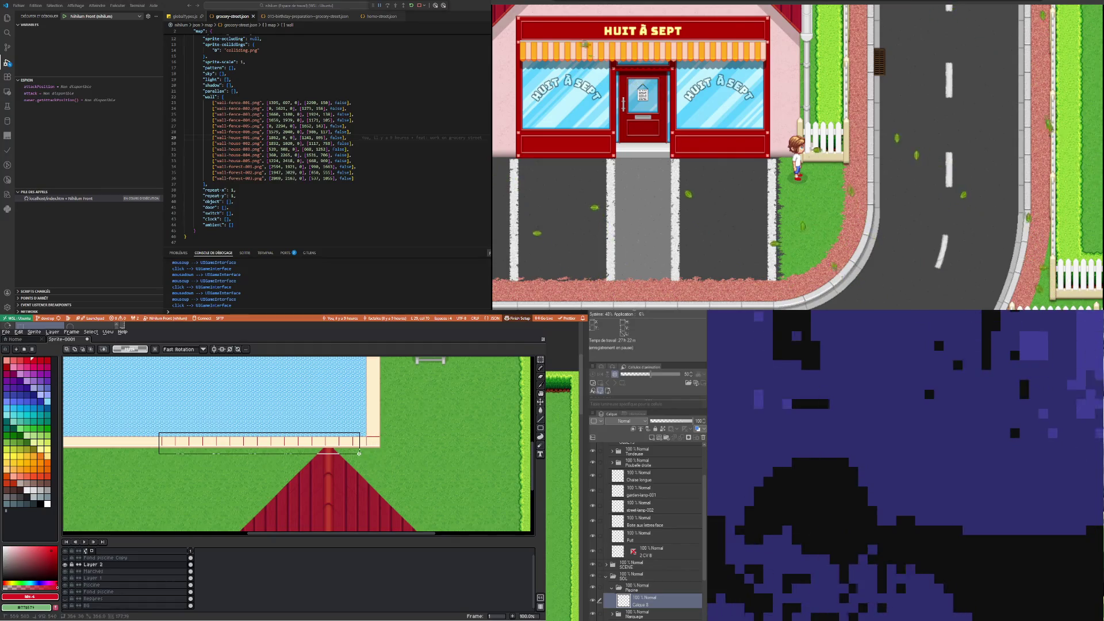
Reselect the fence strip along the bottom border and shift the posts slightly to align them
drag(358, 454, 359, 455)
drag(143, 430, 367, 472)
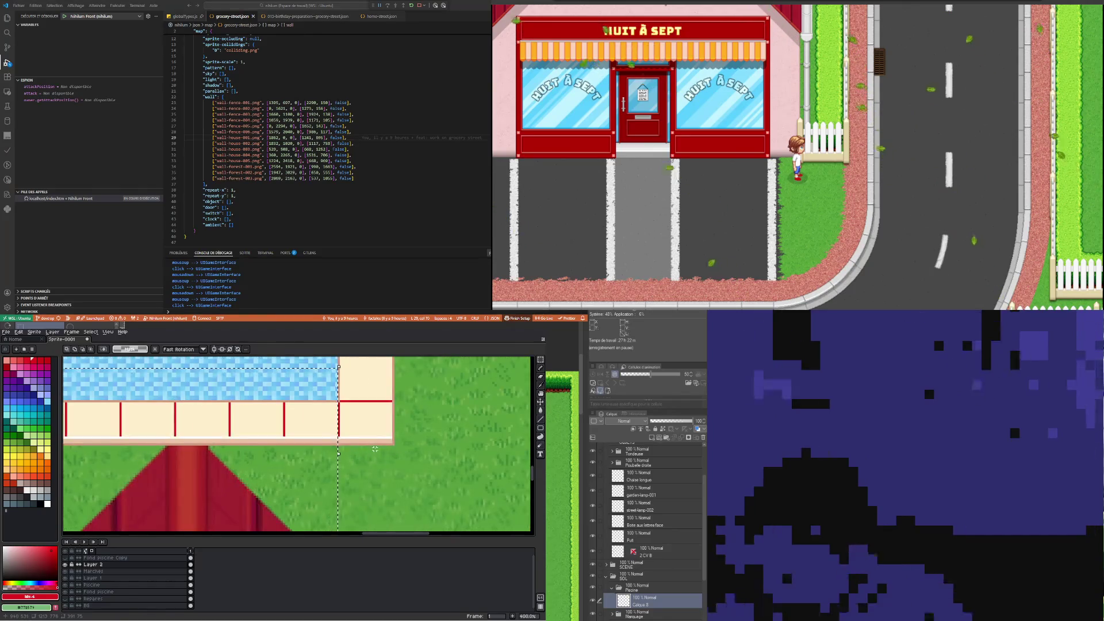
scroll(372, 454, down, 2)
click(353, 452)
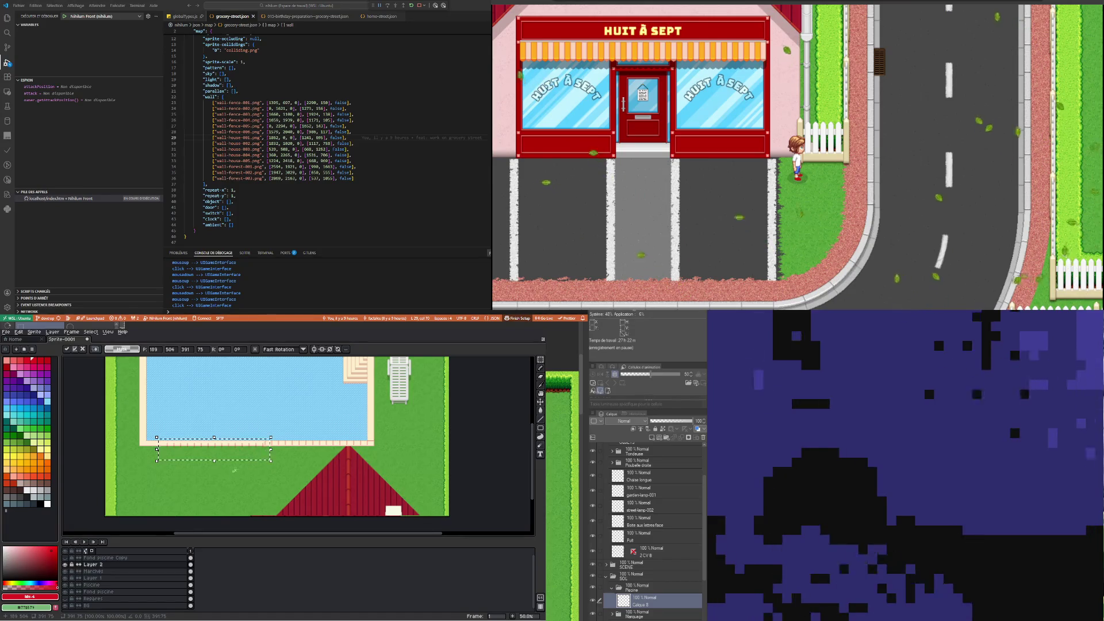
scroll(236, 469, up, 3)
scroll(363, 396, up, 3)
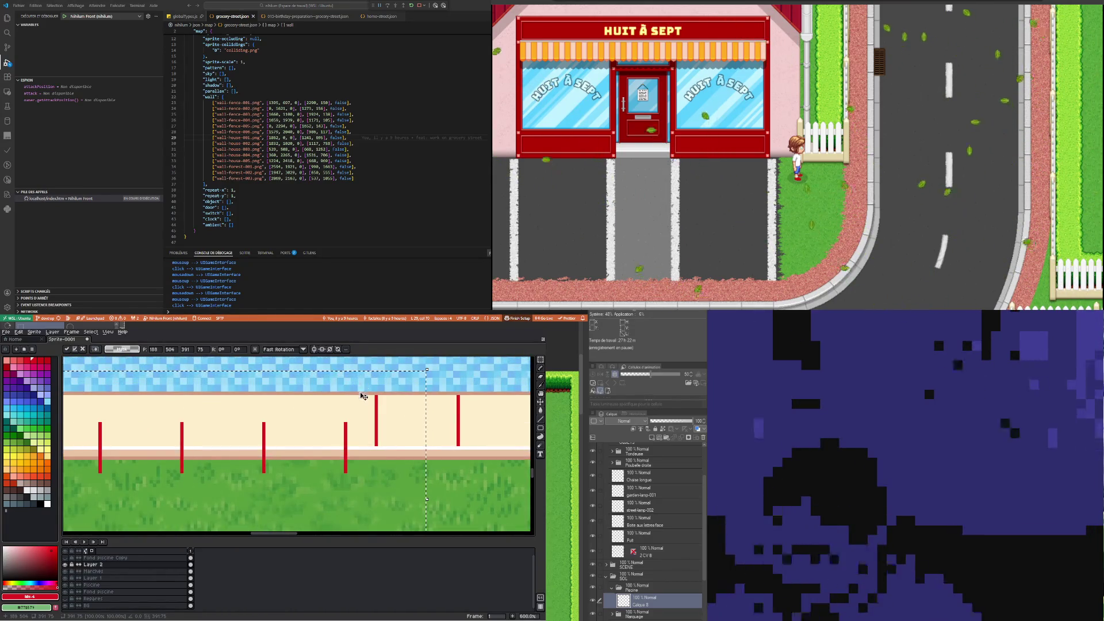
drag(363, 396, 455, 458)
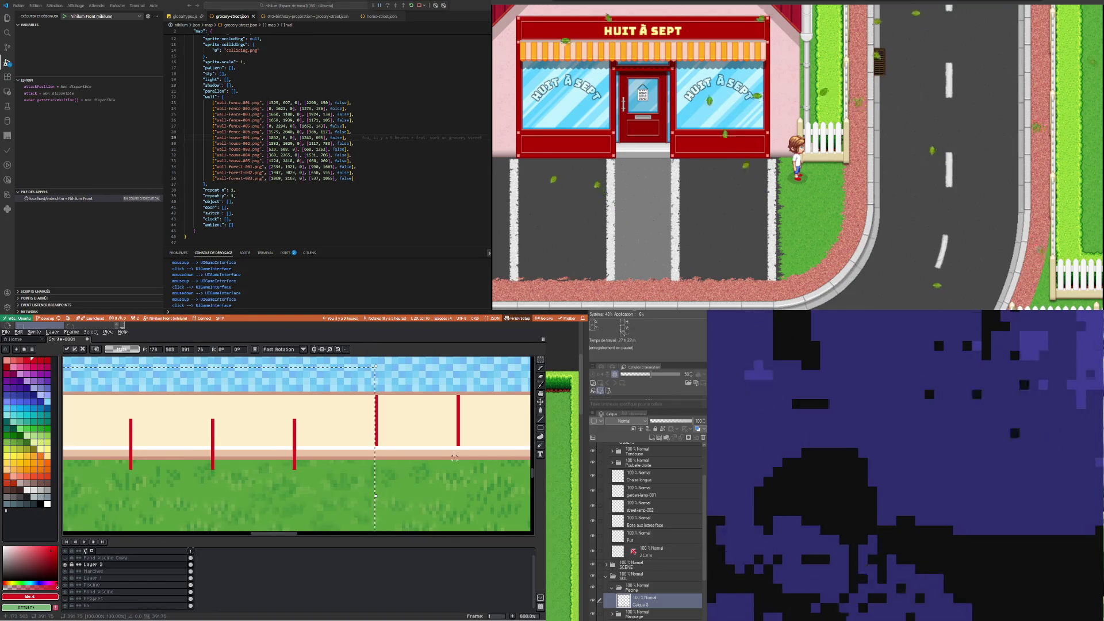
Confirm the post placement and select the left end of the fence row
scroll(396, 440, down, 2)
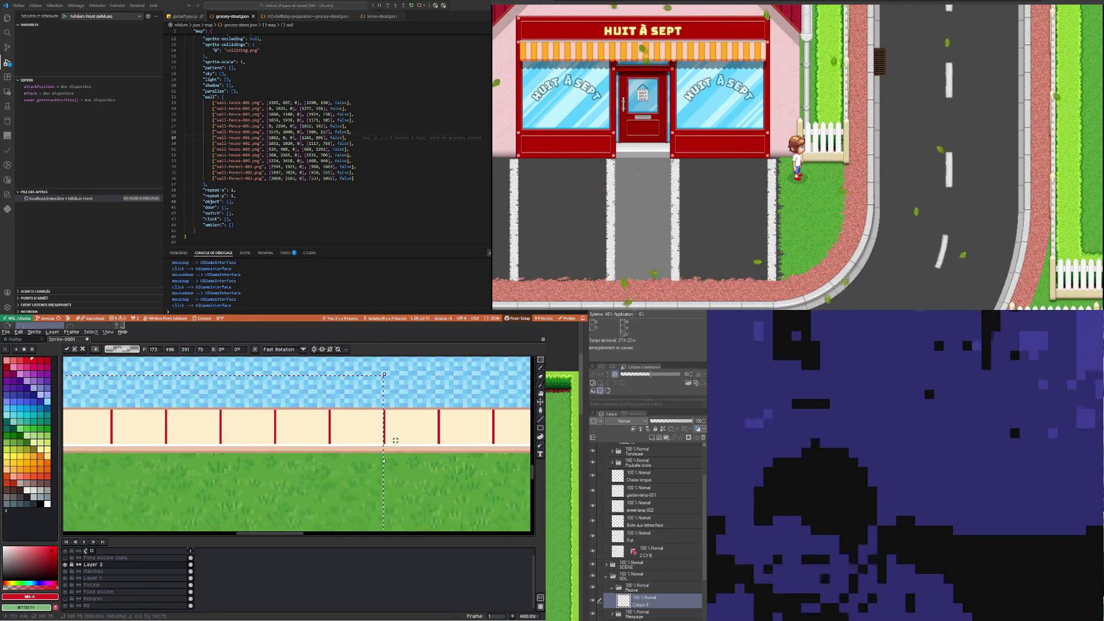
scroll(396, 440, down, 3)
scroll(149, 451, up, 2)
click(150, 452)
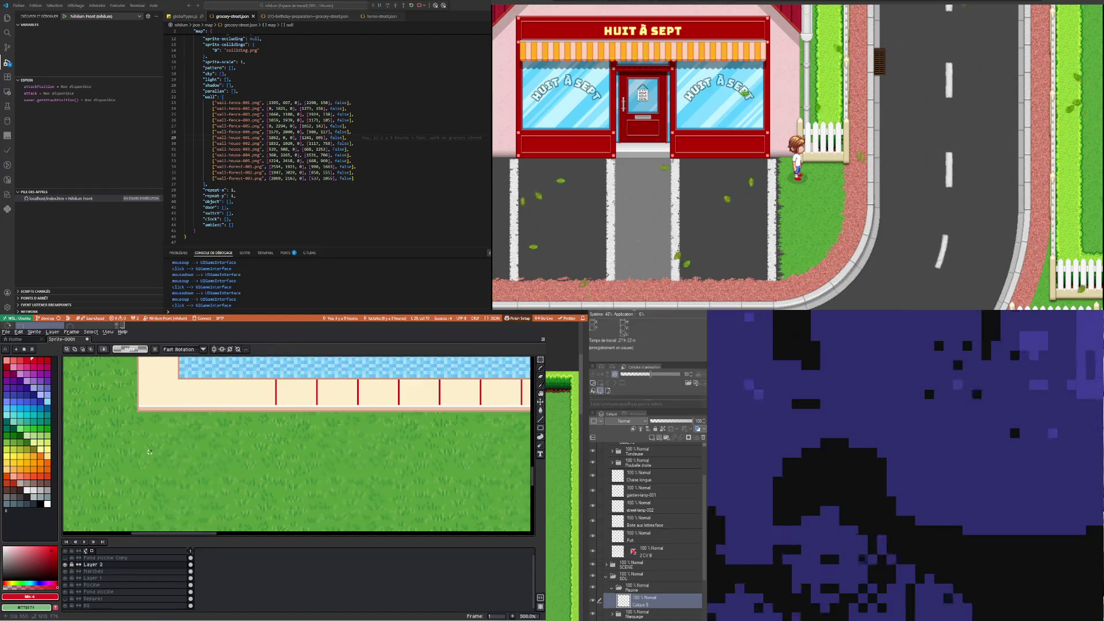
scroll(150, 451, down, 1)
mouse_move(241, 387)
mouse_down()
mouse_move(356, 444)
mouse_move(235, 422)
mouse_up()
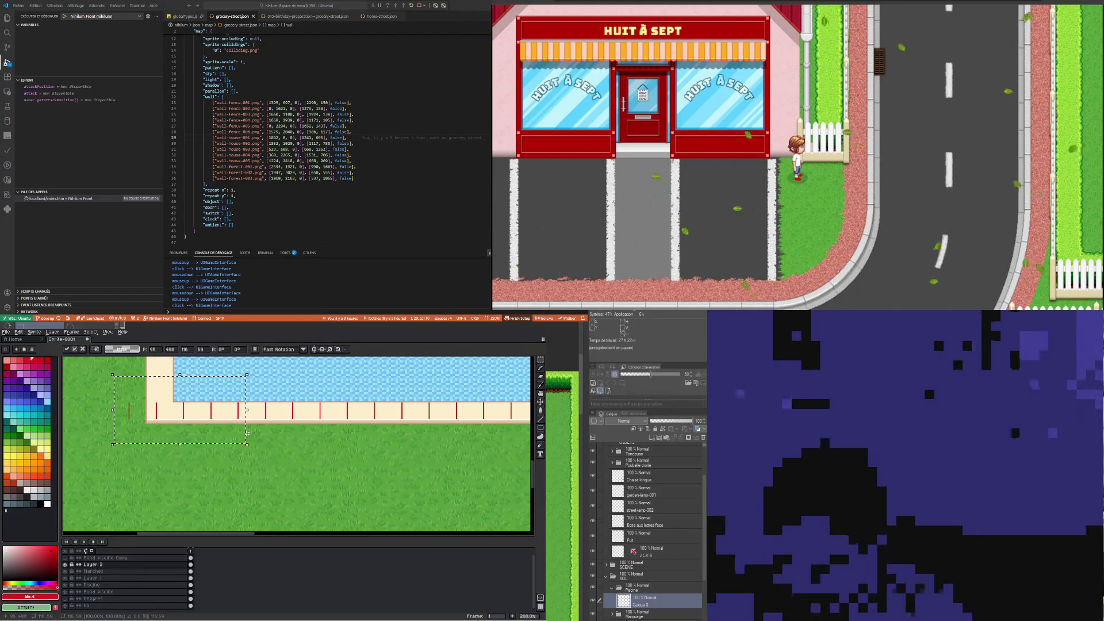
Finish the fence block and delete the leftmost fence post
click(208, 464)
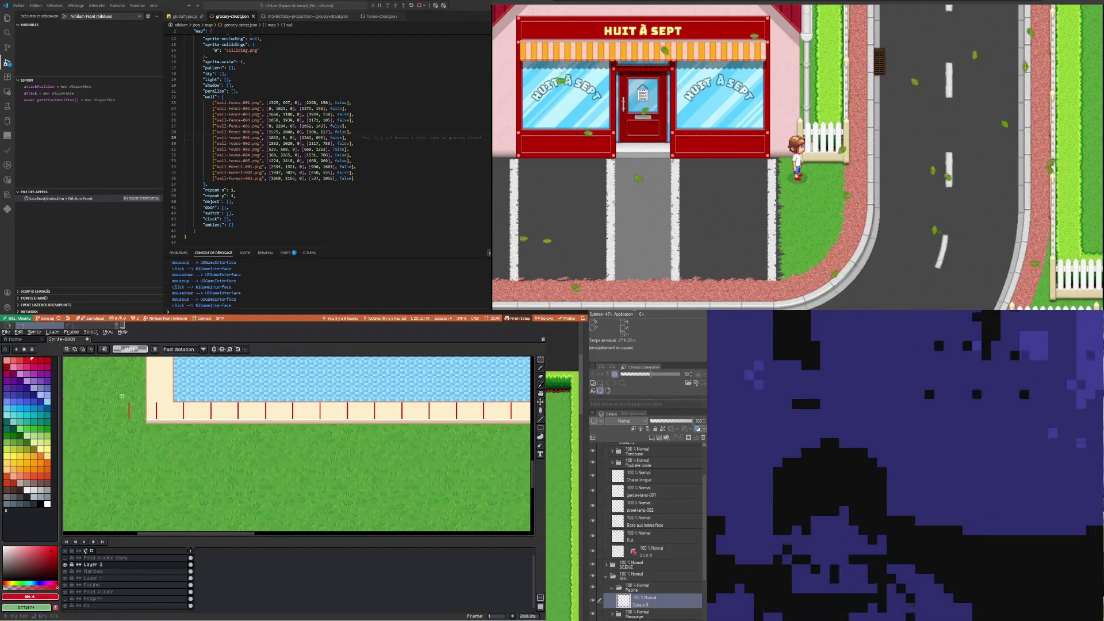
drag(118, 393, 132, 426)
key(Delete)
scroll(164, 463, down, 3)
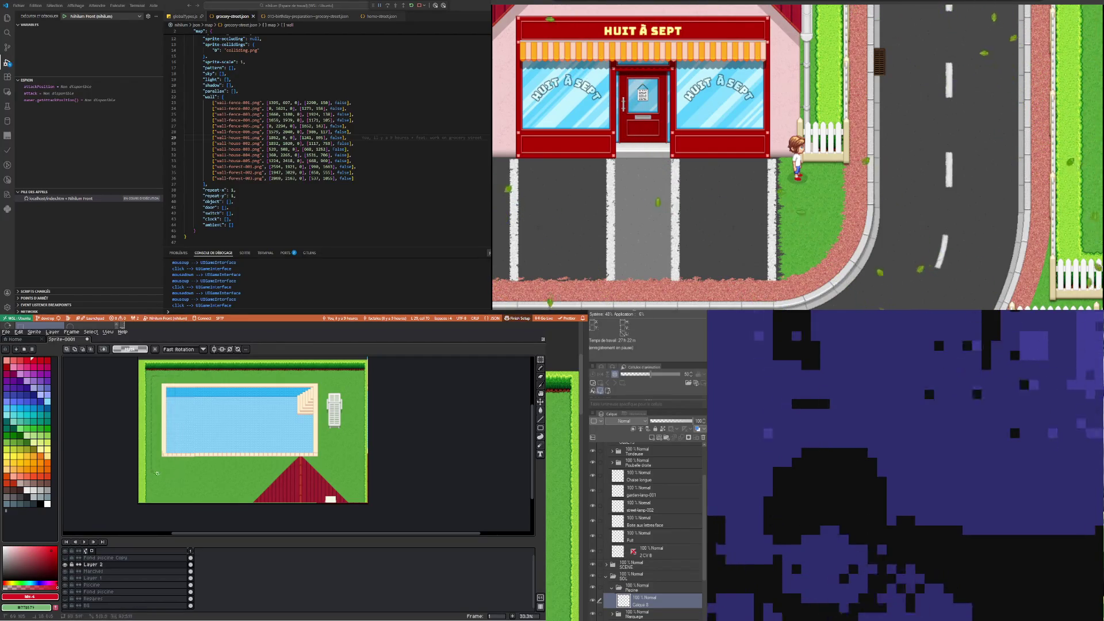
scroll(155, 475, up, 1)
scroll(161, 392, down, 1)
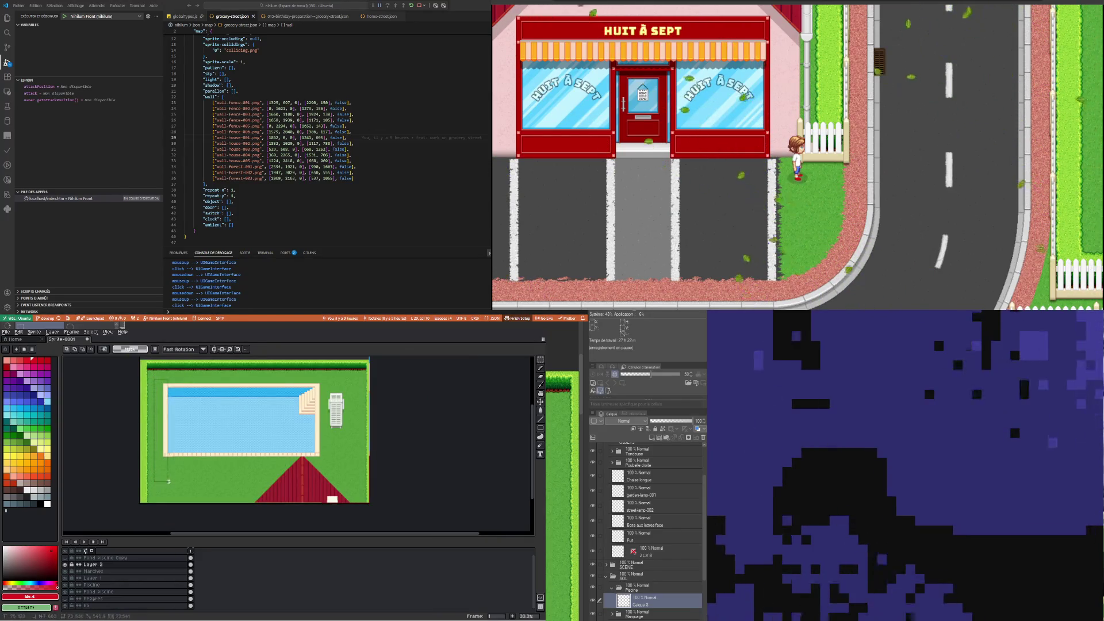
scroll(131, 423, up, 1)
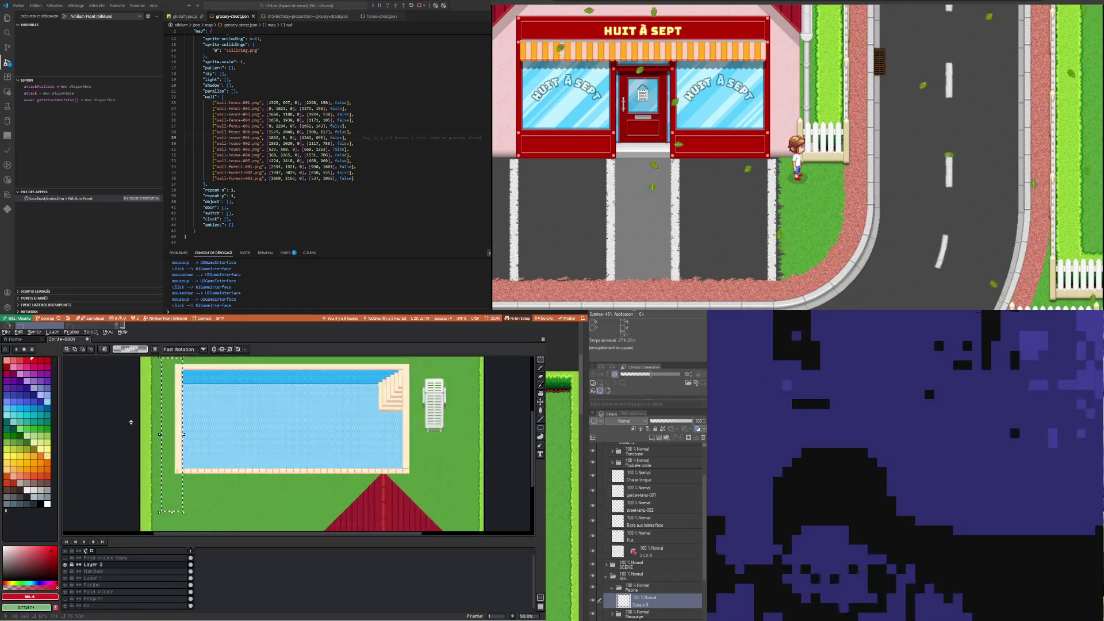
scroll(159, 419, up, 1)
scroll(170, 419, down, 1)
scroll(167, 437, up, 1)
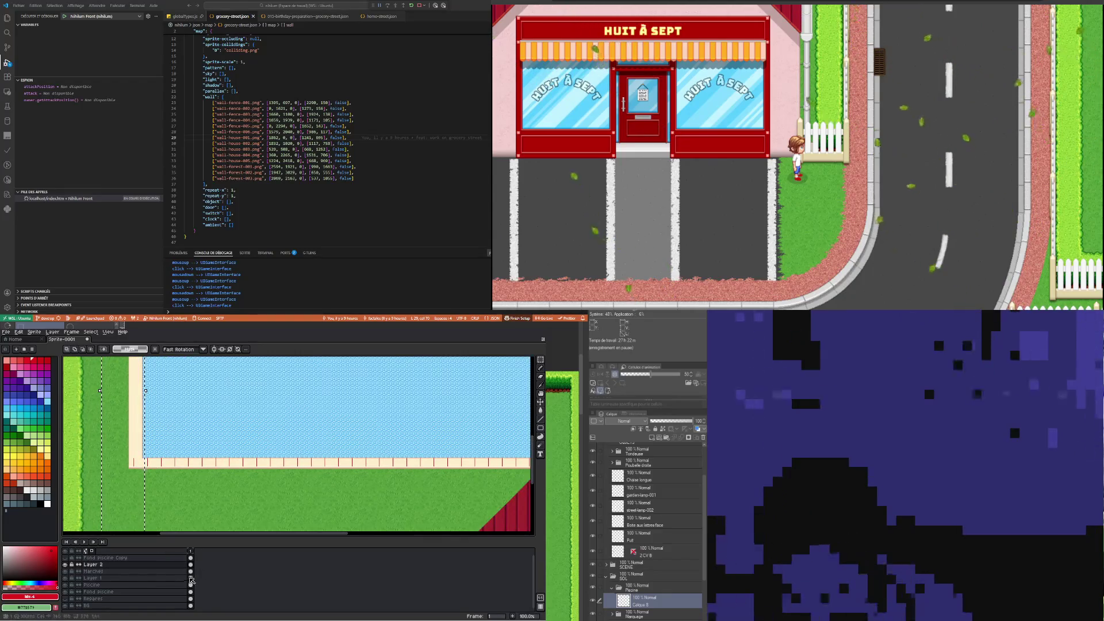
Make the Piscine layer active, check its content, and nudge the pool 2 pixels right
click(190, 586)
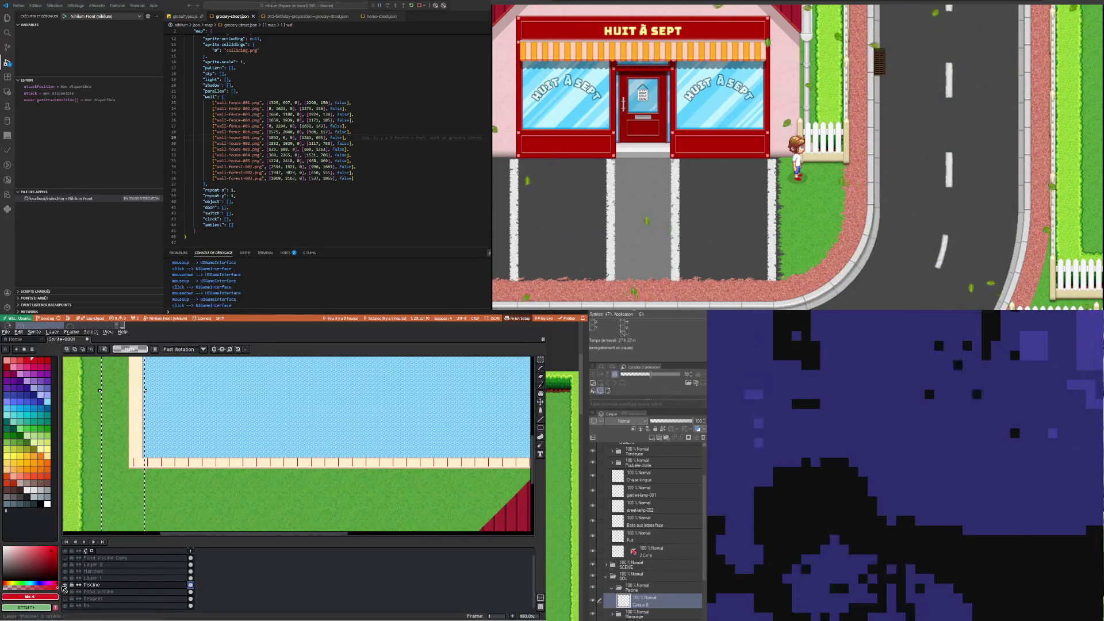
click(64, 585)
click(64, 585)
click(225, 499)
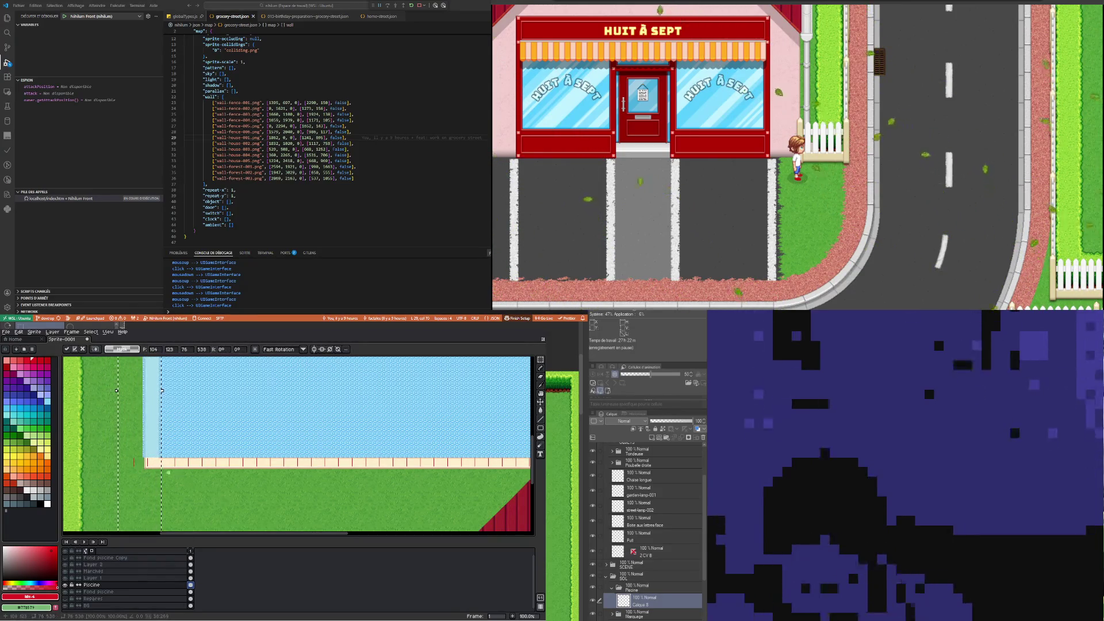
scroll(113, 435, up, 1)
key(Right)
key(Right)
key(Right)
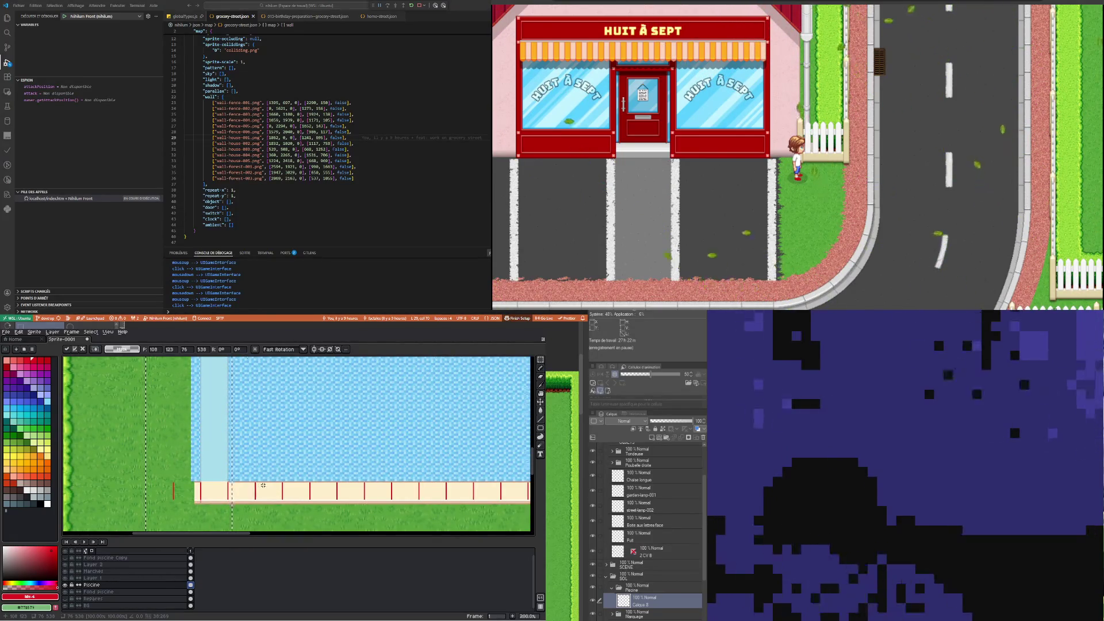
Select the stray red mark on the grass in the Piscine layer and delete it
scroll(263, 485, down, 3)
scroll(190, 497, up, 1)
scroll(190, 497, up, 2)
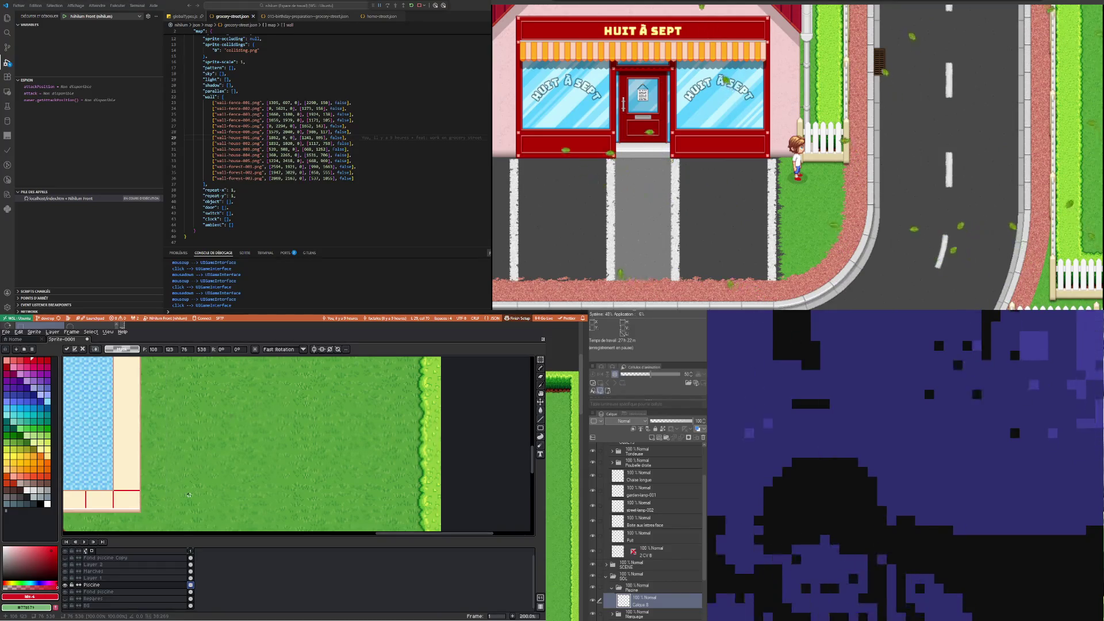
scroll(189, 494, down, 3)
scroll(189, 494, up, 1)
scroll(189, 494, up, 2)
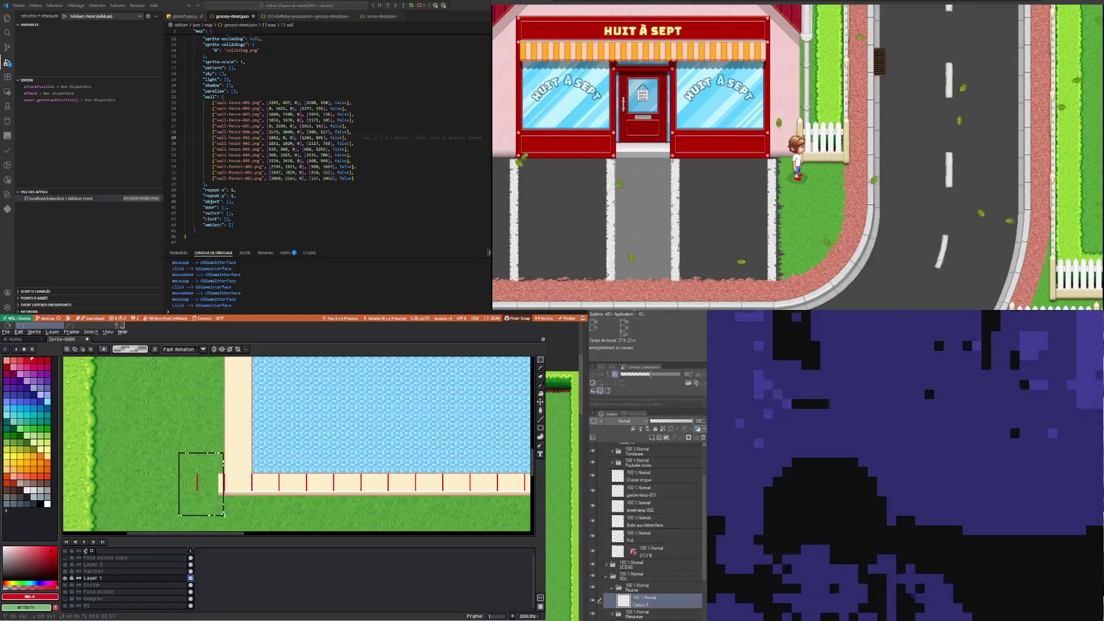
drag(173, 447, 226, 516)
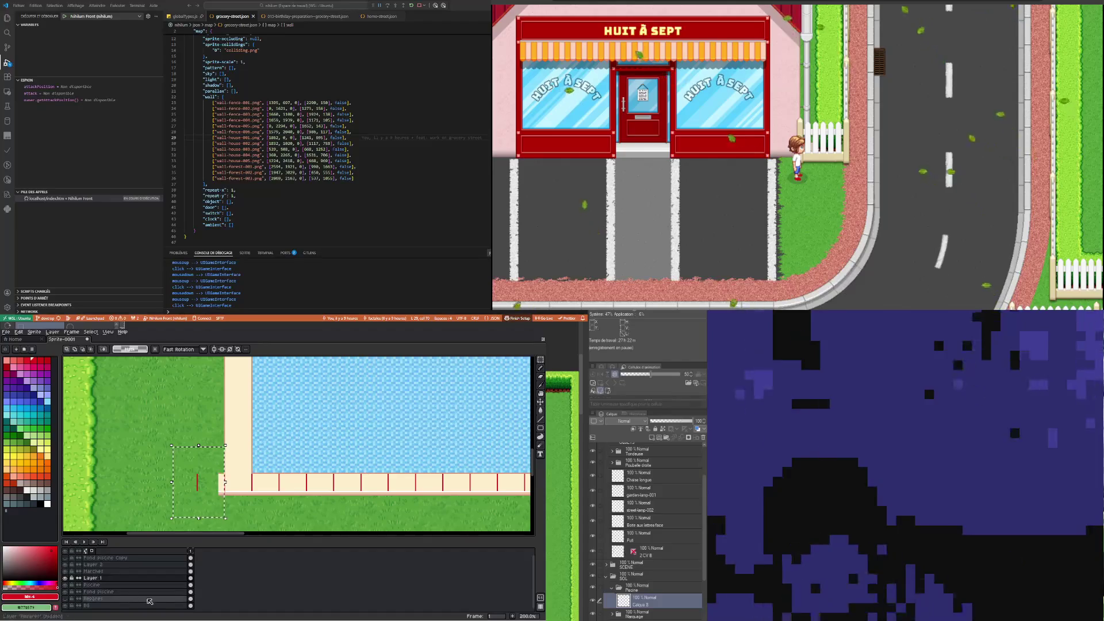
click(192, 585)
drag(167, 447, 213, 512)
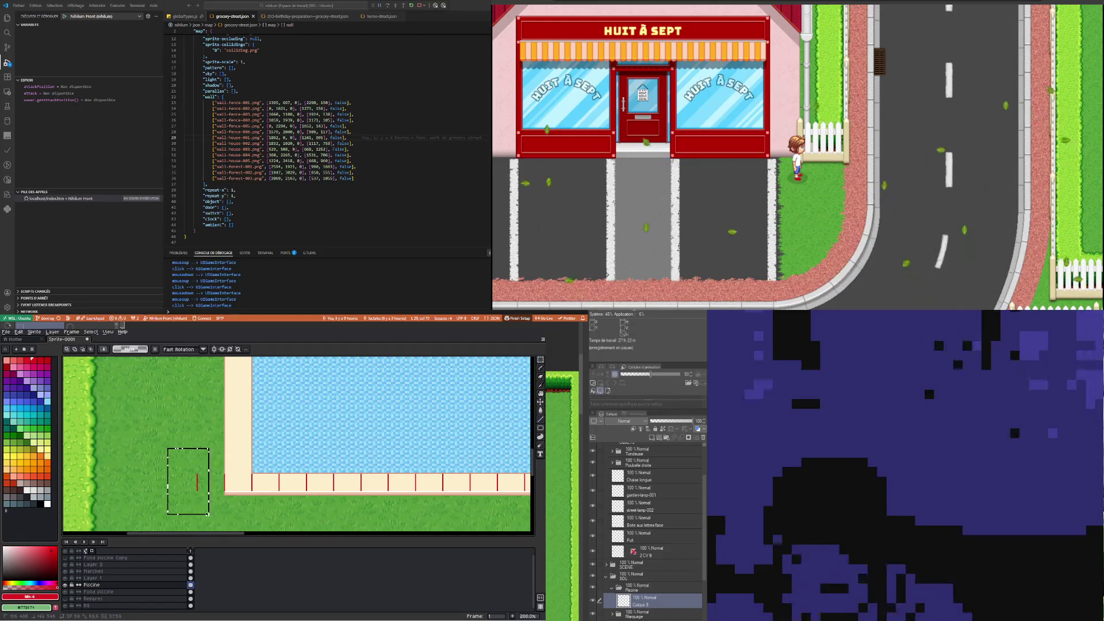
drag(166, 447, 230, 506)
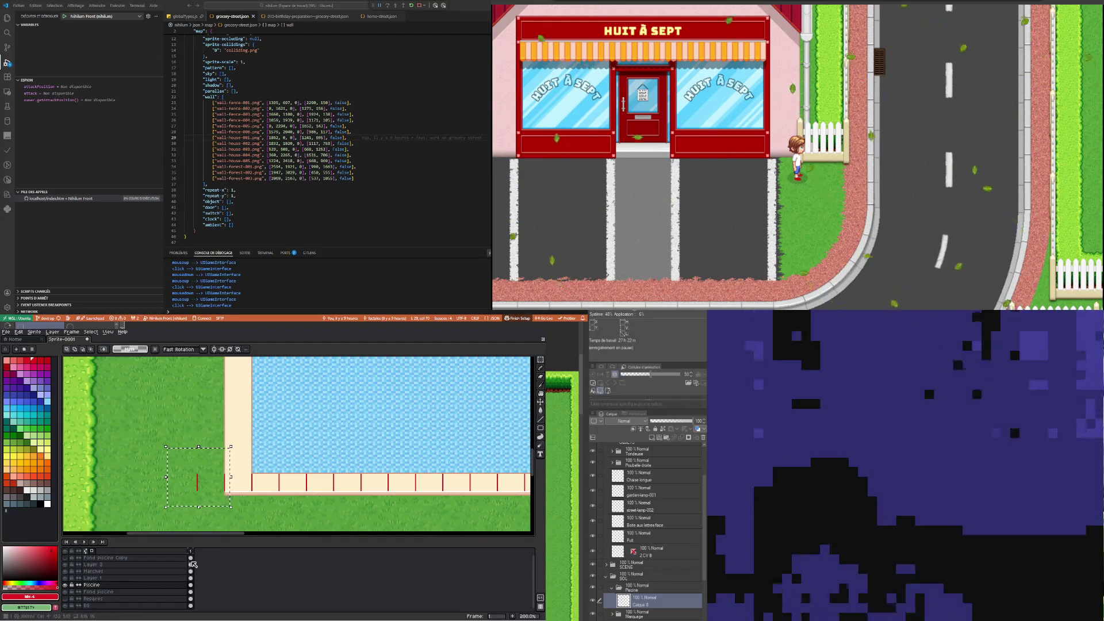
key(Delete)
click(191, 565)
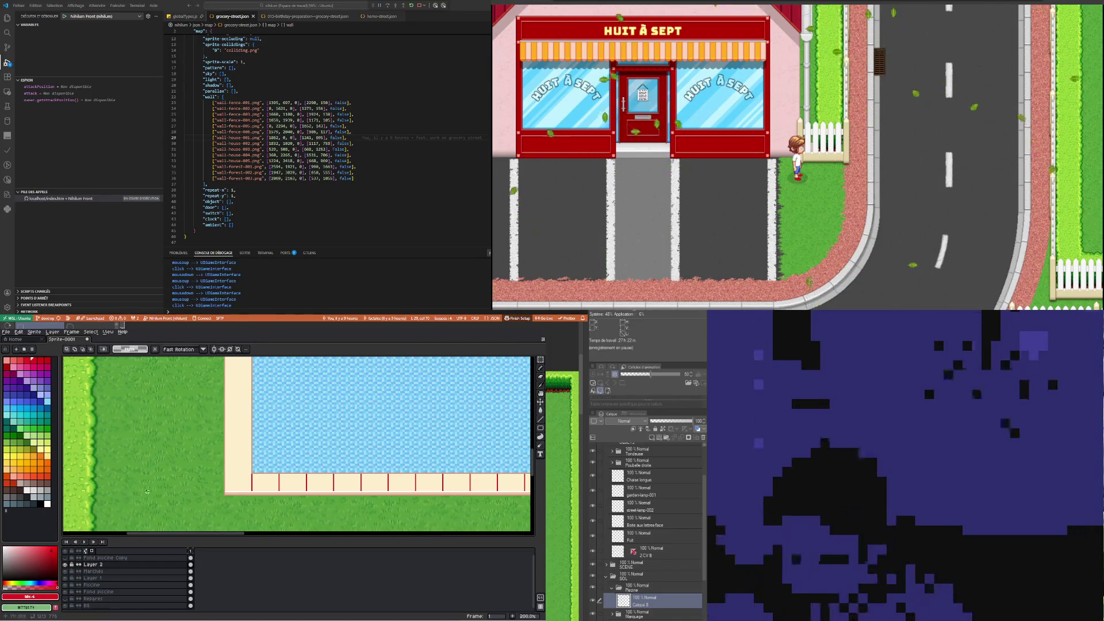
Select the tiled cream border strip below the pool
scroll(202, 467, down, 2)
drag(447, 476, 414, 466)
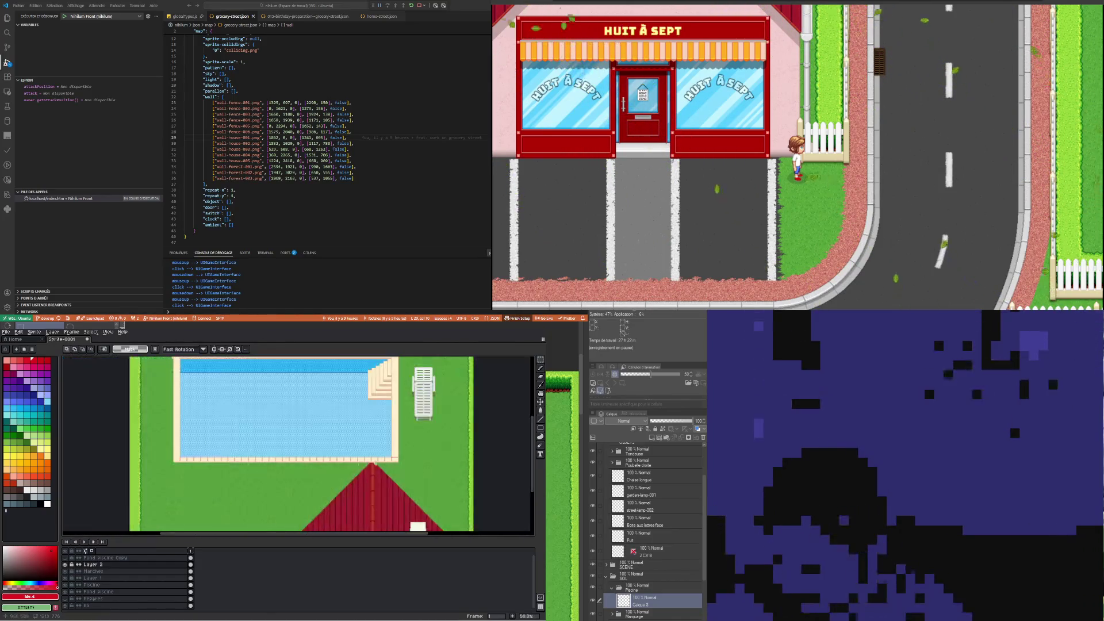
scroll(201, 449, up, 1)
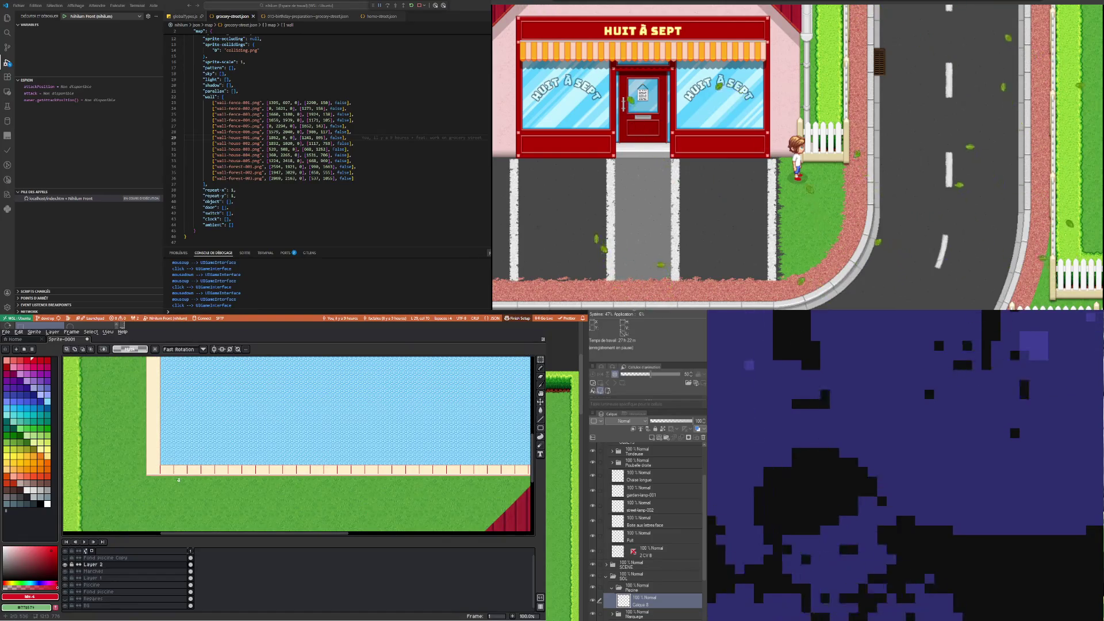
scroll(178, 479, down, 1)
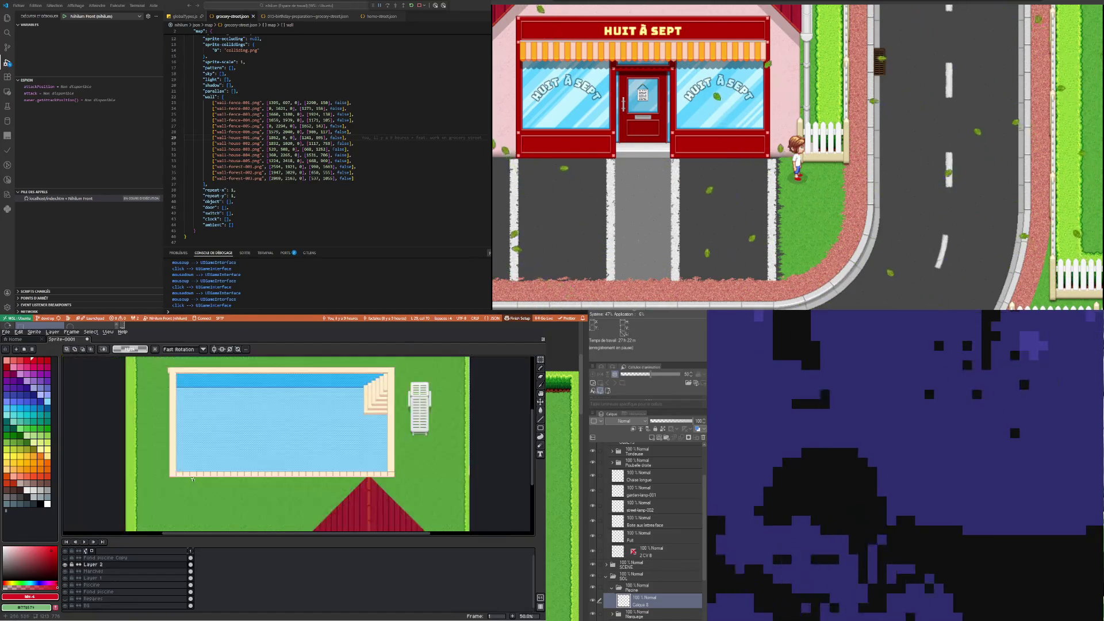
scroll(337, 486, up, 1)
scroll(201, 486, down, 1)
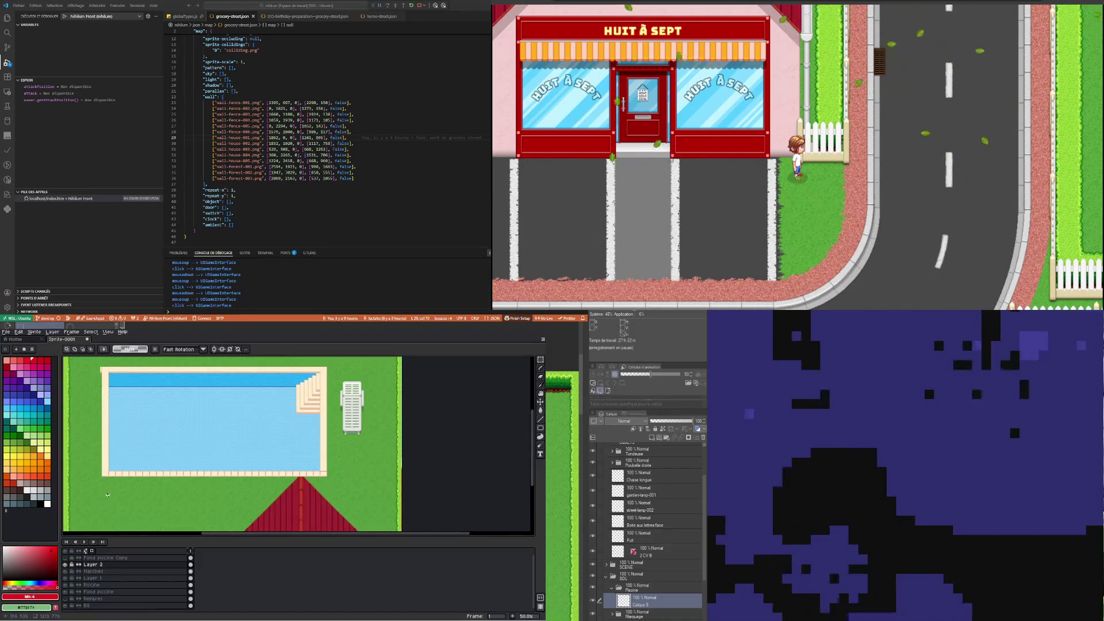
mouse_move(97, 494)
mouse_down()
mouse_move(343, 472)
mouse_move(322, 462)
mouse_up()
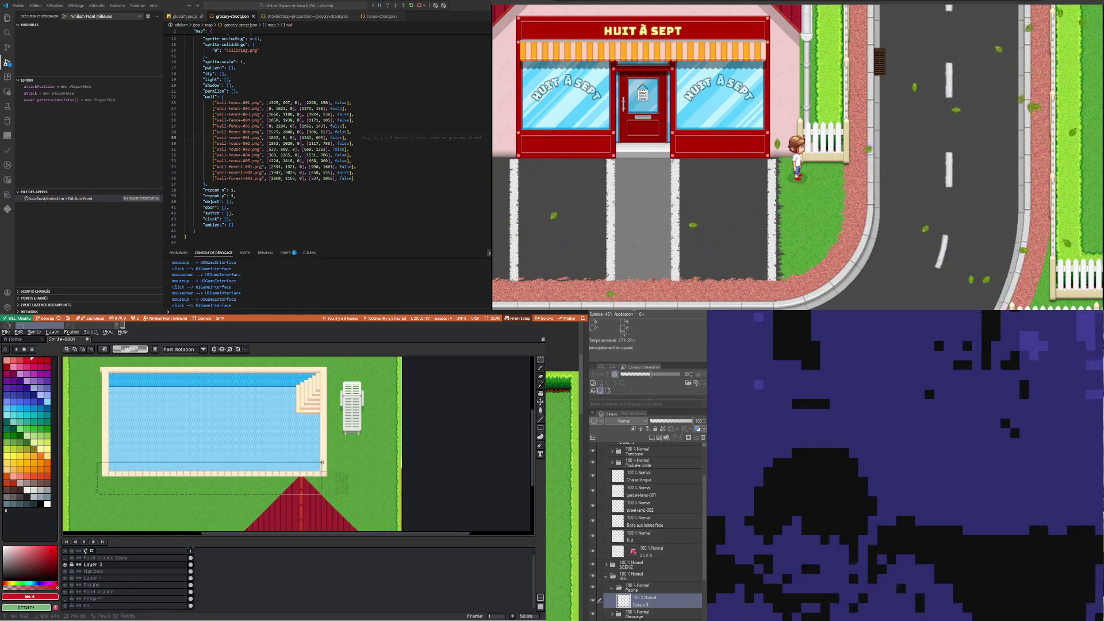
scroll(331, 481, up, 1)
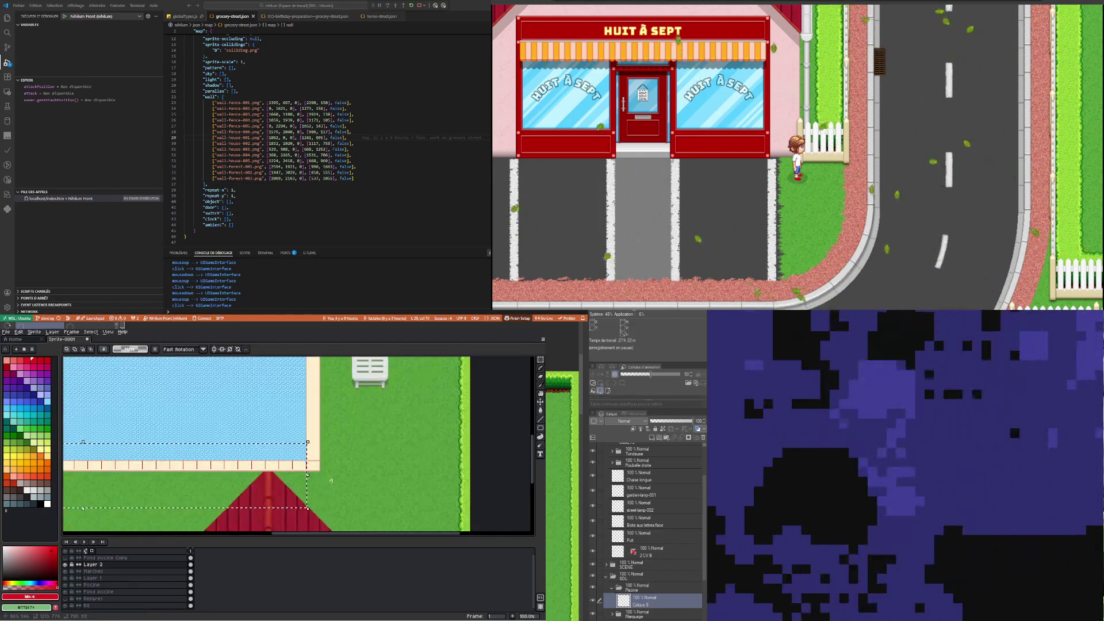
scroll(330, 480, down, 1)
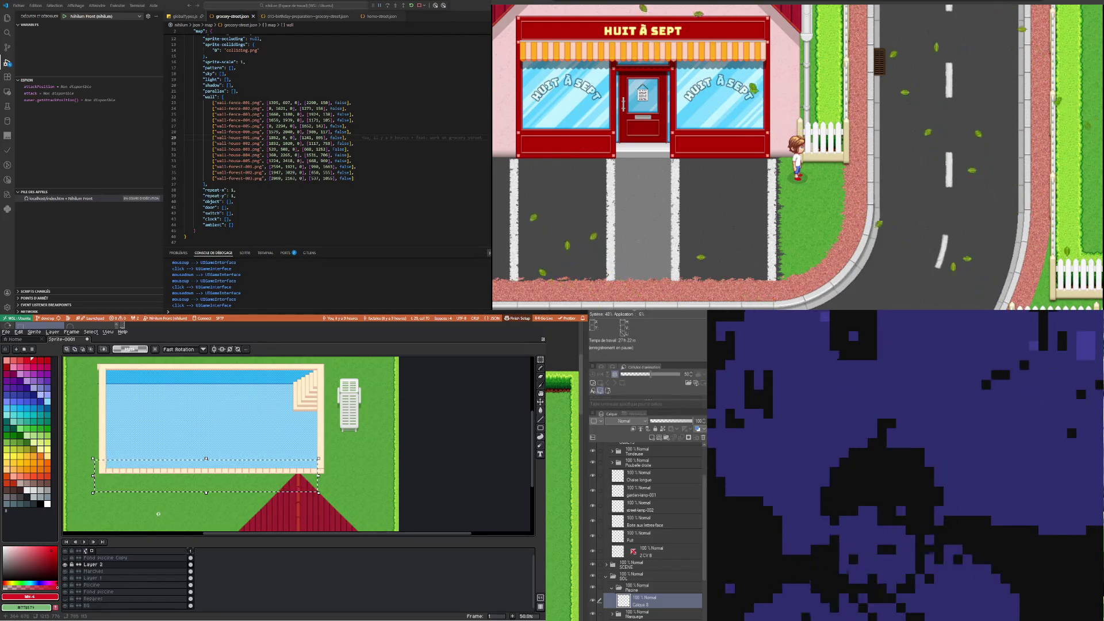
Move the border strip up to the pool's top edge and commit it there
key(ctrl+t)
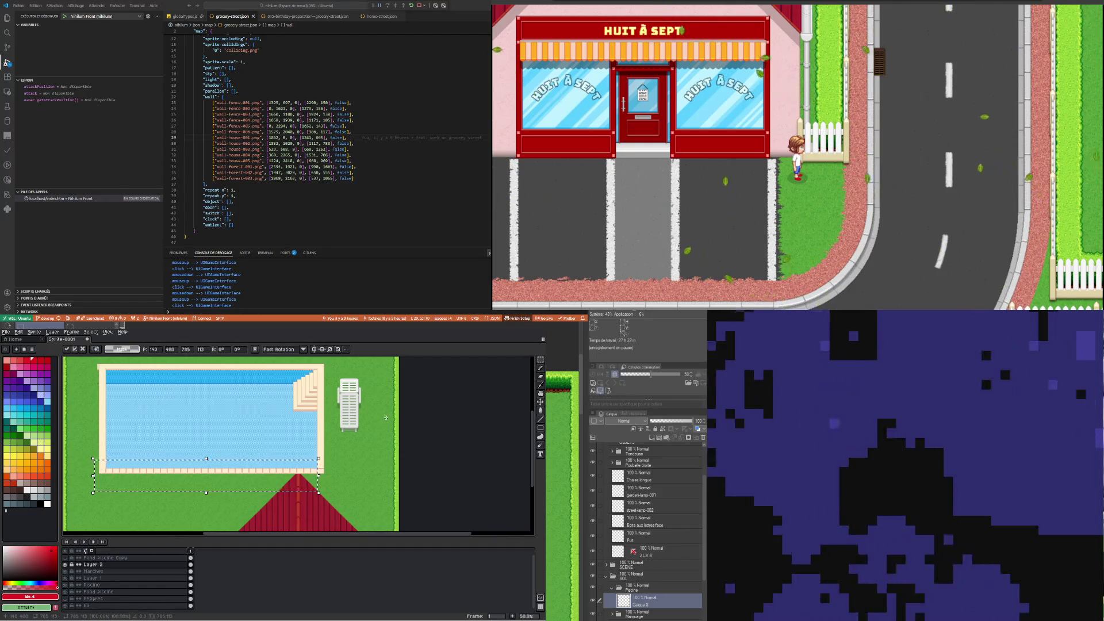
key(shift+Up)
key(shift+Up)
key(shift+Up)
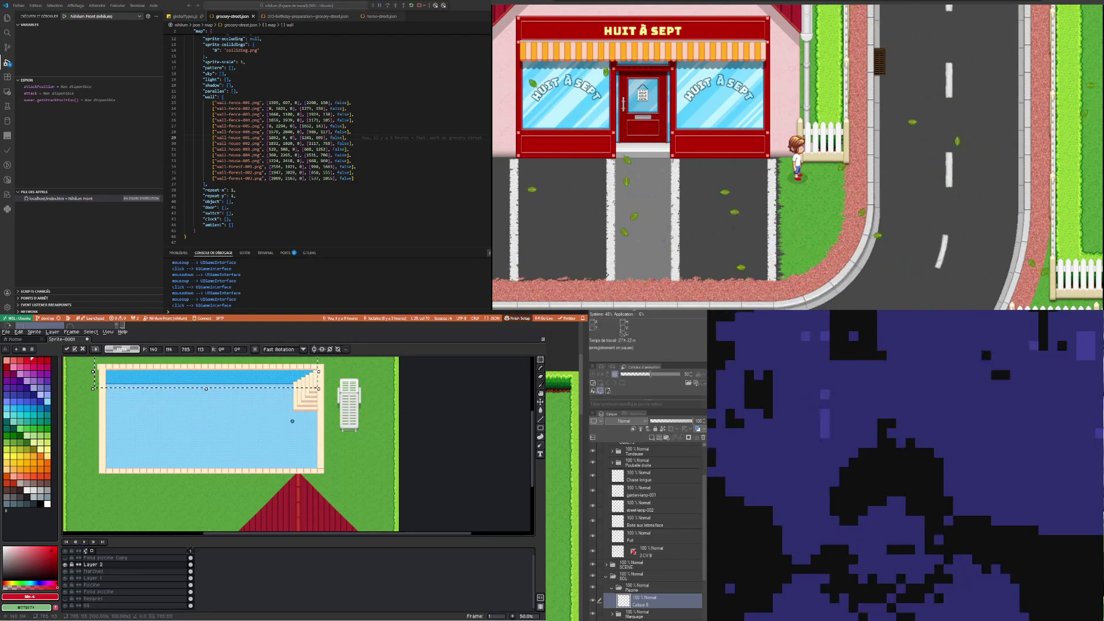
scroll(311, 402, down, 1)
scroll(299, 397, up, 5)
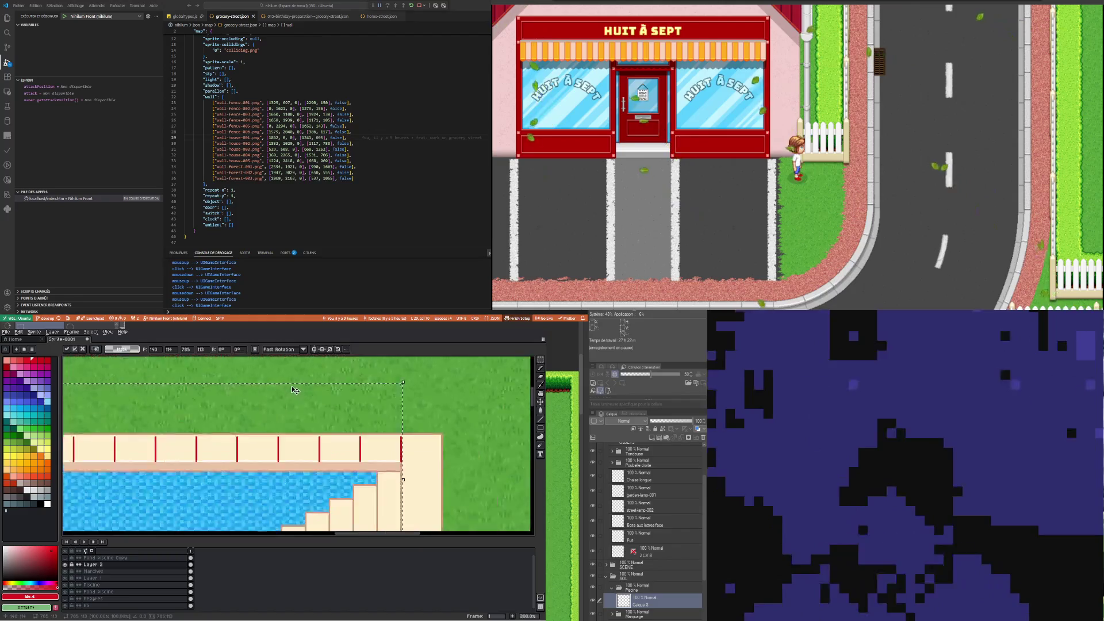
key(Up)
scroll(295, 403, down, 3)
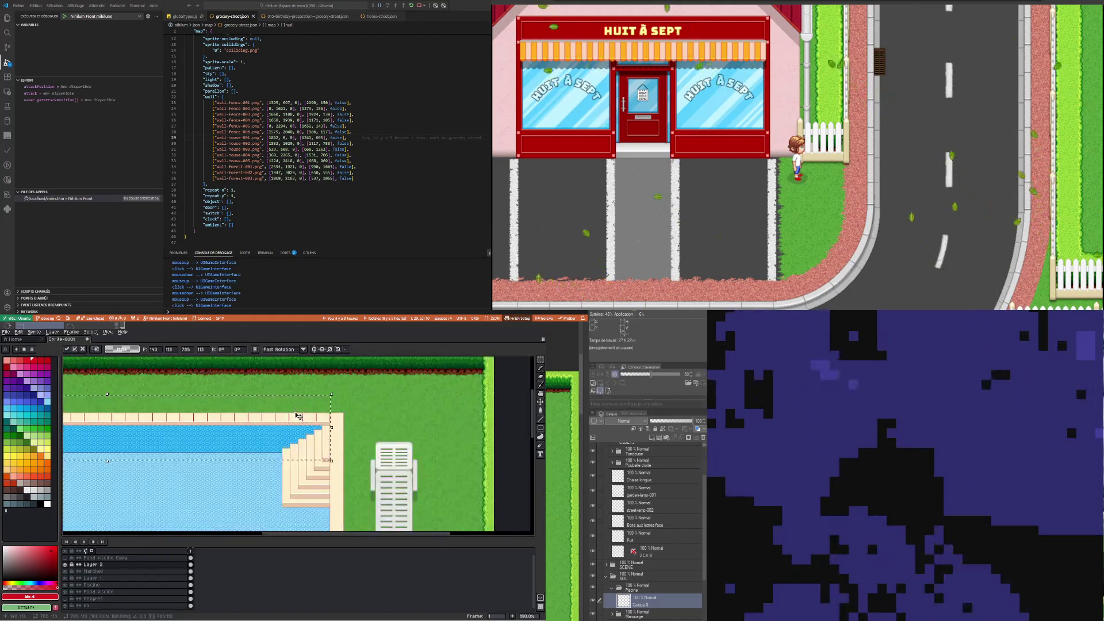
scroll(297, 414, down, 2)
key(Return)
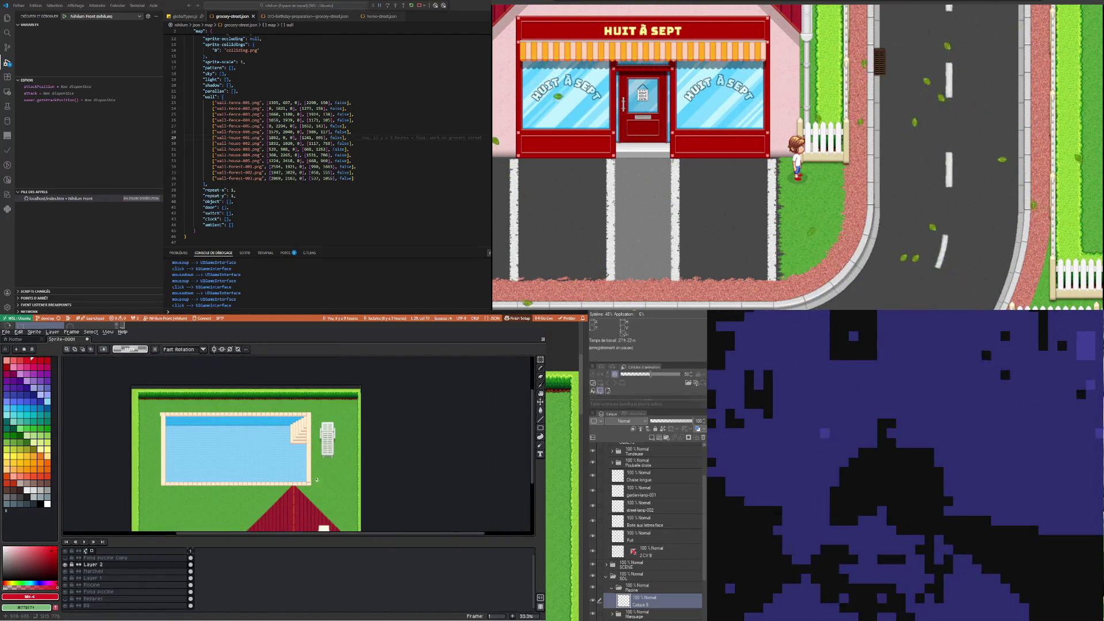
scroll(299, 484, up, 2)
scroll(299, 485, up, 3)
Select the bottom-right corner border tile and move it up the right border
drag(330, 494, 248, 467)
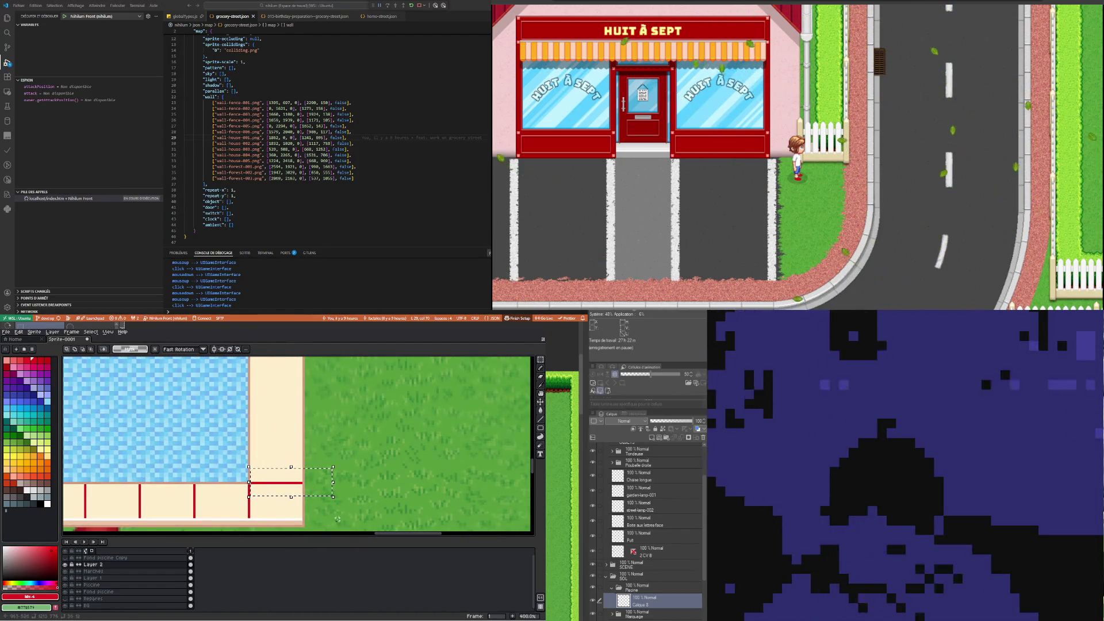
drag(313, 518, 257, 483)
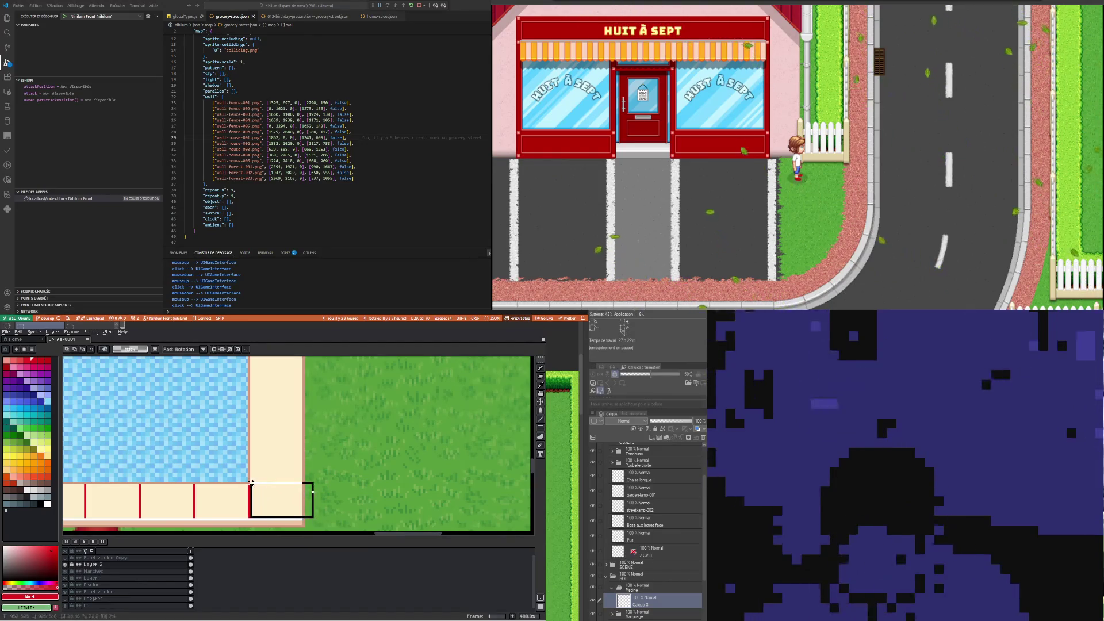
click(306, 504)
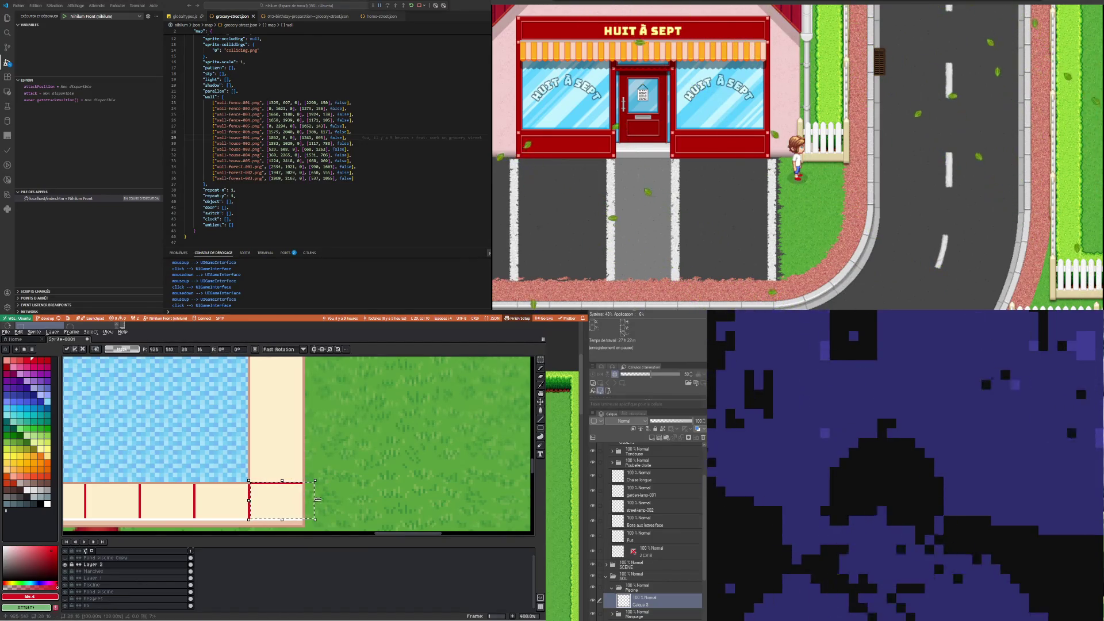
key(shift+Up)
key(shift+Up)
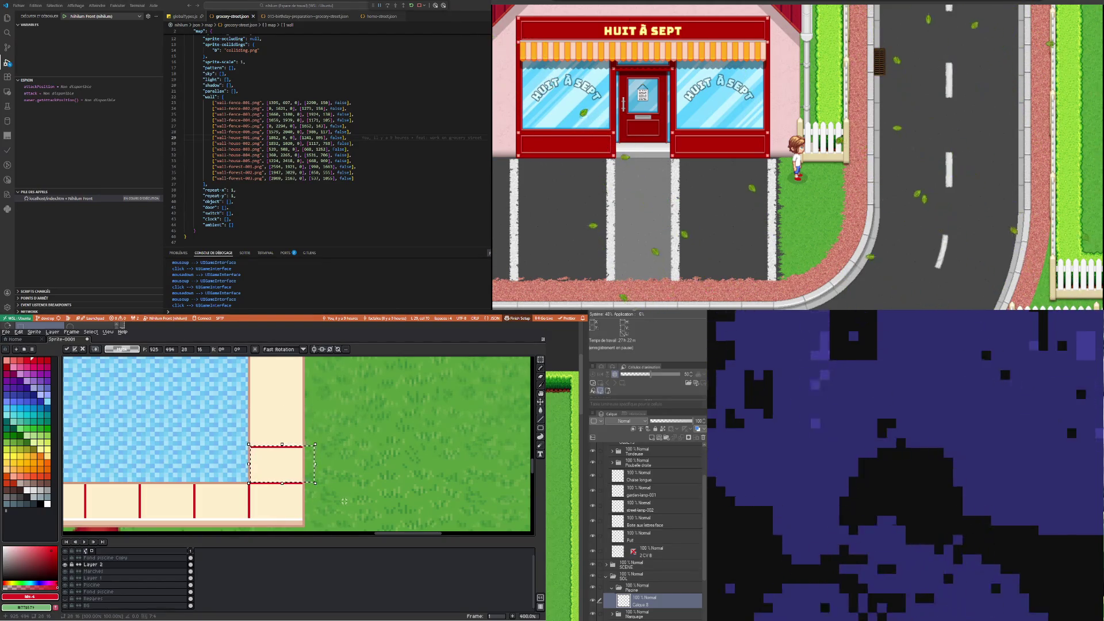
key(ctrl+d)
Nudge the red-lined cream tile block up the right border three times and commit
drag(285, 489, 249, 444)
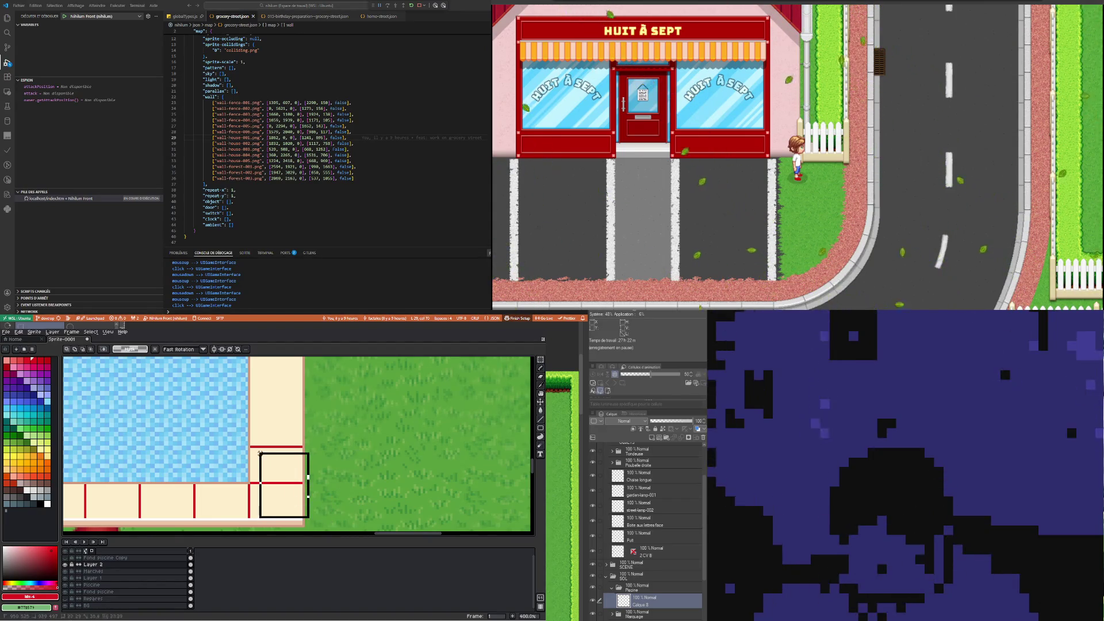
key(Up)
key(Up)
key(Up)
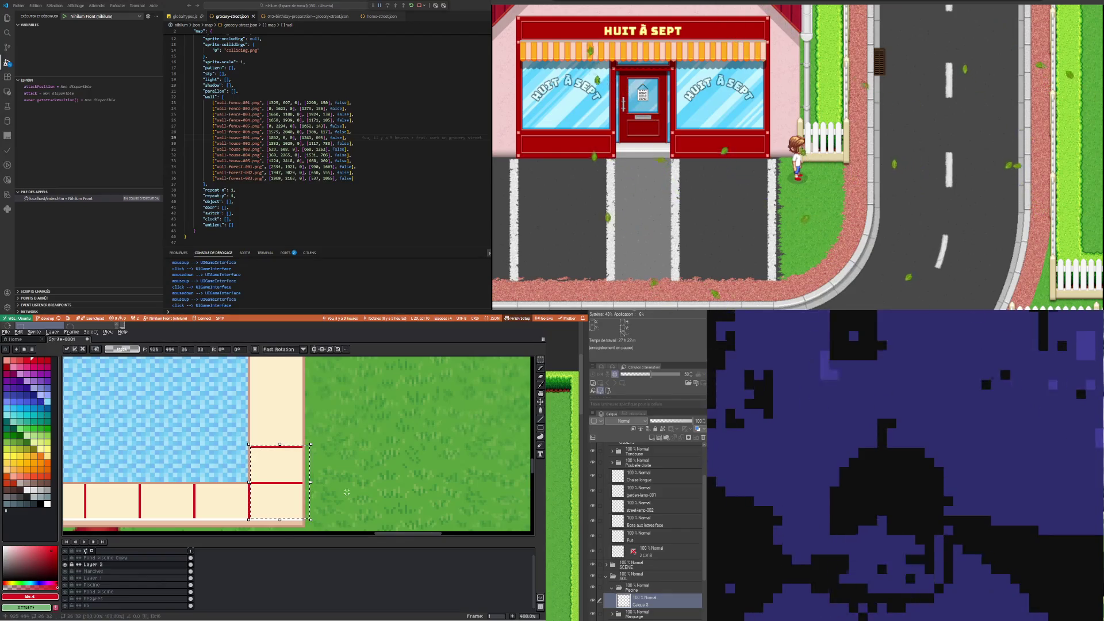
key(Up)
key(Up)
key(Up)
key(Up)
key(Up)
key(Up)
key(Up)
key(Up)
key(Up)
key(Up)
key(Up)
key(Up)
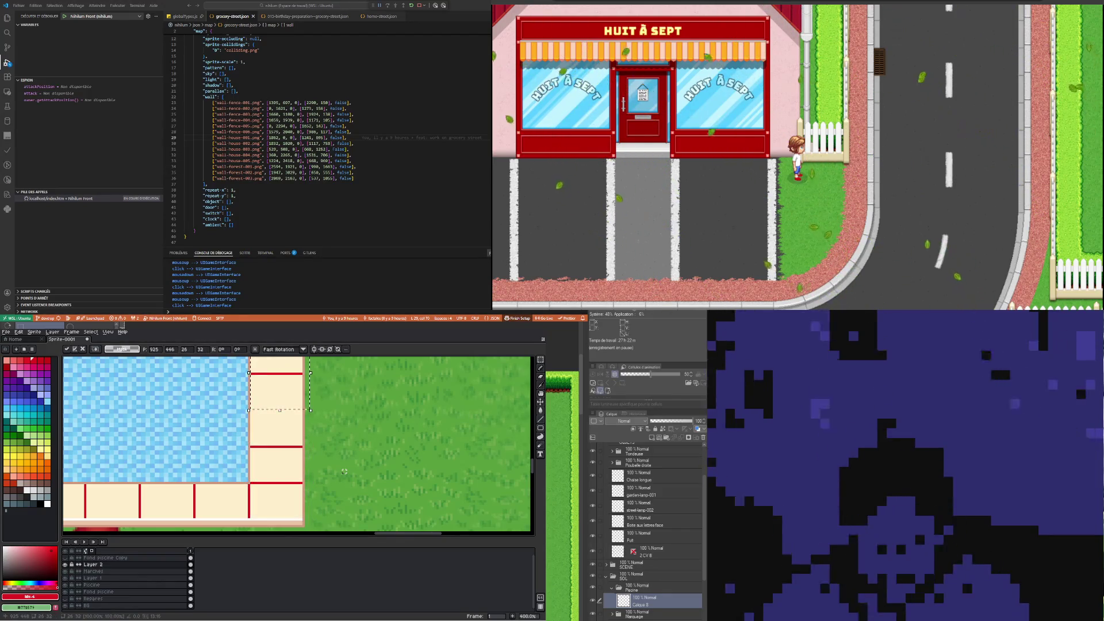
key(Up)
key(Up)
key(Up)
key(Up)
key(Up)
key(Up)
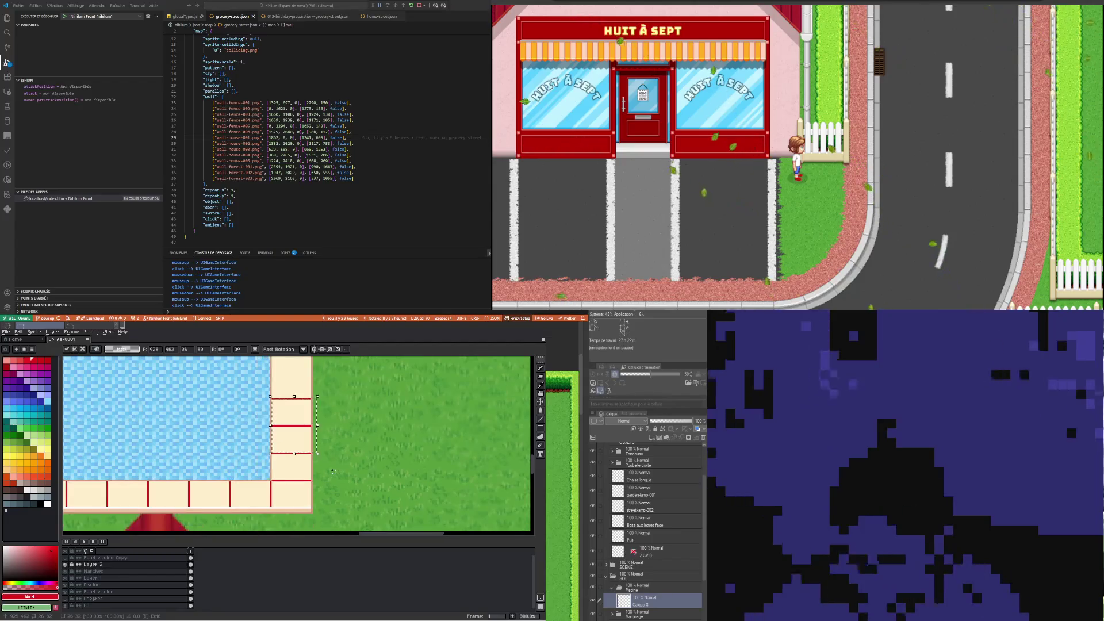
key(ctrl+d)
Select the tiled section of the right border and drag it further up
scroll(334, 479, right, 1)
drag(246, 373, 311, 517)
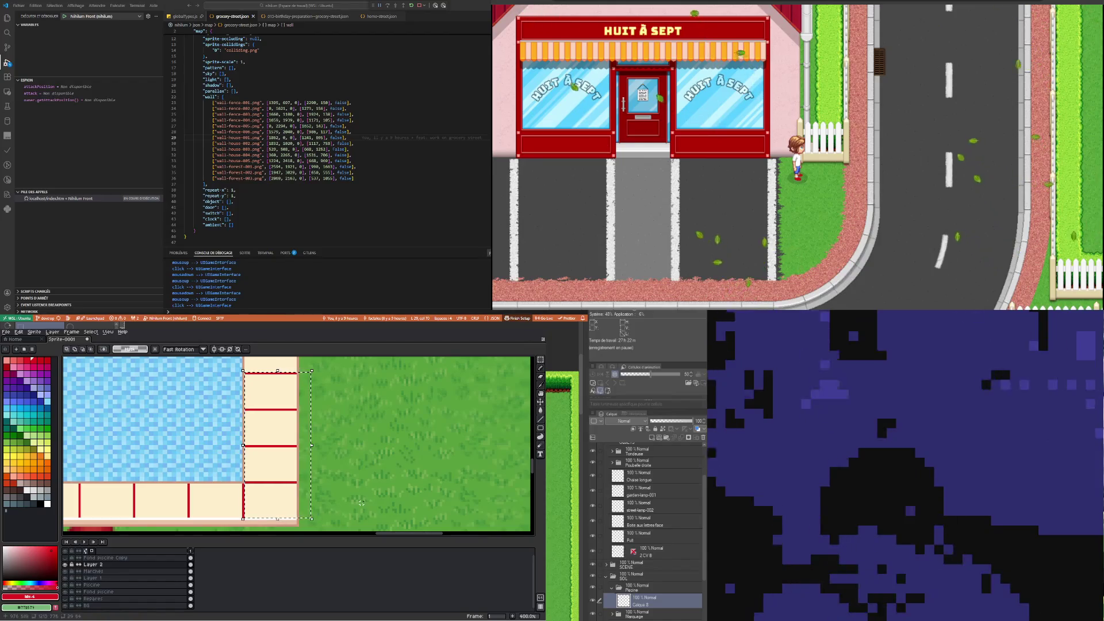
scroll(361, 502, down, 1)
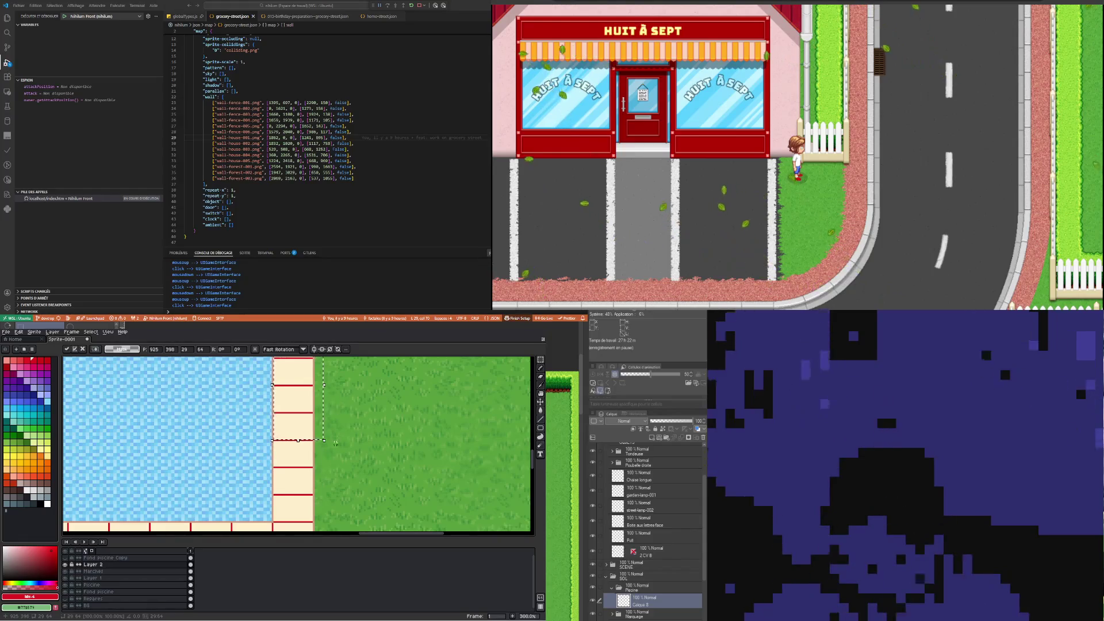
drag(299, 460, 299, 377)
scroll(349, 448, down, 1)
scroll(349, 447, down, 1)
Commit the tiles, then select the right border's tiled stretch and move it up
scroll(348, 471, up, 2)
scroll(346, 500, up, 1)
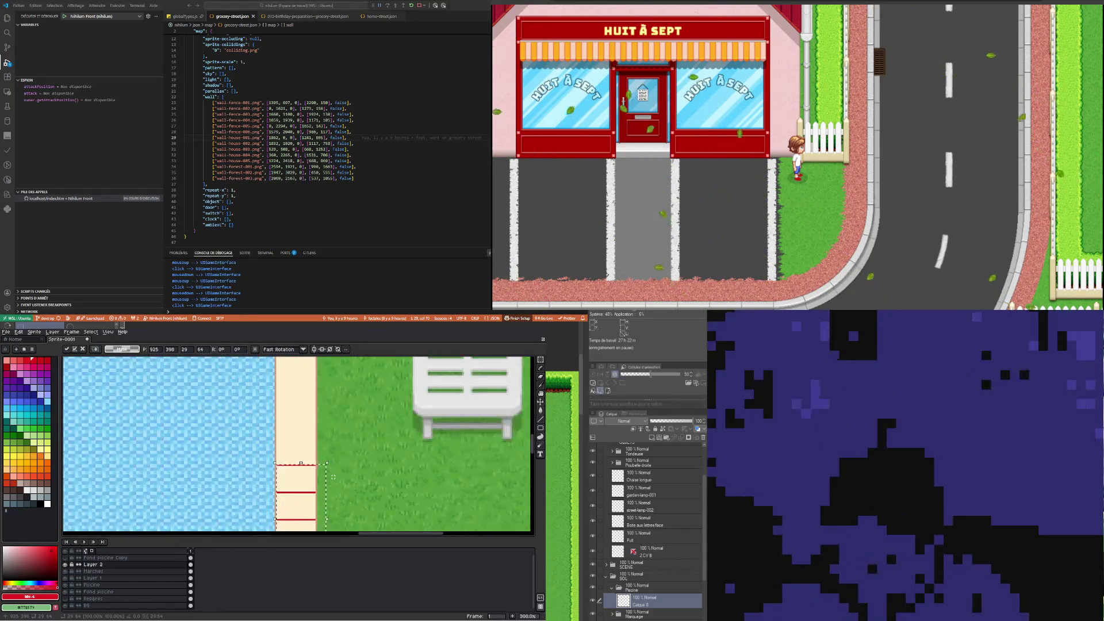
scroll(346, 514, down, 1)
scroll(334, 506, down, 1)
scroll(299, 494, up, 2)
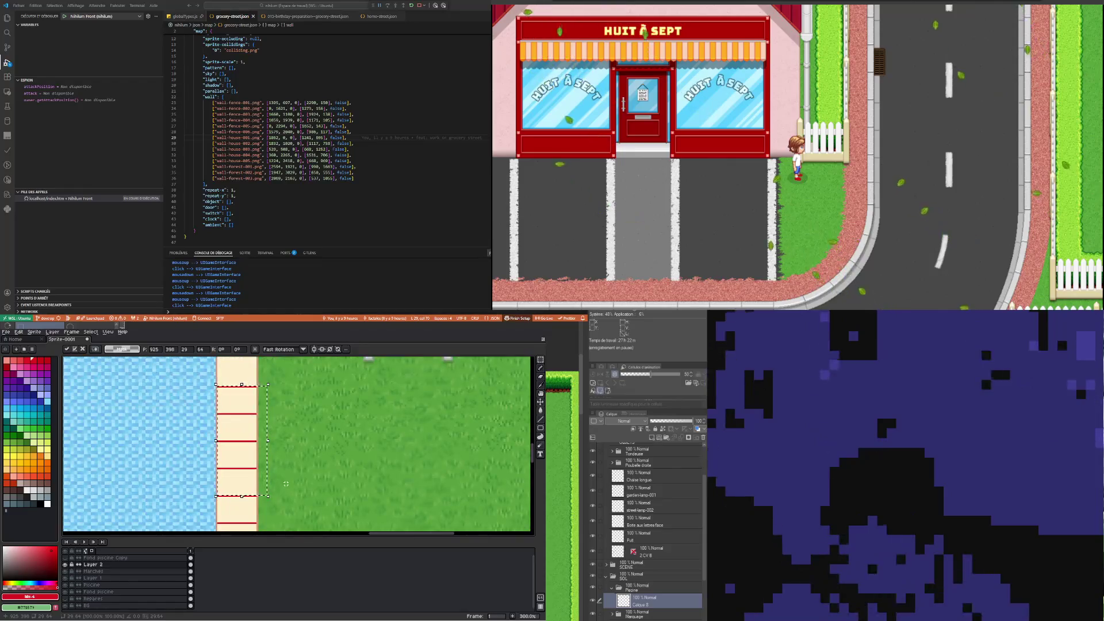
scroll(281, 487, up, 1)
scroll(287, 477, down, 1)
click(273, 510)
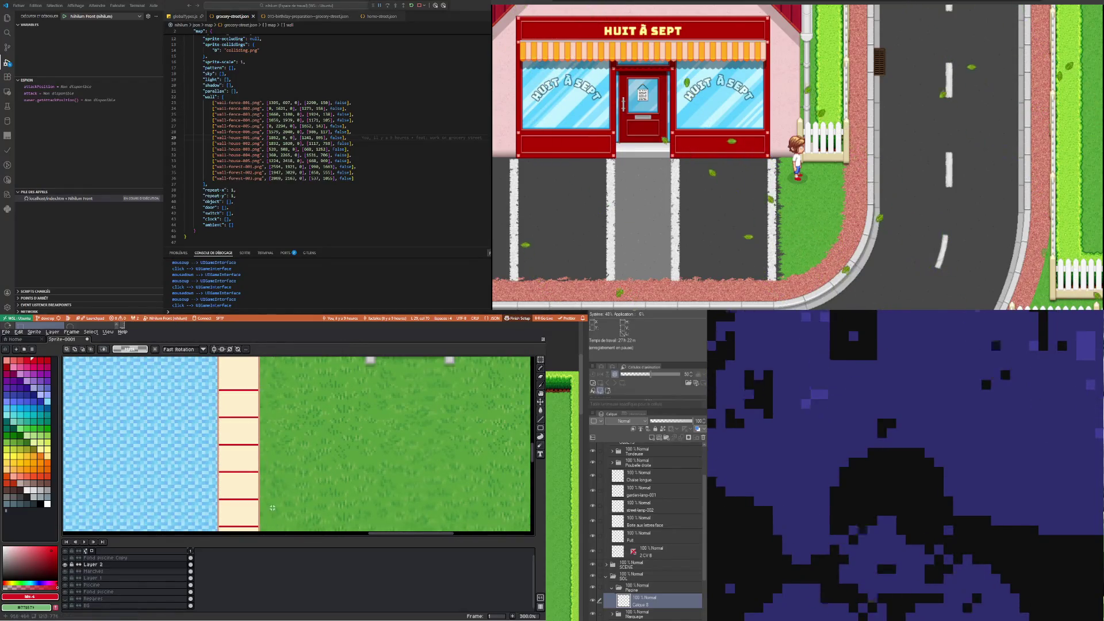
drag(266, 498, 204, 389)
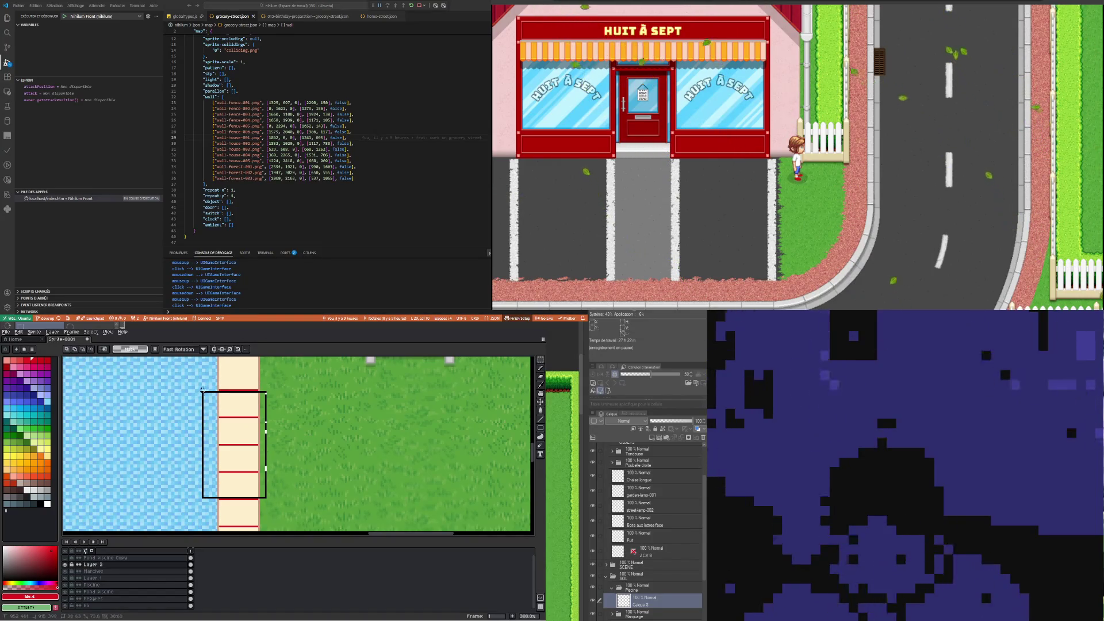
key(shift+Up)
key(shift+Up)
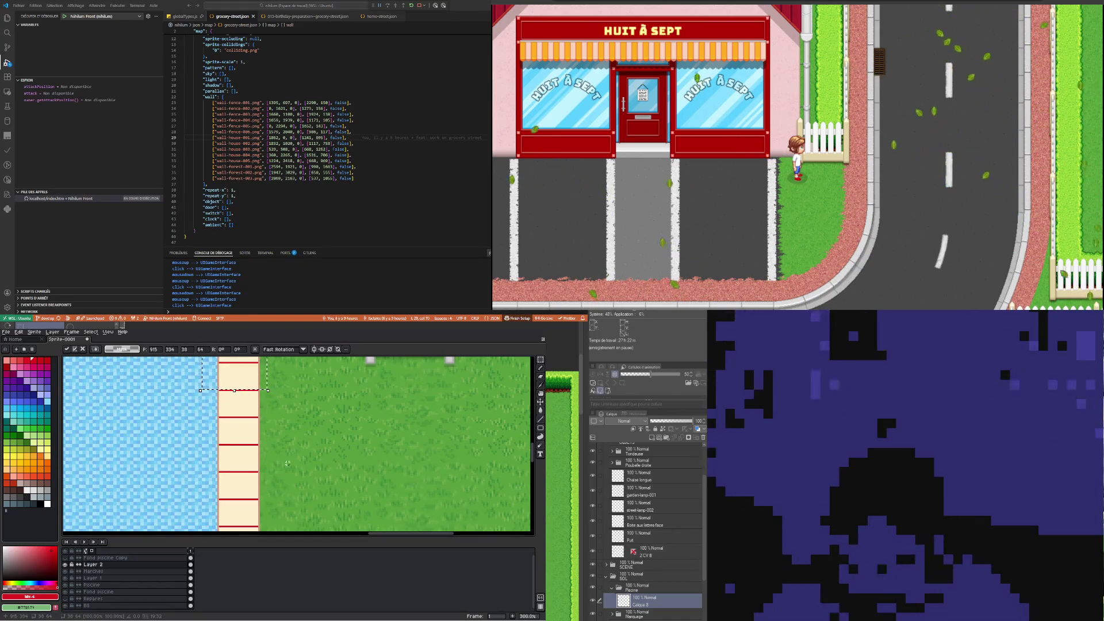
Nudge the vertical cream tile strip up four steps beside the pool steps
scroll(308, 425, down, 2)
scroll(289, 417, down, 1)
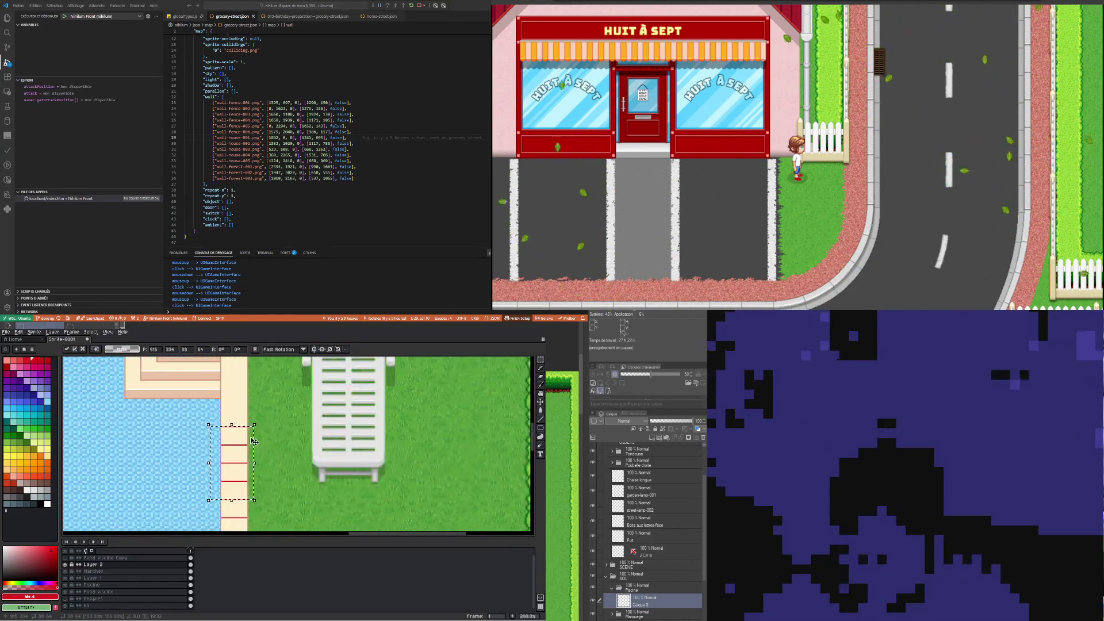
scroll(278, 463, up, 1)
key(shift+Up)
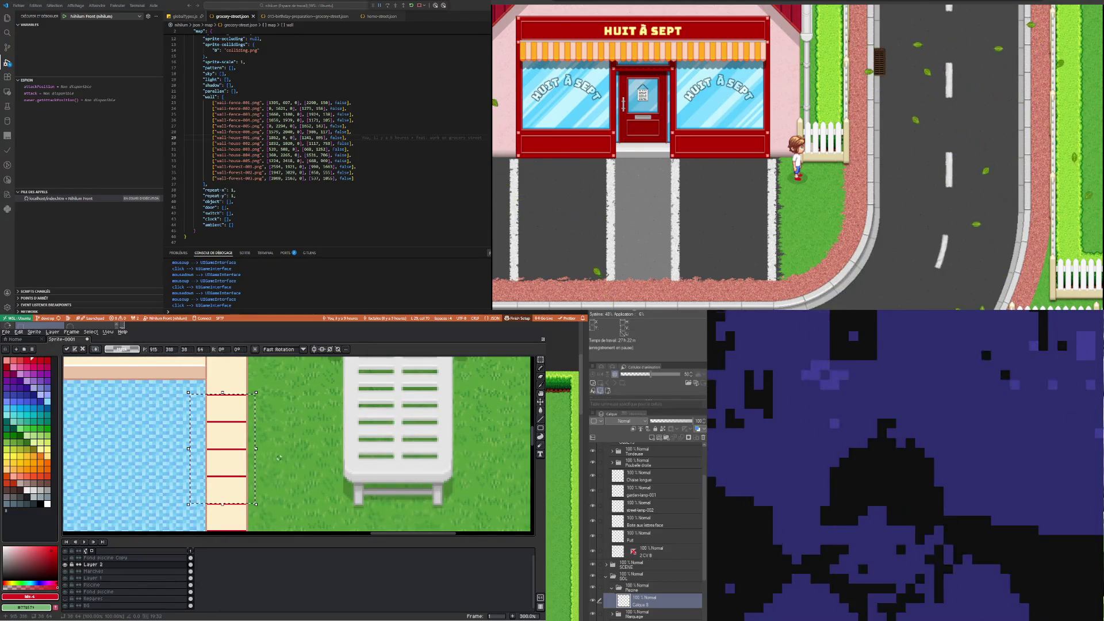
key(shift+Up)
key(shift+Up)
scroll(279, 458, down, 2)
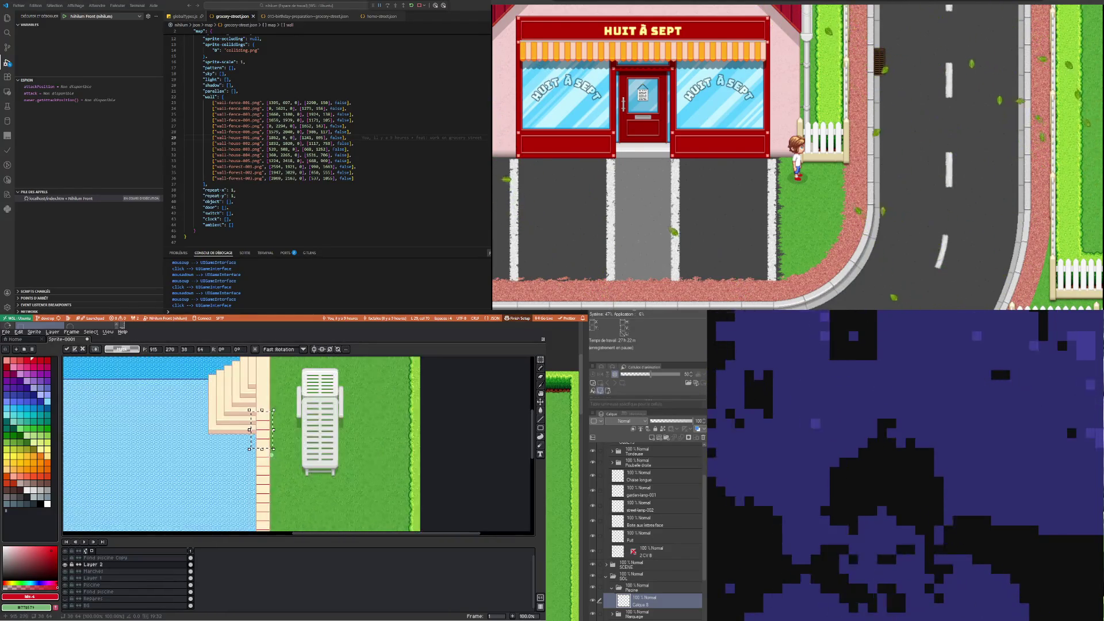
scroll(287, 394, up, 2)
key(shift+Up)
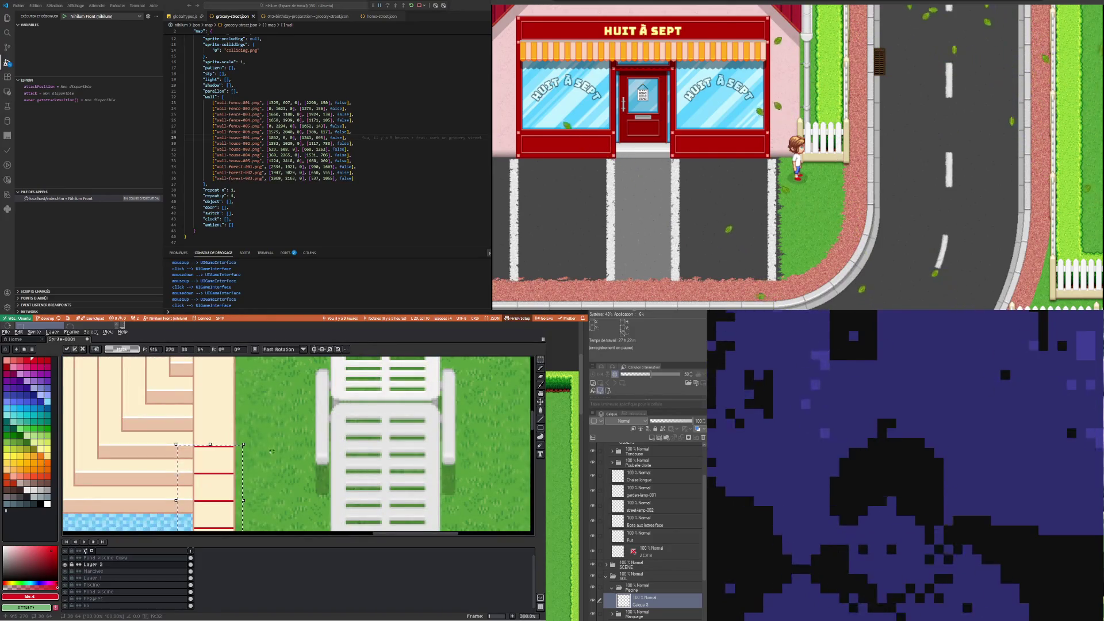
key(shift+Up)
key(shift+Up)
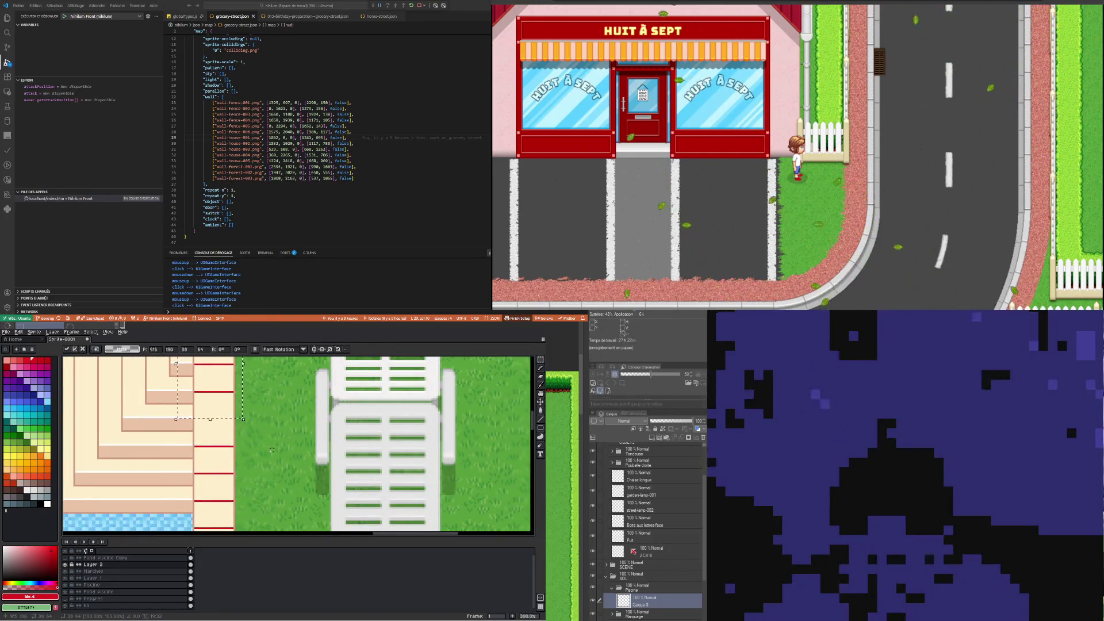
Raise the strip two more steps to meet the top border, commit, and select an area near the corner
scroll(271, 450, down, 2)
scroll(247, 477, up, 1)
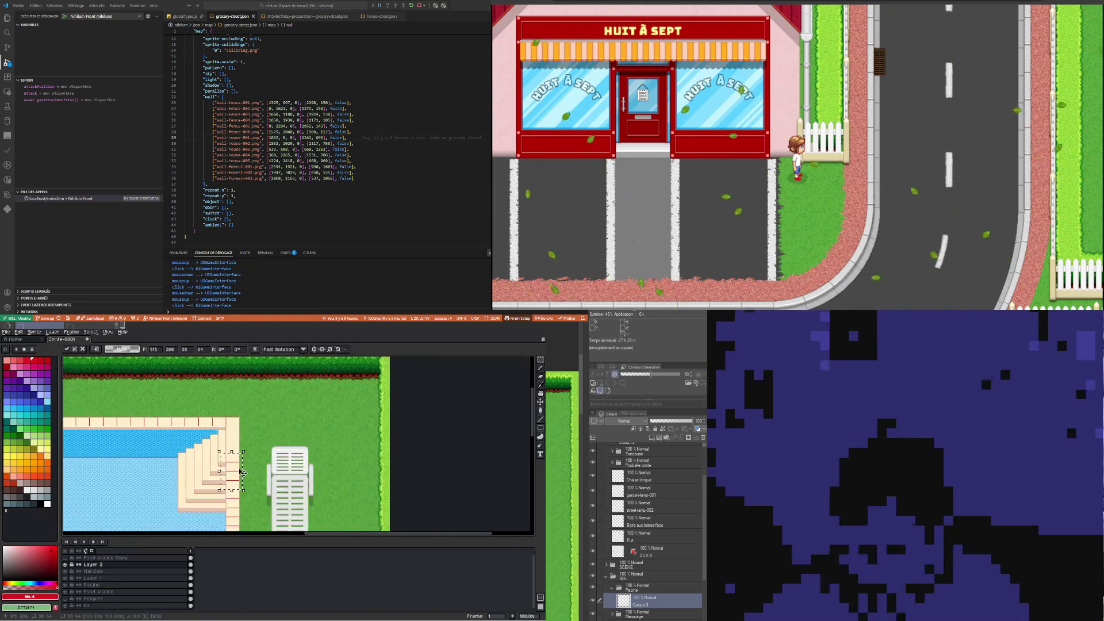
scroll(241, 485, up, 1)
scroll(241, 485, up, 1)
key(shift+Up)
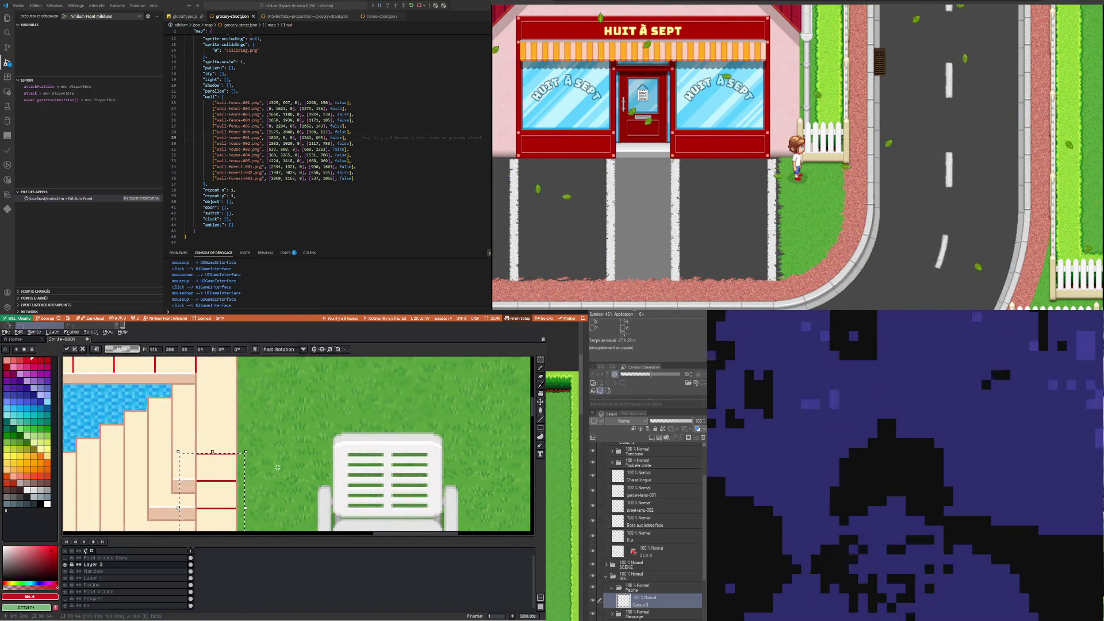
key(shift+Up)
scroll(277, 467, down, 1)
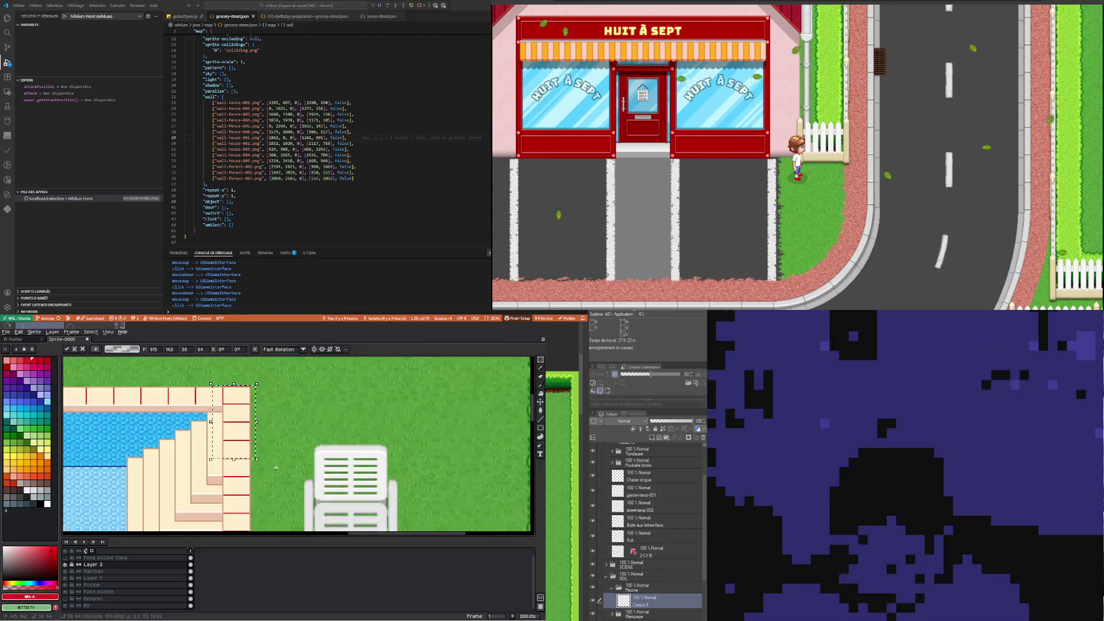
scroll(265, 384, up, 1)
key(Return)
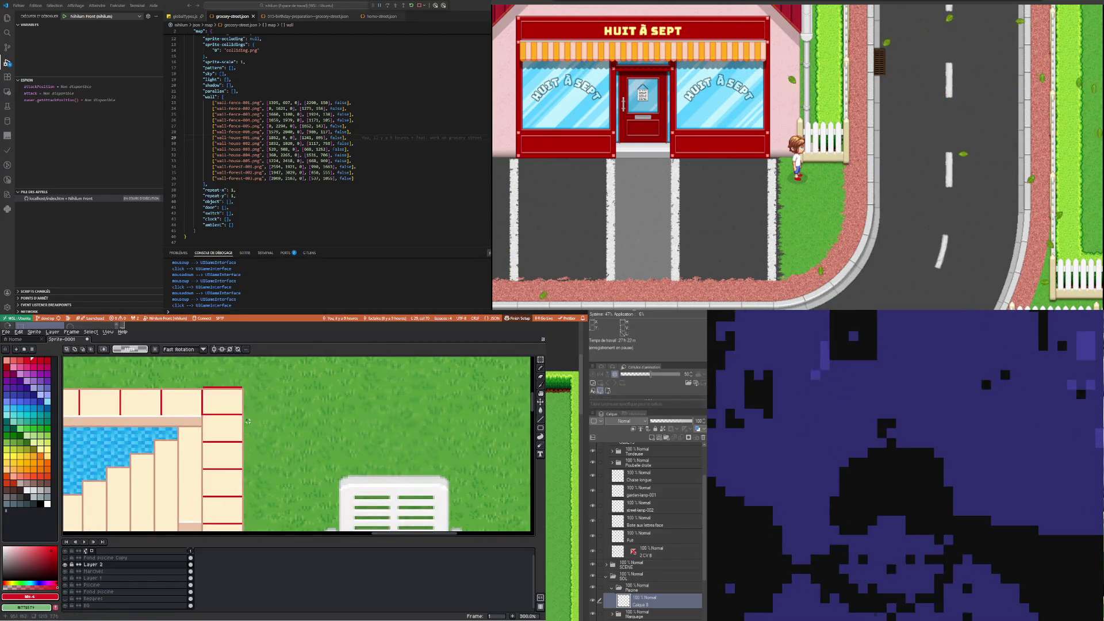
key(m)
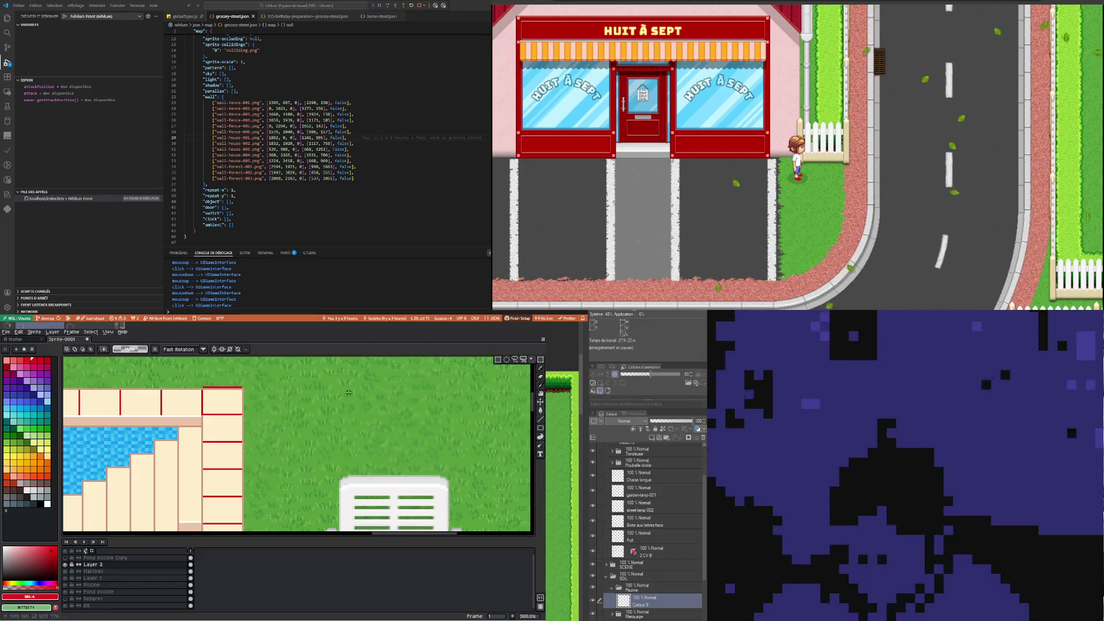
drag(293, 403, 202, 380)
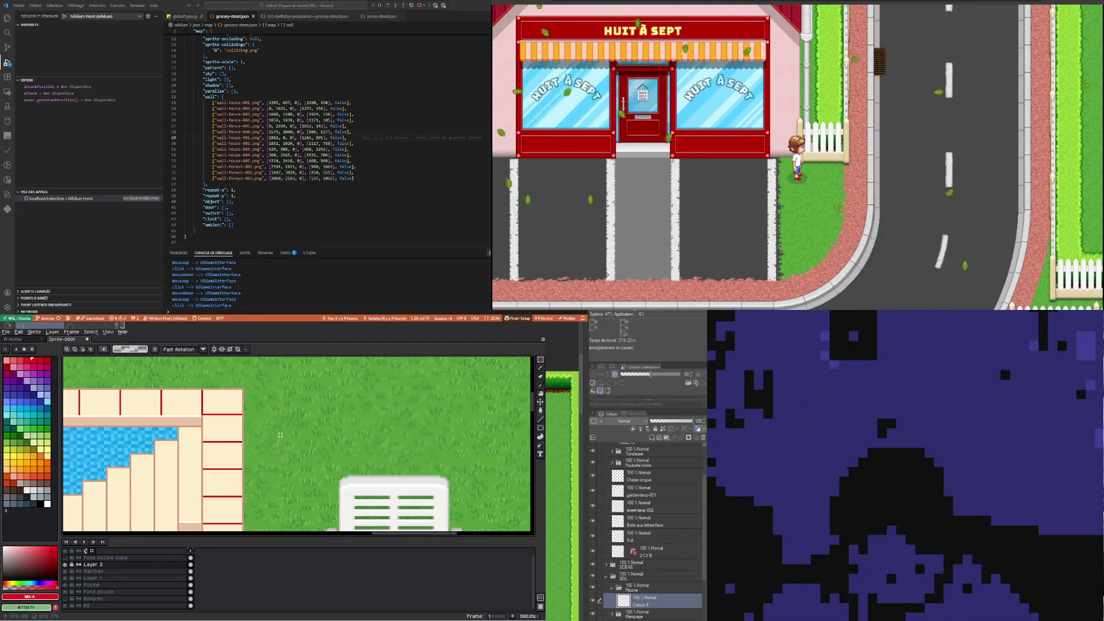
Zoom around the scene and try marquee selections along the pool's right edge
scroll(280, 434, down, 3)
scroll(280, 435, down, 1)
scroll(287, 460, up, 2)
scroll(290, 489, up, 1)
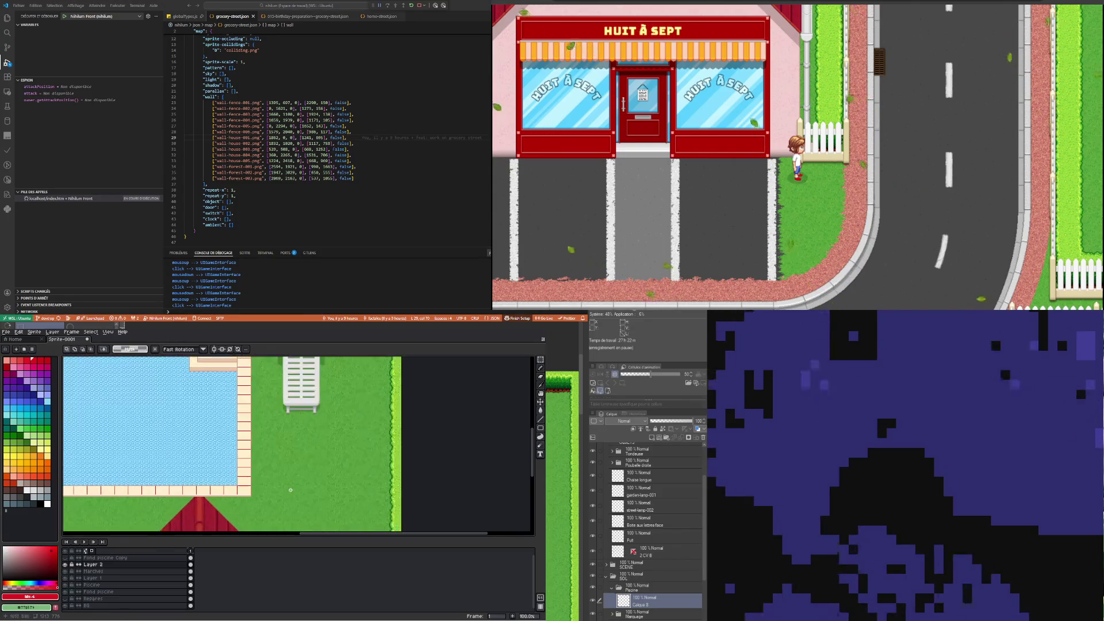
scroll(267, 391, up, 1)
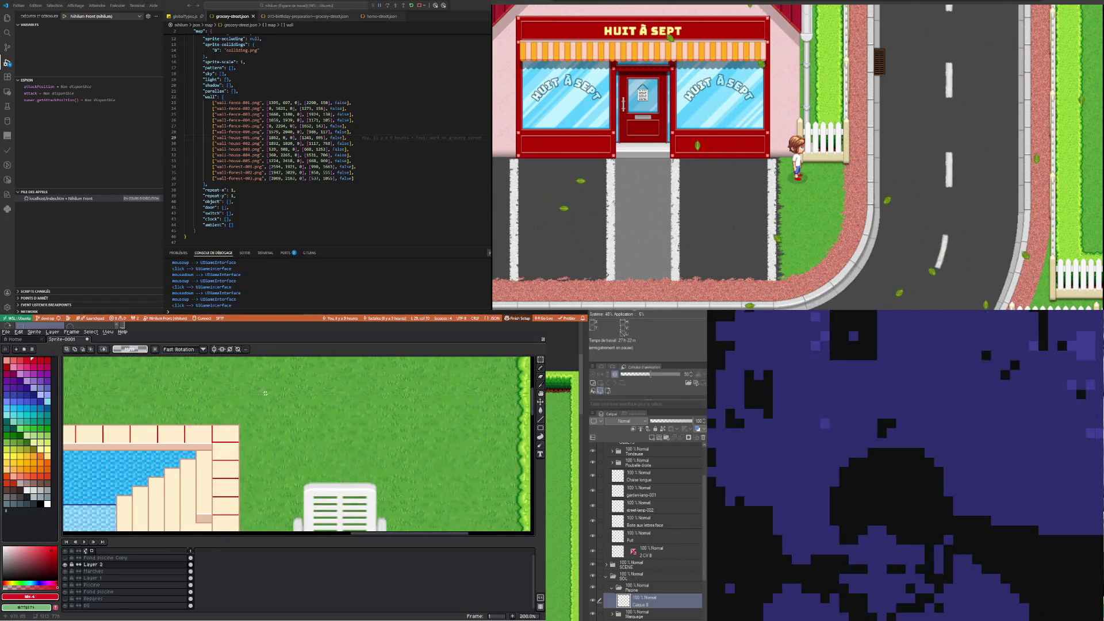
scroll(263, 397, down, 3)
scroll(259, 414, up, 2)
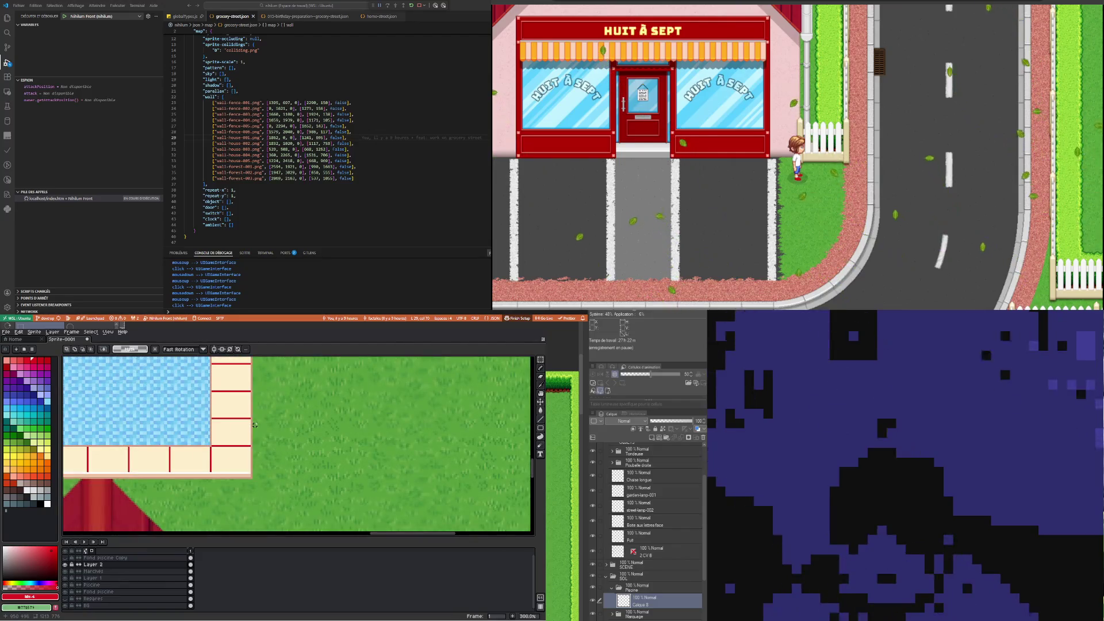
scroll(255, 435, down, 1)
scroll(255, 435, down, 1)
scroll(196, 455, up, 1)
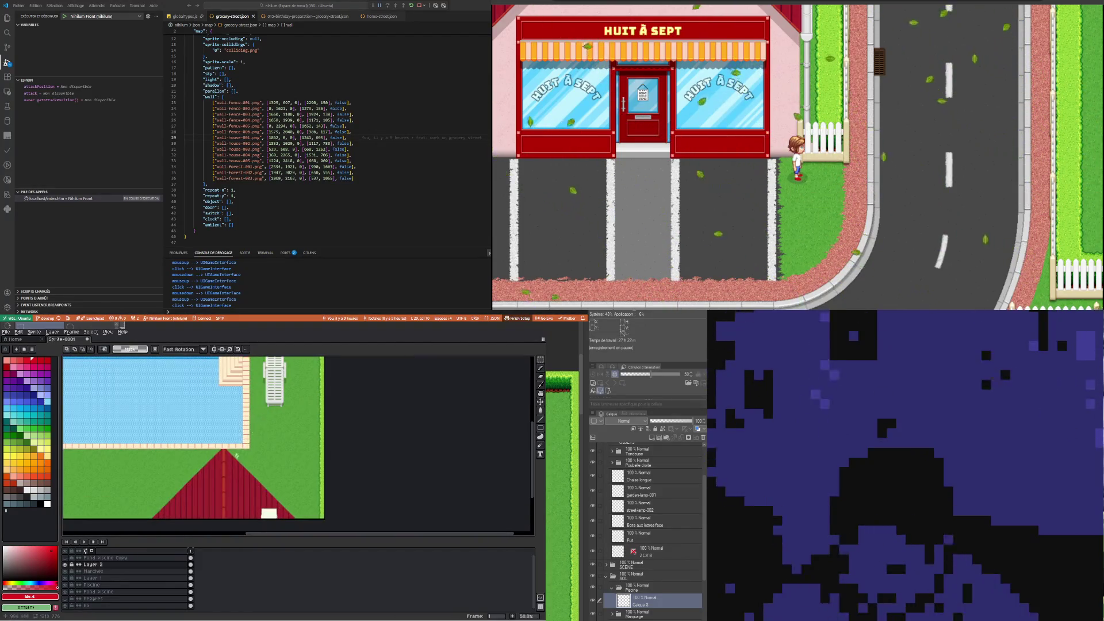
scroll(136, 474, down, 2)
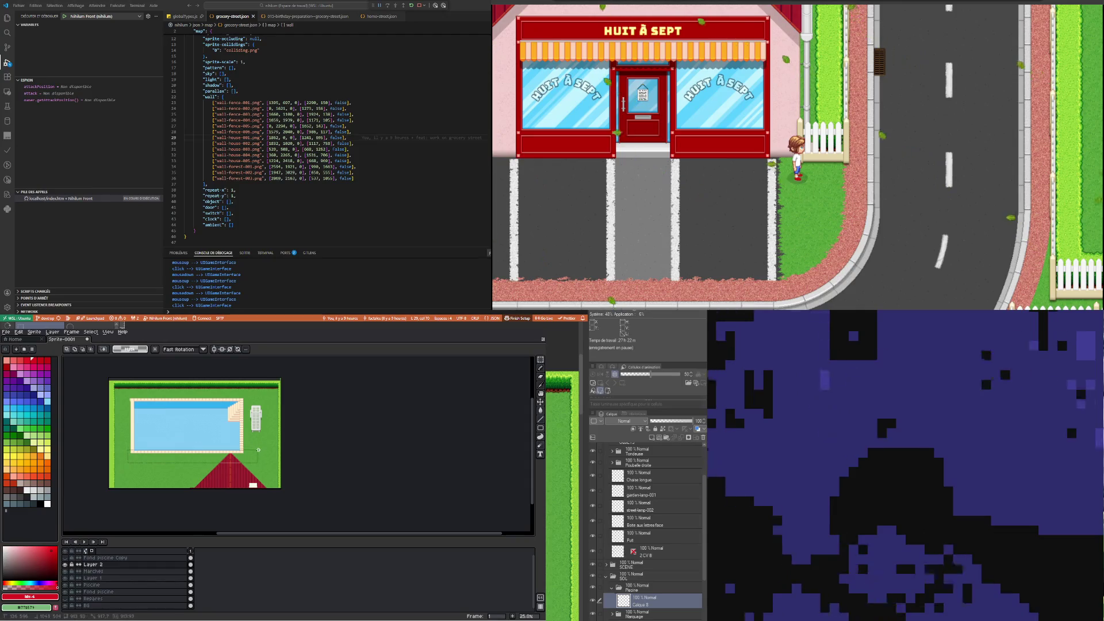
scroll(248, 399, up, 2)
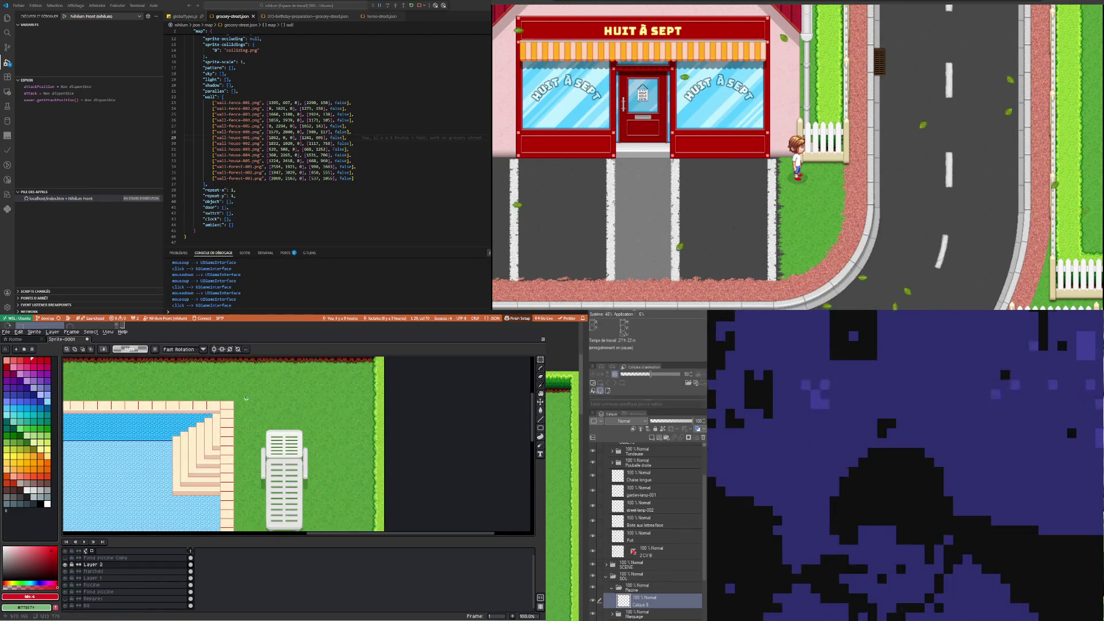
scroll(217, 475, down, 2)
scroll(218, 486, down, 3)
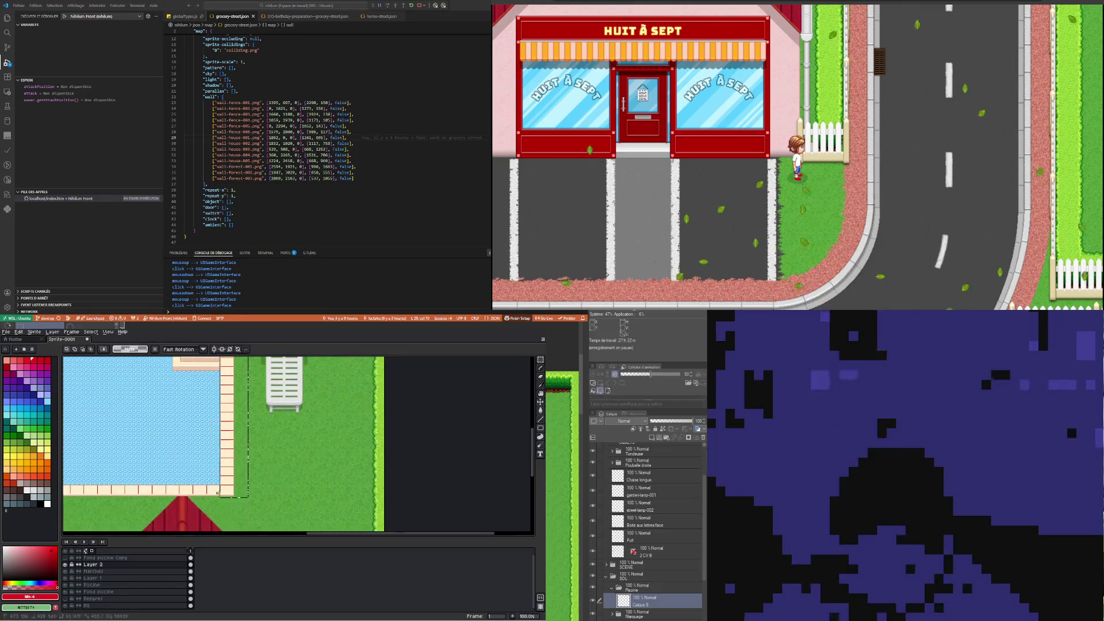
drag(221, 500, 220, 500)
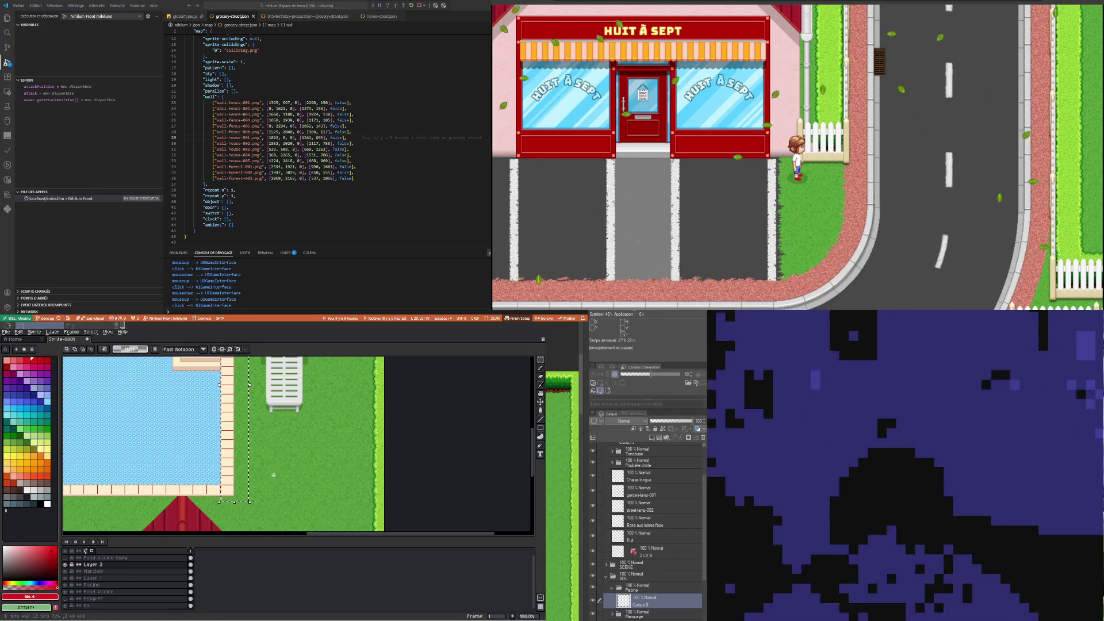
scroll(295, 424, up, 2)
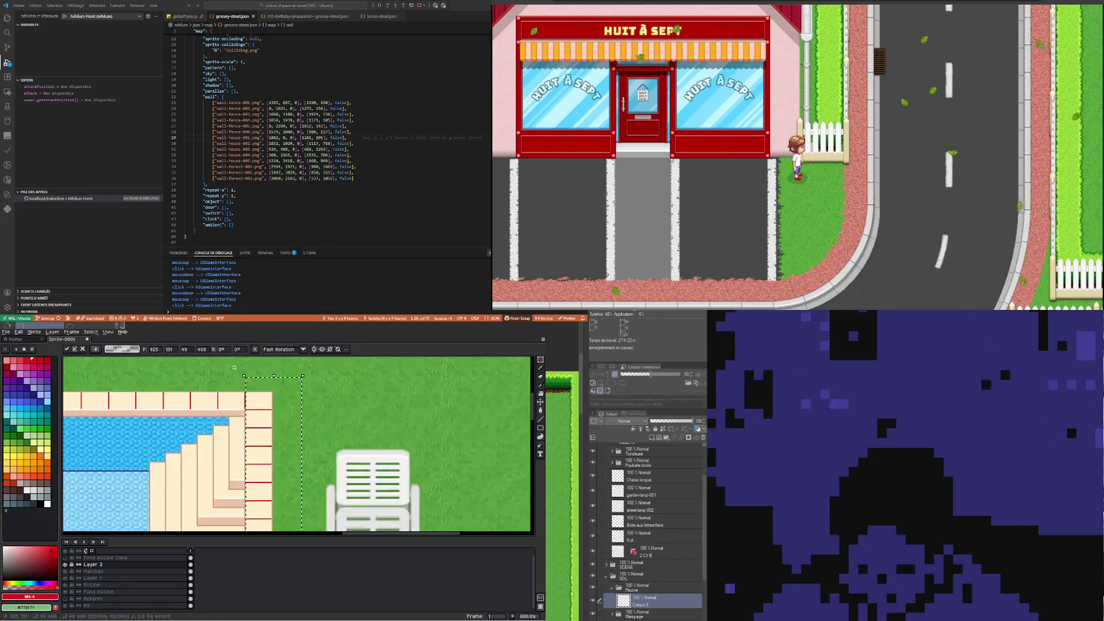
scroll(295, 423, down, 1)
scroll(276, 431, down, 1)
scroll(253, 440, down, 1)
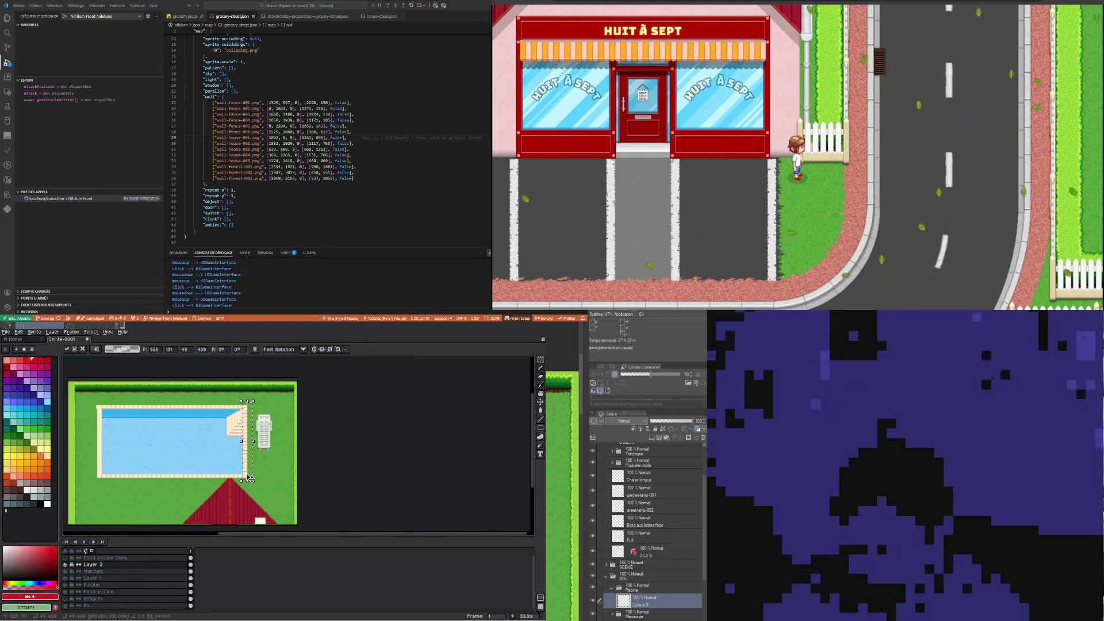
scroll(239, 446, down, 1)
scroll(239, 445, up, 2)
scroll(247, 451, up, 1)
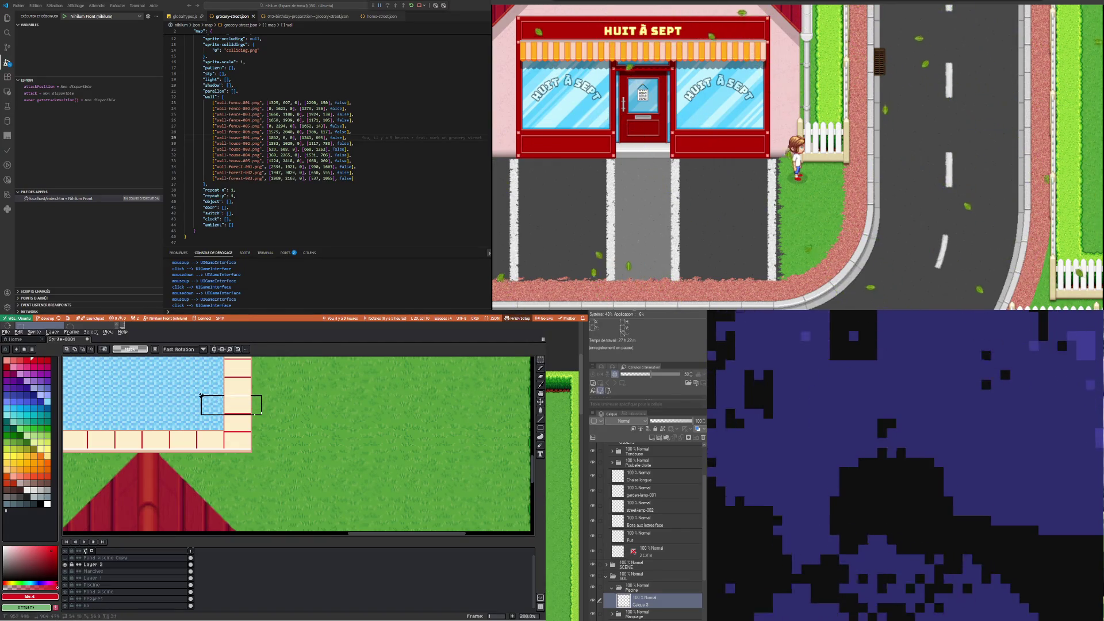
drag(256, 413, 190, 396)
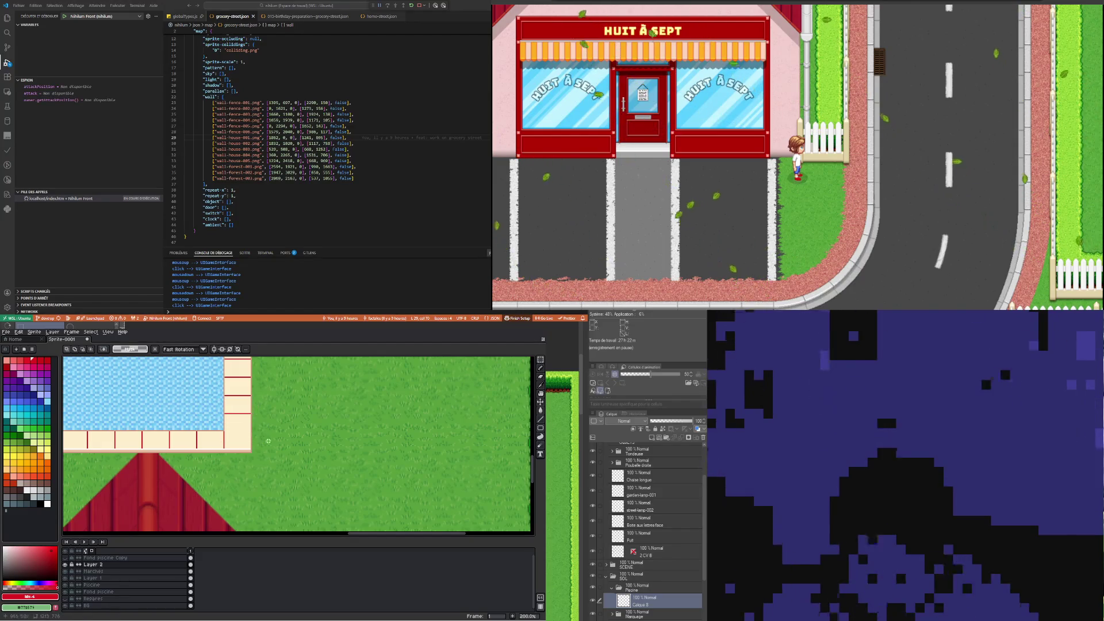
Drag a marquee over the pool's bottom border row and extend it across the full width
scroll(279, 448, down, 1)
scroll(172, 455, down, 1)
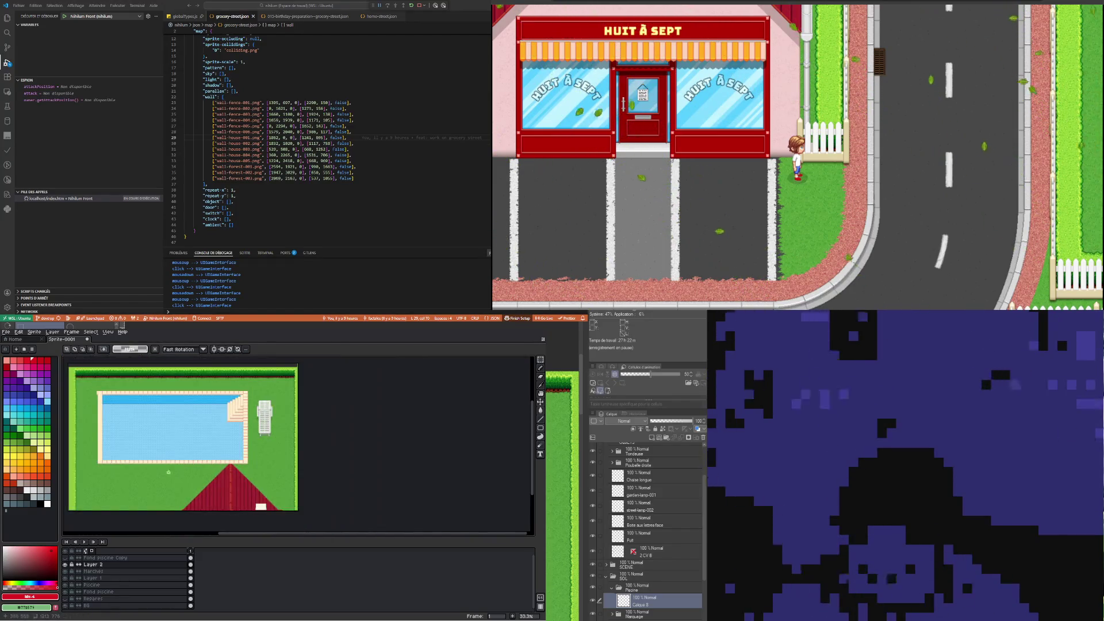
scroll(88, 466, up, 2)
scroll(104, 480, right, 5)
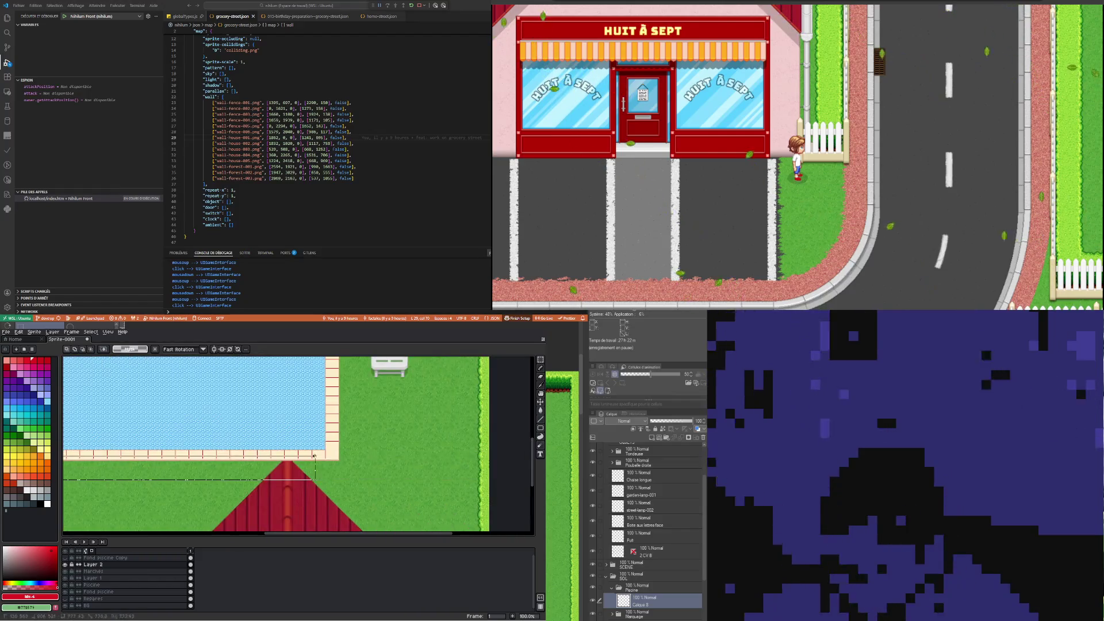
drag(104, 480, 324, 436)
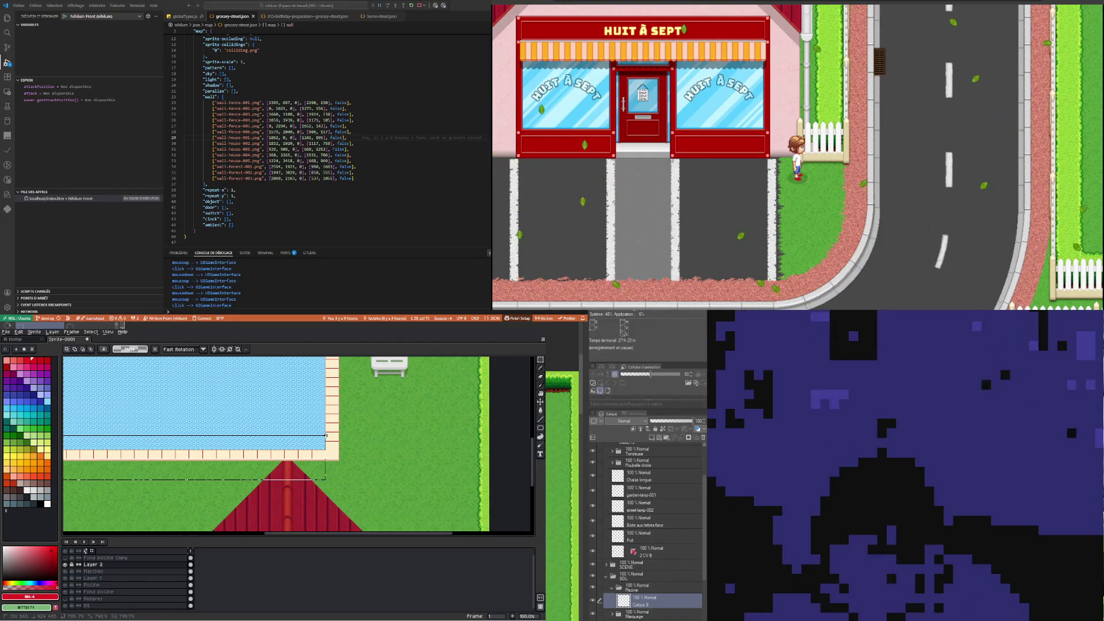
drag(325, 436, 390, 451)
scroll(392, 453, up, 2)
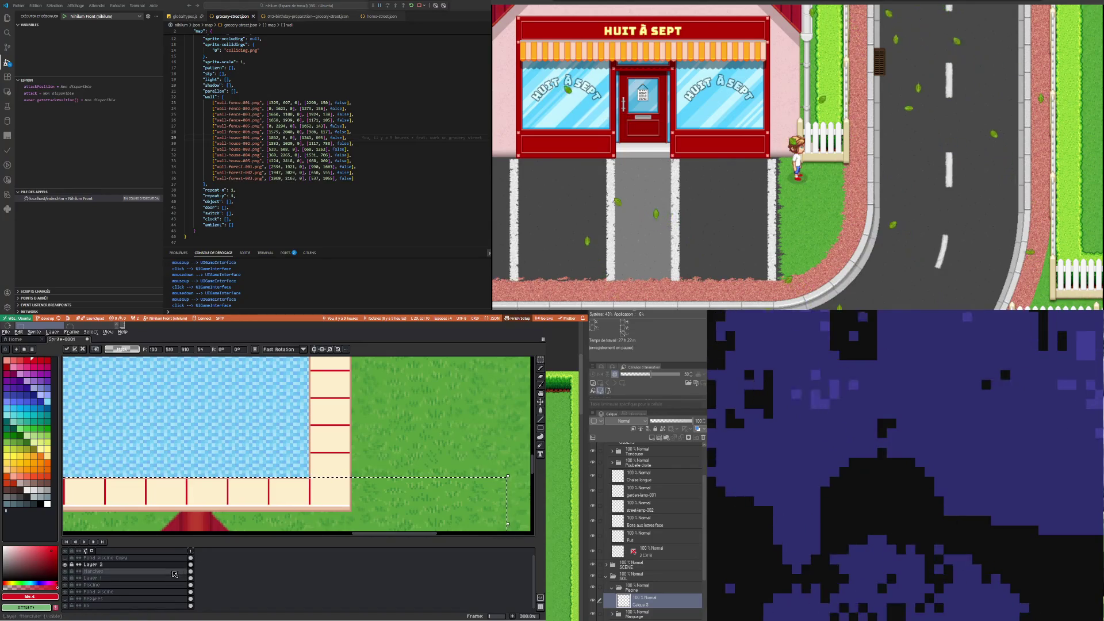
Nudge the selected border up on Piscine and Layer 2, and down on Layer 1
click(197, 586)
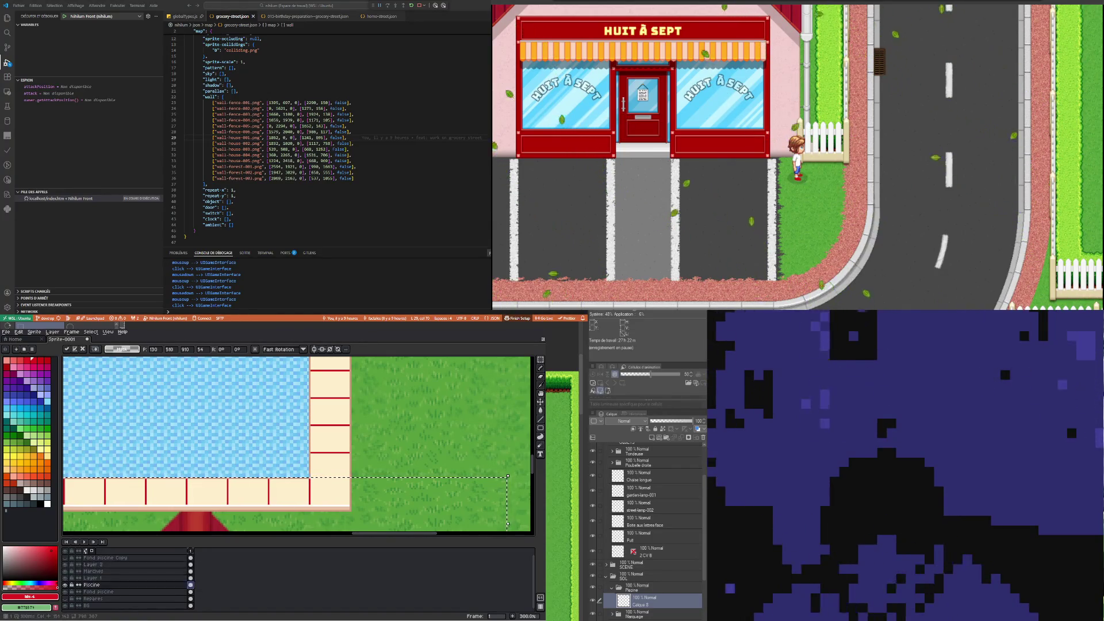
key(Up)
key(Up)
key(Up)
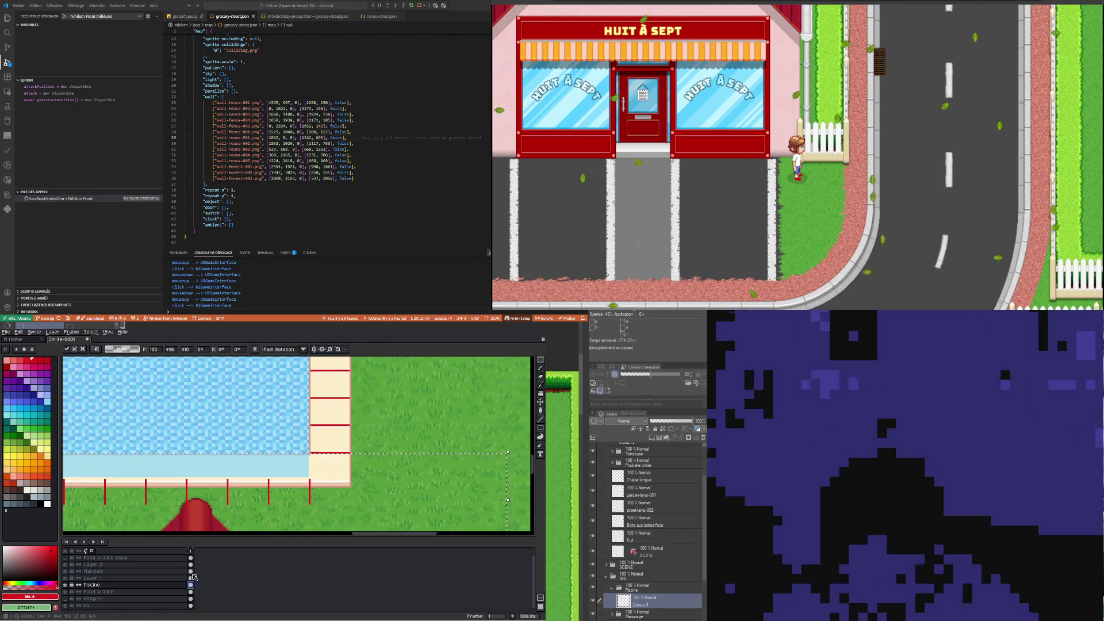
click(190, 578)
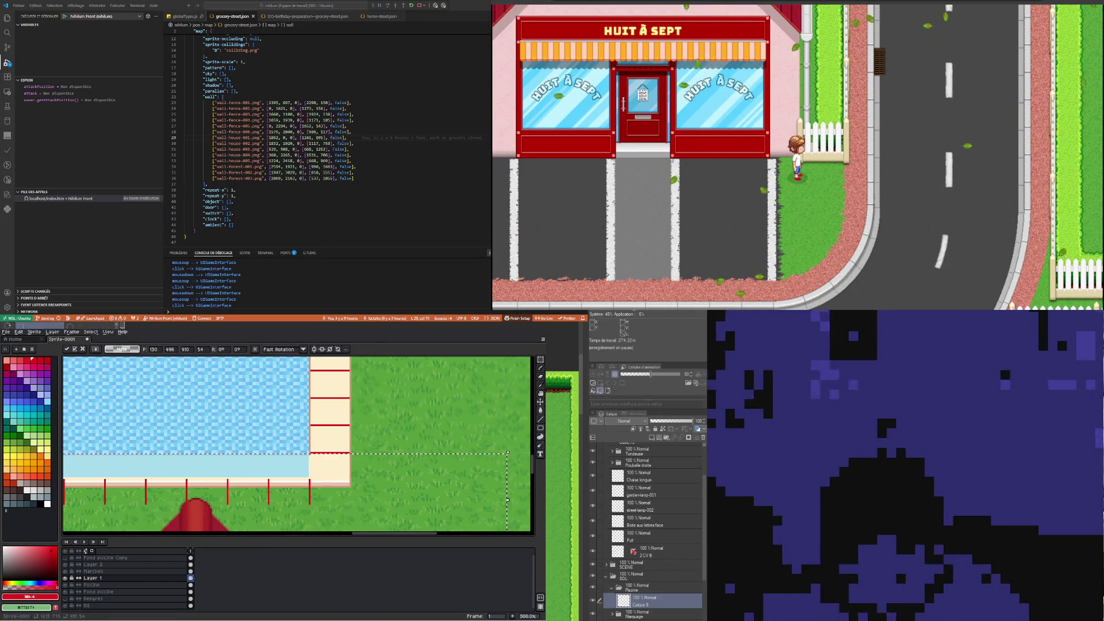
key(Down)
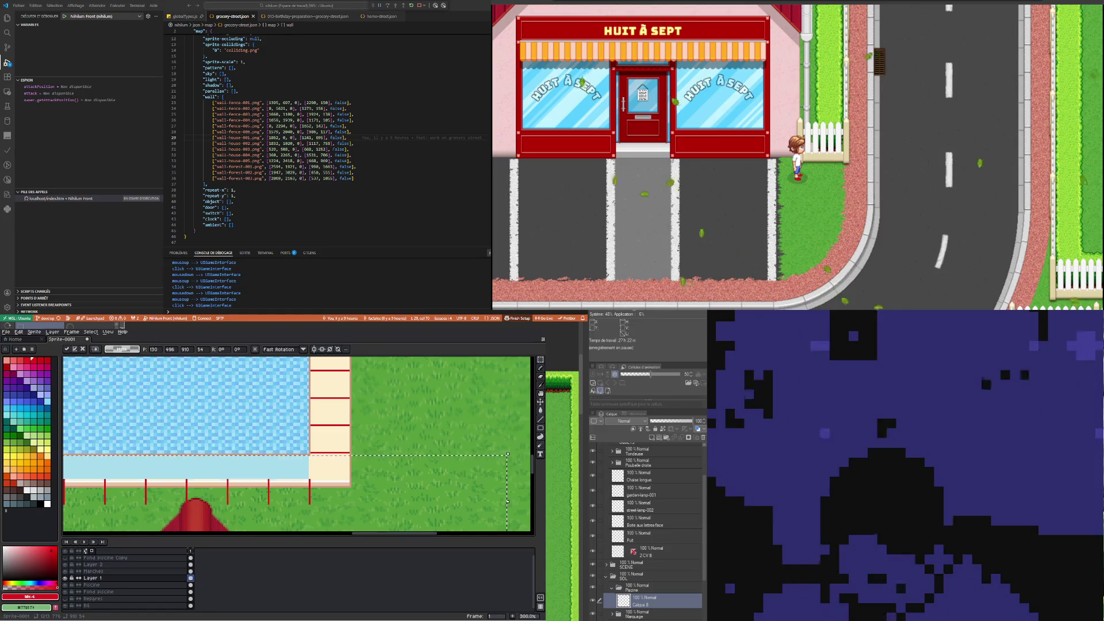
click(190, 565)
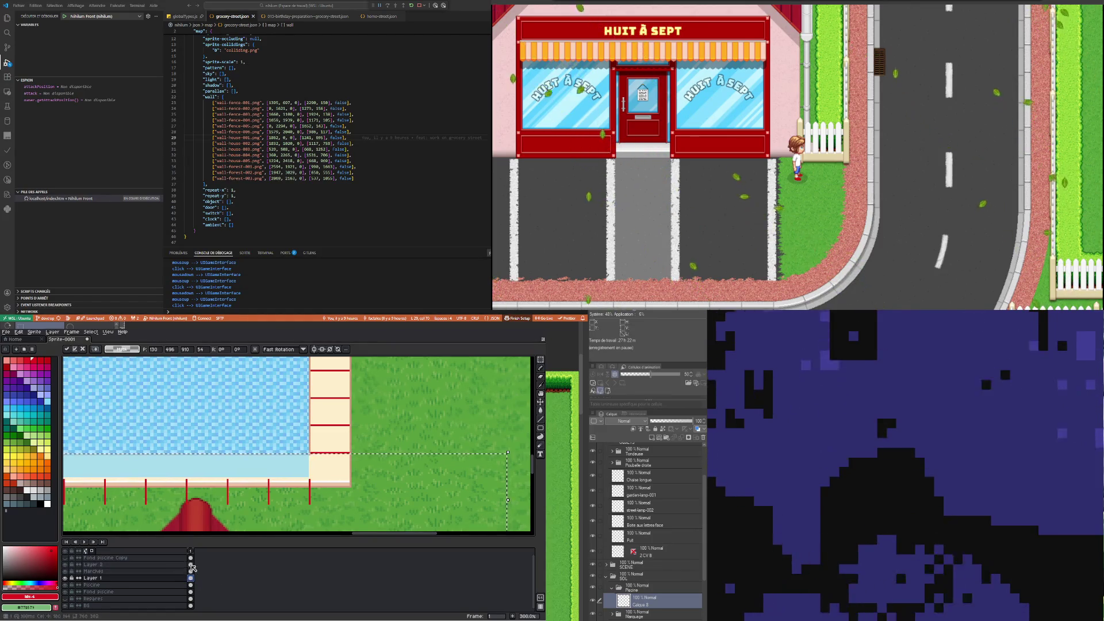
key(Up)
key(Up)
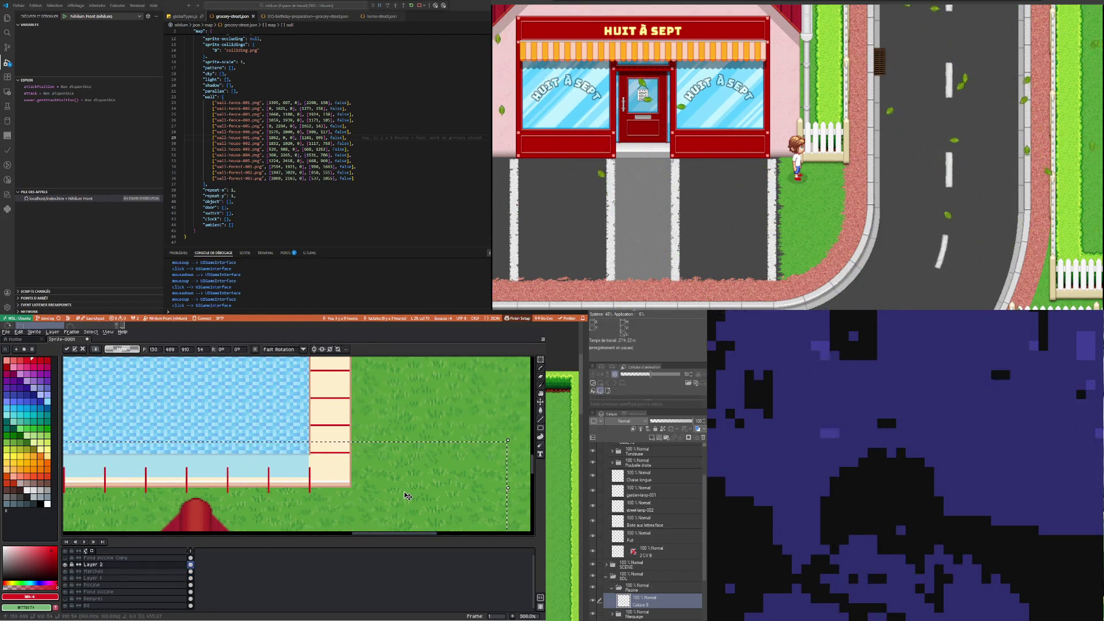
key(Up)
key(Up)
key(Up)
key(Up)
key(Up)
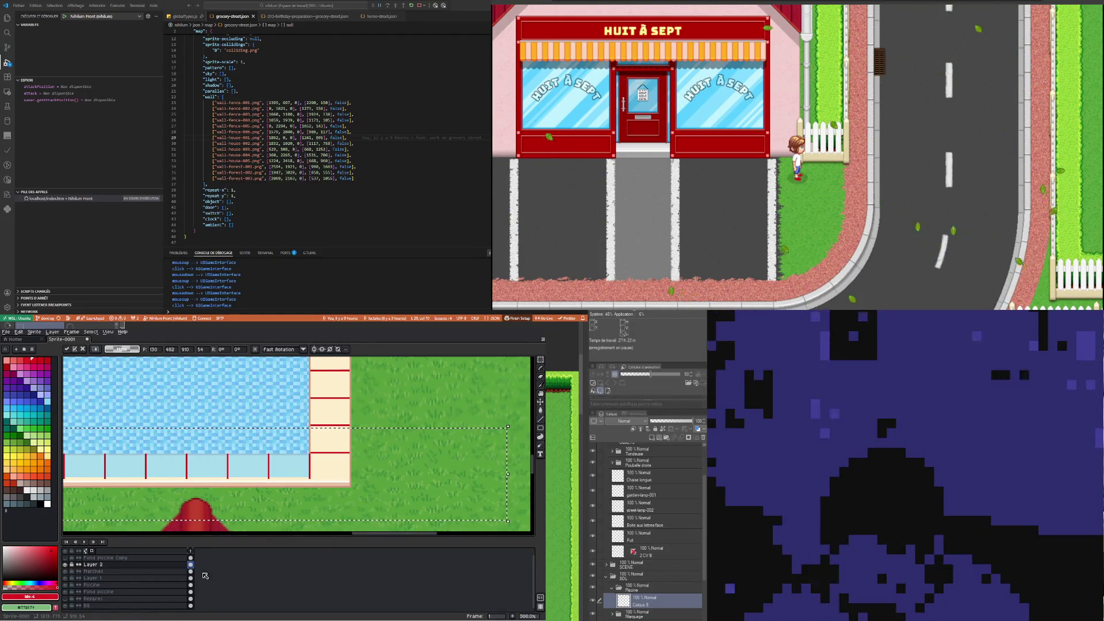
Realign the border on the Piscine layer and Layer 1, then drop the moved pixels with Ctrl+D
click(190, 571)
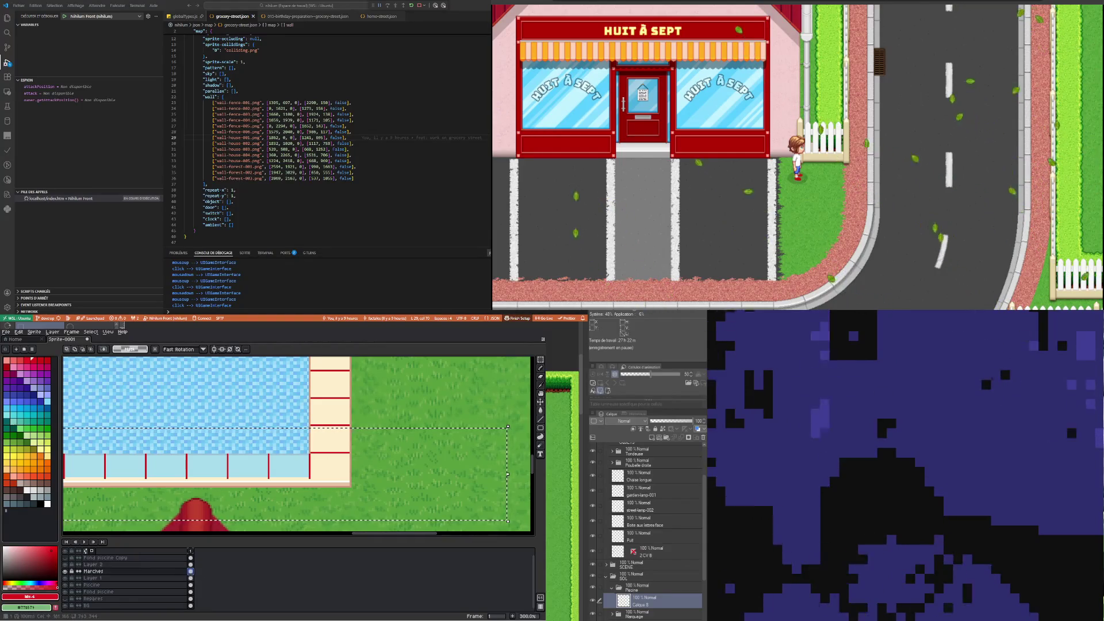
click(190, 585)
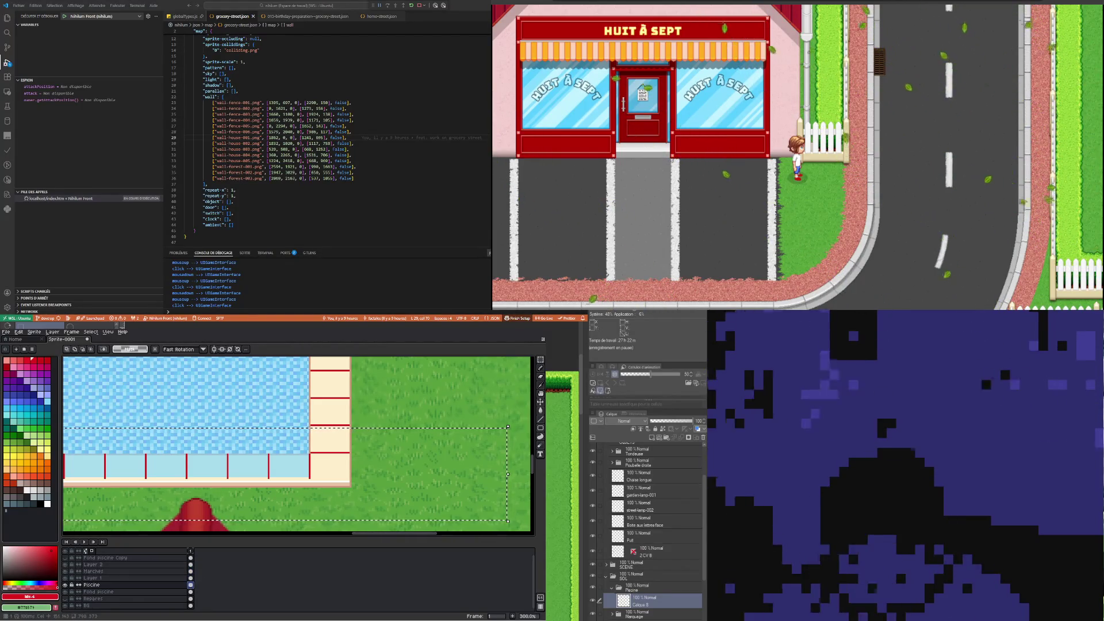
key(Up)
key(Down)
key(Down)
key(Up)
key(Up)
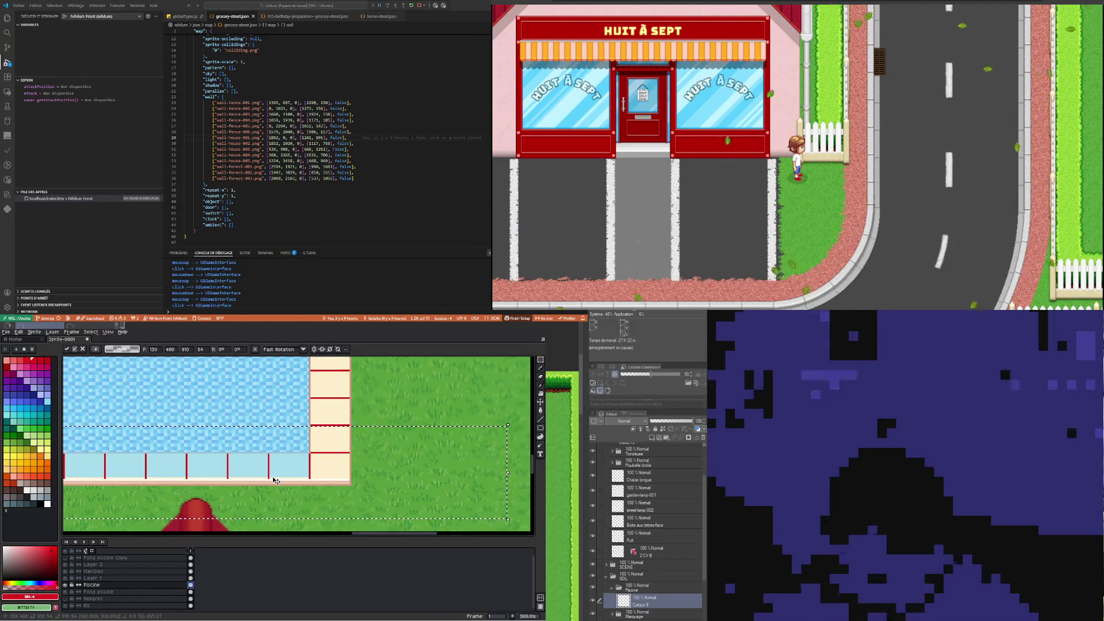
click(191, 578)
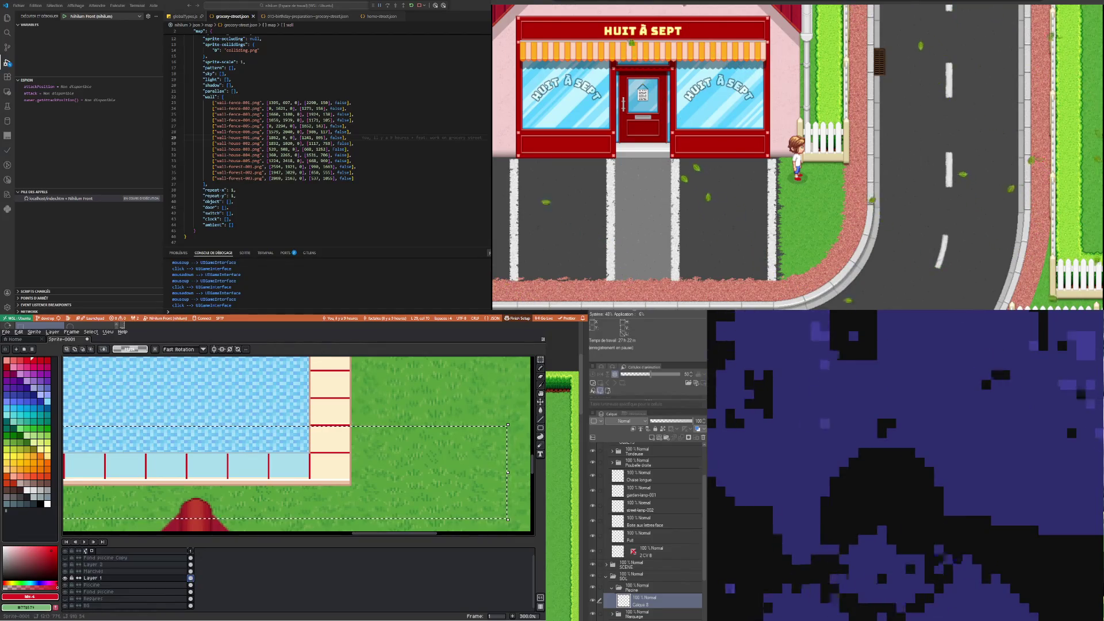
key(Down)
key(Down)
key(Up)
key(Up)
key(Up)
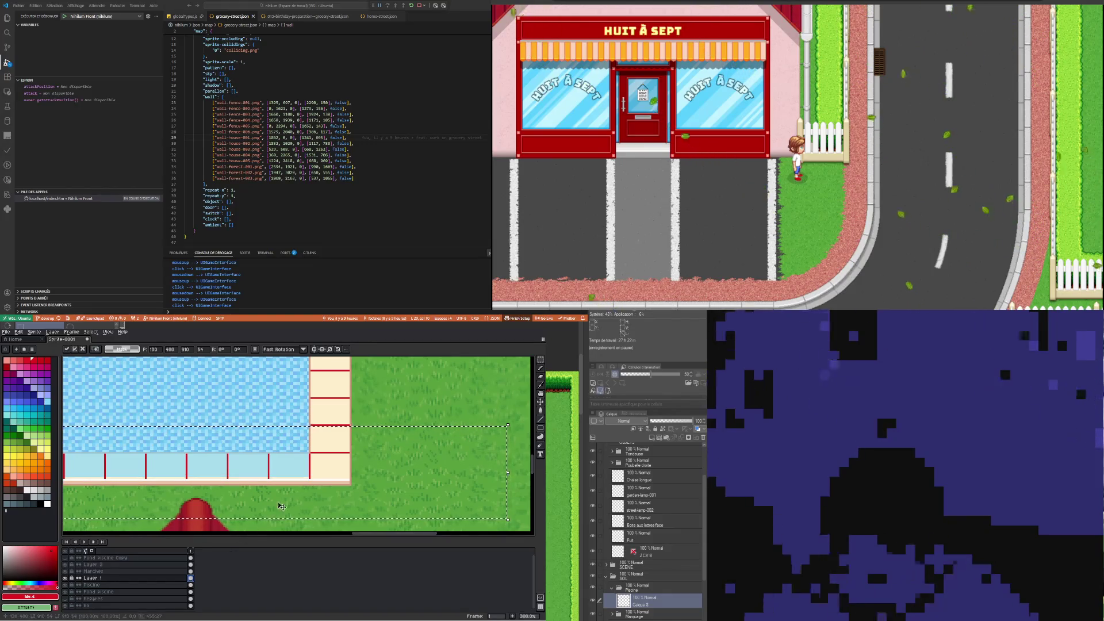
key(ctrl+d)
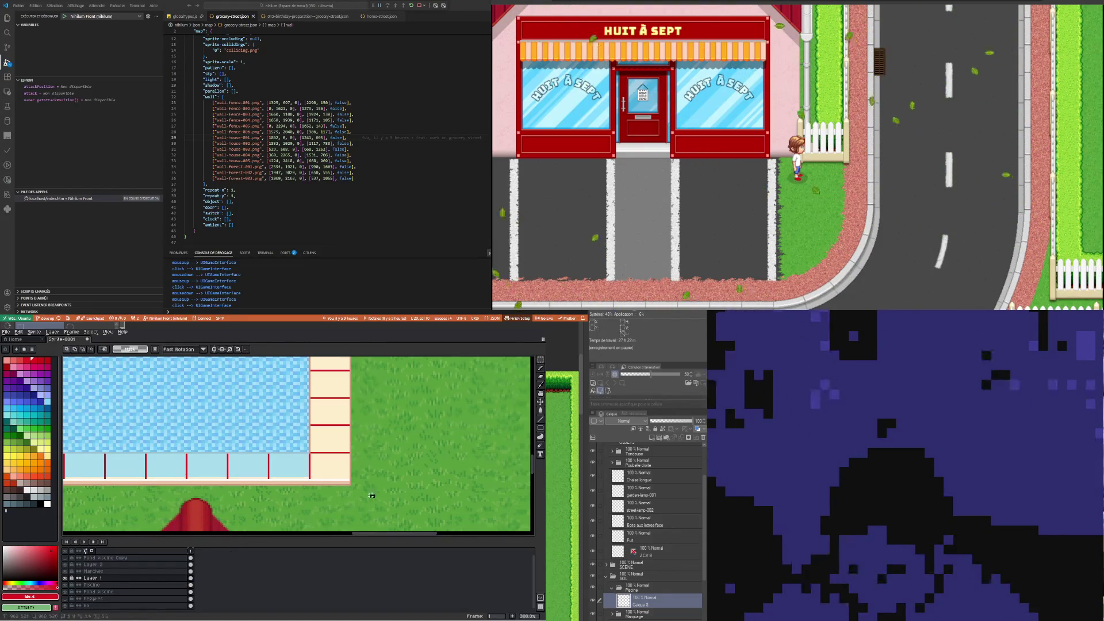
drag(371, 496, 207, 451)
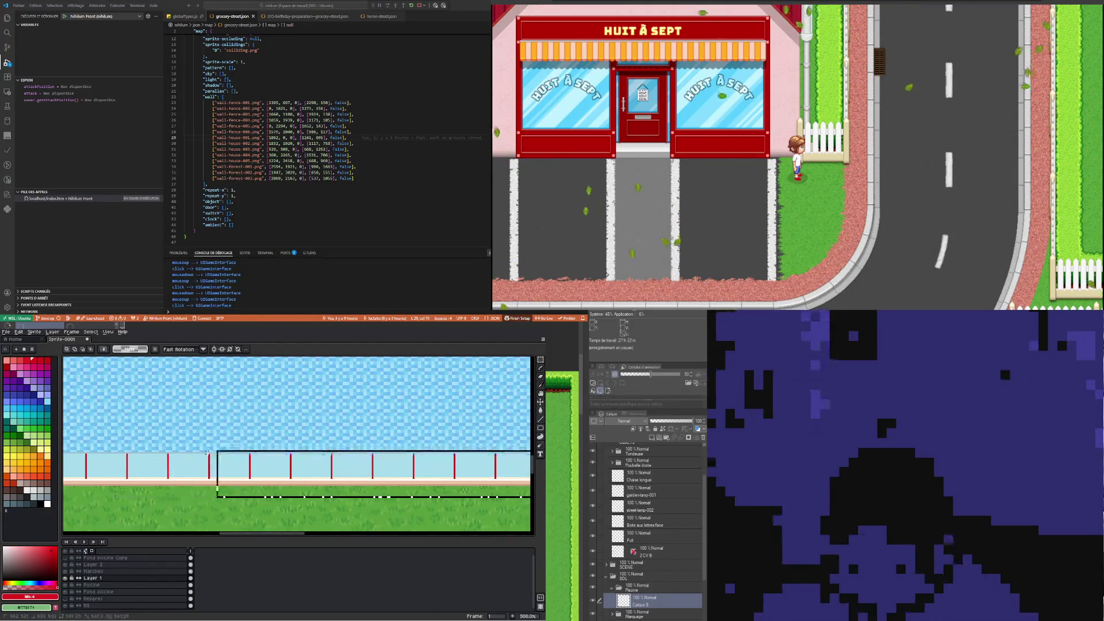
drag(207, 452, 81, 453)
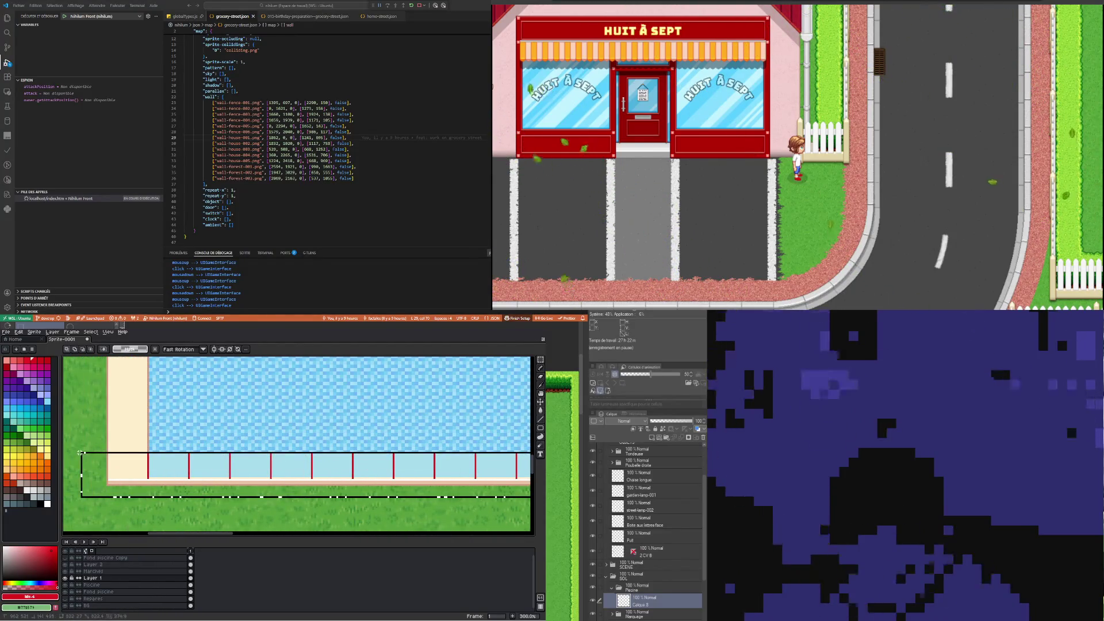
scroll(173, 454, down, 6)
scroll(248, 467, up, 3)
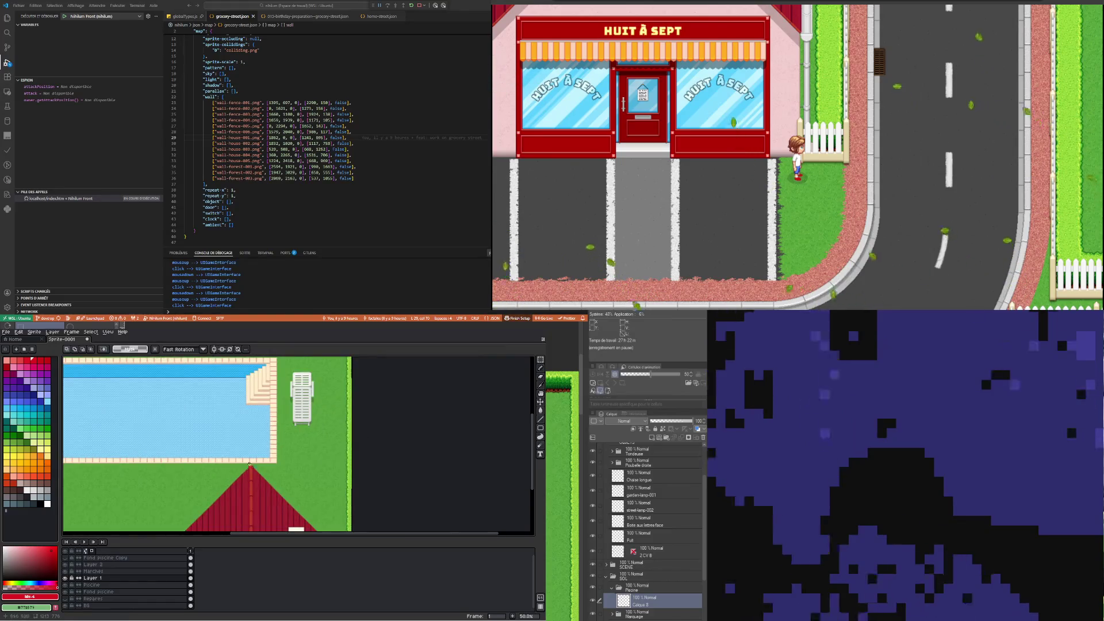
scroll(248, 467, up, 3)
scroll(356, 443, down, 3)
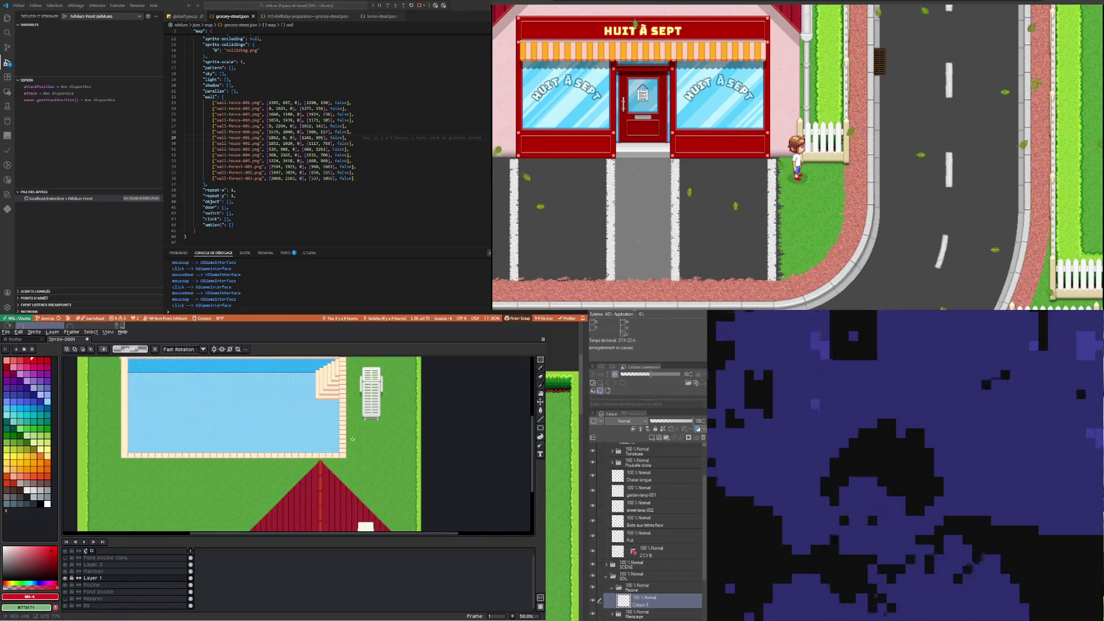
scroll(360, 397, down, 1)
scroll(360, 397, up, 1)
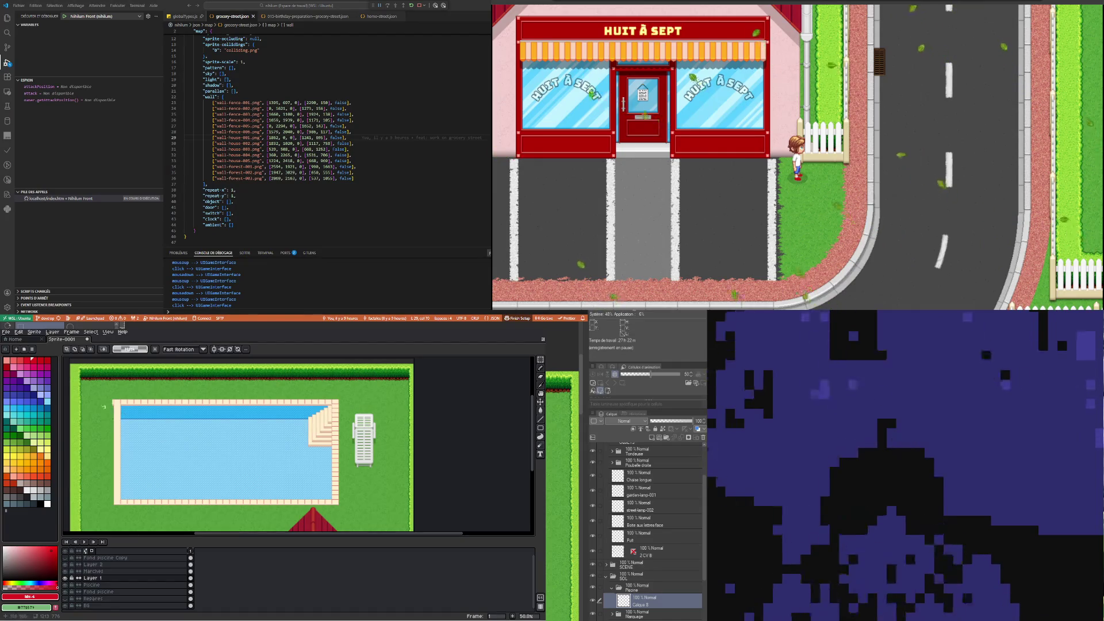
scroll(112, 393, up, 3)
drag(112, 393, 161, 457)
click(149, 438)
drag(135, 407, 157, 503)
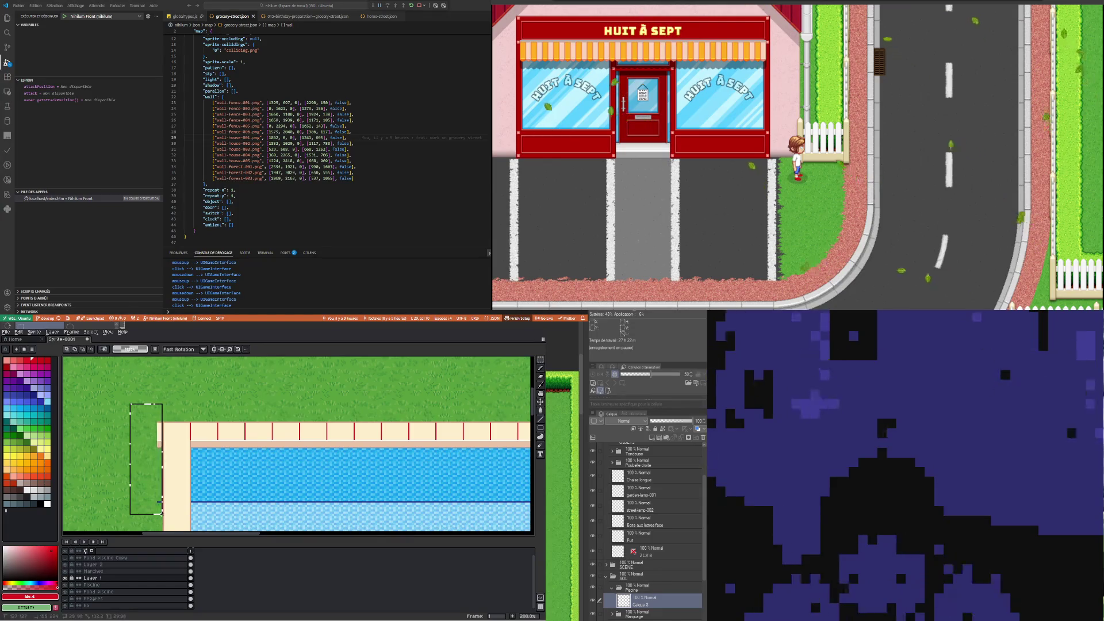
scroll(161, 512, down, 3)
scroll(361, 402, up, 1)
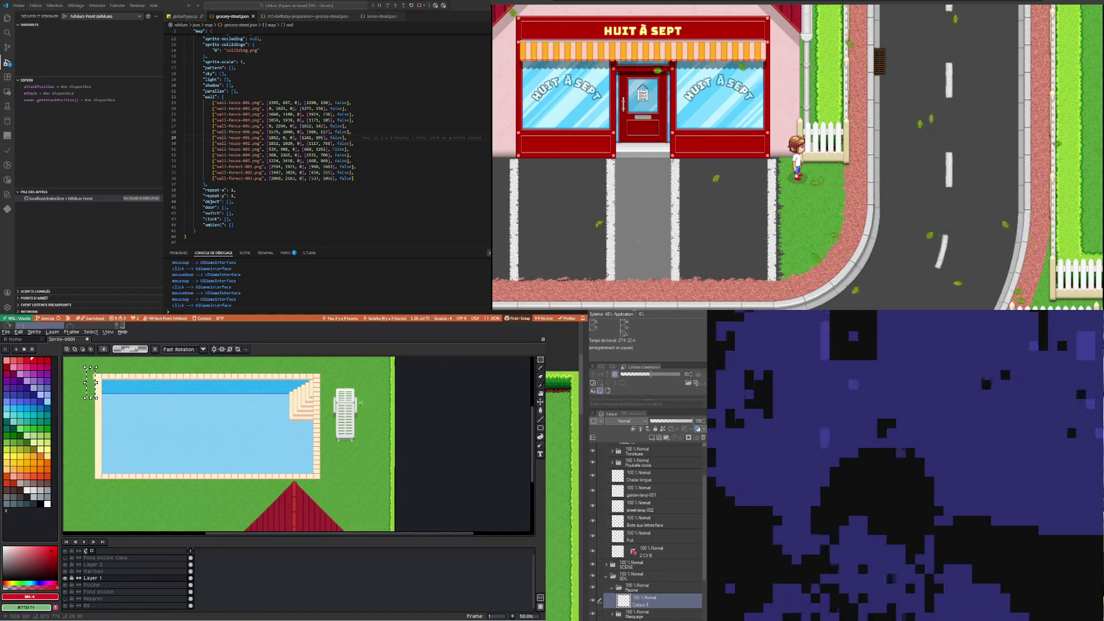
click(191, 585)
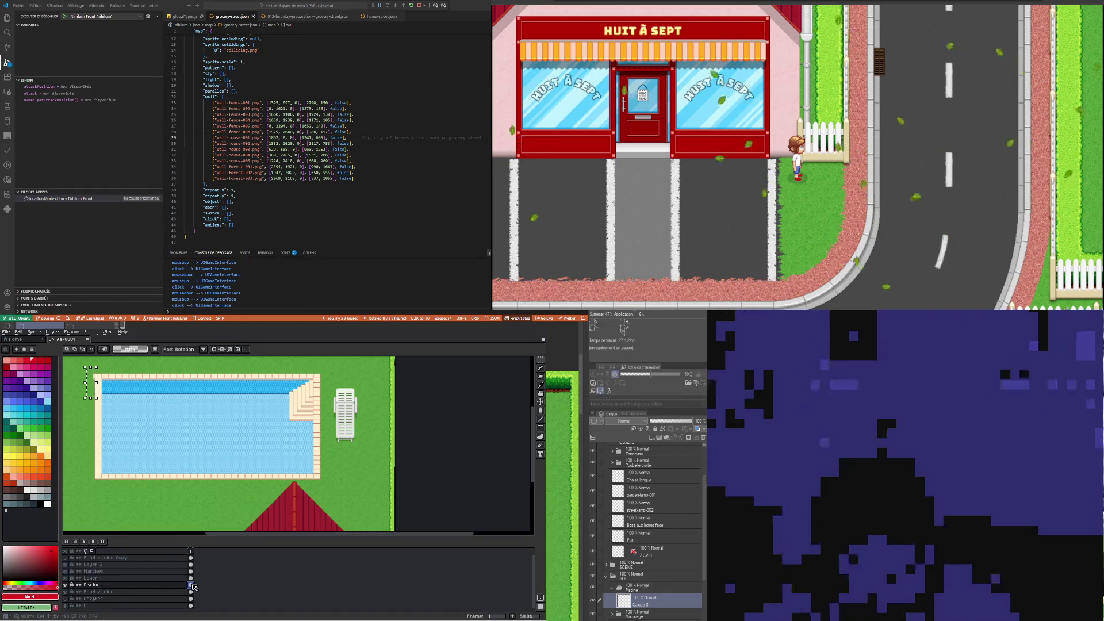
key(ctrl+d)
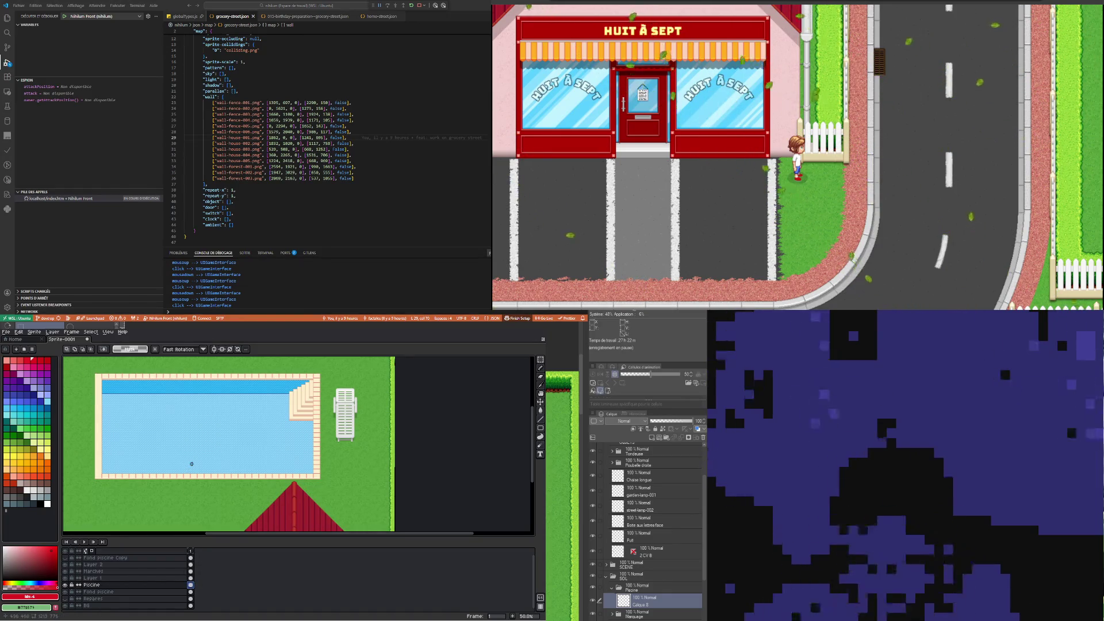
scroll(188, 469, down, 1)
scroll(308, 464, up, 2)
scroll(229, 476, up, 3)
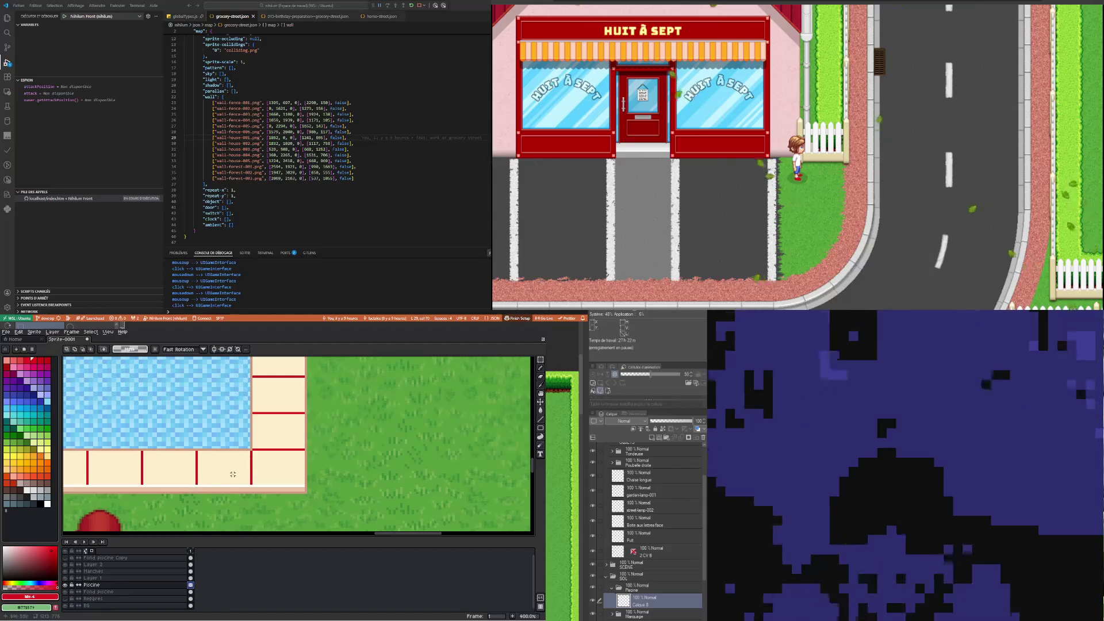
scroll(233, 475, up, 1)
scroll(253, 466, down, 1)
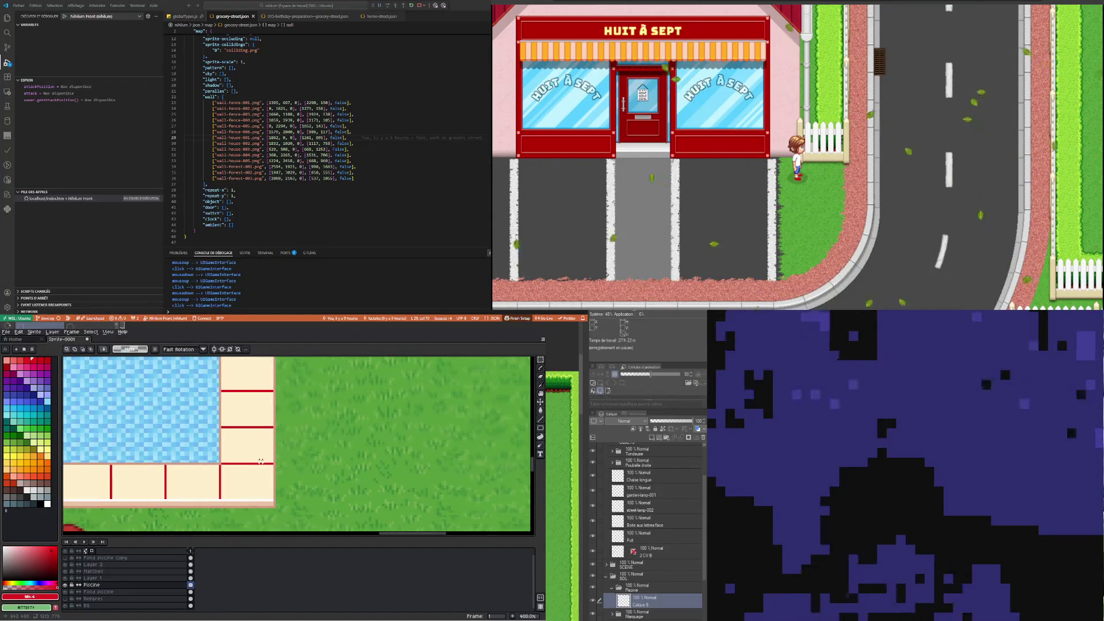
key(i)
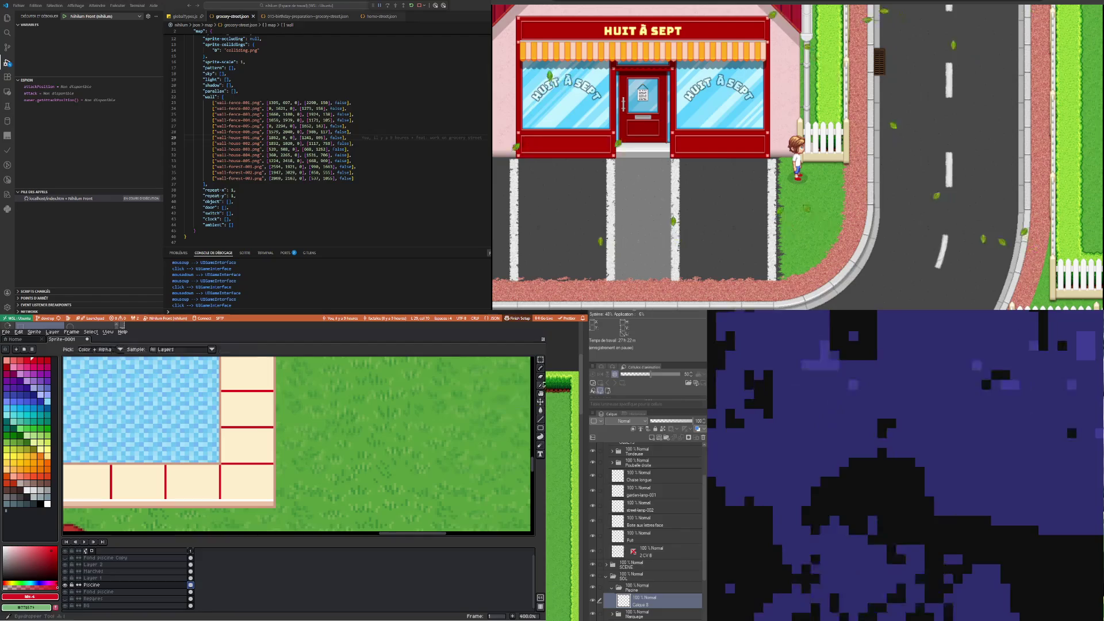
click(224, 402)
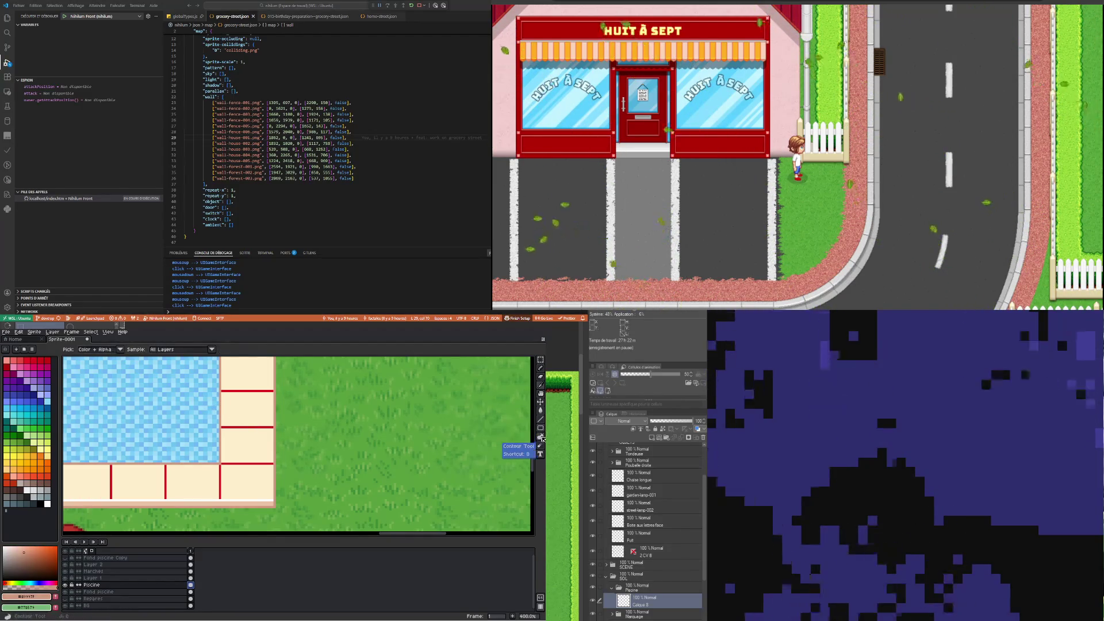
click(541, 412)
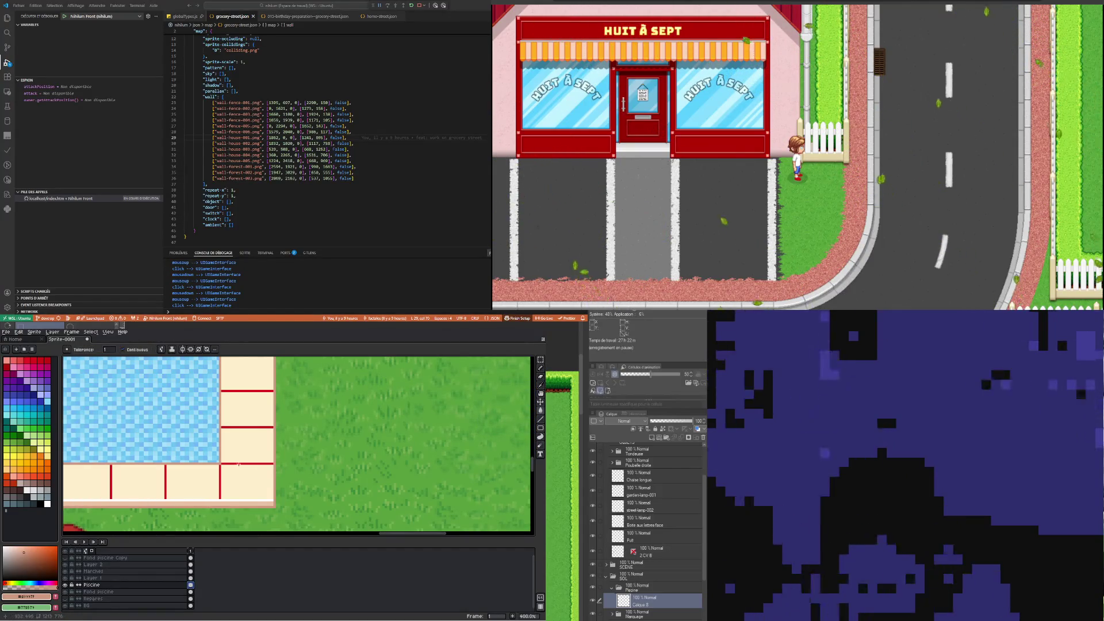
click(238, 463)
key(ctrl+z)
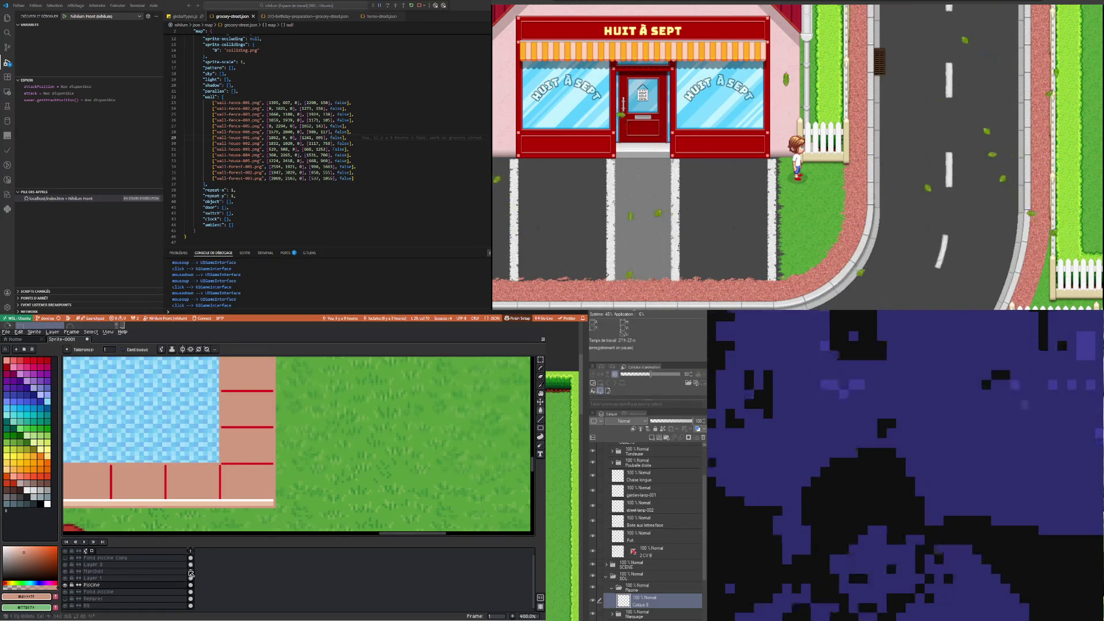
key(ctrl+z)
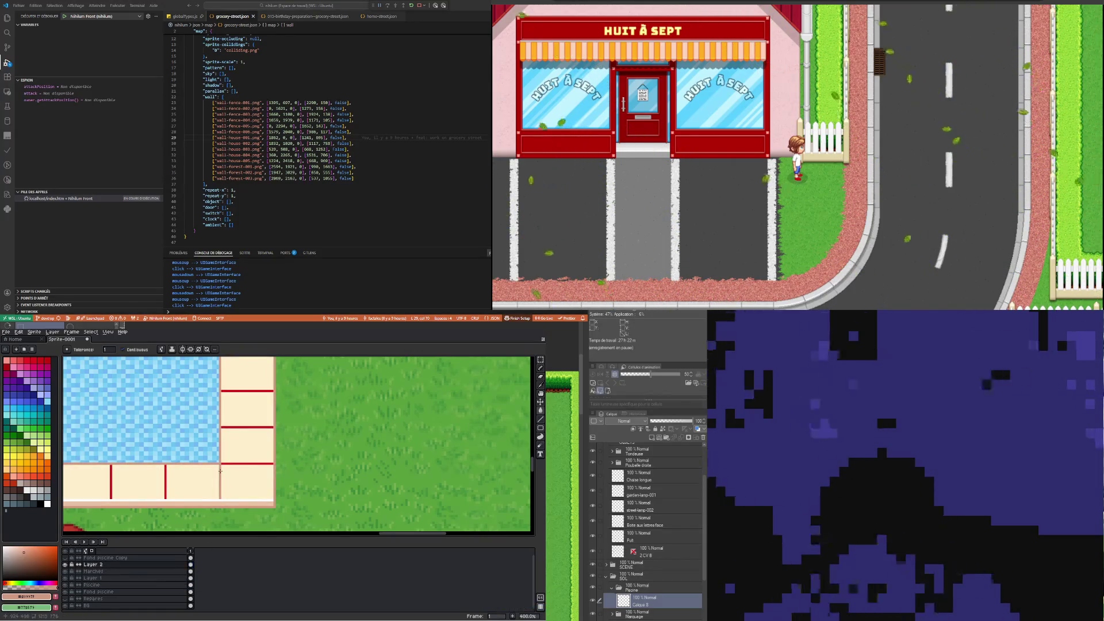
click(93, 551)
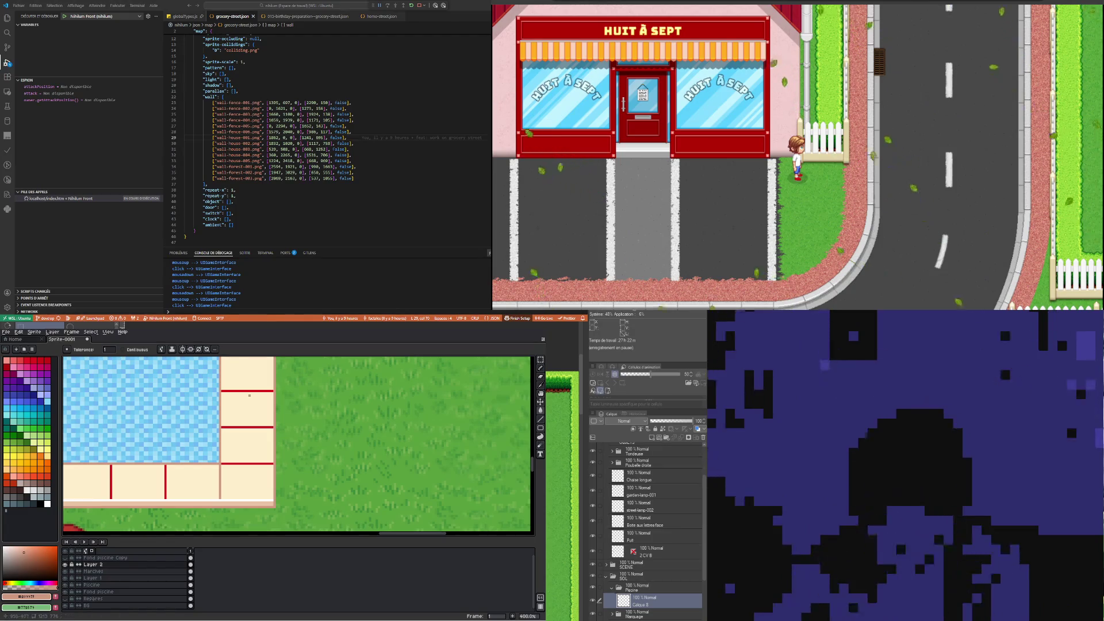
Pick white from the canvas and extend the white grout line across the tile
scroll(249, 427, down, 2)
scroll(247, 403, down, 1)
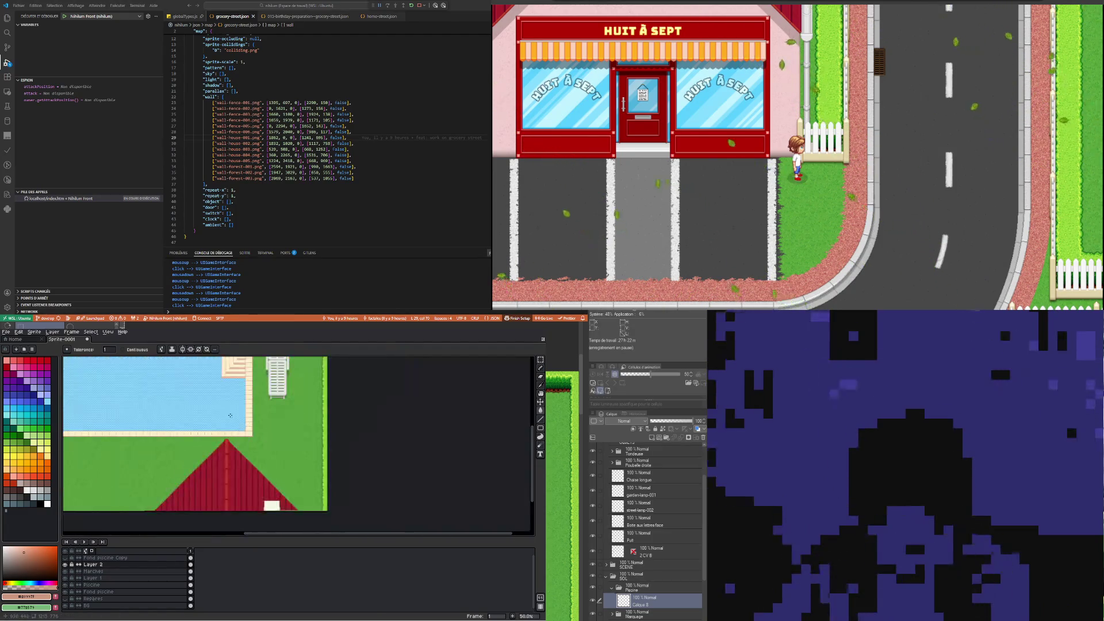
scroll(245, 379, down, 1)
scroll(244, 362, up, 1)
scroll(243, 363, up, 5)
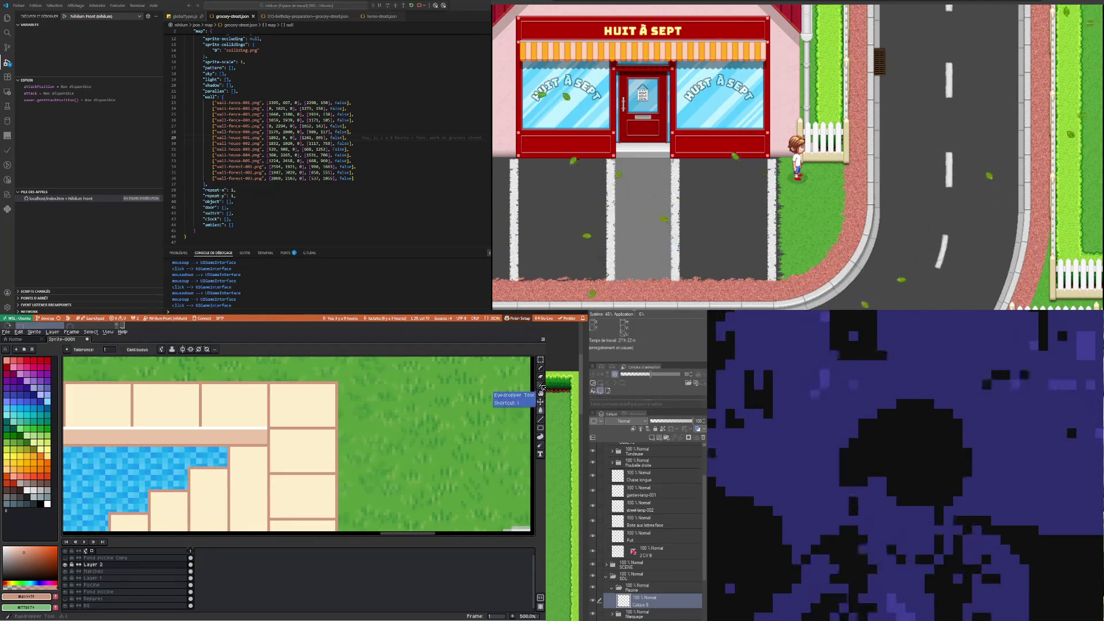
click(540, 385)
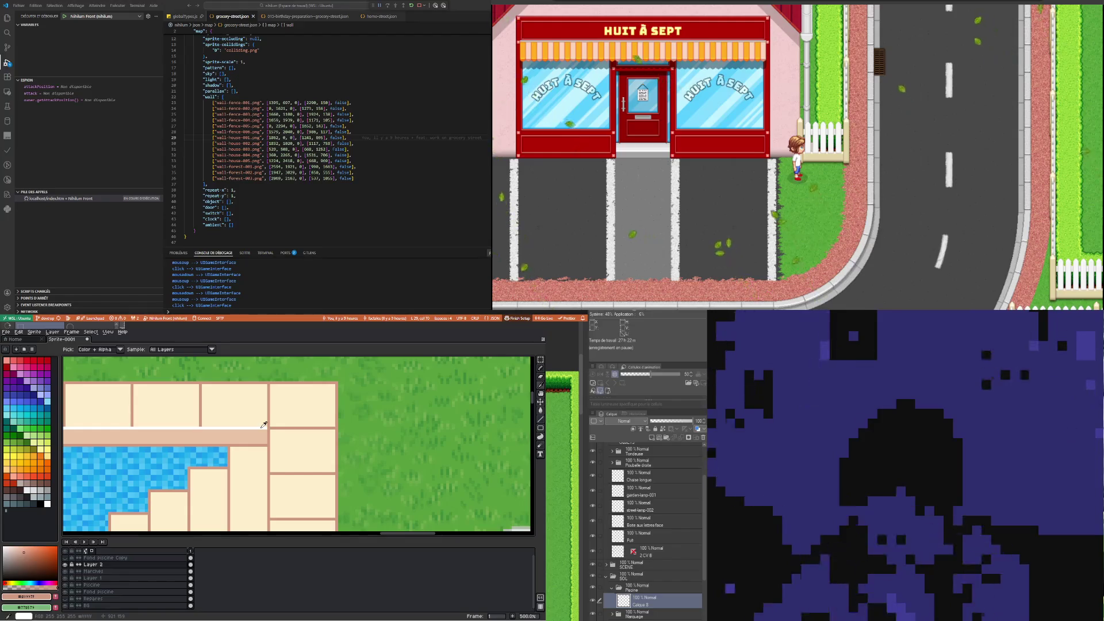
click(264, 425)
click(541, 368)
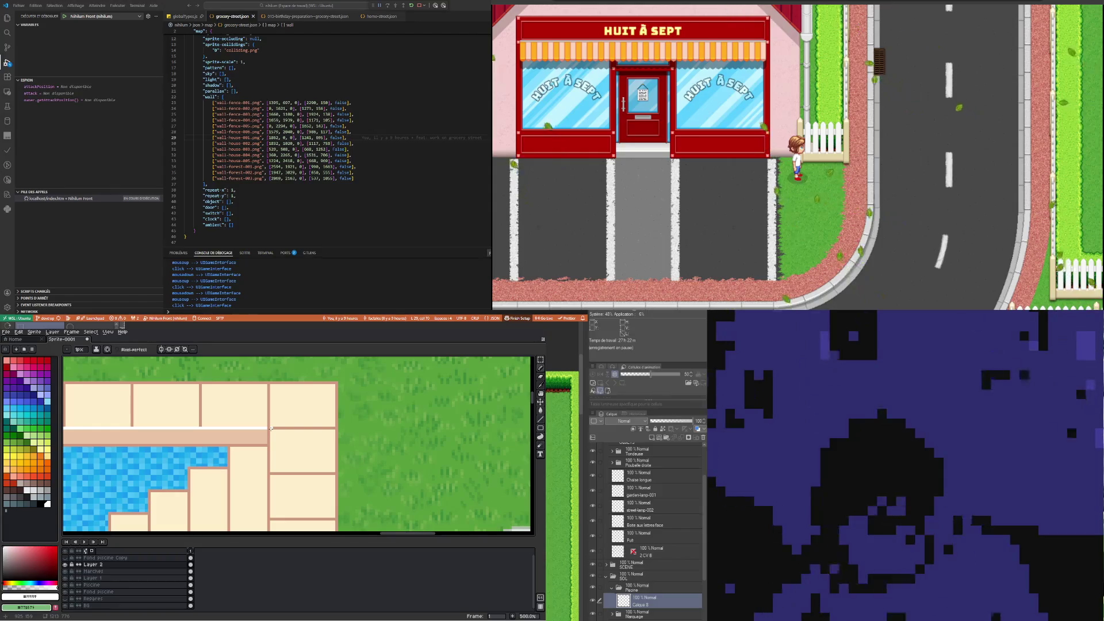
shift+click(344, 428)
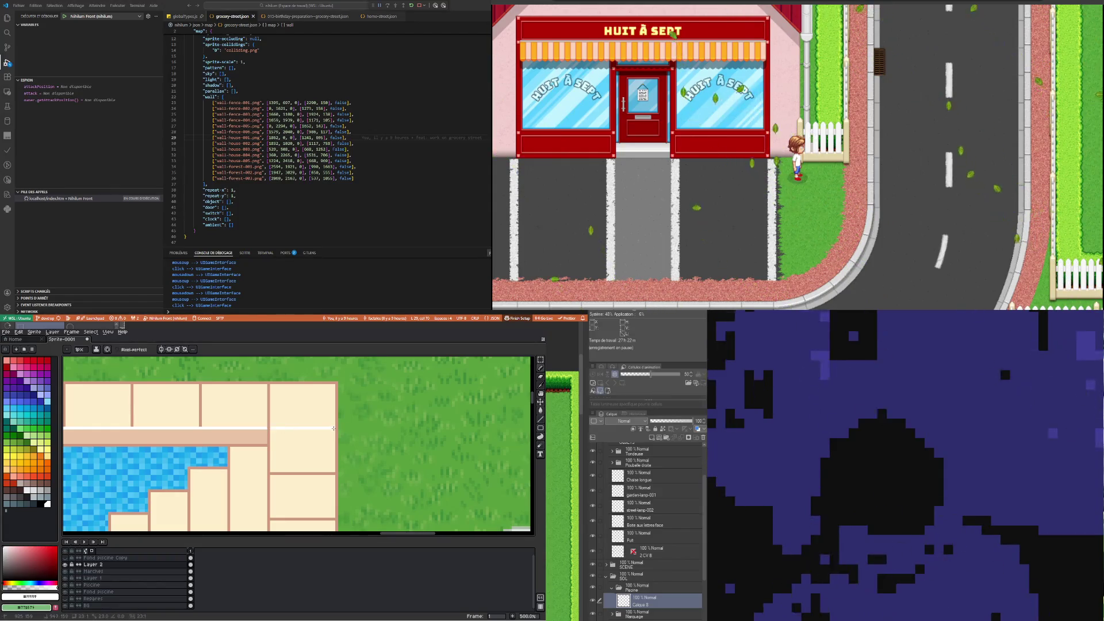
Fill the brown grout lines white, then sample the tan tile colour for the pencil
click(541, 410)
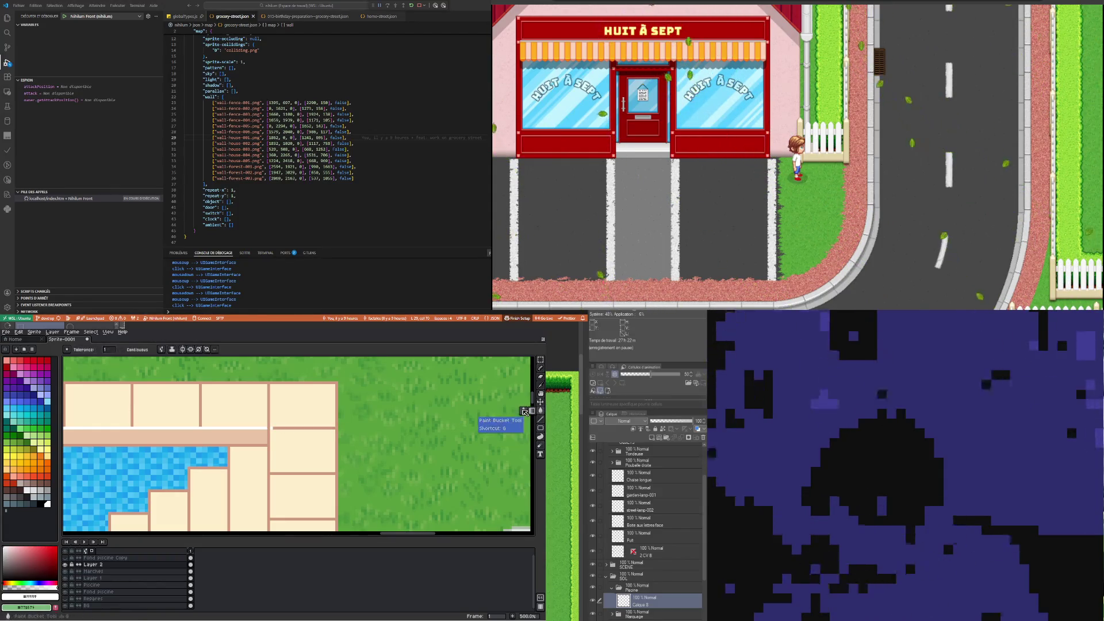
click(315, 474)
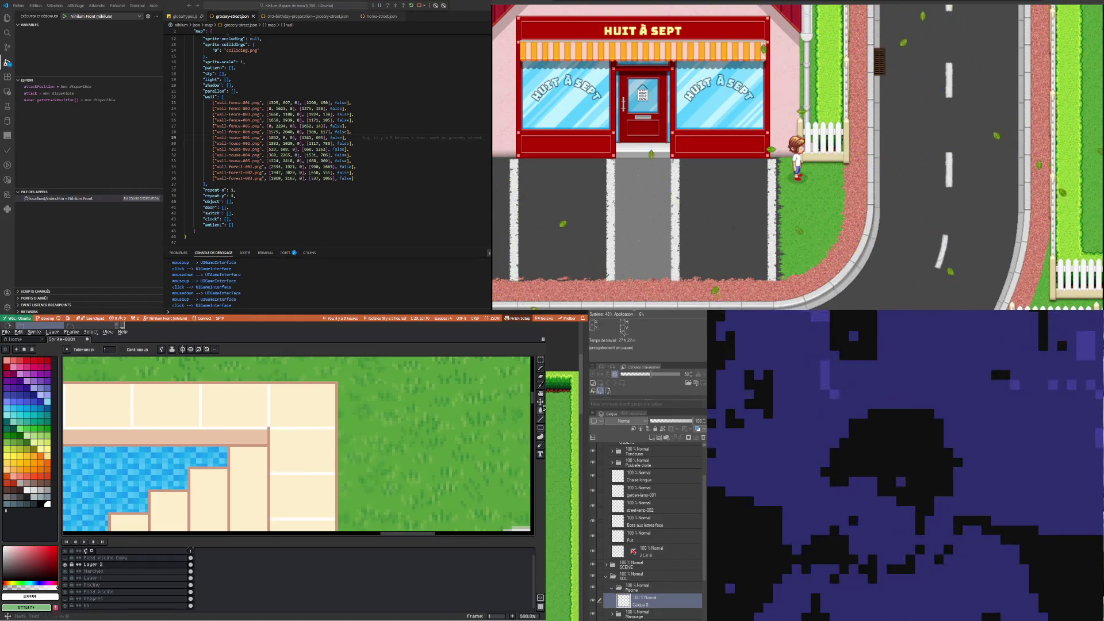
key(i)
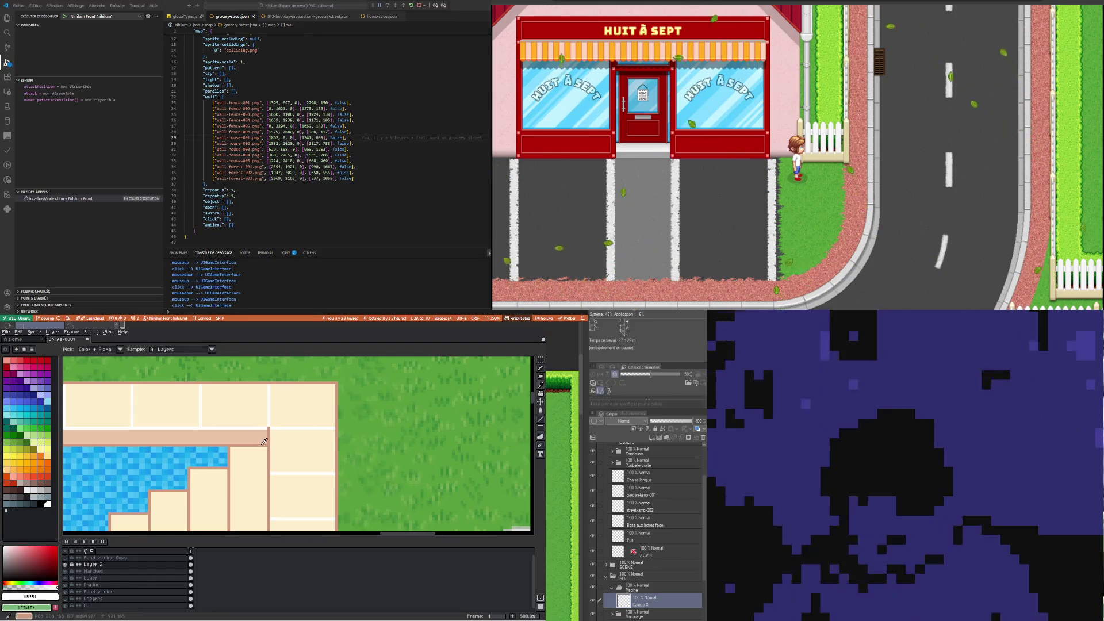
click(263, 443)
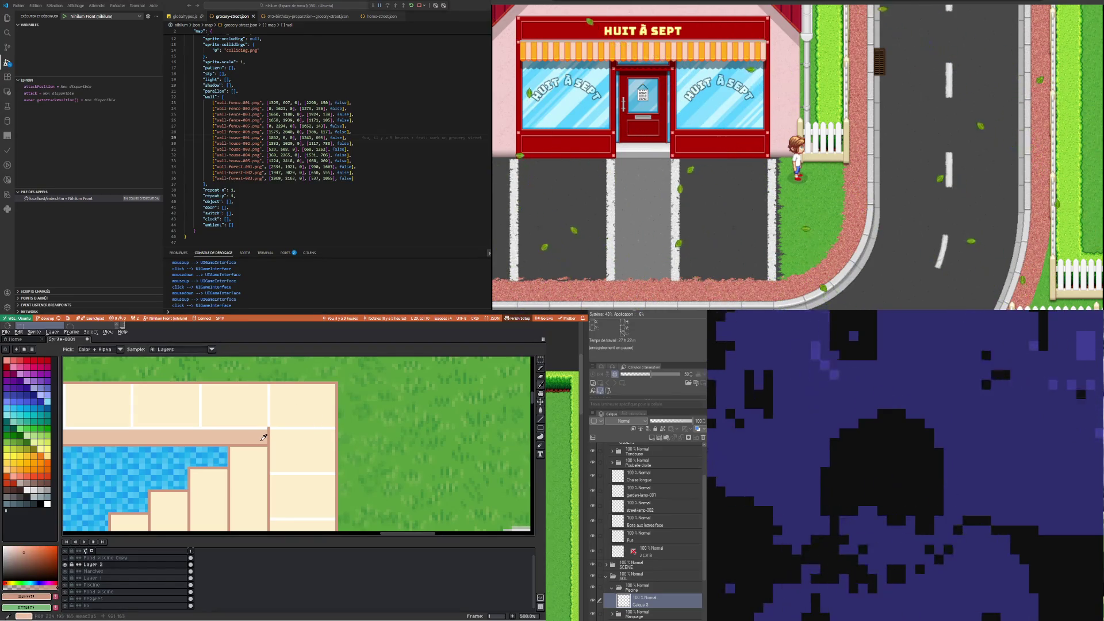
click(264, 438)
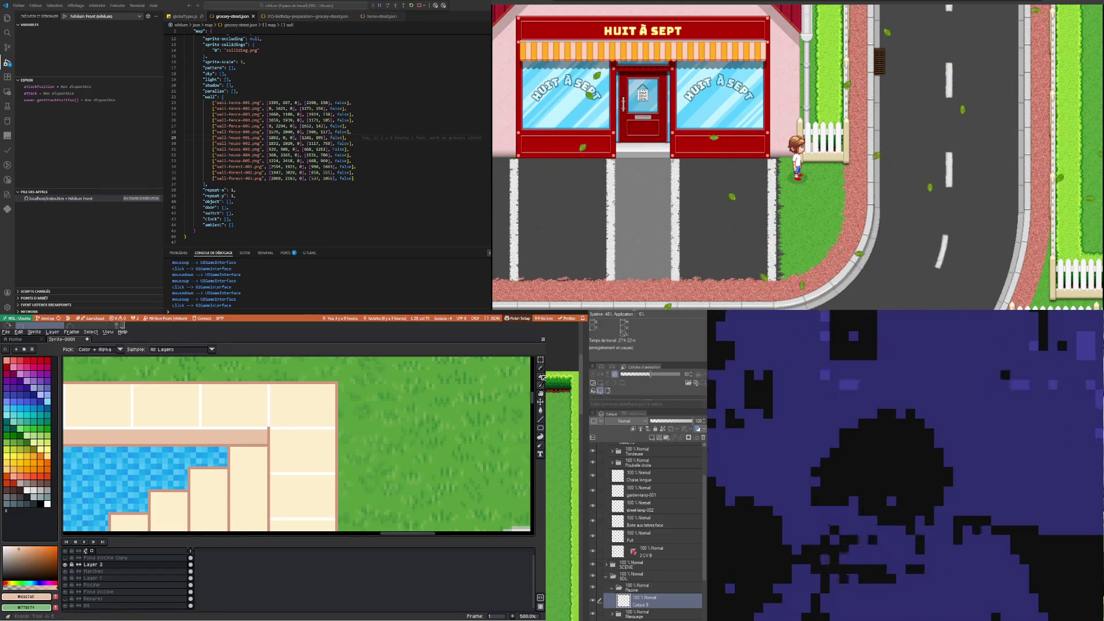
key(b)
Draw a tan shading line under the grout and pale lines across the middle tile column
scroll(279, 427, up, 1)
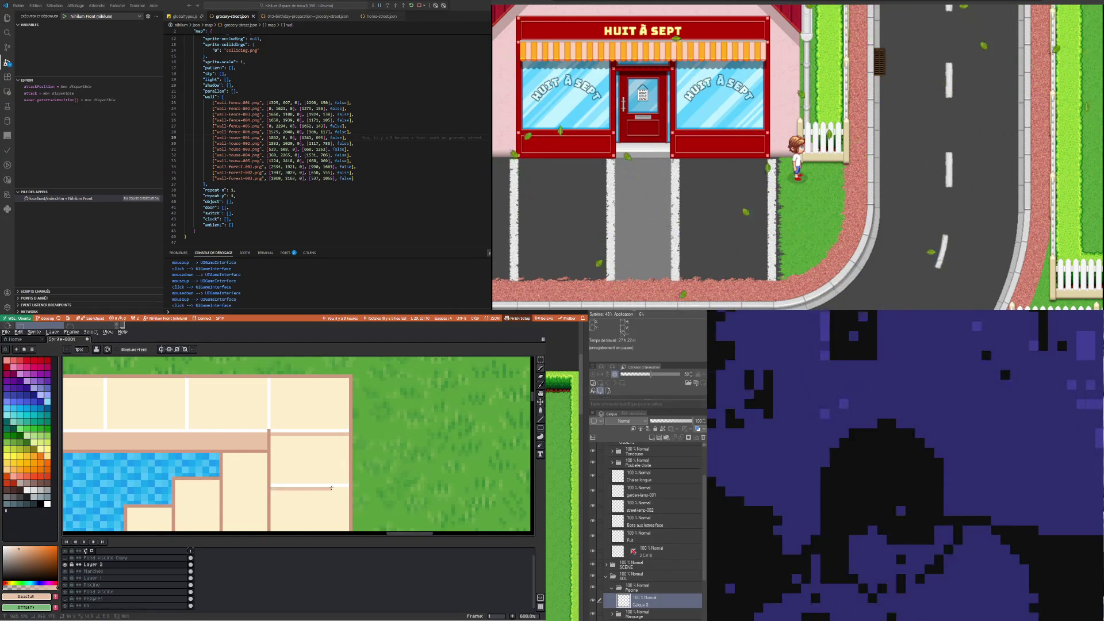
scroll(347, 490, down, 3)
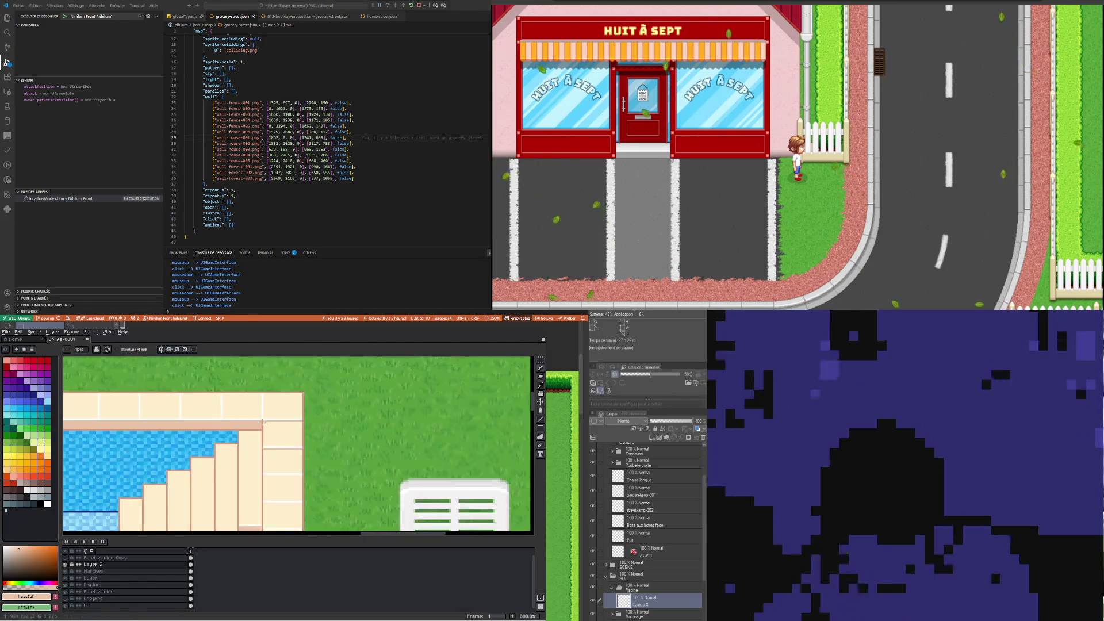
scroll(281, 446, down, 2)
scroll(274, 432, up, 3)
scroll(235, 418, up, 3)
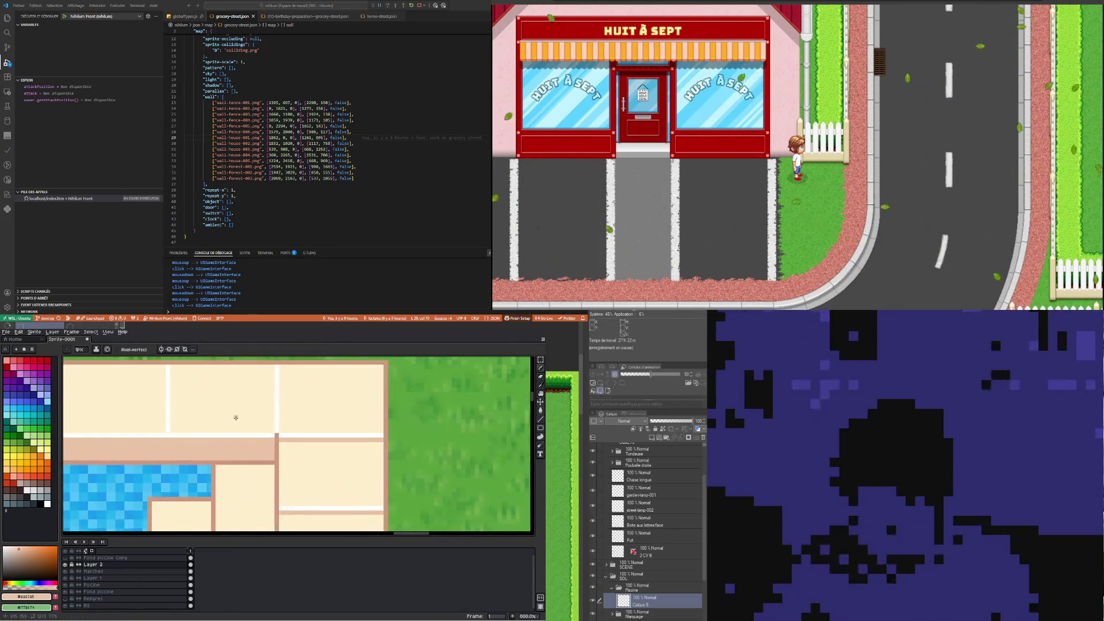
scroll(310, 460, down, 2)
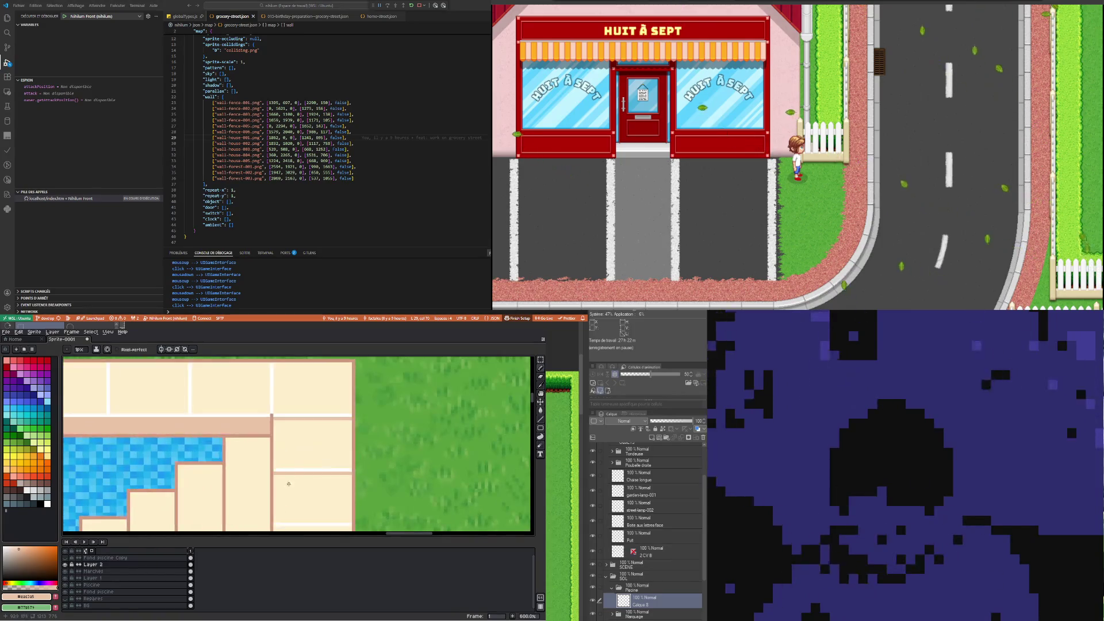
scroll(289, 484, down, 2)
drag(265, 491, 362, 490)
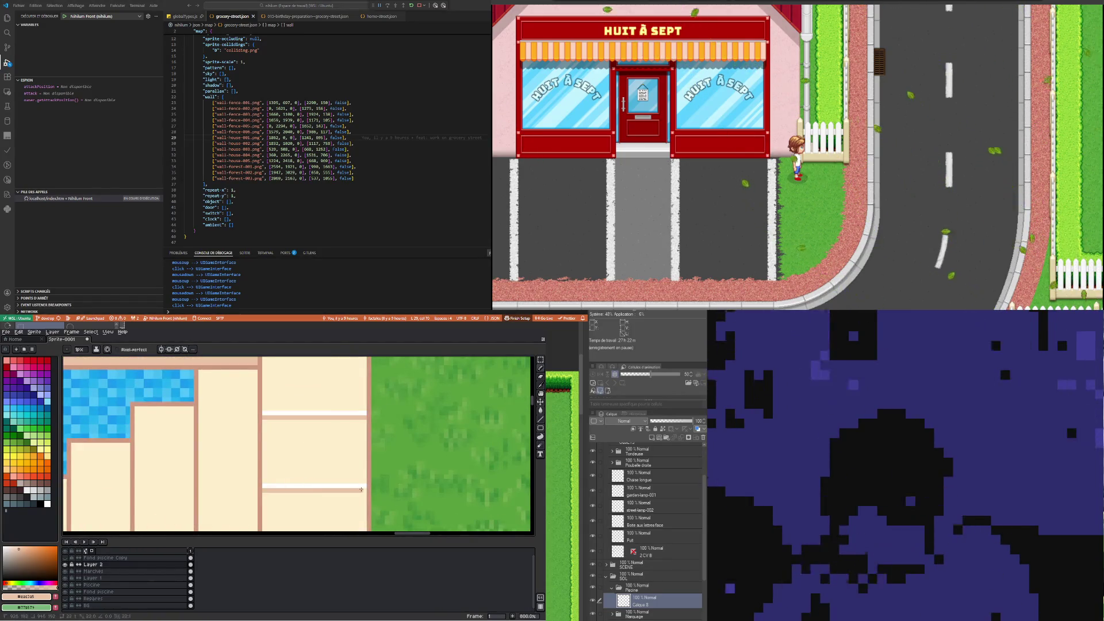
scroll(345, 491, down, 1)
scroll(241, 512, up, 1)
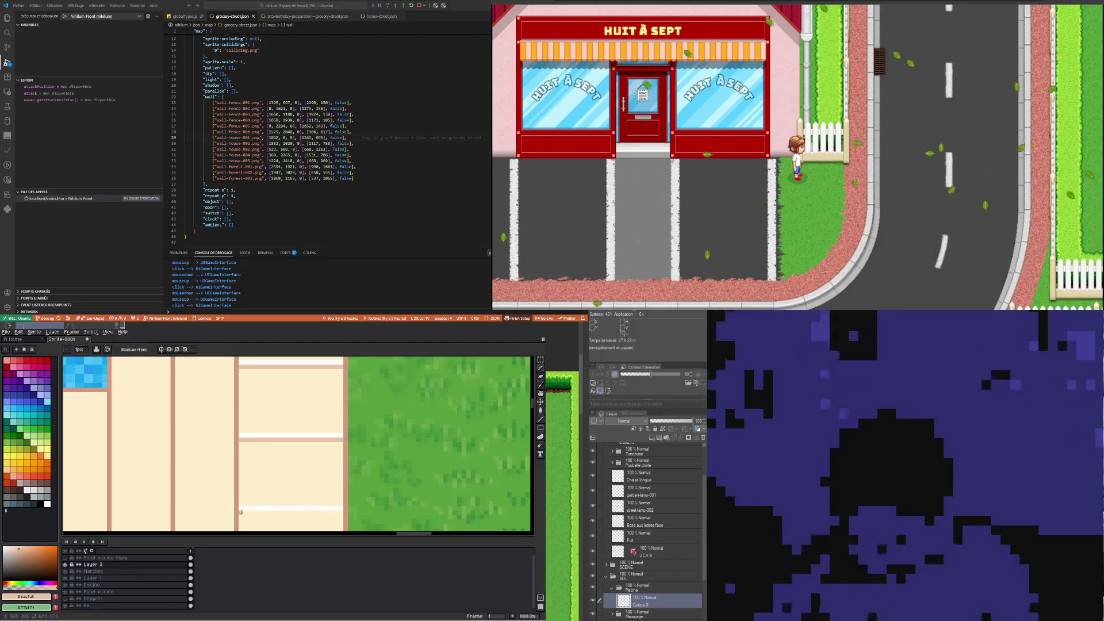
scroll(340, 511, down, 1)
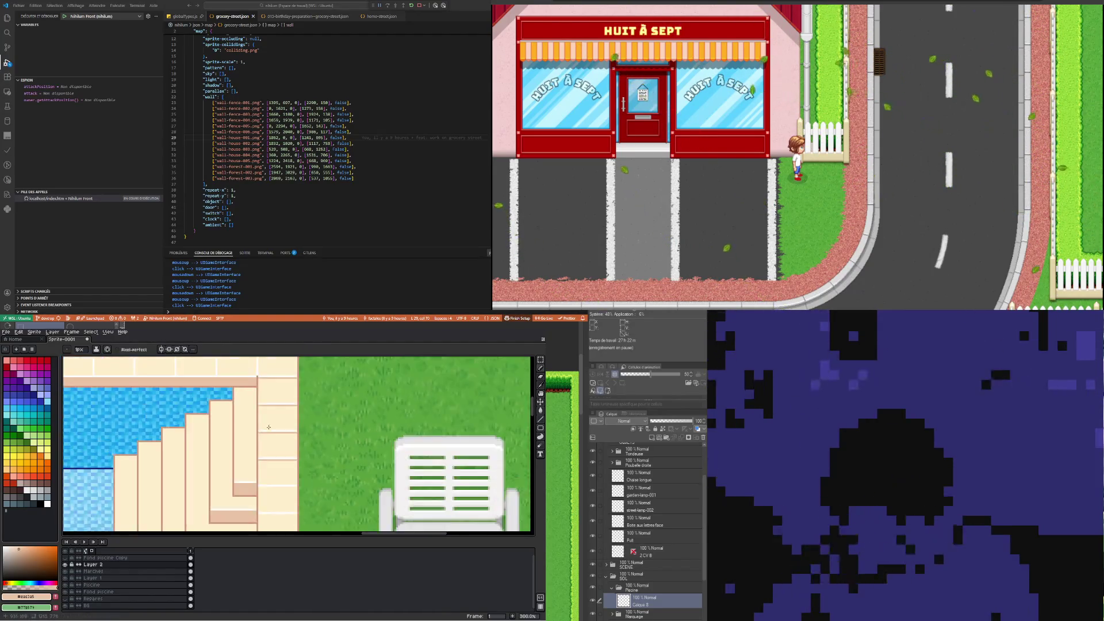
scroll(316, 489, down, 2)
scroll(267, 436, up, 3)
scroll(268, 436, up, 2)
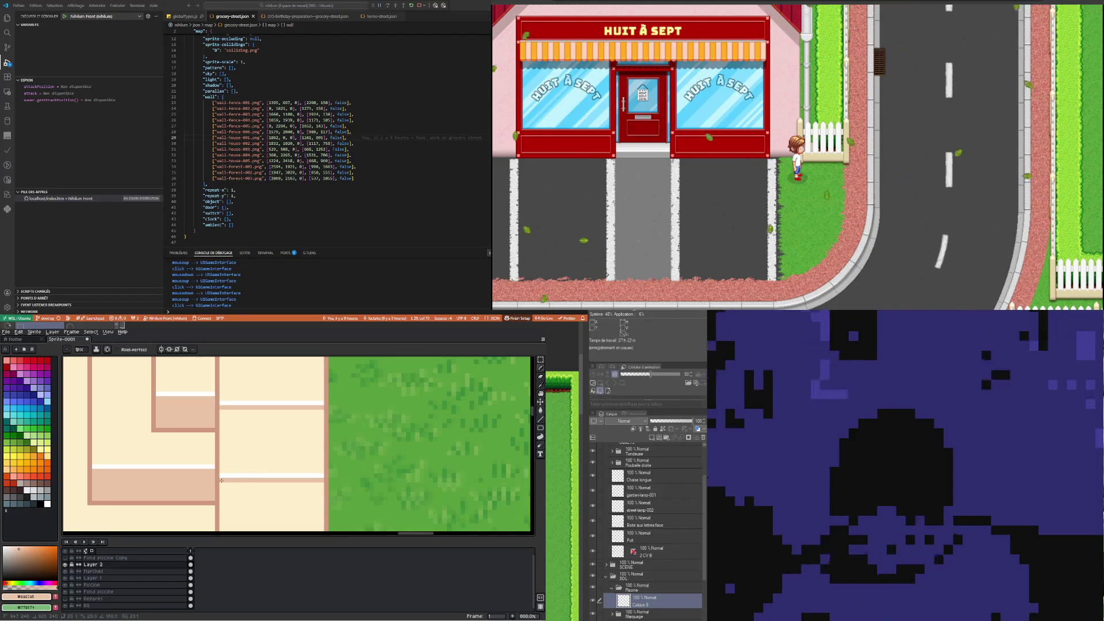
scroll(244, 460, down, 2)
scroll(244, 460, down, 2)
scroll(242, 472, up, 3)
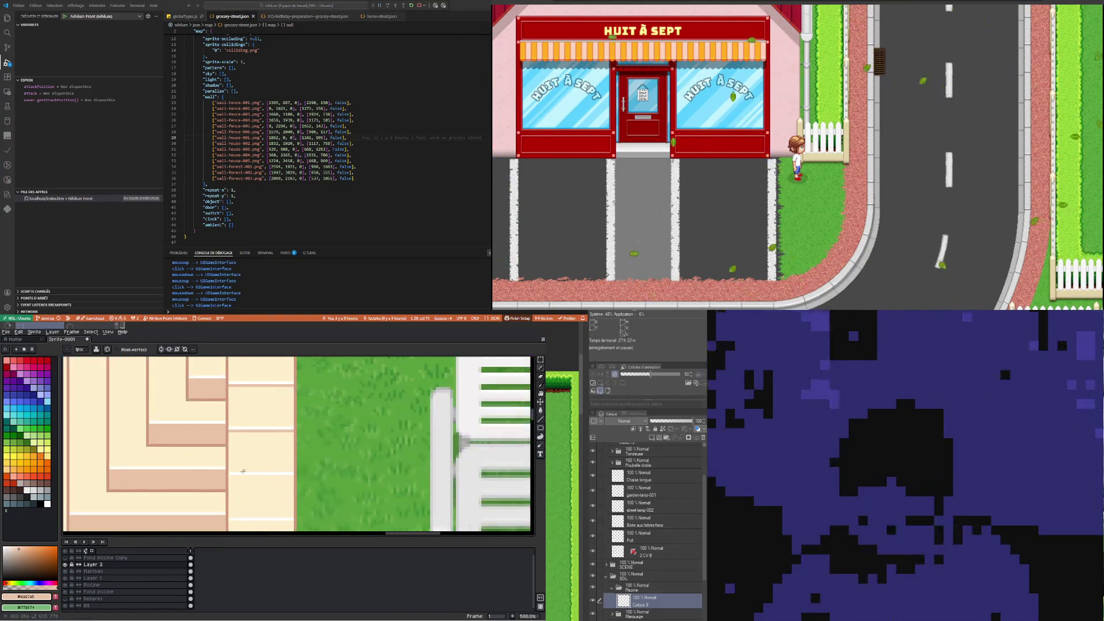
scroll(243, 471, up, 2)
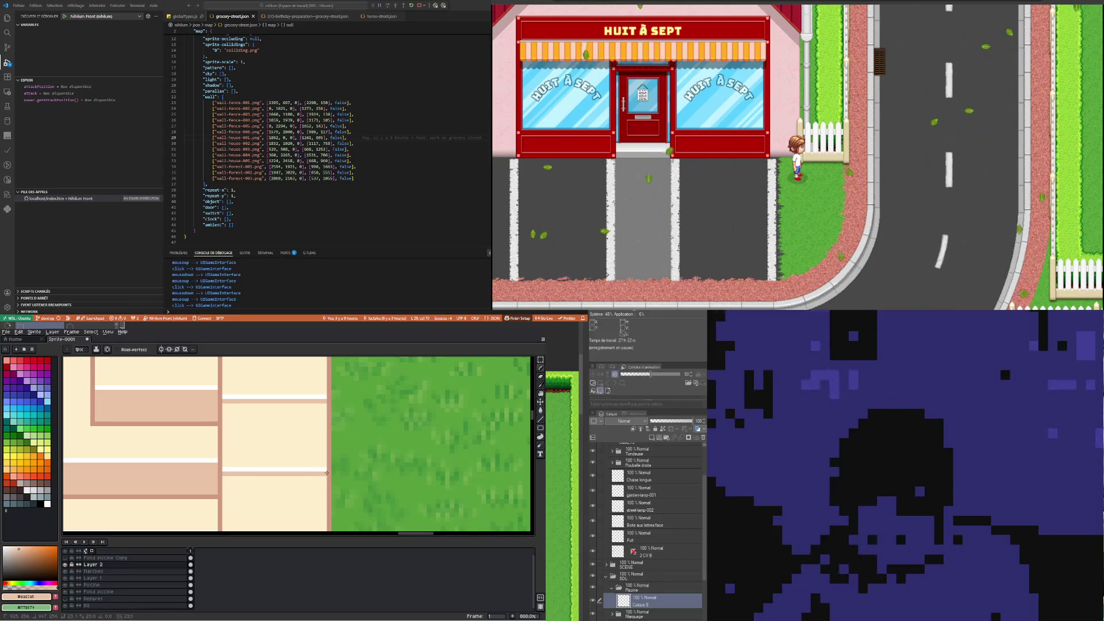
scroll(323, 473, down, 3)
scroll(263, 468, up, 2)
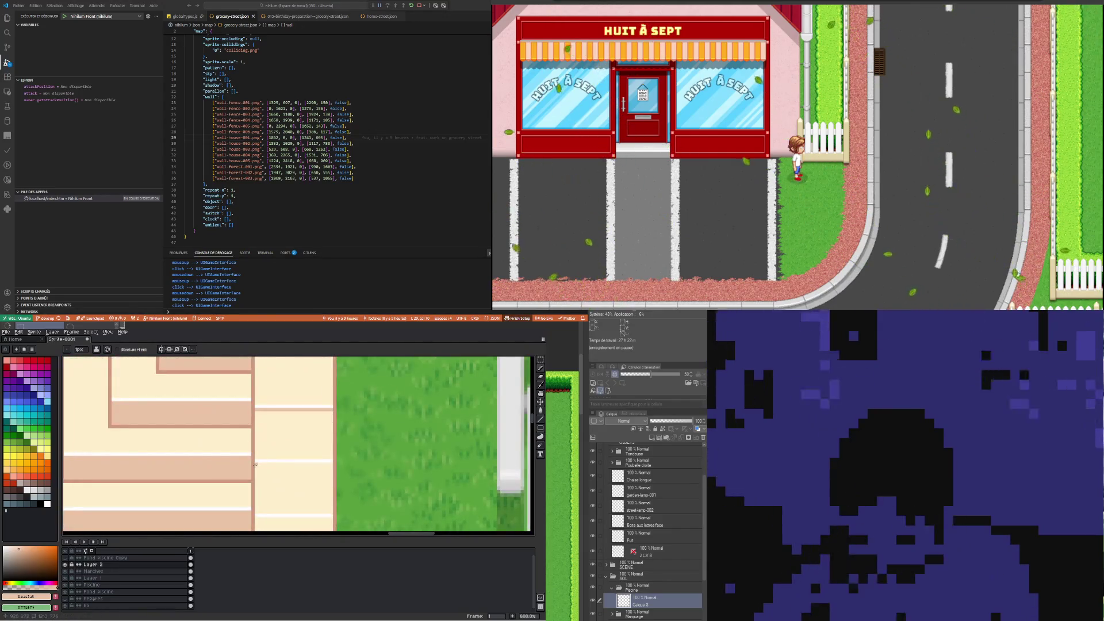
drag(347, 457, 332, 462)
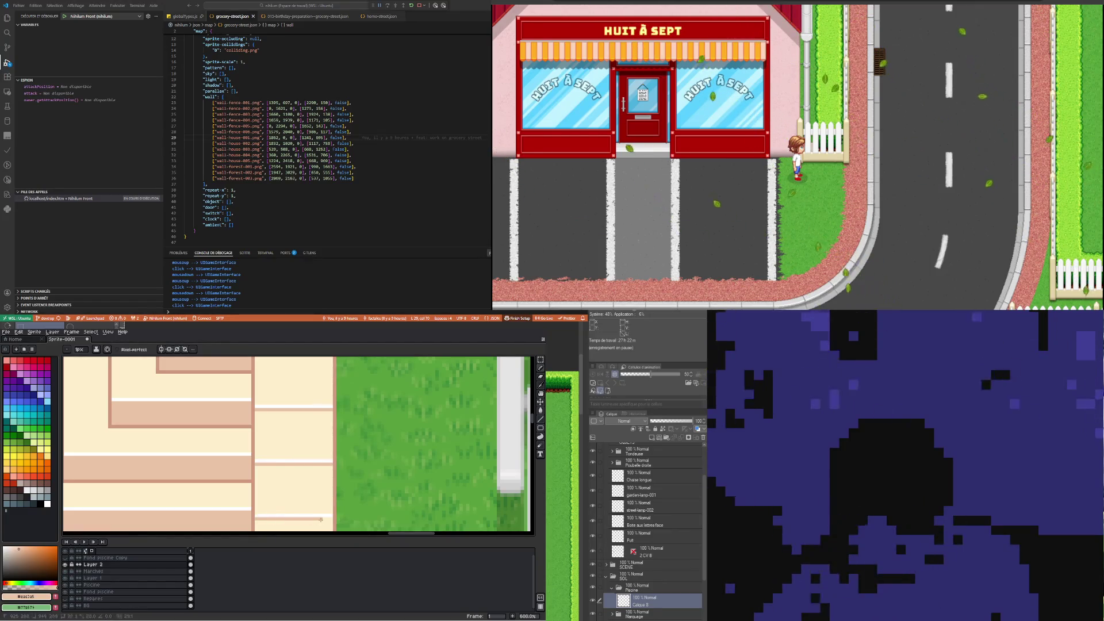
Add grout lines across the deck tiles, redrawing one in a darker tone
scroll(330, 518, down, 2)
scroll(299, 506, down, 1)
scroll(273, 500, up, 1)
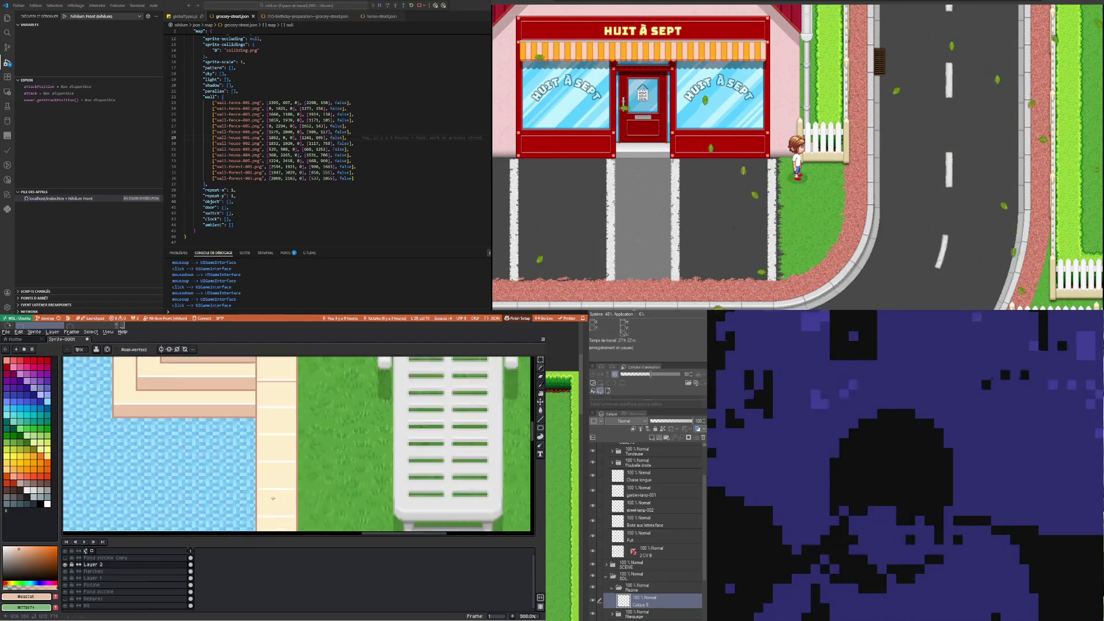
scroll(271, 419, up, 3)
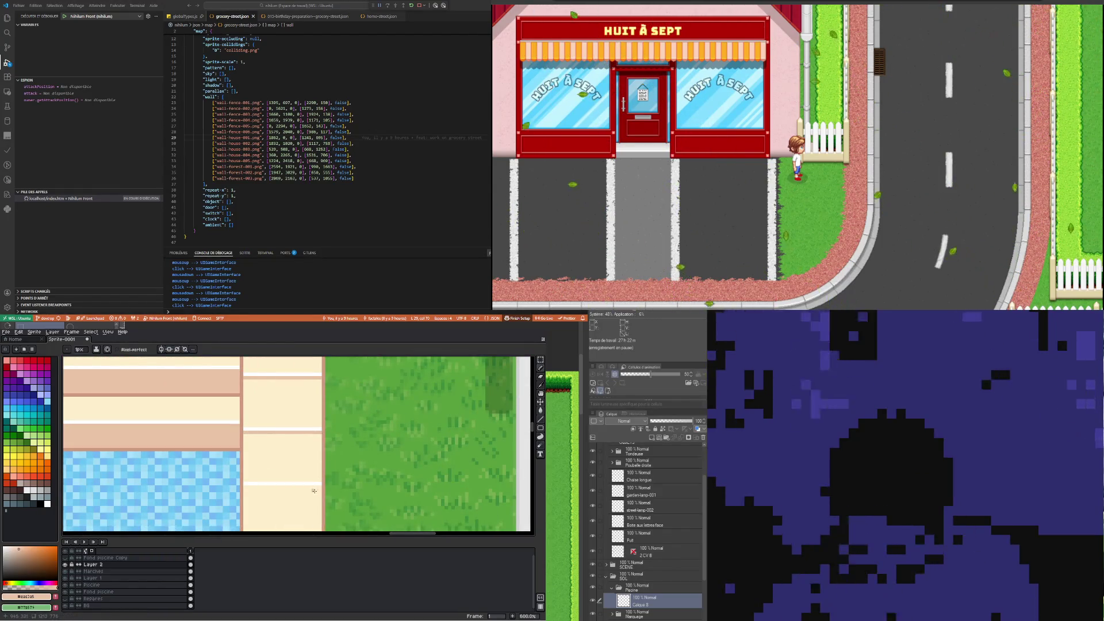
drag(297, 488, 244, 487)
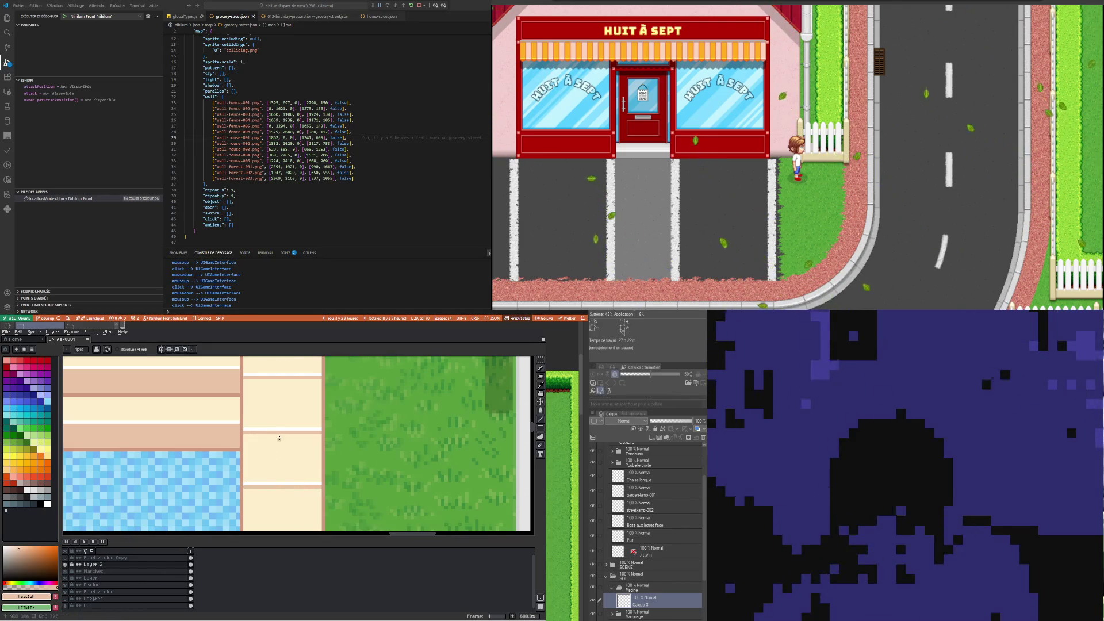
scroll(279, 438, down, 2)
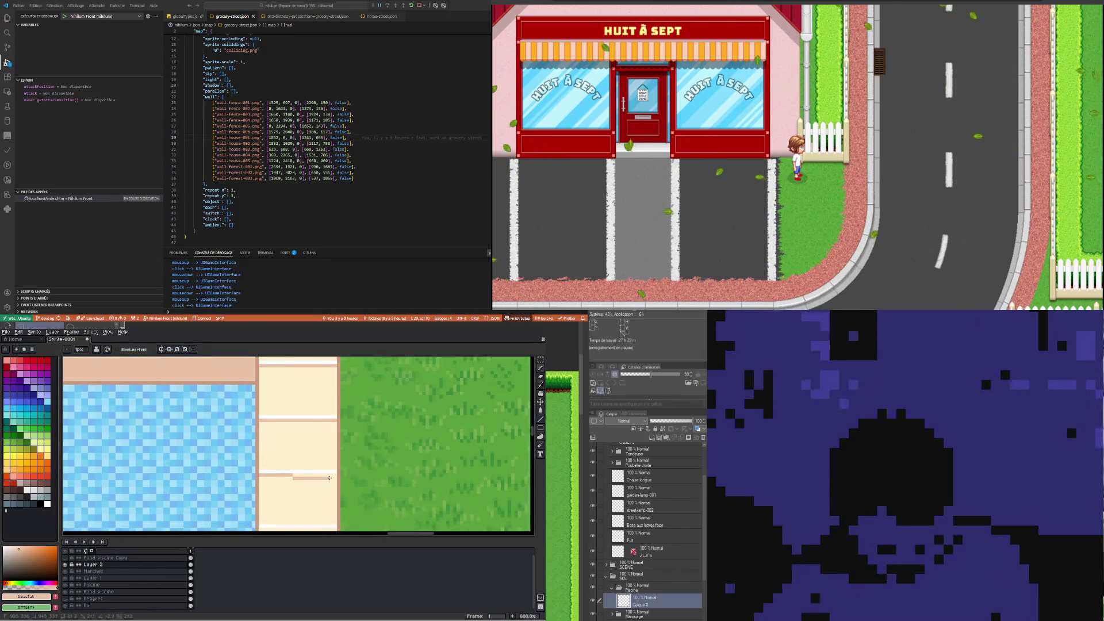
scroll(330, 473, down, 2)
scroll(258, 479, up, 3)
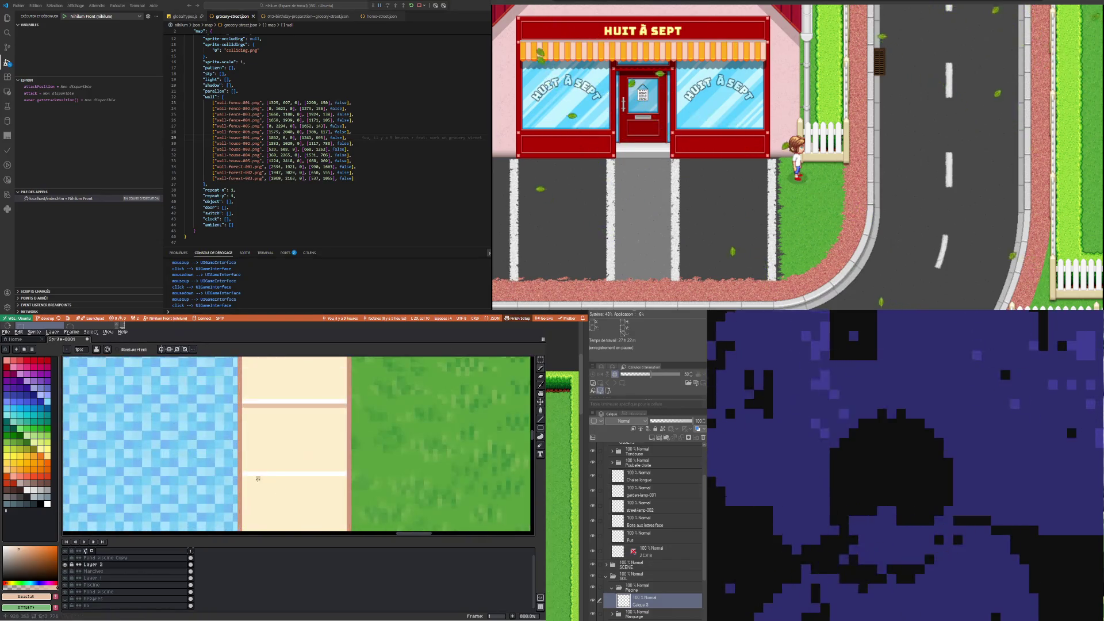
scroll(344, 477, down, 3)
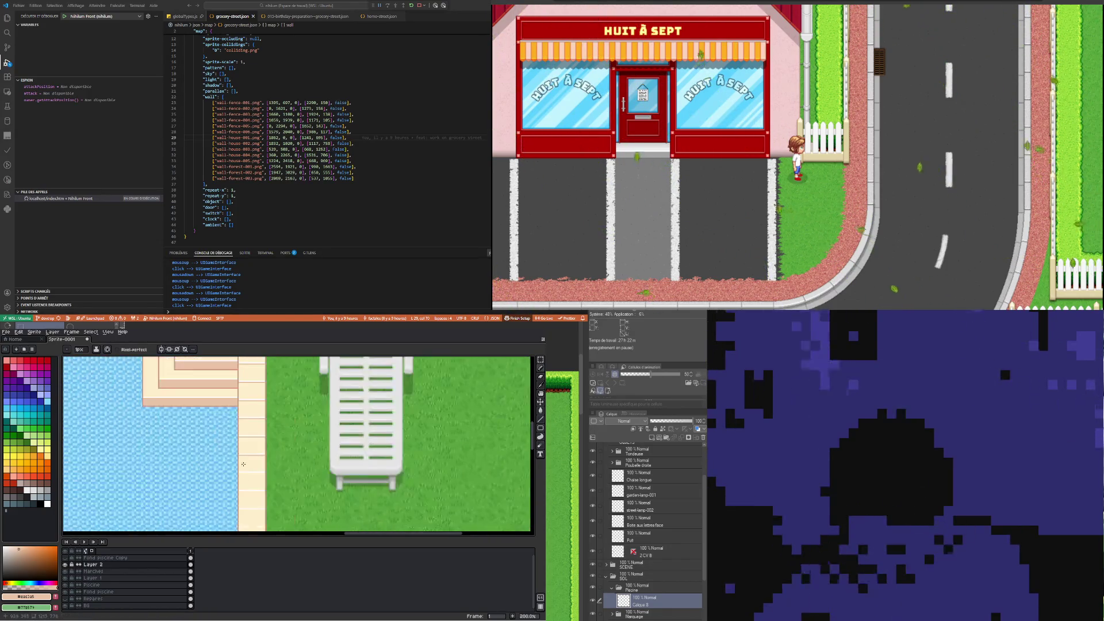
scroll(244, 454, up, 2)
drag(216, 444, 280, 443)
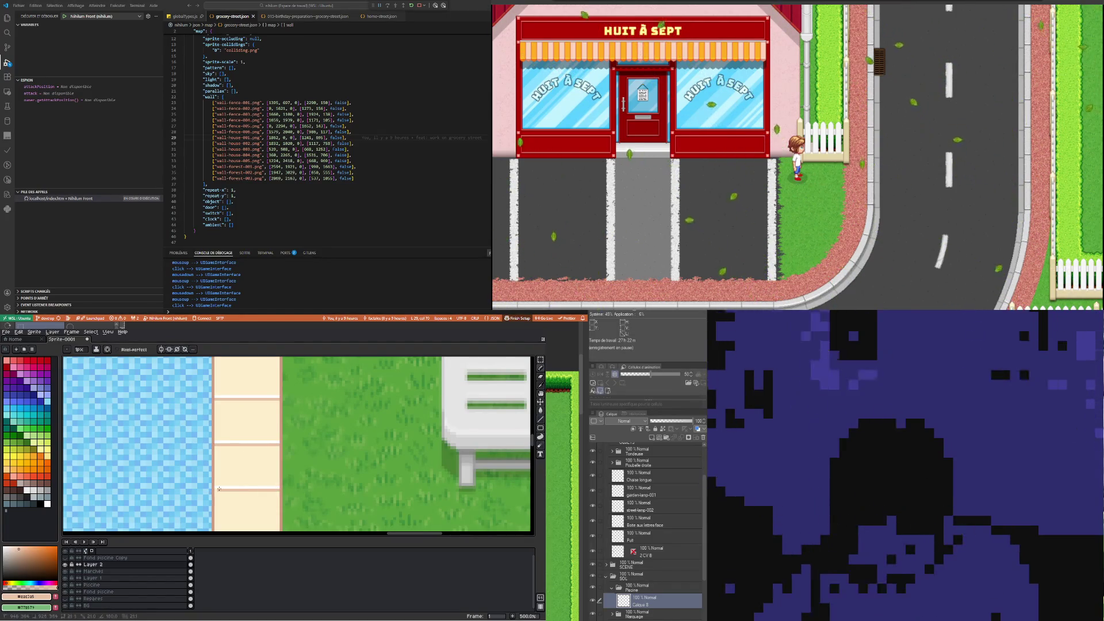
scroll(216, 489, down, 4)
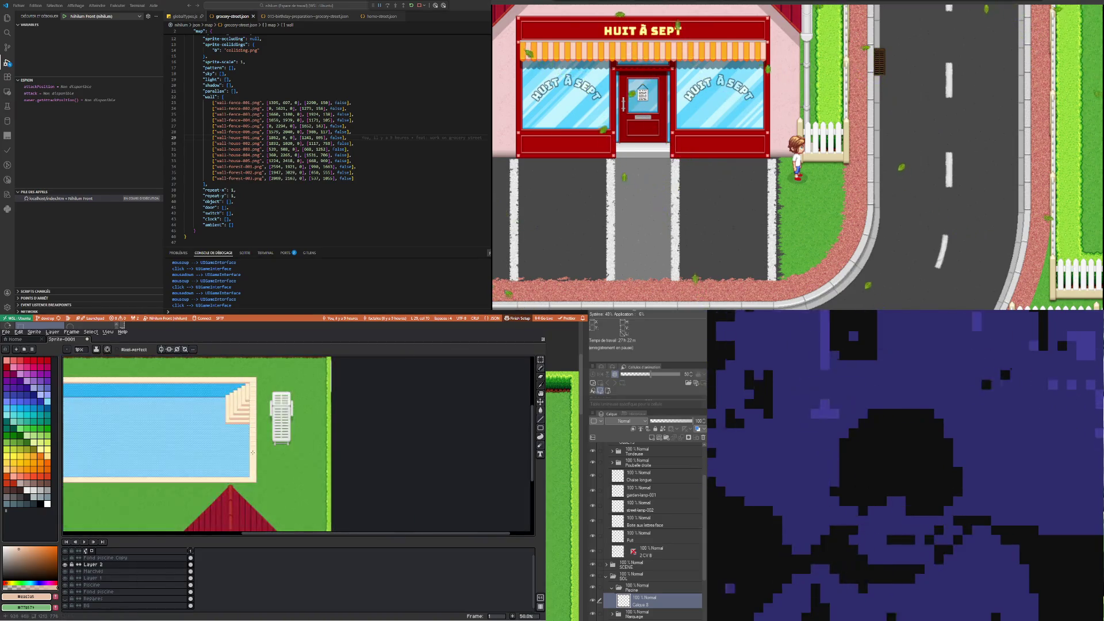
scroll(248, 443, up, 2)
scroll(242, 450, up, 3)
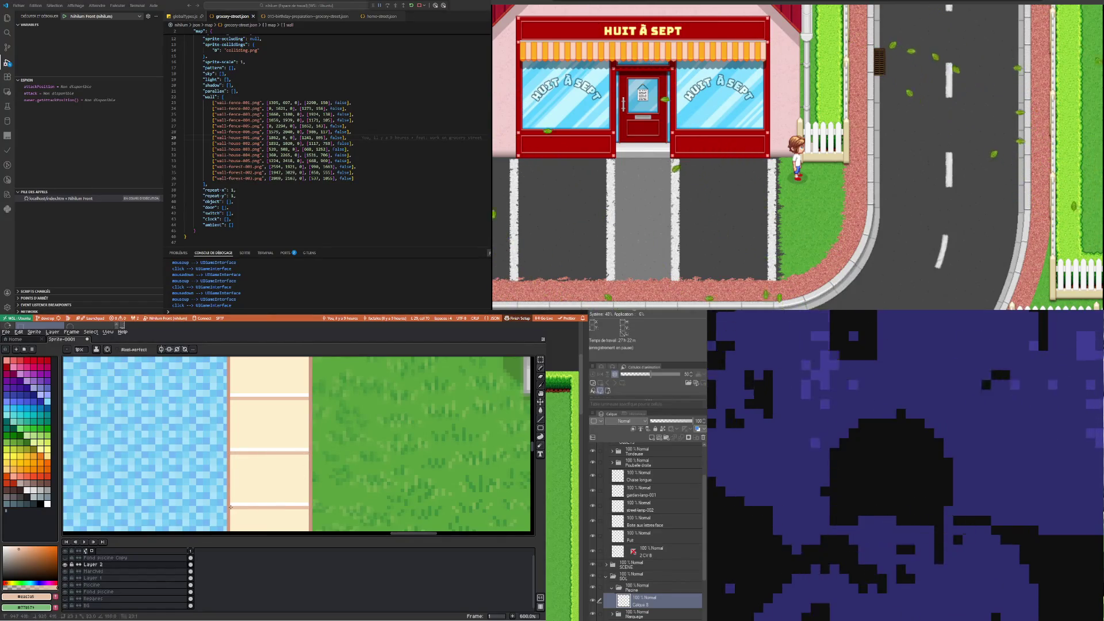
scroll(230, 507, down, 2)
scroll(233, 483, down, 2)
scroll(239, 449, up, 2)
scroll(242, 432, up, 1)
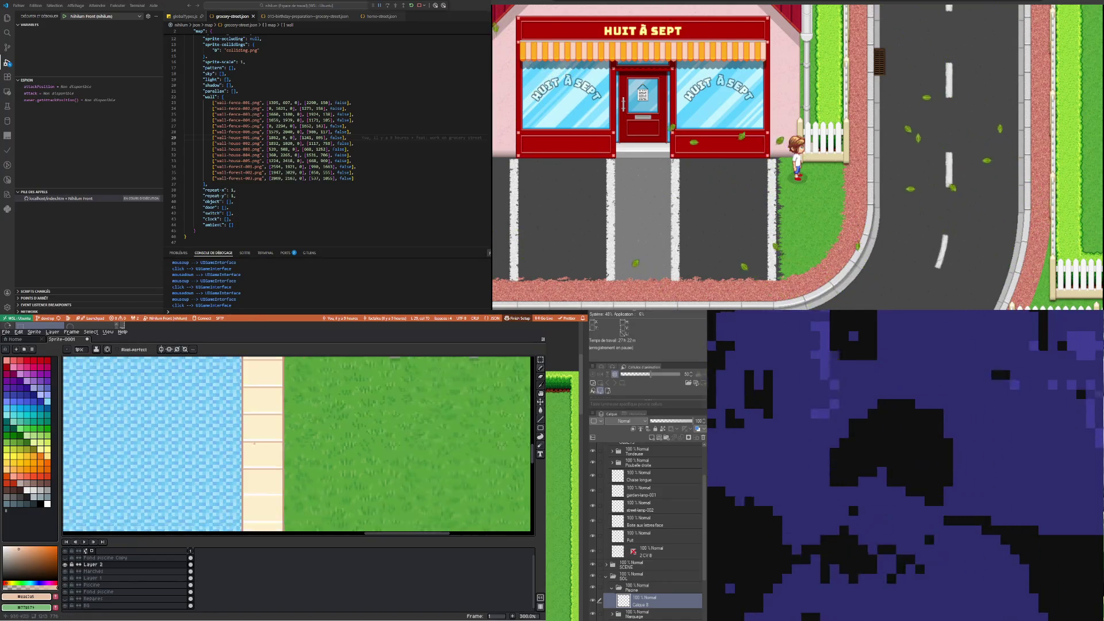
Draw dividing lines across the cream border tiles and along the pool's lower tile edge
scroll(414, 443, down, 3)
scroll(414, 442, up, 3)
scroll(414, 443, up, 1)
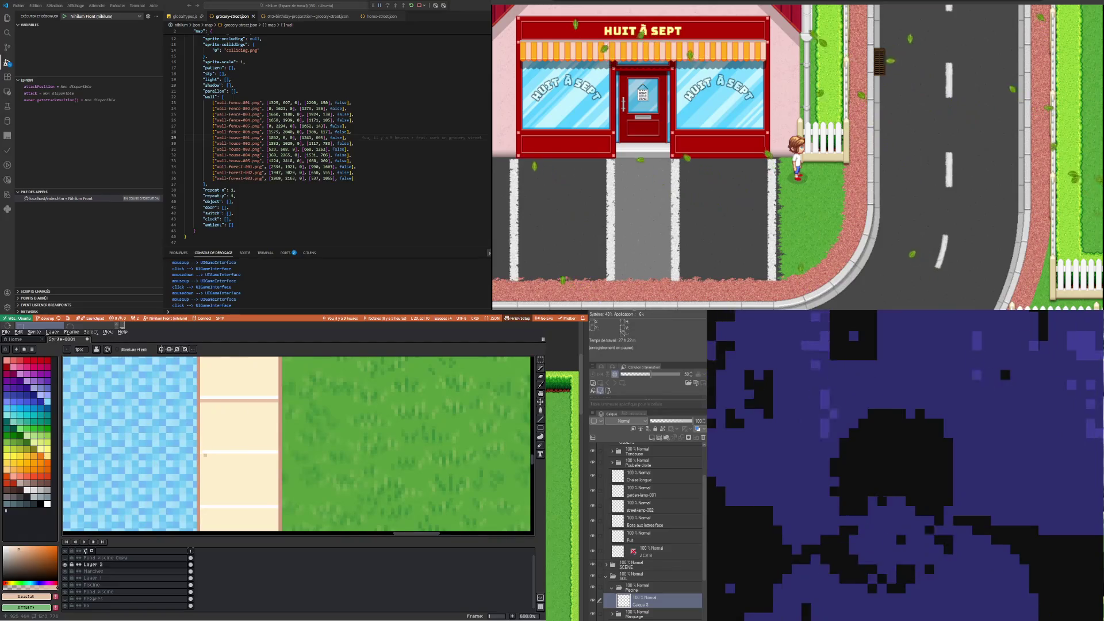
drag(206, 455, 274, 458)
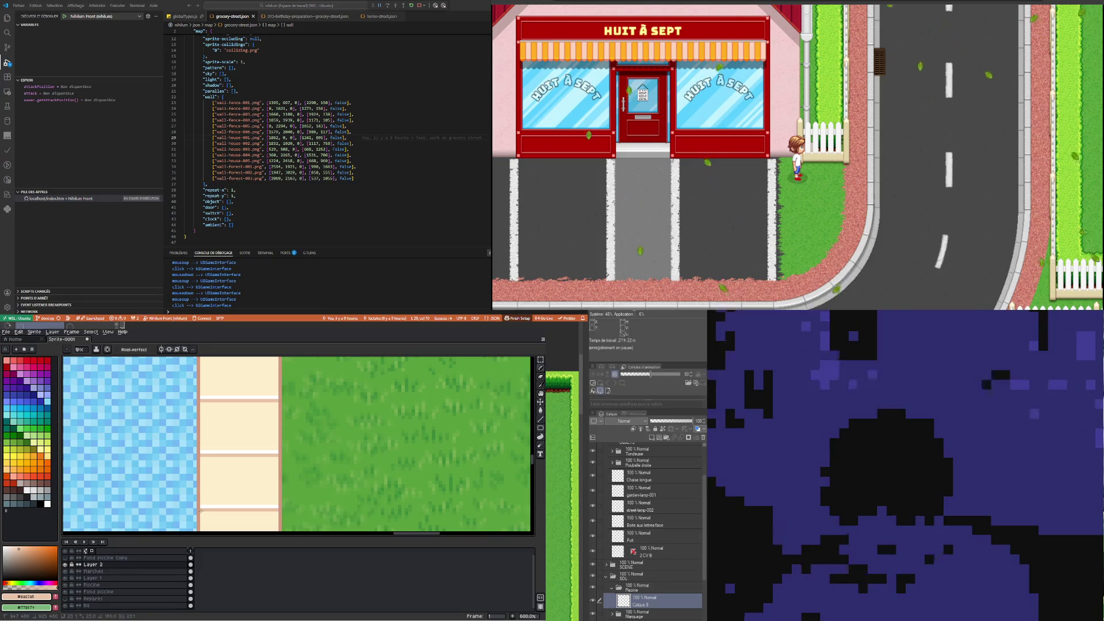
scroll(200, 510, down, 3)
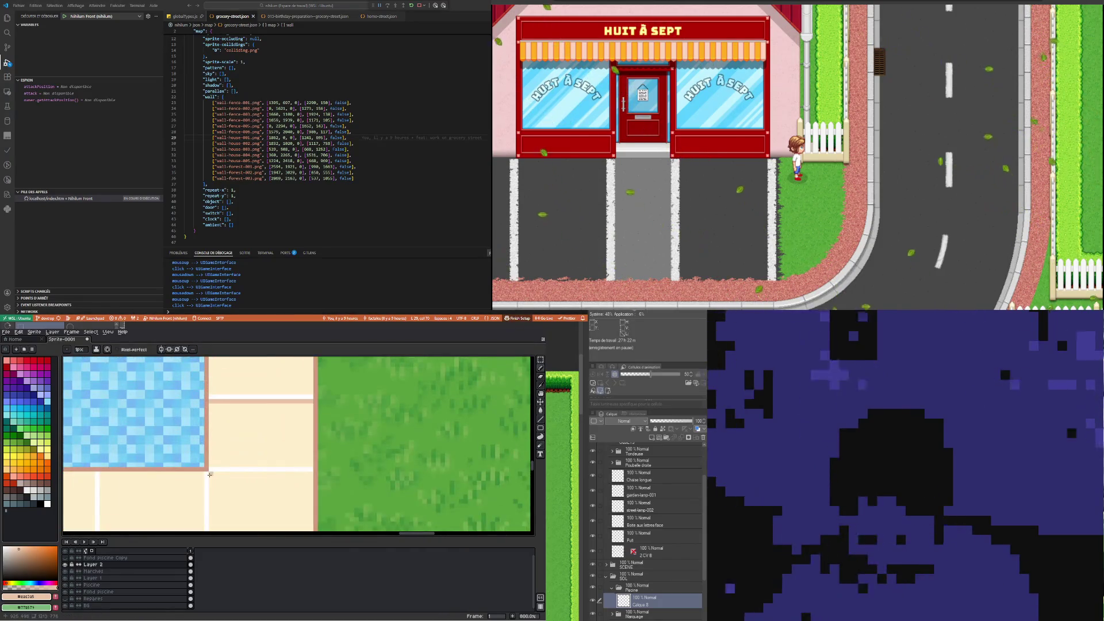
drag(226, 474, 307, 473)
Zoom in and out to check the tile lines, then switch to the rectangular marquee
scroll(310, 473, down, 2)
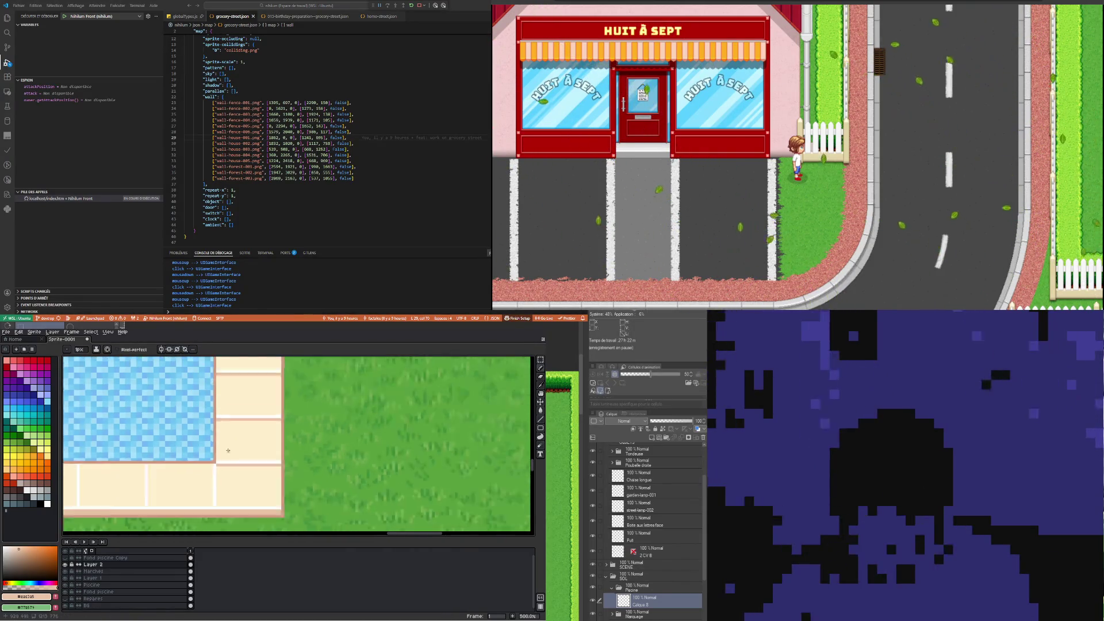
scroll(226, 461, down, 1)
scroll(228, 474, down, 2)
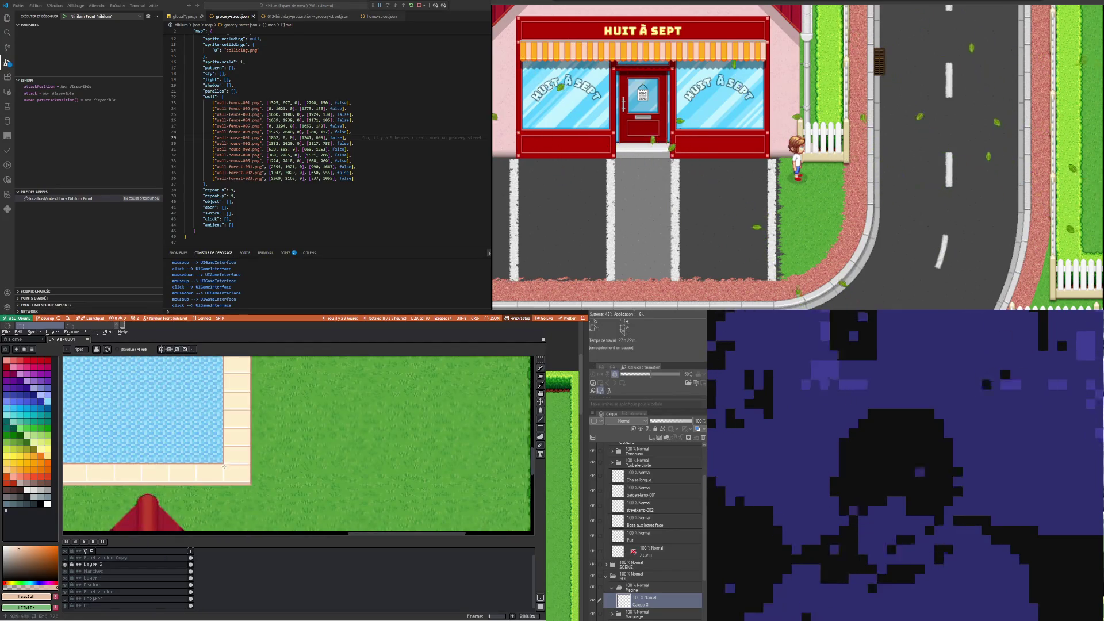
scroll(216, 465, up, 2)
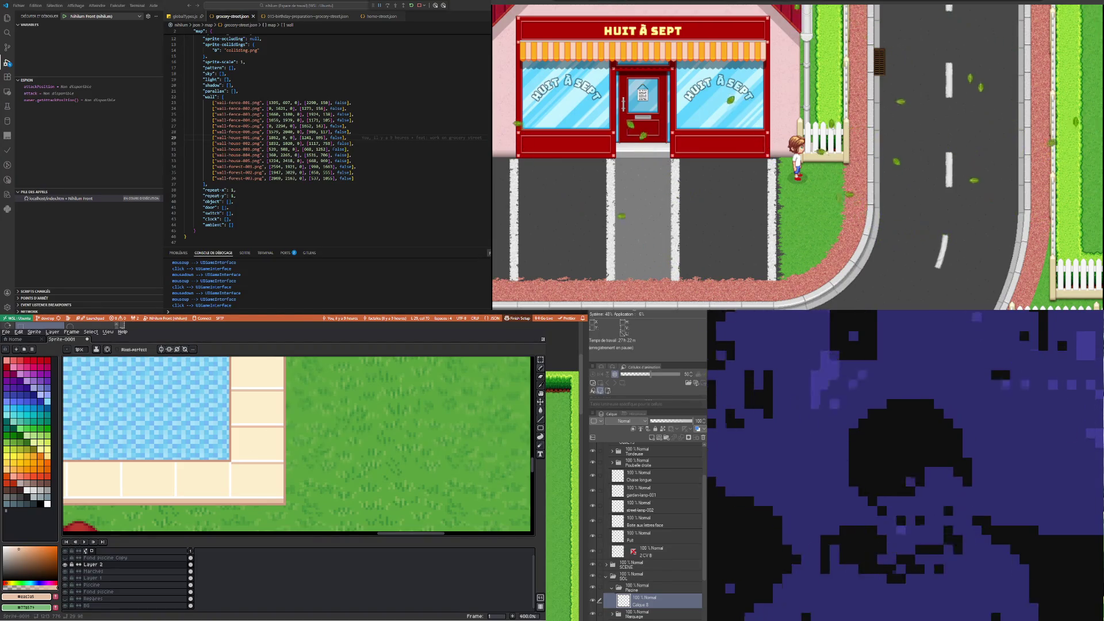
scroll(264, 450, down, 2)
scroll(264, 450, down, 2)
scroll(263, 450, down, 1)
scroll(276, 466, up, 2)
scroll(288, 480, down, 1)
scroll(299, 493, up, 1)
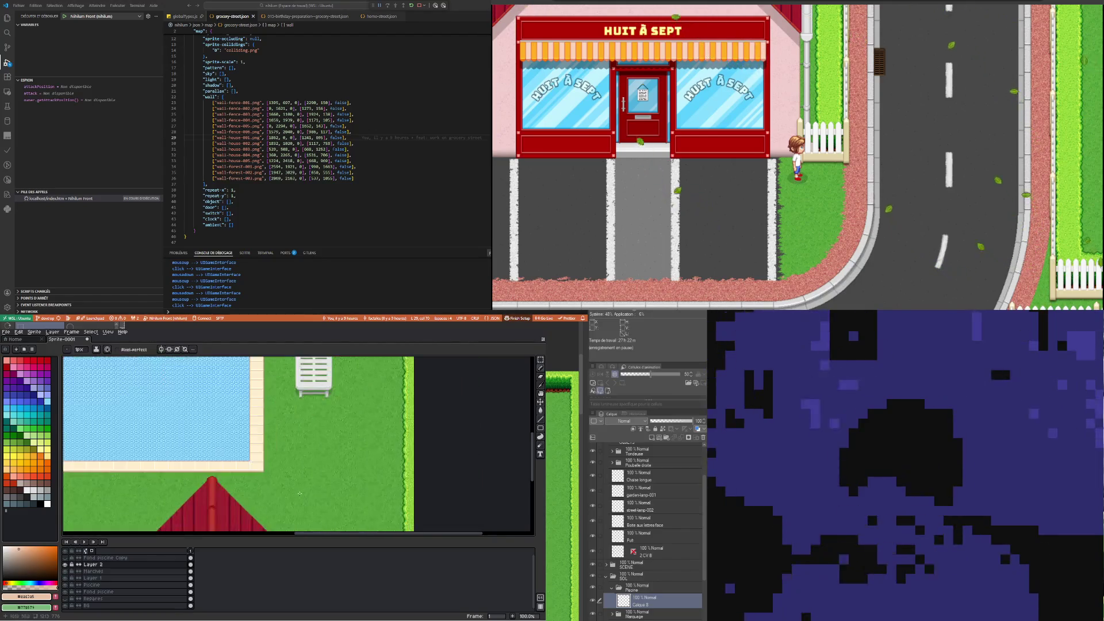
scroll(239, 457, up, 2)
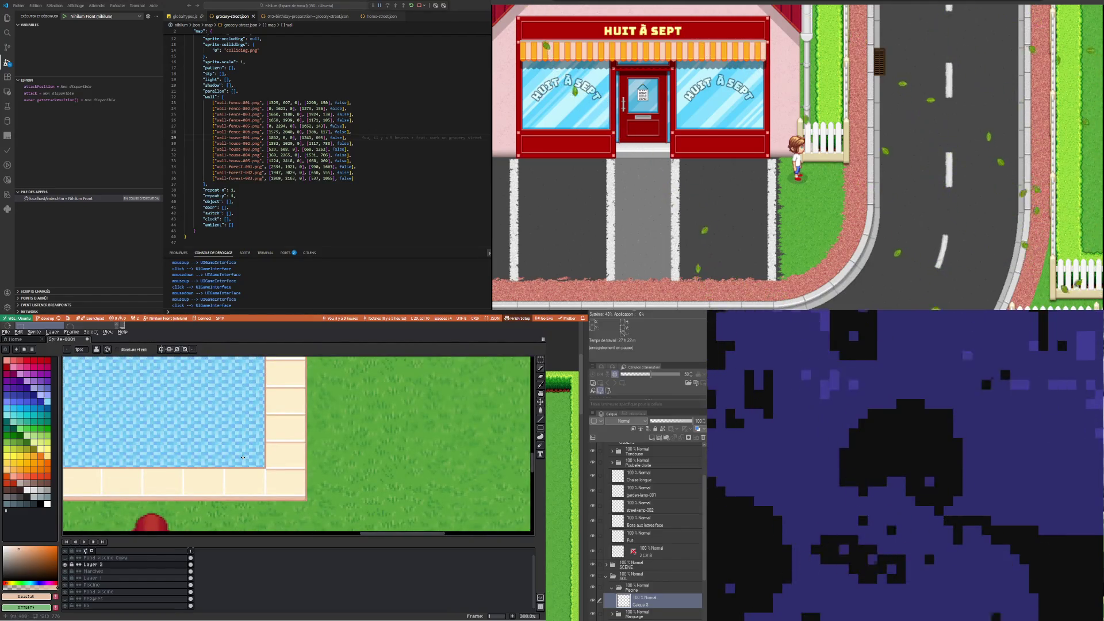
scroll(243, 457, down, 2)
scroll(196, 451, down, 2)
scroll(147, 446, up, 1)
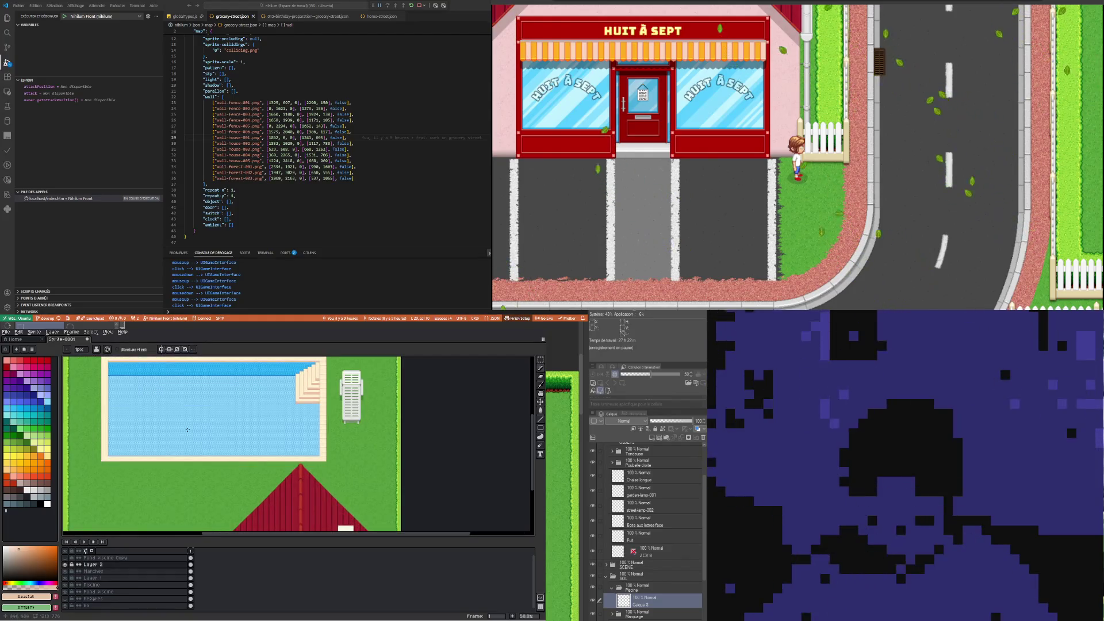
scroll(147, 446, up, 1)
scroll(150, 457, down, 1)
scroll(153, 471, up, 1)
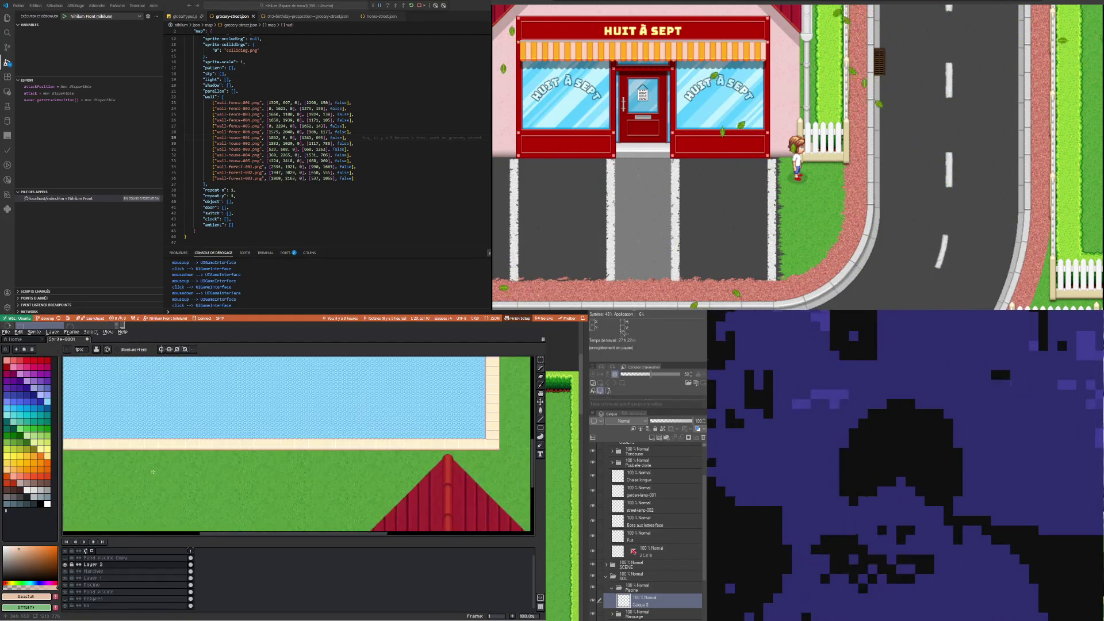
scroll(153, 472, down, 1)
key(m)
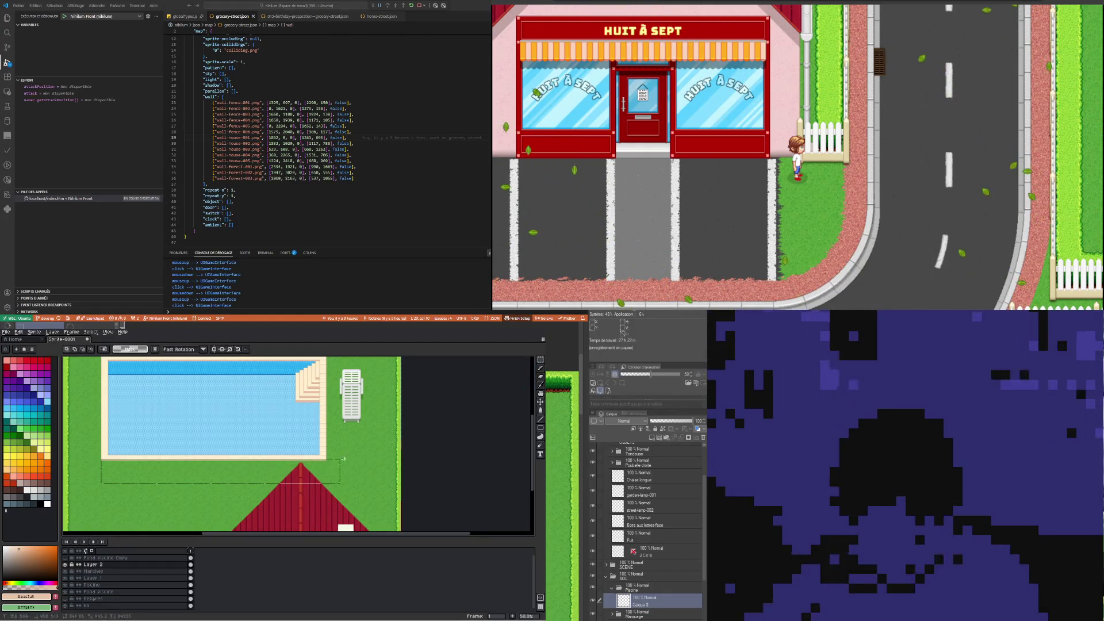
Select the bottom pool-edge strip and move it down 1 pixel on the Piscine layer
drag(135, 477, 351, 454)
scroll(353, 454, up, 1)
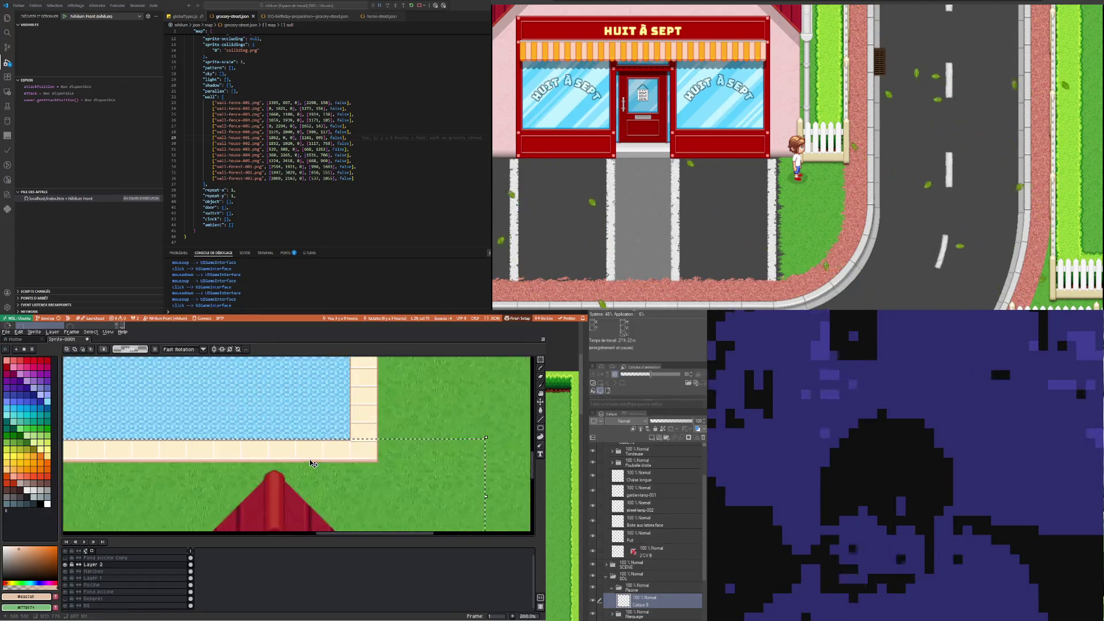
scroll(376, 425, up, 2)
key(ctrl+t)
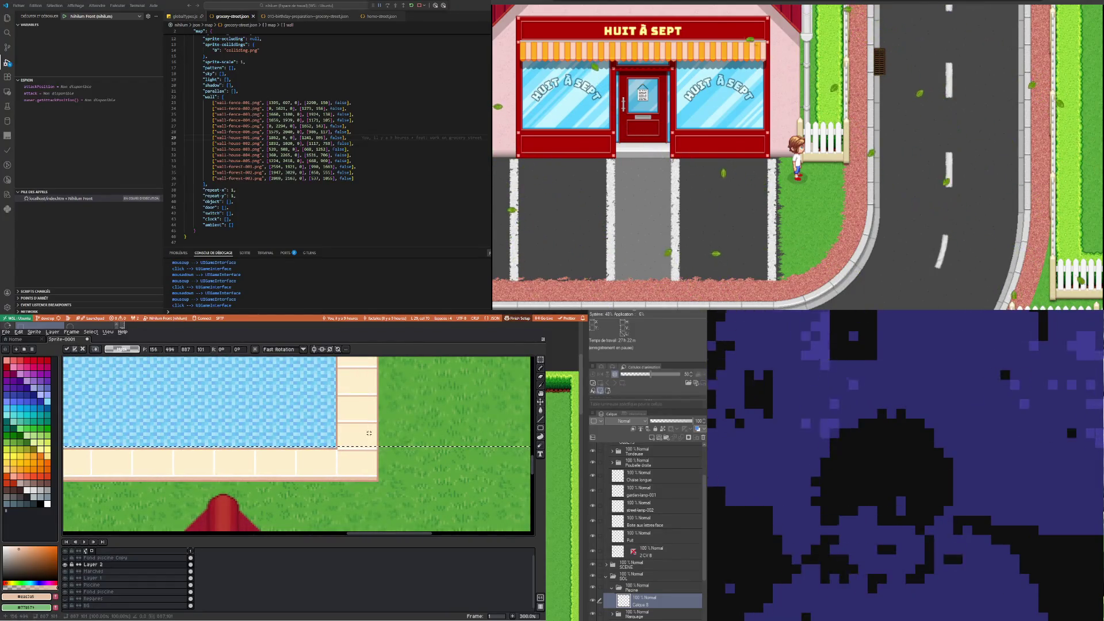
click(190, 584)
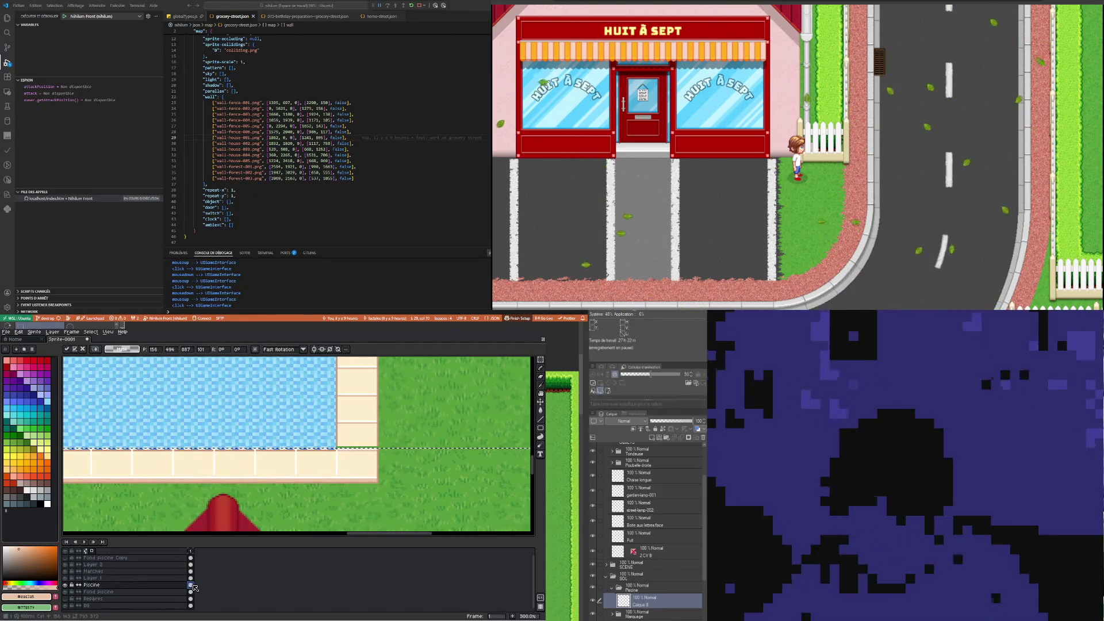
key(Down)
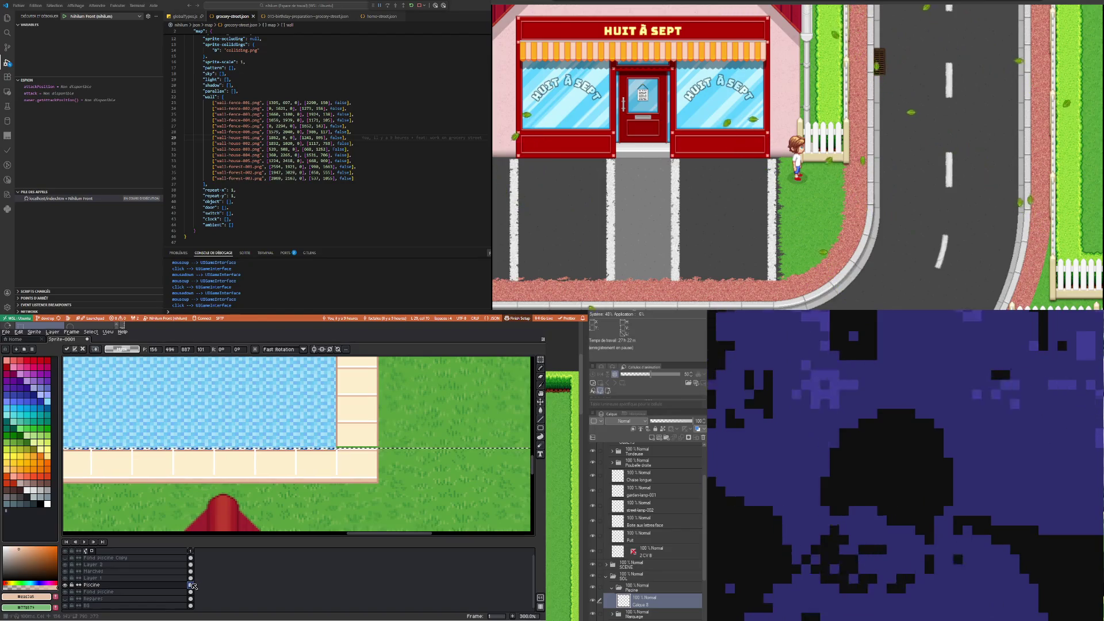
click(398, 457)
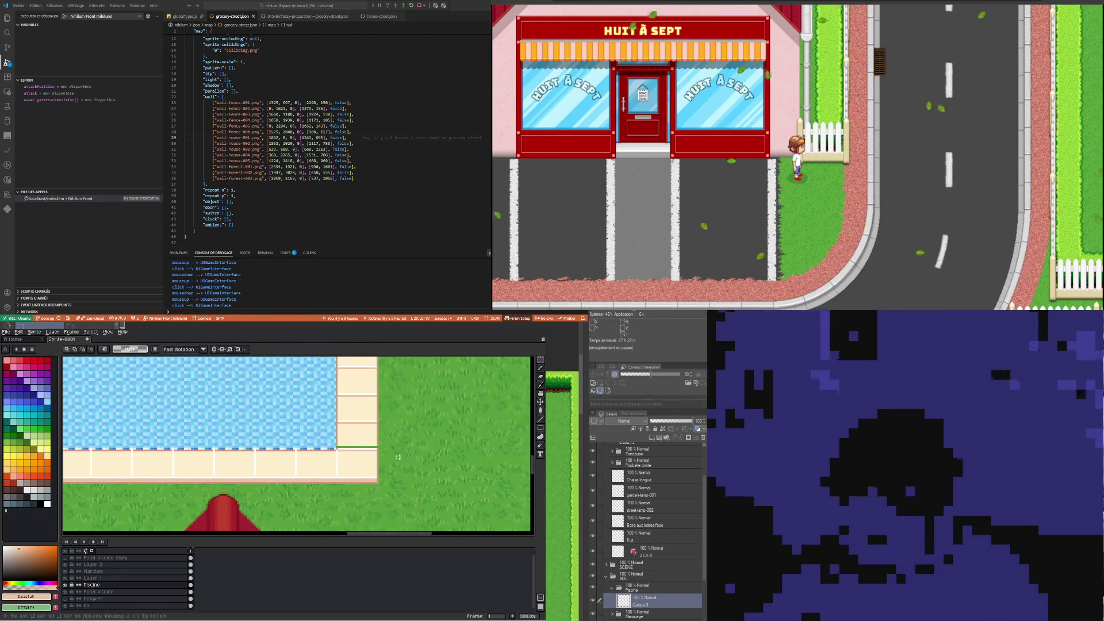
scroll(382, 450, up, 1)
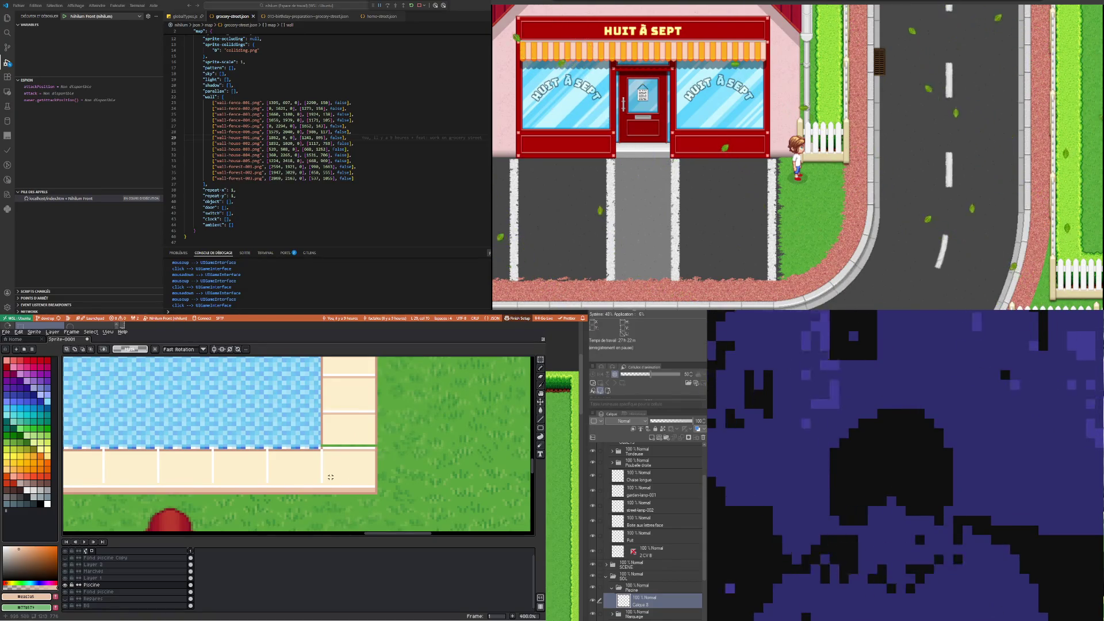
At the pool's bottom-right corner, stretch the water-edge strip downward to meet the cream tile border
scroll(329, 476, down, 2)
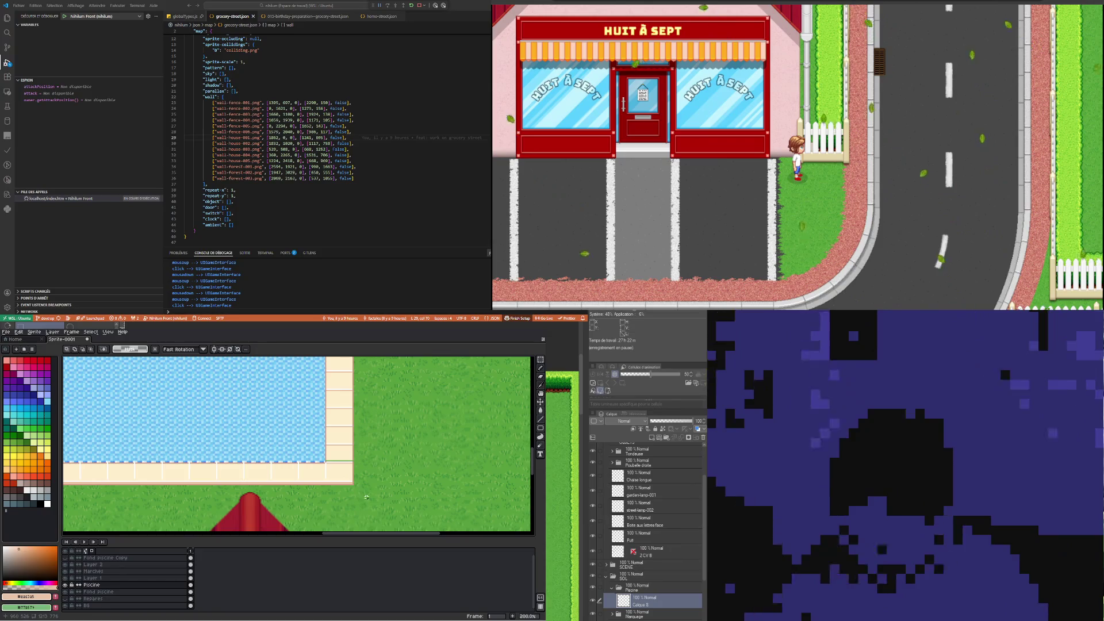
scroll(366, 495, down, 1)
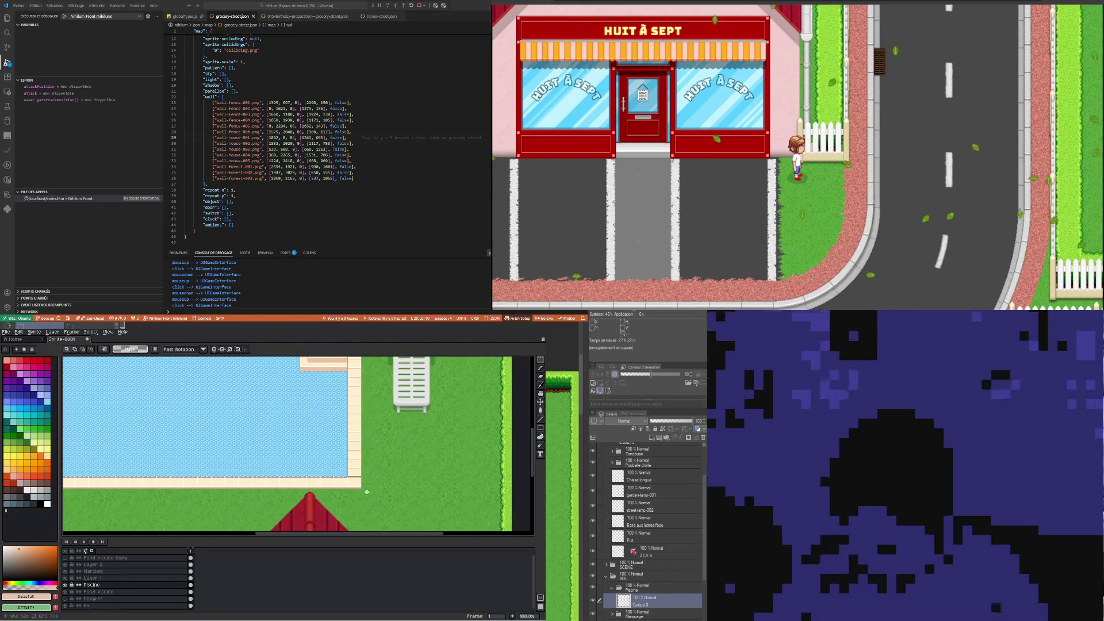
scroll(366, 478, up, 2)
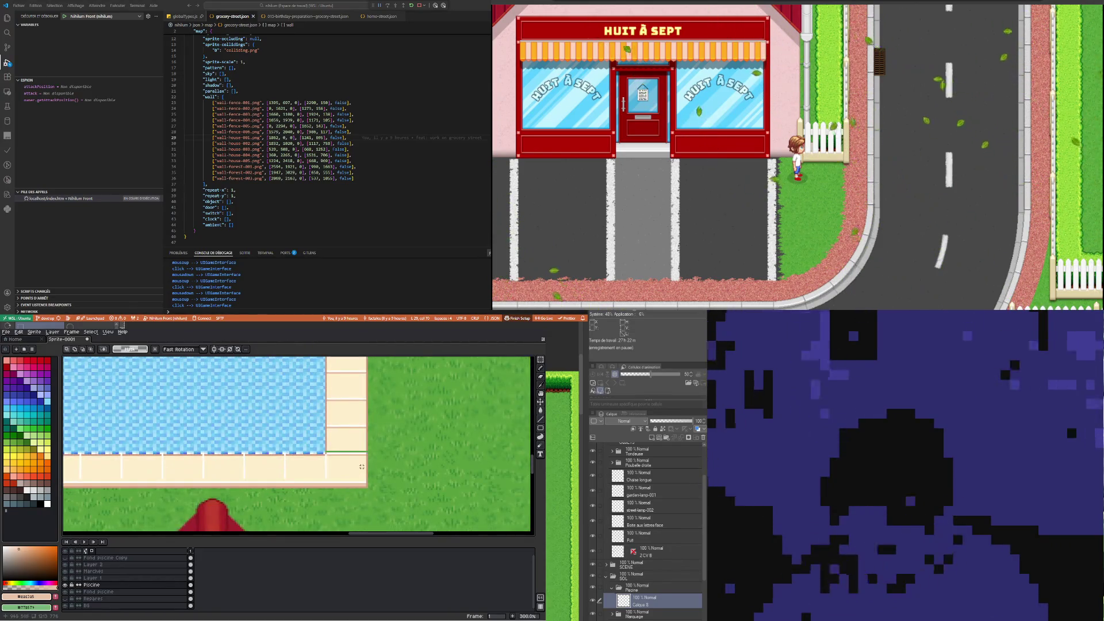
scroll(370, 463, down, 2)
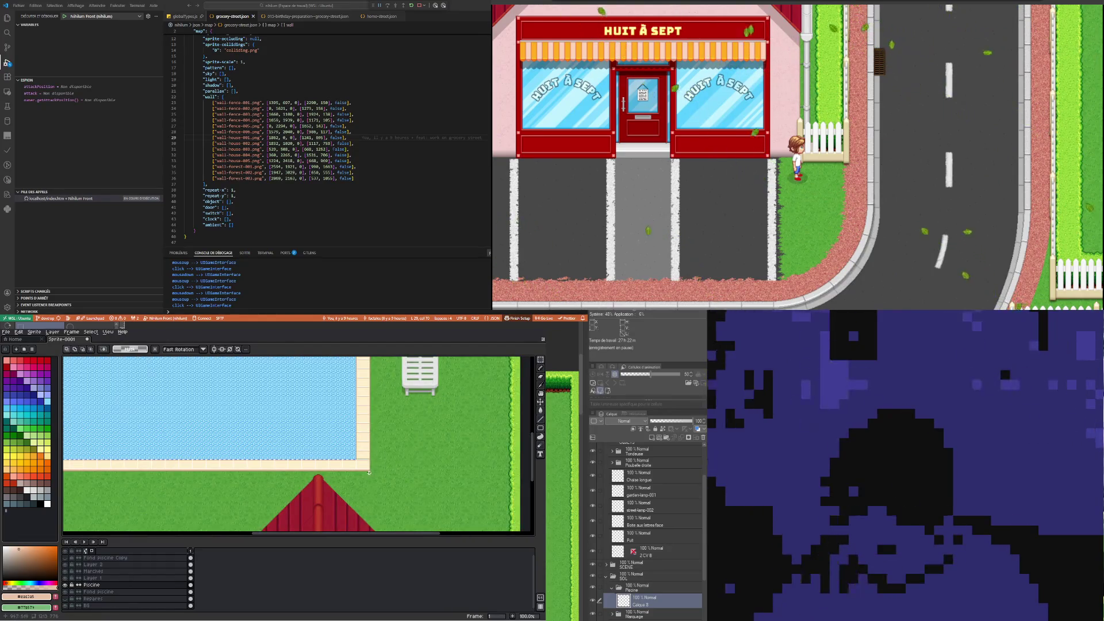
scroll(369, 473, up, 1)
scroll(356, 443, up, 2)
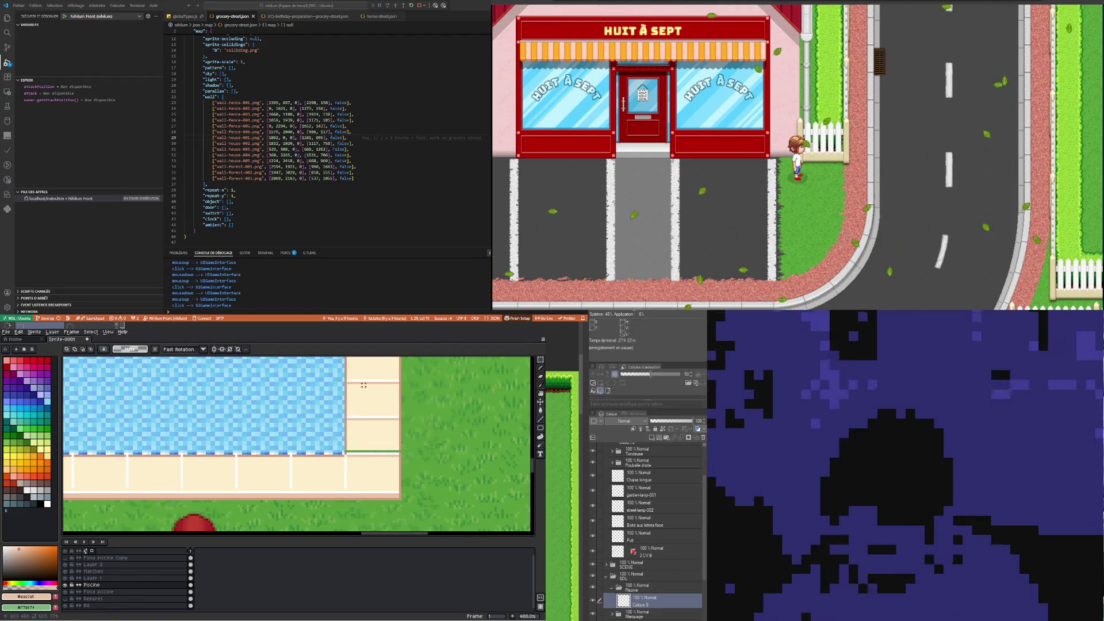
scroll(331, 428, down, 3)
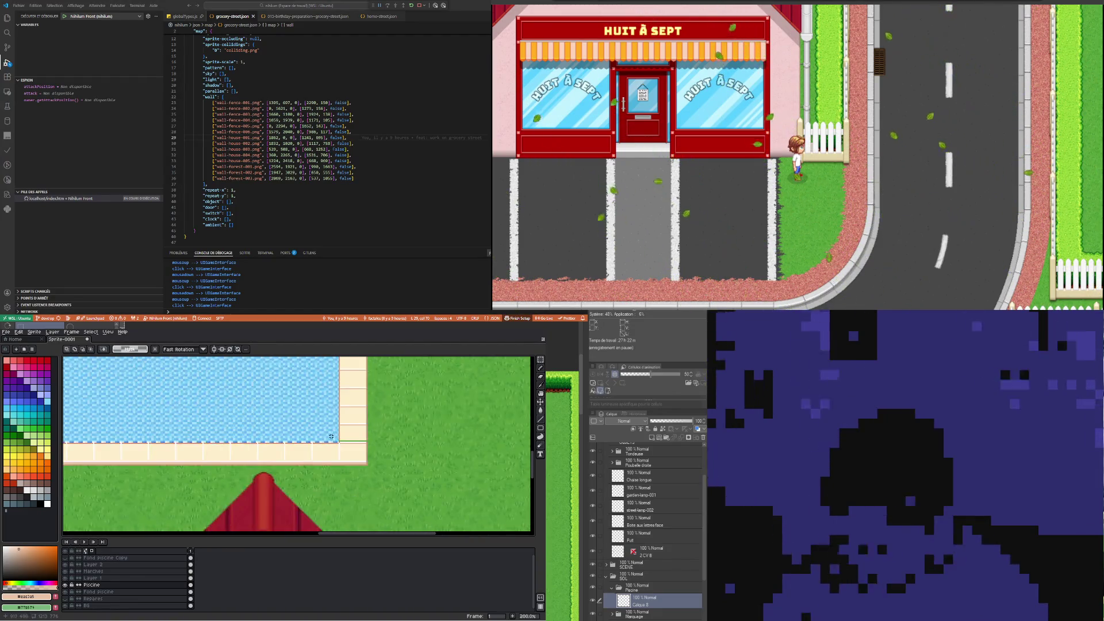
scroll(327, 438, down, 1)
scroll(148, 415, up, 1)
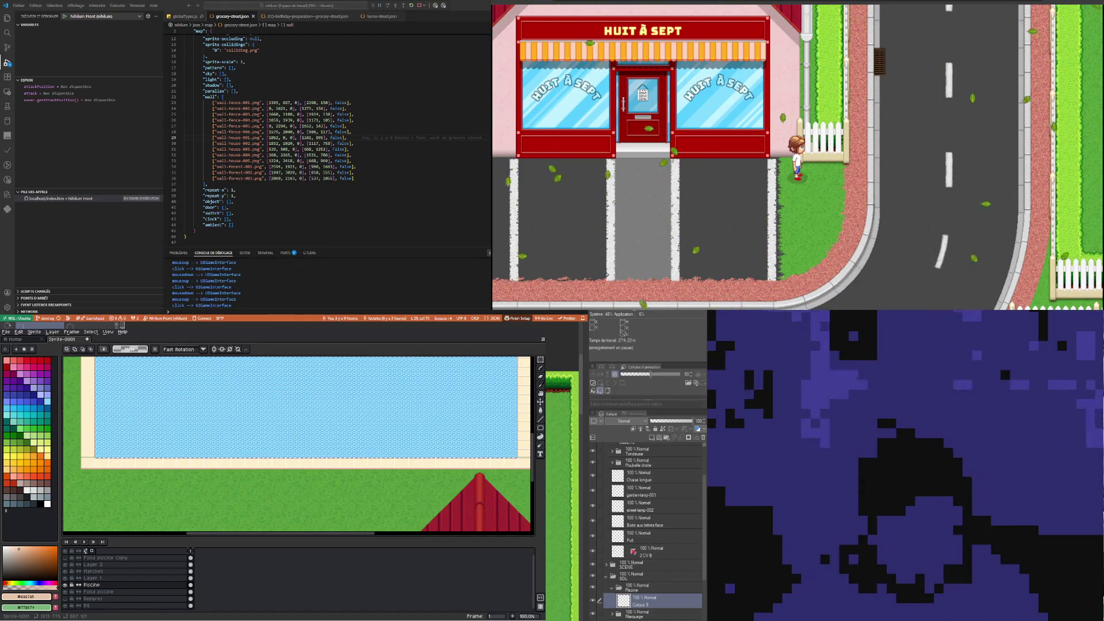
scroll(495, 406, down, 2)
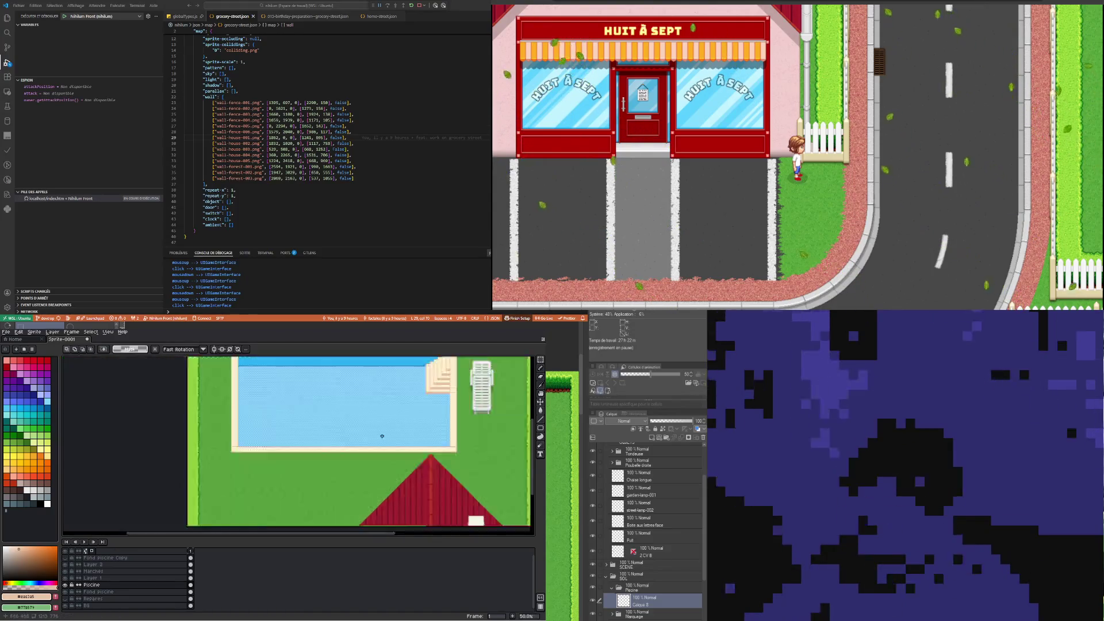
scroll(494, 406, down, 2)
scroll(494, 406, up, 2)
scroll(332, 431, up, 2)
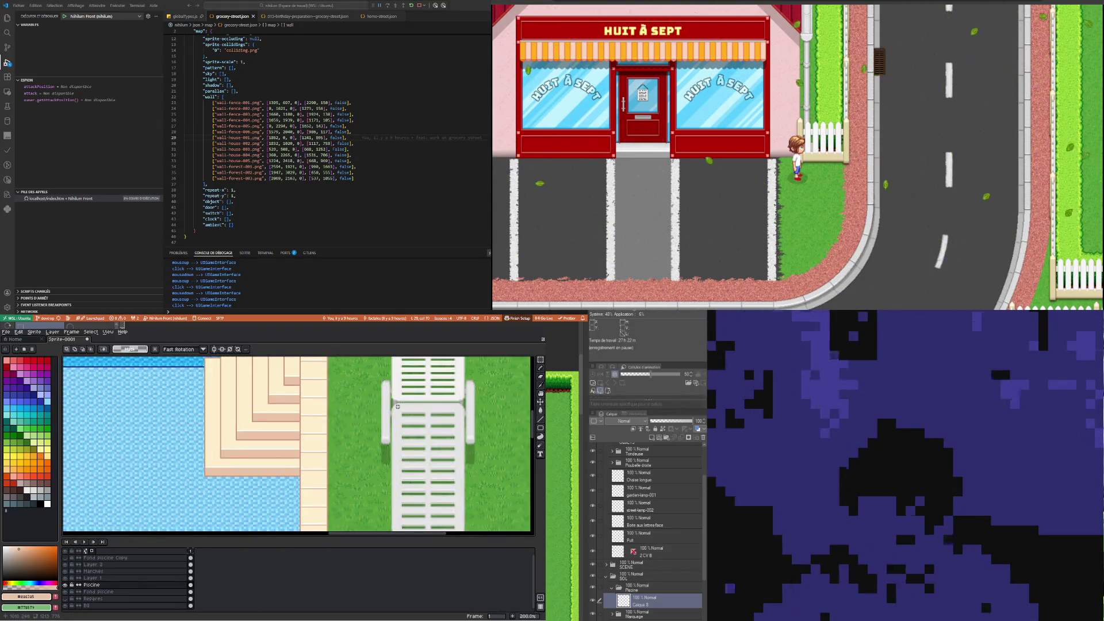
scroll(332, 432, down, 2)
scroll(316, 460, up, 2)
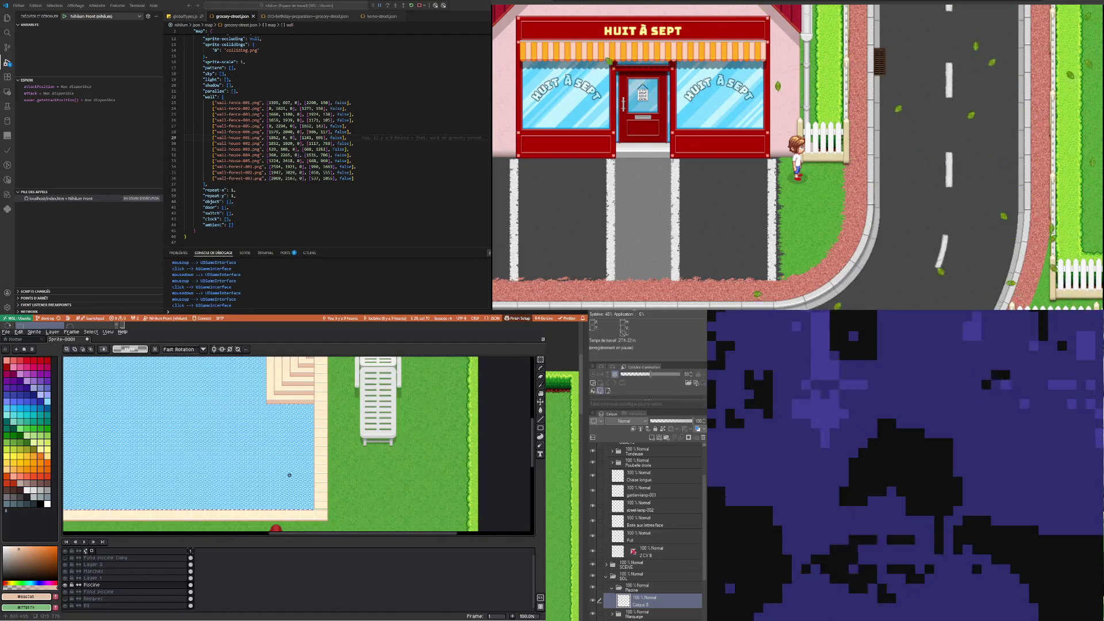
scroll(302, 523, down, 2)
scroll(303, 523, up, 1)
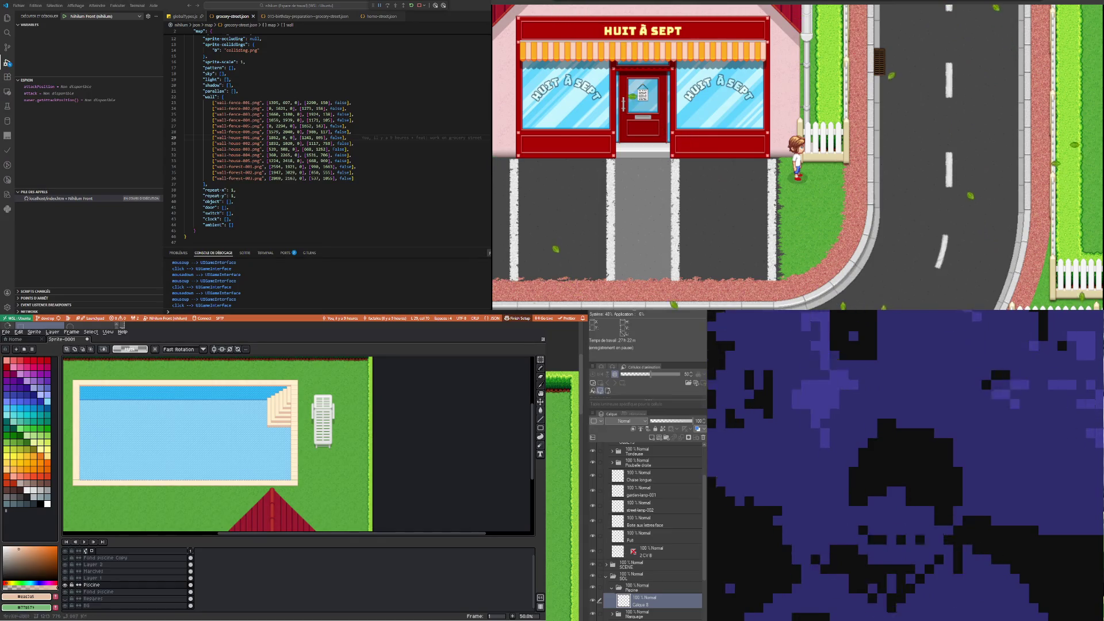
scroll(325, 511, up, 2)
scroll(326, 511, up, 1)
scroll(325, 511, down, 1)
scroll(326, 512, up, 2)
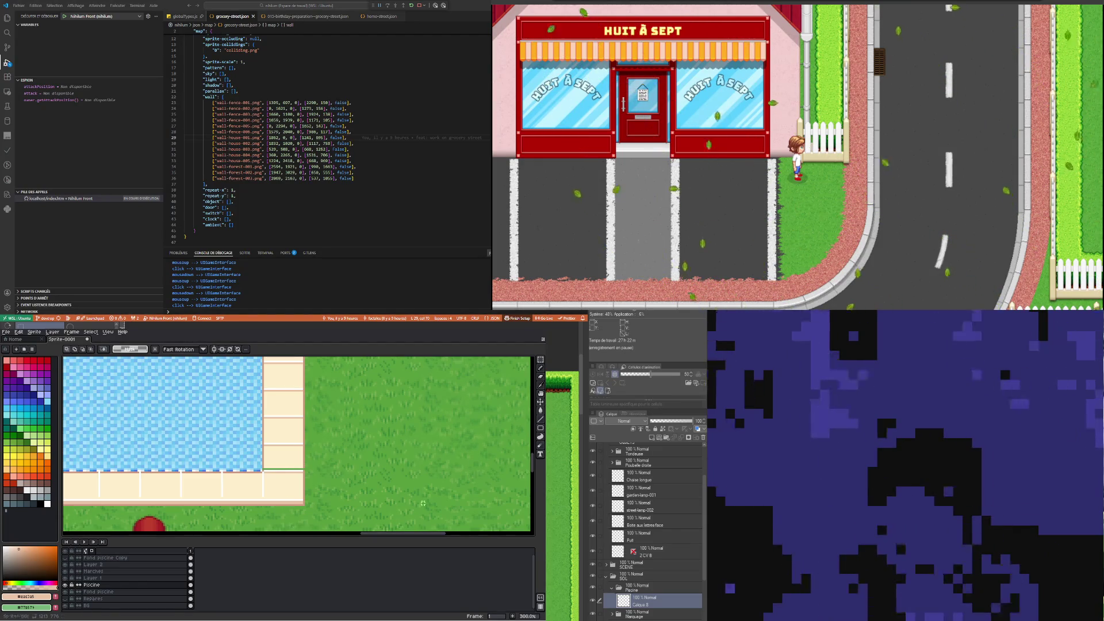
scroll(225, 436, down, 1)
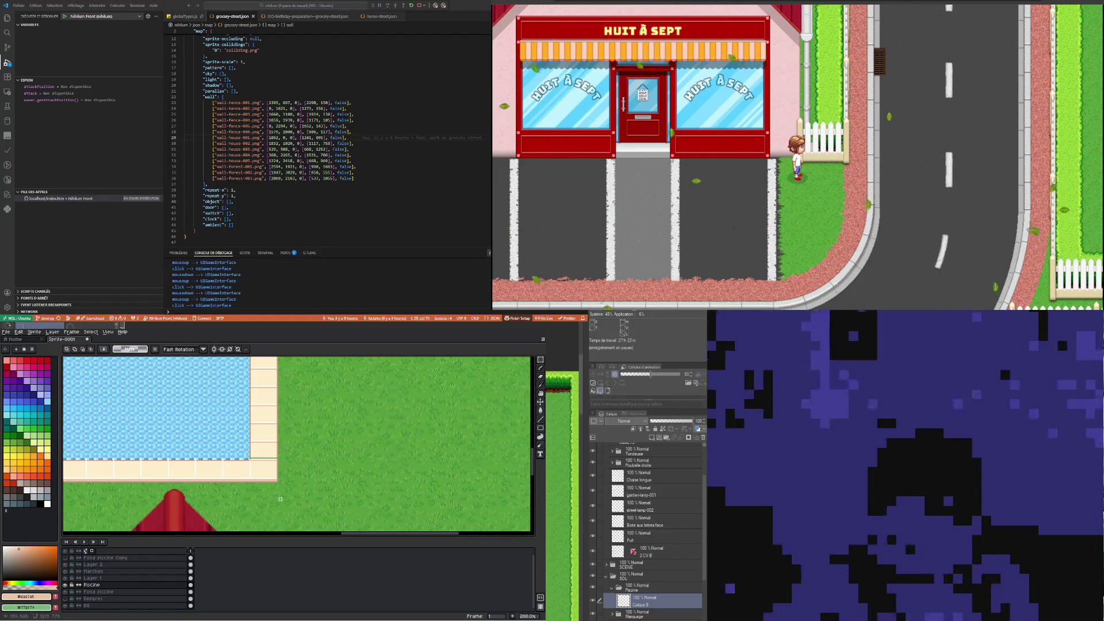
scroll(280, 499, down, 2)
scroll(165, 494, left, 2)
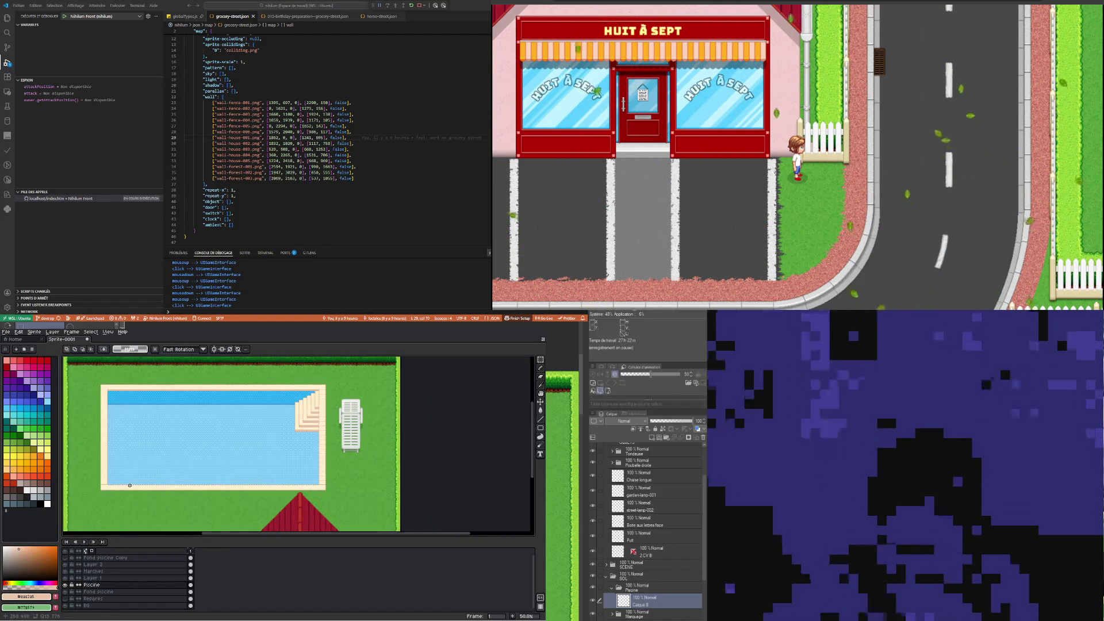
scroll(129, 485, up, 2)
scroll(162, 501, up, 1)
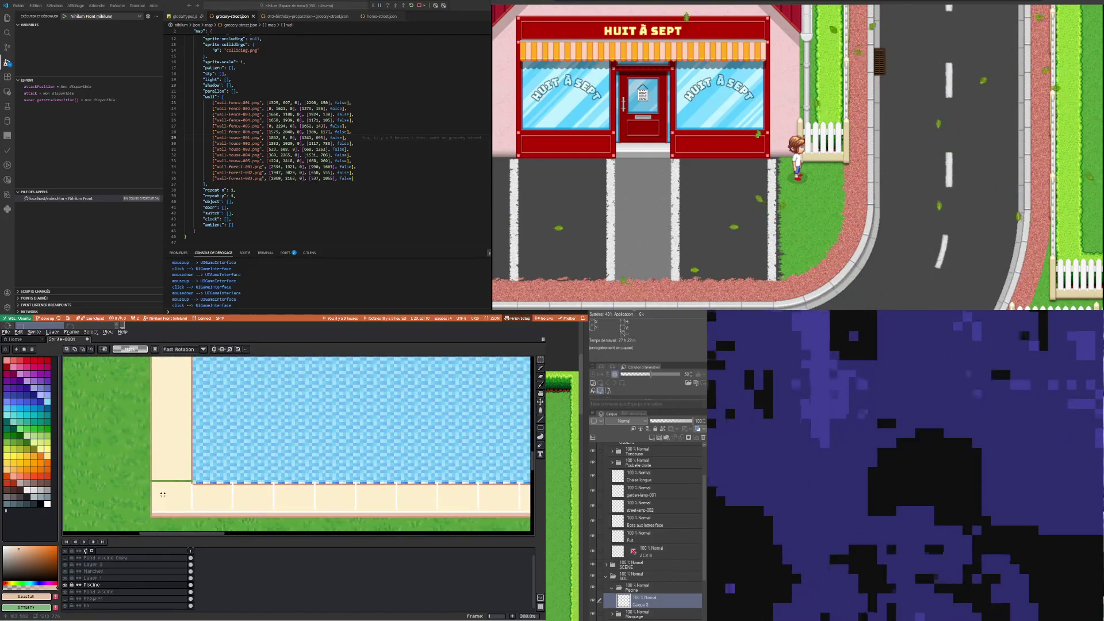
scroll(163, 494, down, 2)
scroll(232, 504, up, 1)
scroll(233, 503, up, 1)
scroll(233, 503, up, 1)
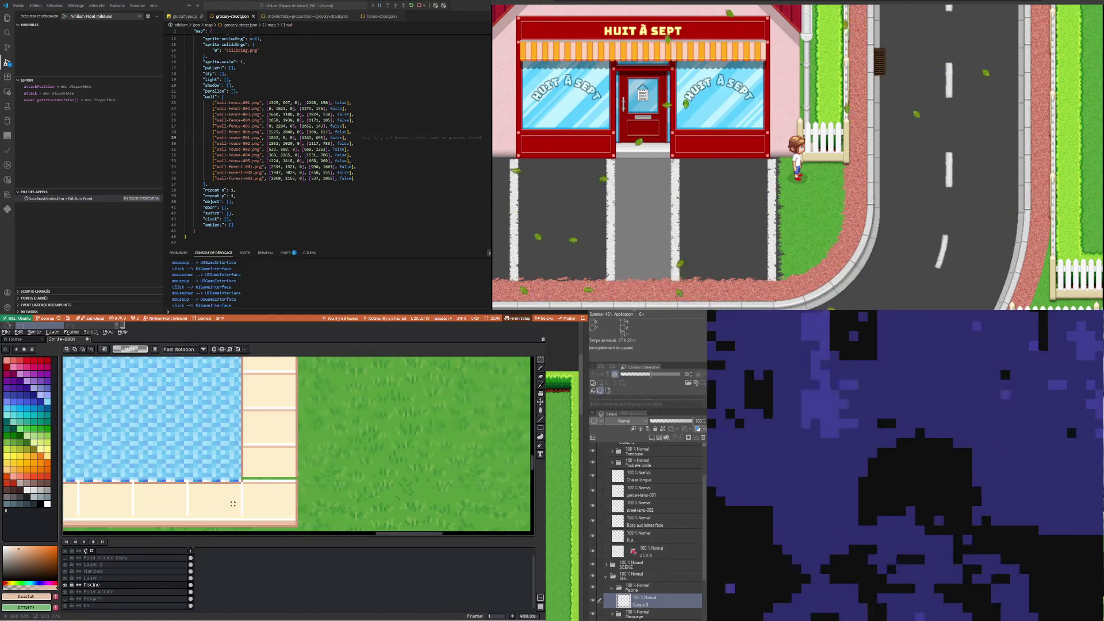
scroll(240, 505, down, 2)
scroll(224, 501, down, 3)
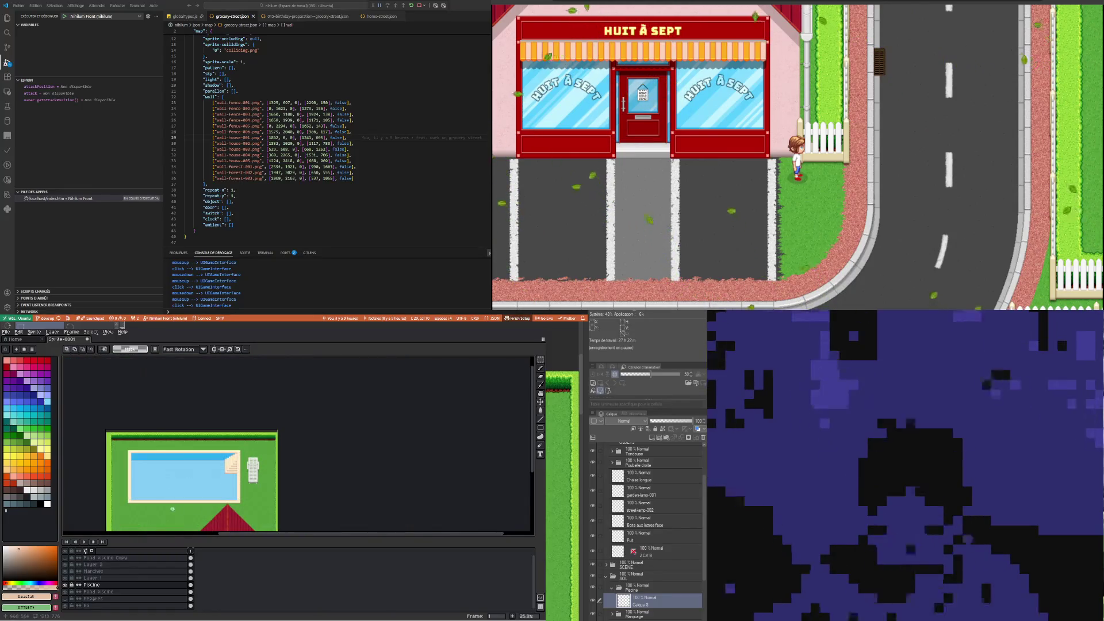
scroll(211, 496, up, 1)
scroll(317, 487, up, 1)
scroll(305, 492, up, 1)
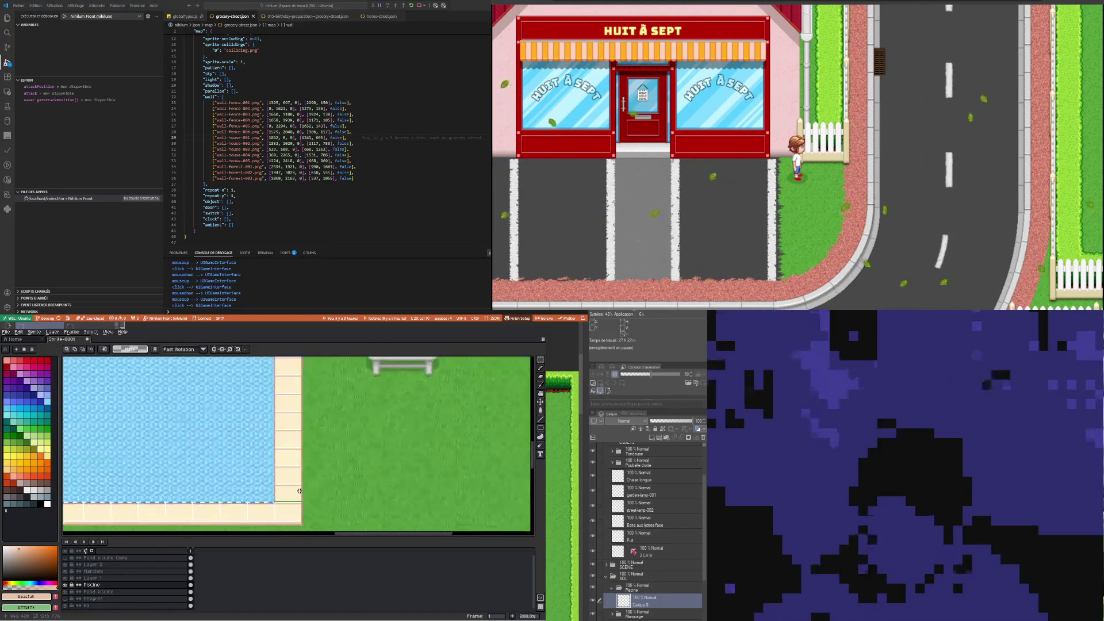
scroll(295, 496, up, 1)
key(m)
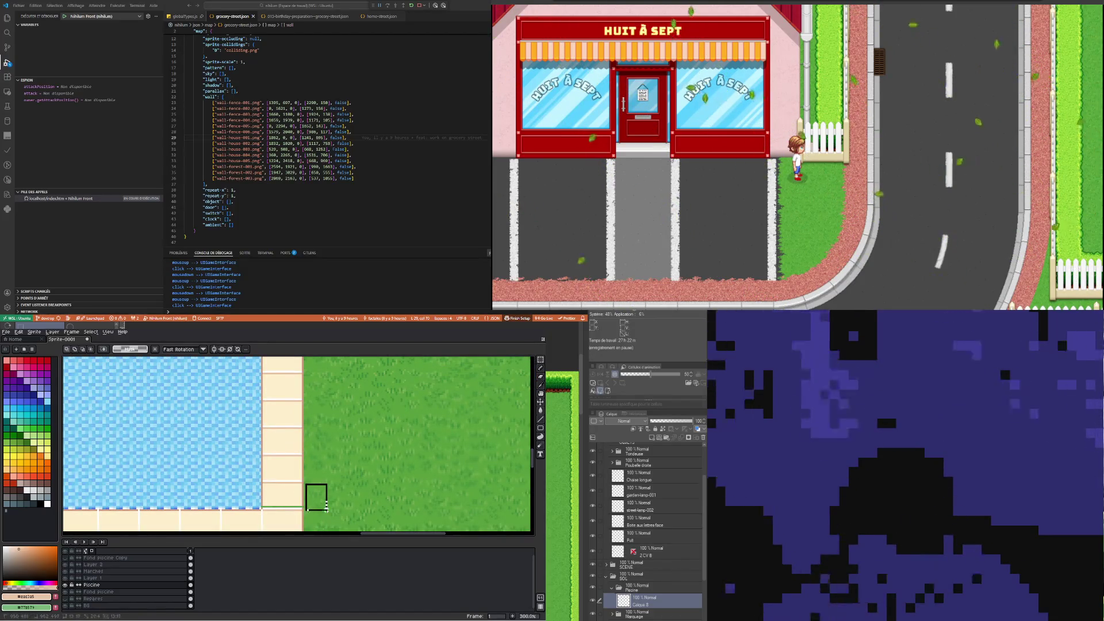
drag(326, 510, 327, 510)
key(ctrl+t)
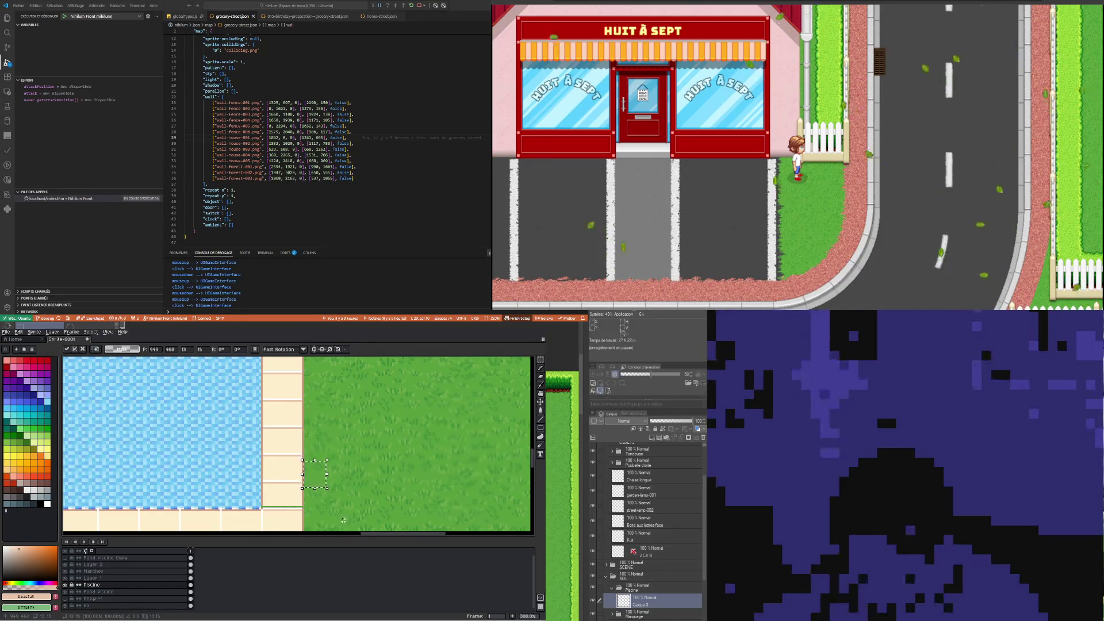
click(328, 505)
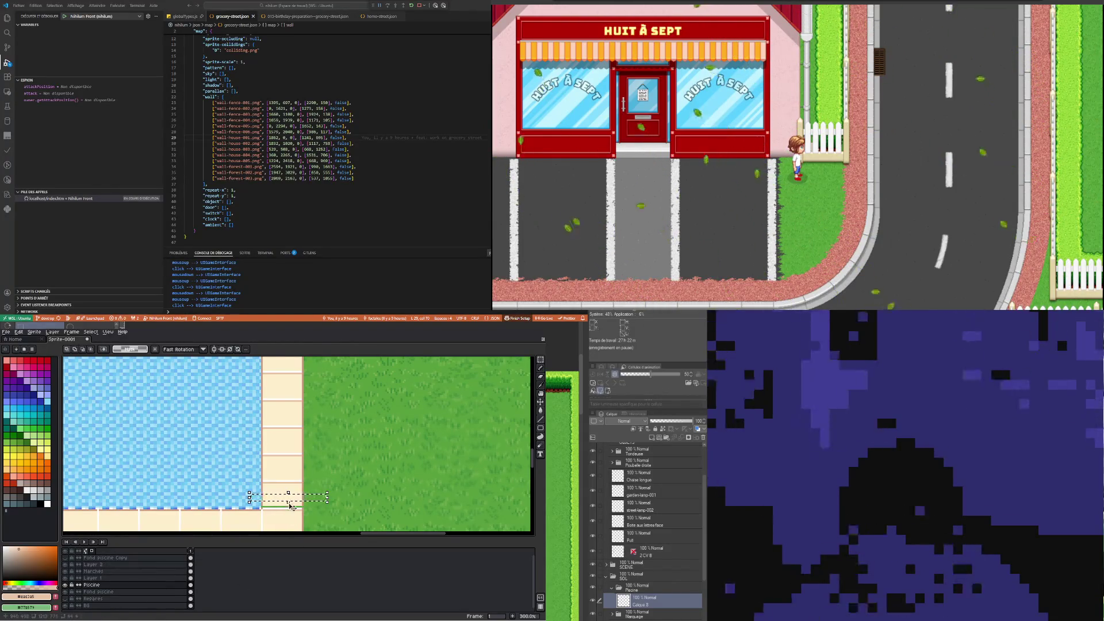
drag(291, 507, 298, 513)
key(Return)
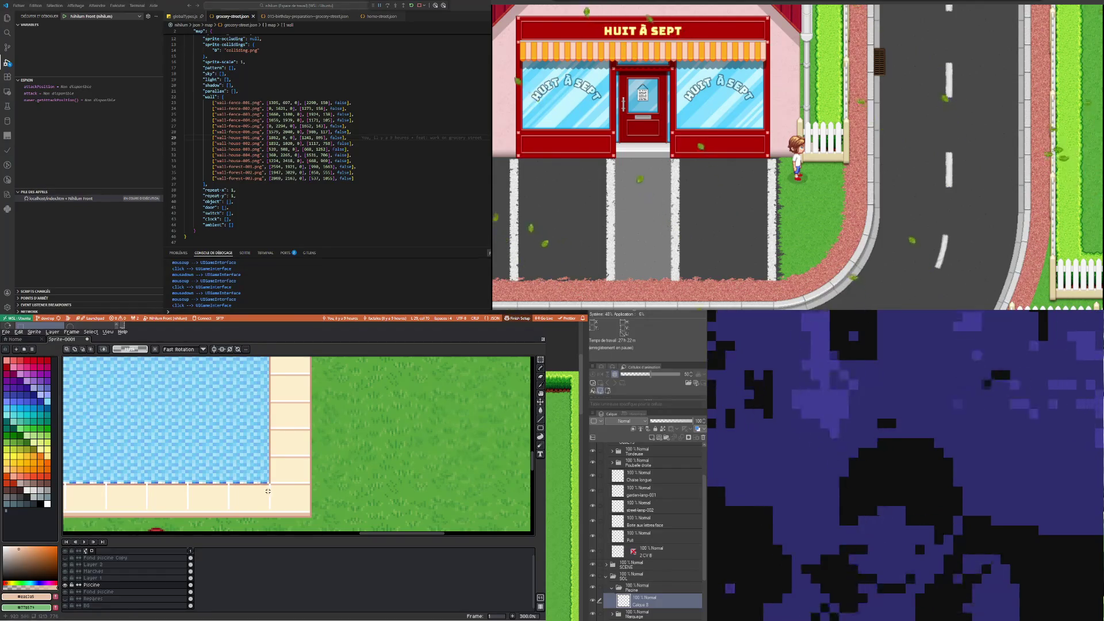
On Layer 2, select the strip along the pool's bottom edge and nudge it down
scroll(268, 491, down, 2)
scroll(286, 498, up, 1)
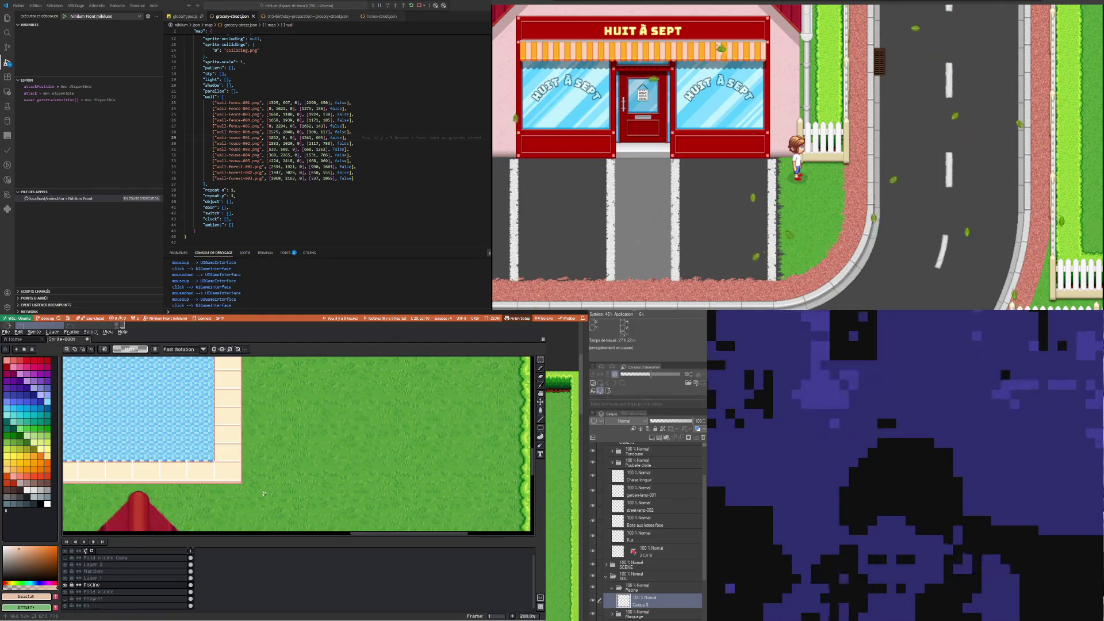
scroll(203, 483, up, 1)
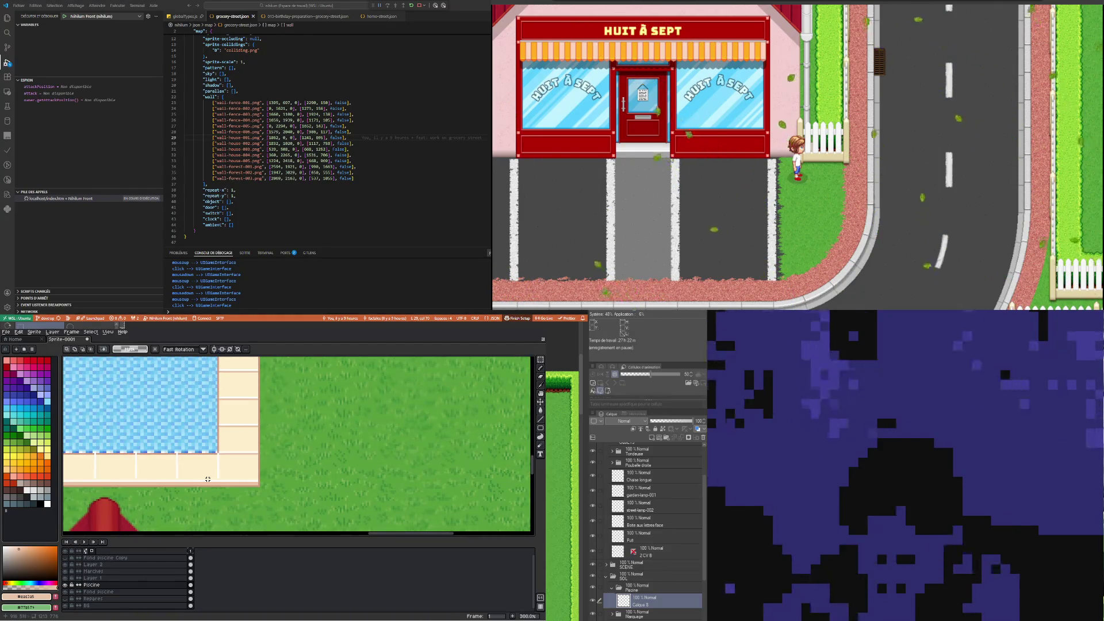
drag(228, 477, 64, 476)
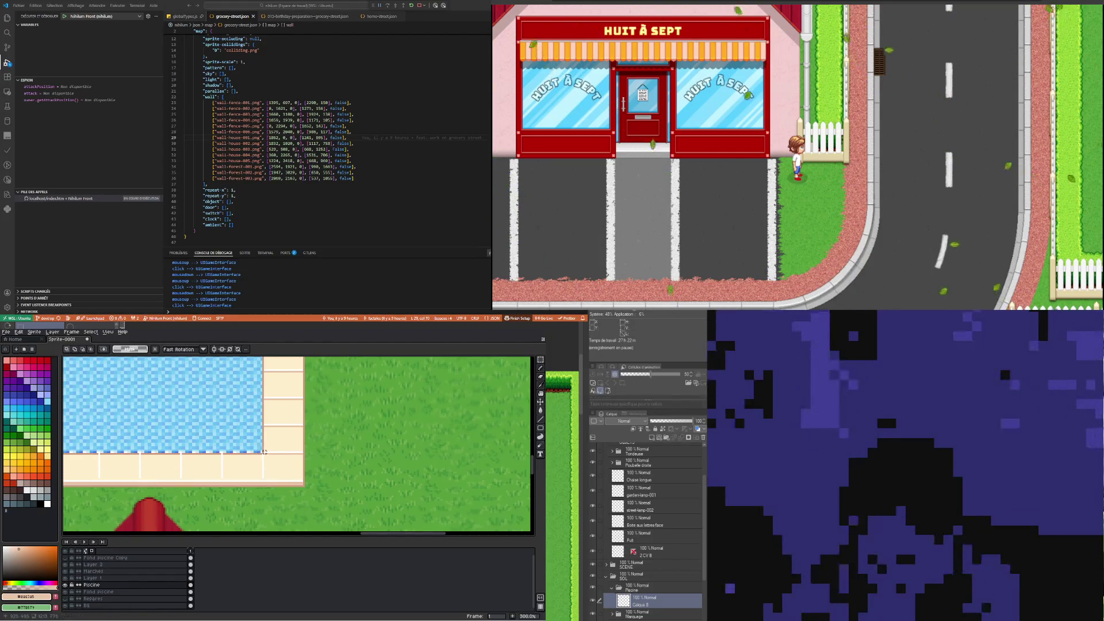
drag(205, 461, 178, 483)
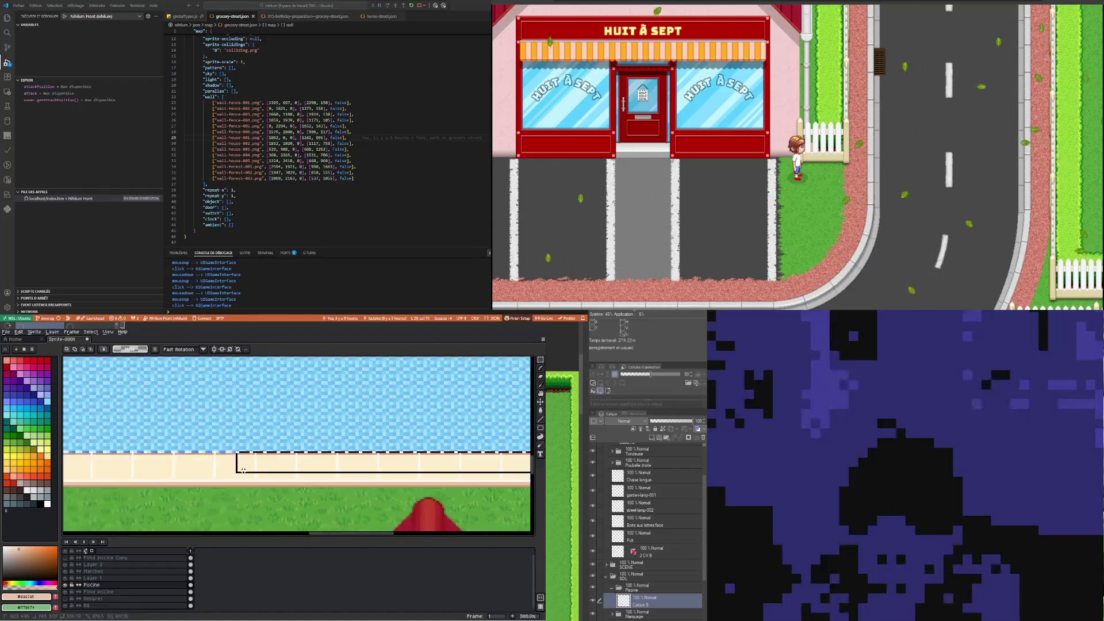
drag(178, 483, 142, 479)
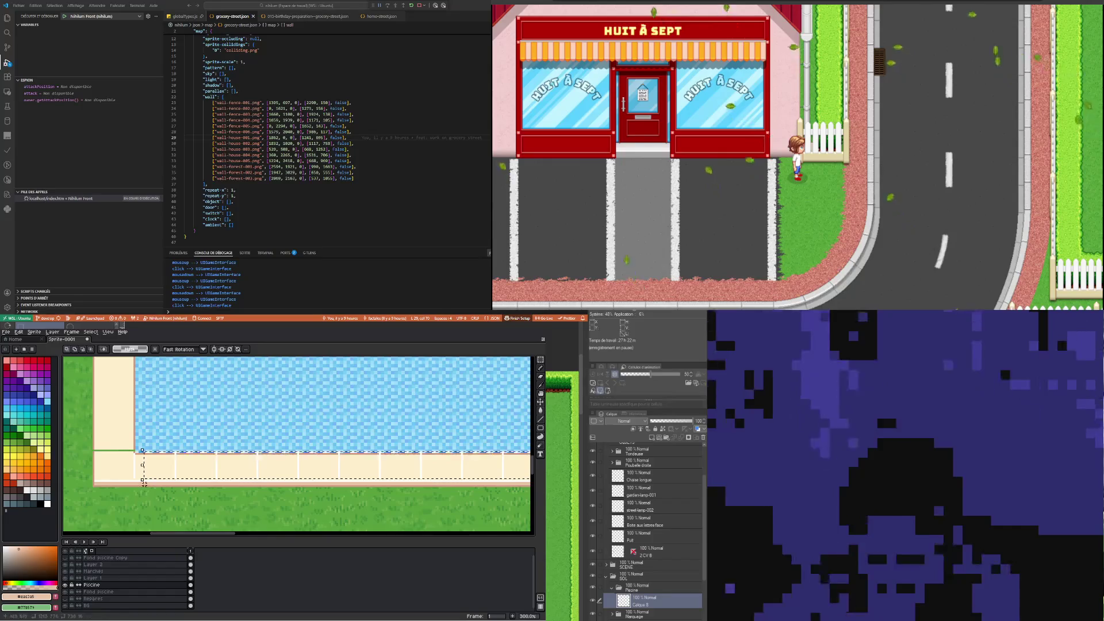
click(191, 565)
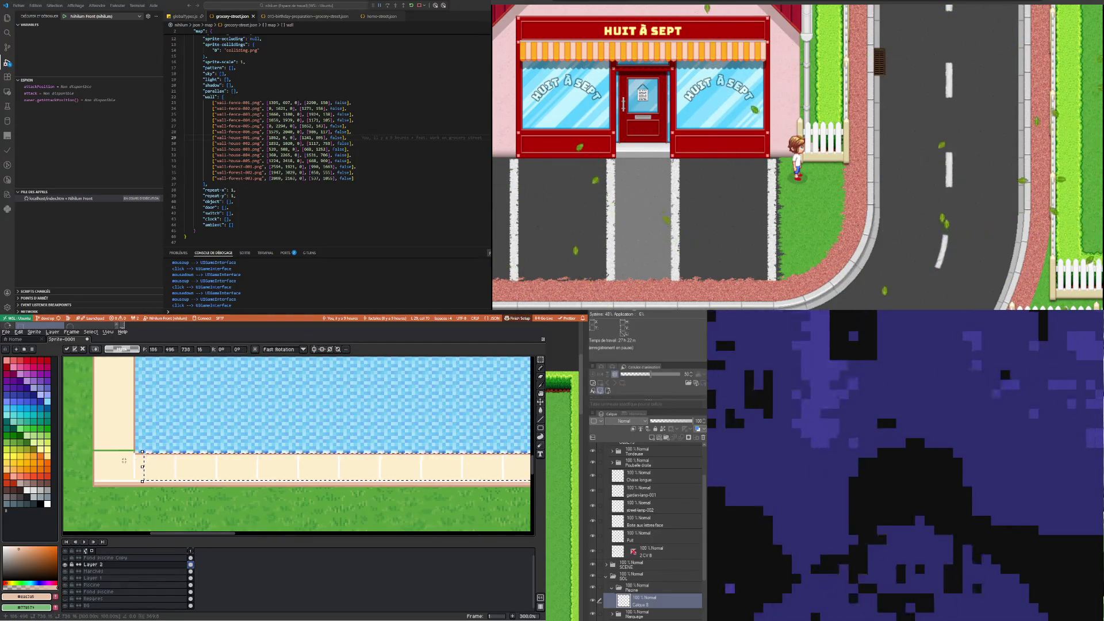
click(129, 467)
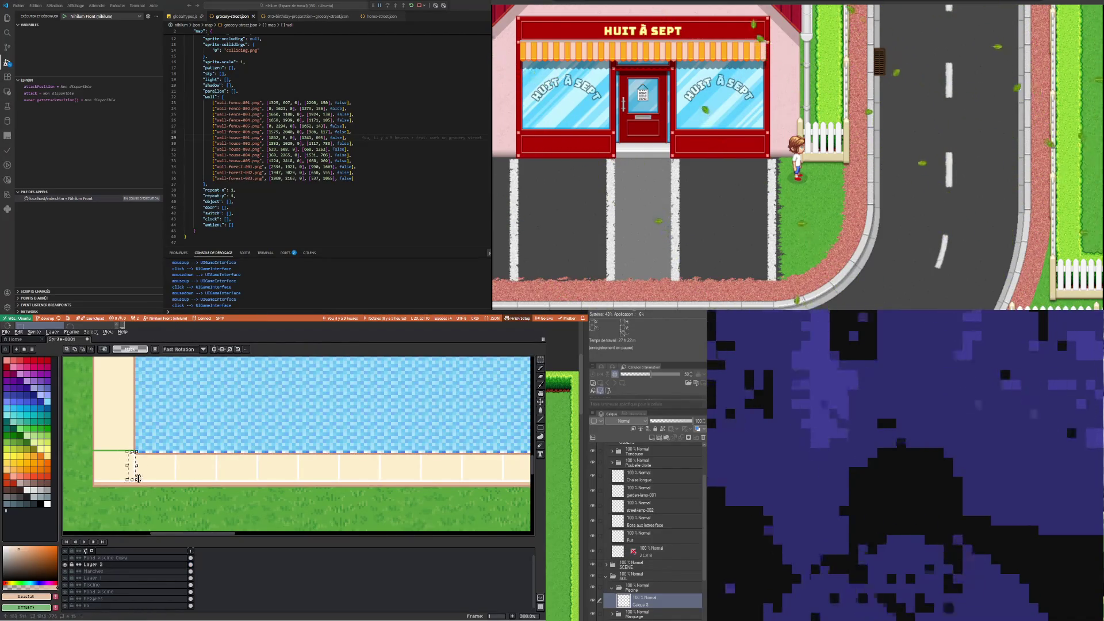
key(Down)
Commit the nudged corner pixels as the vertical edge line
scroll(164, 494, down, 2)
scroll(163, 495, down, 2)
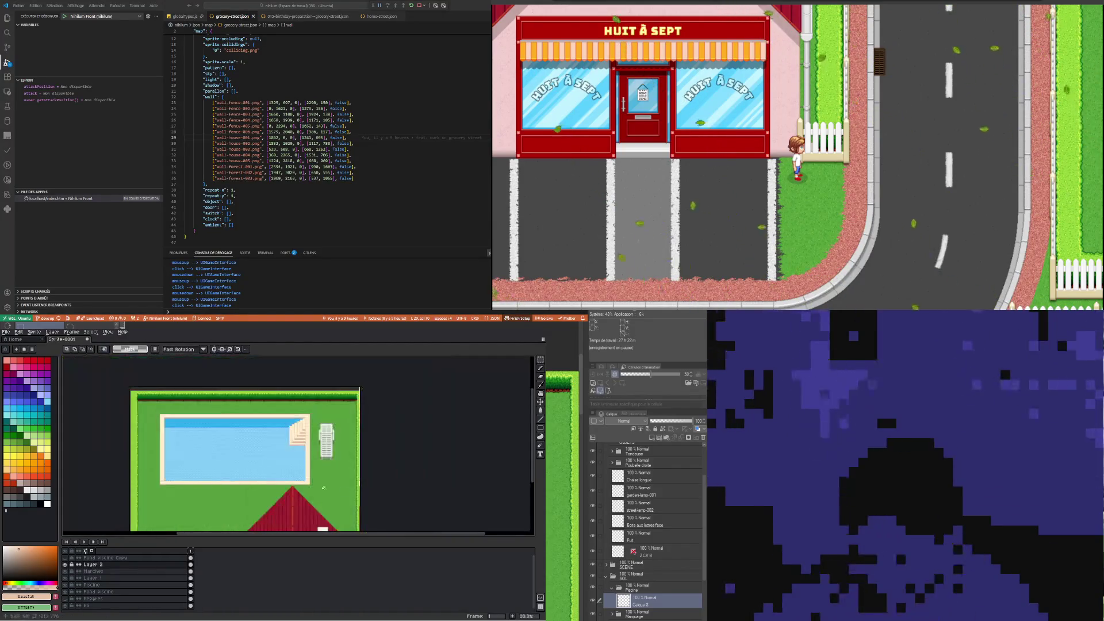
scroll(275, 479, up, 2)
scroll(274, 479, up, 2)
scroll(274, 479, up, 3)
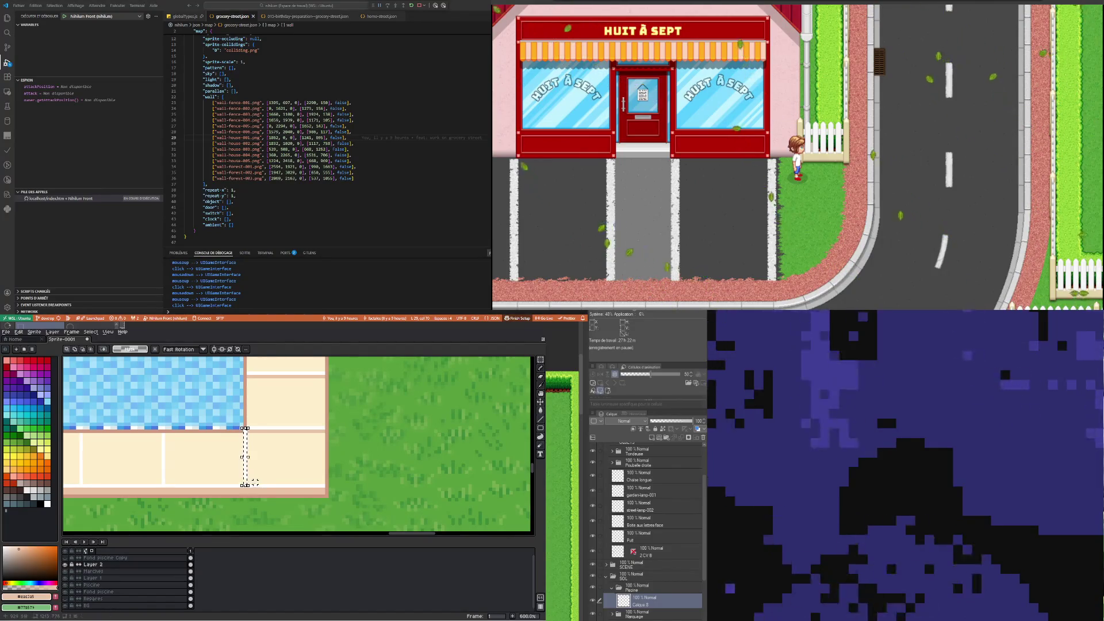
key(ctrl+d)
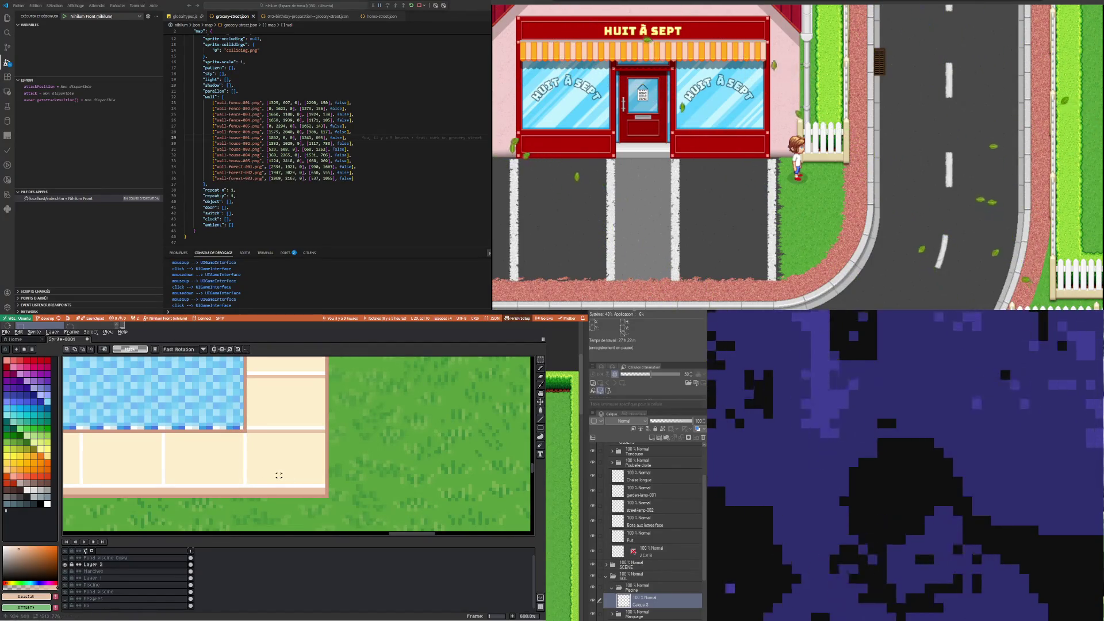
Sample the edge colour with the Eyedropper, then switch to the Pencil
key(i)
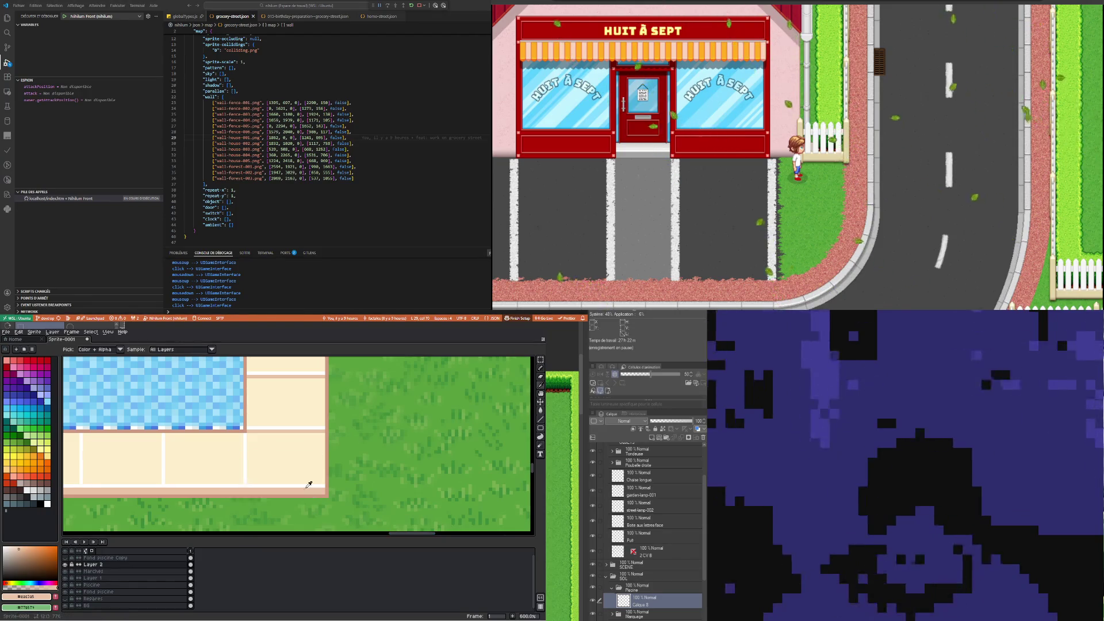
key(b)
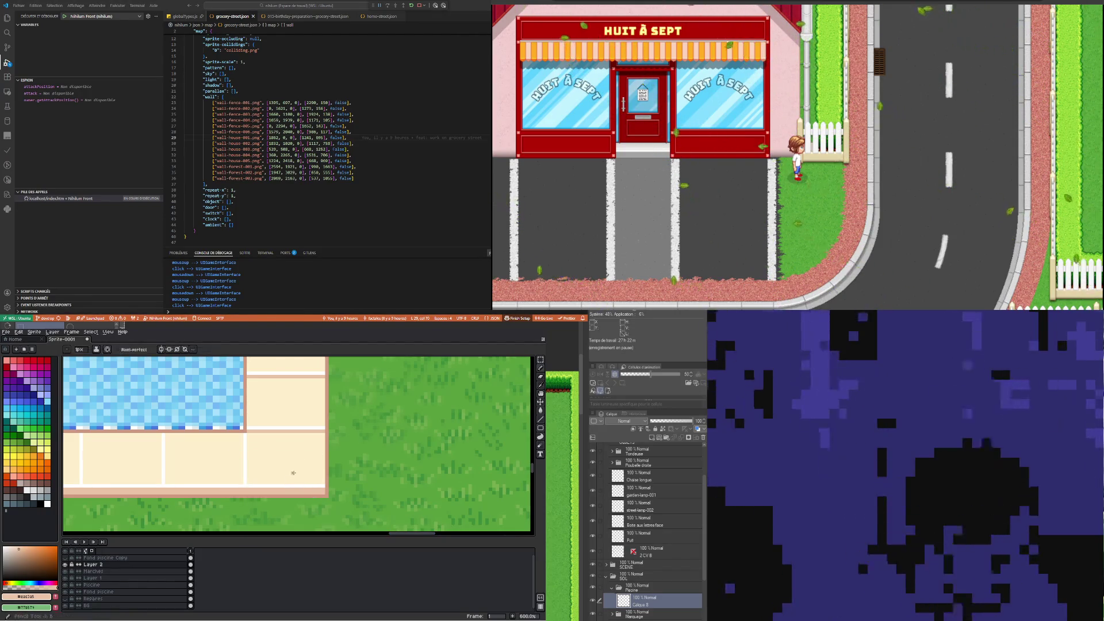
scroll(293, 475, down, 2)
scroll(276, 475, down, 2)
scroll(252, 474, up, 3)
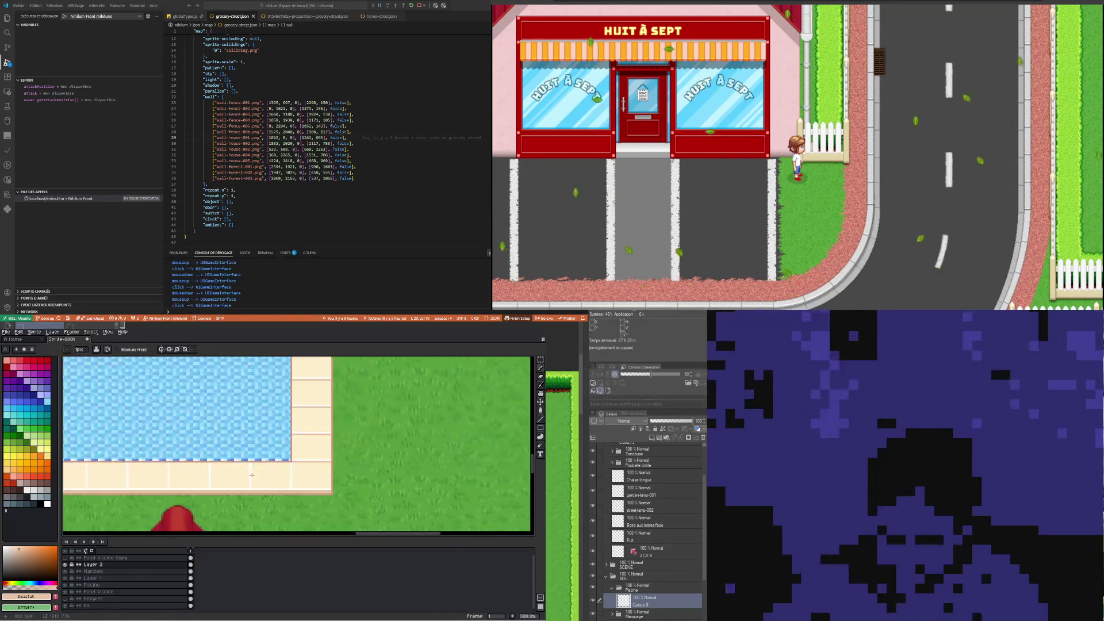
scroll(252, 475, up, 2)
scroll(302, 484, up, 1)
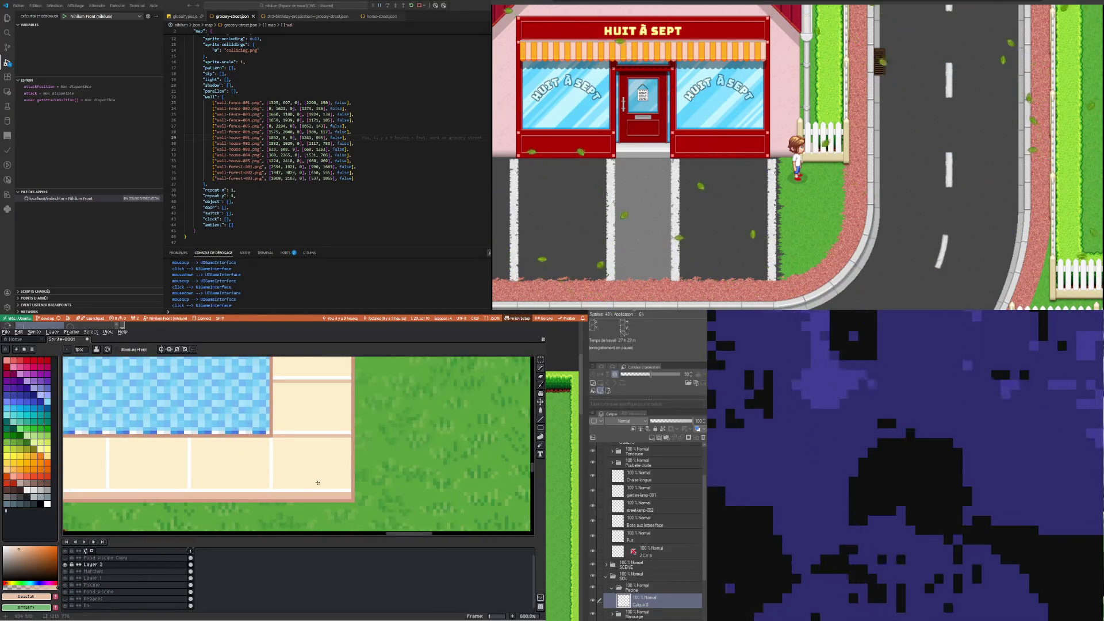
scroll(287, 466, up, 1)
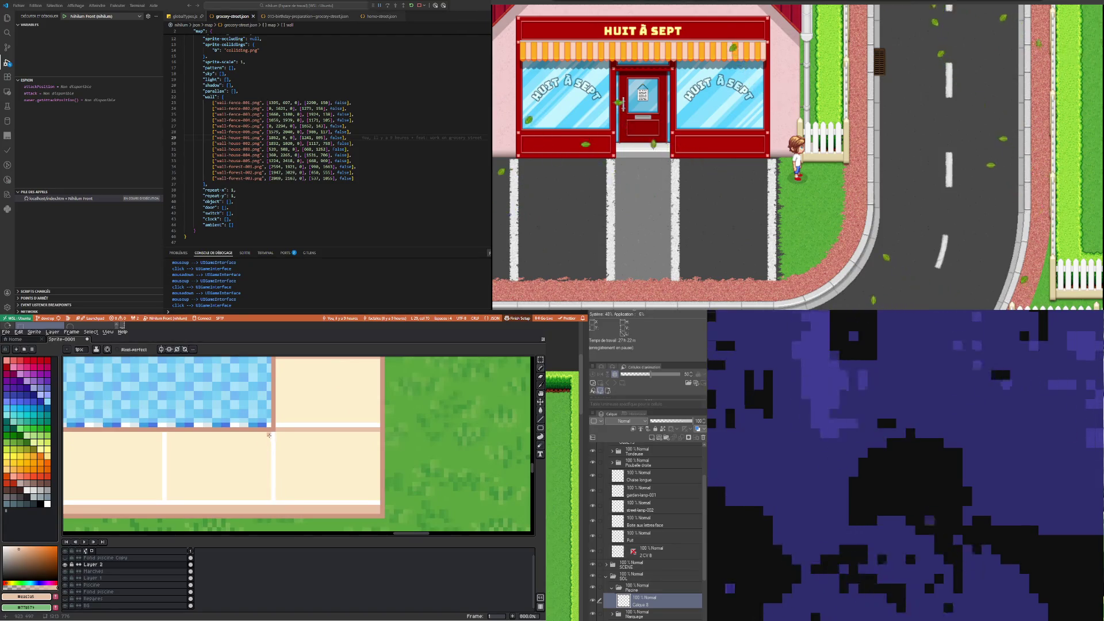
scroll(269, 435, down, 2)
scroll(299, 445, down, 1)
scroll(325, 452, up, 1)
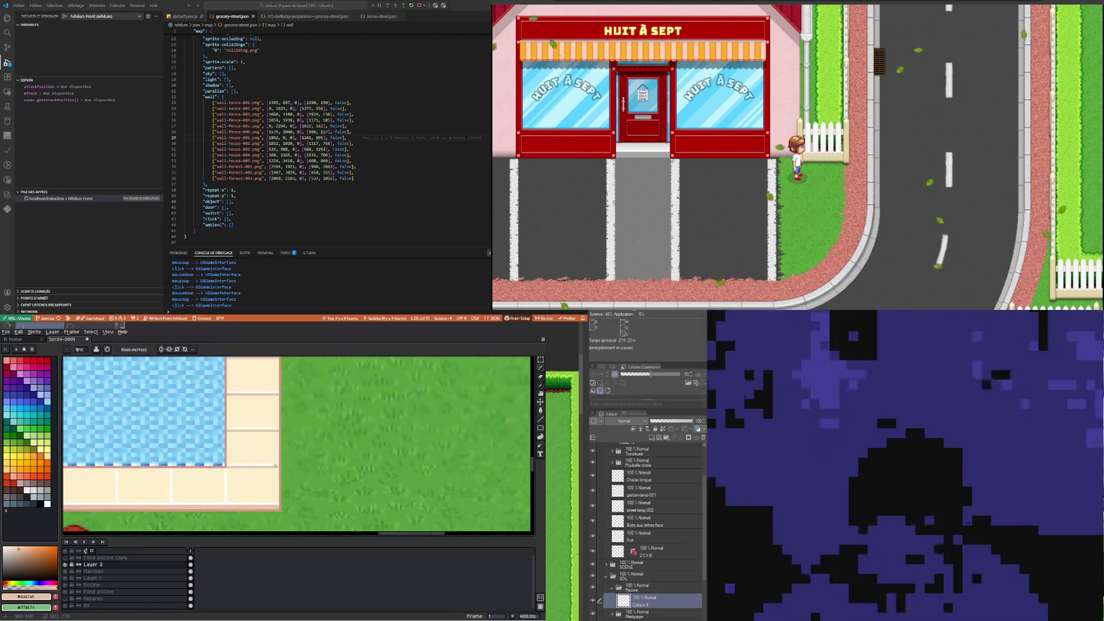
scroll(274, 464, down, 1)
scroll(275, 460, down, 1)
scroll(271, 454, down, 1)
scroll(267, 441, up, 2)
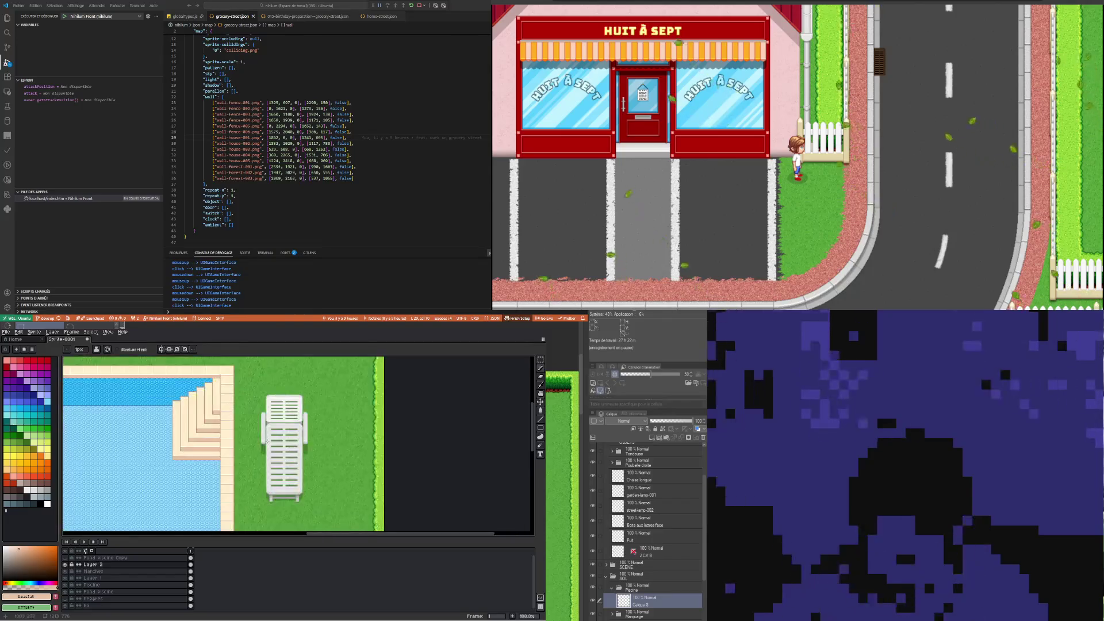
Sample the white grout colour from the tiles and return to the Pencil
click(540, 359)
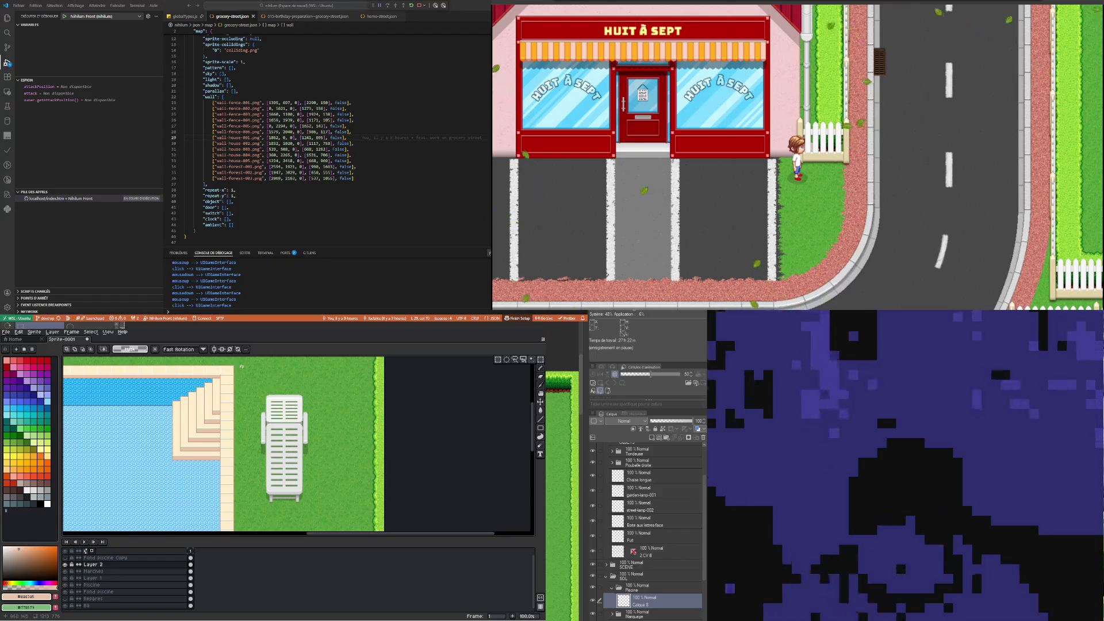
scroll(247, 368, up, 2)
scroll(265, 374, up, 1)
scroll(276, 377, down, 2)
scroll(292, 379, up, 1)
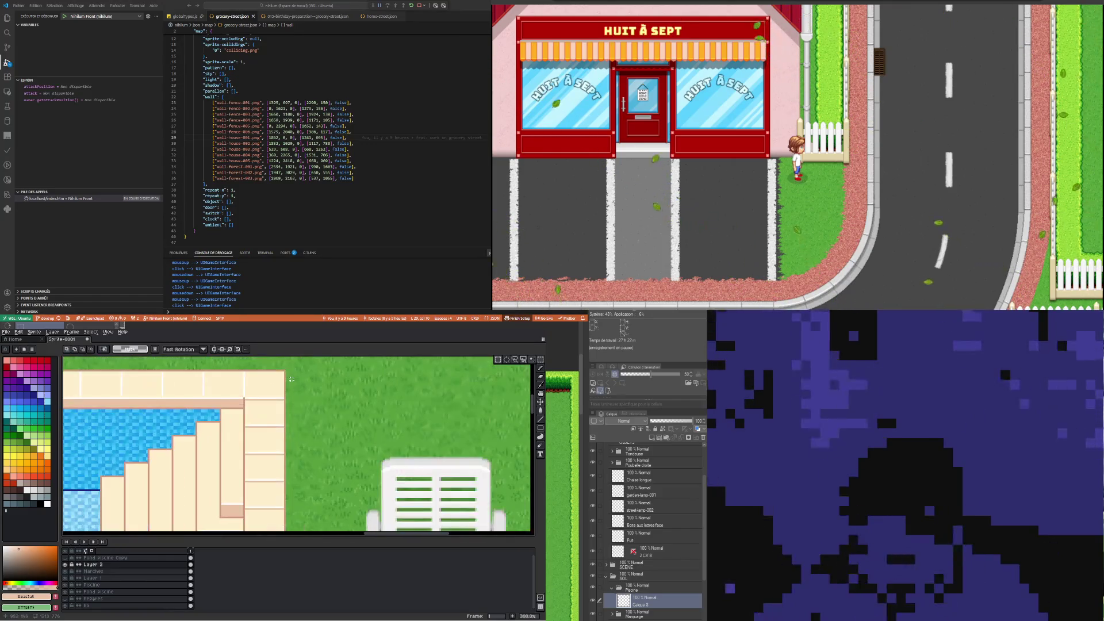
scroll(247, 397, up, 2)
scroll(248, 391, up, 2)
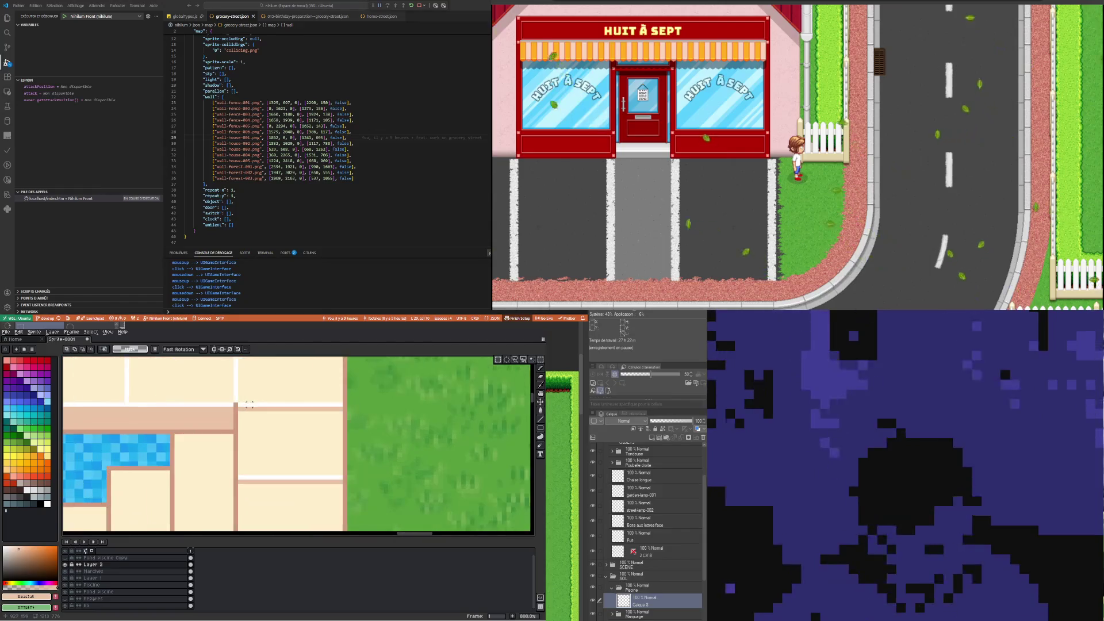
key(i)
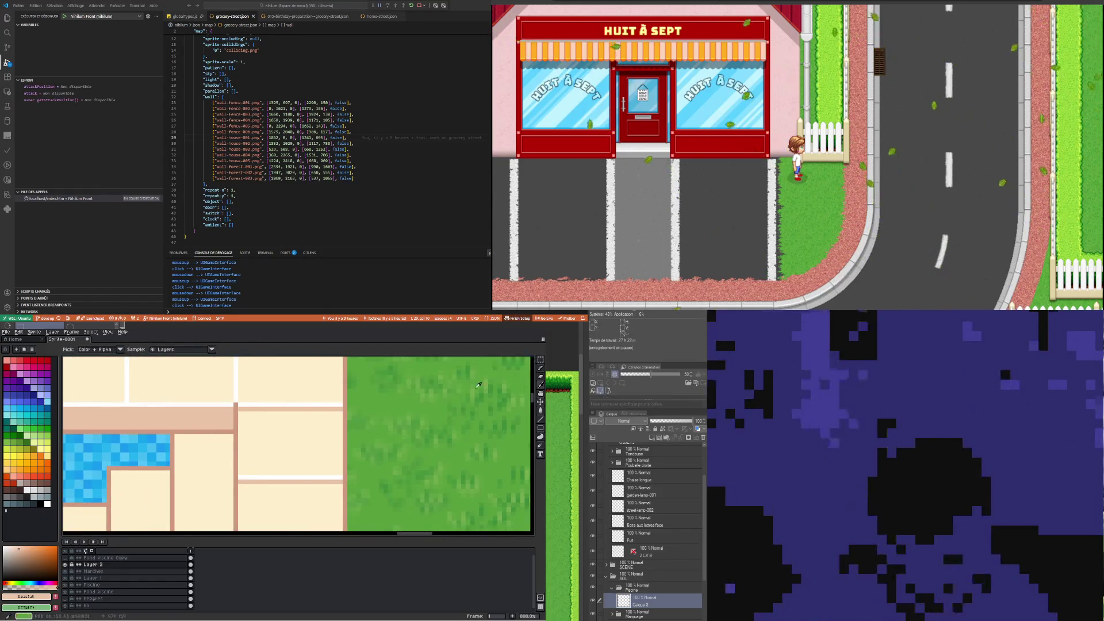
click(541, 368)
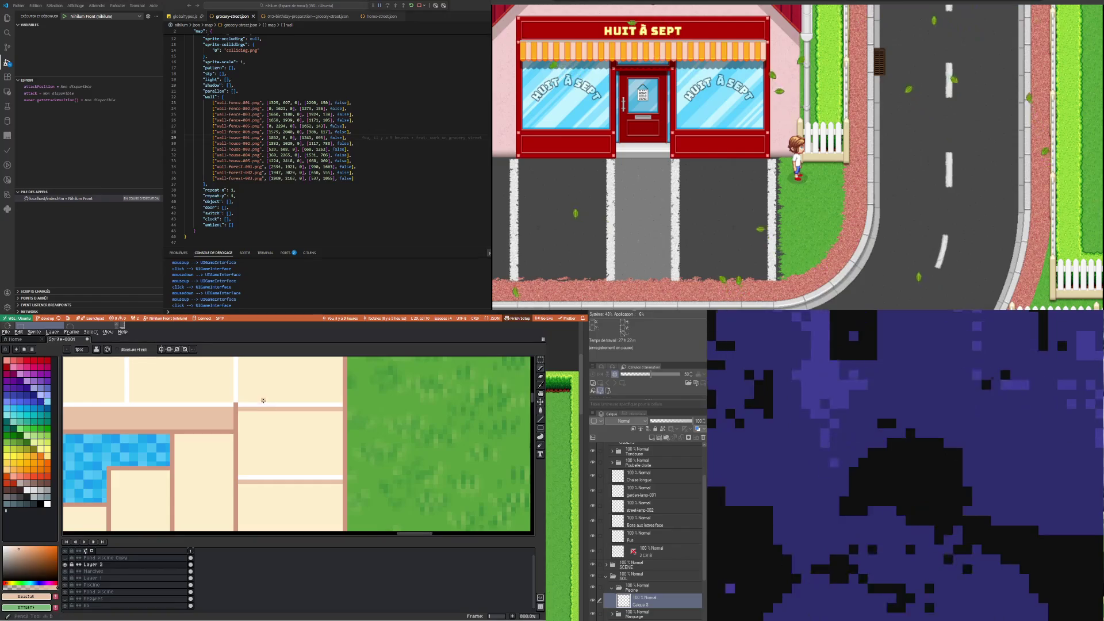
scroll(237, 402, down, 1)
scroll(279, 416, down, 2)
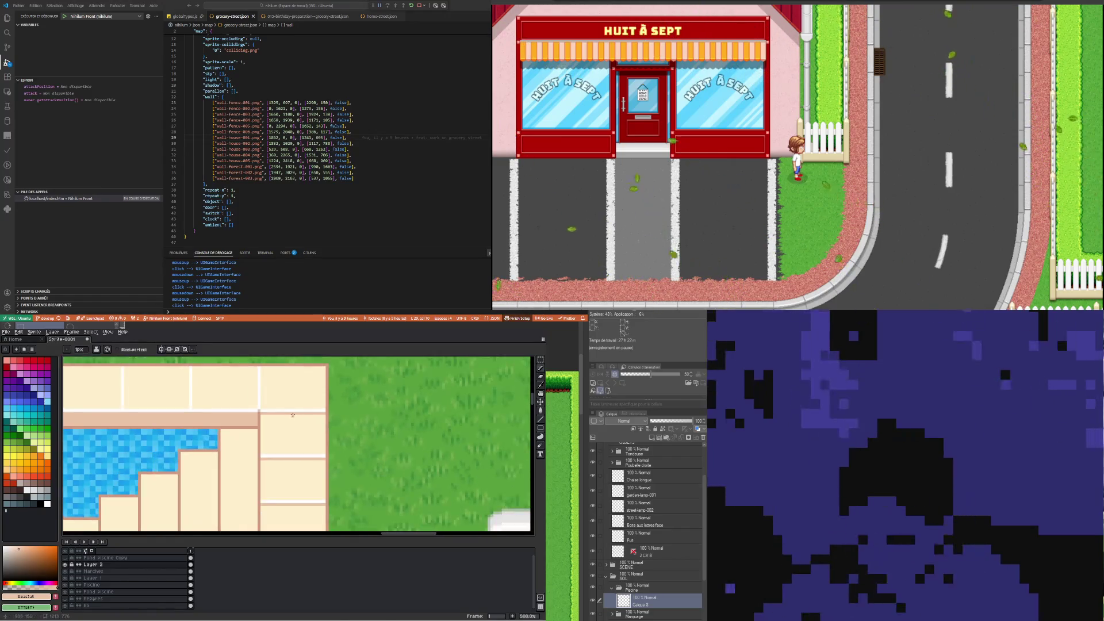
scroll(279, 416, down, 3)
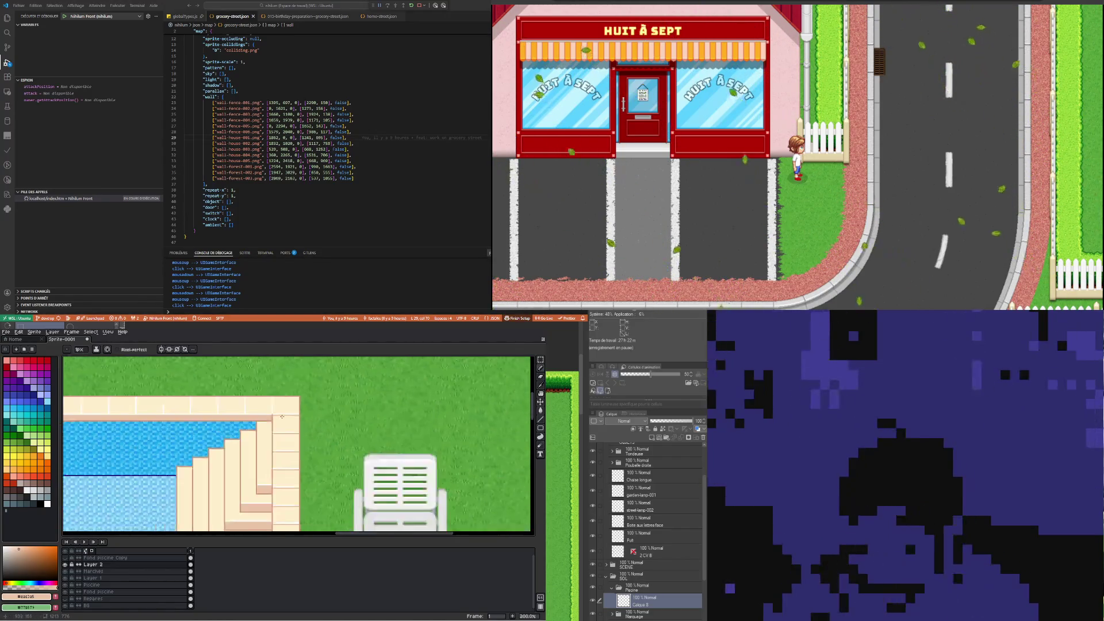
scroll(286, 420, down, 1)
scroll(284, 421, up, 5)
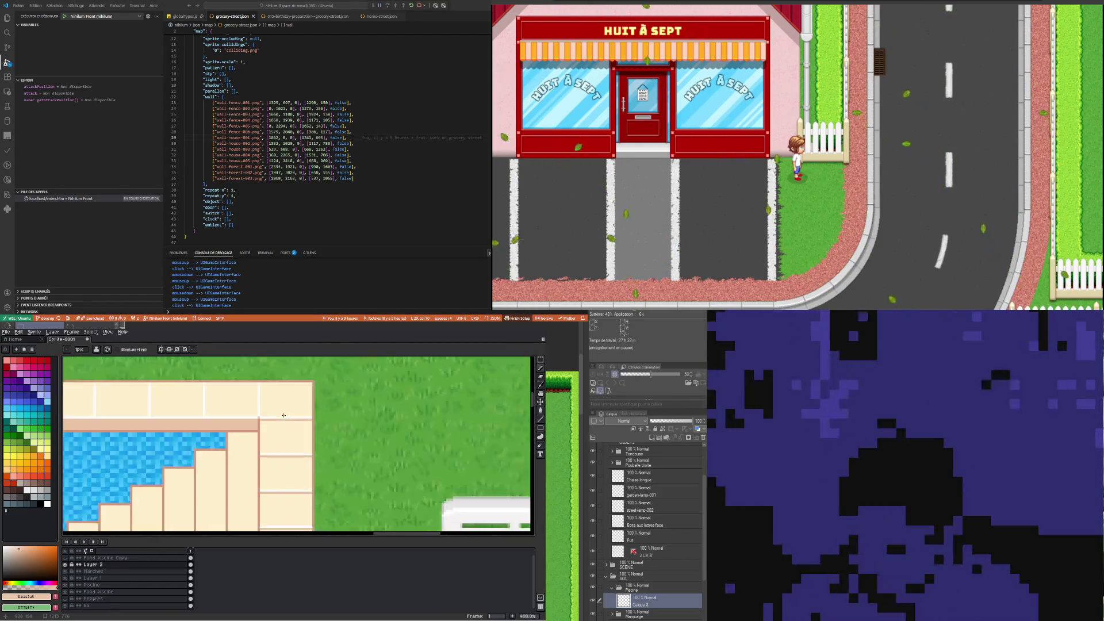
scroll(284, 415, up, 1)
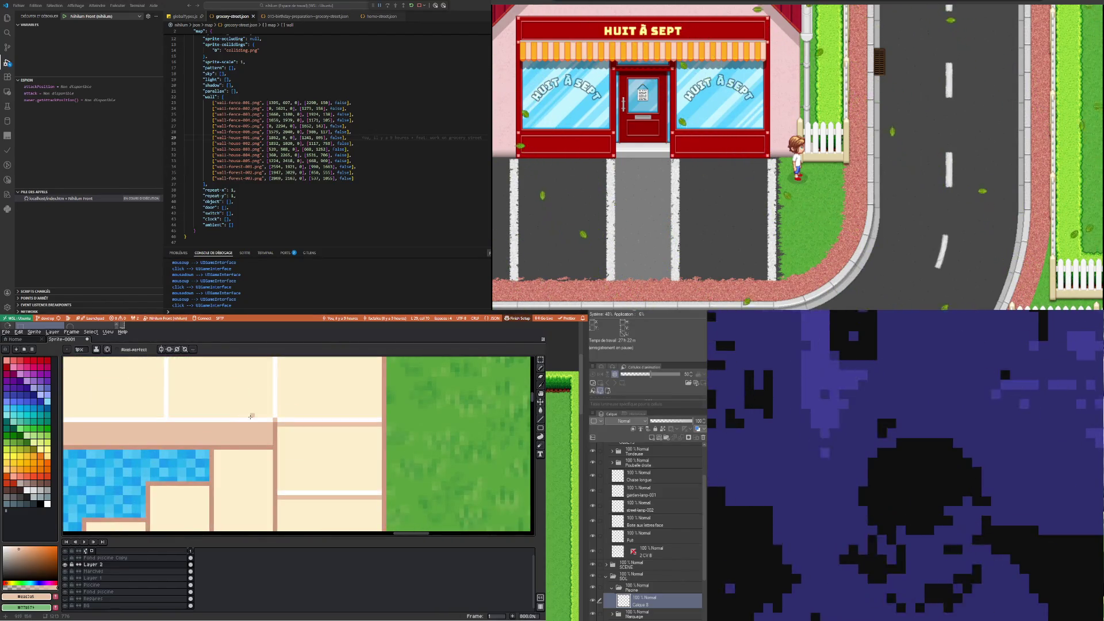
key(i)
click(257, 418)
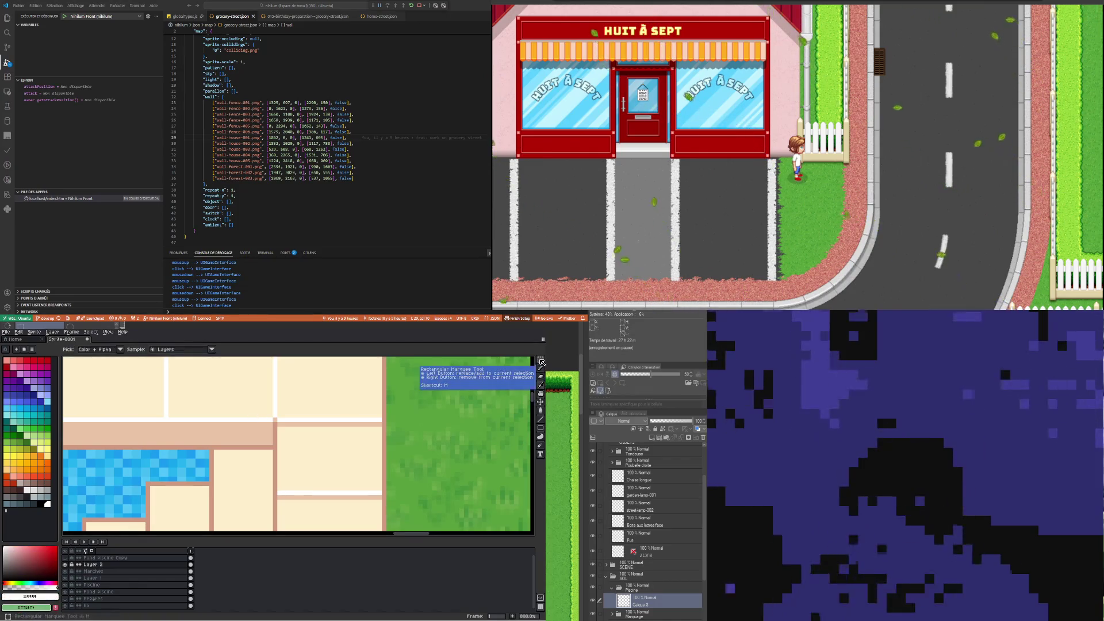
click(540, 368)
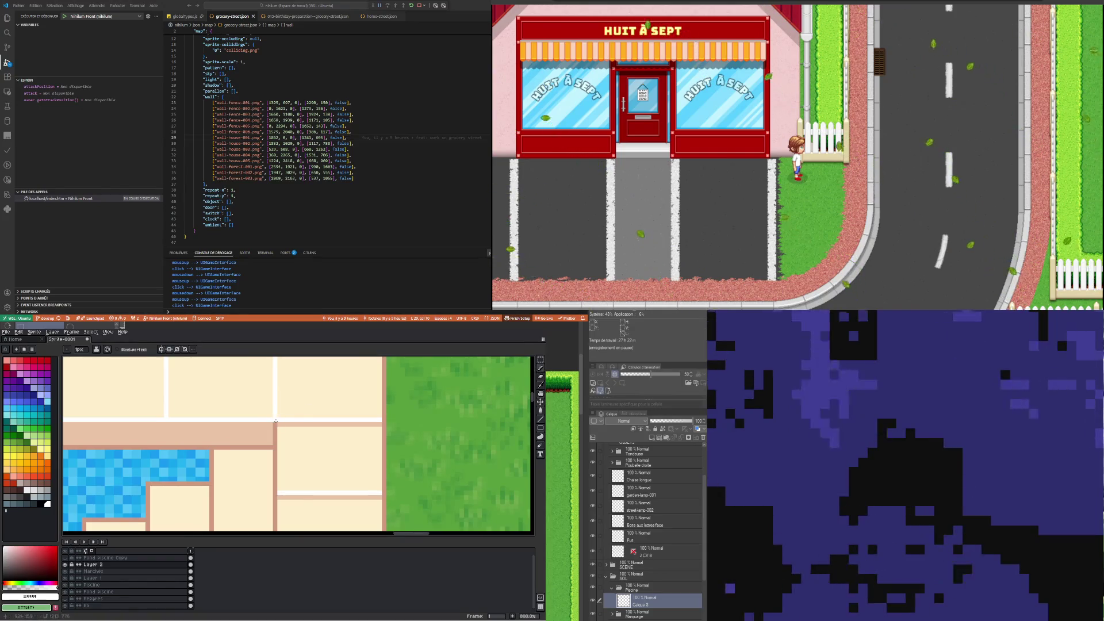
Pick the cream colour of the pool border tiles
scroll(322, 433, down, 2)
scroll(323, 433, down, 1)
scroll(319, 428, down, 2)
scroll(314, 423, up, 1)
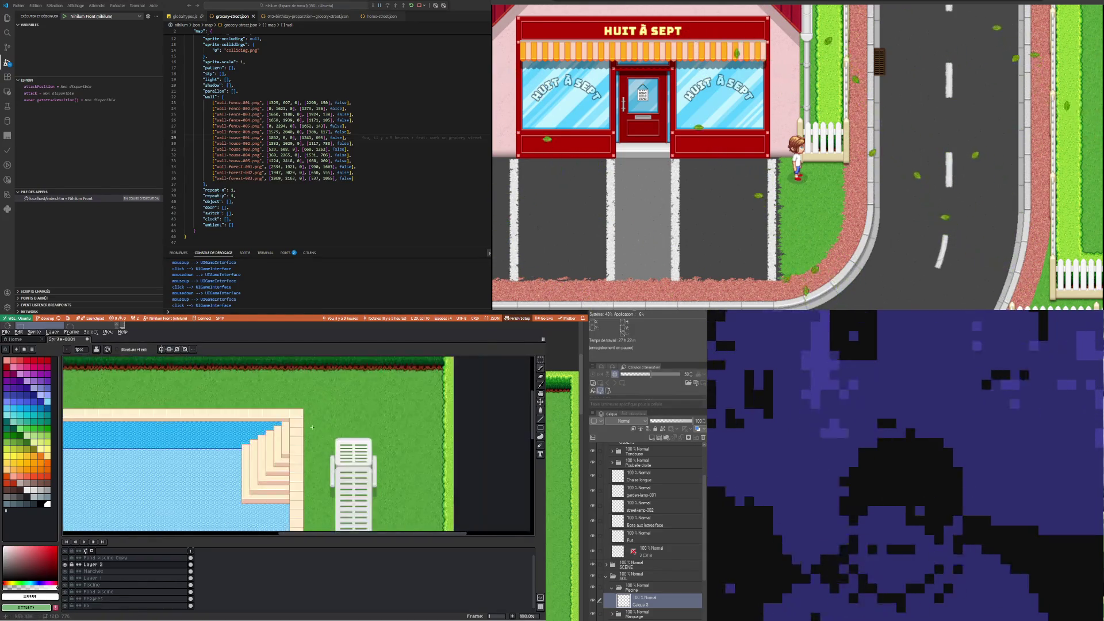
scroll(307, 419, up, 1)
scroll(257, 408, up, 2)
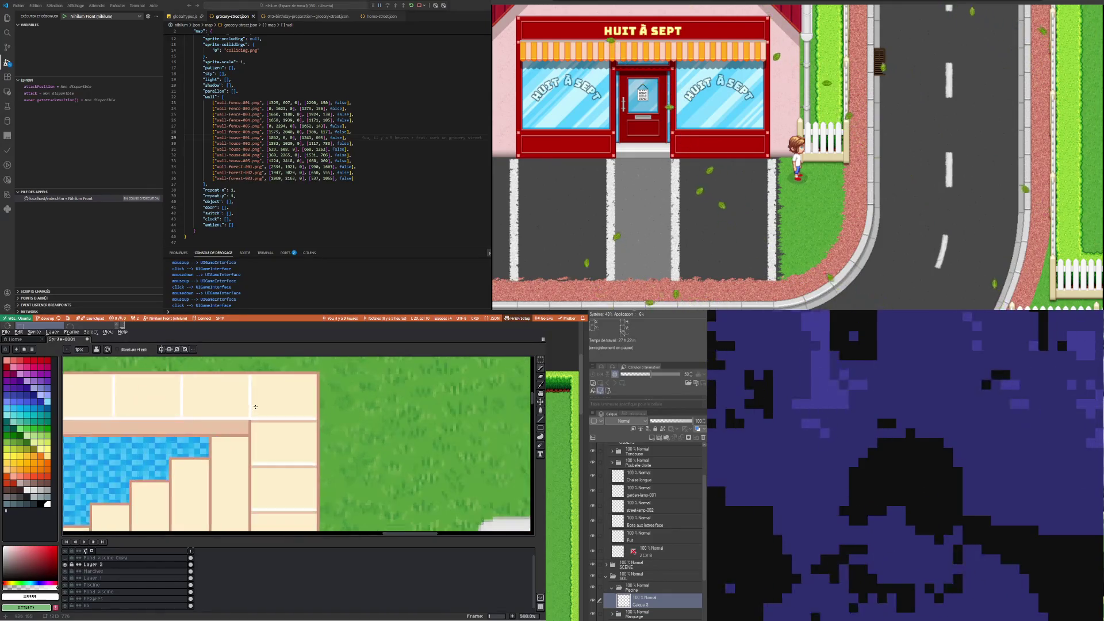
scroll(259, 408, up, 1)
alt+click(264, 405)
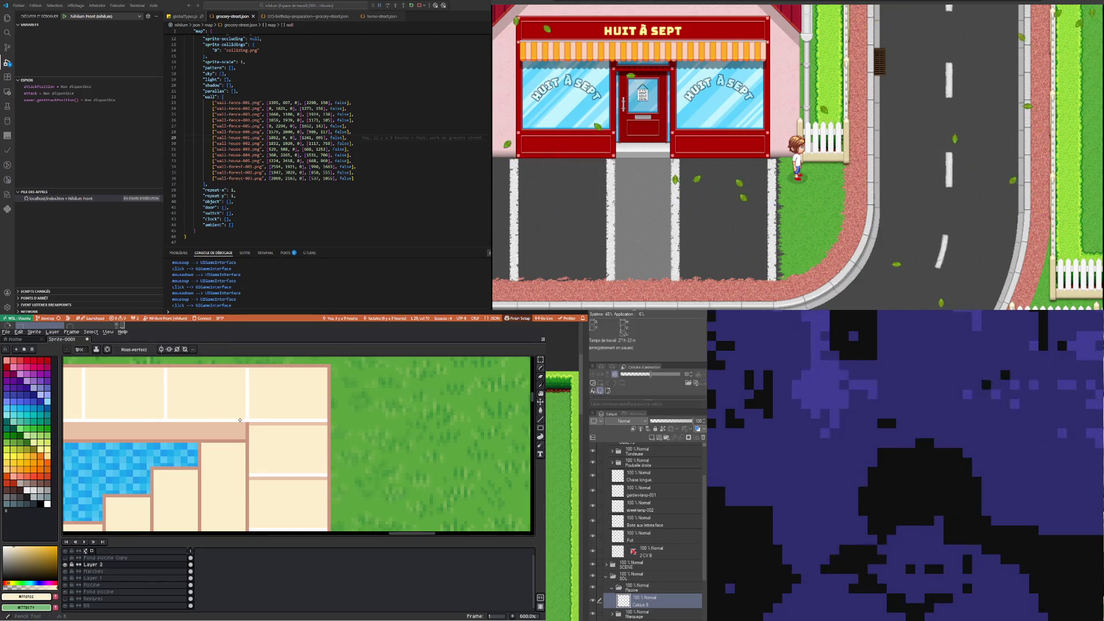
Marquee-select the narrow ladder strip beside the corner steps
scroll(247, 421, down, 1)
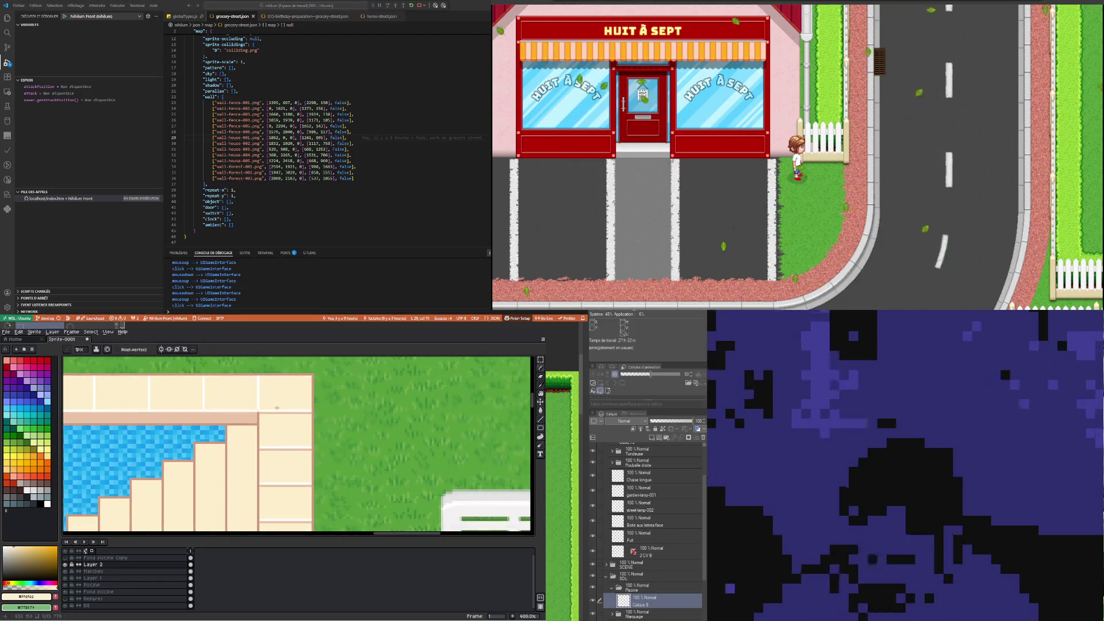
scroll(276, 410, down, 3)
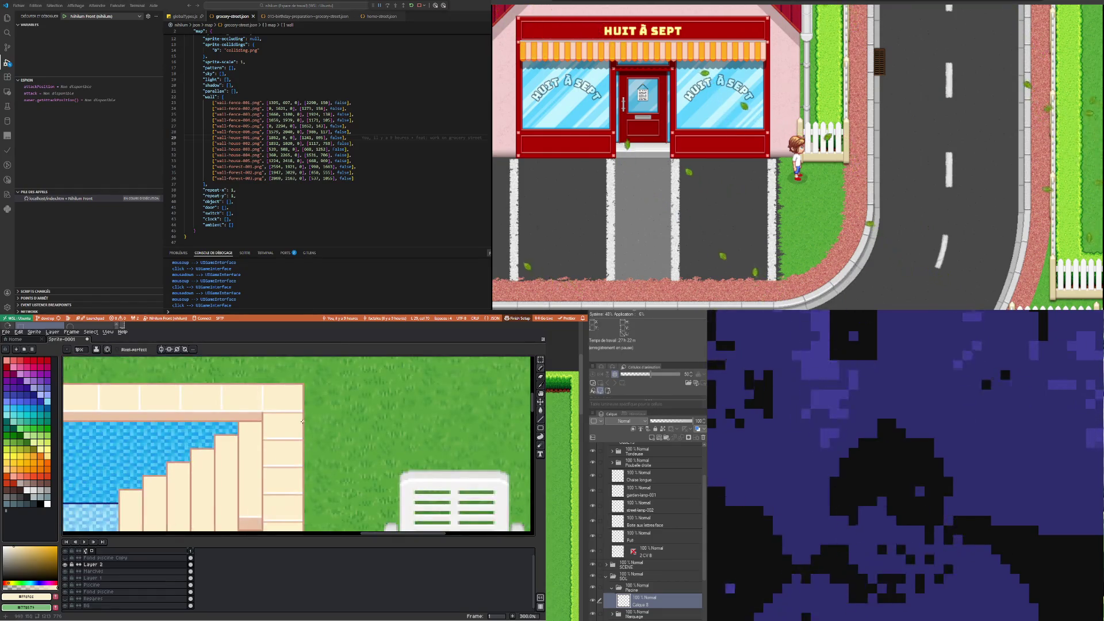
scroll(302, 421, down, 3)
scroll(302, 498, up, 1)
scroll(303, 498, down, 1)
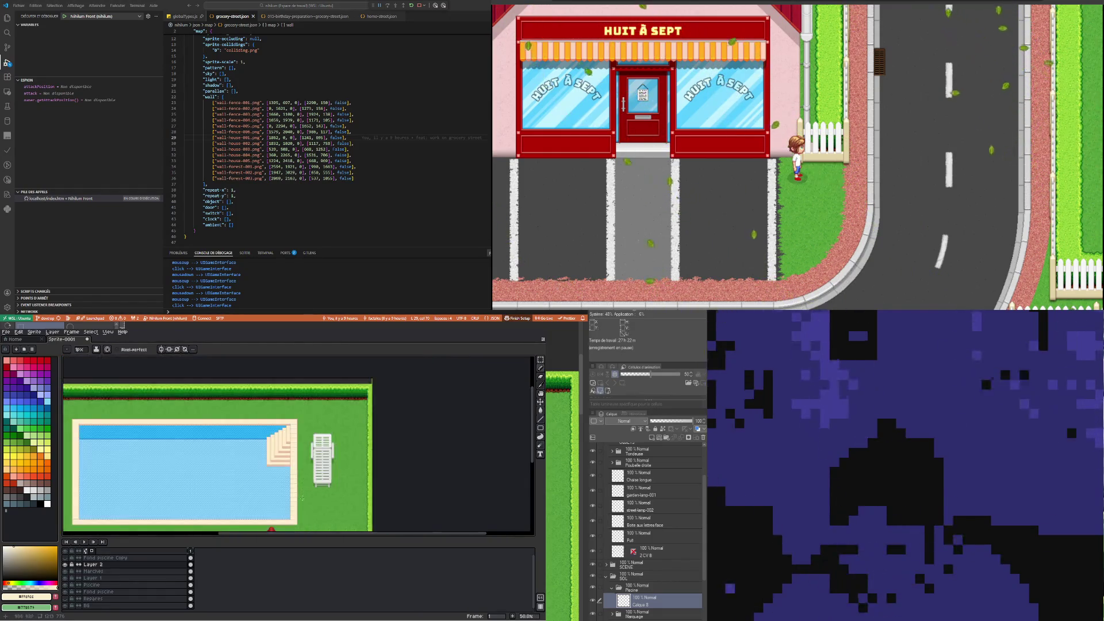
scroll(246, 443, down, 1)
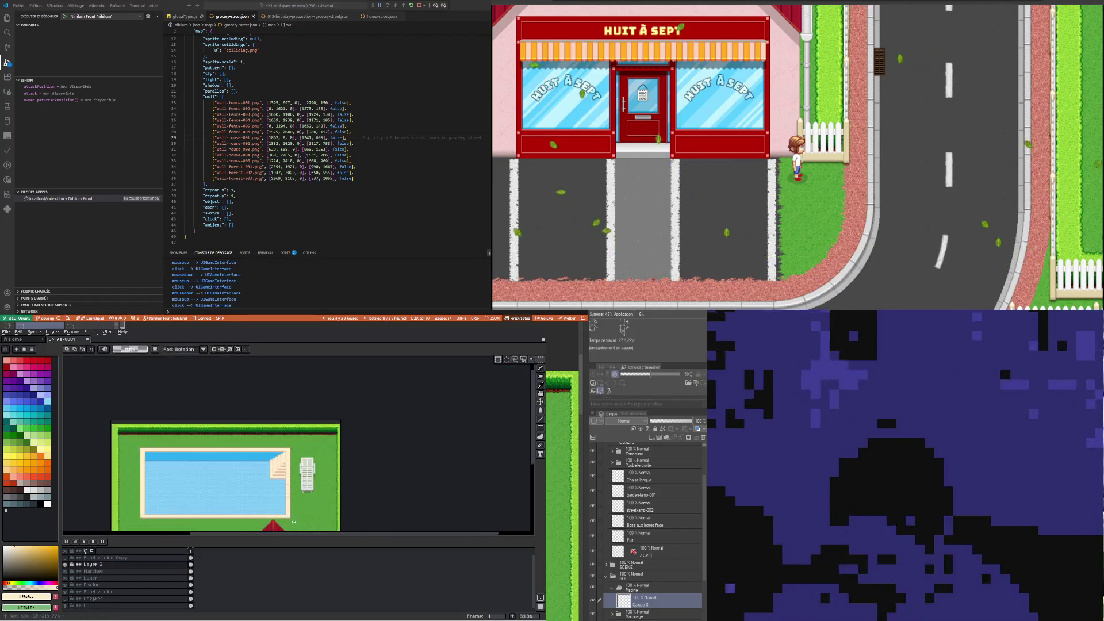
scroll(298, 520, up, 3)
drag(298, 521, 264, 363)
Shift the ladder left across the water to the pool's left end, nudge it back one step right, and drop it
scroll(241, 425, down, 1)
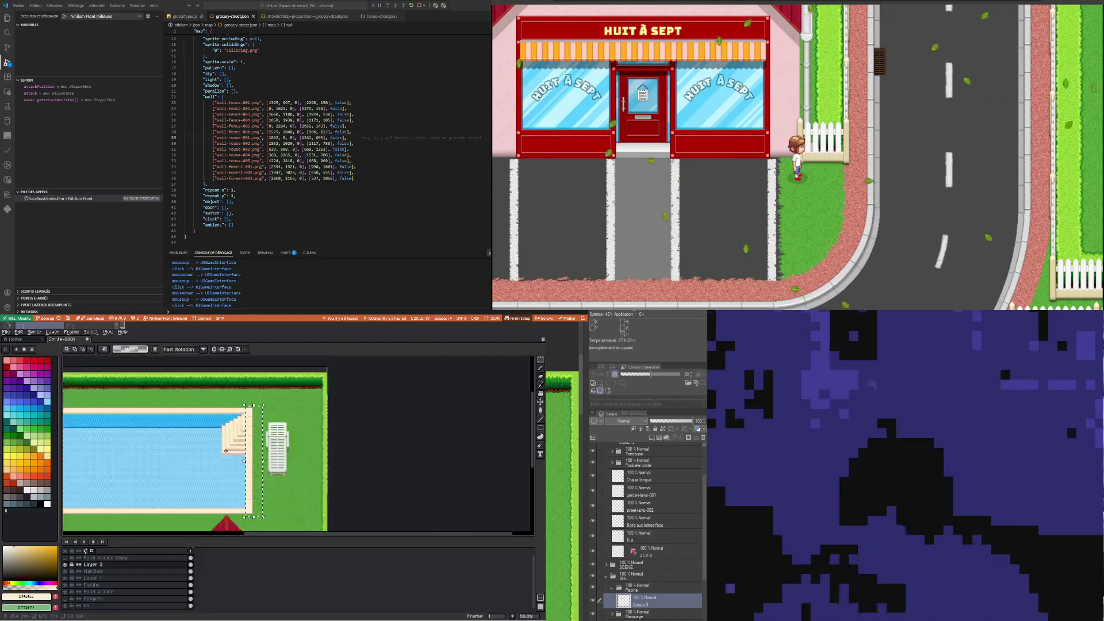
scroll(230, 454, down, 1)
scroll(220, 481, up, 2)
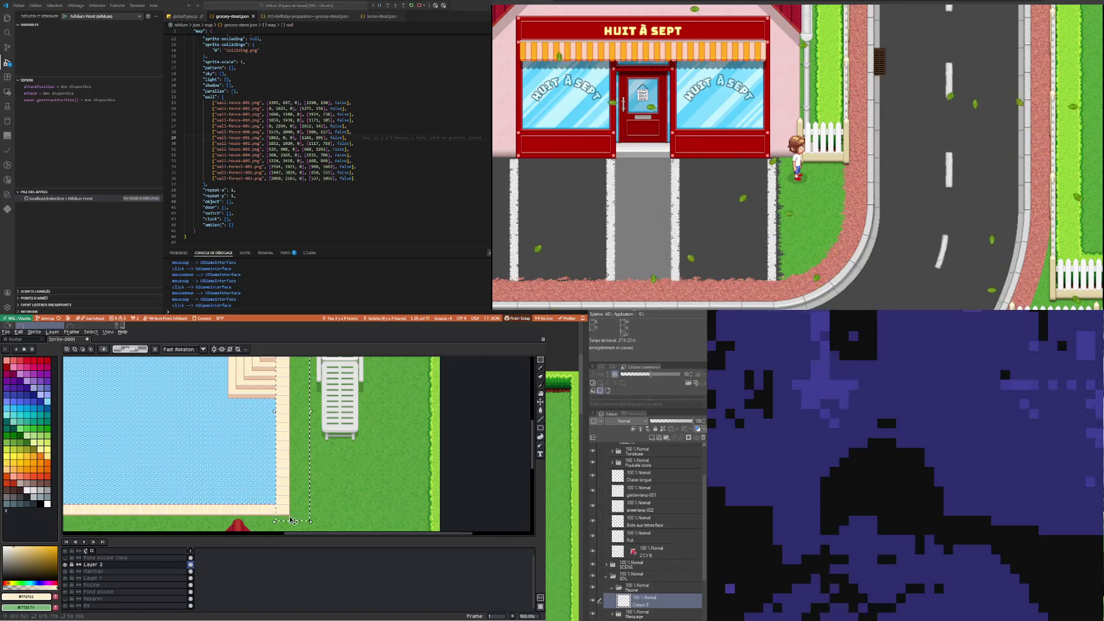
key(Left)
key(Left)
key(Left)
key(Left)
key(Left)
key(Left)
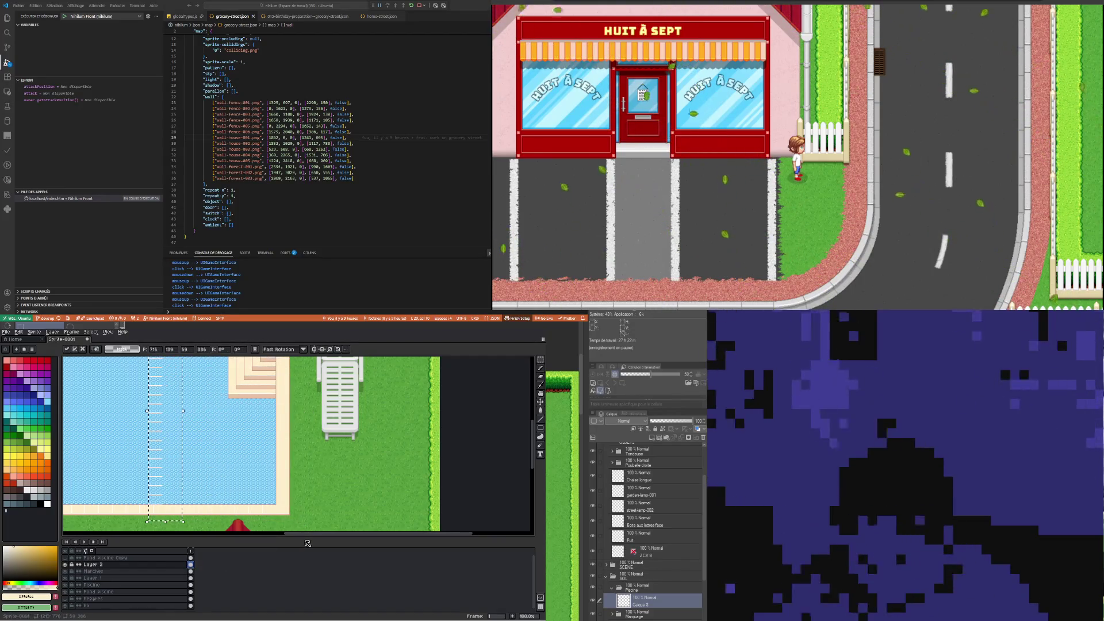
drag(311, 534, 194, 536)
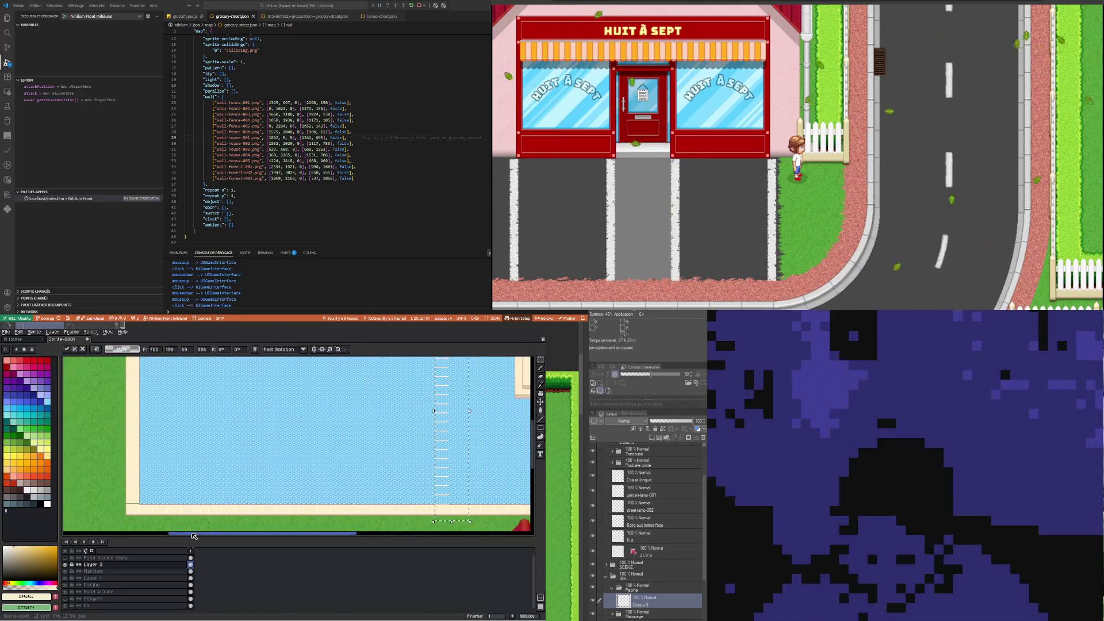
key(Left)
key(Left)
key(Left)
key(Left)
key(Left)
key(Left)
key(Left)
key(Left)
key(Left)
key(Left)
key(Left)
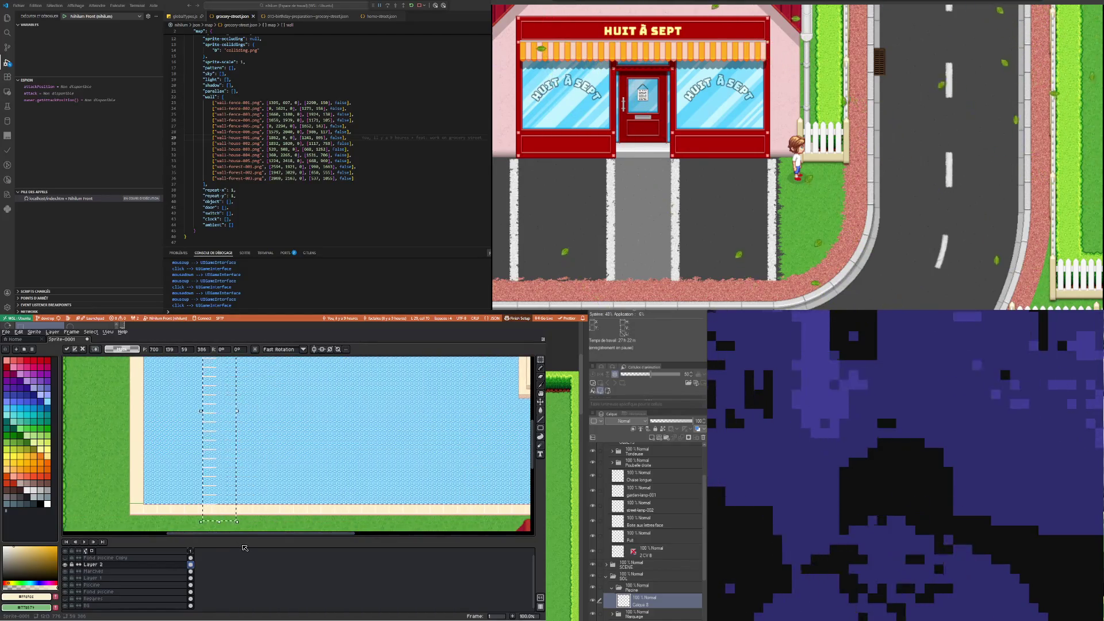
key(Left)
key(Left)
key(Left)
key(Right)
key(Right)
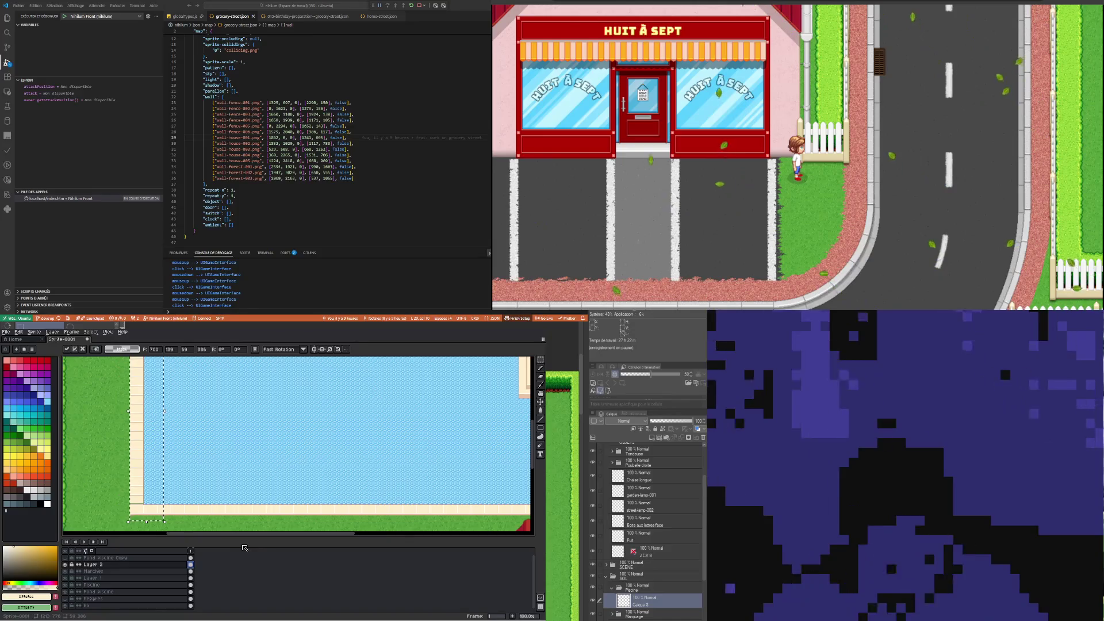
key(ctrl+d)
scroll(137, 475, up, 1)
scroll(126, 467, up, 2)
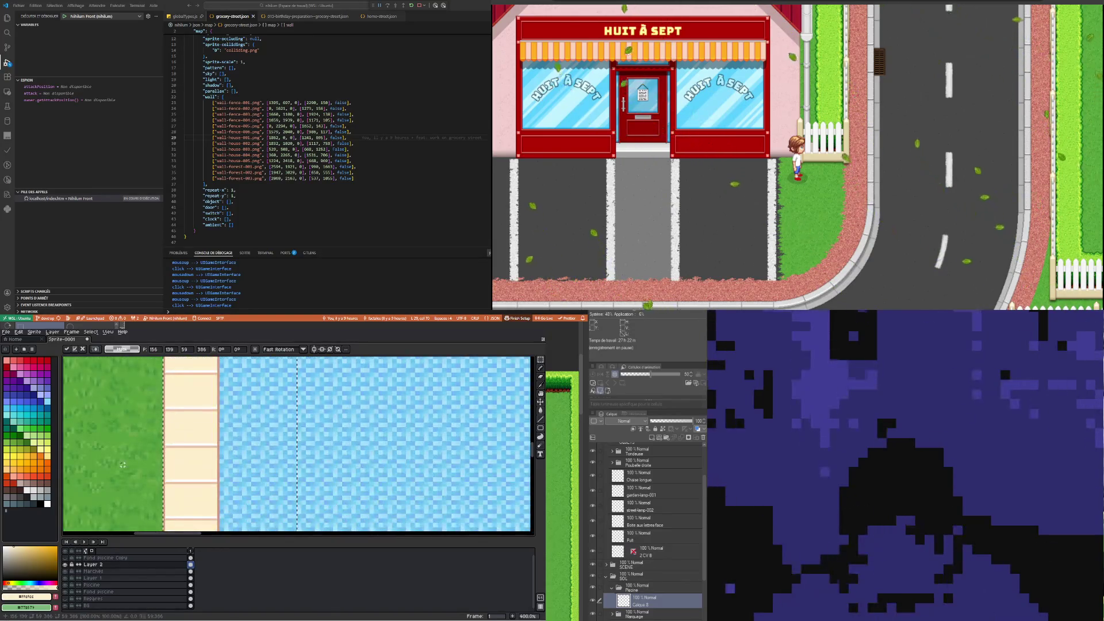
scroll(123, 465, down, 1)
scroll(142, 487, down, 3)
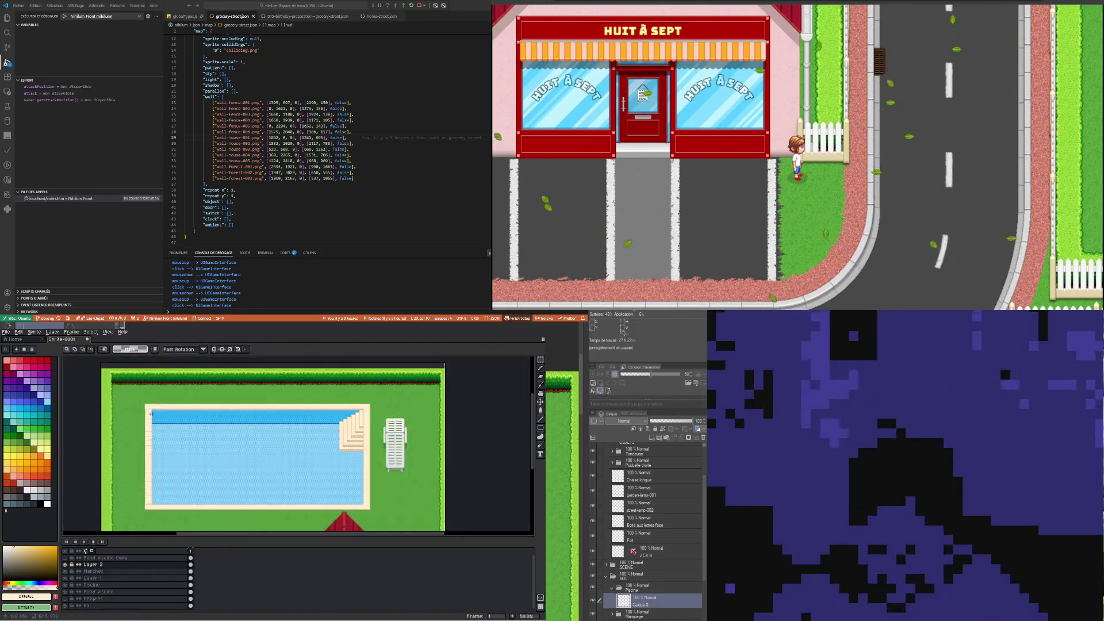
Select a small area at the pool's corner, then clear that selection
scroll(151, 413, up, 2)
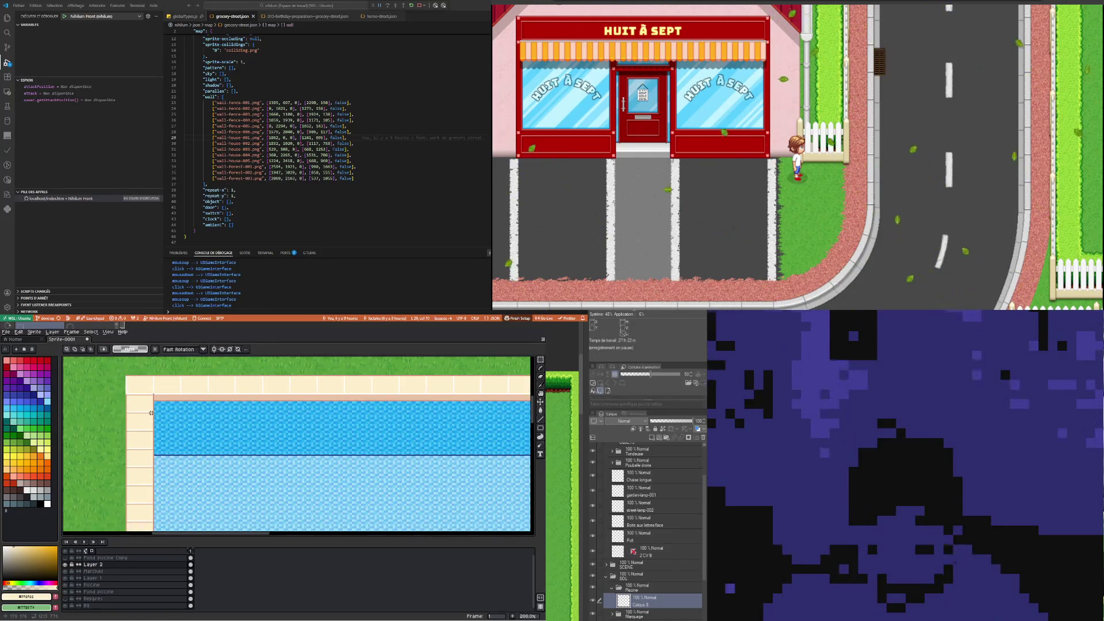
scroll(117, 380, up, 3)
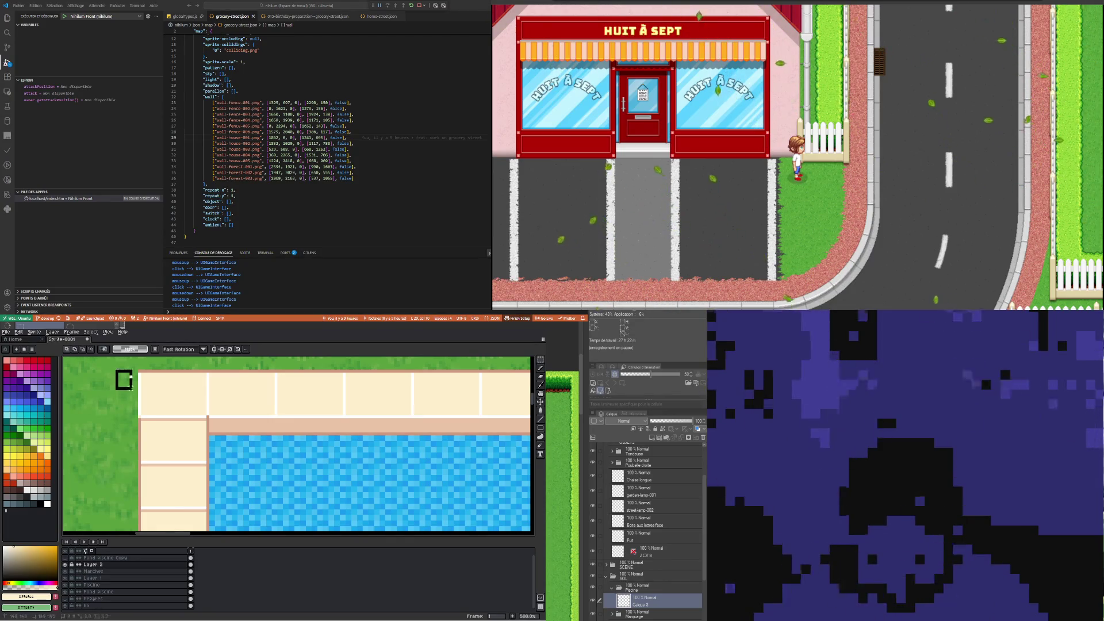
drag(115, 369, 141, 422)
click(139, 430)
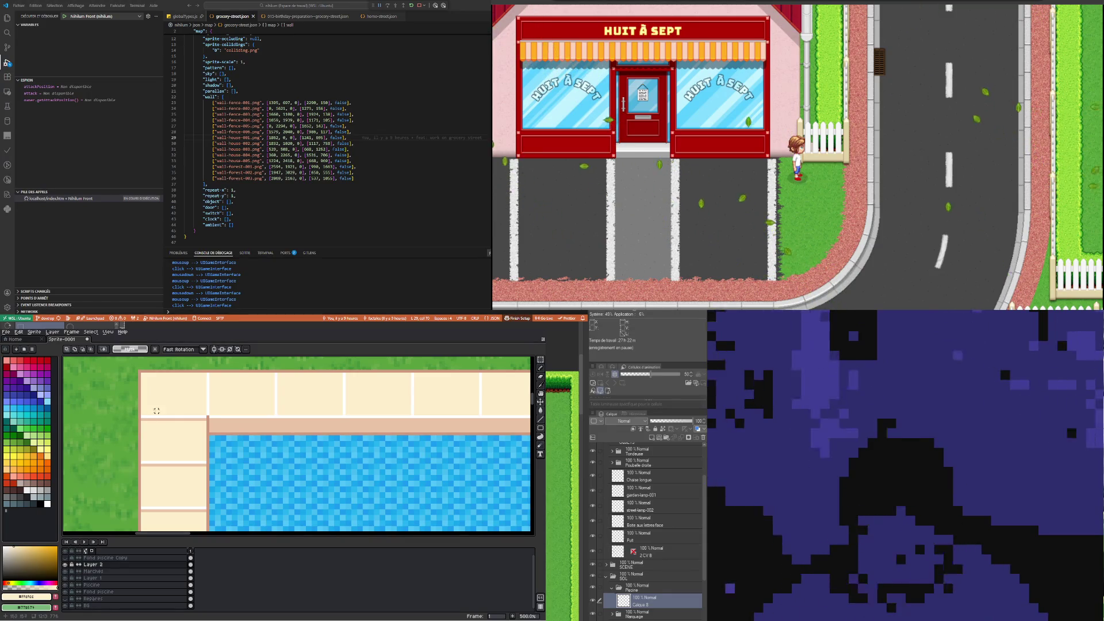
Pass through the Magic Wand and return to the 1px pixel-perfect Pencil
scroll(184, 391, up, 1)
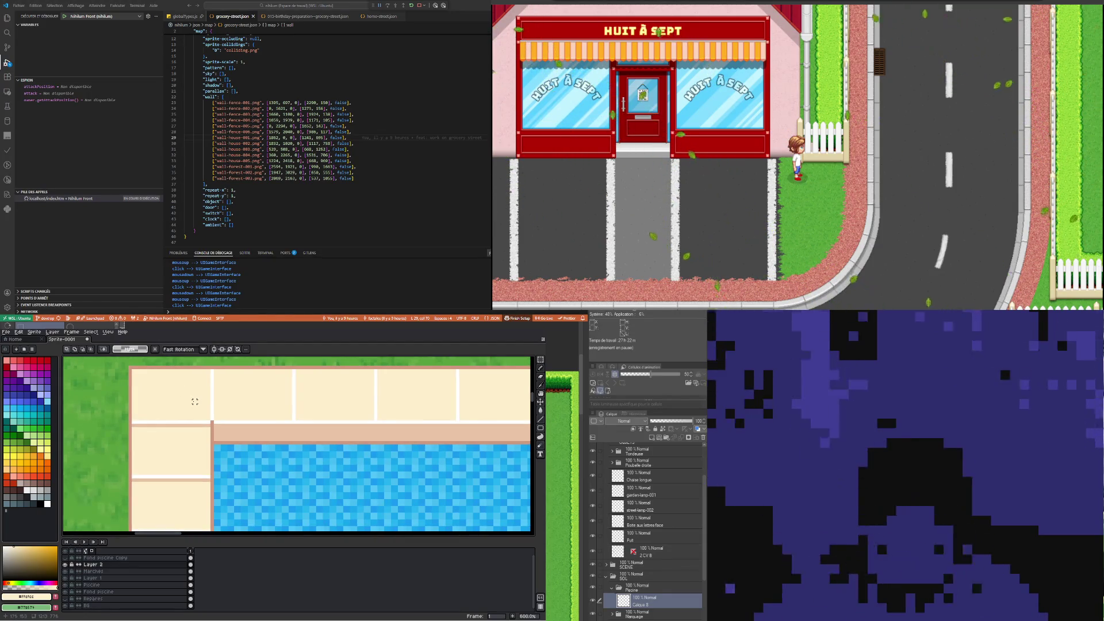
key(i)
click(541, 368)
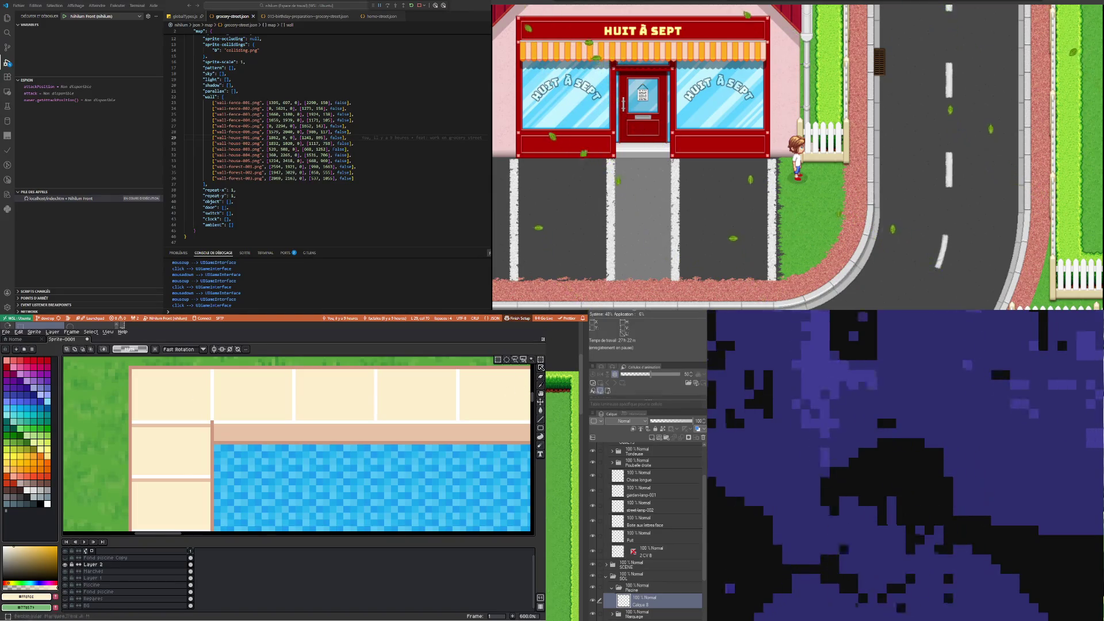
click(541, 369)
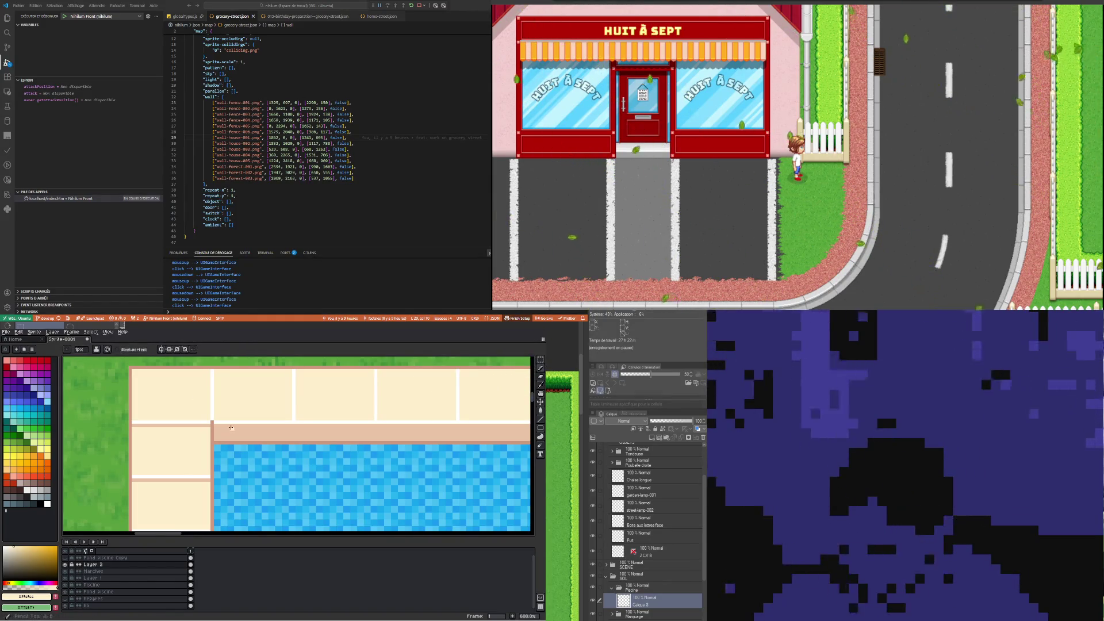
scroll(213, 422, down, 2)
scroll(225, 454, down, 2)
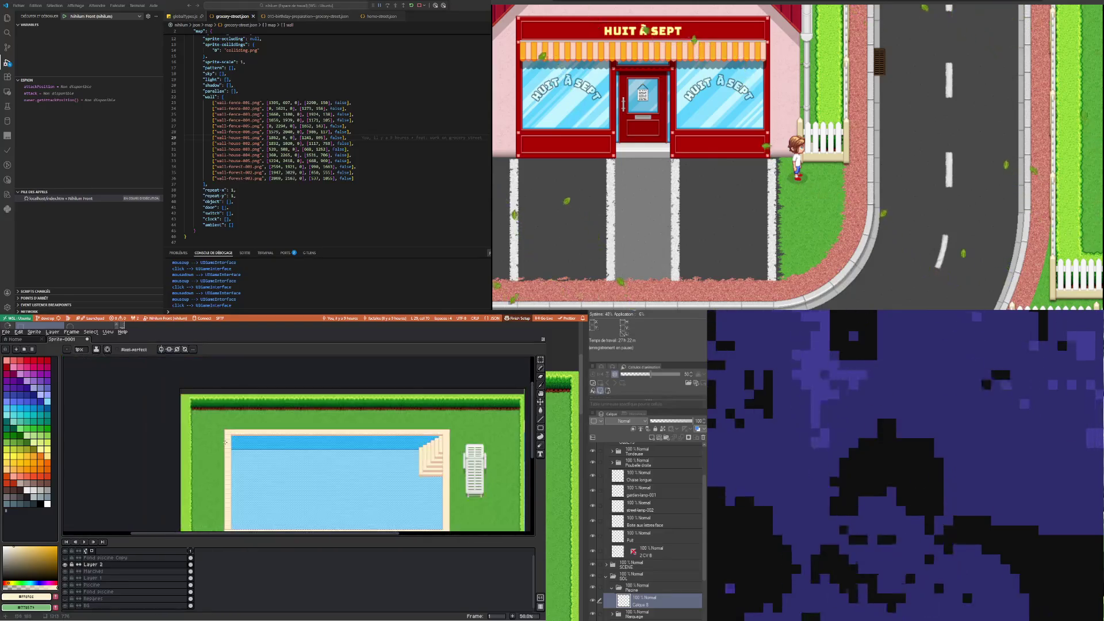
Select the bottom end of the pool's left cream border with the Rectangular Marquee
scroll(237, 484, up, 3)
scroll(233, 489, up, 2)
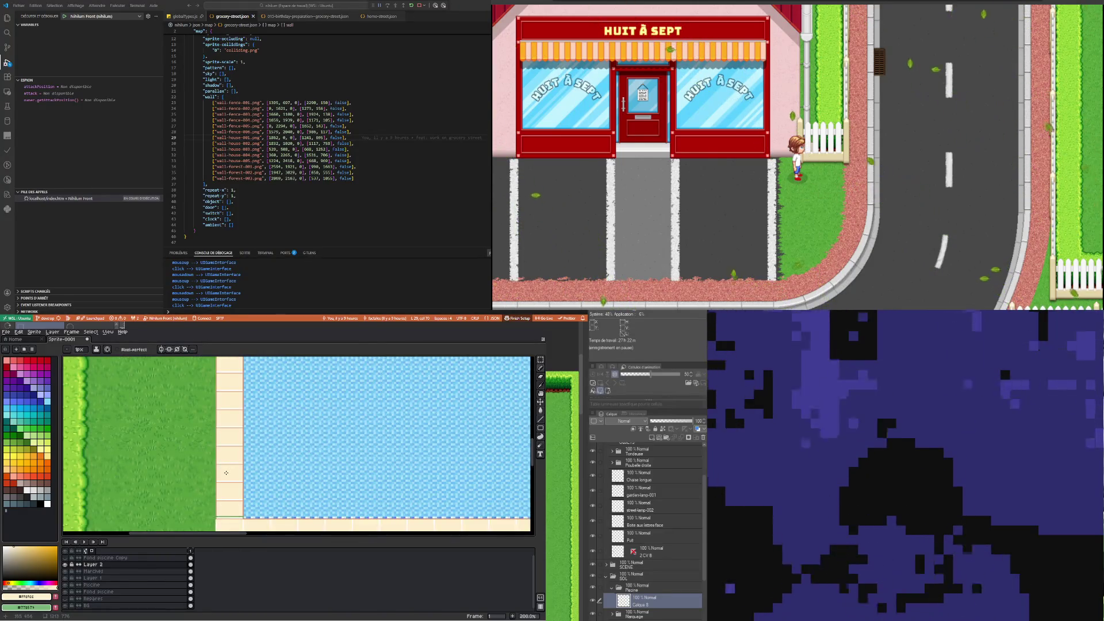
scroll(230, 497, down, 2)
scroll(230, 496, up, 2)
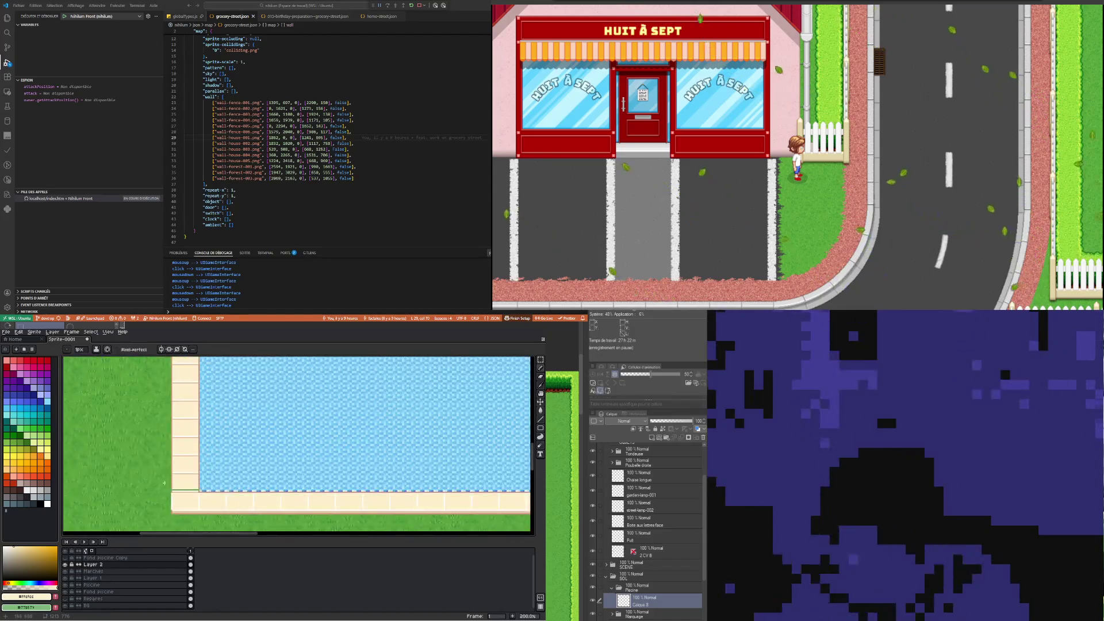
scroll(230, 496, up, 1)
click(541, 360)
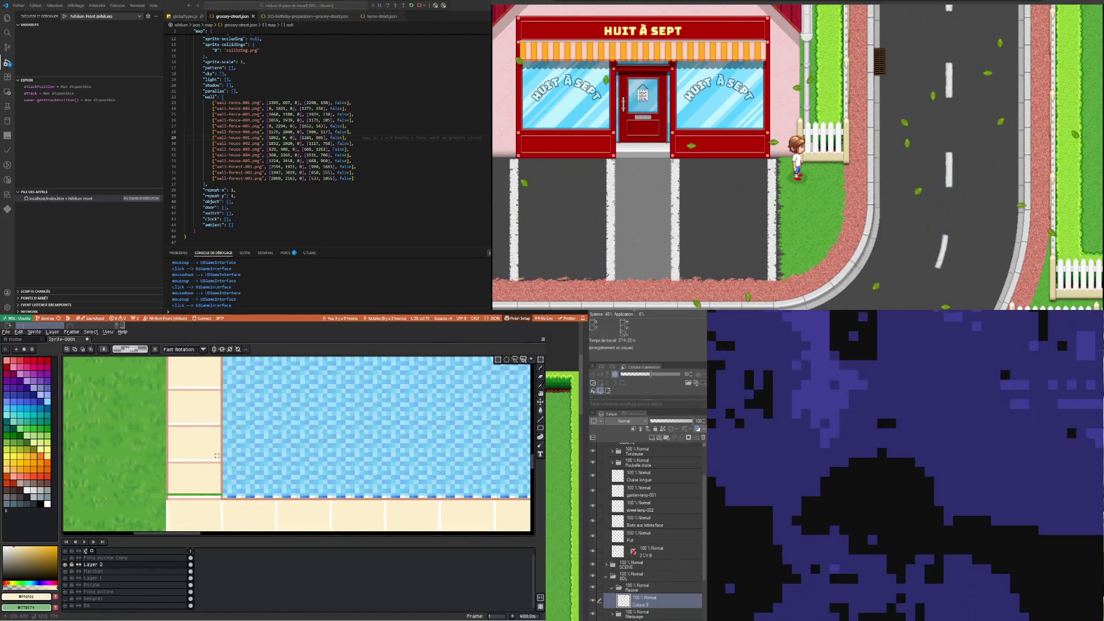
drag(156, 472, 245, 480)
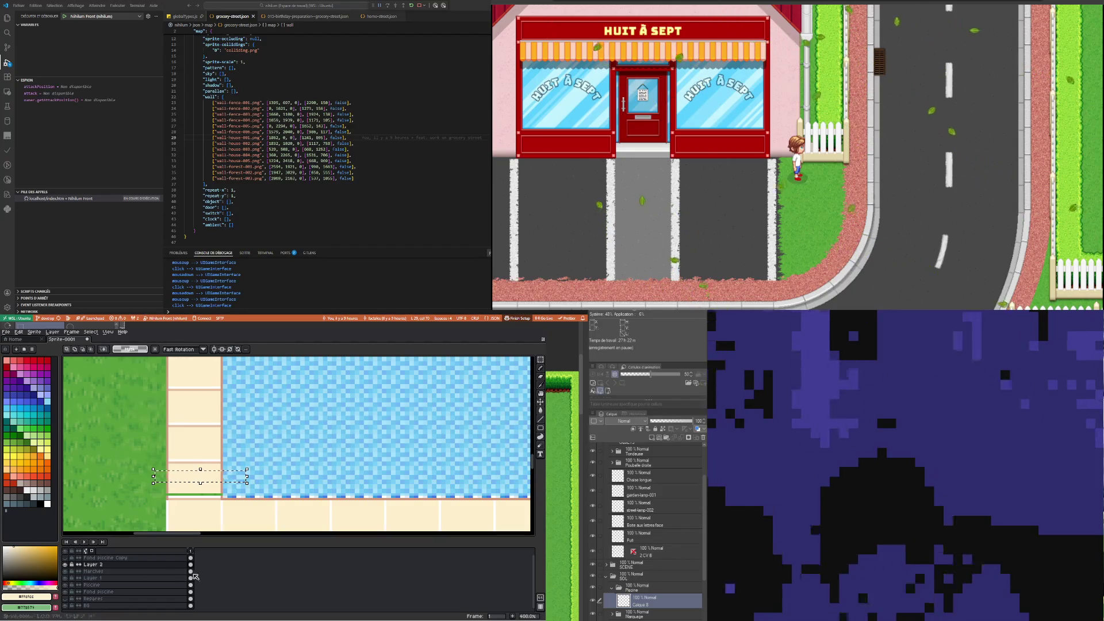
On the Piscine layer, stretch the selected border piece down over the green gap and apply it
ctrl+click(204, 499)
drag(203, 499, 205, 499)
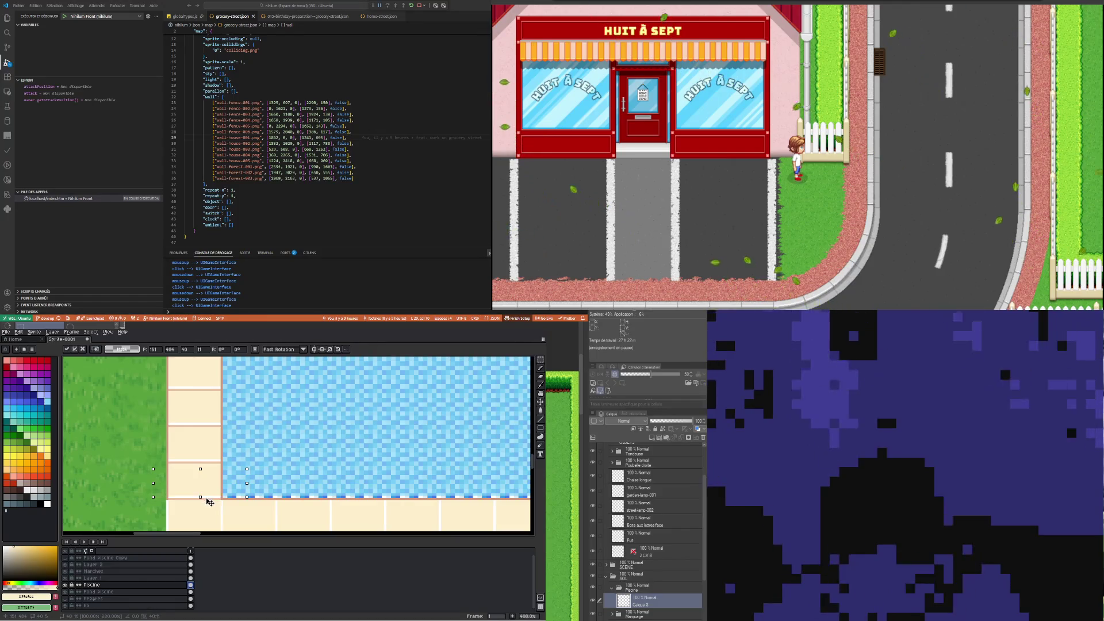
key(Return)
scroll(146, 426, down, 1)
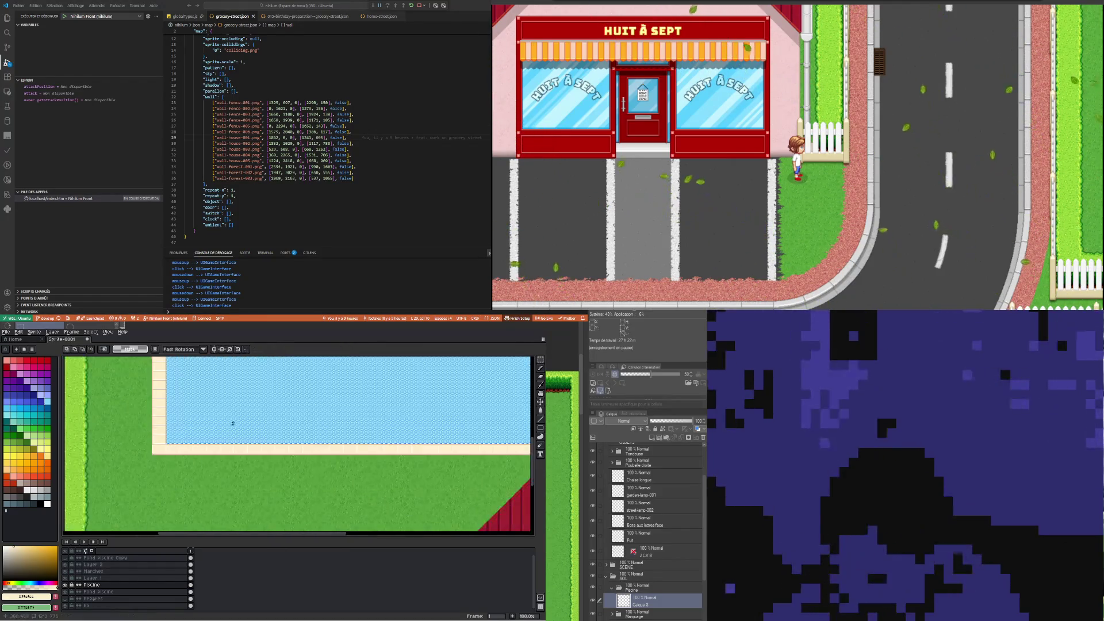
scroll(229, 424, down, 1)
scroll(229, 394, up, 1)
scroll(228, 394, down, 1)
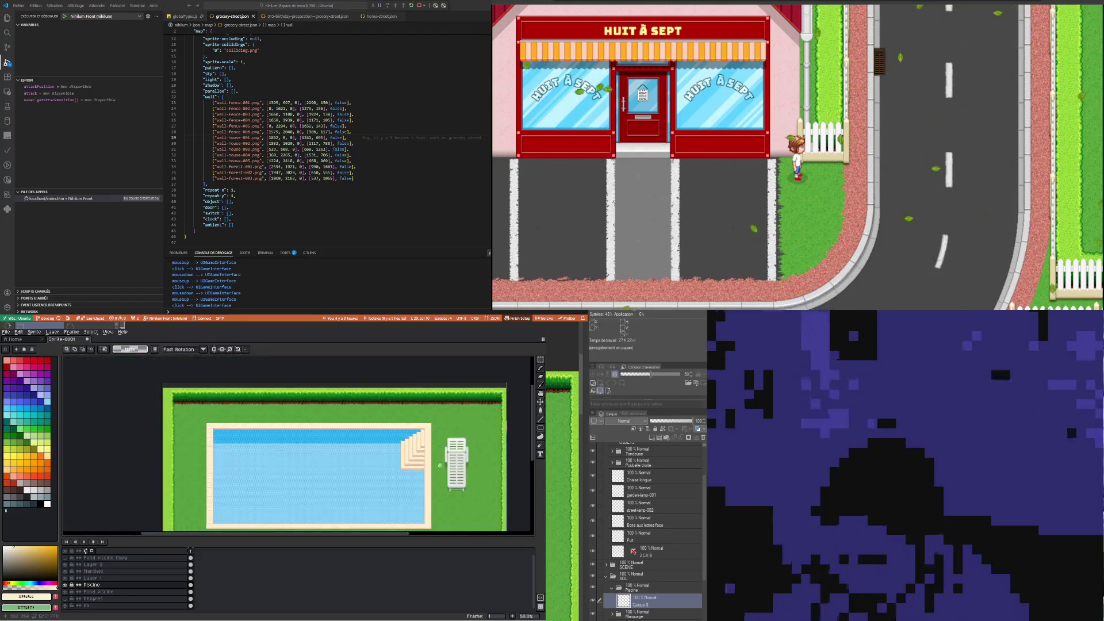
scroll(241, 474, up, 1)
scroll(241, 475, down, 2)
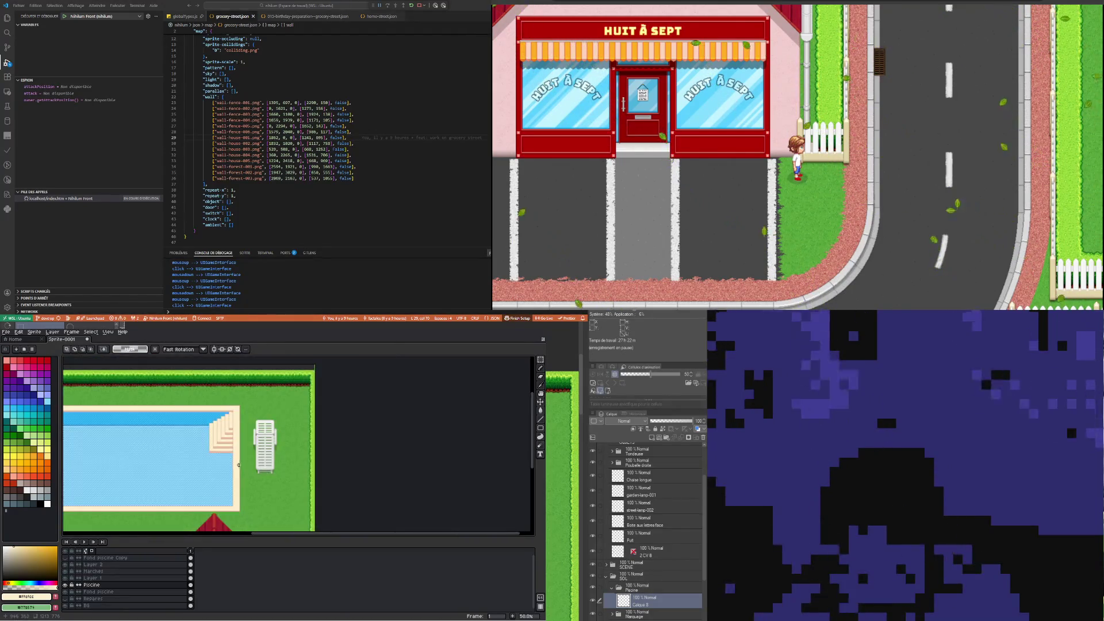
scroll(239, 465, up, 3)
scroll(260, 509, down, 4)
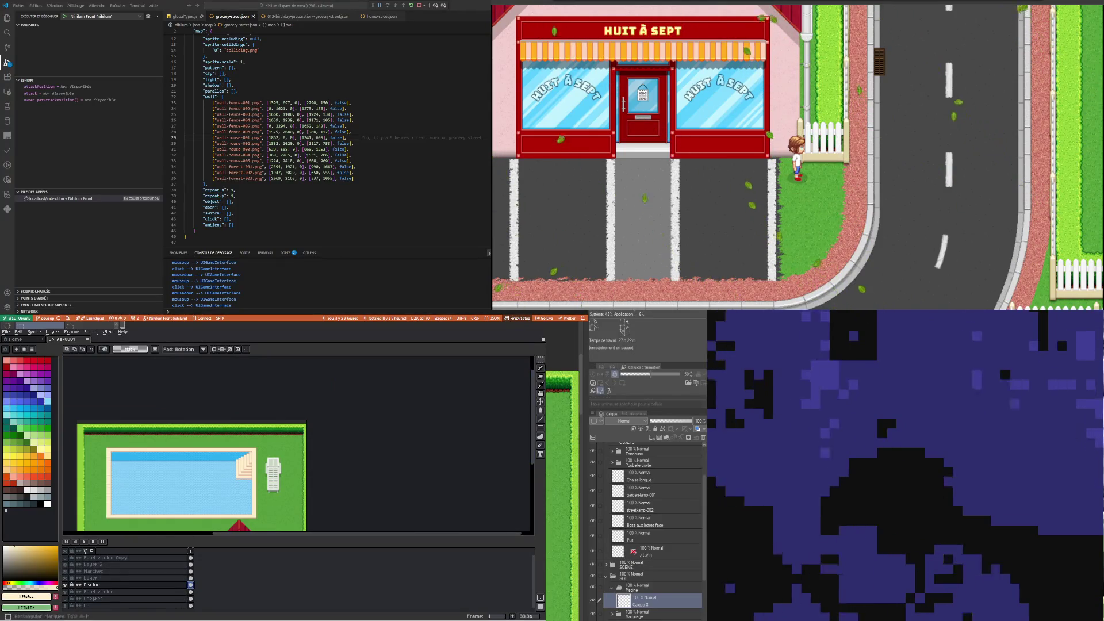
click(541, 359)
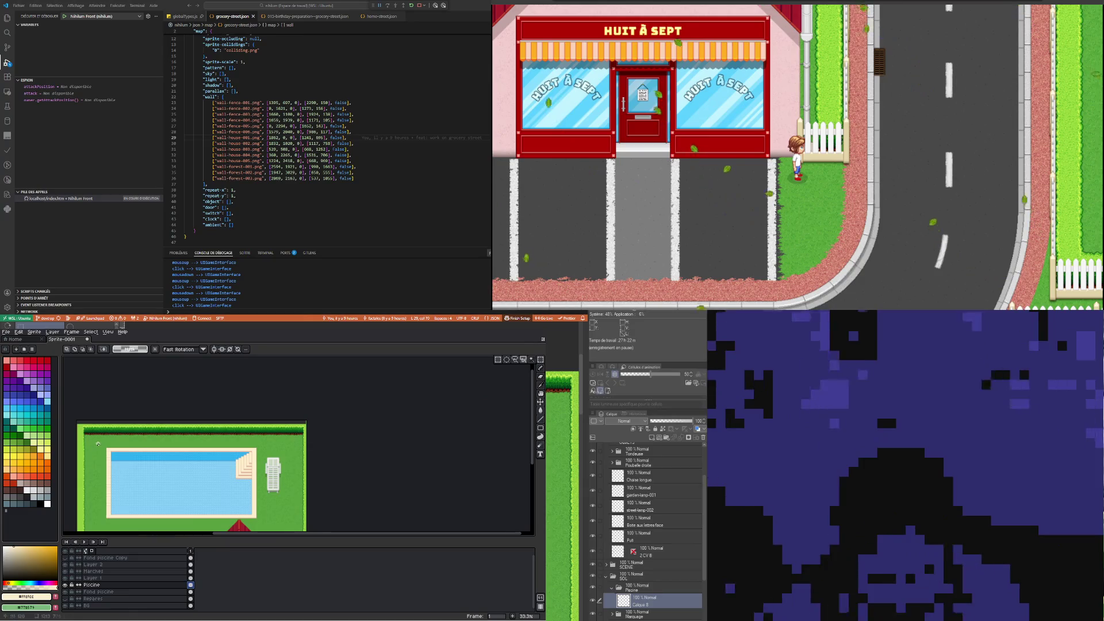
drag(98, 443, 126, 530)
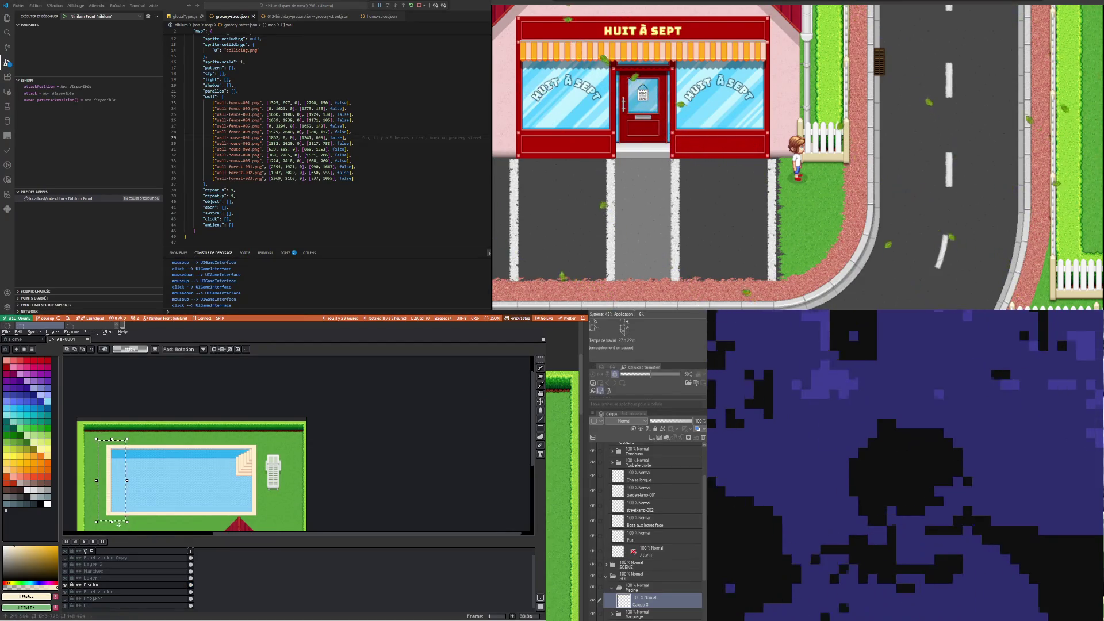
click(344, 487)
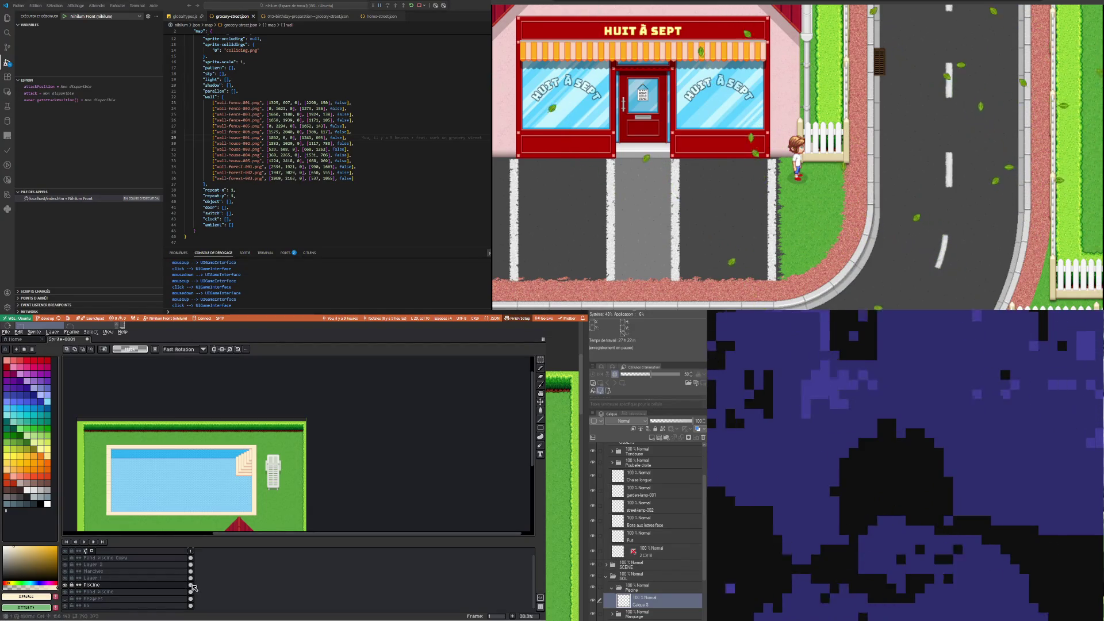
key(ctrl+z)
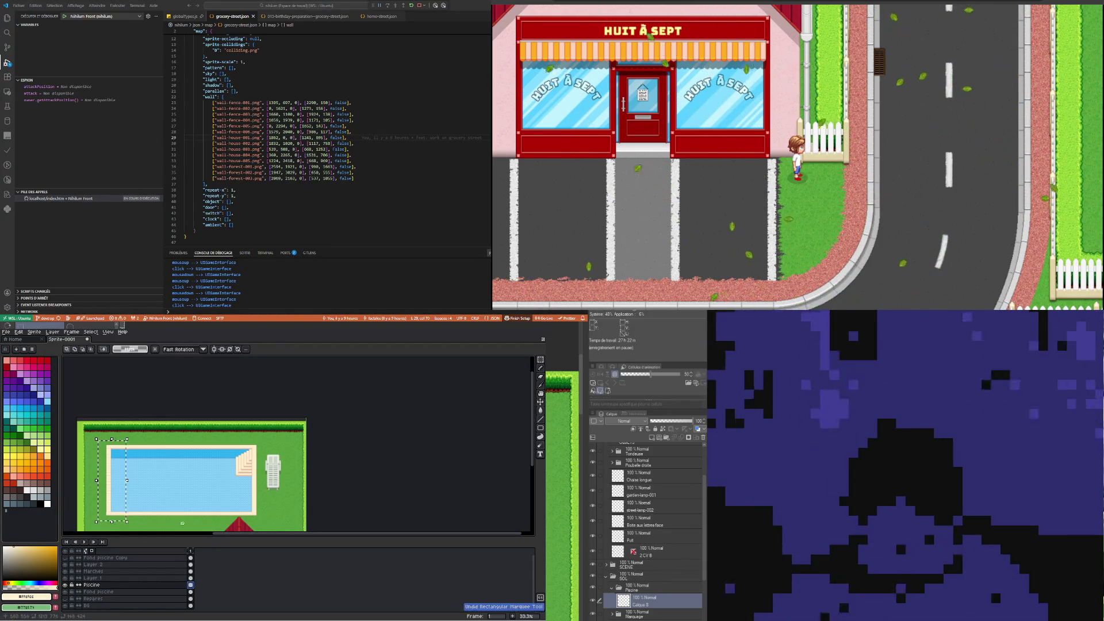
key(ctrl+z)
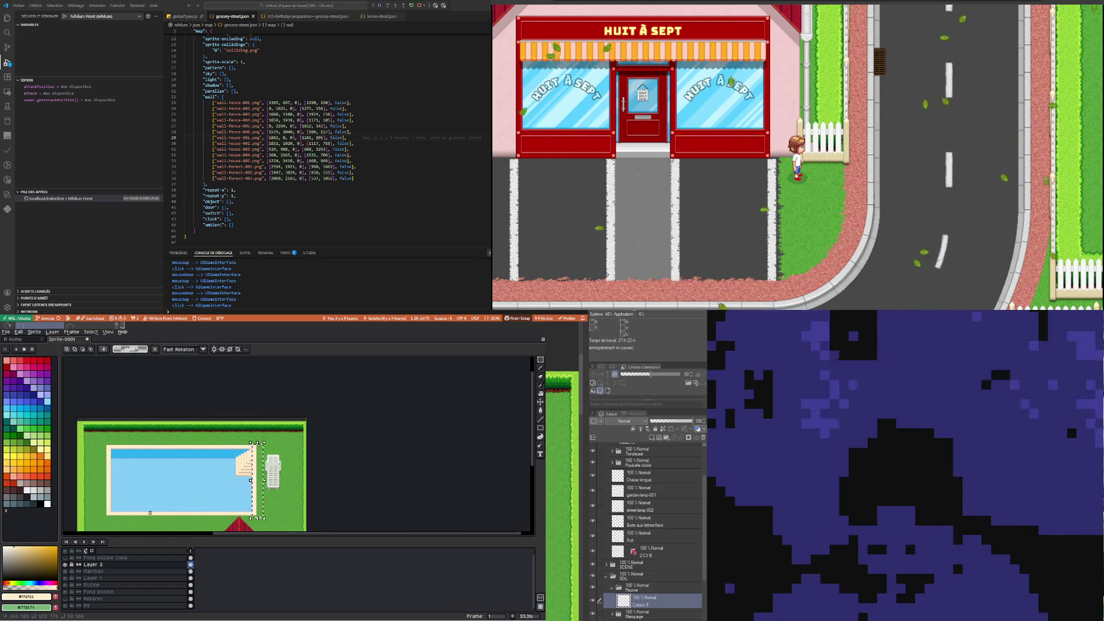
scroll(112, 506, up, 1)
key(ctrl+z)
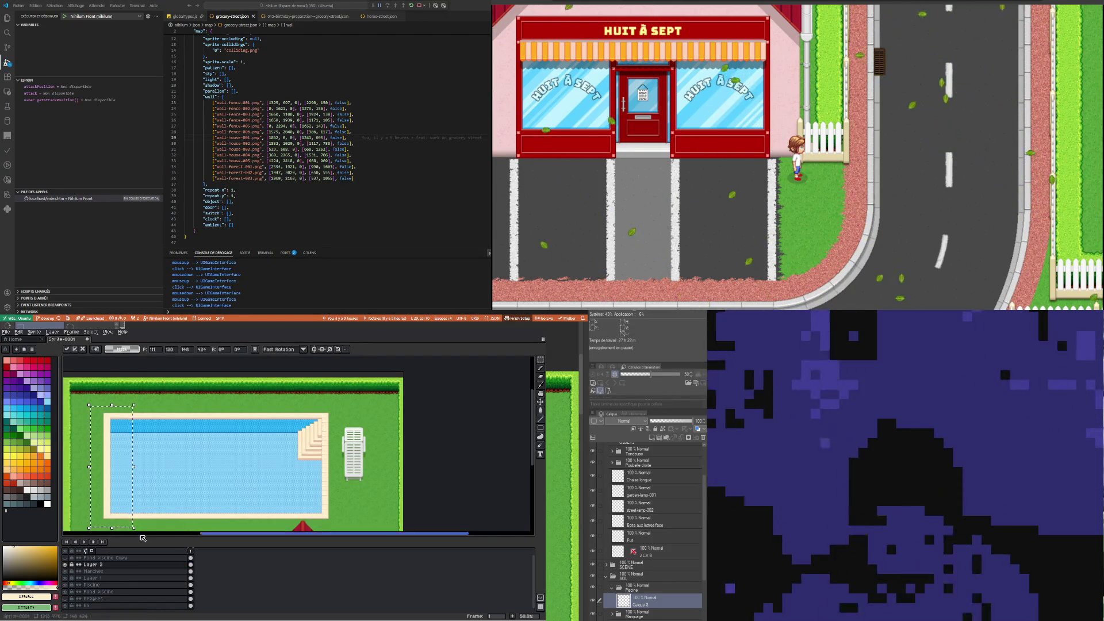
key(shift+Left)
key(shift+Left)
key(shift+Left)
key(shift+Left)
key(shift+Right)
key(shift+Right)
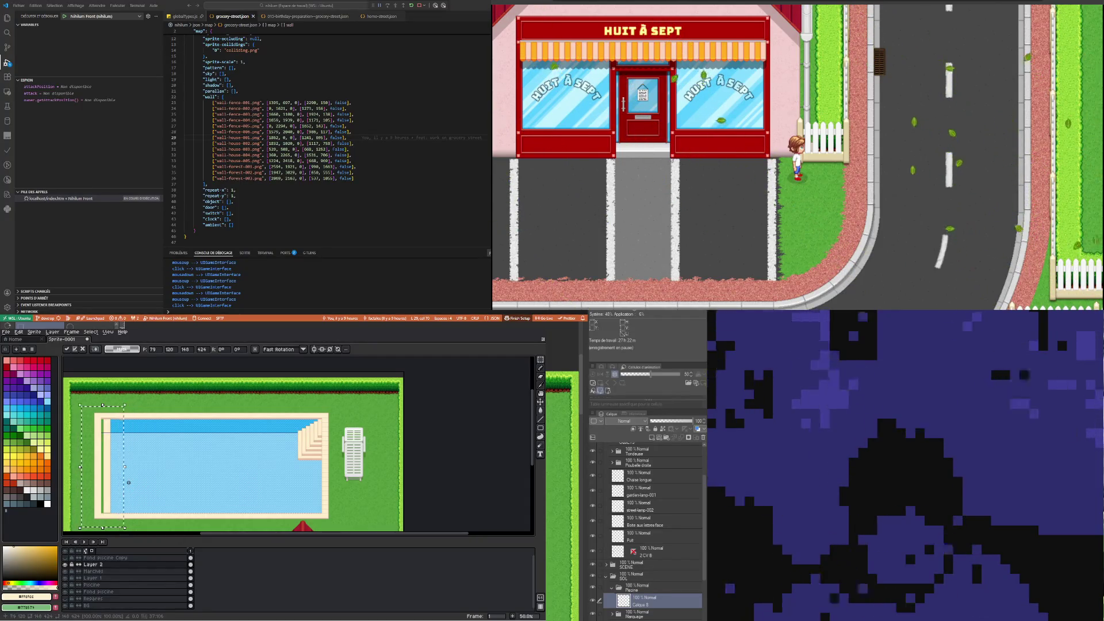
key(shift+Right)
key(shift+Right)
key(Escape)
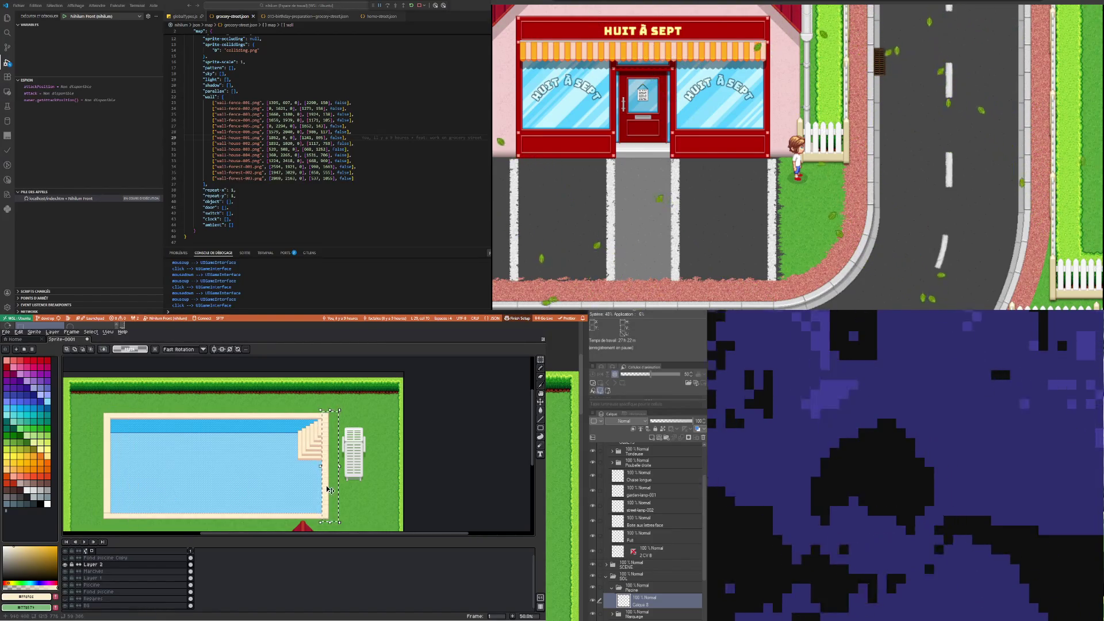
key(ctrl+y)
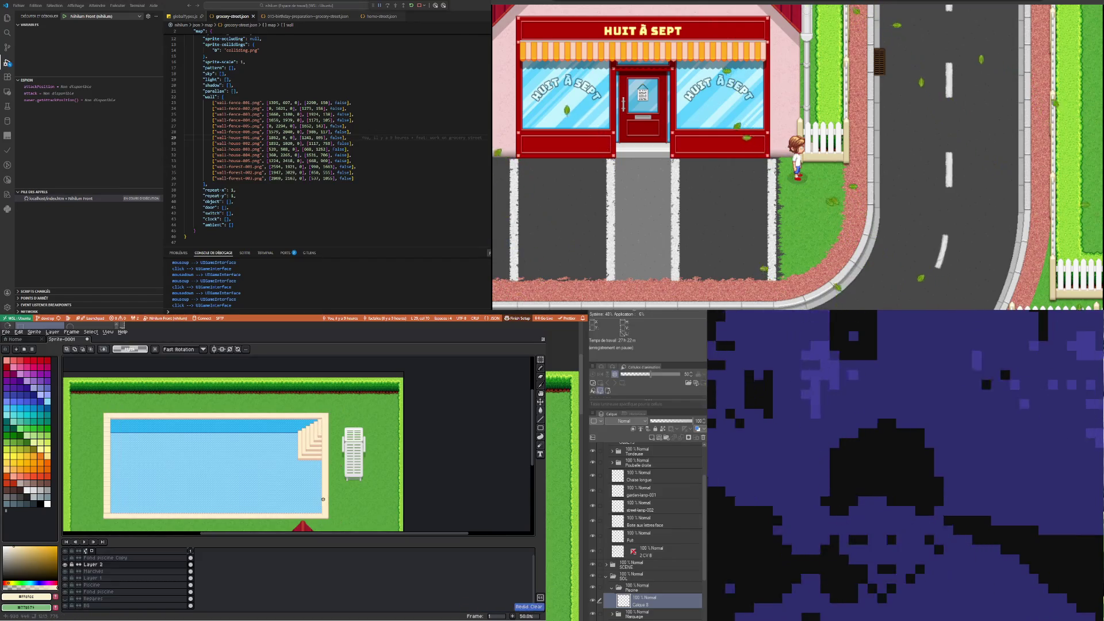
key(ctrl+y)
key(ctrl+y)
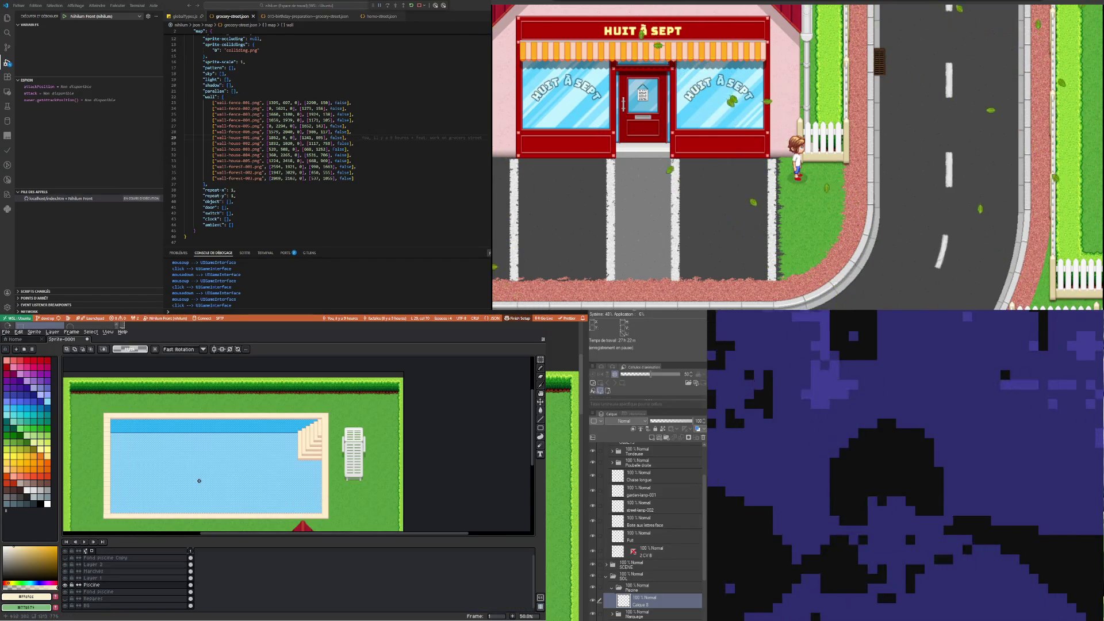
drag(86, 403, 117, 524)
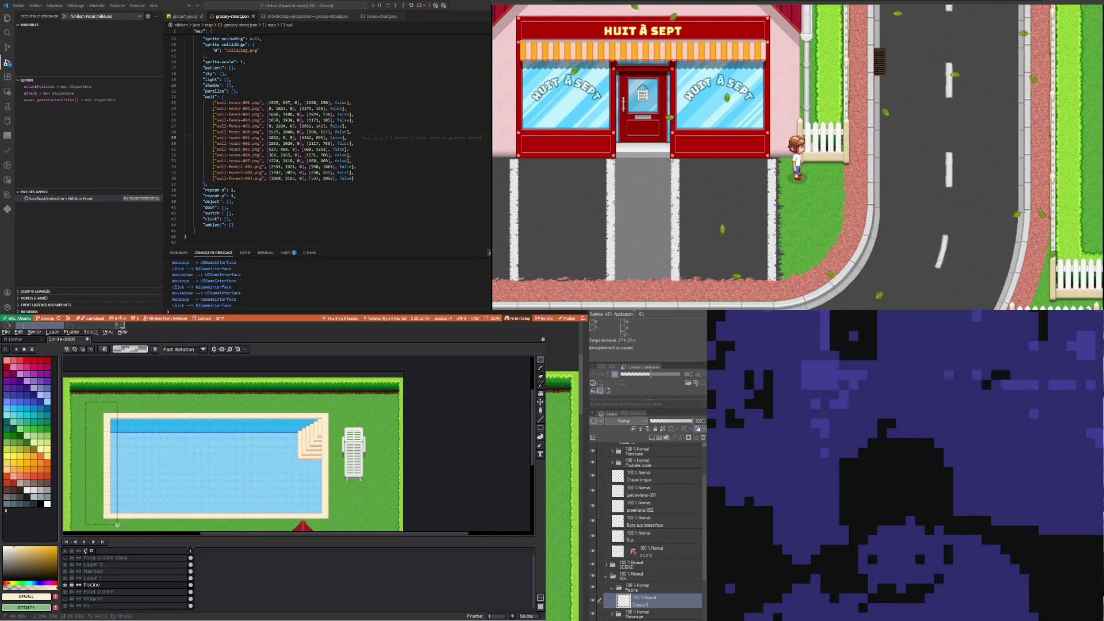
click(192, 565)
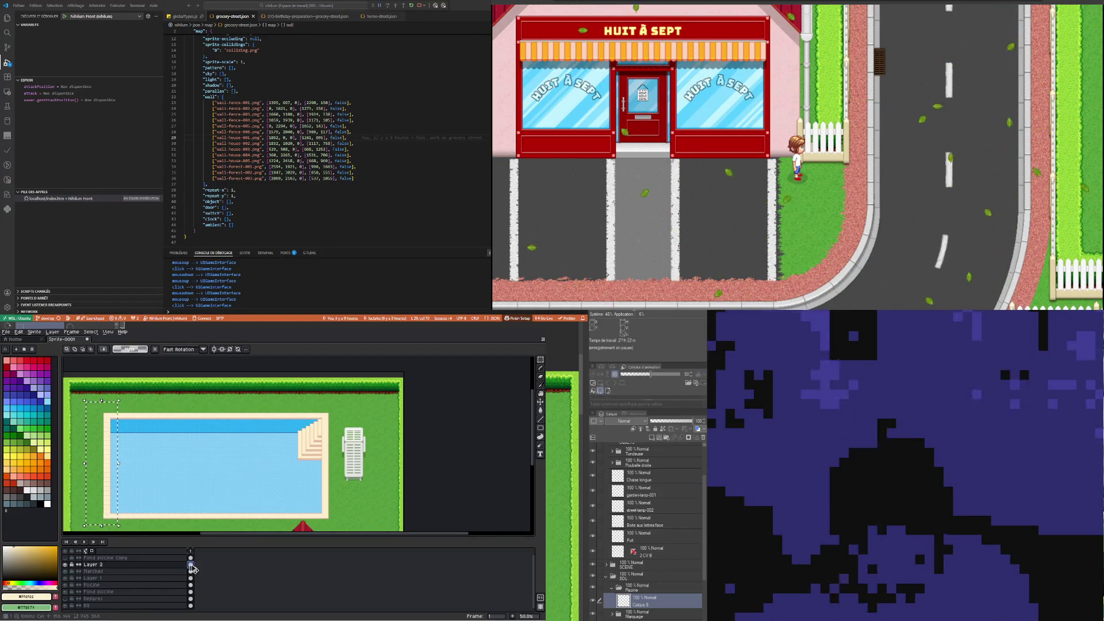
drag(118, 520, 154, 519)
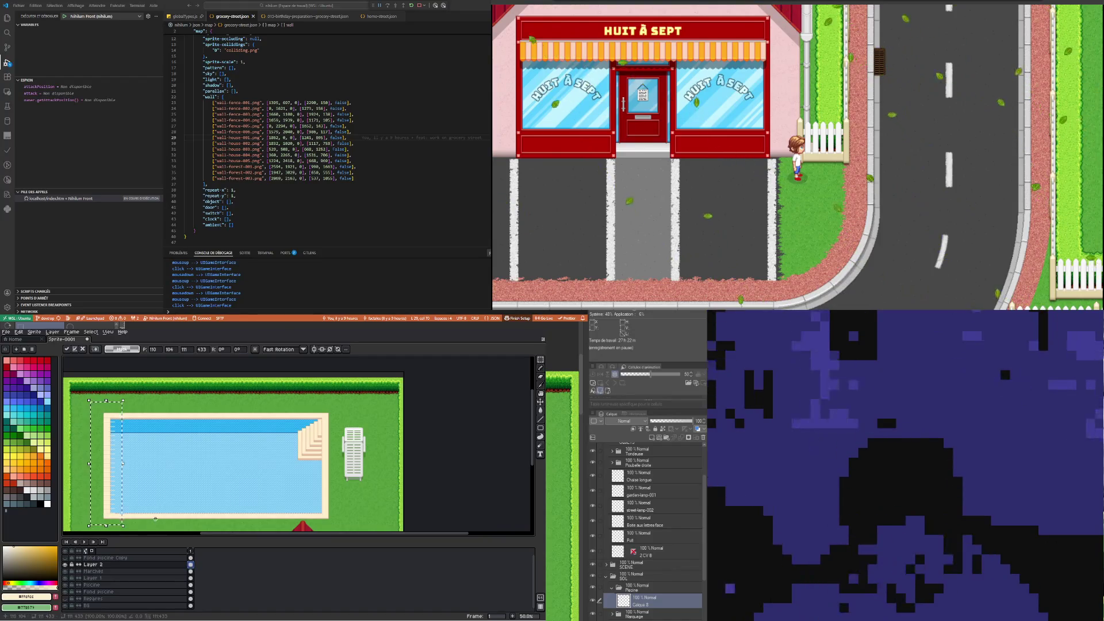
key(Escape)
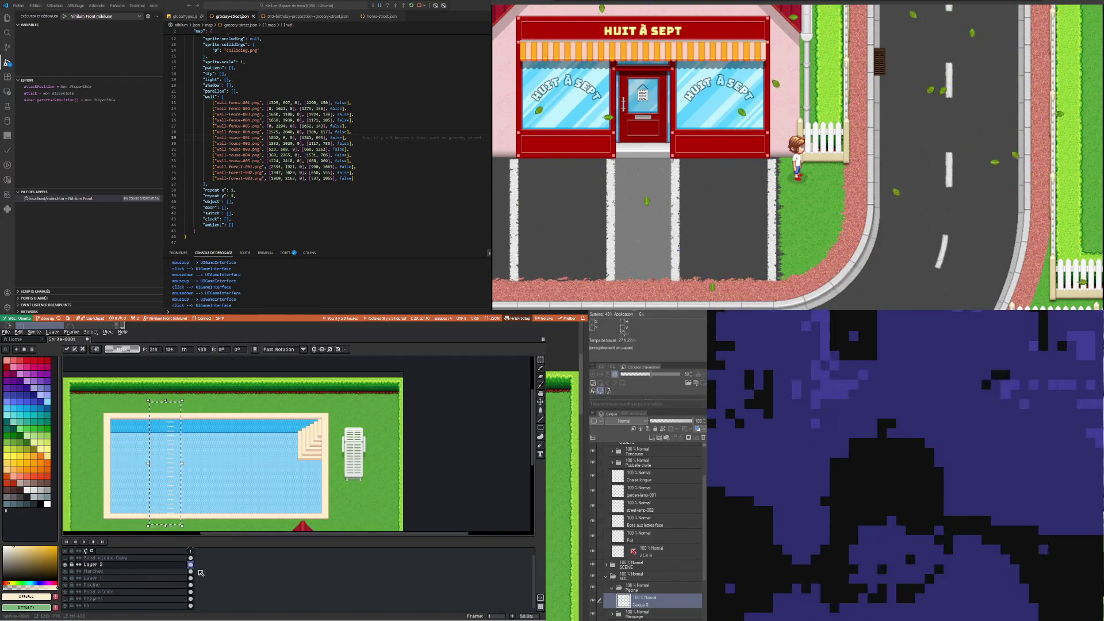
key(ctrl+d)
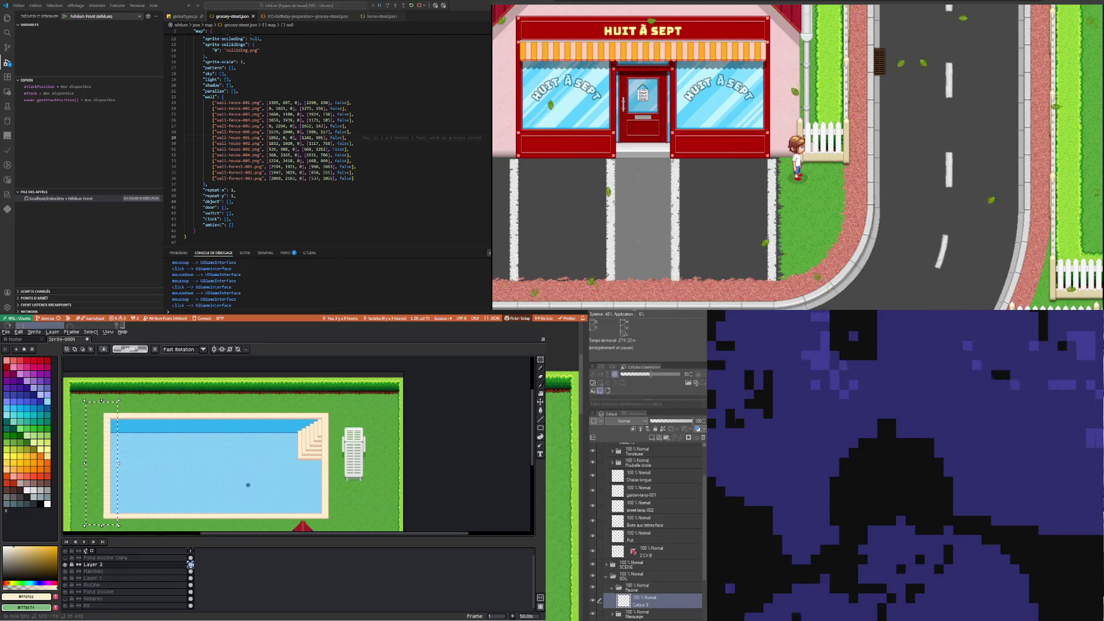
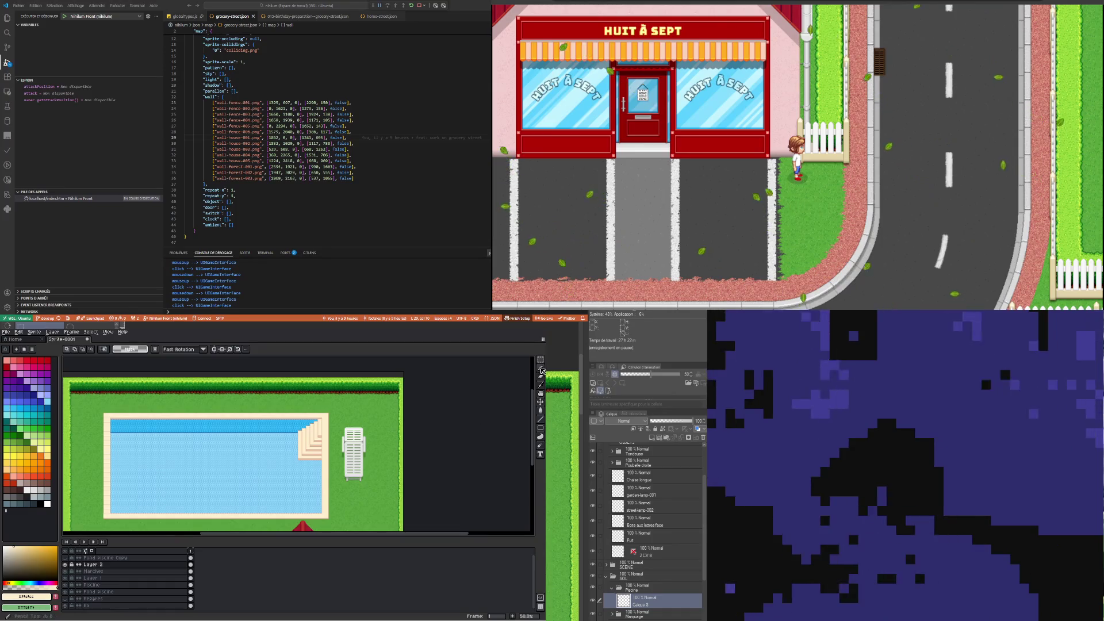
Select the stone strip along the pool's left edge and duplicate Layer 2
click(541, 403)
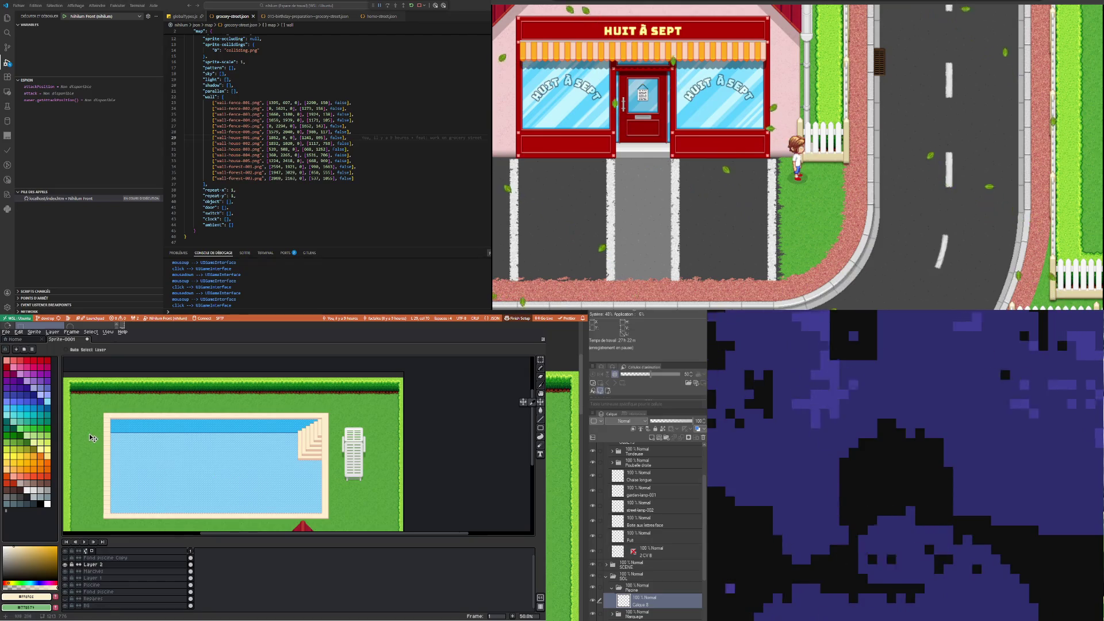
click(539, 358)
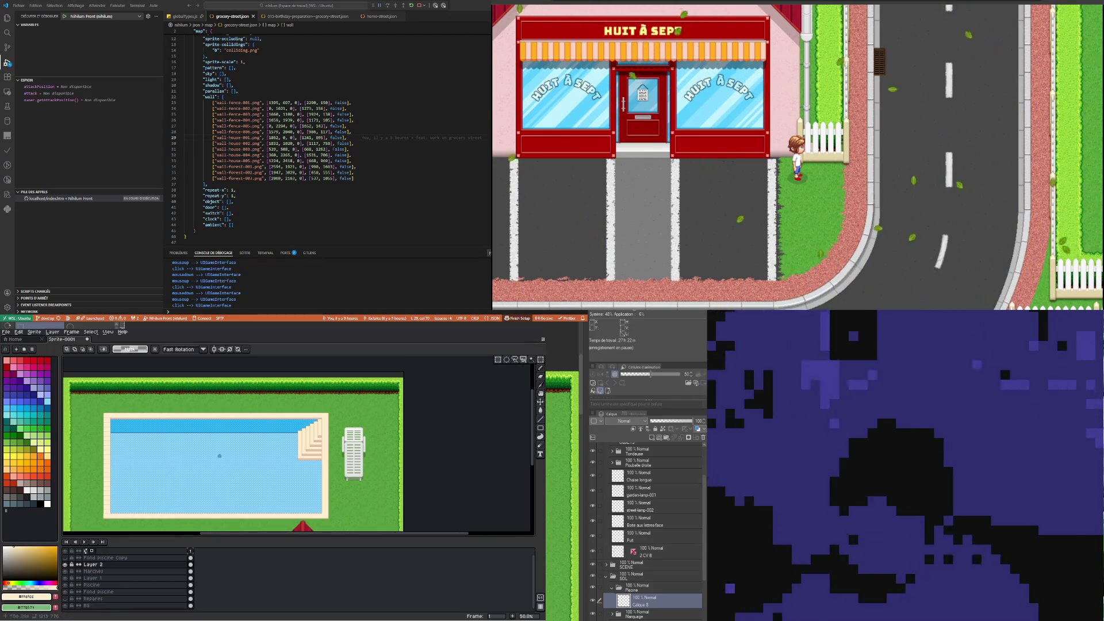
drag(91, 402, 117, 527)
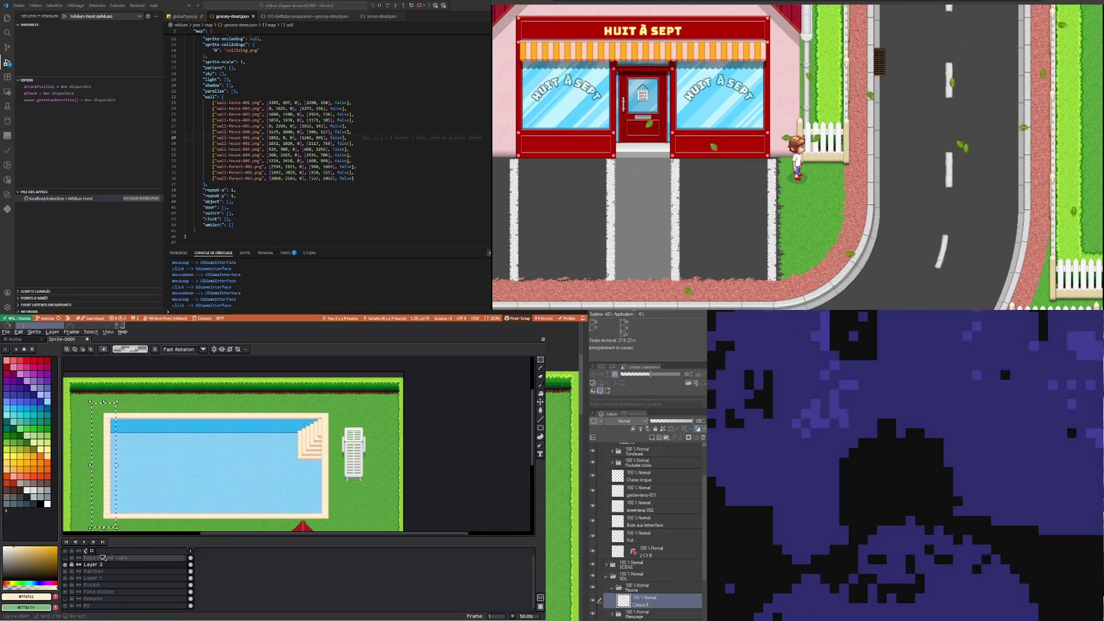
right_click(106, 566)
click(119, 596)
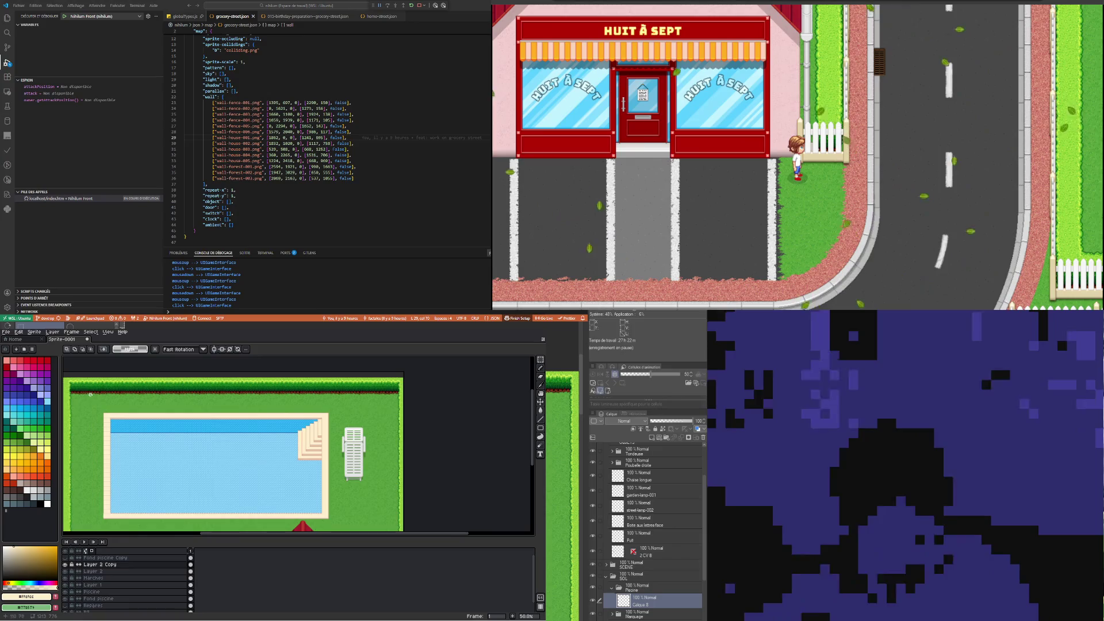
Move the copied edge strip across to the pool's right side with Ctrl+T and apply it
scroll(120, 529, down, 1)
key(ctrl+t)
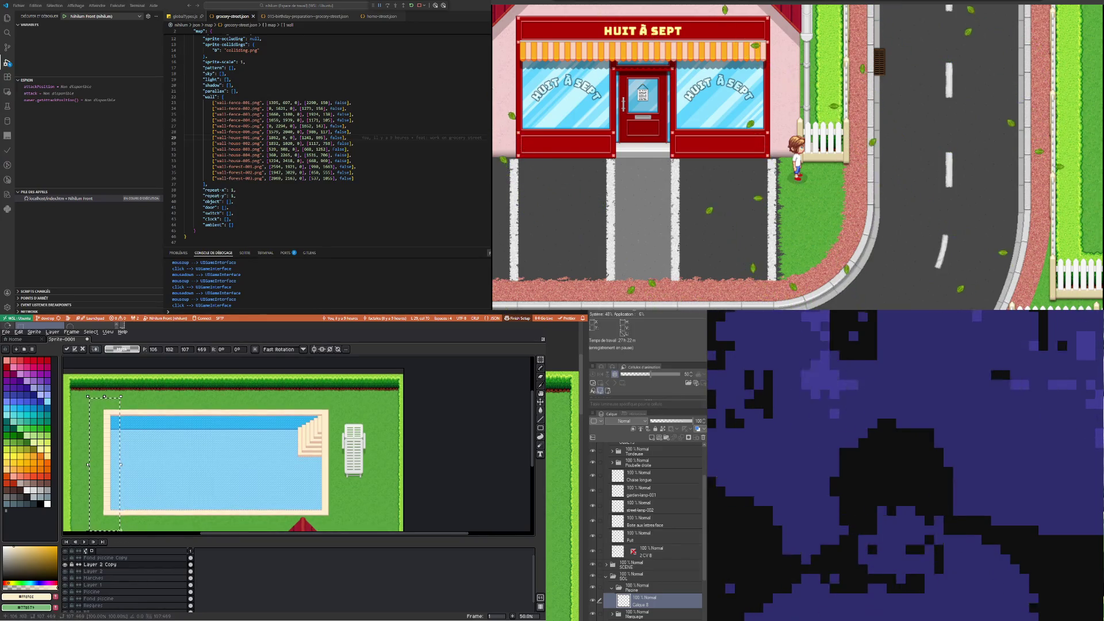
mouse_move(104, 460)
mouse_down()
mouse_move(154, 460)
mouse_move(146, 454)
mouse_up()
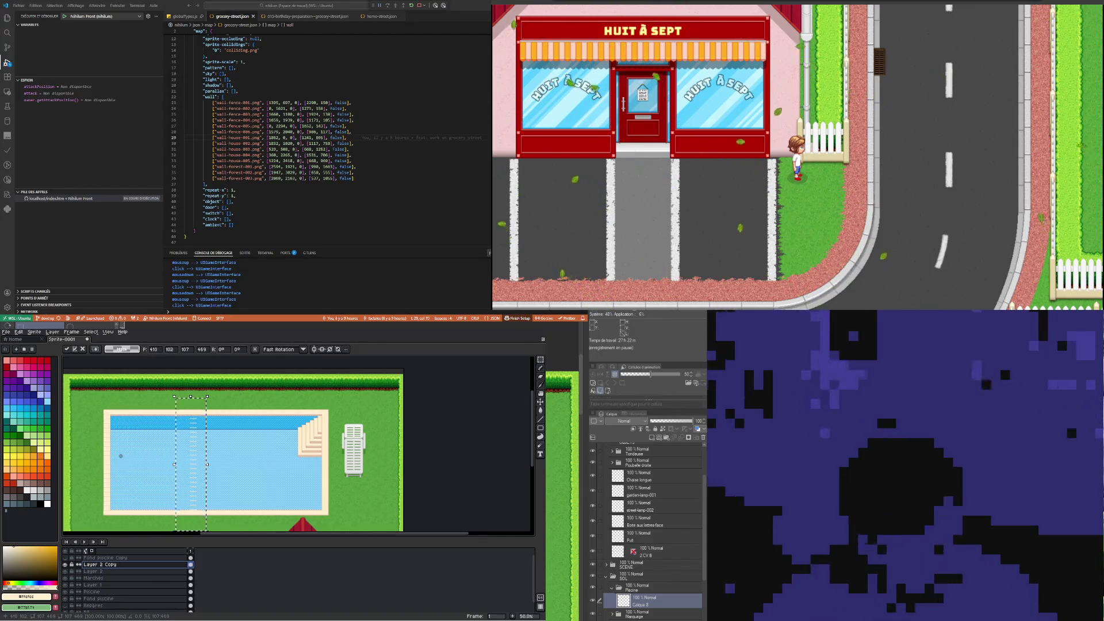
drag(204, 434, 304, 434)
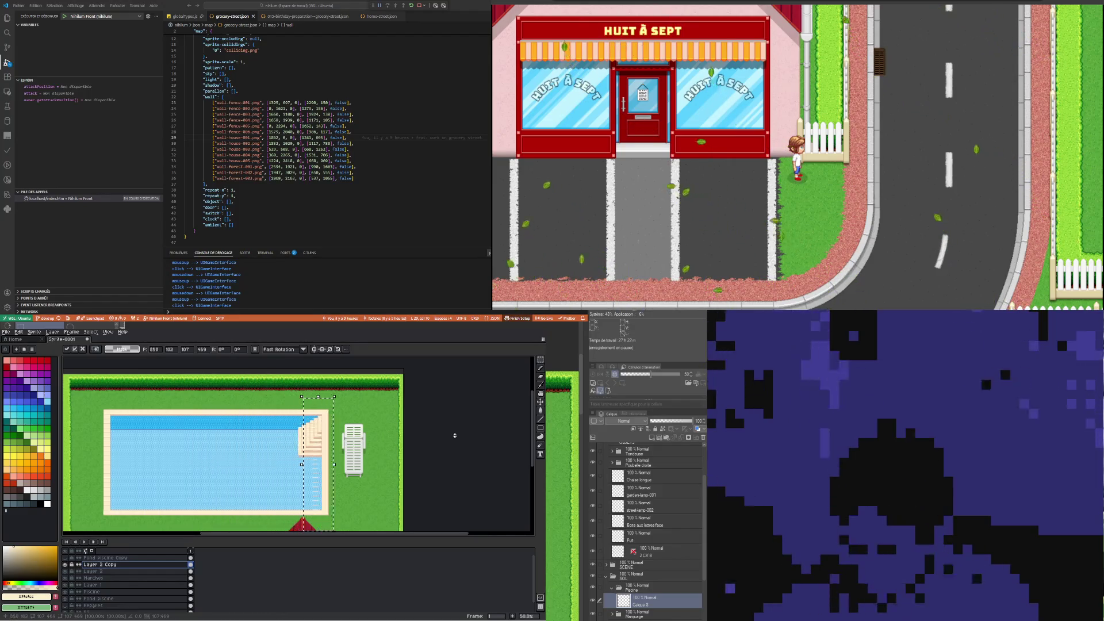
scroll(360, 508, up, 2)
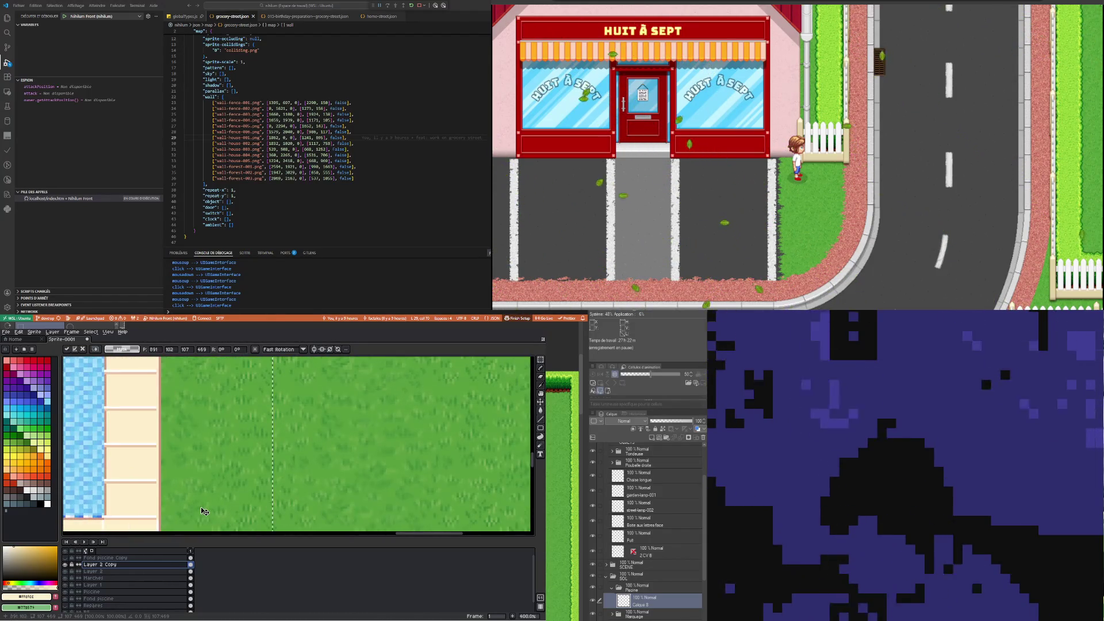
scroll(205, 451, down, 2)
scroll(275, 468, down, 1)
key(Return)
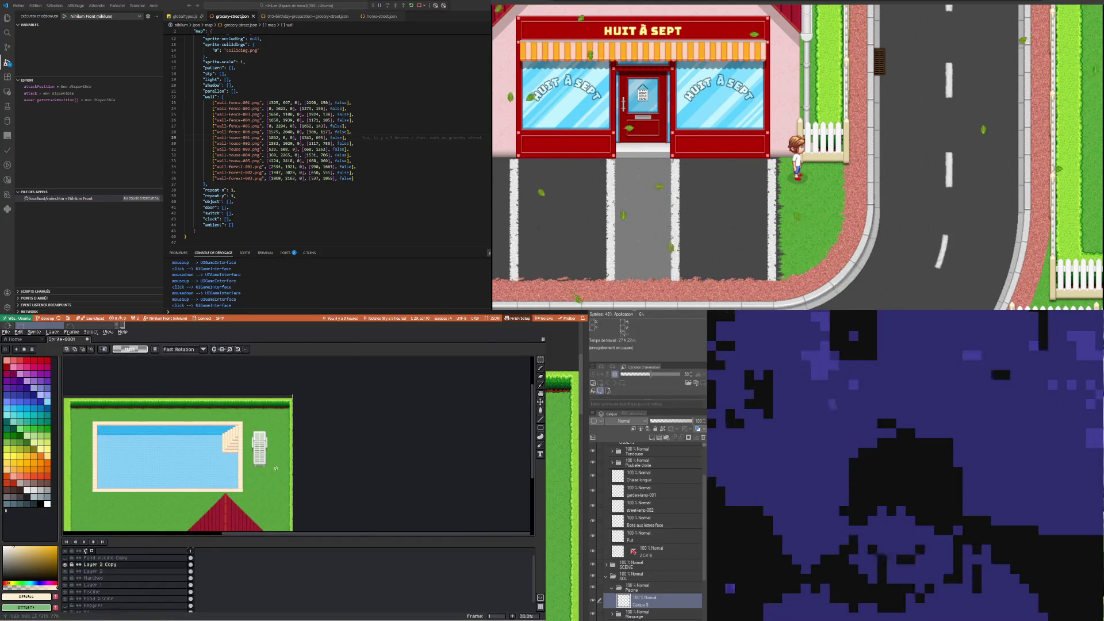
scroll(241, 495, up, 3)
scroll(230, 506, down, 2)
scroll(223, 517, up, 2)
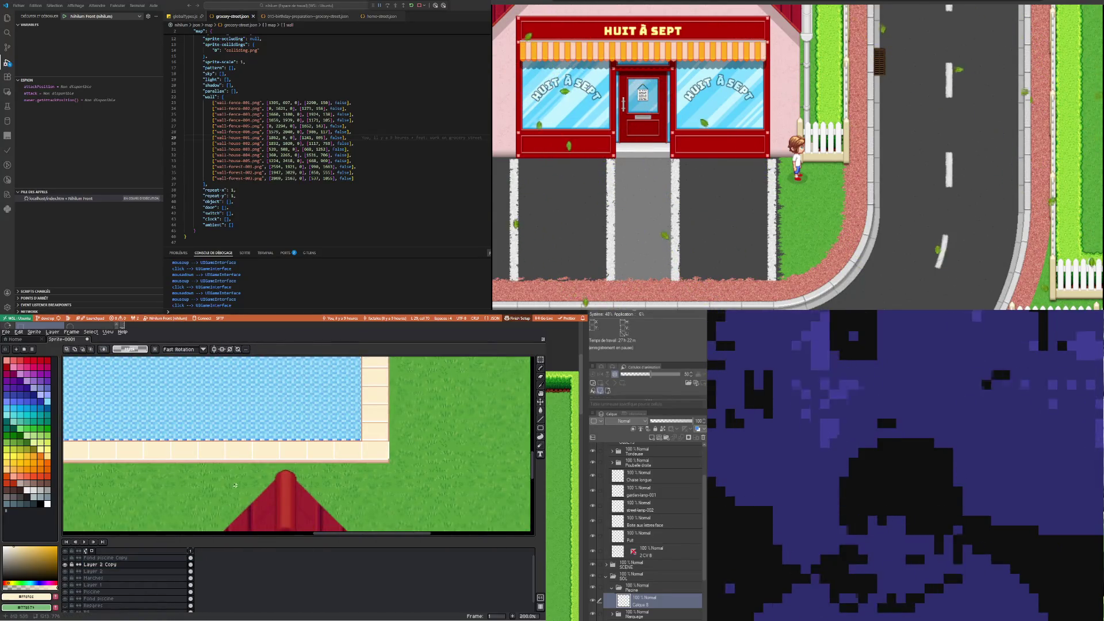
scroll(235, 485, down, 2)
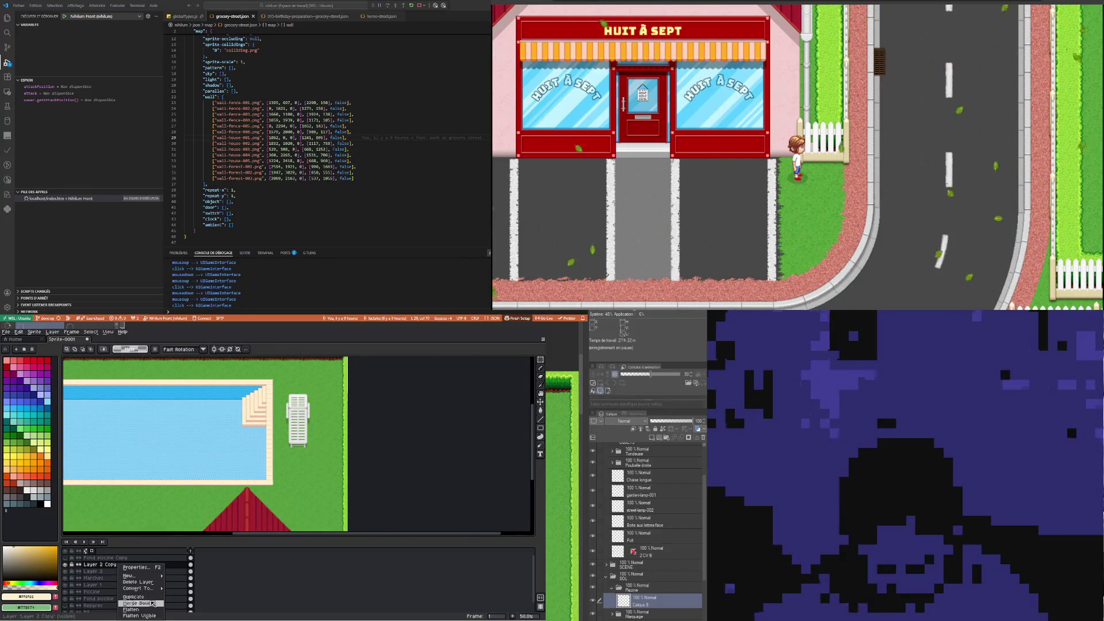
Merge Layer 2 Copy down into Layer 2 and inspect the deck edges zoomed in
click(152, 603)
scroll(263, 386, up, 3)
scroll(270, 414, down, 1)
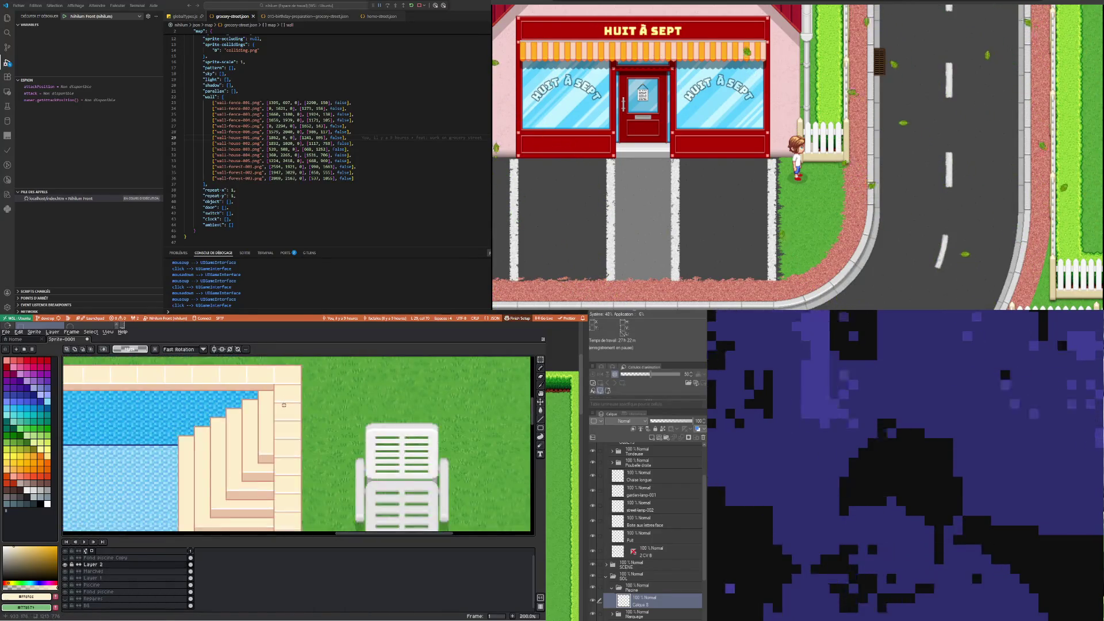
scroll(282, 472, down, 2)
scroll(293, 515, up, 2)
scroll(335, 494, up, 2)
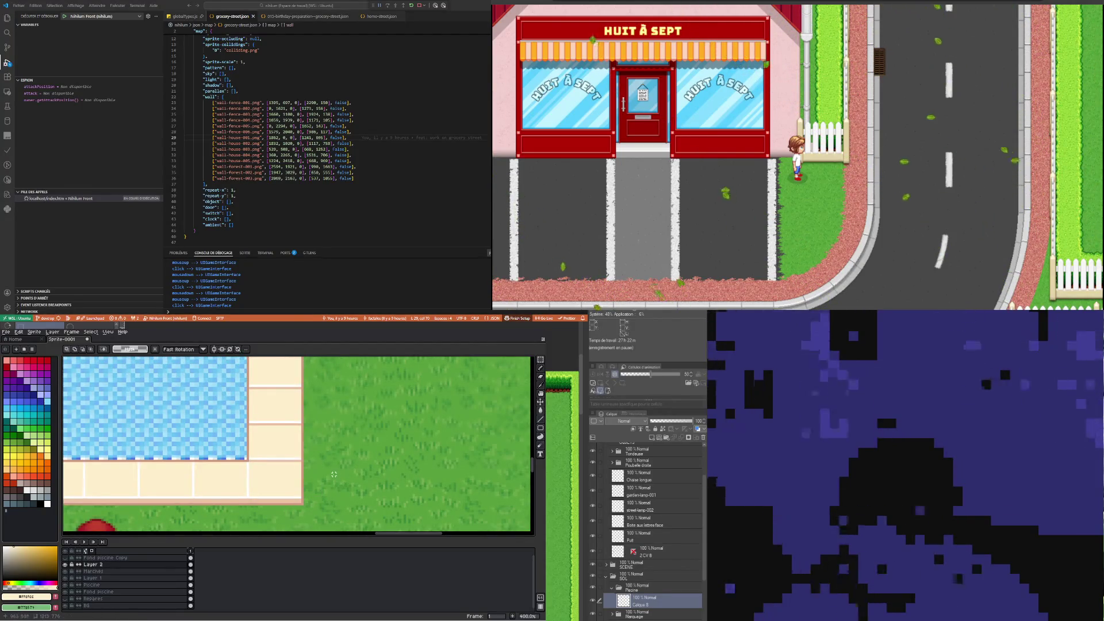
scroll(318, 485, down, 2)
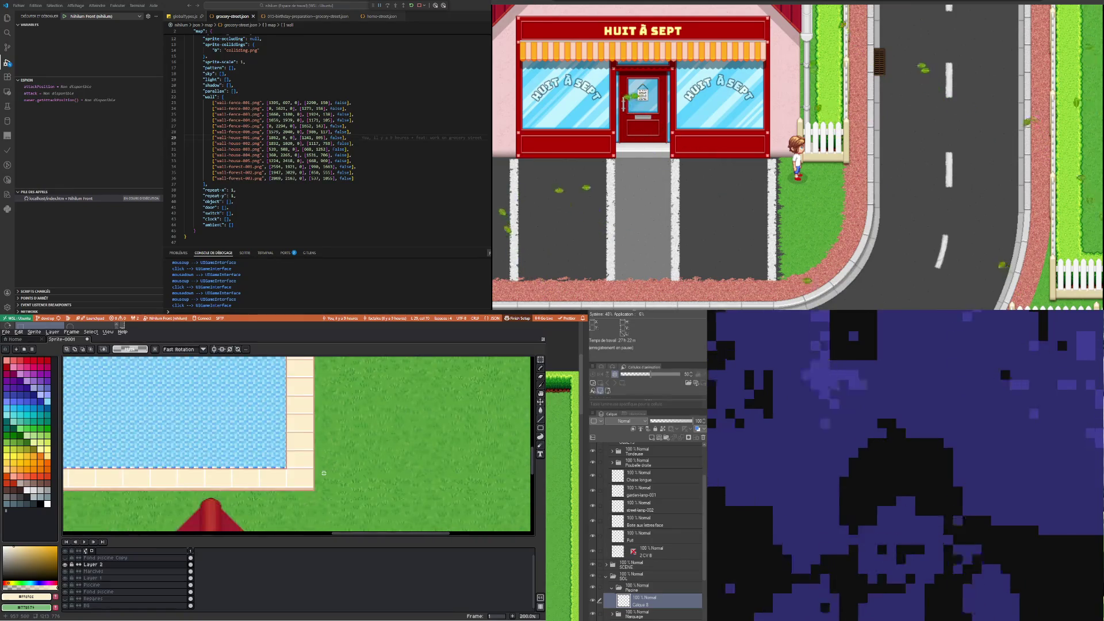
scroll(225, 455, down, 3)
scroll(225, 455, up, 3)
scroll(194, 431, up, 1)
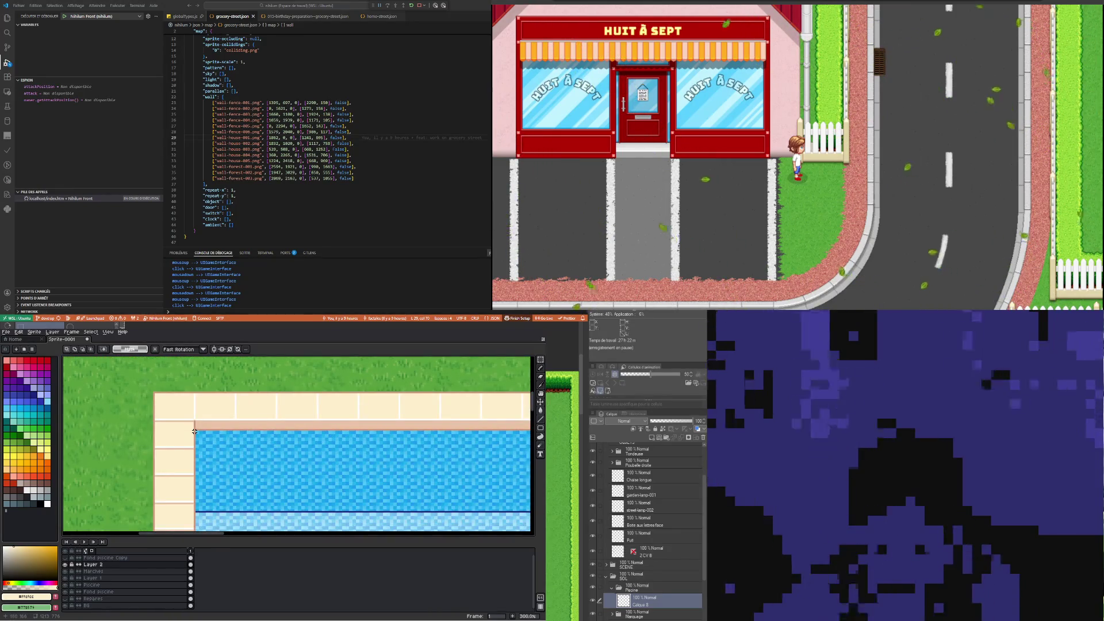
scroll(195, 432, down, 3)
scroll(195, 431, down, 1)
scroll(160, 444, up, 3)
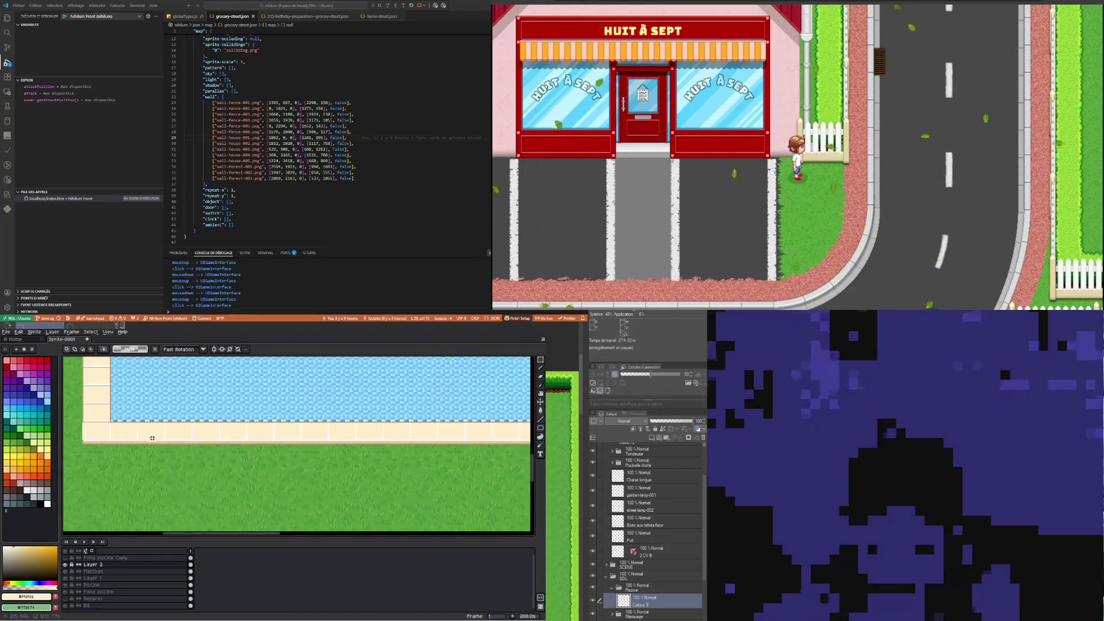
scroll(146, 433, up, 1)
scroll(146, 433, up, 1)
Check the deck's left corner, then make Layer 1 the active layer
drag(72, 421, 84, 469)
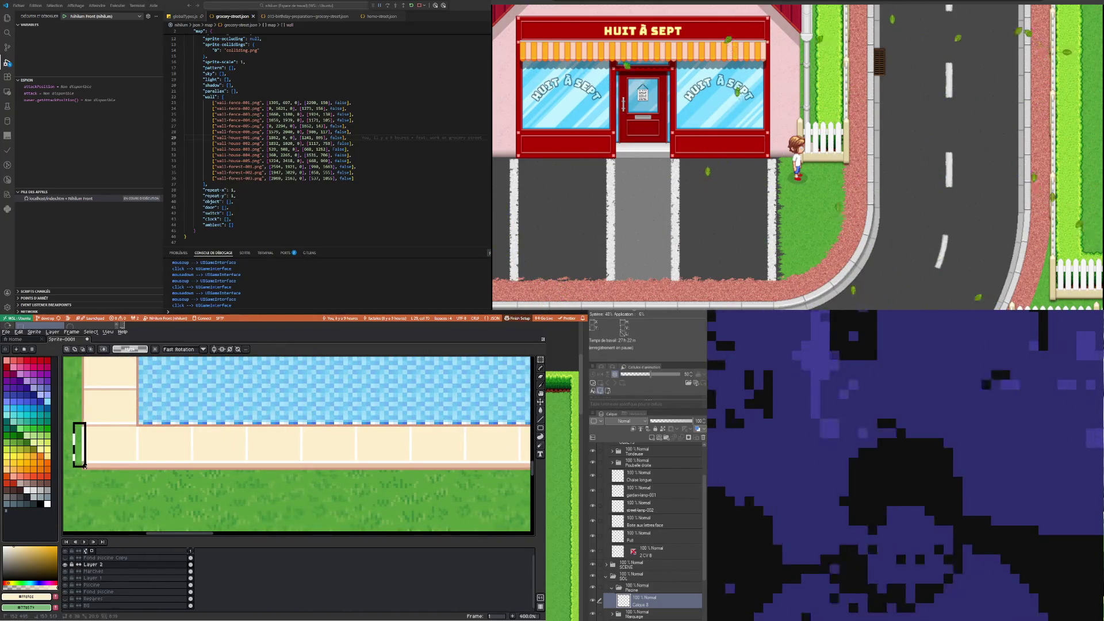
scroll(134, 467, down, 1)
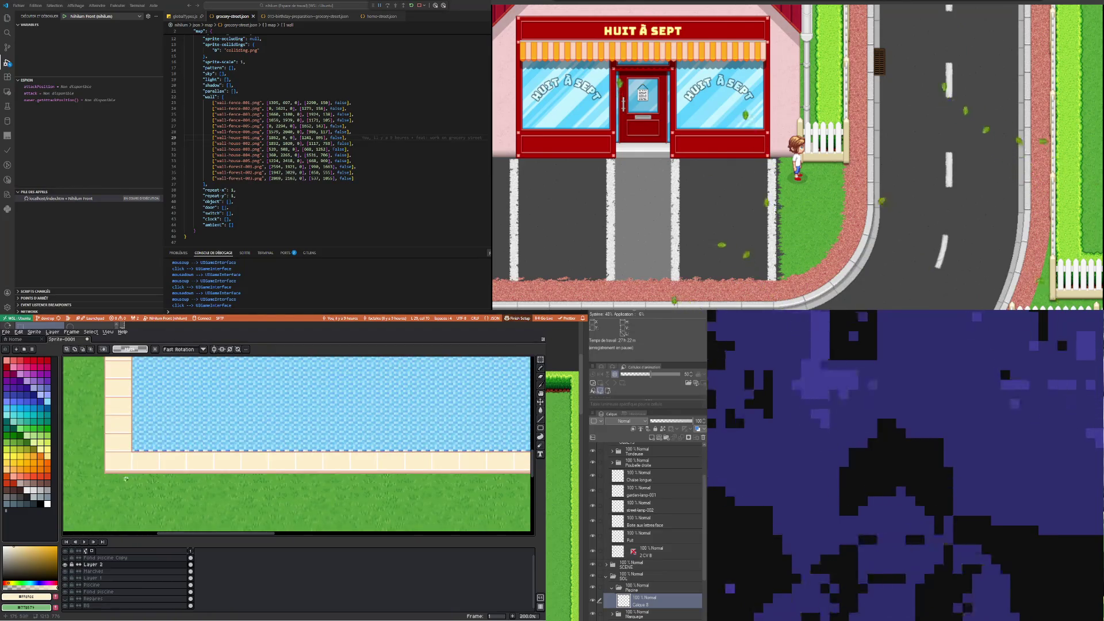
scroll(126, 443, up, 1)
scroll(126, 443, down, 1)
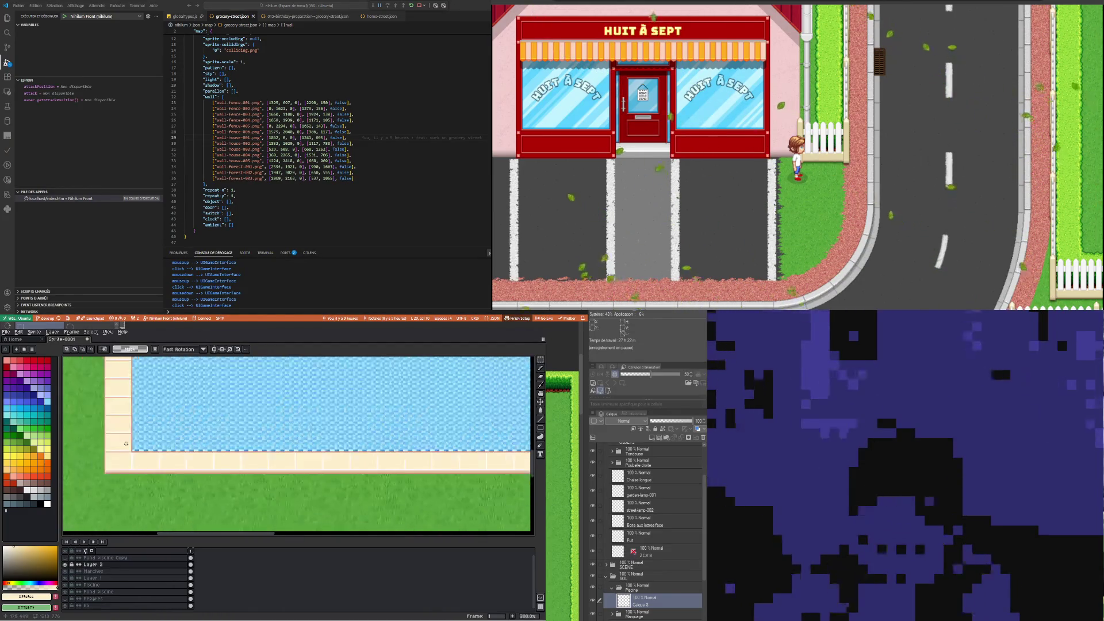
scroll(126, 444, down, 1)
scroll(306, 448, down, 1)
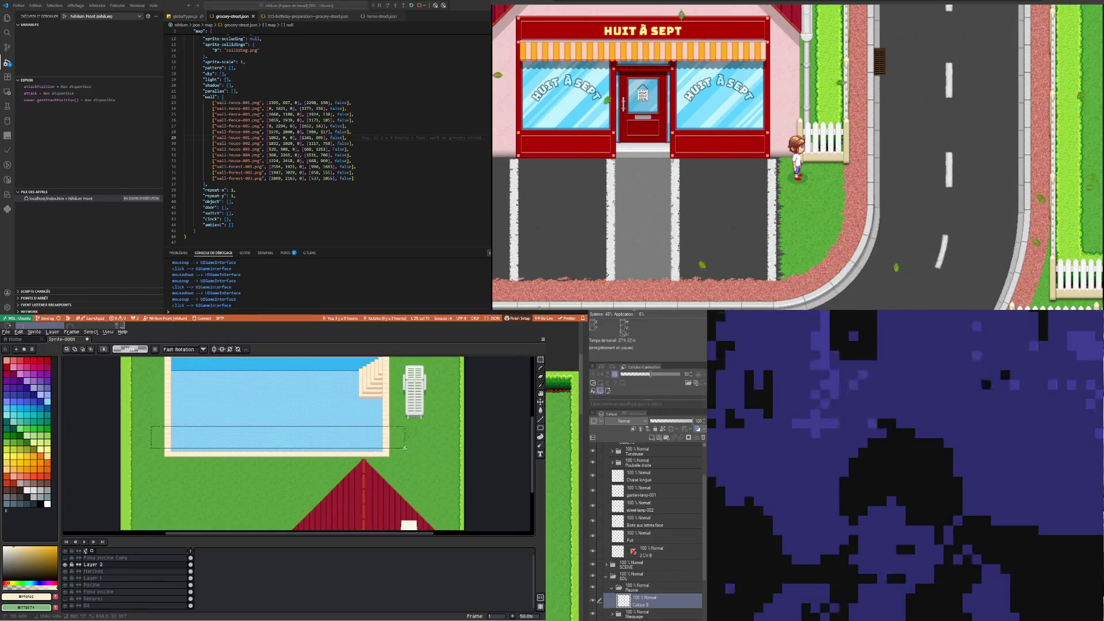
scroll(404, 460, up, 1)
scroll(305, 430, up, 1)
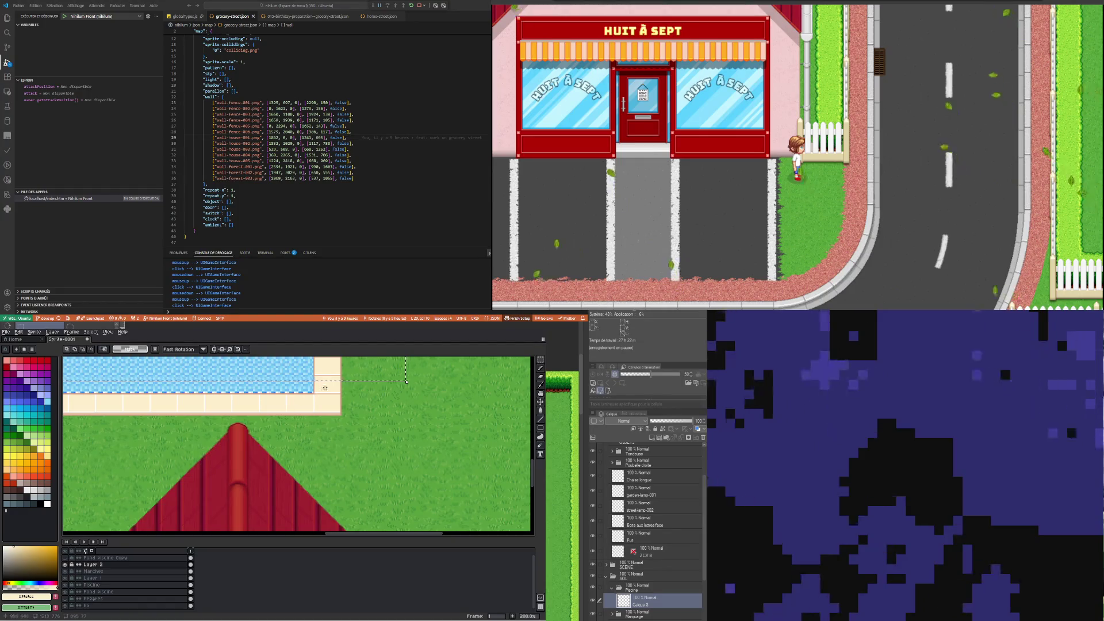
scroll(324, 388, up, 1)
click(190, 578)
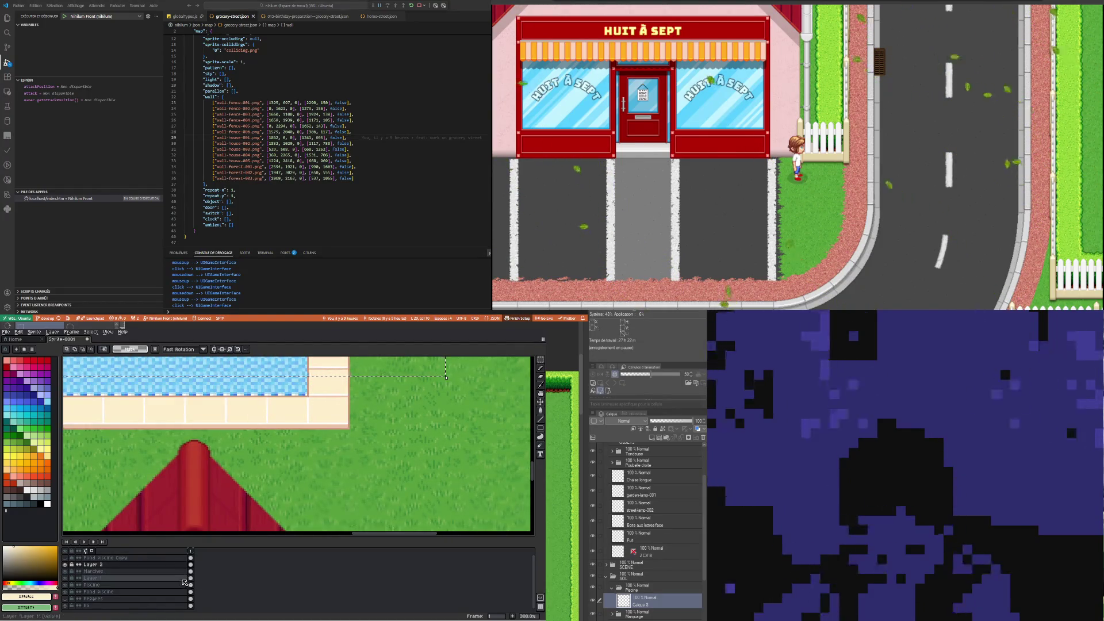
Stretch the selected pool water down to meet the deck
scroll(196, 476, down, 2)
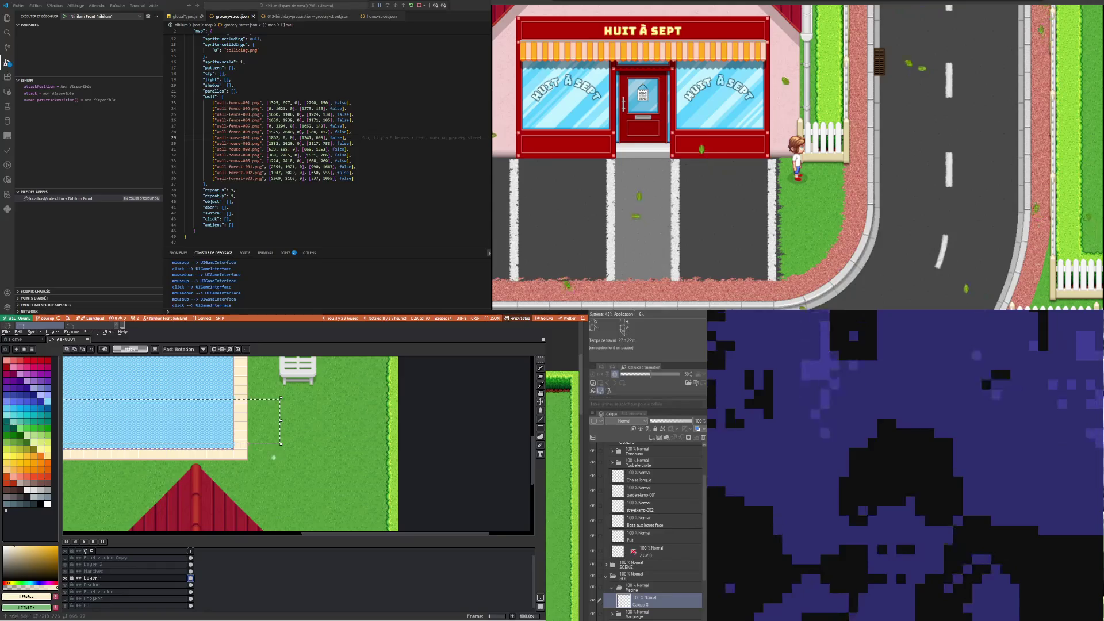
scroll(297, 433, up, 3)
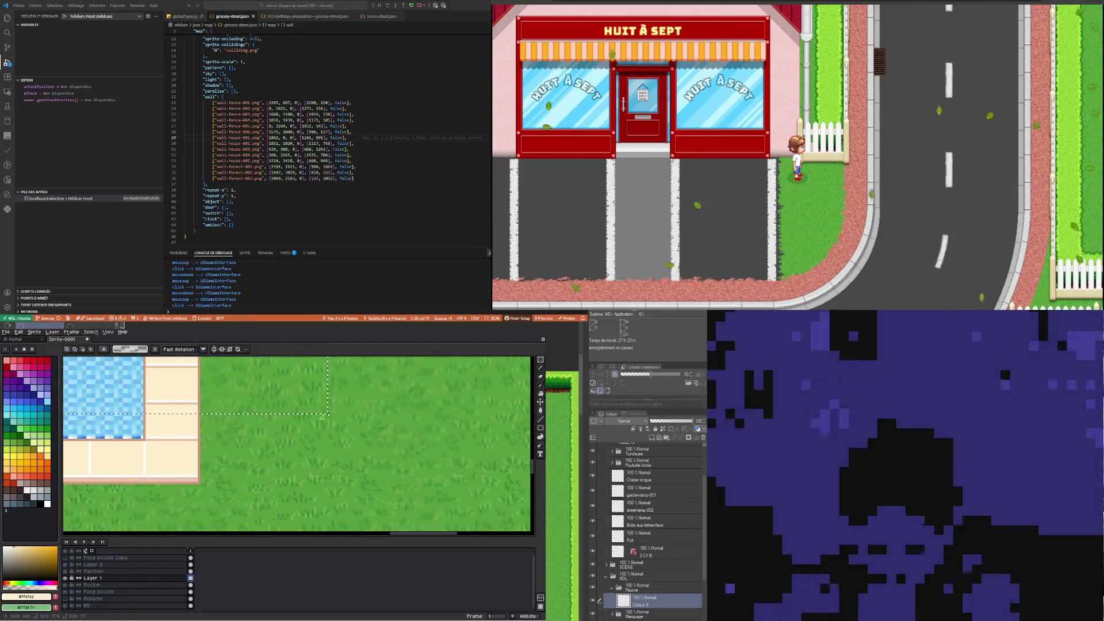
scroll(326, 415, down, 3)
scroll(322, 383, up, 3)
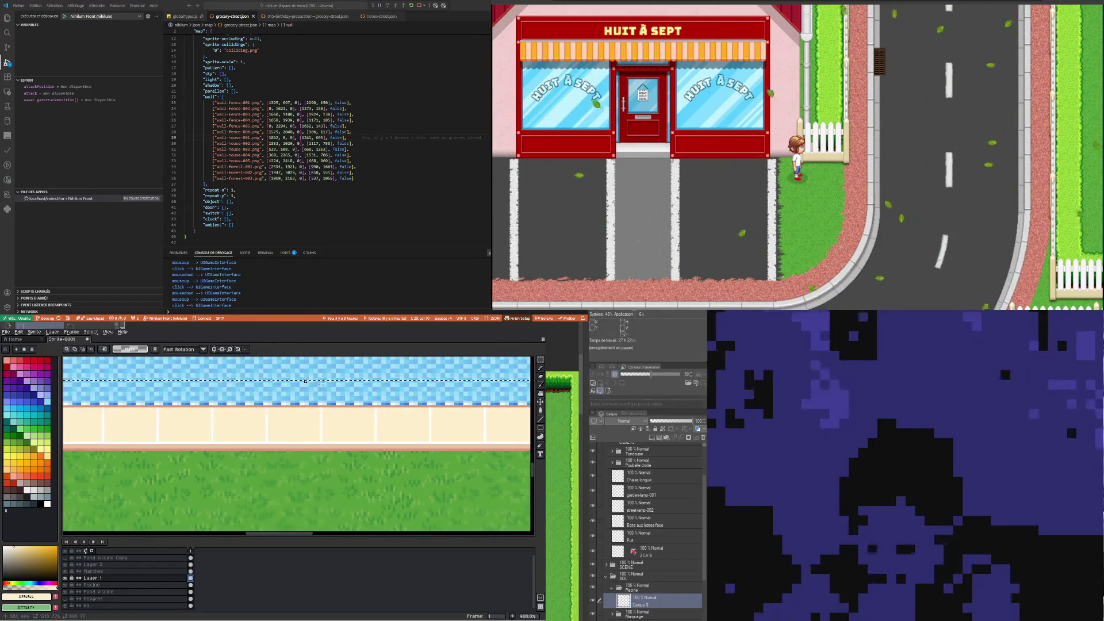
drag(305, 381, 320, 410)
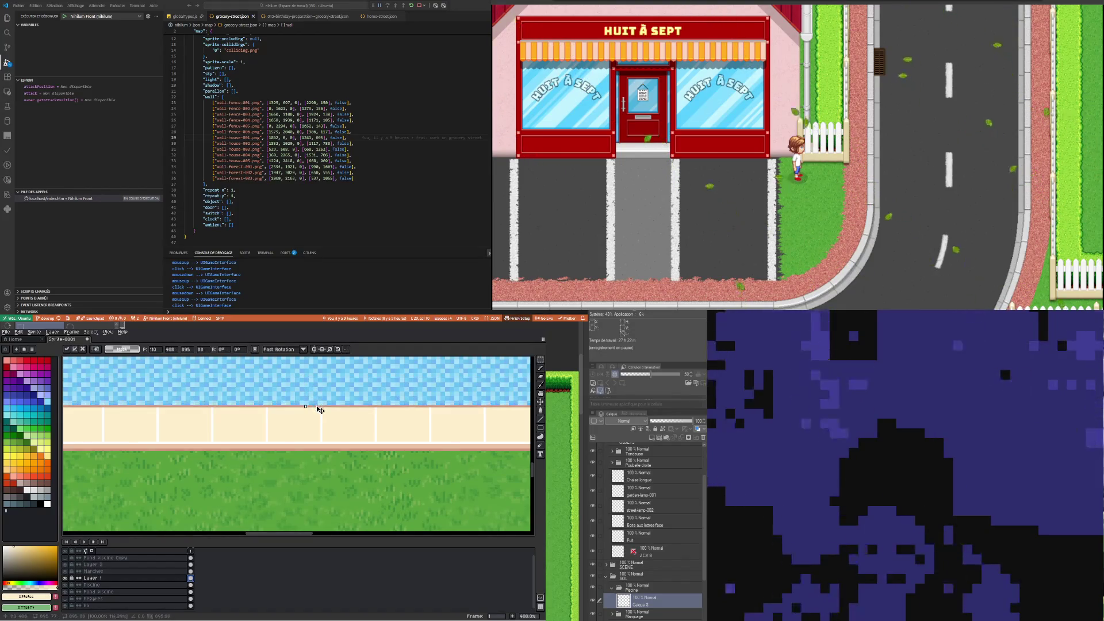
key(Return)
Select a strip of water across the pool, stretch it slightly upward and apply
scroll(310, 421, down, 2)
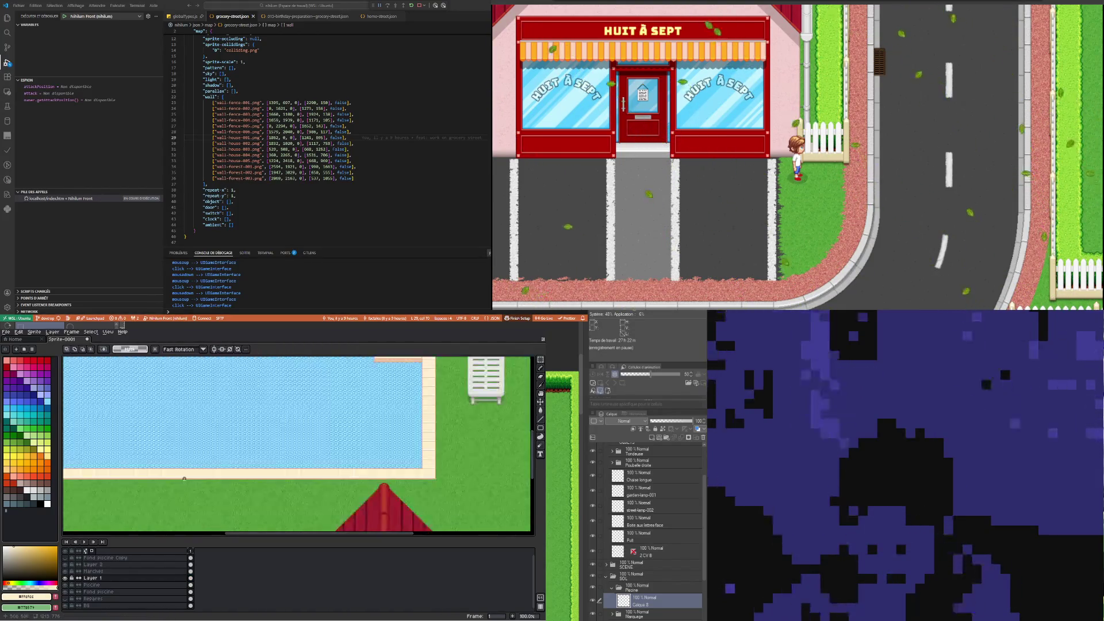
scroll(241, 478, down, 2)
scroll(177, 456, up, 3)
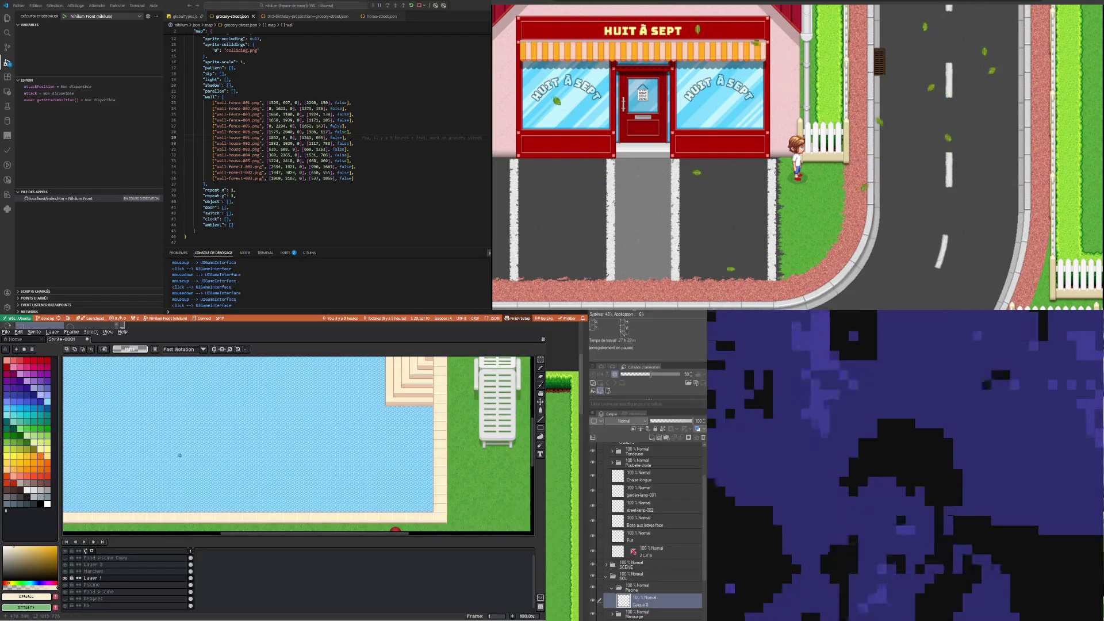
scroll(152, 421, down, 2)
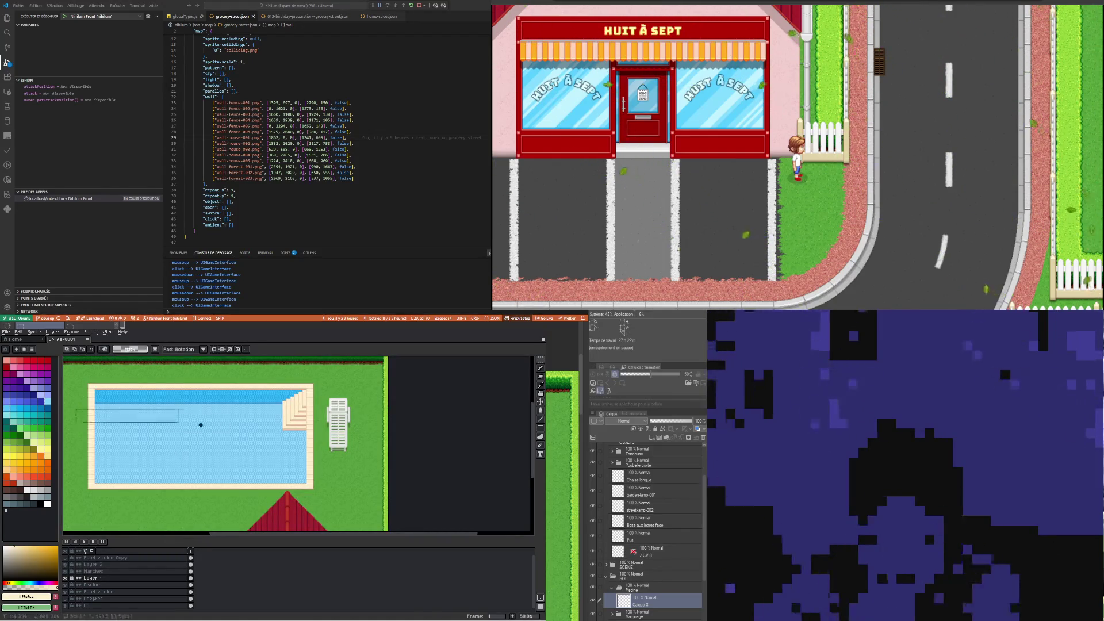
drag(170, 421, 334, 416)
scroll(150, 431, up, 3)
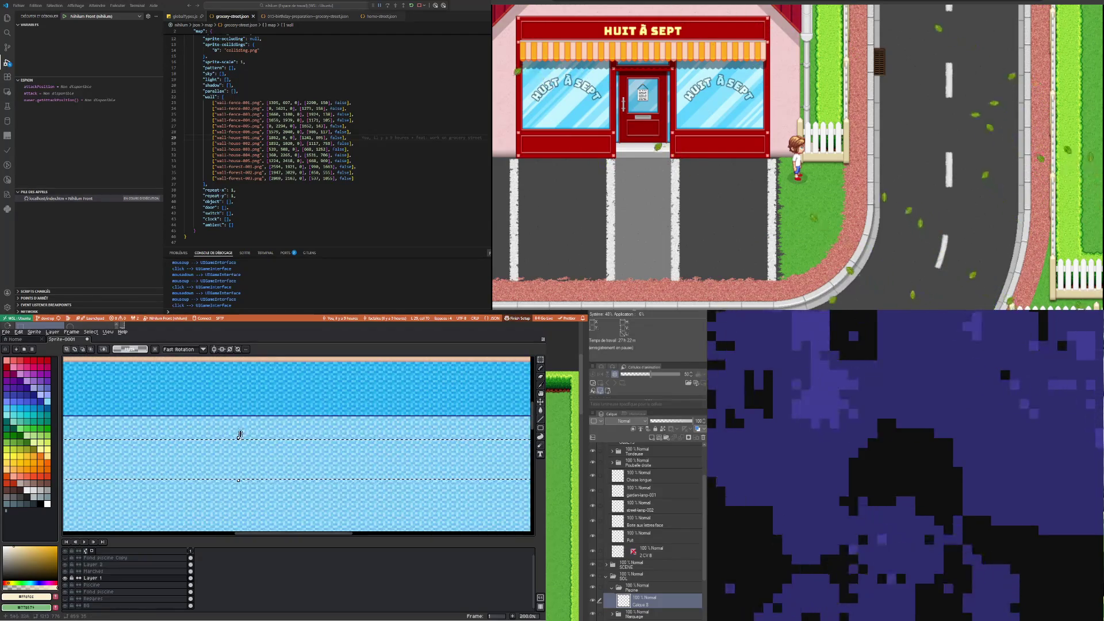
drag(239, 437, 251, 419)
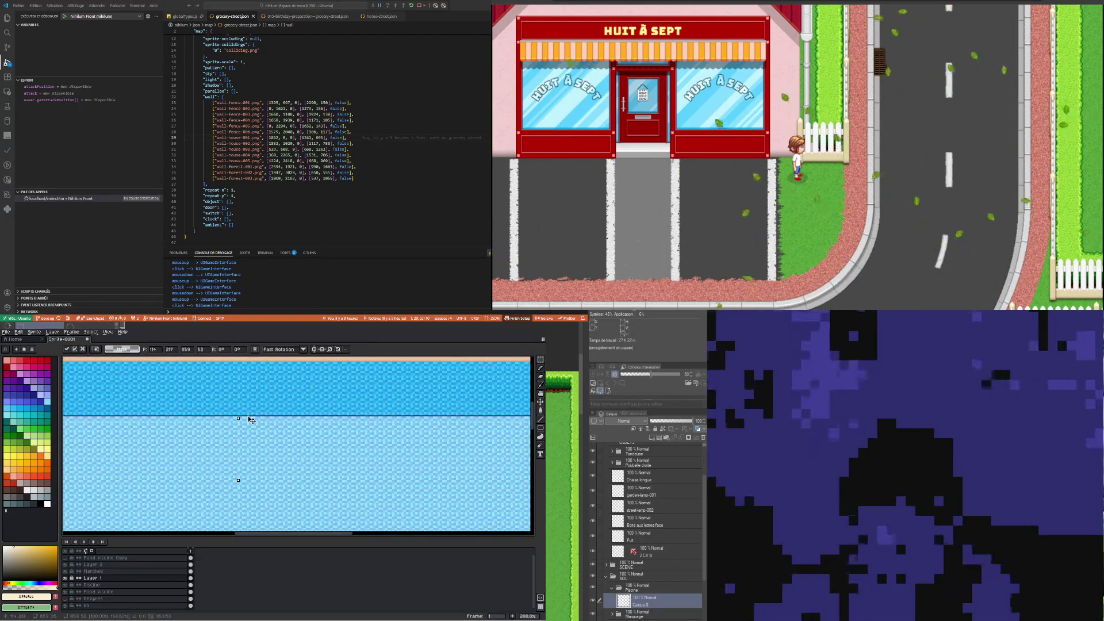
drag(248, 415, 247, 422)
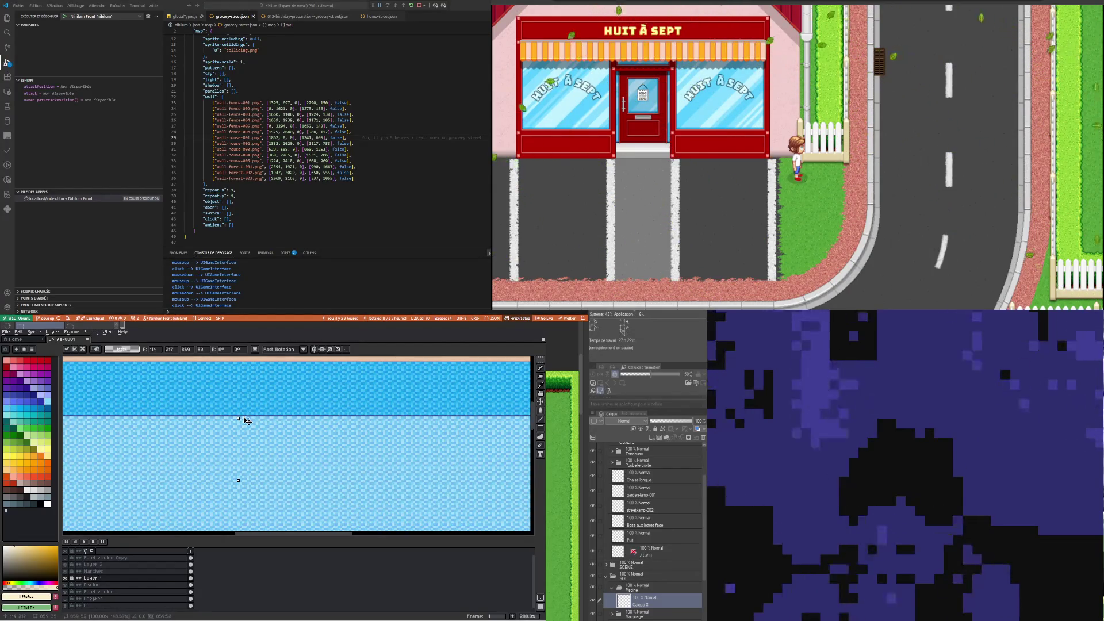
scroll(245, 421, down, 3)
click(121, 404)
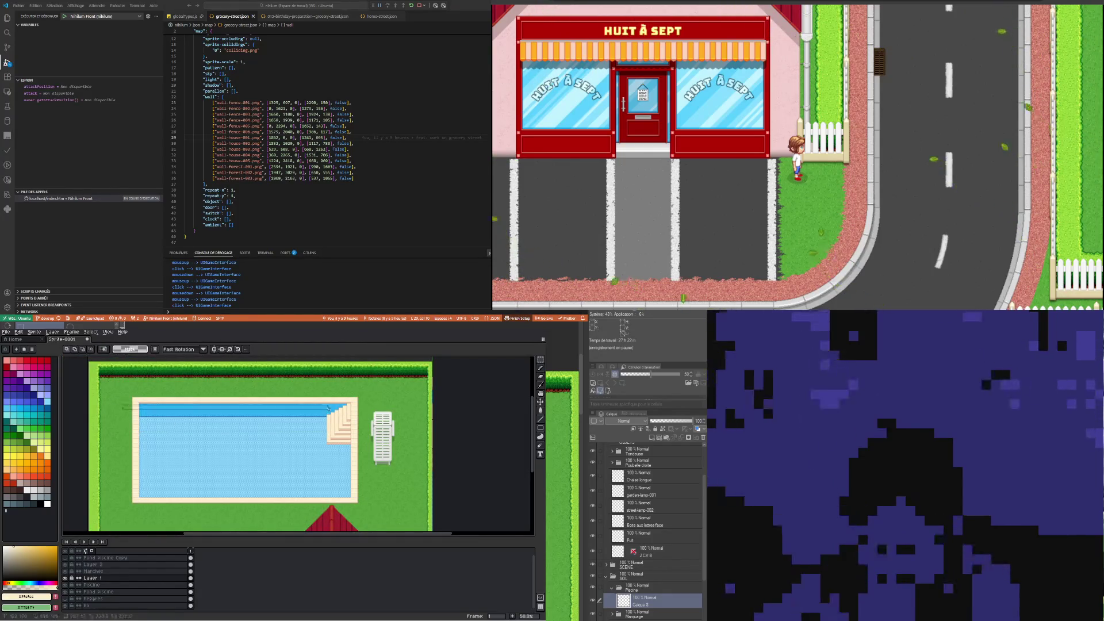
Stretch the deeper-blue water band taller to height 44
drag(329, 408, 364, 412)
scroll(262, 415, up, 5)
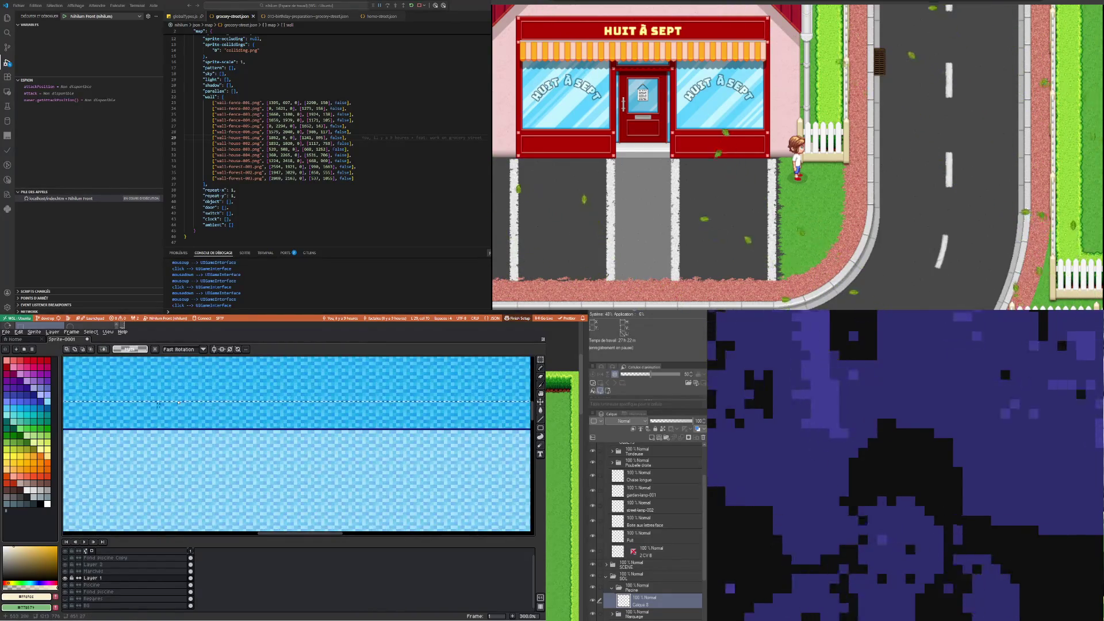
click(198, 427)
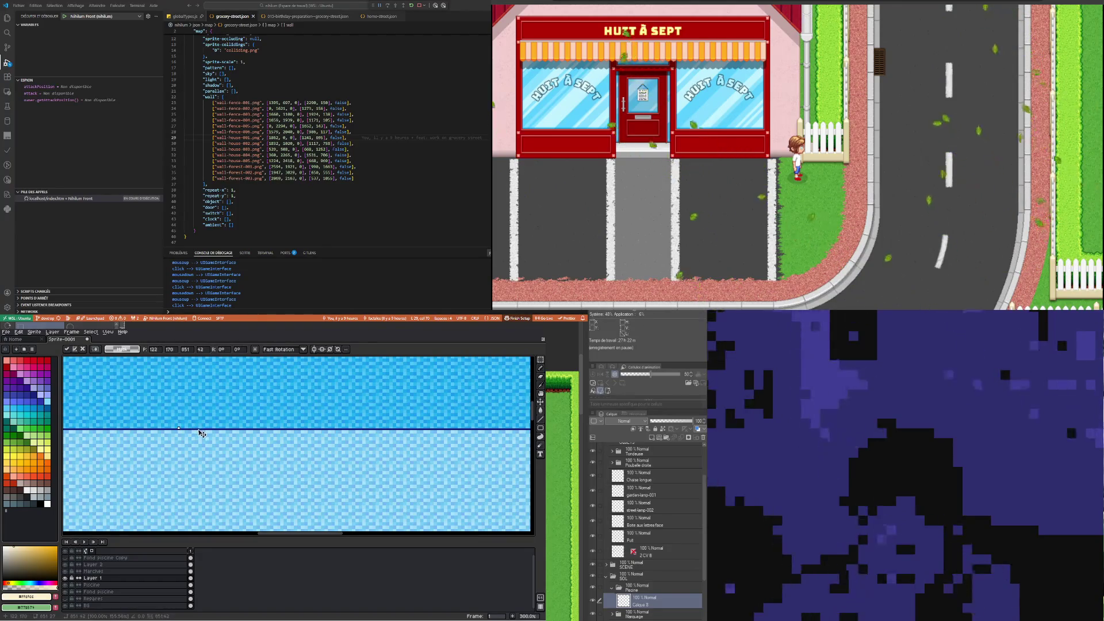
drag(197, 428, 204, 437)
scroll(230, 414, down, 1)
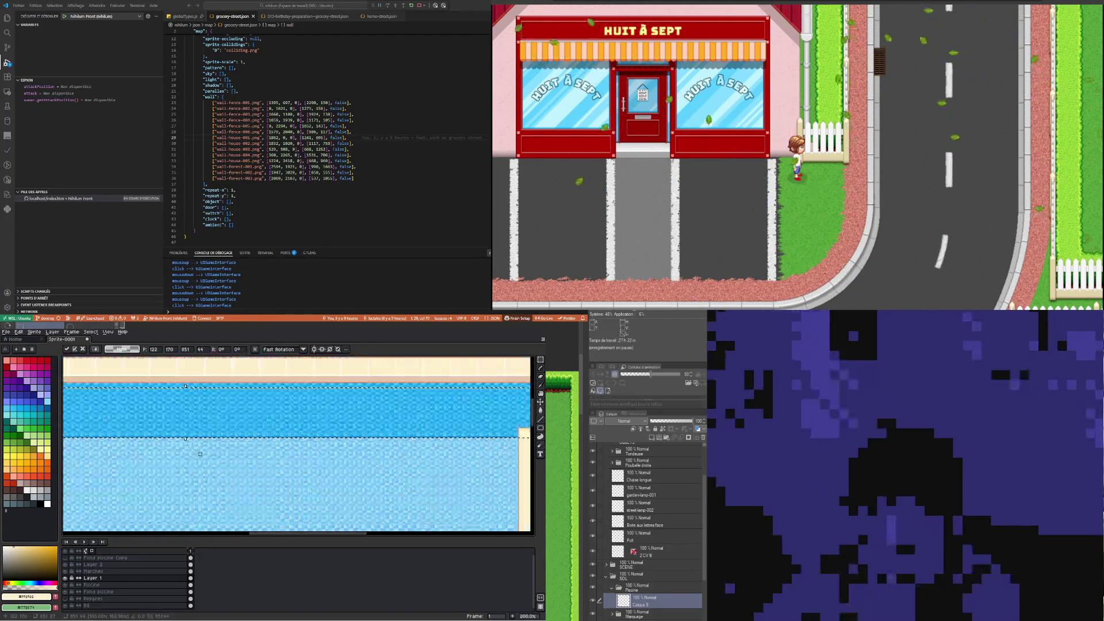
scroll(241, 402, down, 1)
key(Return)
scroll(254, 389, down, 3)
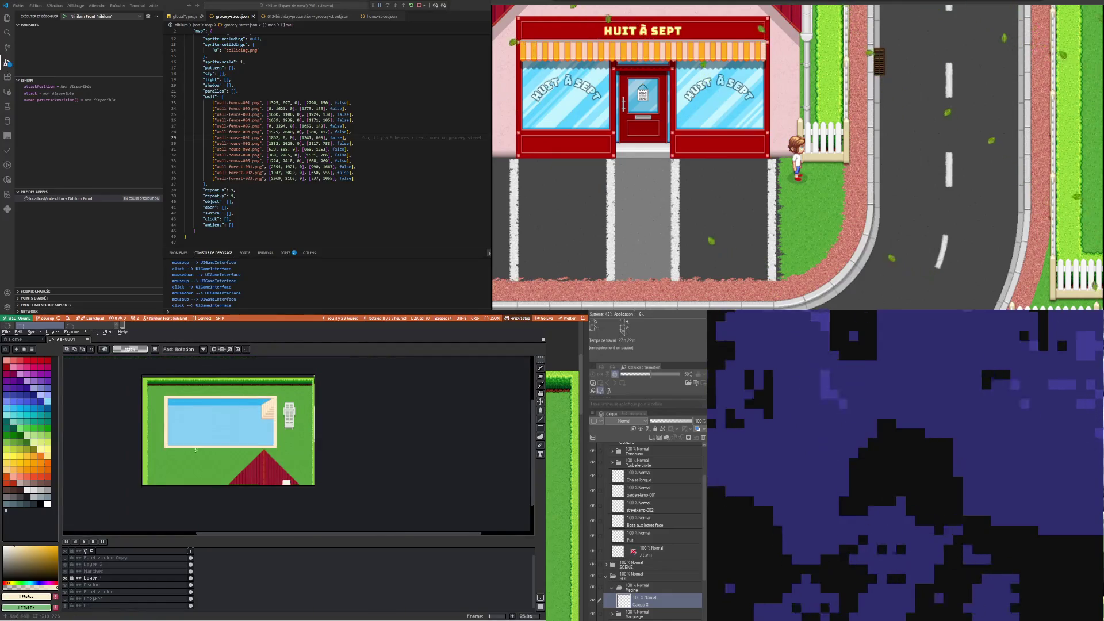
scroll(192, 436, up, 1)
scroll(154, 403, up, 2)
scroll(151, 385, down, 2)
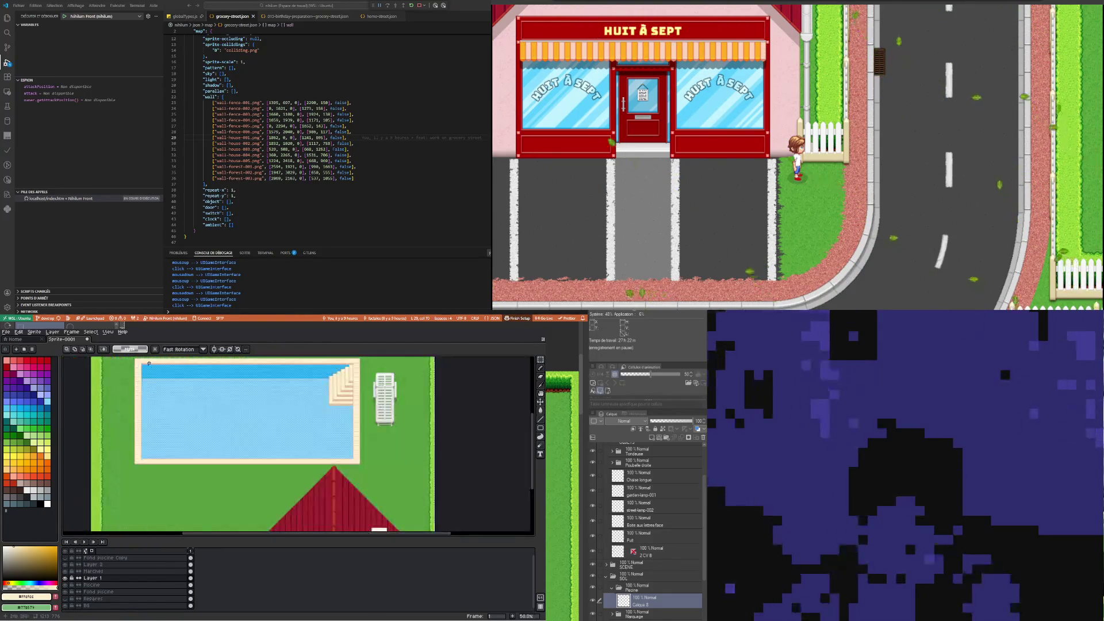
scroll(148, 364, up, 2)
scroll(148, 364, down, 2)
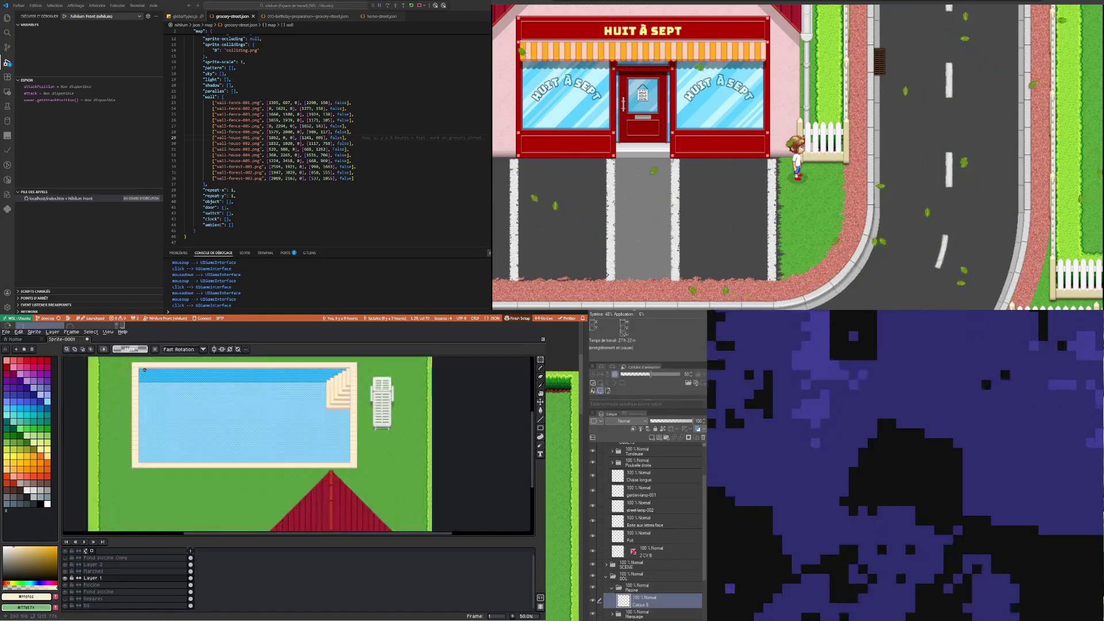
scroll(395, 465, up, 1)
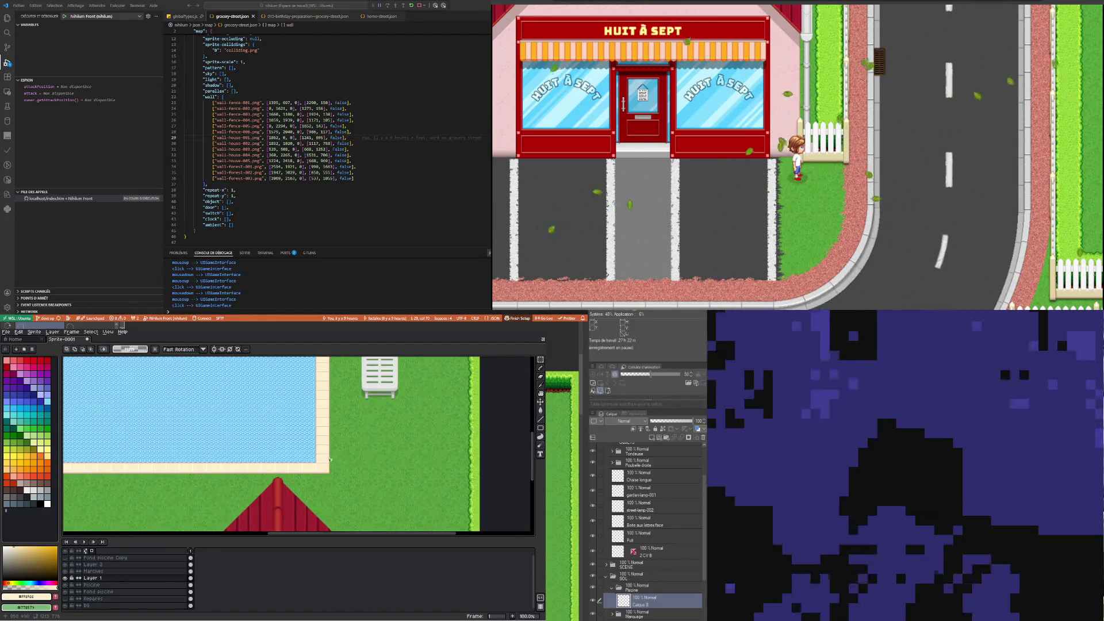
scroll(329, 467, up, 2)
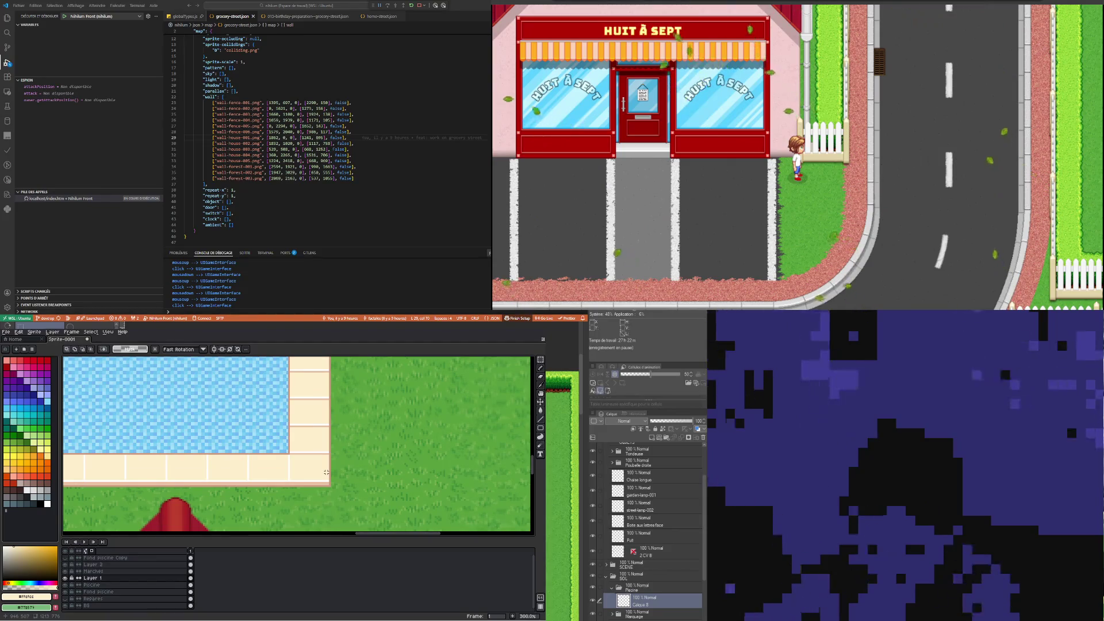
scroll(326, 473, down, 3)
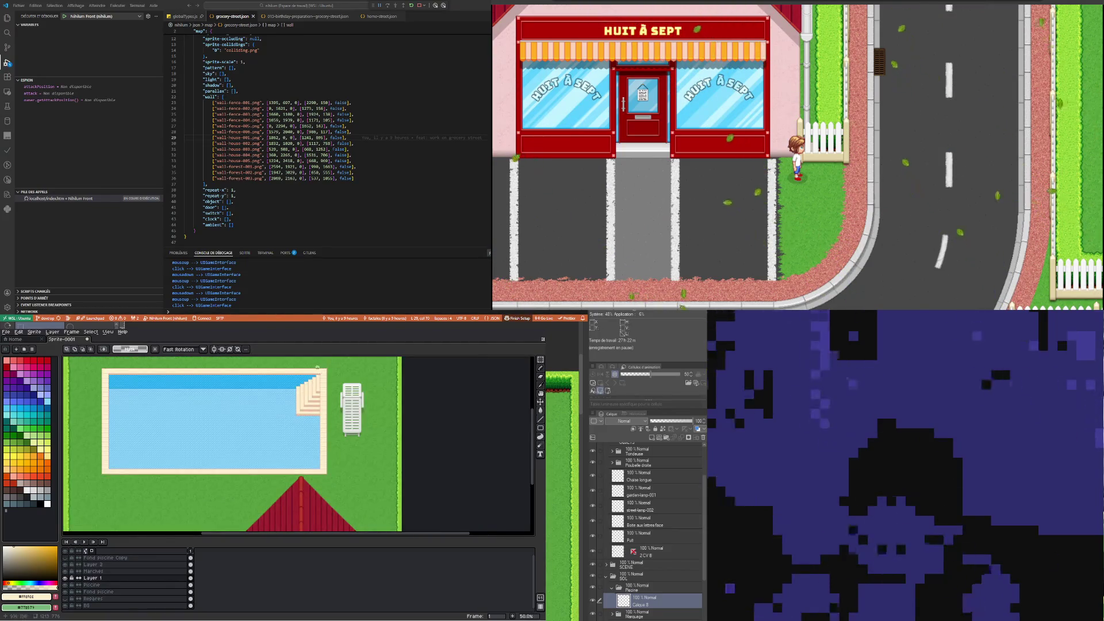
Sample the tan colour of the stone-edge strip with the Eyedropper
scroll(317, 367, up, 5)
scroll(317, 366, up, 1)
scroll(317, 366, down, 1)
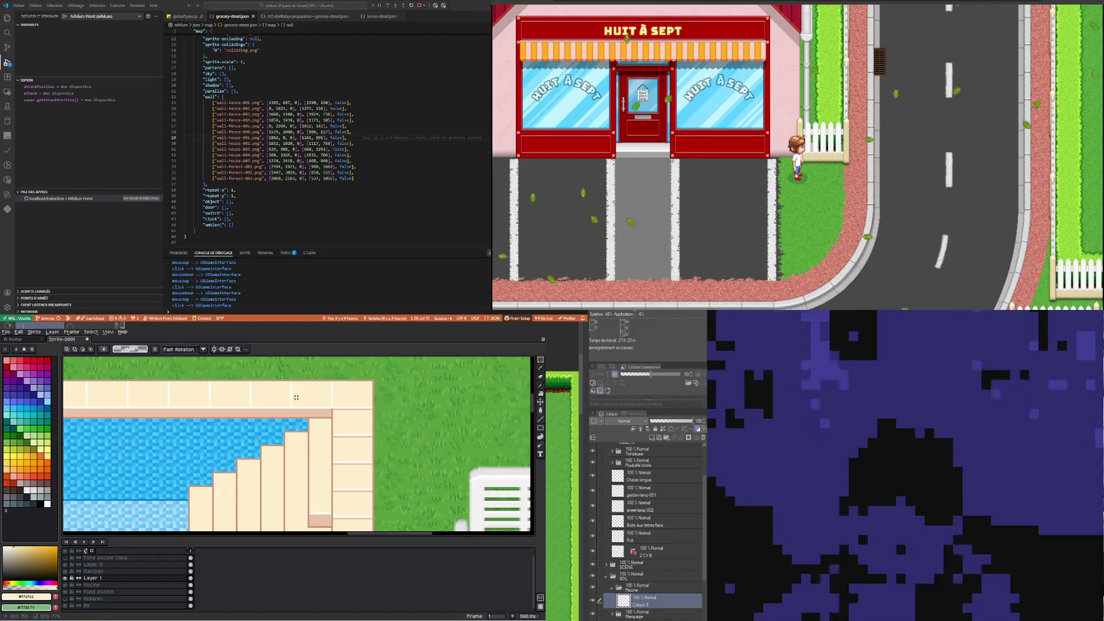
scroll(316, 366, down, 3)
scroll(161, 396, up, 3)
scroll(161, 396, up, 1)
scroll(159, 397, up, 1)
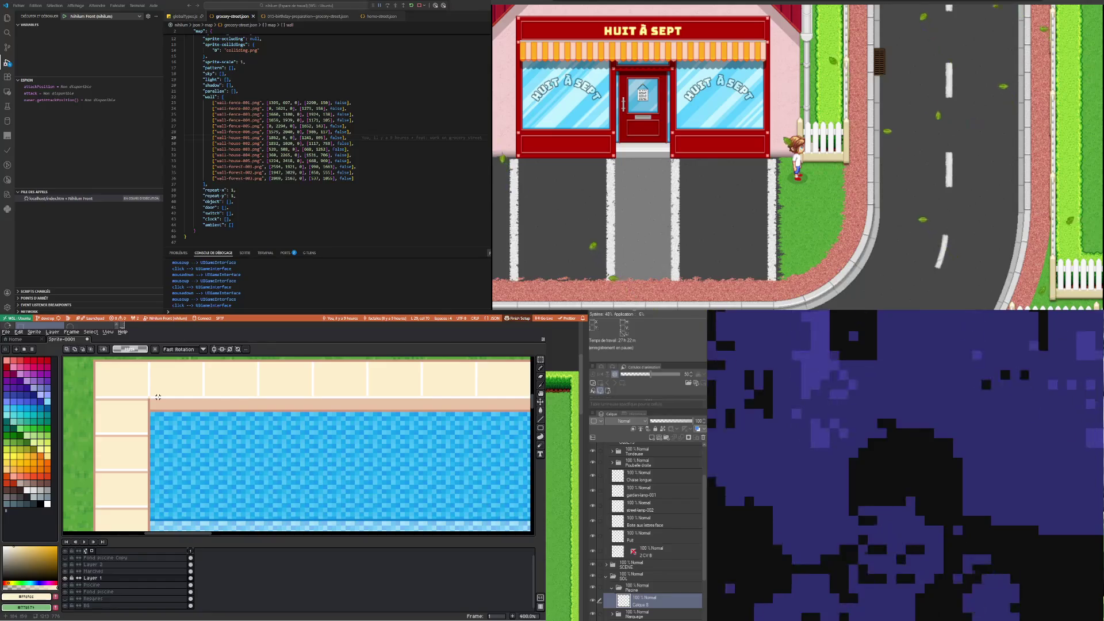
scroll(179, 395, up, 1)
scroll(179, 394, down, 2)
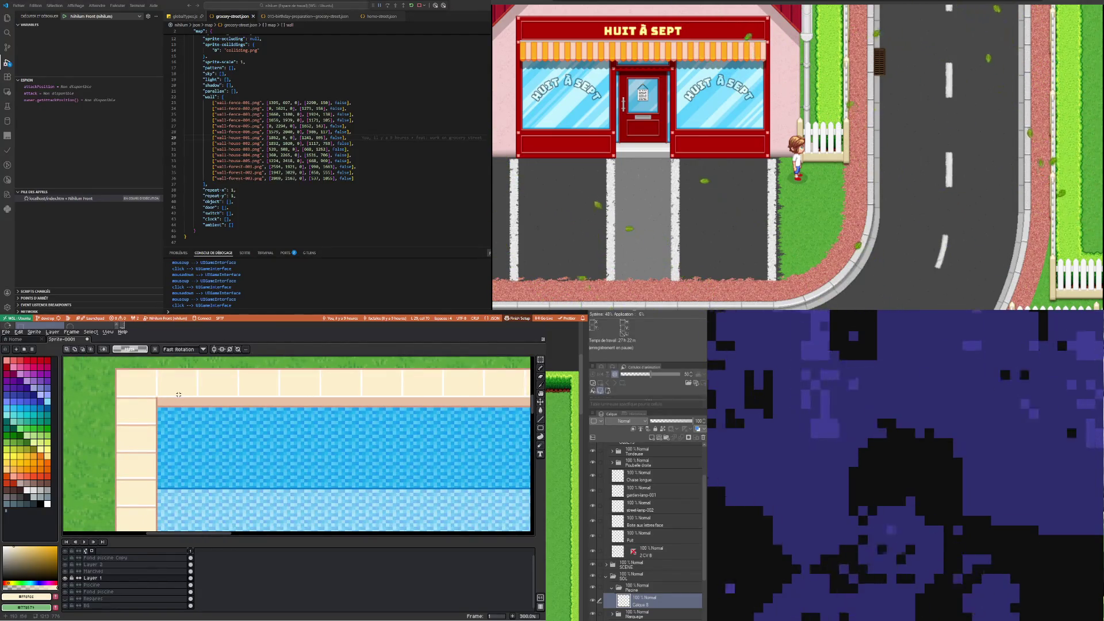
scroll(178, 394, down, 1)
scroll(260, 382, right, 2)
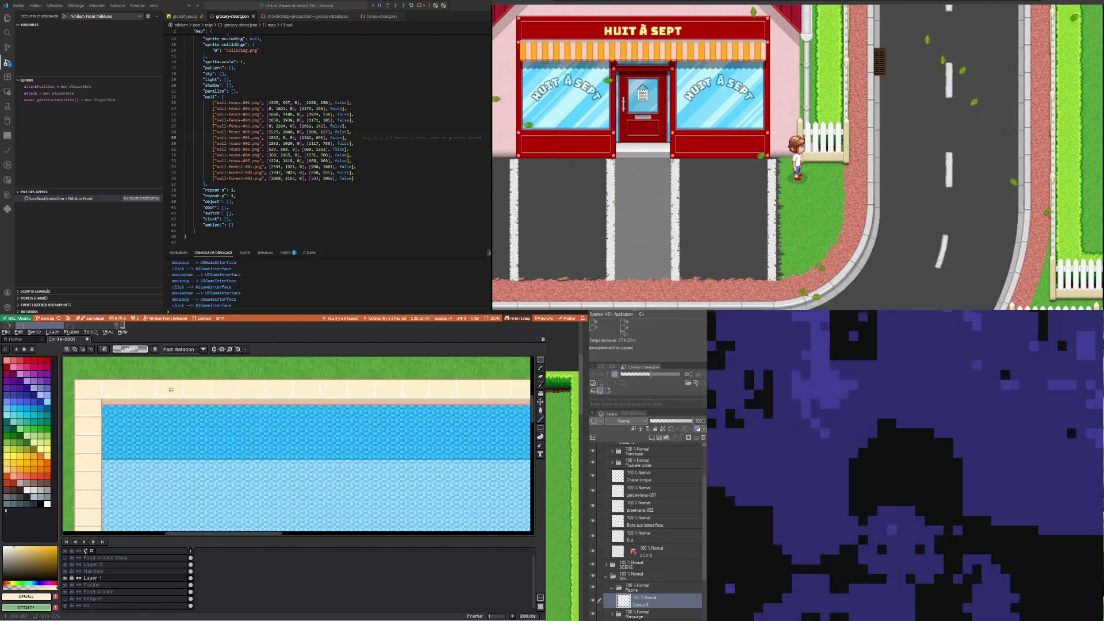
scroll(170, 390, up, 1)
scroll(127, 376, up, 2)
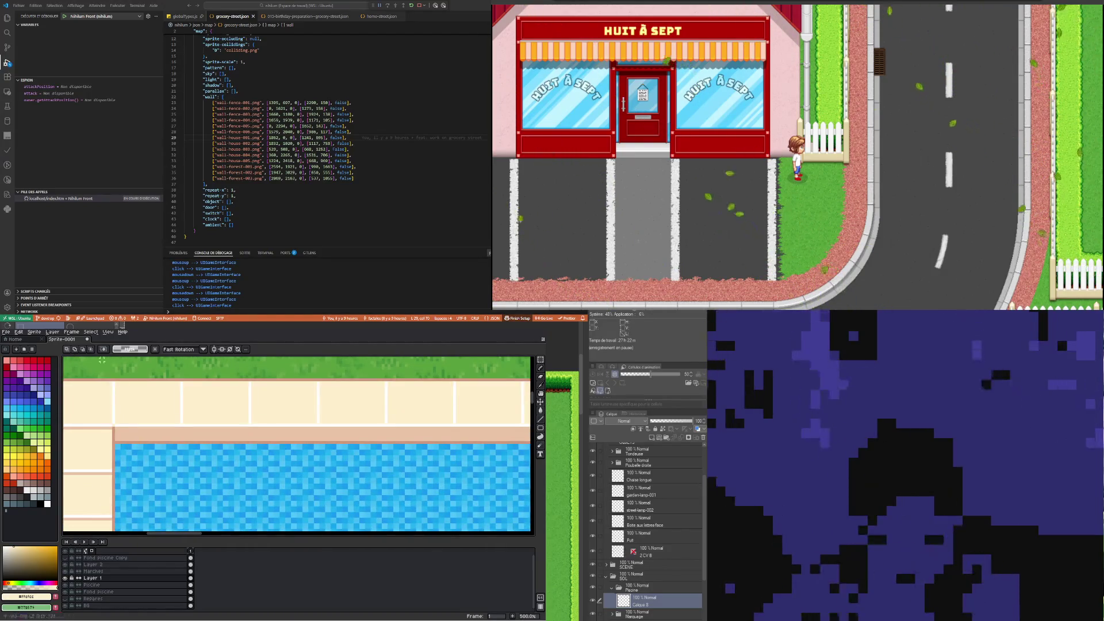
click(540, 384)
click(321, 428)
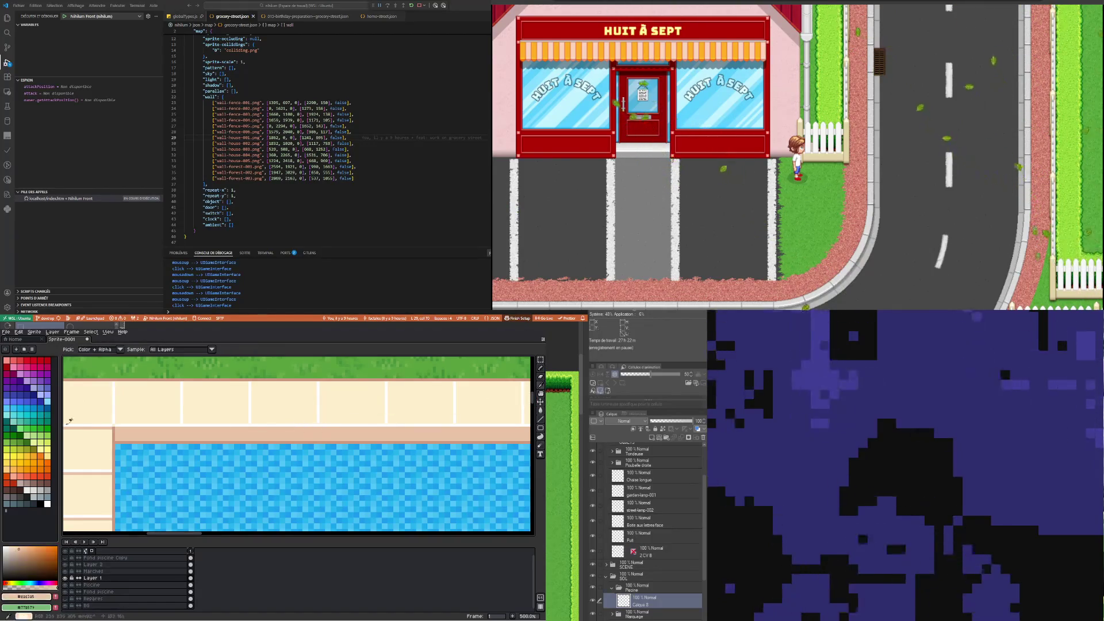
Switch to the Pencil and undo a trial stroke on the edge
click(540, 368)
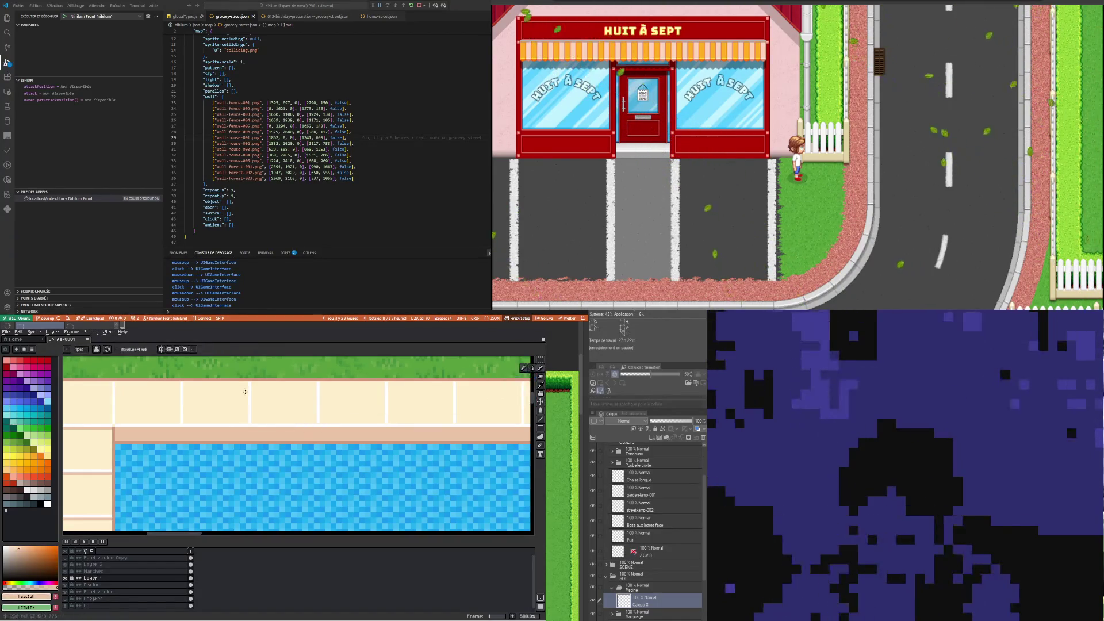
scroll(244, 391, up, 2)
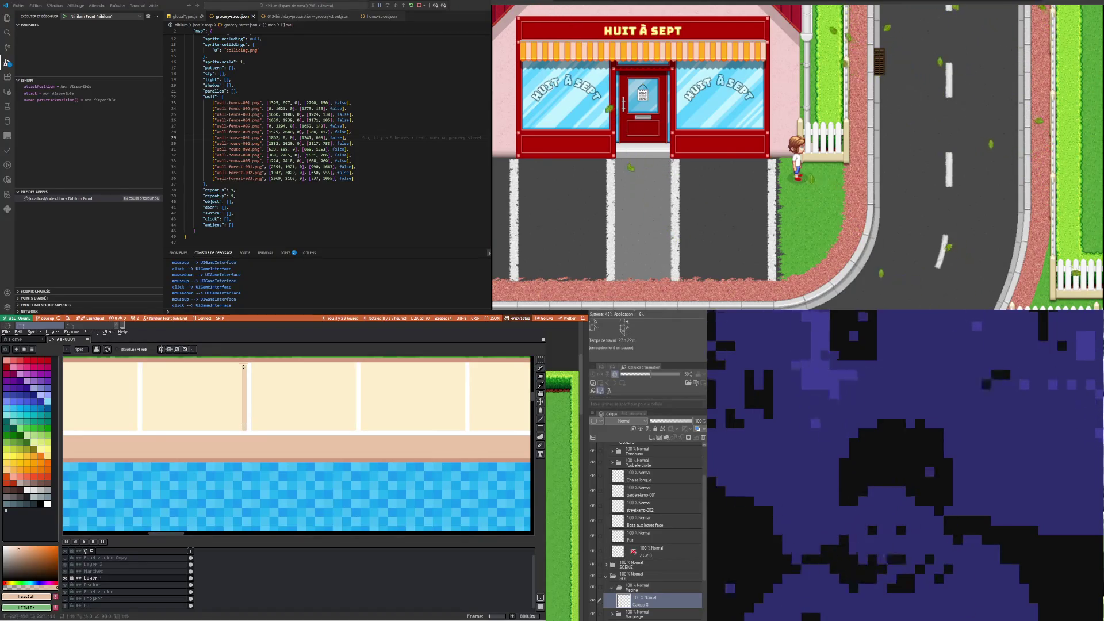
key(ctrl+z)
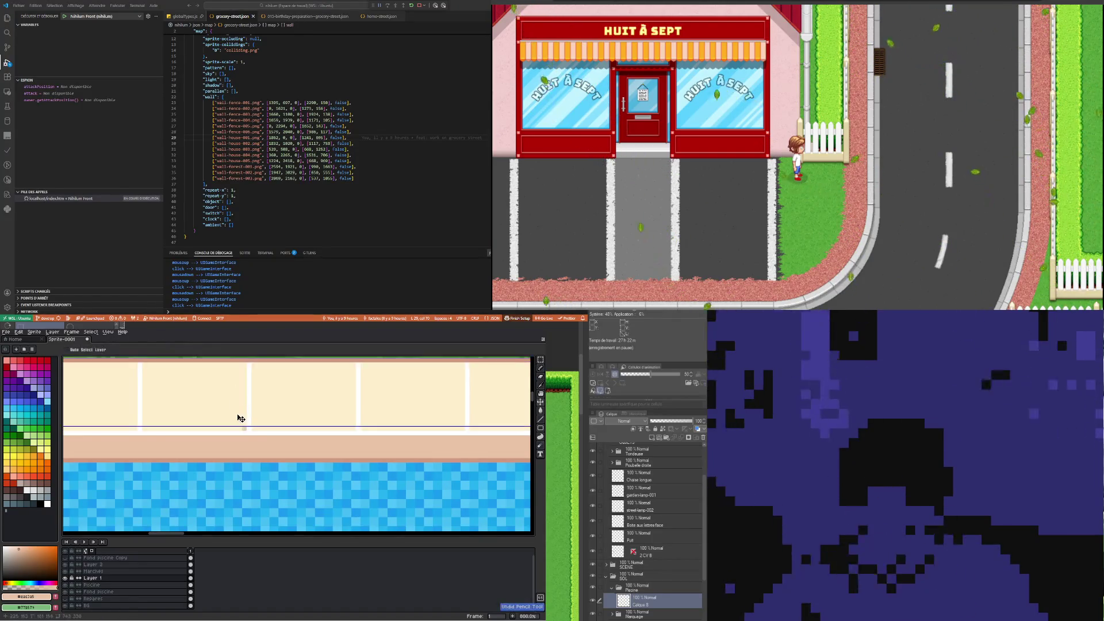
Add a new layer above Layer 2
key(v)
click(183, 565)
right_click(181, 564)
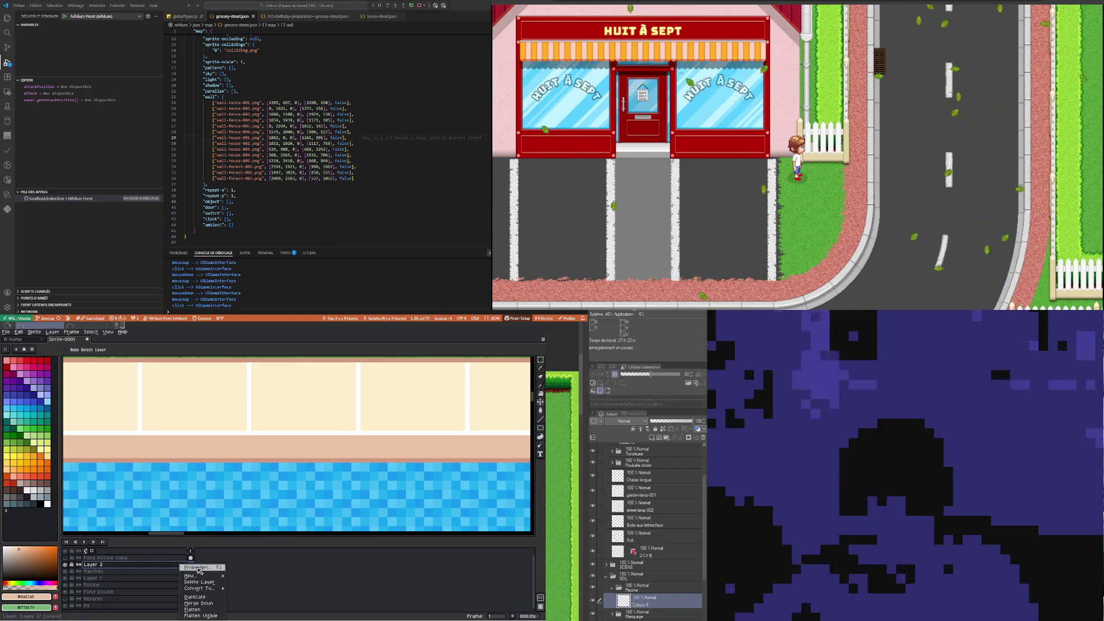
click(245, 575)
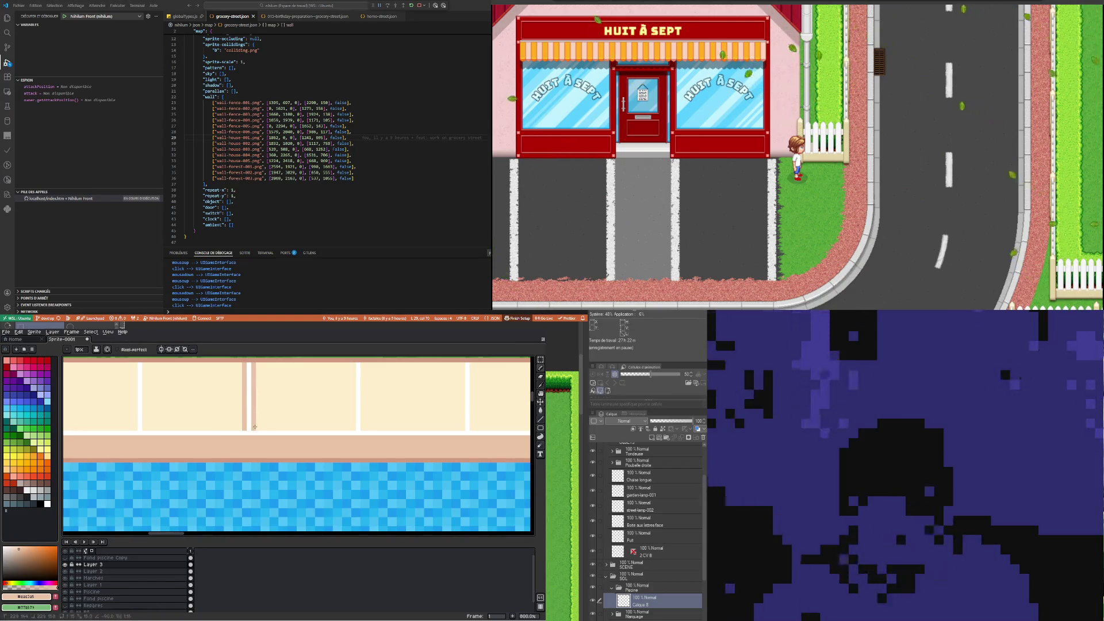
Pick the cream tile colour from the pool deck and return to the Pencil
scroll(255, 426, down, 2)
scroll(231, 449, down, 2)
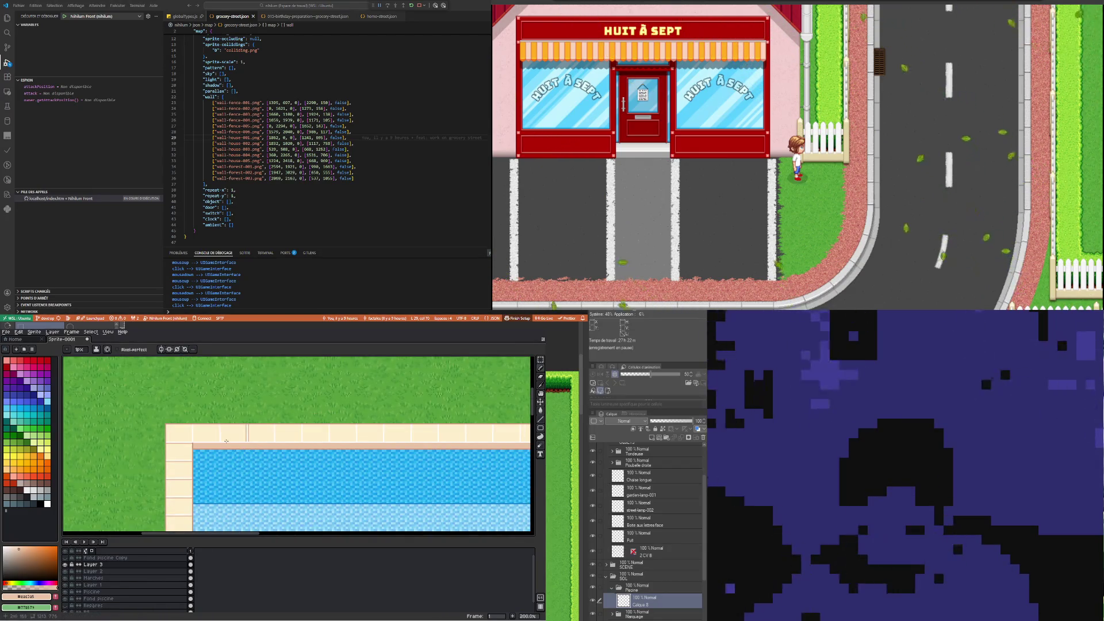
scroll(226, 441, up, 4)
scroll(261, 441, up, 1)
click(540, 385)
click(263, 415)
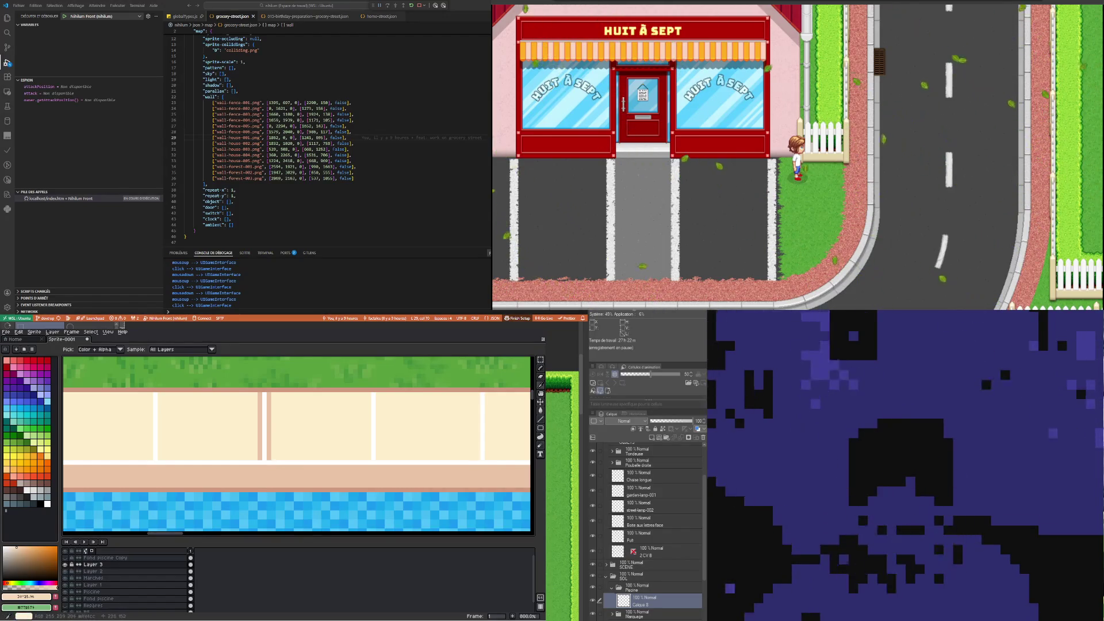
click(540, 368)
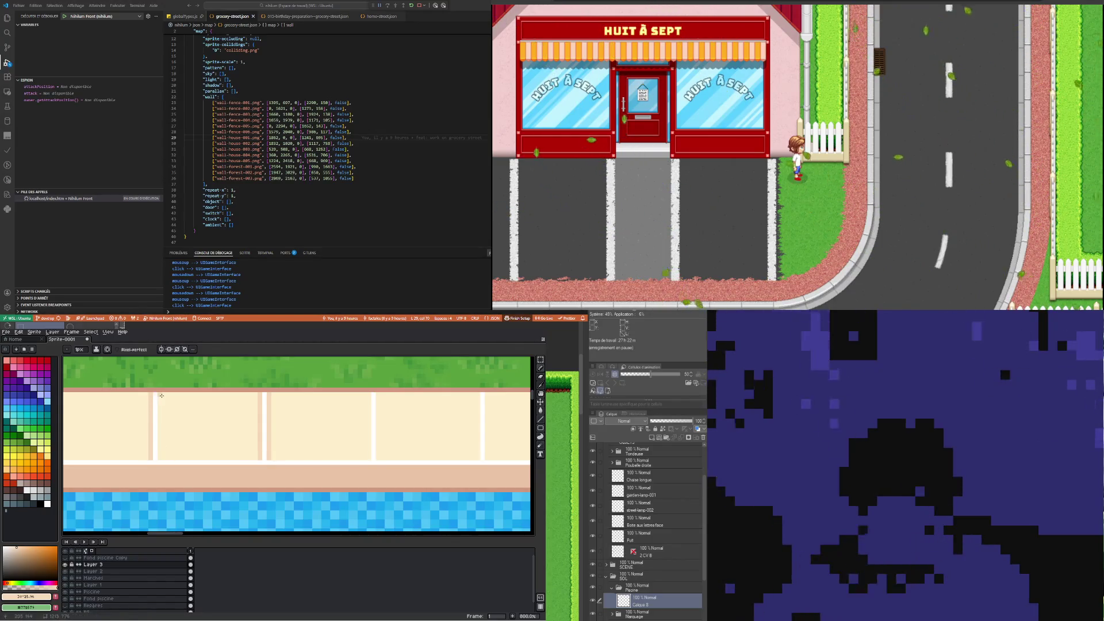
Re-sample the cream of the left stone edge with the I shortcut, then back to B
scroll(165, 456, up, 1)
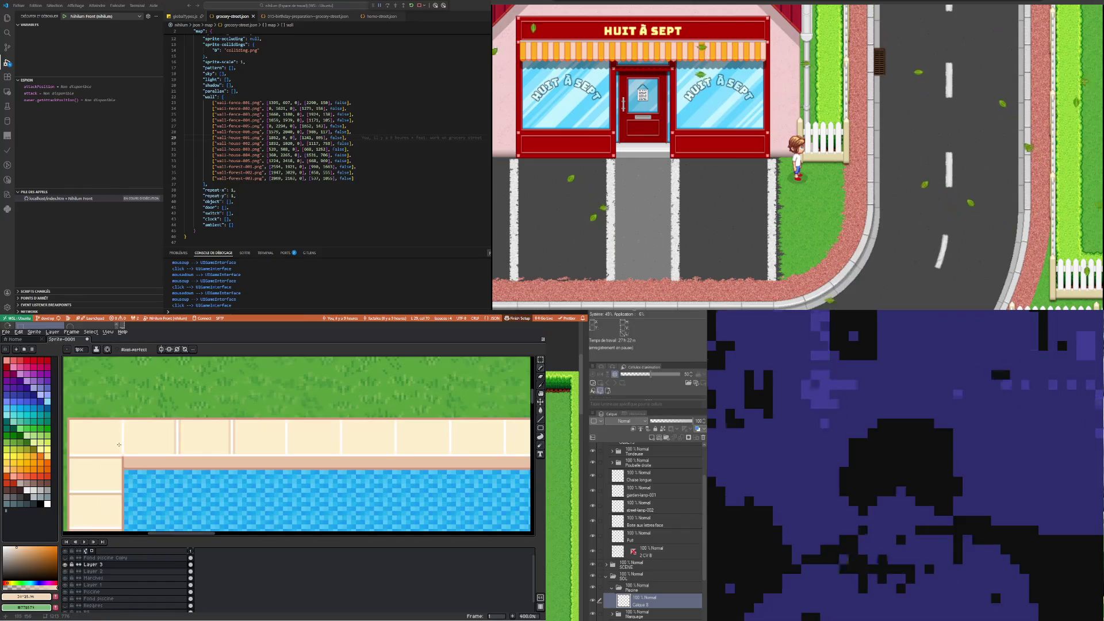
scroll(121, 457, up, 1)
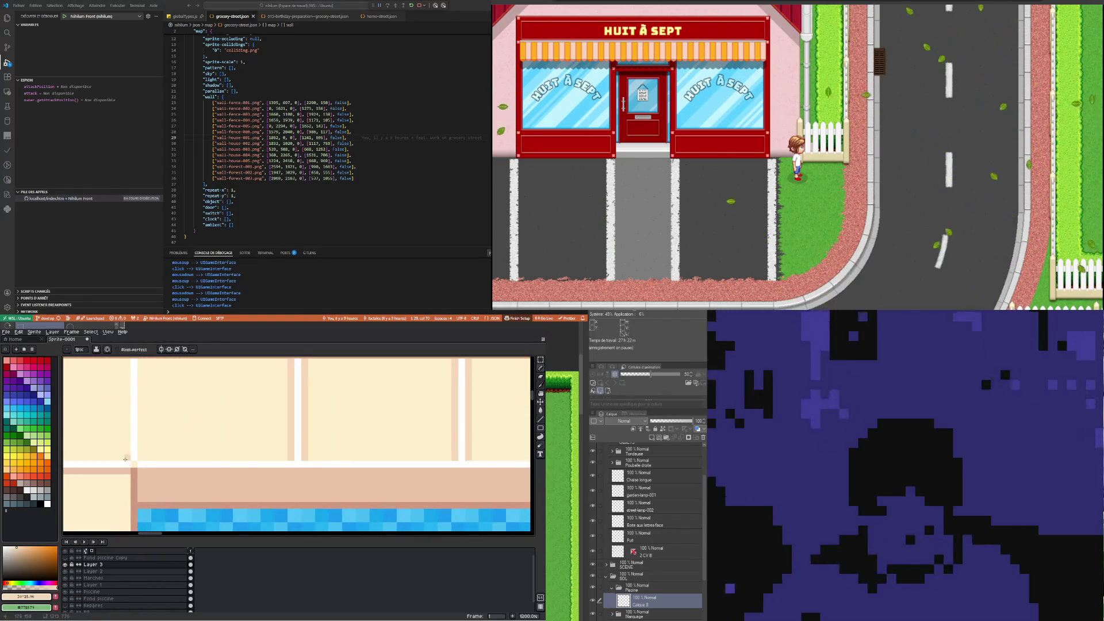
scroll(125, 459, down, 2)
scroll(177, 458, down, 1)
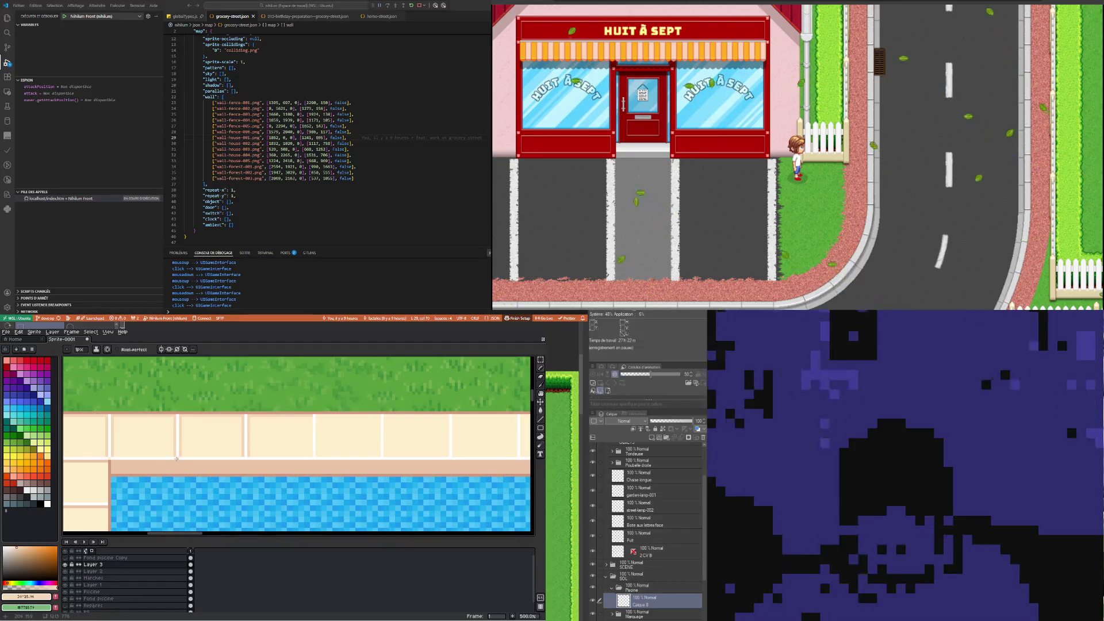
scroll(174, 464, up, 1)
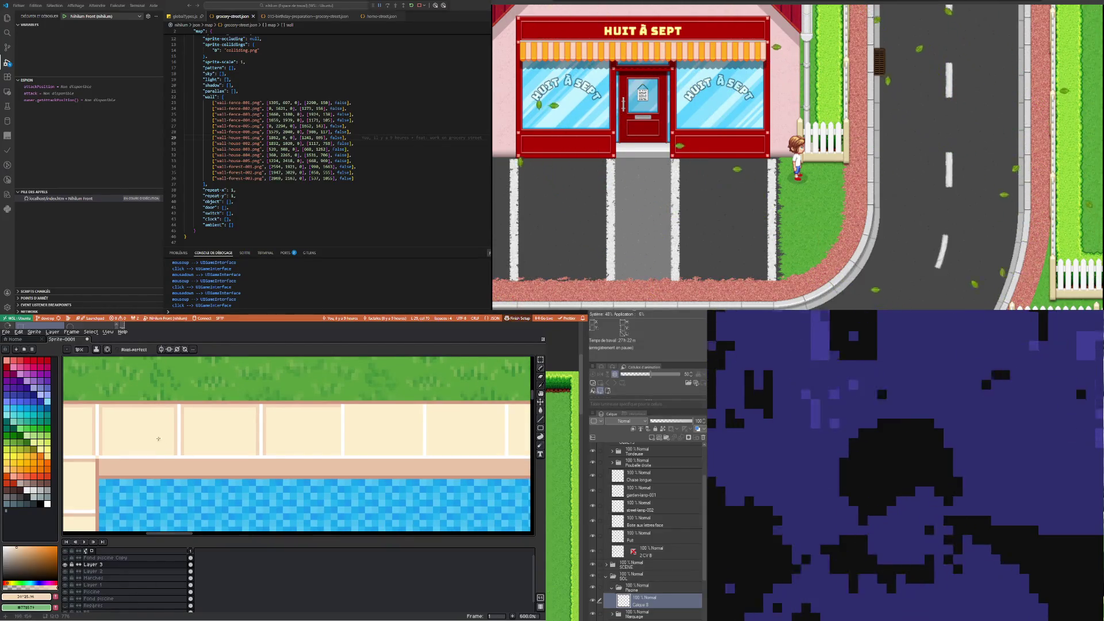
key(i)
click(161, 435)
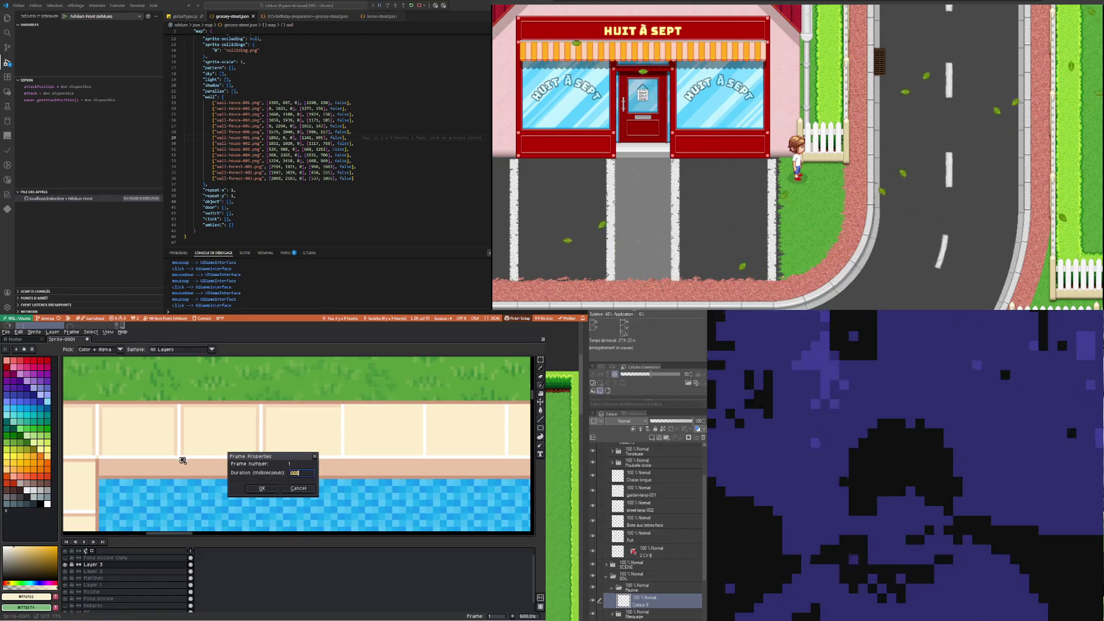
key(b)
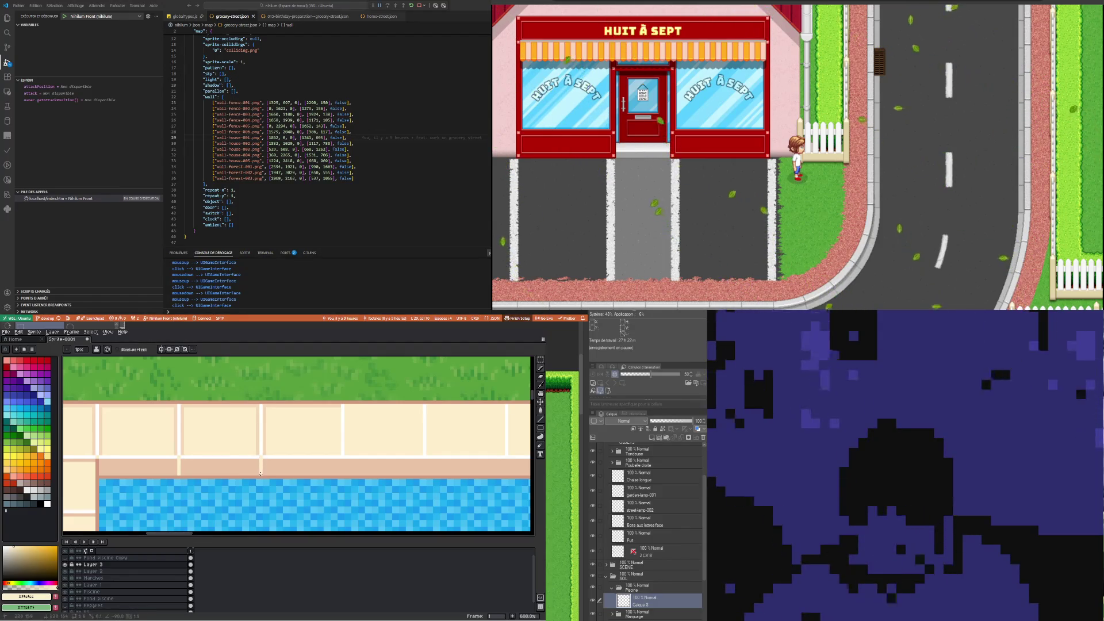
scroll(281, 469, down, 1)
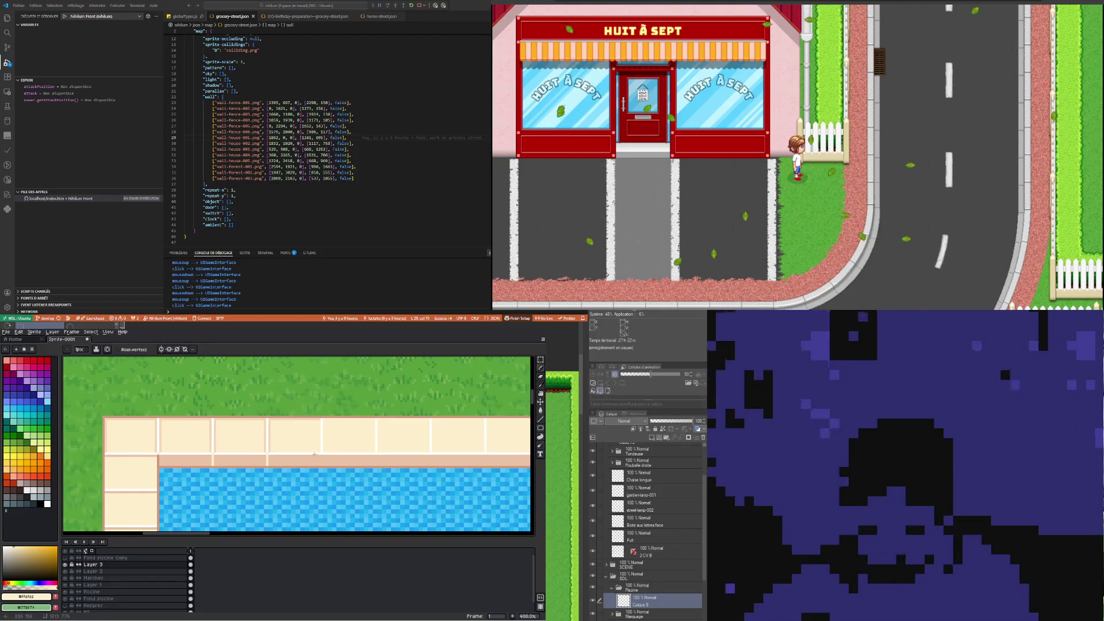
scroll(252, 456, down, 1)
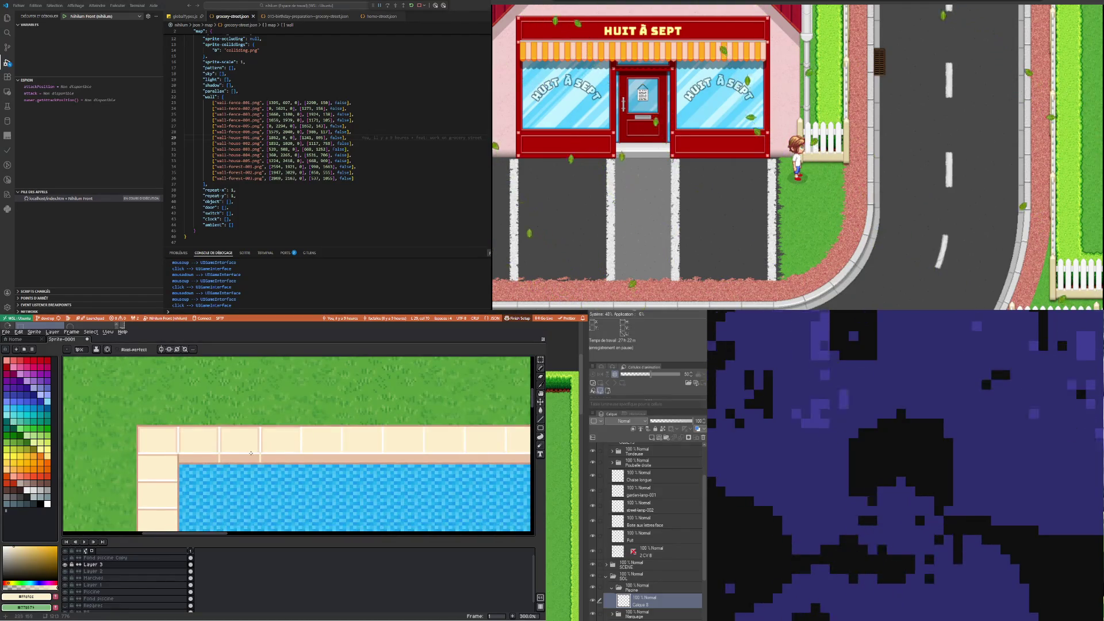
scroll(250, 453, down, 1)
scroll(250, 453, up, 2)
Pick up the white joint colour from the tiles and undo the last pencil stroke
scroll(249, 452, up, 3)
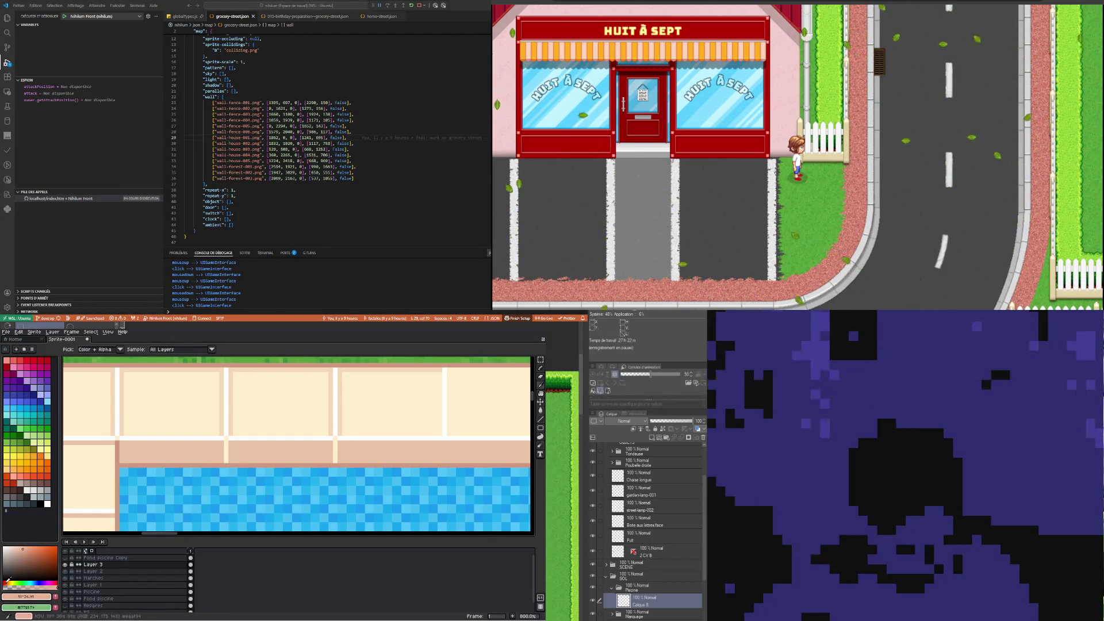
key(b)
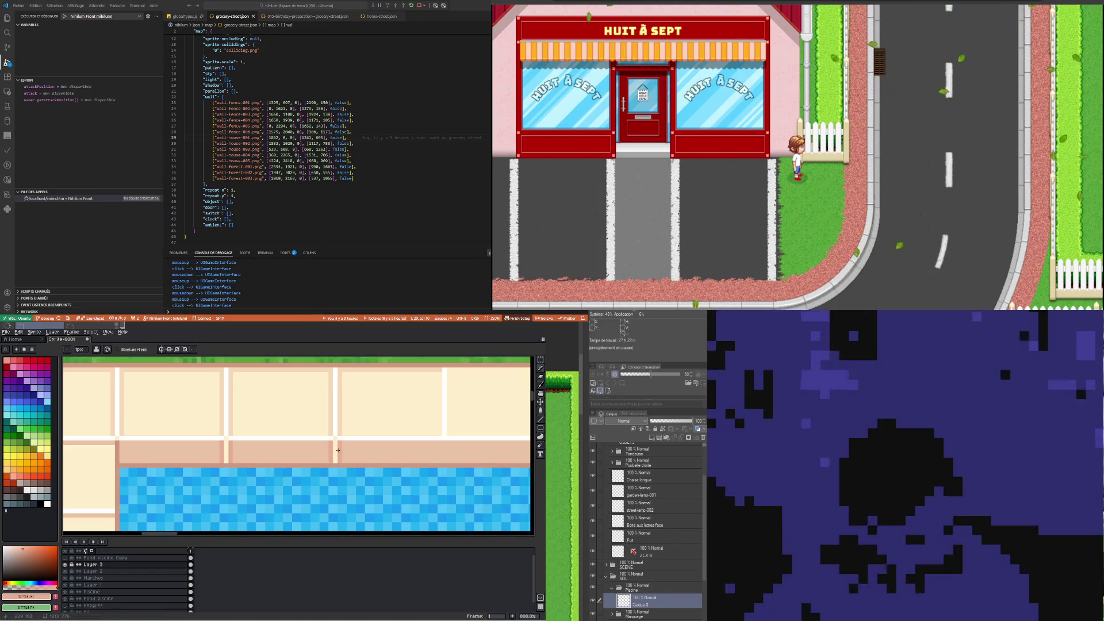
key(i)
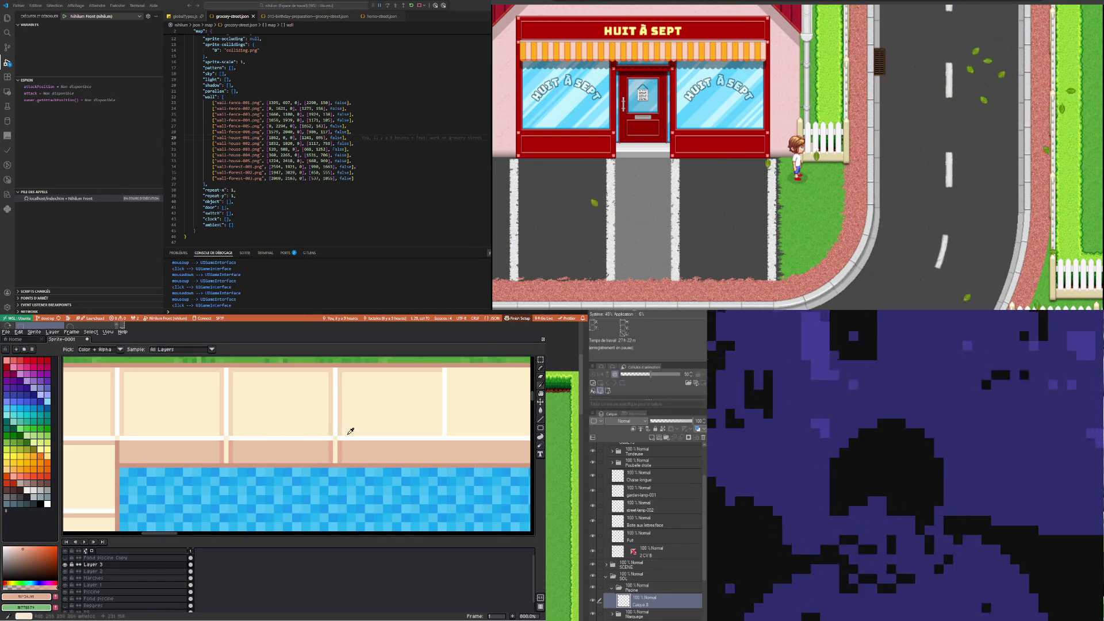
click(340, 431)
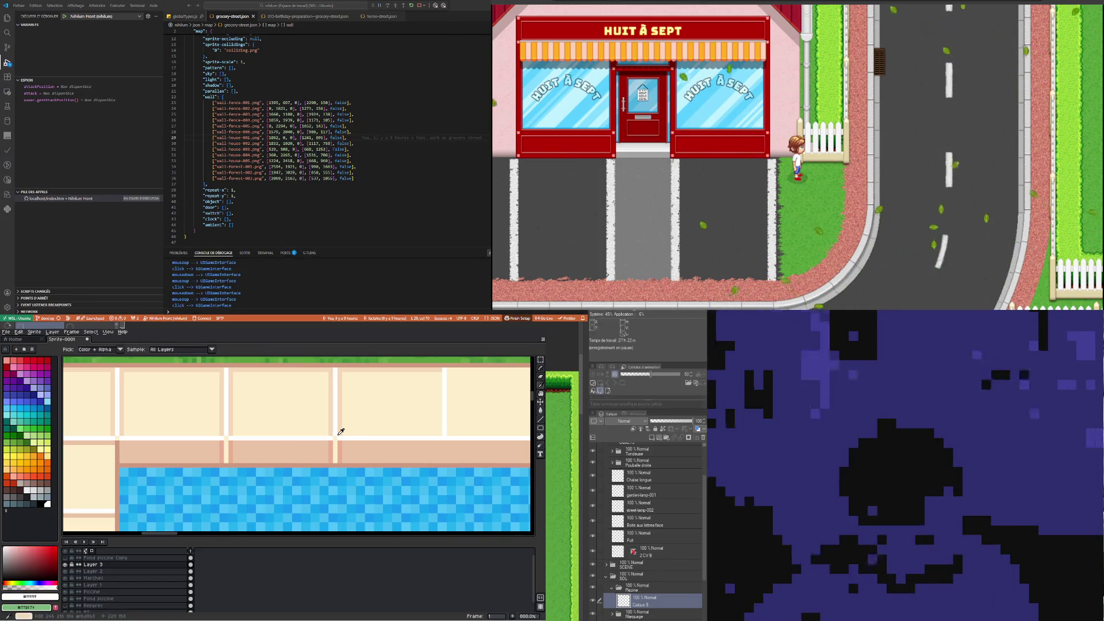
key(b)
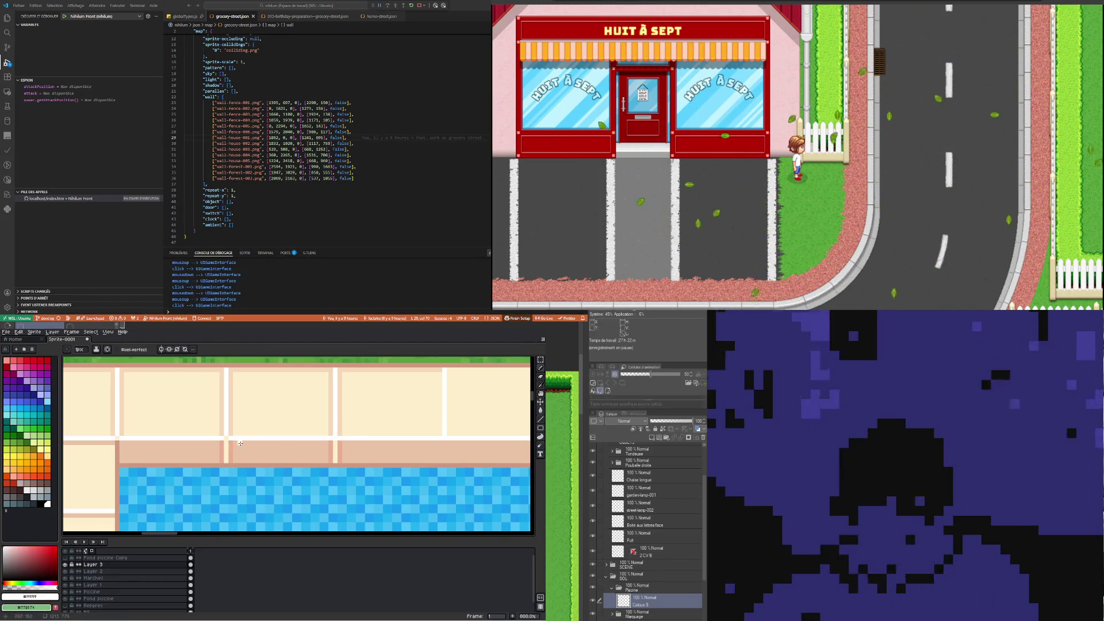
key(ctrl+z)
Make the cream stone colour from the edge tiles the drawing colour
scroll(251, 441, down, 2)
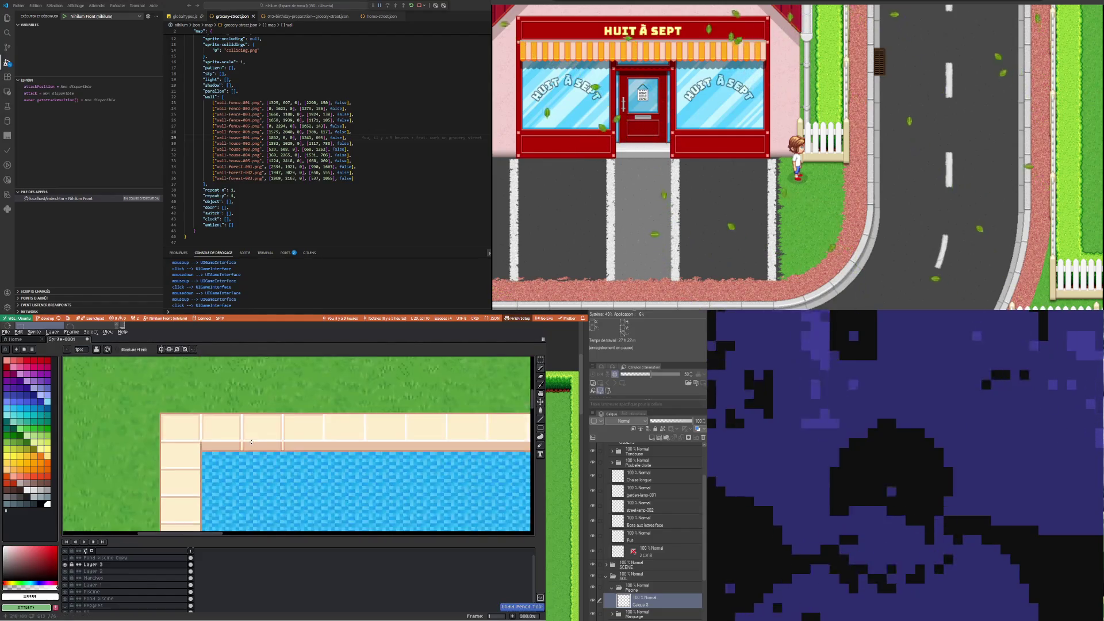
scroll(244, 442, up, 3)
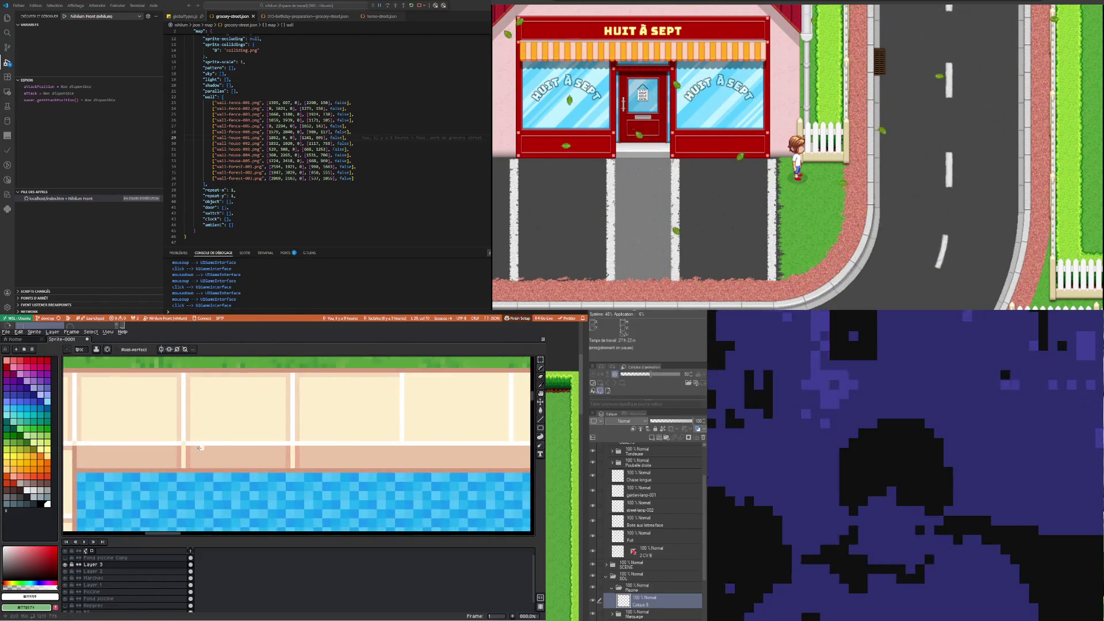
key(i)
click(179, 434)
key(b)
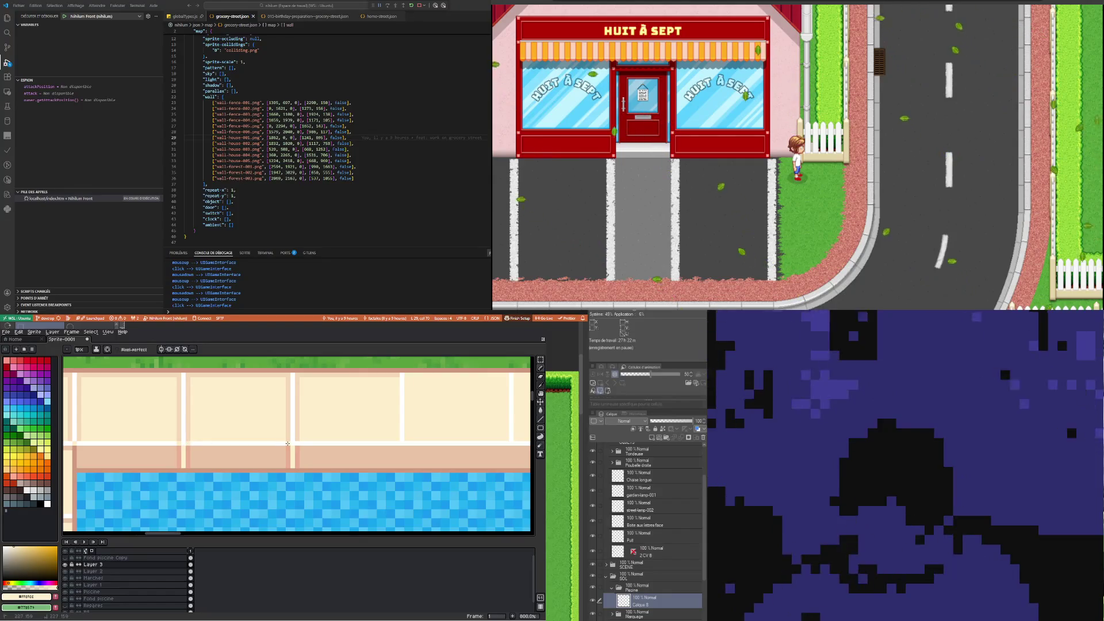
scroll(210, 439, down, 3)
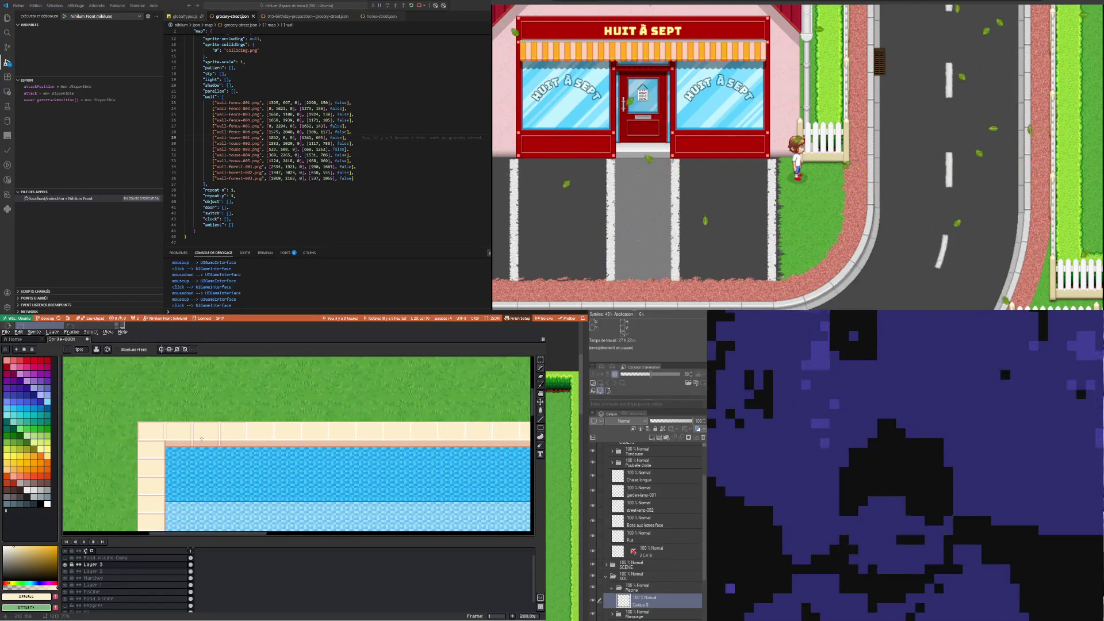
scroll(205, 439, up, 2)
scroll(205, 438, down, 3)
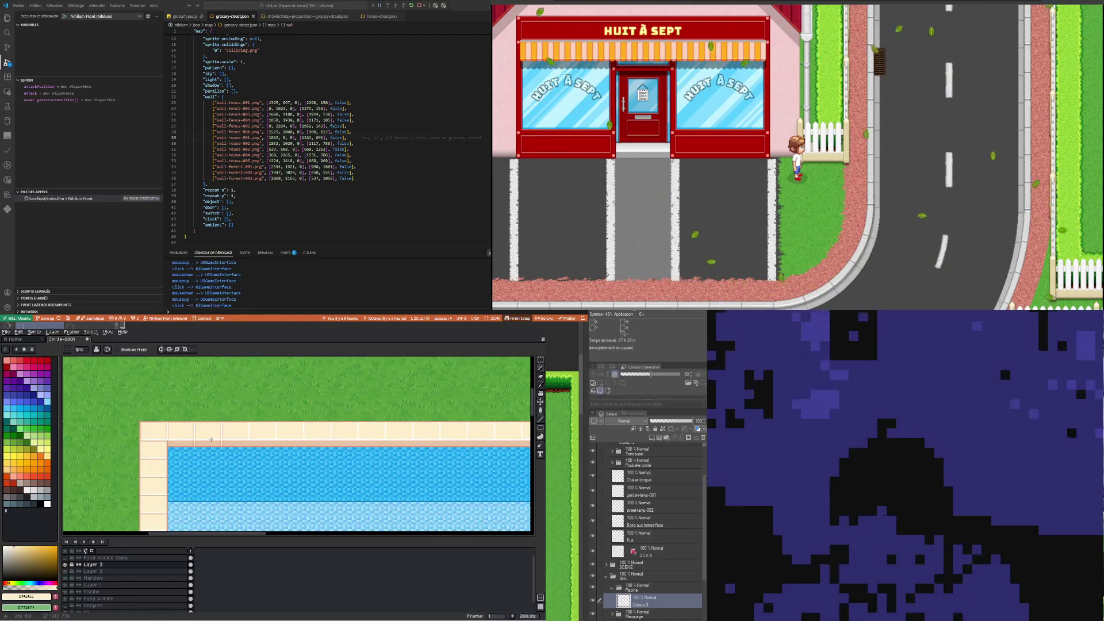
scroll(210, 441, down, 2)
scroll(212, 444, up, 2)
scroll(193, 451, up, 3)
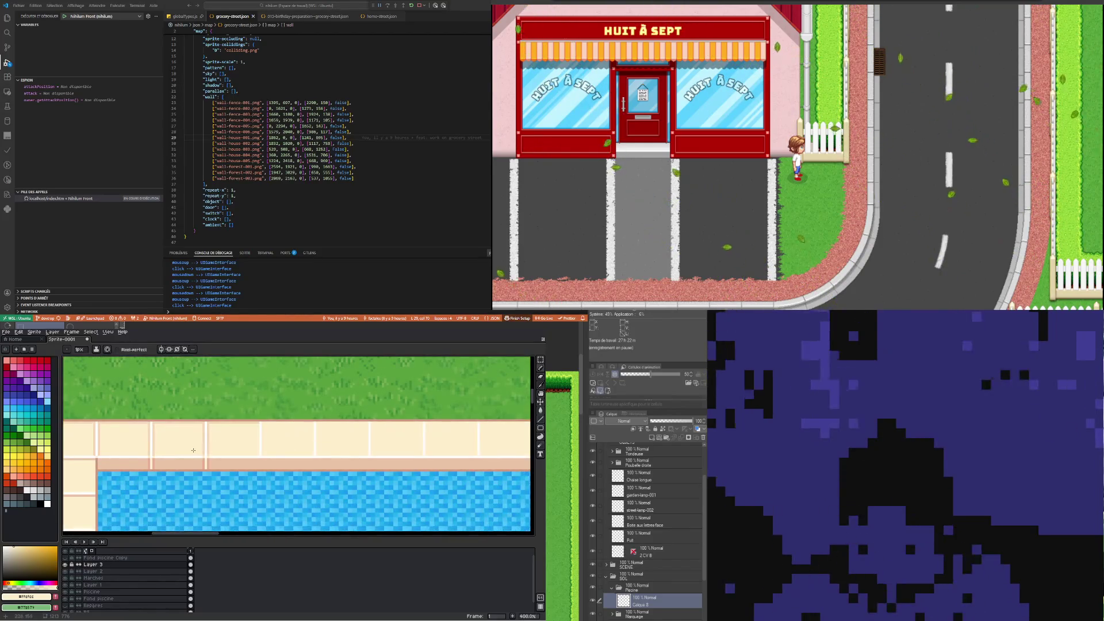
scroll(201, 448, down, 2)
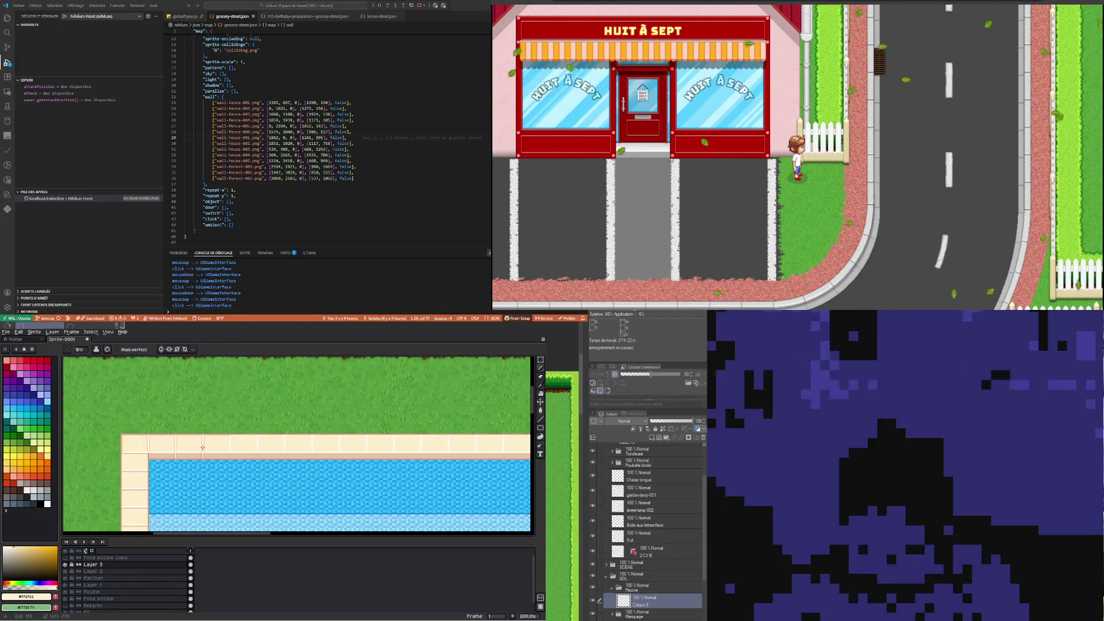
scroll(202, 449, up, 1)
scroll(198, 450, up, 1)
scroll(194, 452, up, 1)
scroll(186, 455, down, 3)
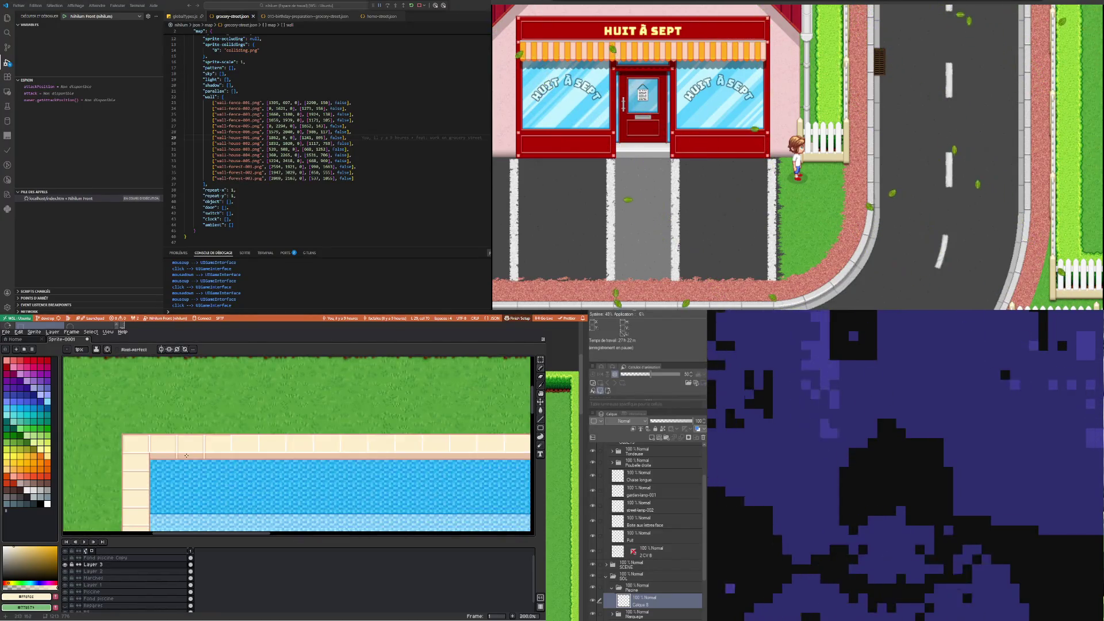
scroll(186, 455, up, 4)
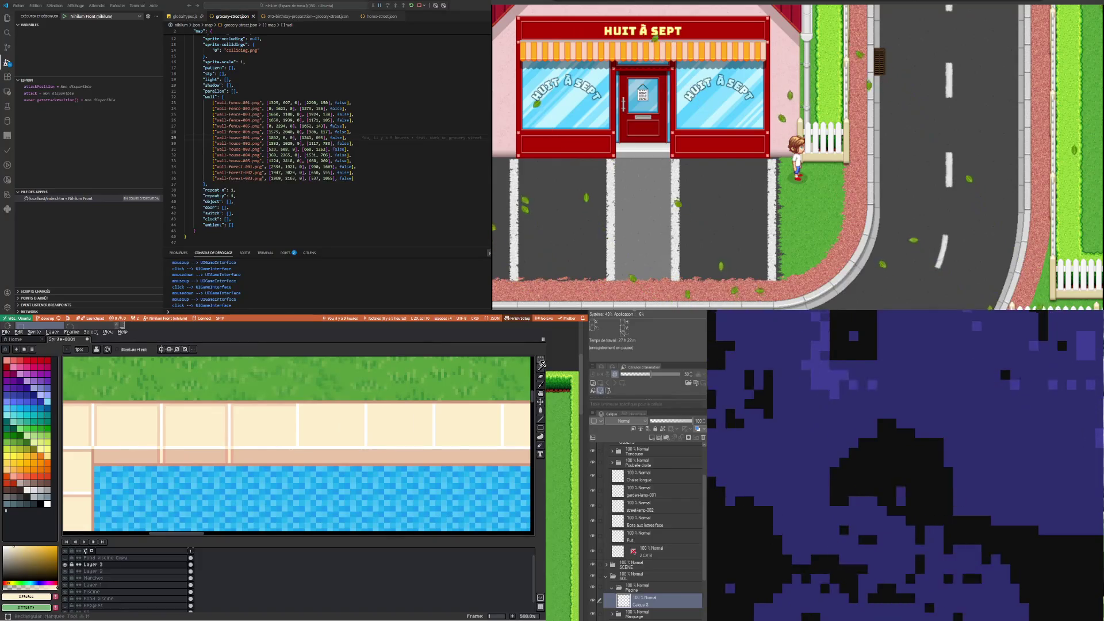
Measure one stone tile with a marquee, then re-sample the white joint and cream colours
key(m)
drag(151, 395, 237, 482)
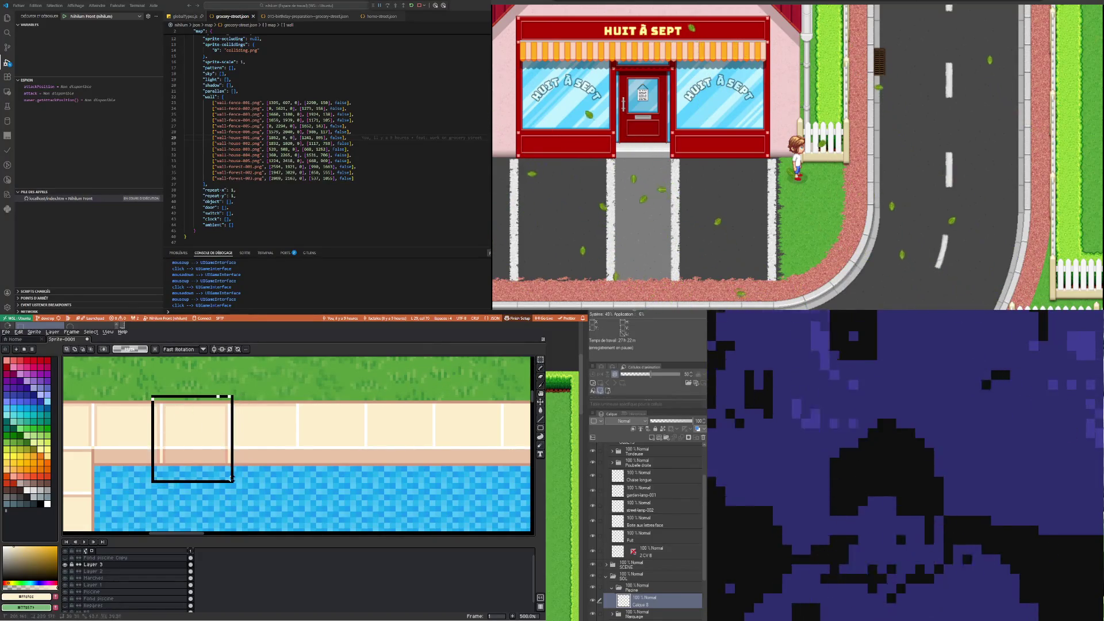
key(ctrl+d)
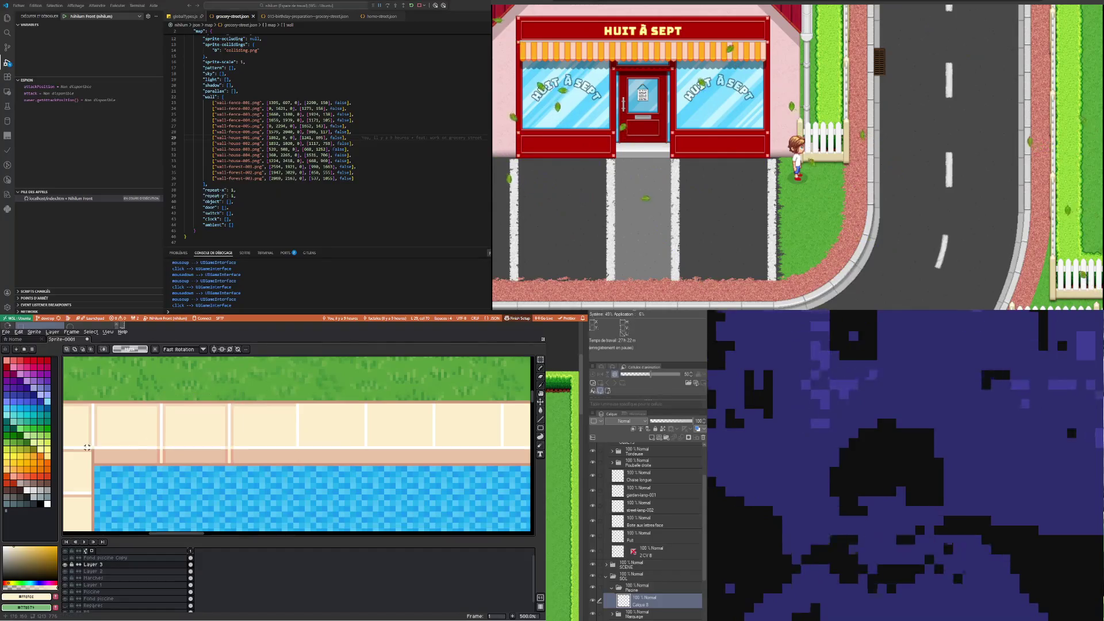
scroll(107, 453, up, 2)
key(i)
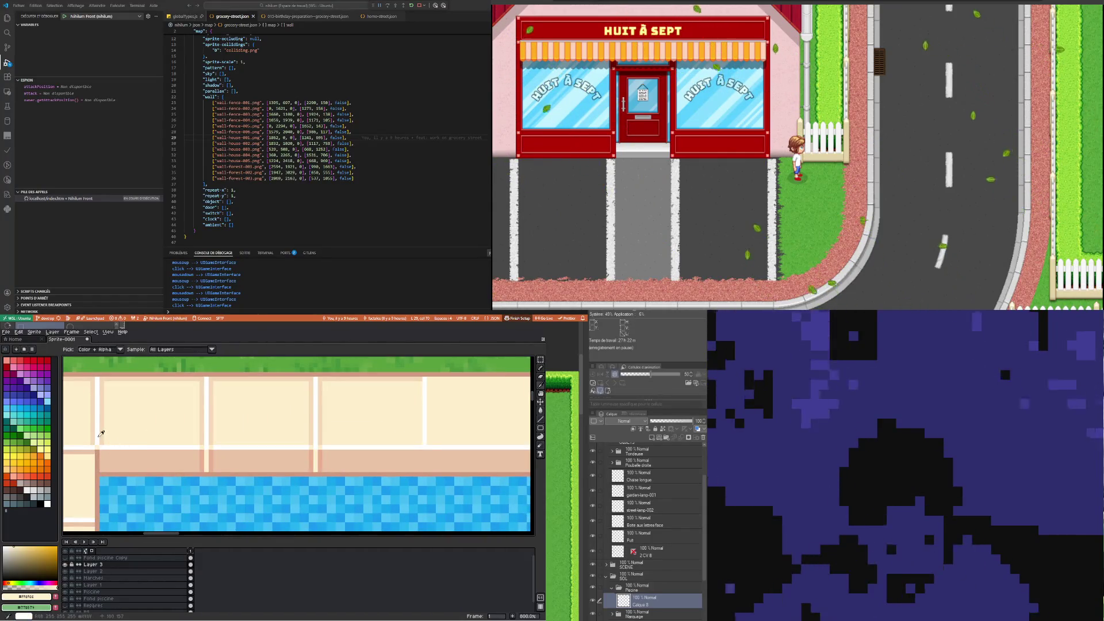
click(97, 447)
key(b)
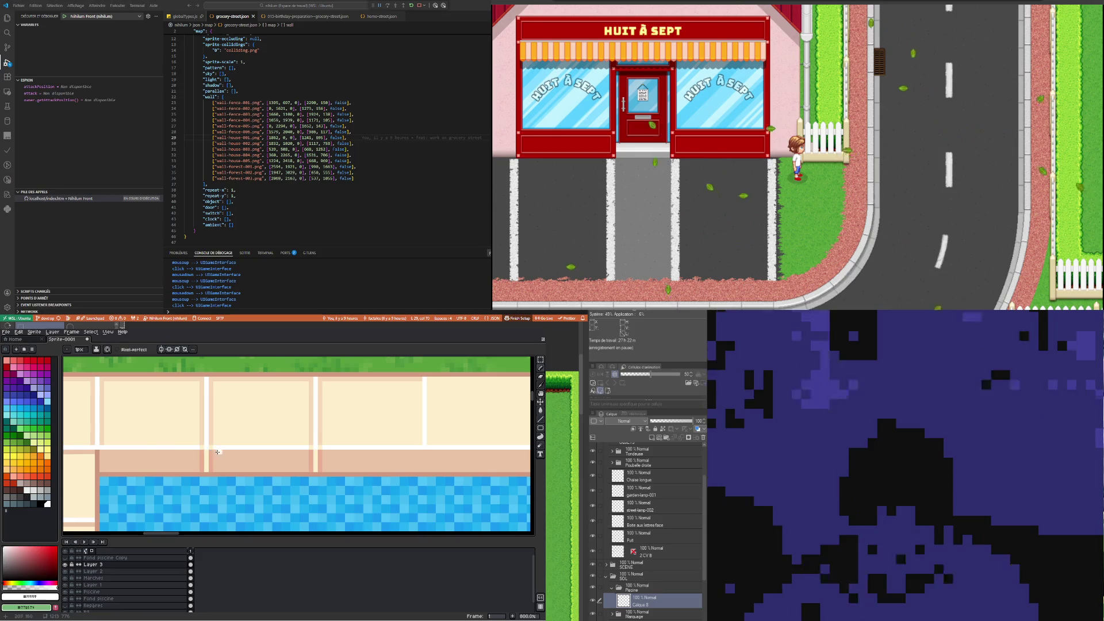
key(i)
click(202, 443)
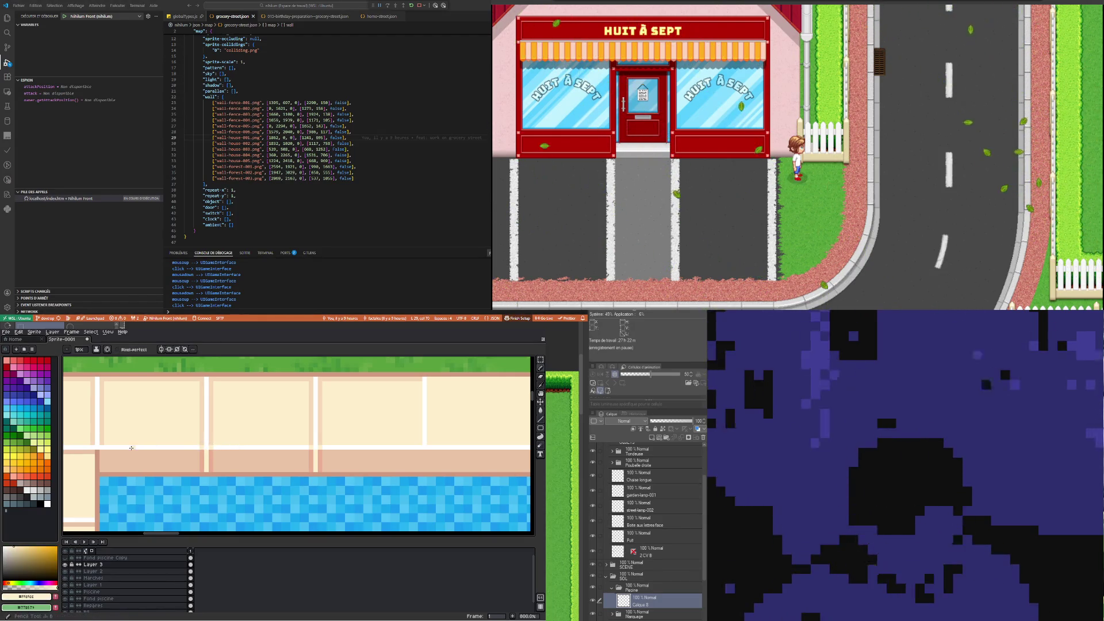
key(b)
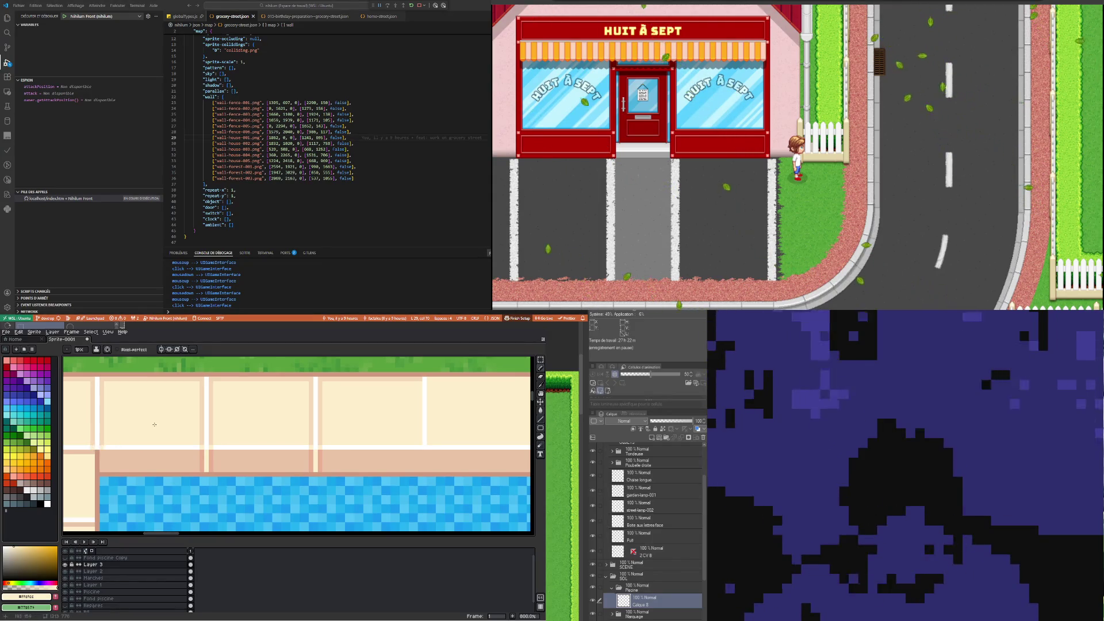
Shift a selected section of the stone edge to the right and drop it in place
scroll(154, 425, down, 3)
click(540, 359)
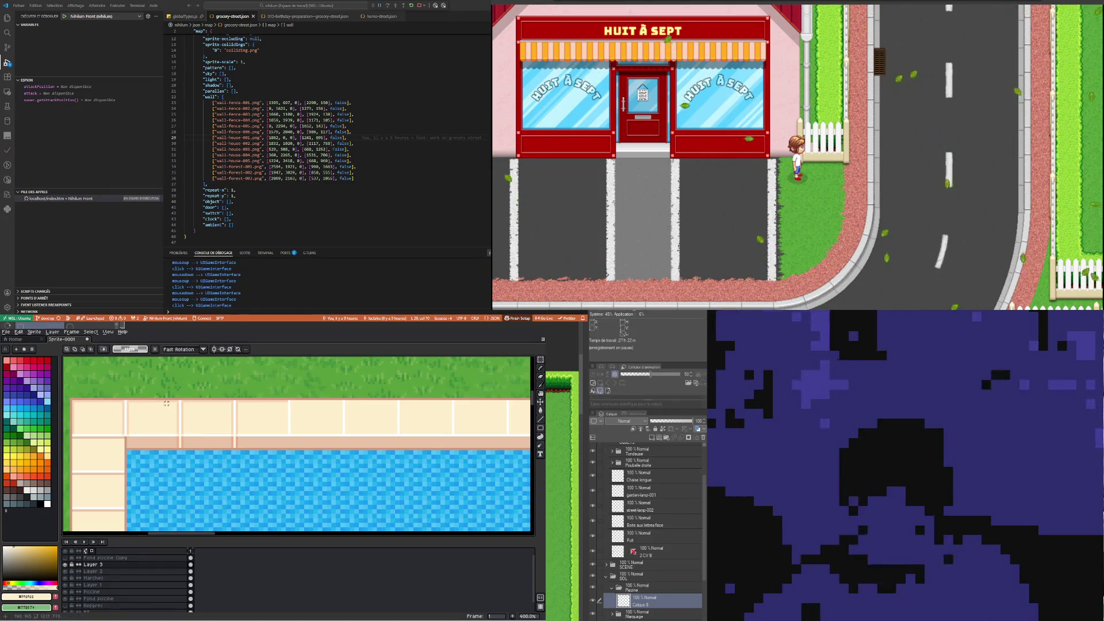
mouse_move(170, 394)
mouse_down()
mouse_move(248, 471)
mouse_move(327, 449)
mouse_up()
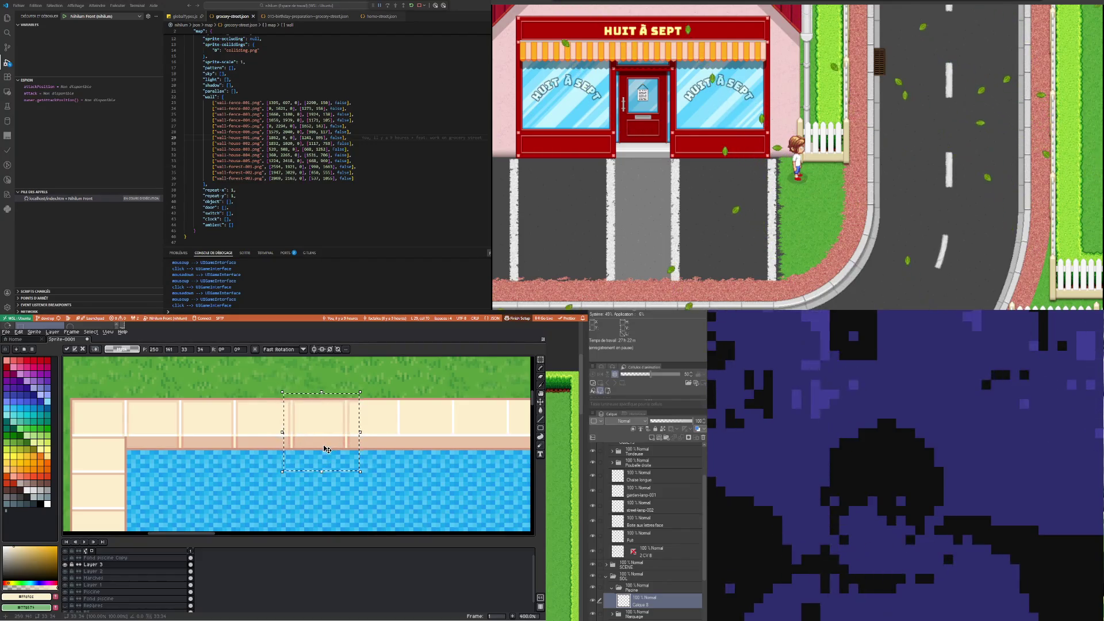
scroll(310, 436, down, 1)
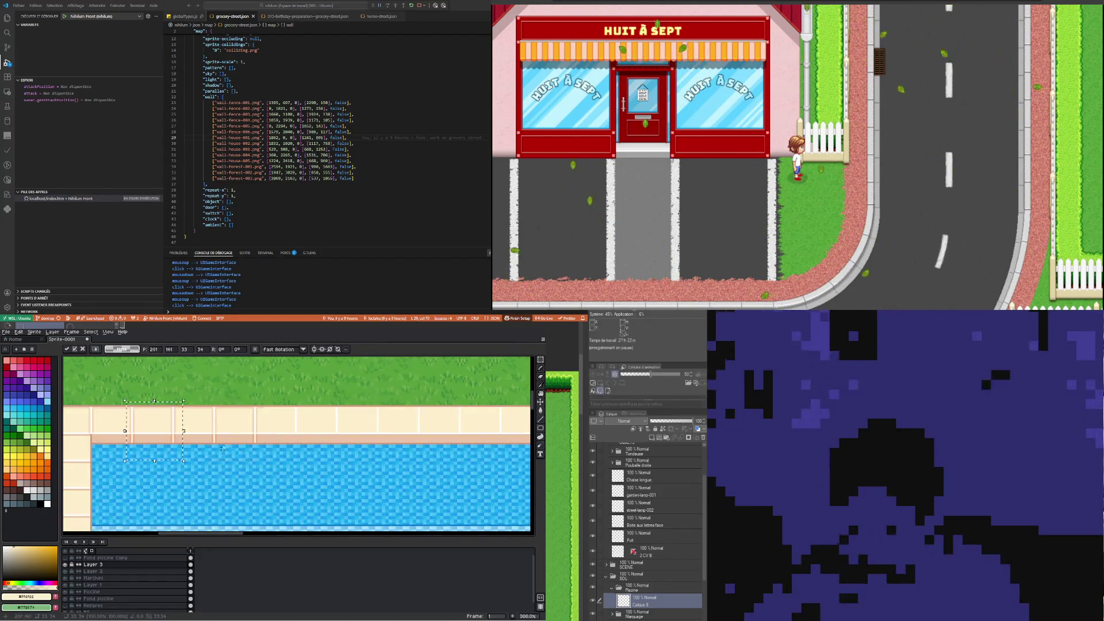
drag(236, 435, 318, 436)
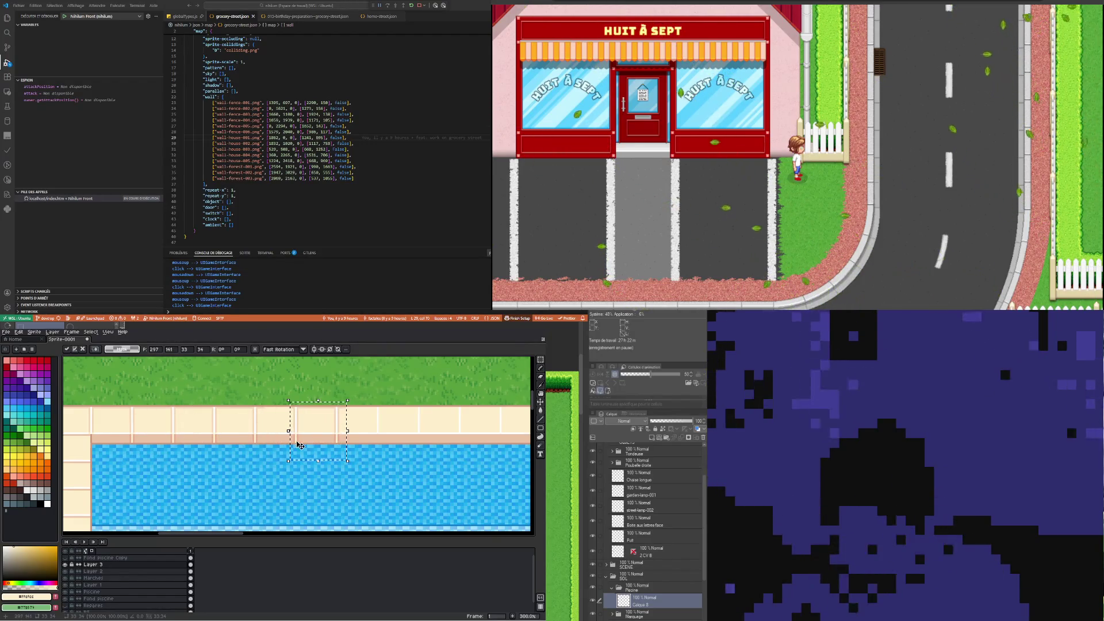
key(ctrl+d)
scroll(300, 381, up, 1)
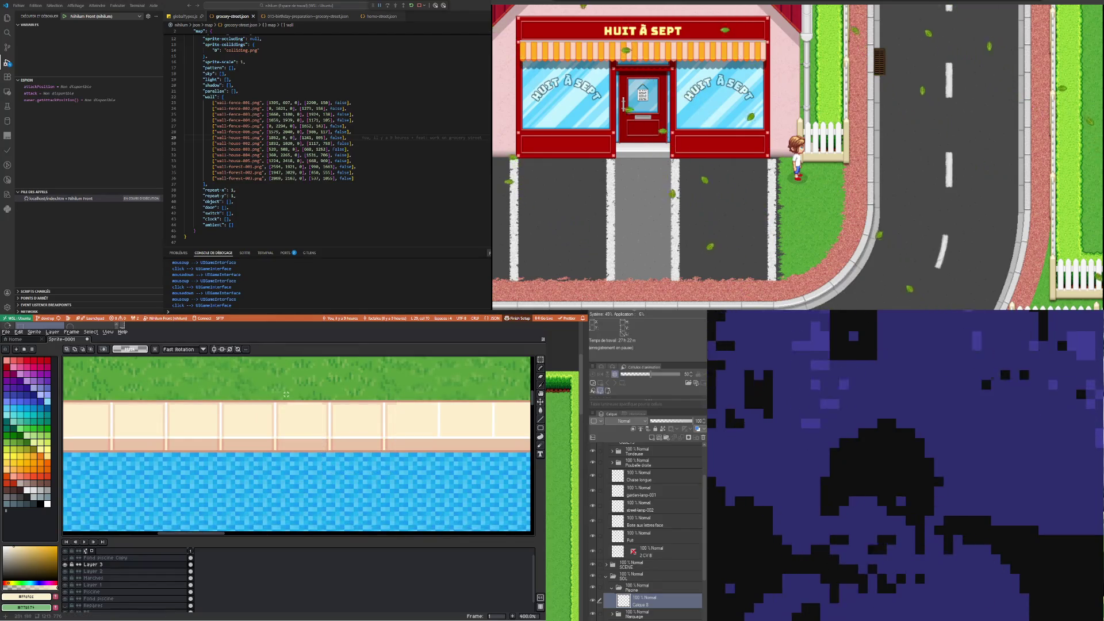
mouse_move(279, 391)
mouse_down()
mouse_move(290, 420)
mouse_move(326, 413)
mouse_up()
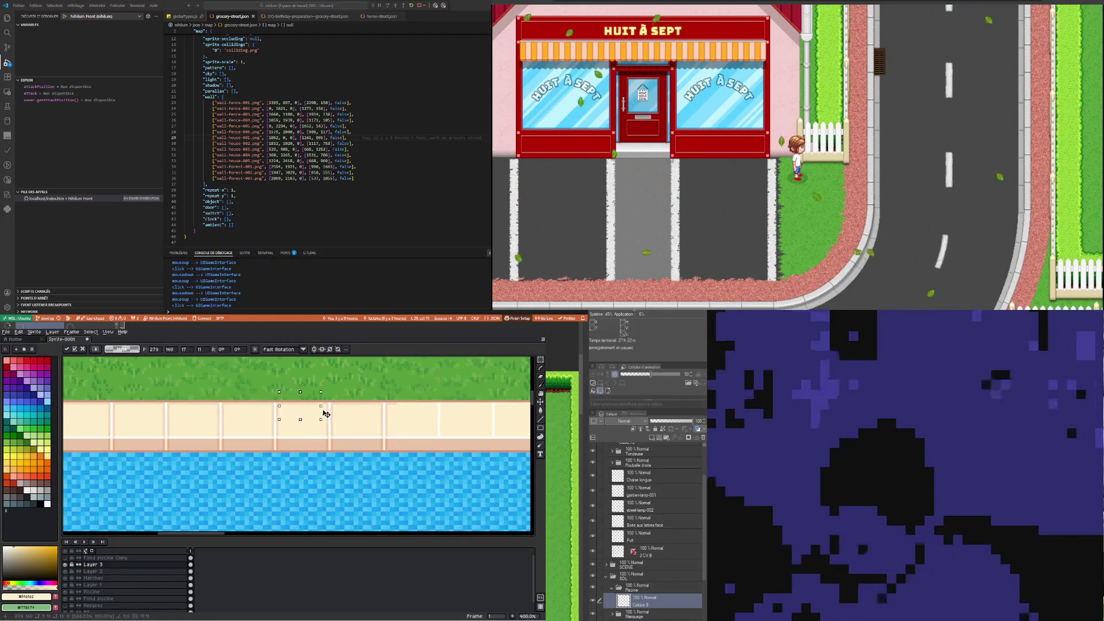
key(ctrl+d)
scroll(121, 393, down, 1)
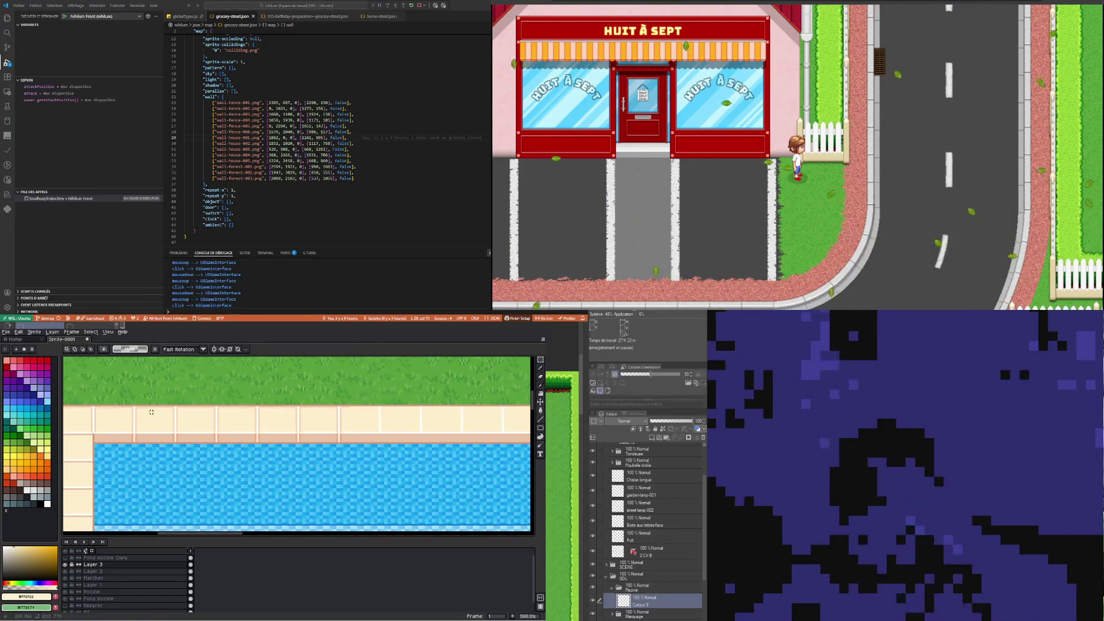
Move the block of grass, tiles and pool edge right until the tile joints line up
drag(121, 393, 319, 467)
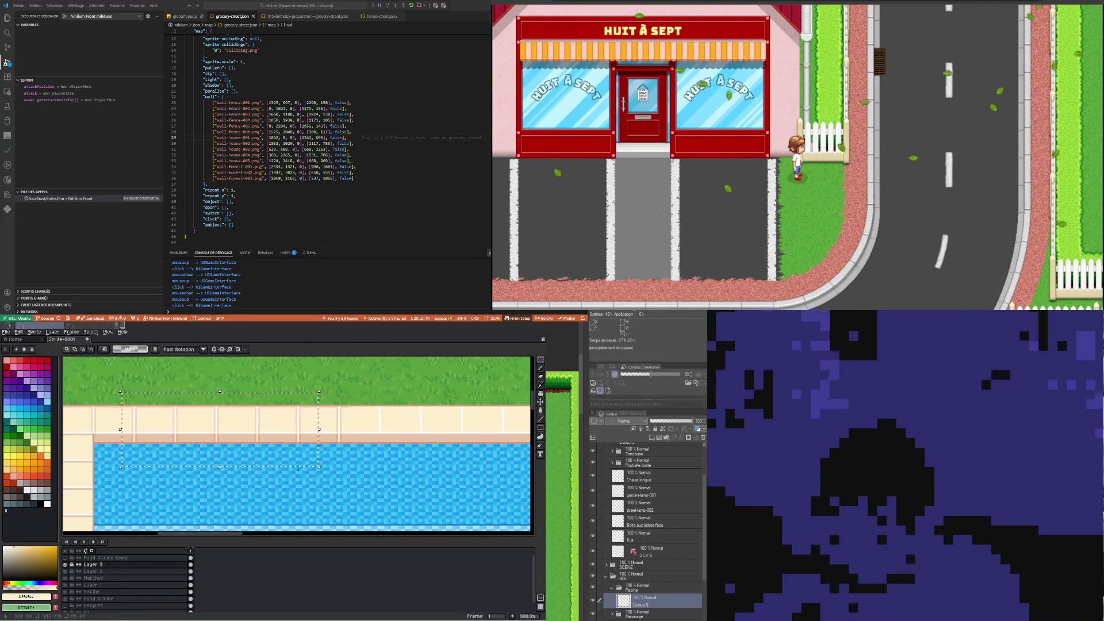
drag(213, 448, 404, 446)
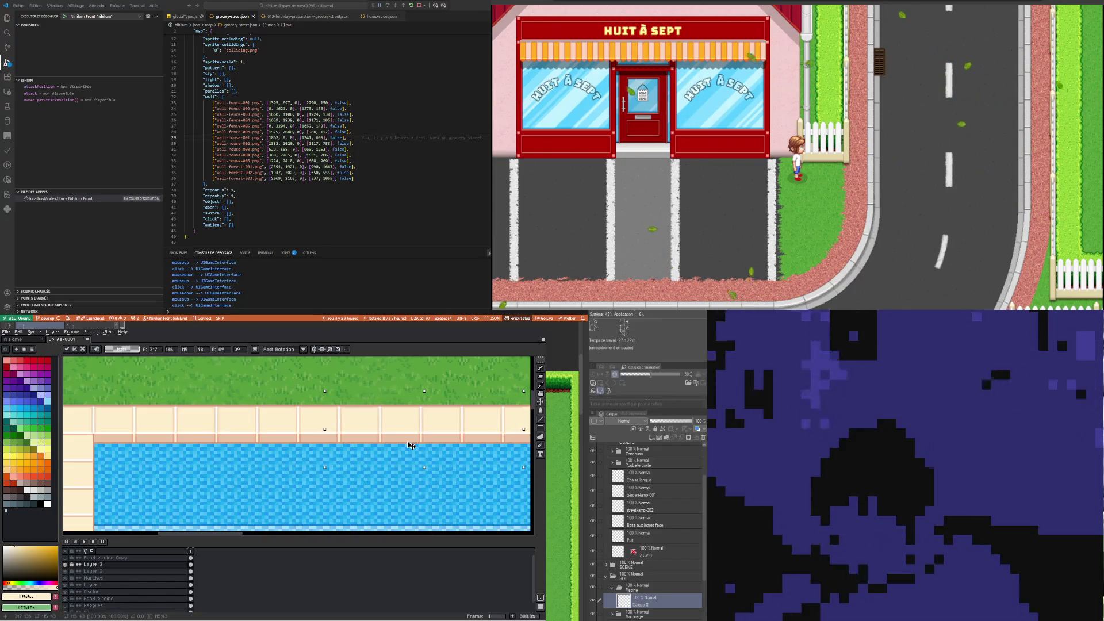
scroll(404, 446, down, 1)
scroll(161, 460, up, 1)
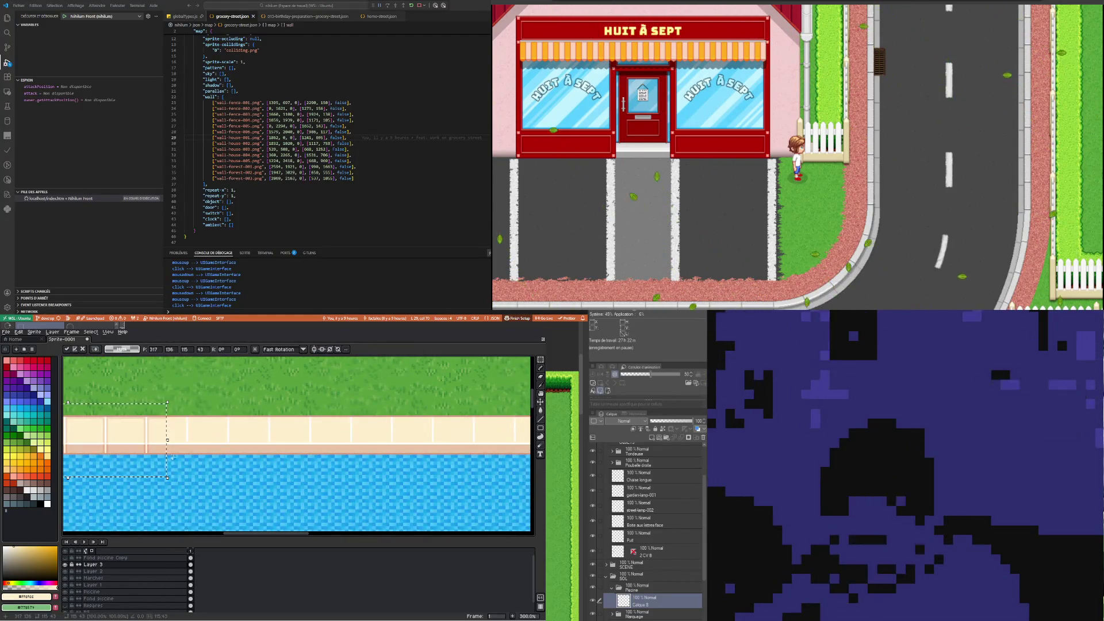
drag(161, 460, 327, 460)
scroll(173, 443, up, 1)
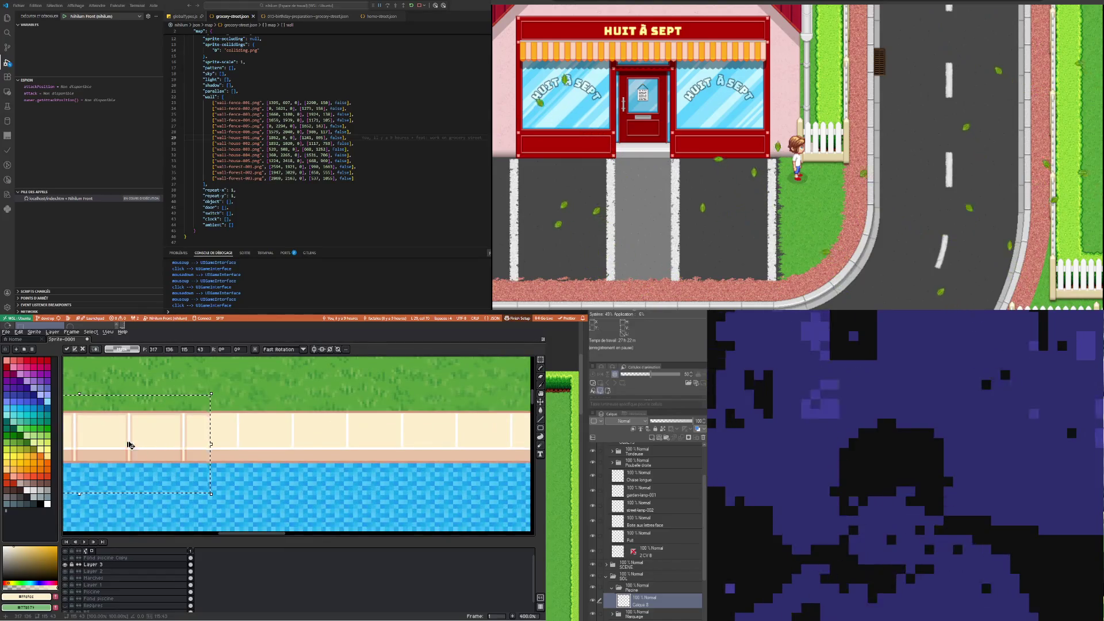
drag(252, 450, 249, 449)
scroll(207, 440, down, 1)
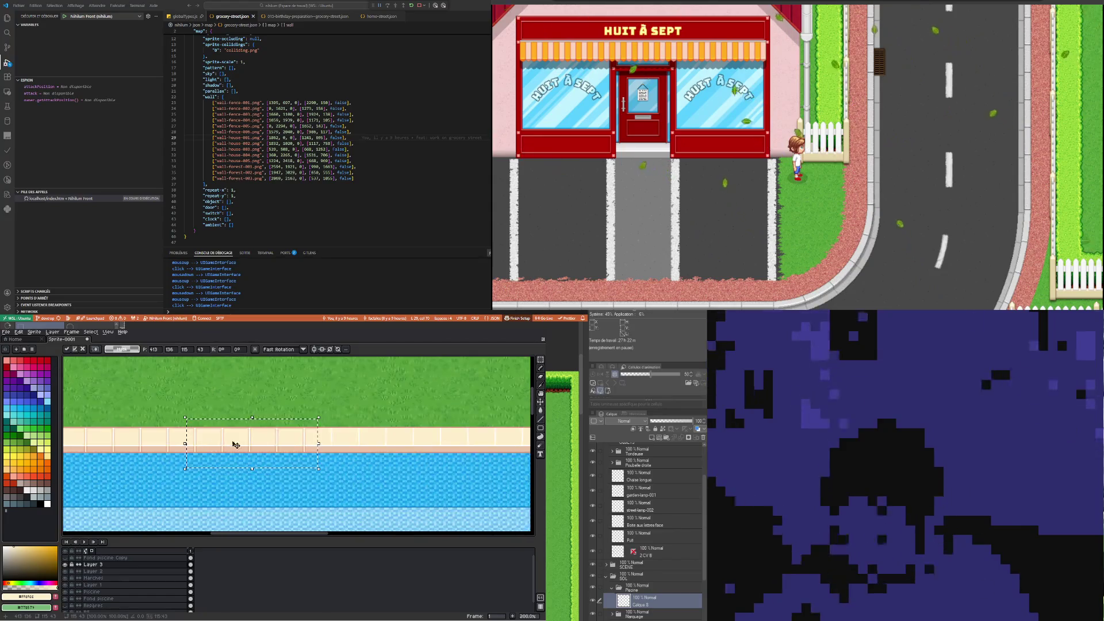
scroll(422, 430, up, 1)
Slide the copied edge strip right along the pool, nudging it to align the joints
drag(173, 460, 393, 460)
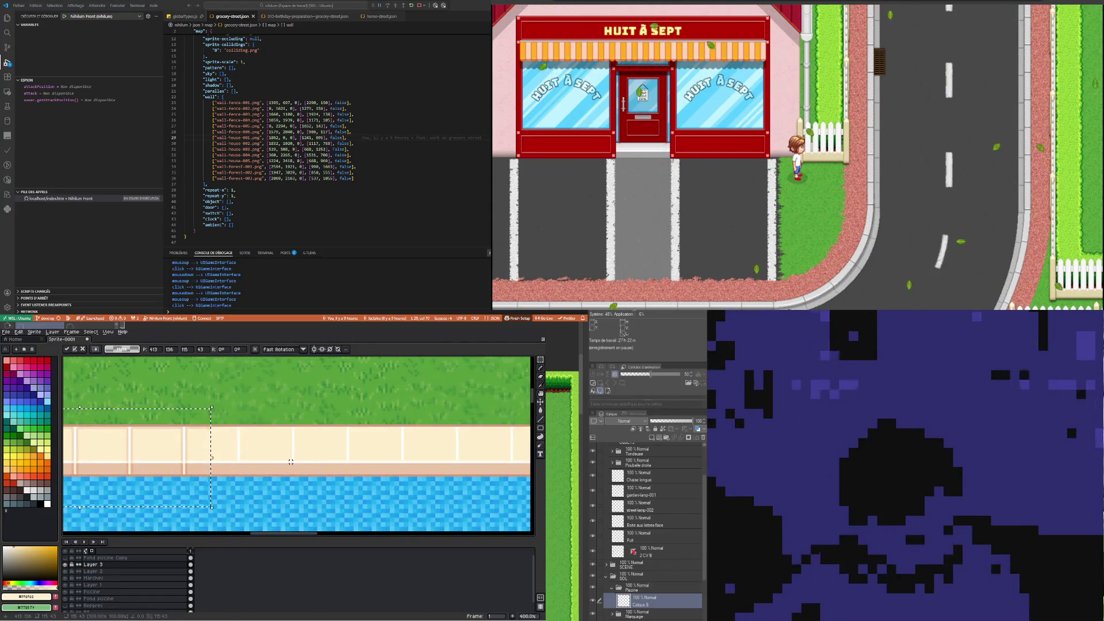
scroll(345, 441, down, 1)
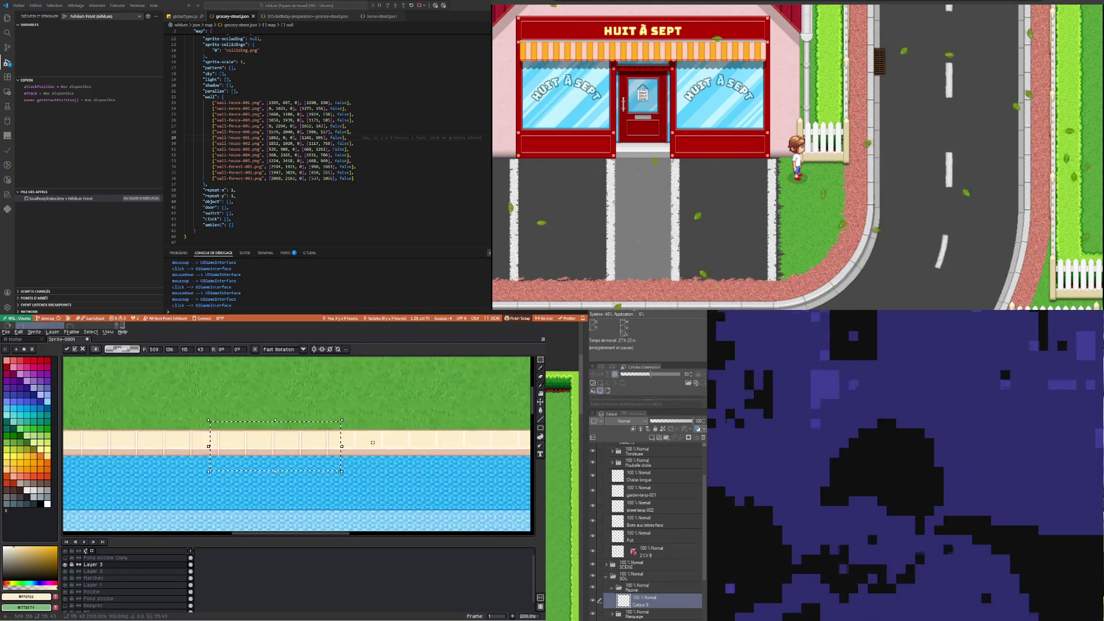
scroll(441, 442, up, 1)
drag(230, 451, 430, 451)
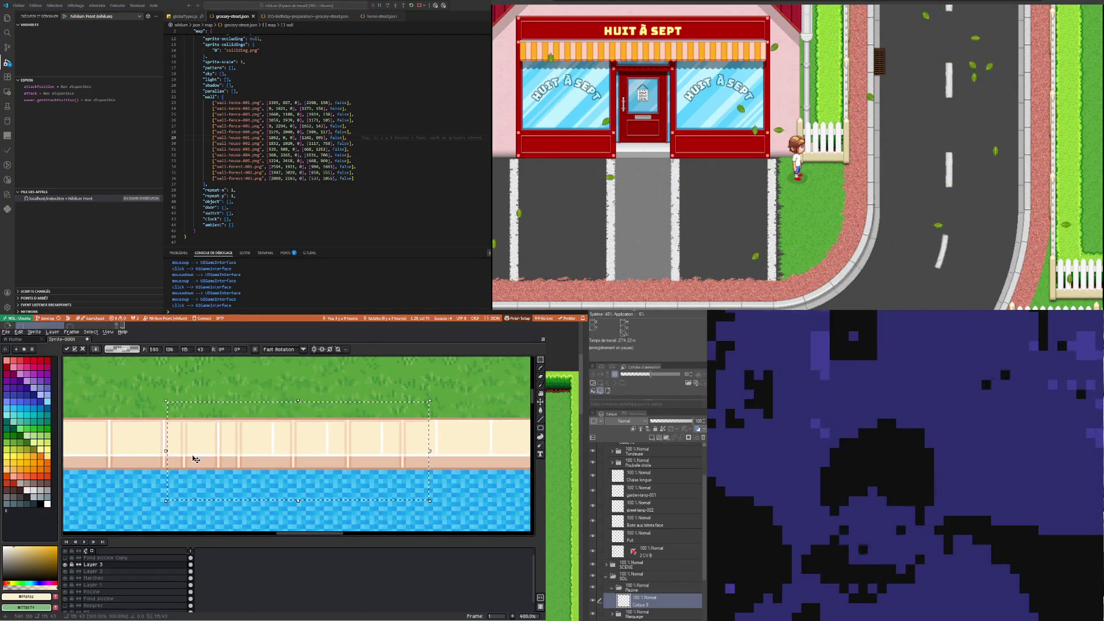
mouse_move(210, 456)
mouse_down()
mouse_move(231, 454)
mouse_move(153, 470)
mouse_move(270, 462)
mouse_move(185, 458)
mouse_move(222, 461)
mouse_up()
Slide the edge section slightly left so its joints align
scroll(213, 450, down, 2)
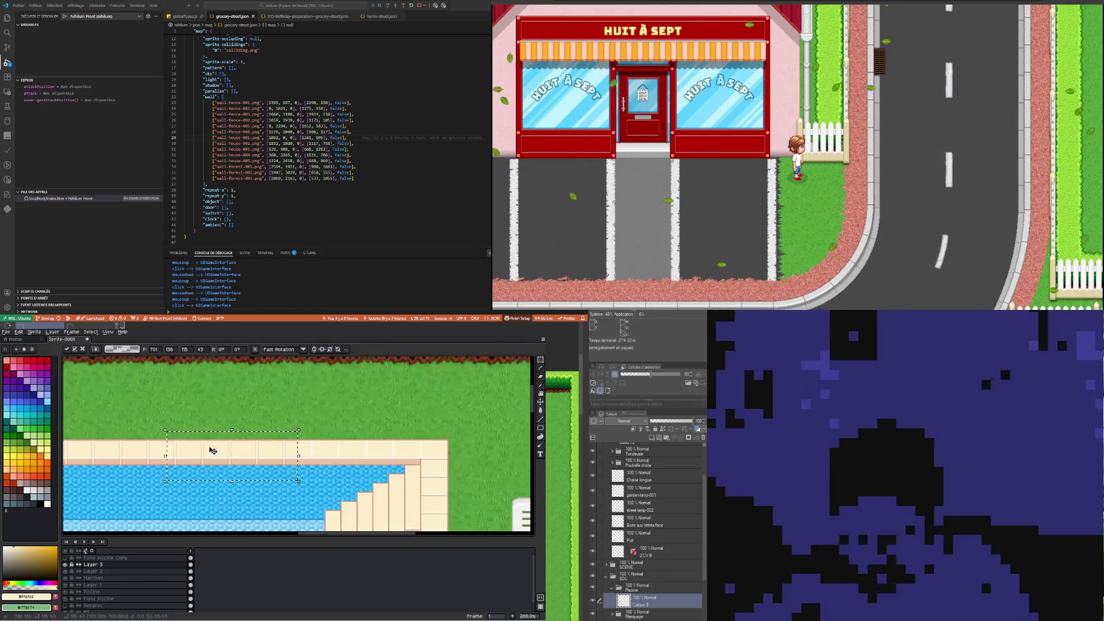
scroll(389, 452, up, 2)
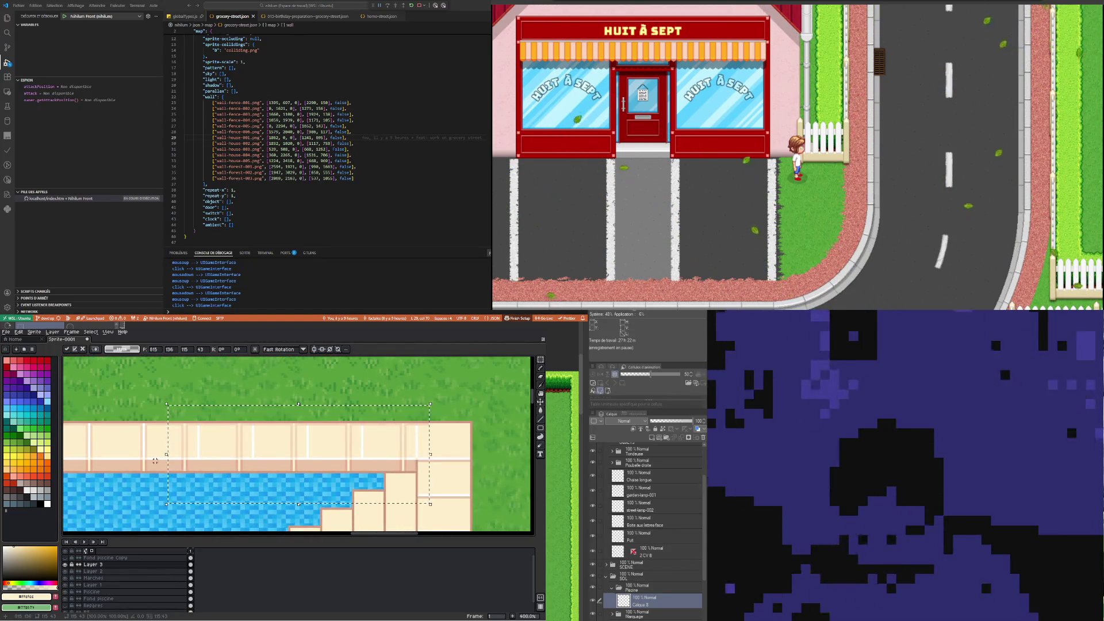
mouse_move(211, 453)
mouse_down()
mouse_move(229, 452)
mouse_move(171, 452)
mouse_up()
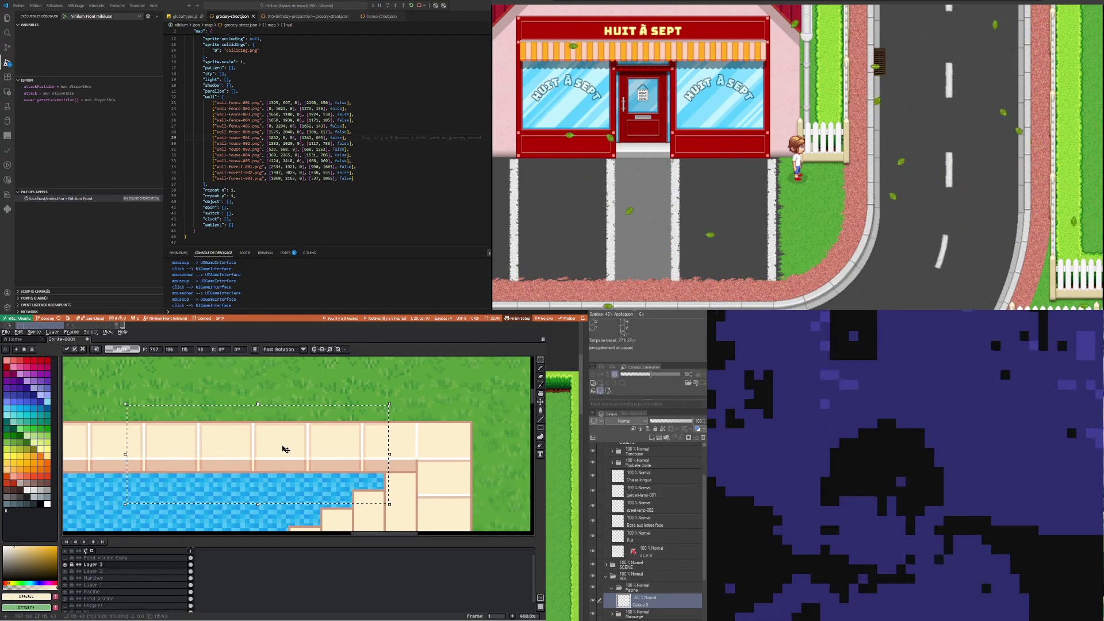
scroll(332, 443, down, 2)
scroll(247, 447, up, 1)
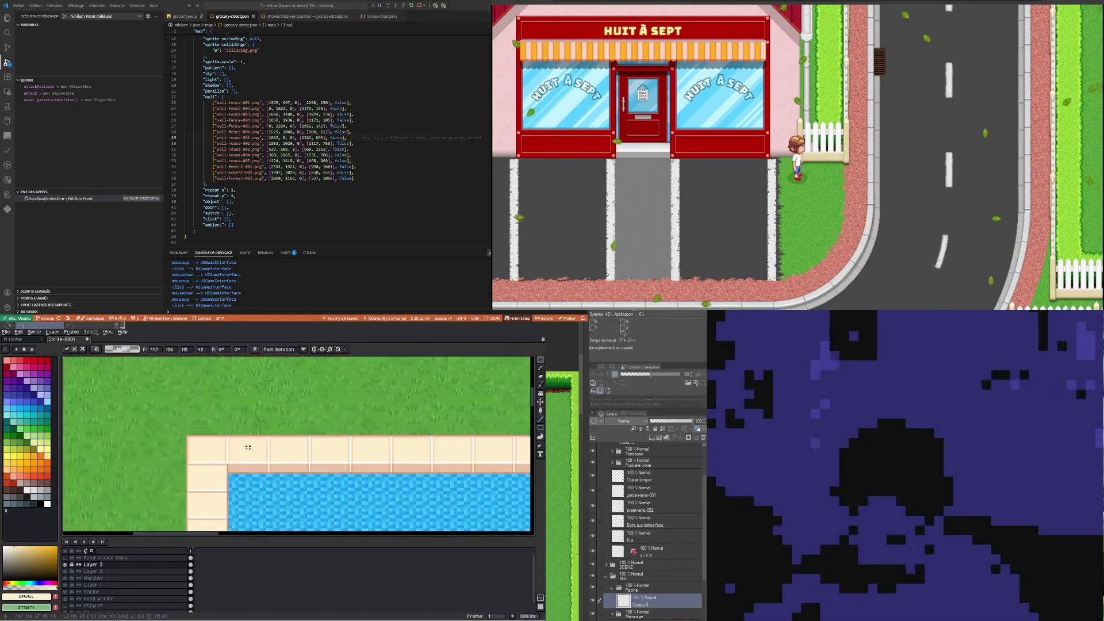
Stretch the narrow edge pieces above the stepped corner rightward to close the gaps
drag(209, 423, 235, 469)
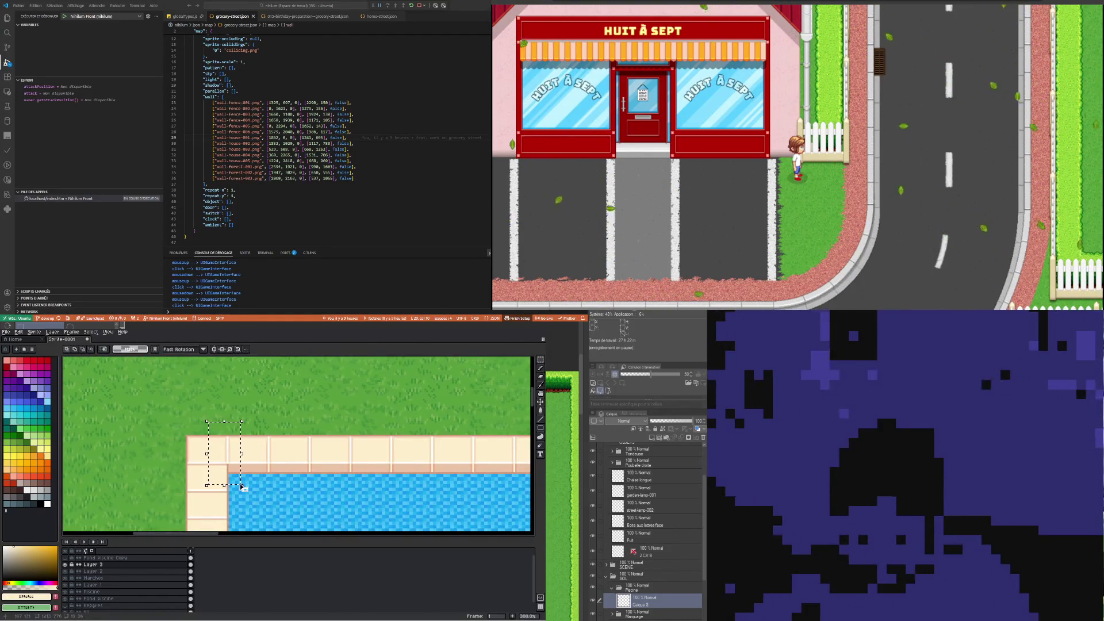
scroll(243, 487, down, 2)
scroll(391, 401, up, 3)
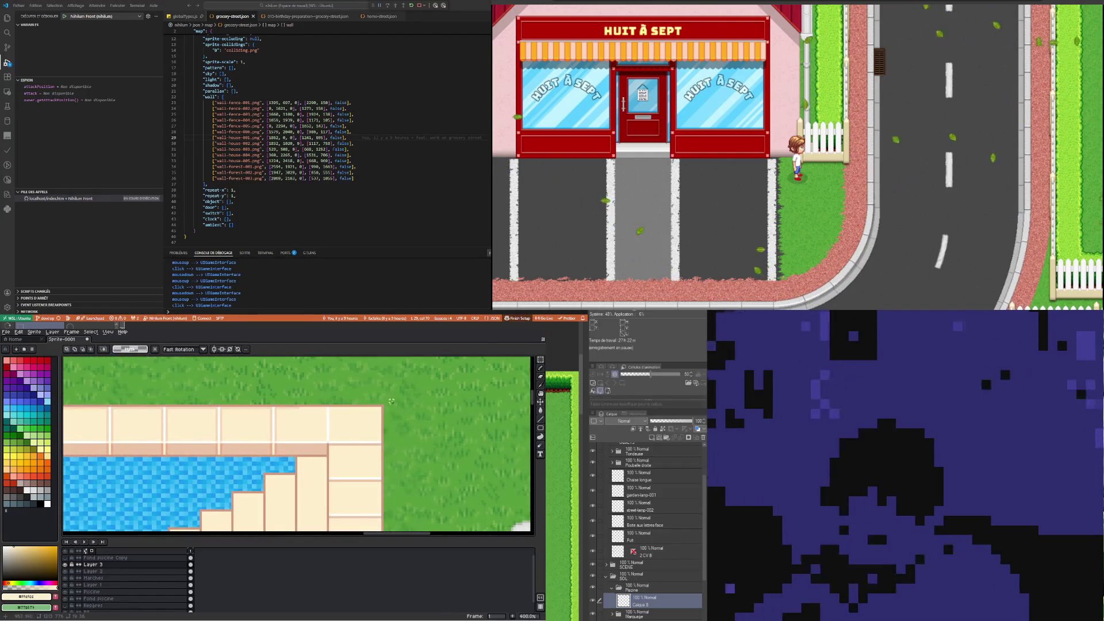
drag(276, 387, 321, 471)
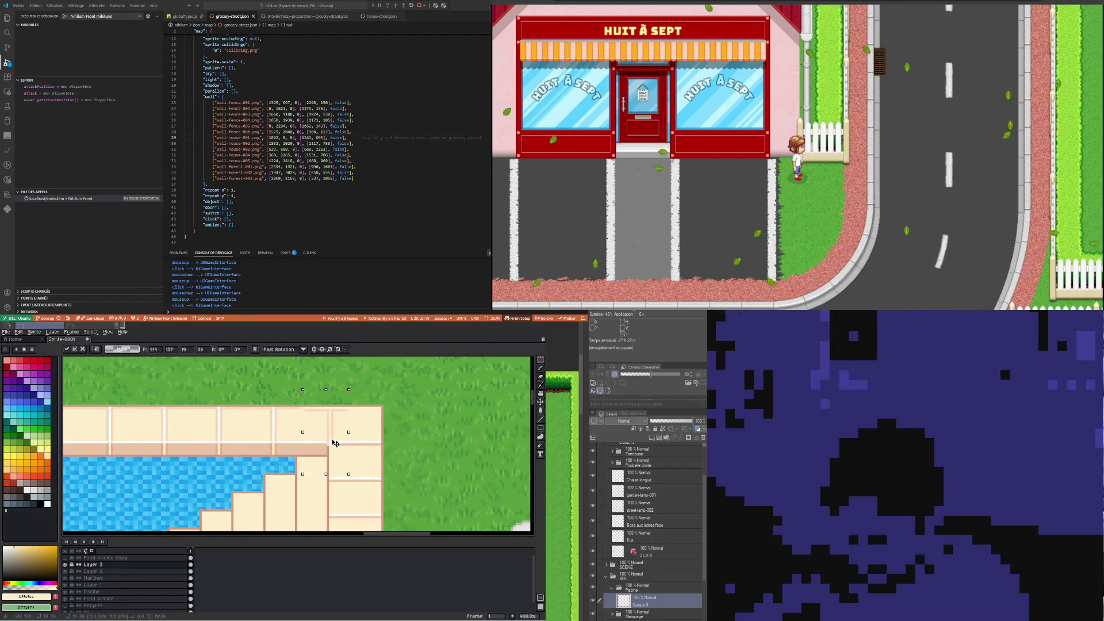
click(284, 394)
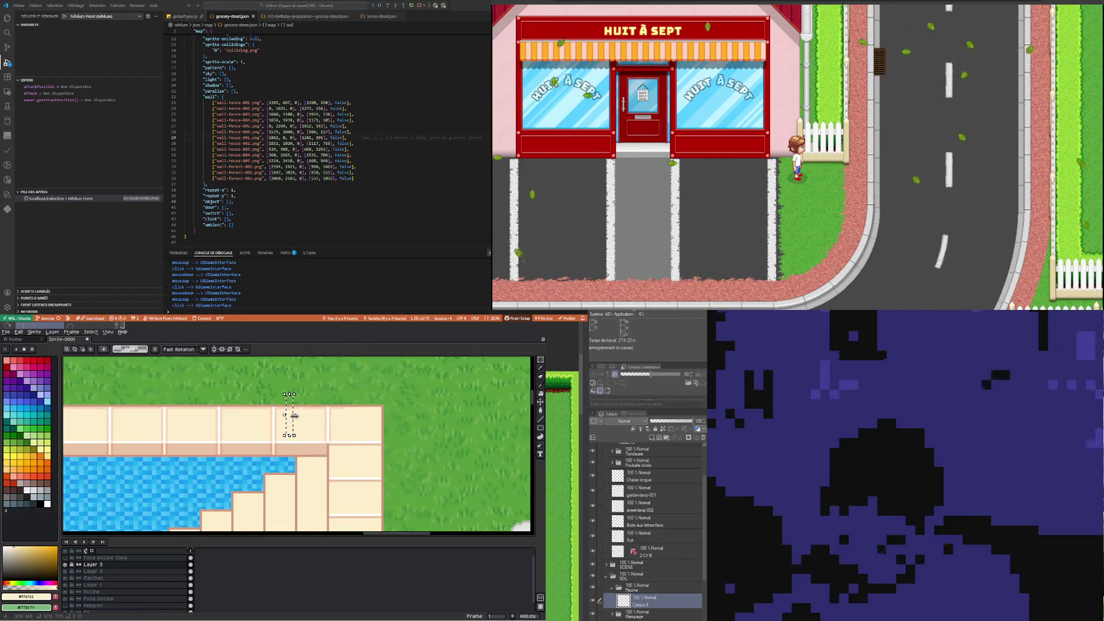
drag(295, 415, 315, 423)
click(343, 395)
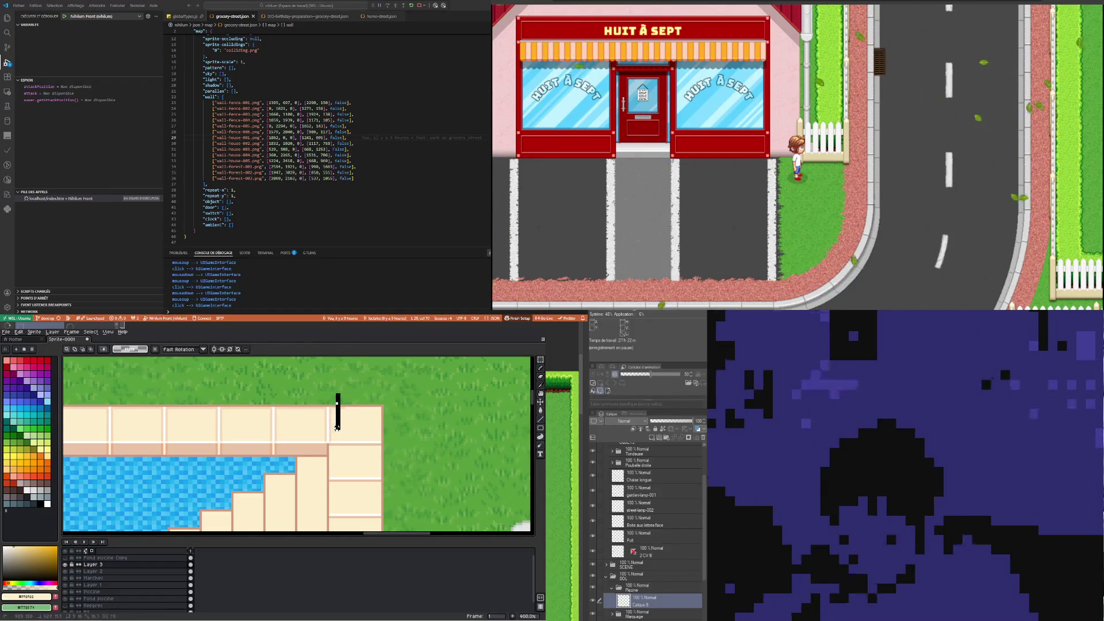
drag(341, 412, 371, 418)
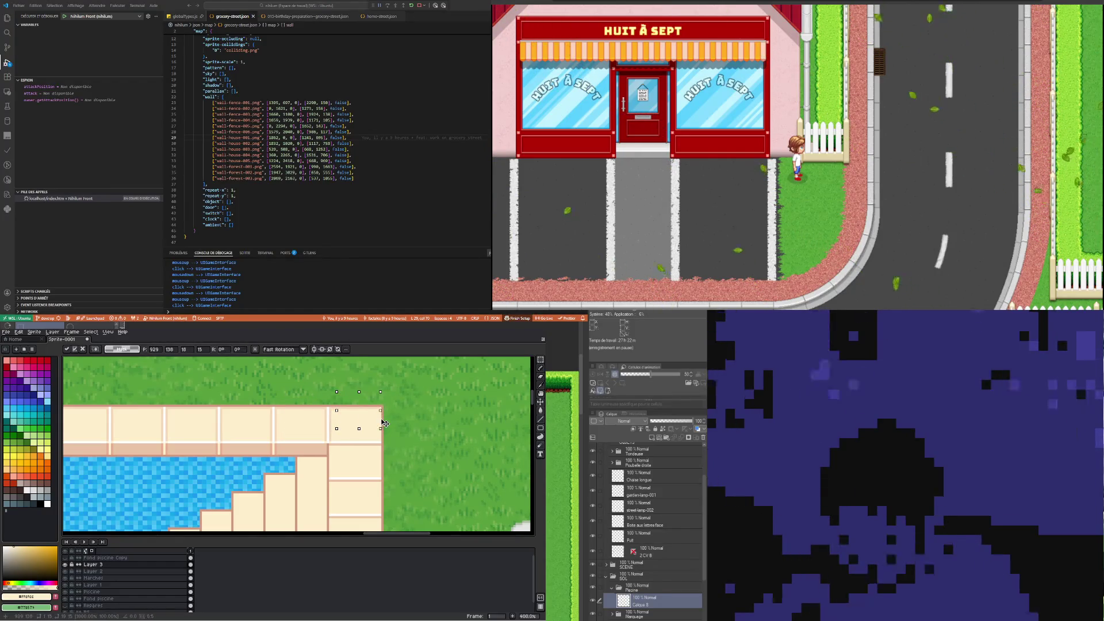
Commit the stretched edge piece and zoom in on the pool border
key(Return)
scroll(146, 461, down, 4)
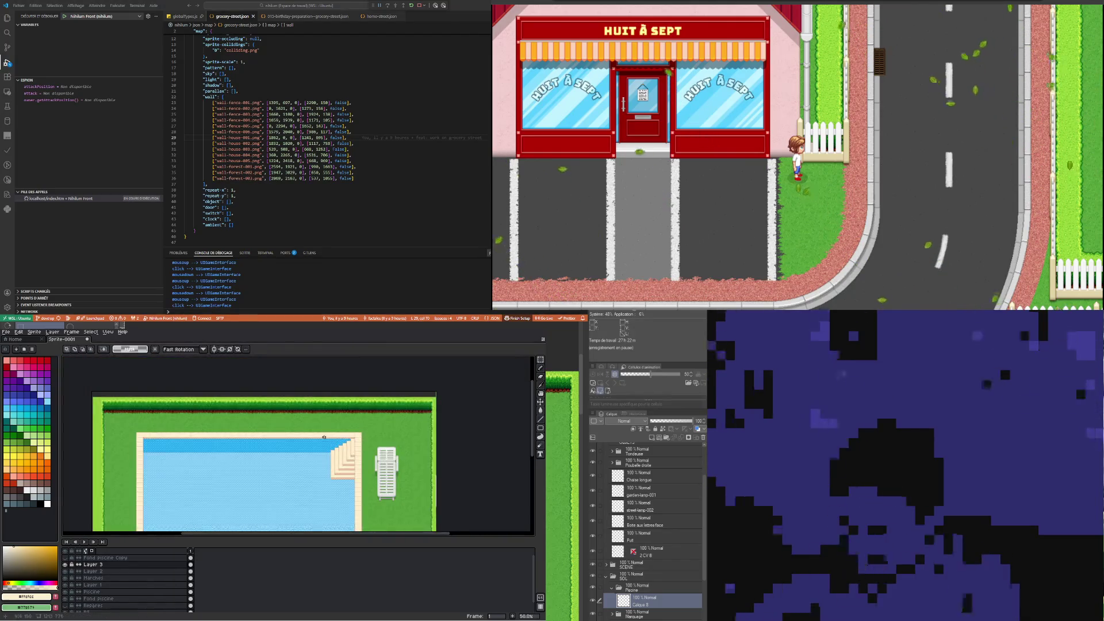
scroll(147, 460, up, 1)
scroll(146, 461, up, 1)
scroll(146, 461, down, 1)
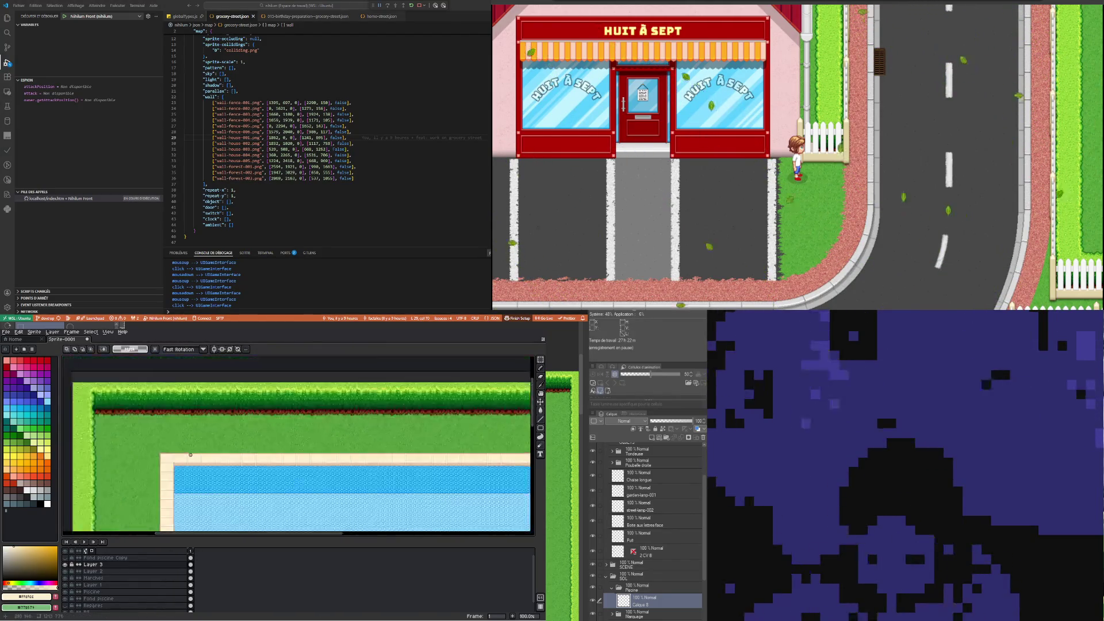
scroll(244, 430, up, 1)
scroll(244, 430, up, 1)
scroll(244, 429, up, 3)
scroll(271, 403, up, 3)
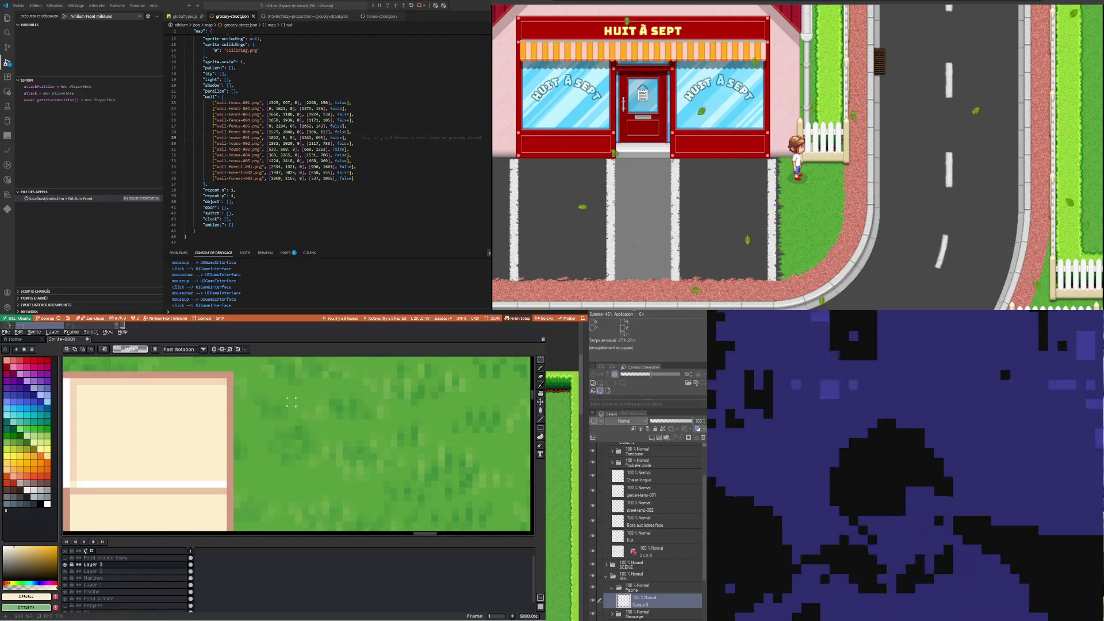
Take the stone border colour with the Eyedropper and zoom out to review the pool scene
key(i)
scroll(220, 382, up, 1)
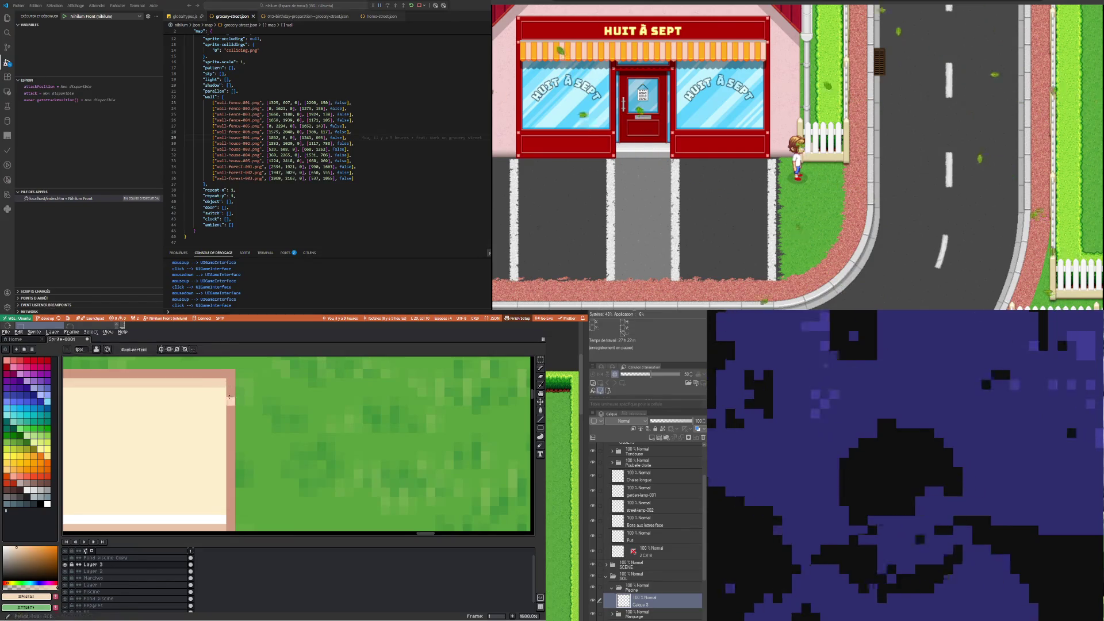
scroll(227, 505, down, 3)
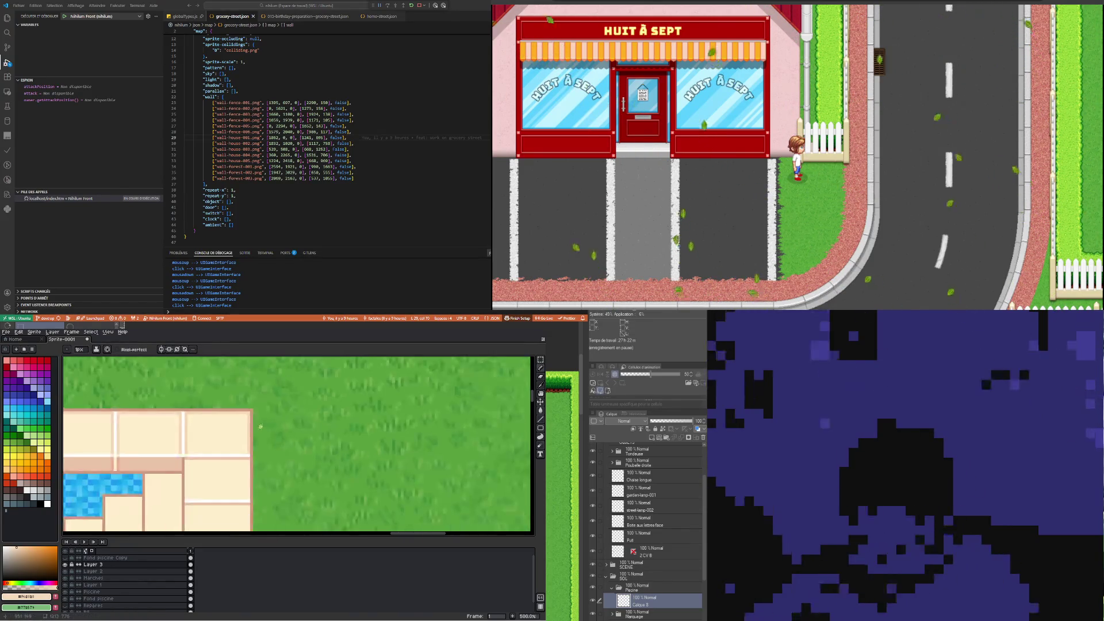
scroll(180, 431, down, 2)
scroll(180, 430, down, 1)
scroll(184, 430, up, 1)
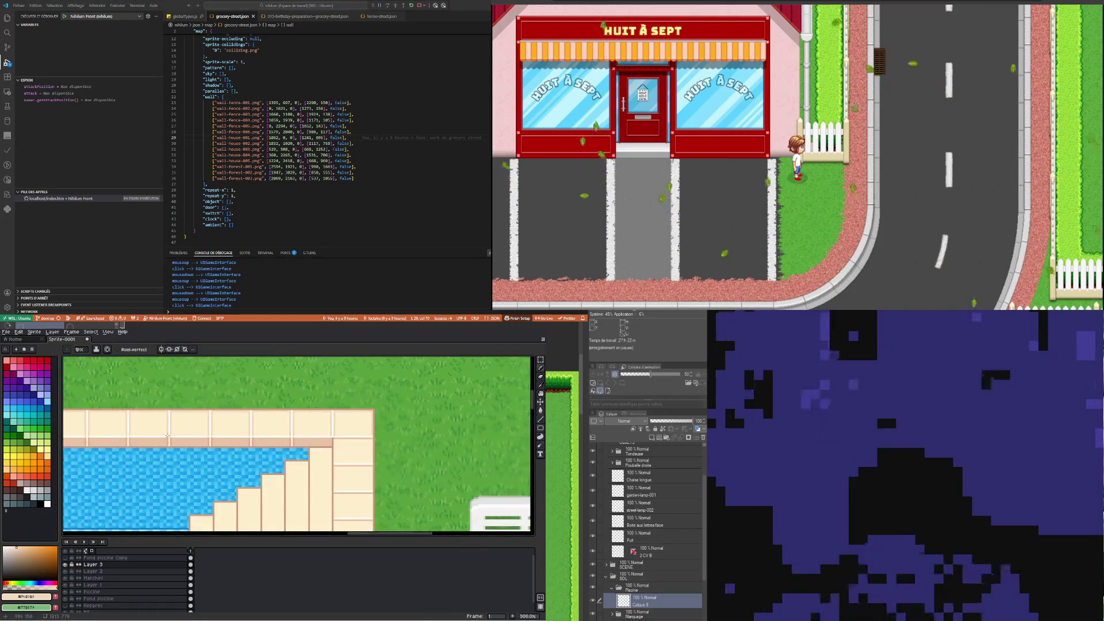
scroll(186, 427, up, 1)
scroll(320, 452, down, 2)
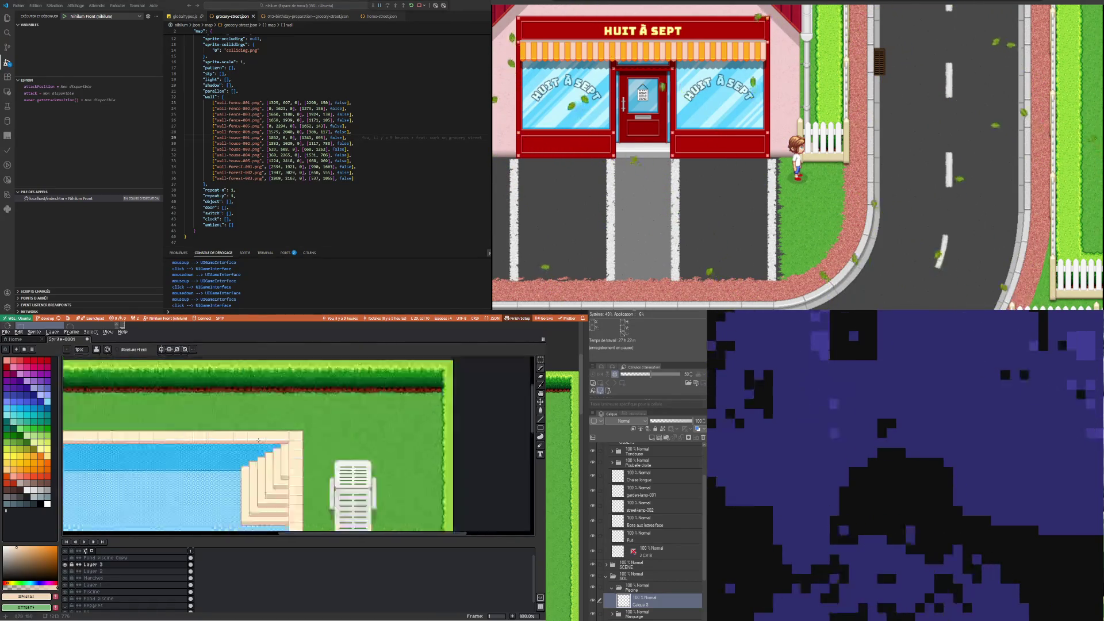
scroll(230, 425, down, 1)
scroll(191, 403, up, 1)
scroll(192, 403, up, 1)
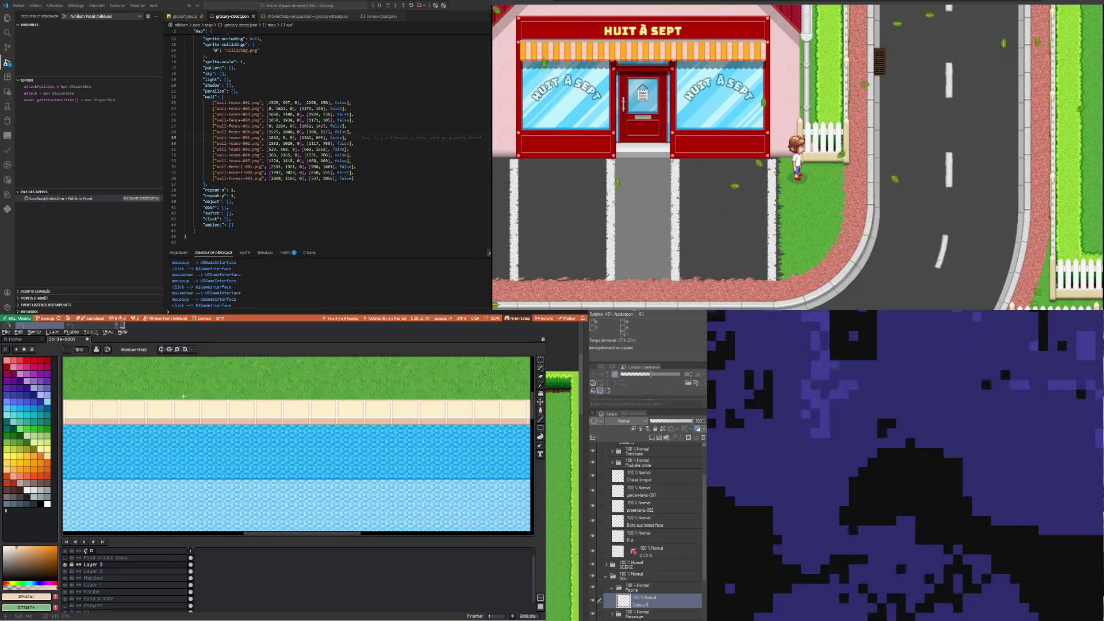
scroll(179, 398, down, 2)
scroll(167, 401, up, 1)
scroll(159, 404, up, 1)
scroll(144, 407, down, 2)
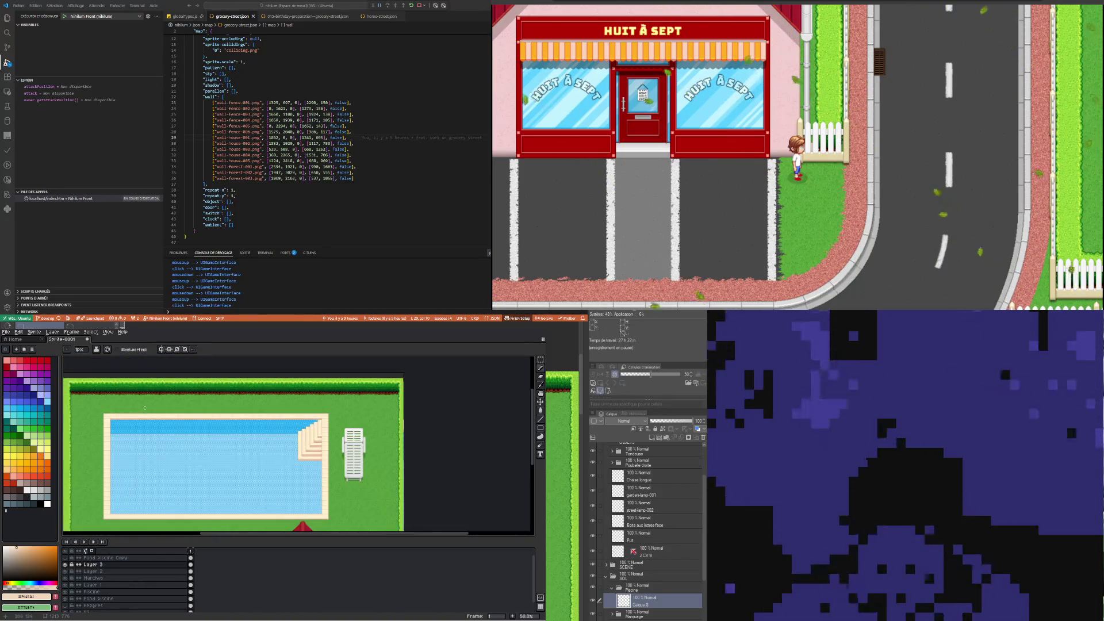
scroll(154, 437, up, 1)
scroll(152, 423, down, 1)
scroll(144, 414, down, 1)
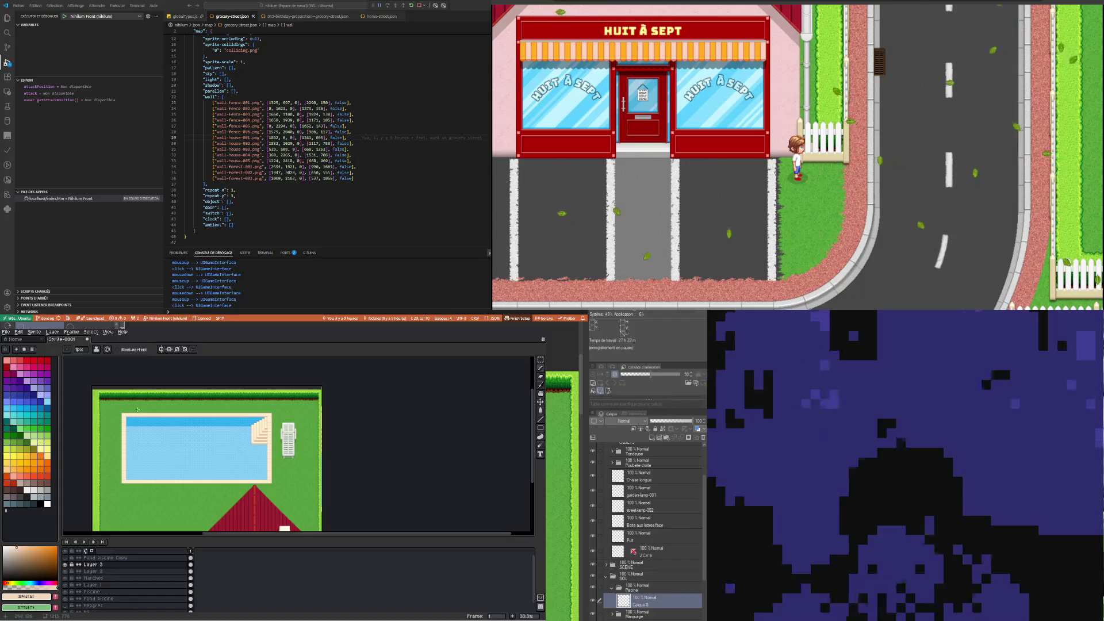
scroll(132, 407, up, 2)
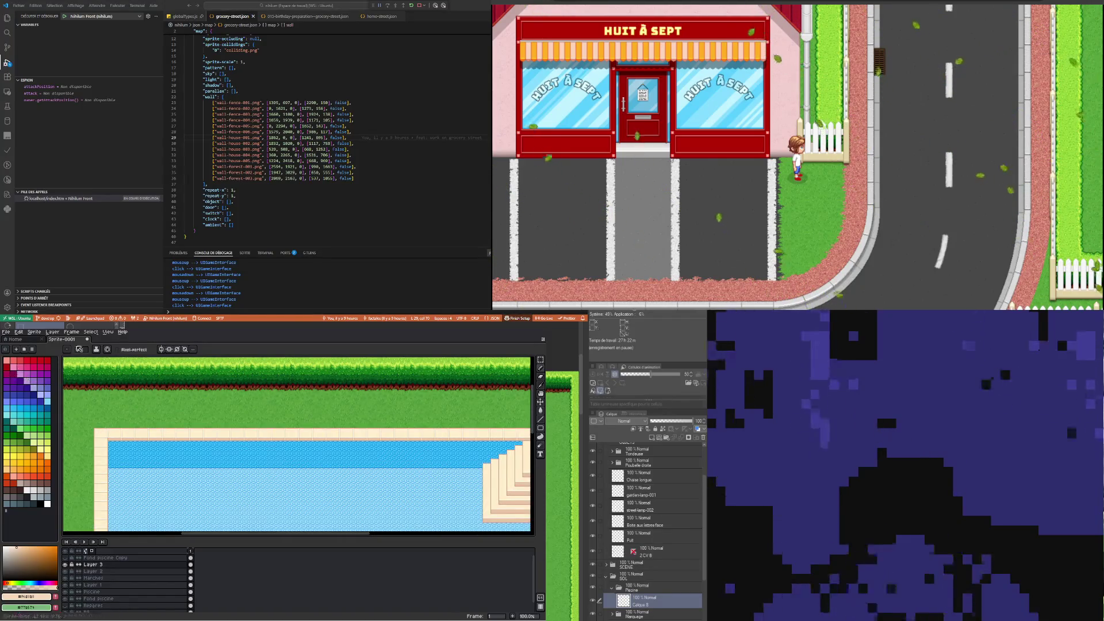
click(541, 361)
Select the pool's top strip, move it up a few pixels and commit it
drag(112, 422, 432, 444)
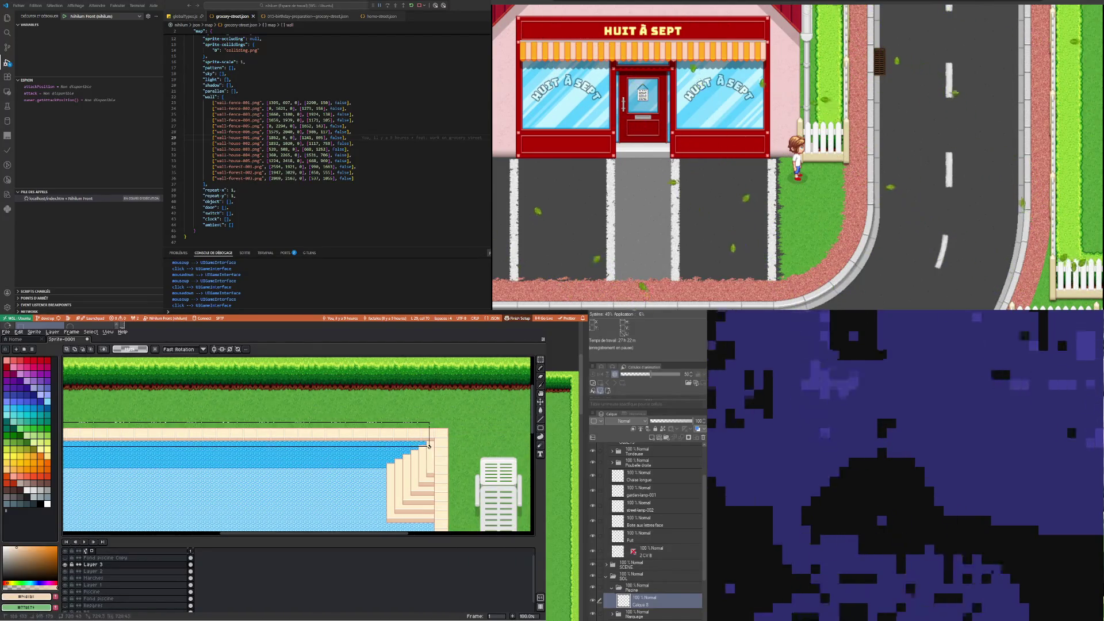
scroll(322, 437, down, 2)
scroll(322, 437, up, 1)
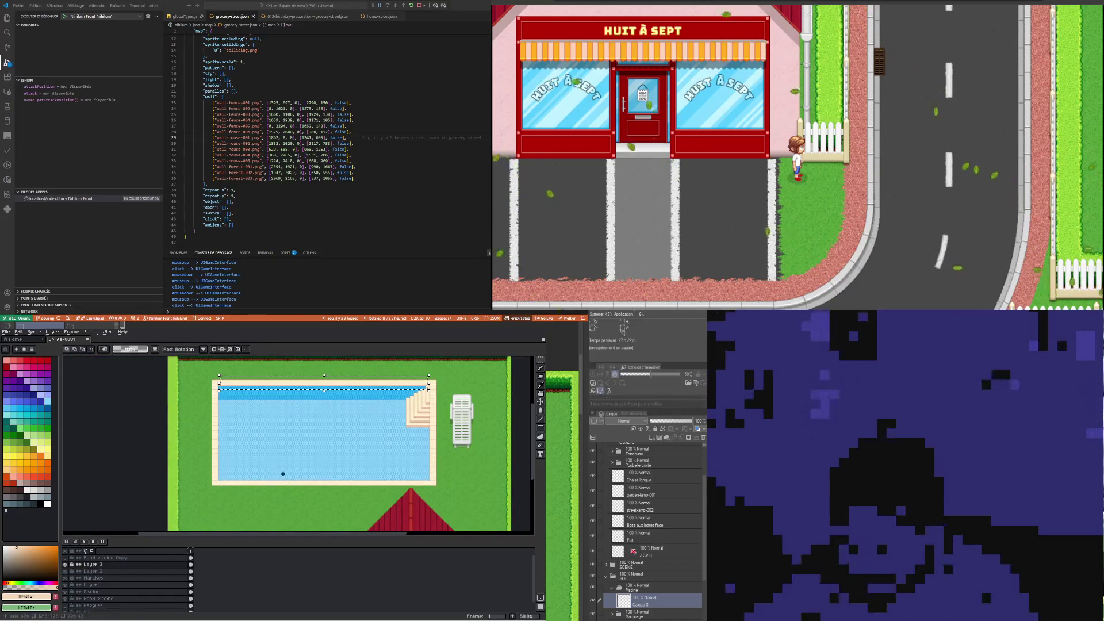
click(540, 403)
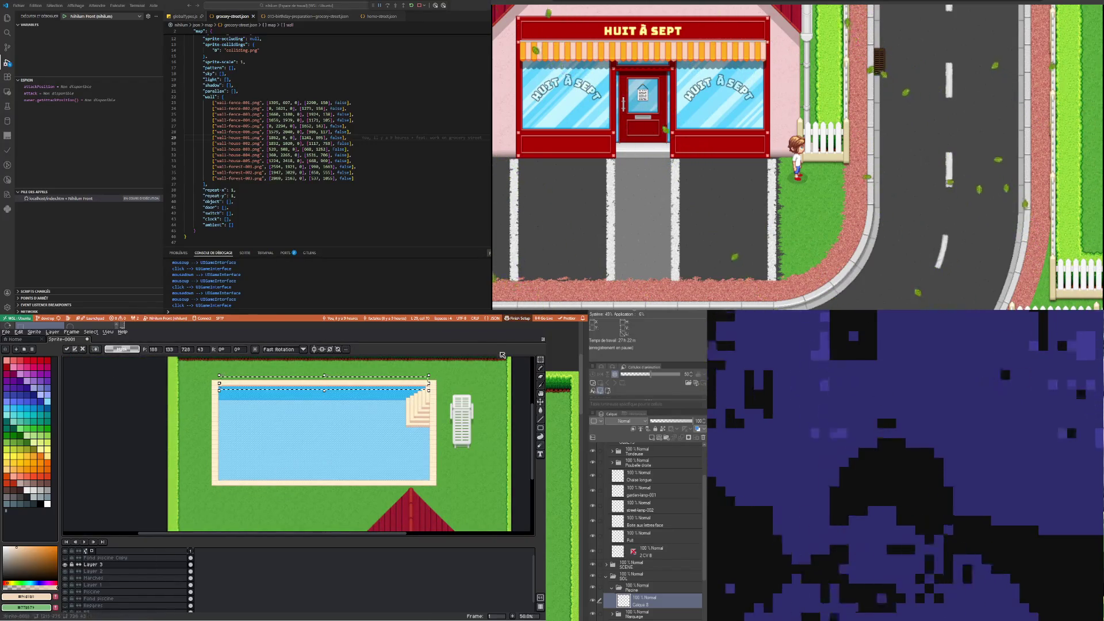
click(541, 404)
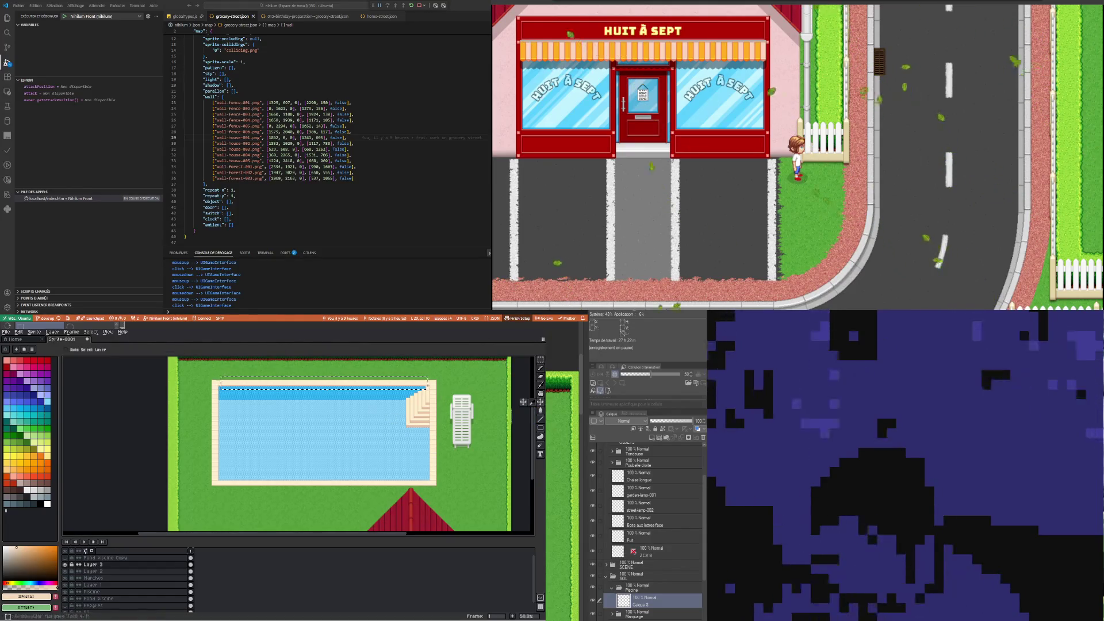
click(404, 412)
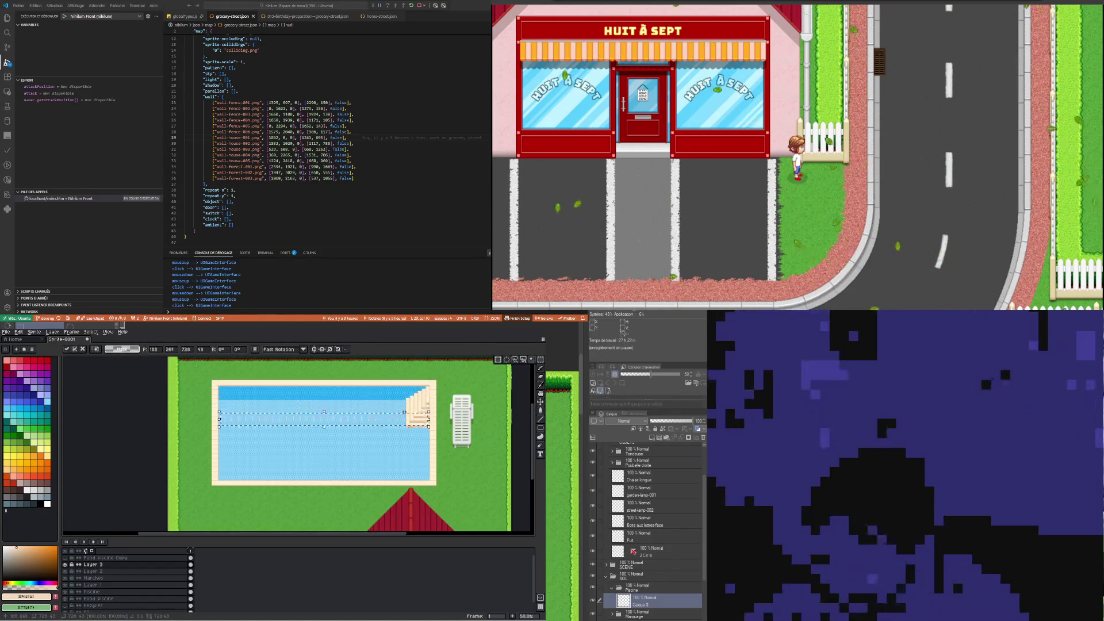
drag(407, 433, 407, 414)
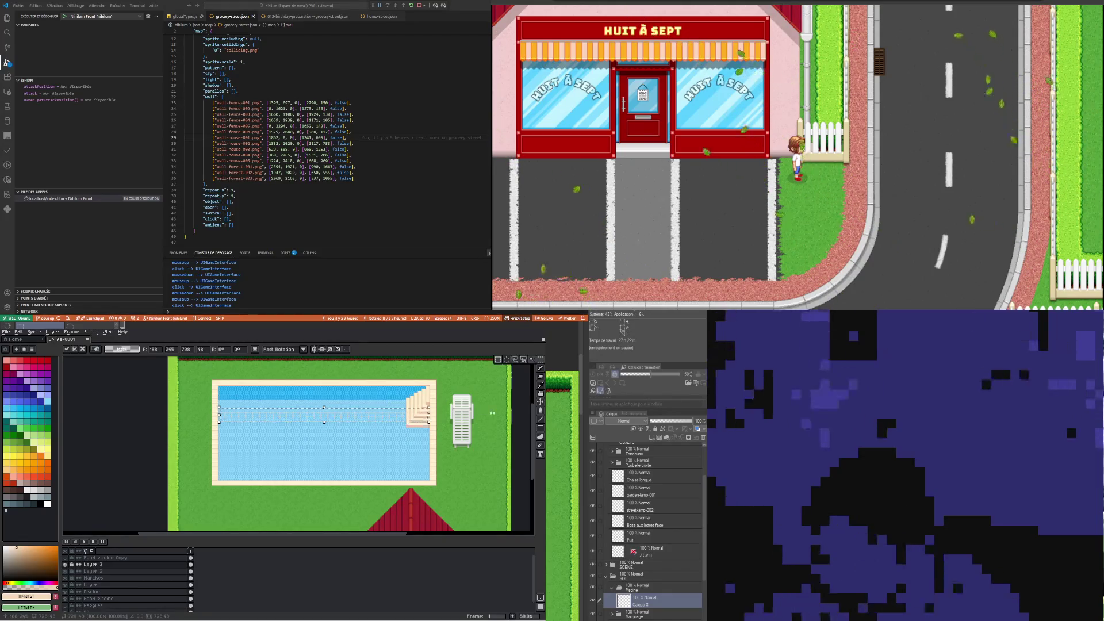
key(Up)
key(Up)
key(Up)
key(Up)
key(Up)
key(Up)
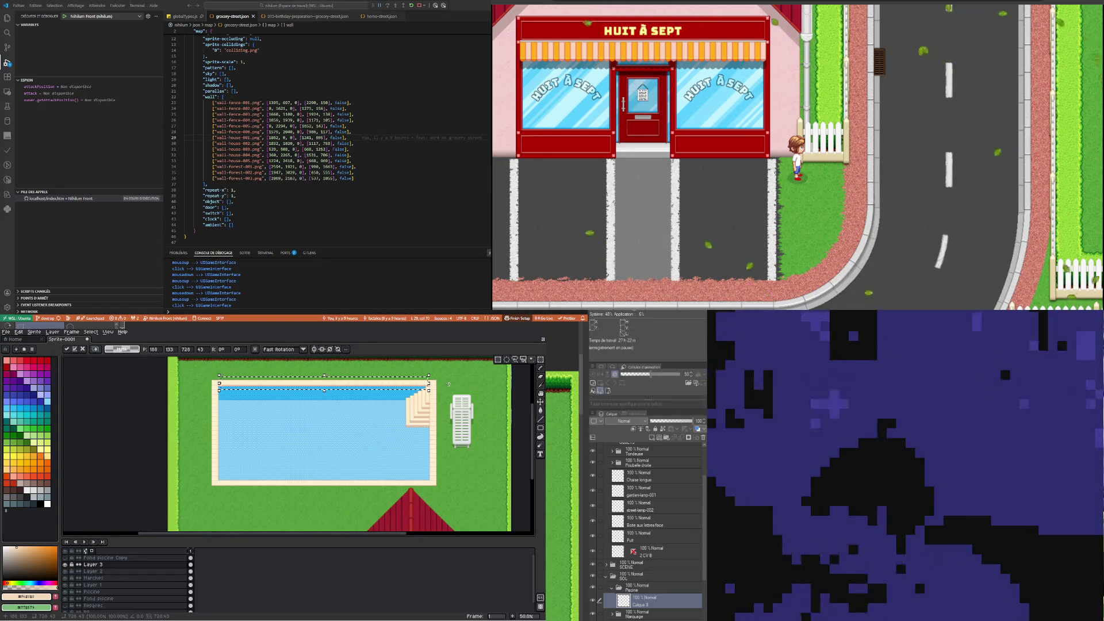
key(ctrl+d)
Paste the stone edge strip, nudge it into line with the pool border, and commit
scroll(316, 495, up, 4)
key(ctrl+v)
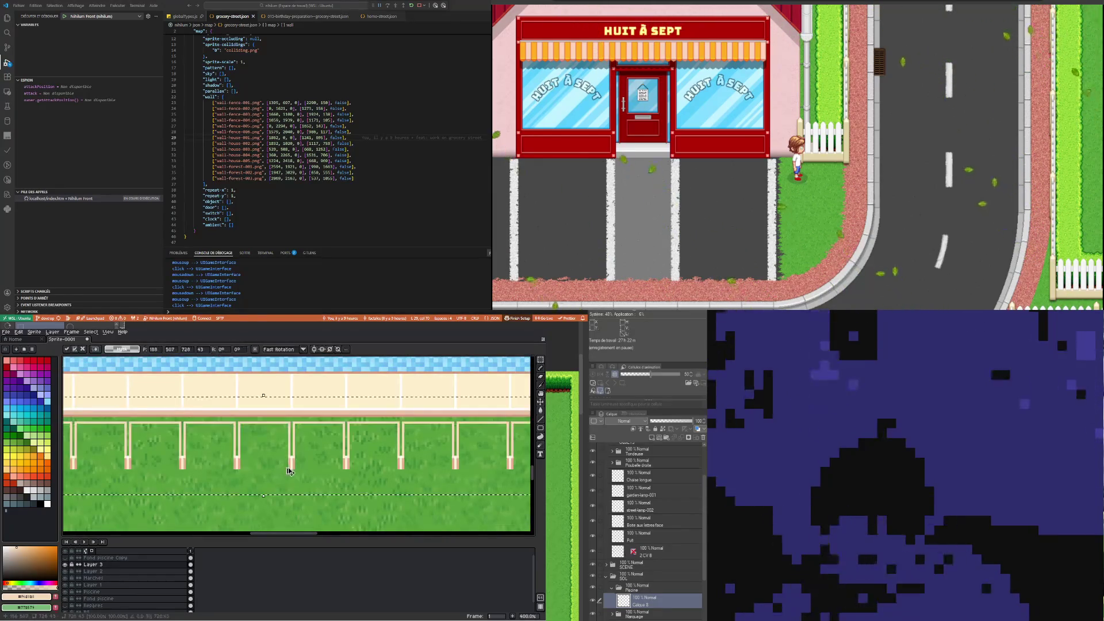
key(Up)
key(Up)
key(Up)
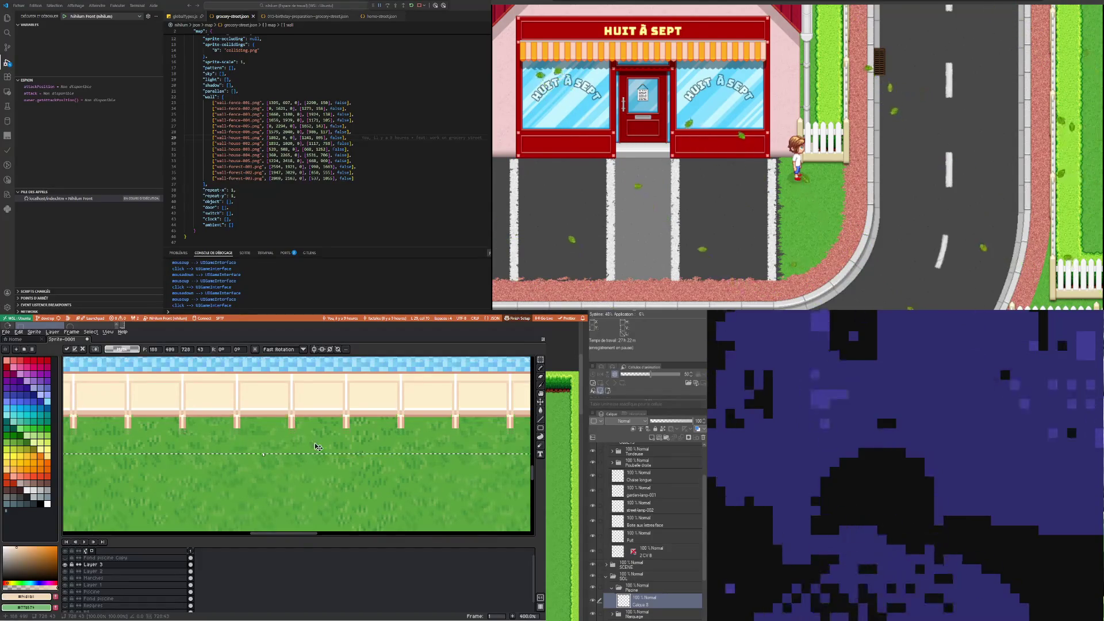
key(Down)
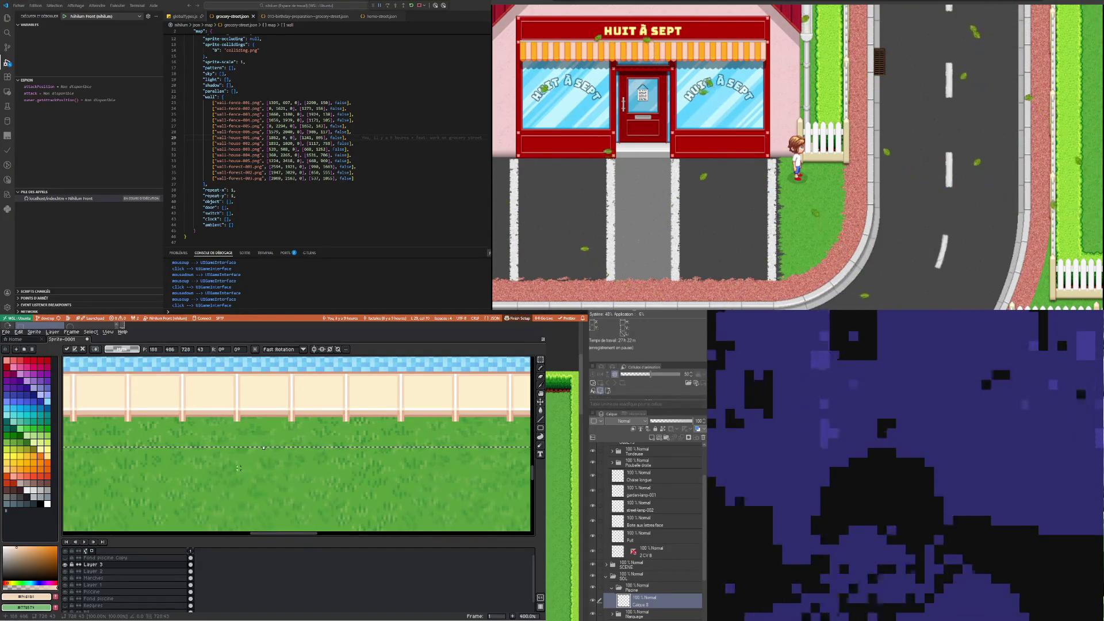
scroll(239, 468, down, 2)
key(Return)
scroll(235, 464, down, 2)
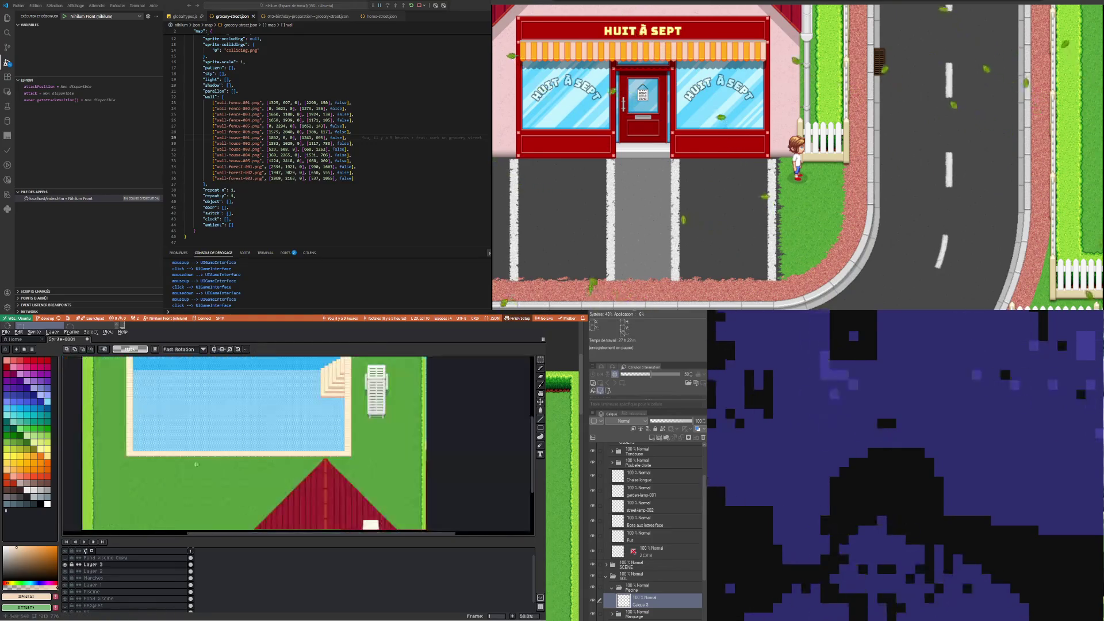
Shift the lower-left border tiles left into the pool's corner so the joints line up
scroll(133, 463, up, 1)
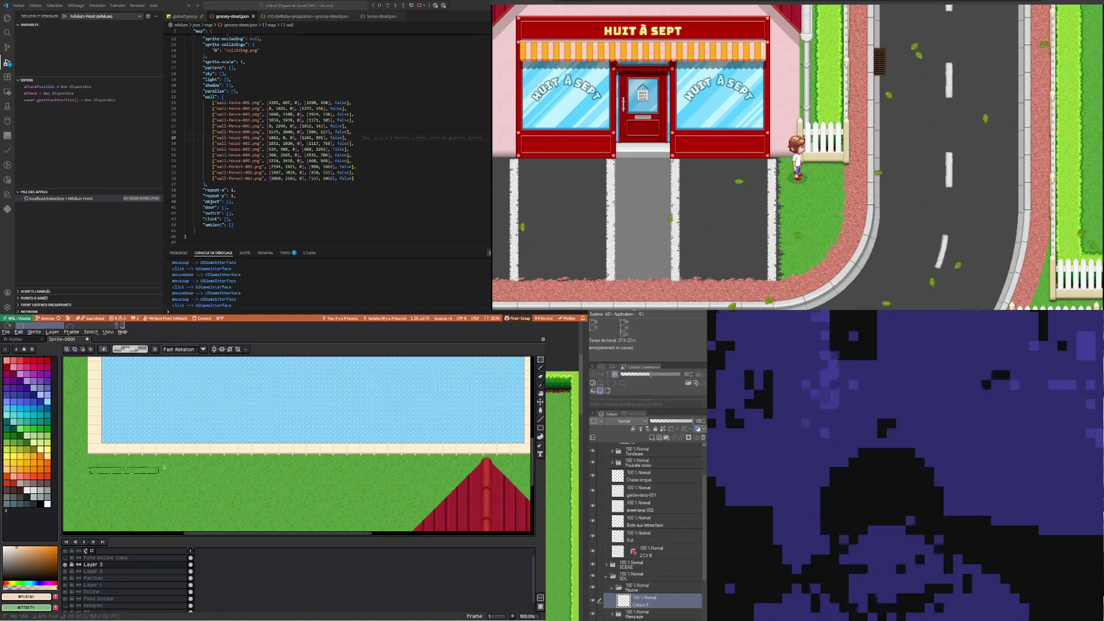
drag(461, 446, 504, 458)
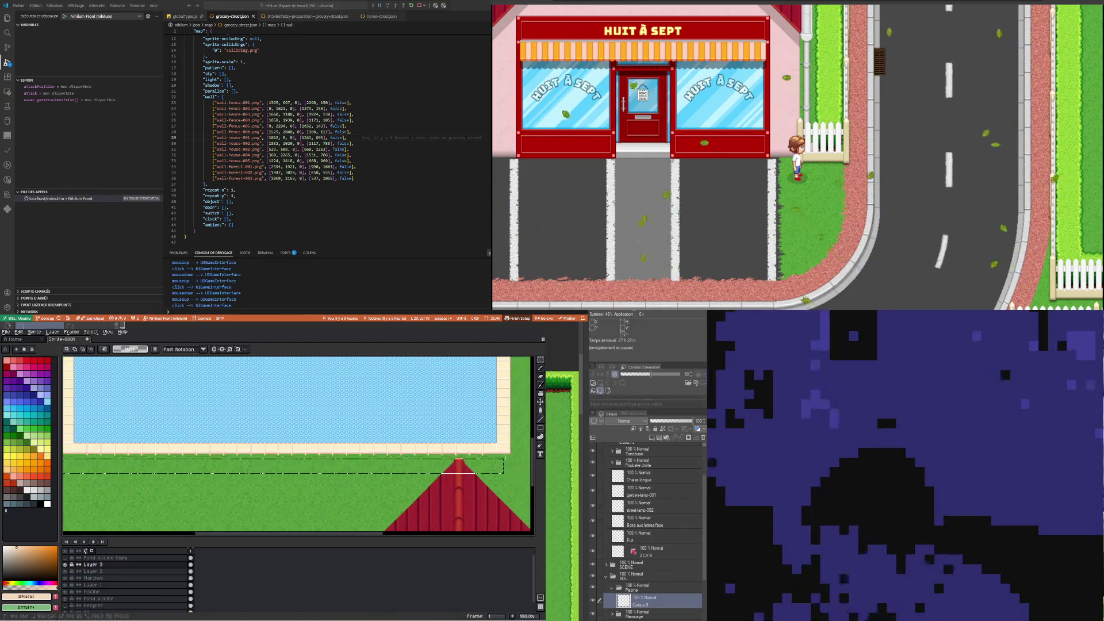
scroll(505, 457, up, 2)
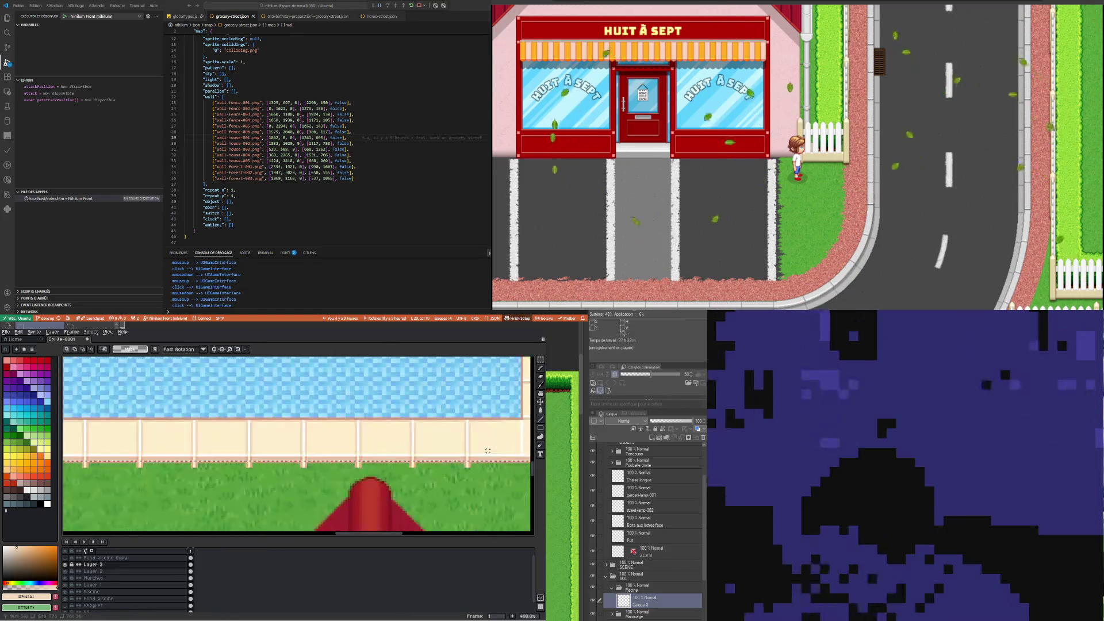
scroll(483, 457, up, 3)
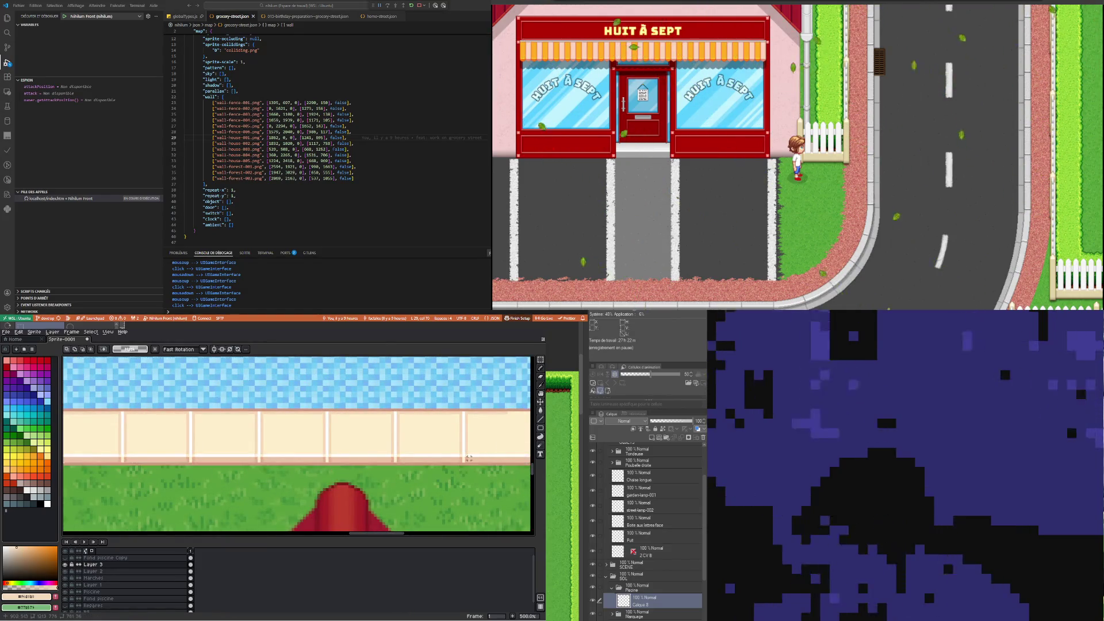
scroll(409, 469, down, 3)
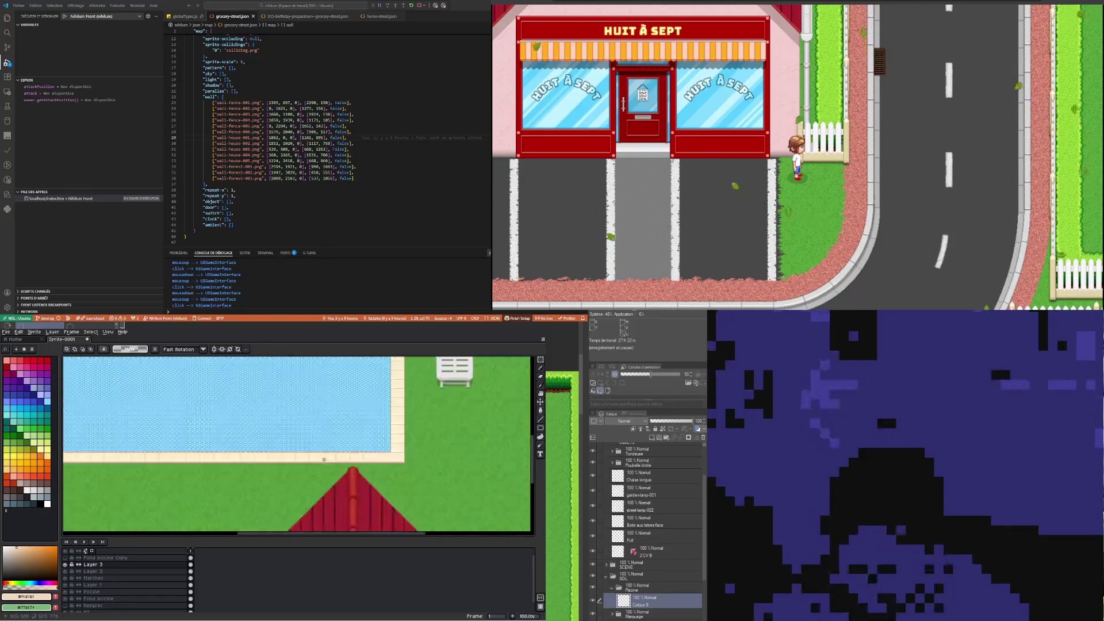
scroll(226, 491, up, 2)
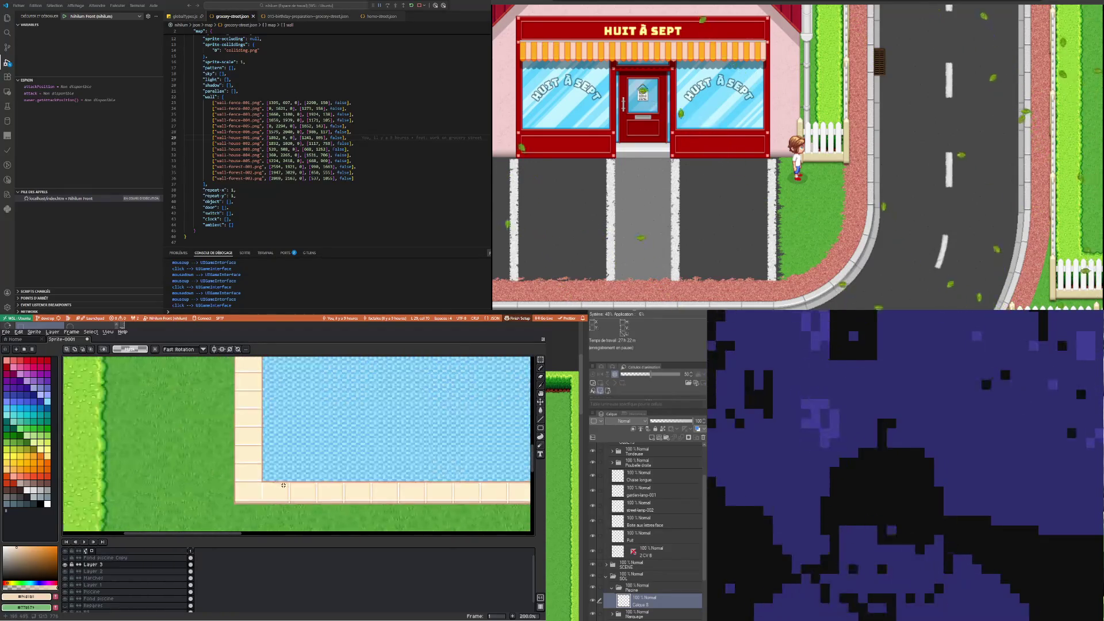
scroll(259, 465, down, 3)
scroll(289, 447, up, 3)
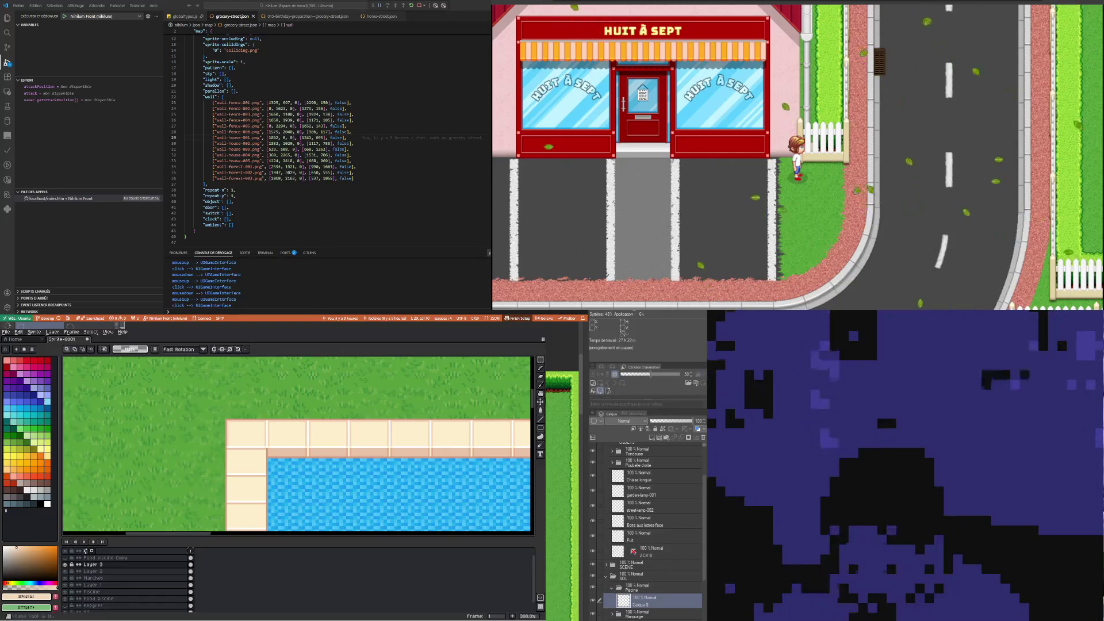
scroll(518, 363, down, 3)
scroll(285, 423, up, 2)
scroll(286, 422, up, 2)
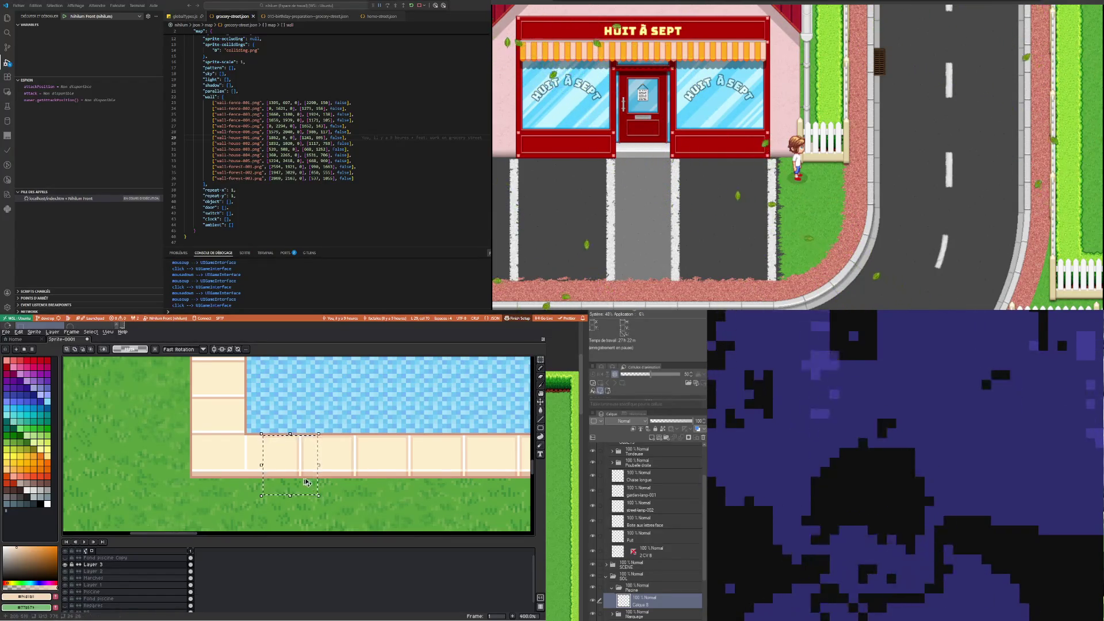
drag(313, 475, 254, 475)
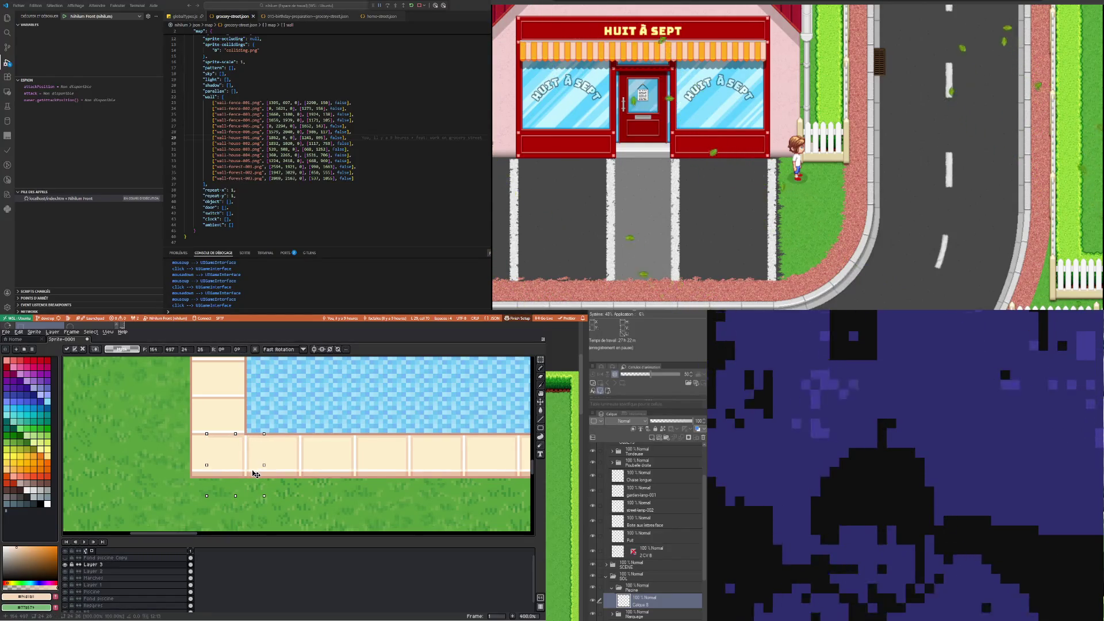
key(ctrl+d)
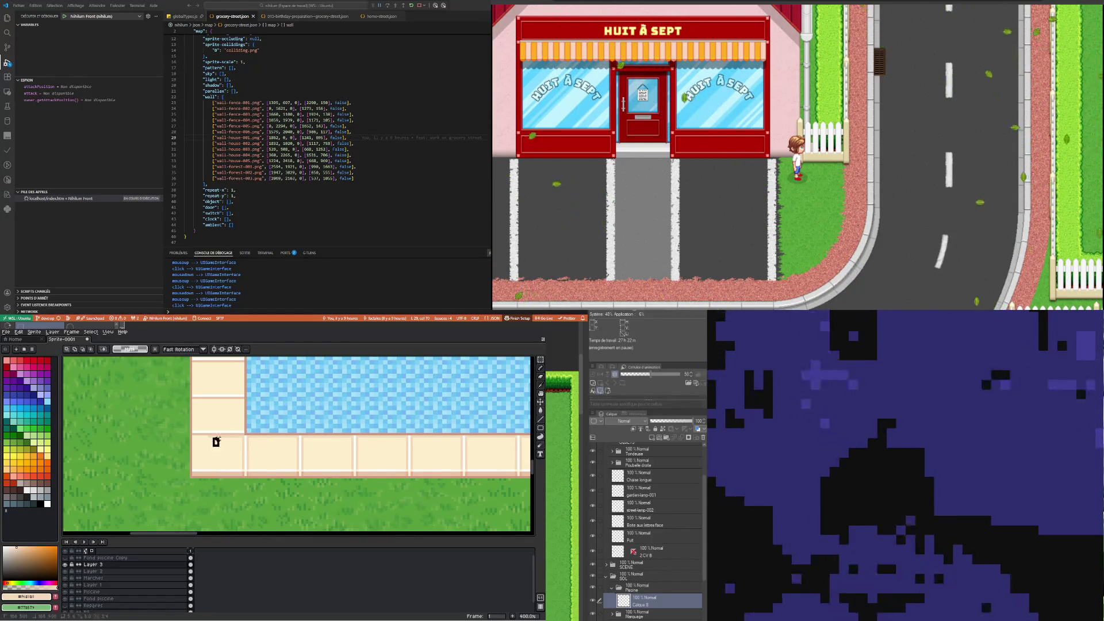
drag(221, 434, 192, 447)
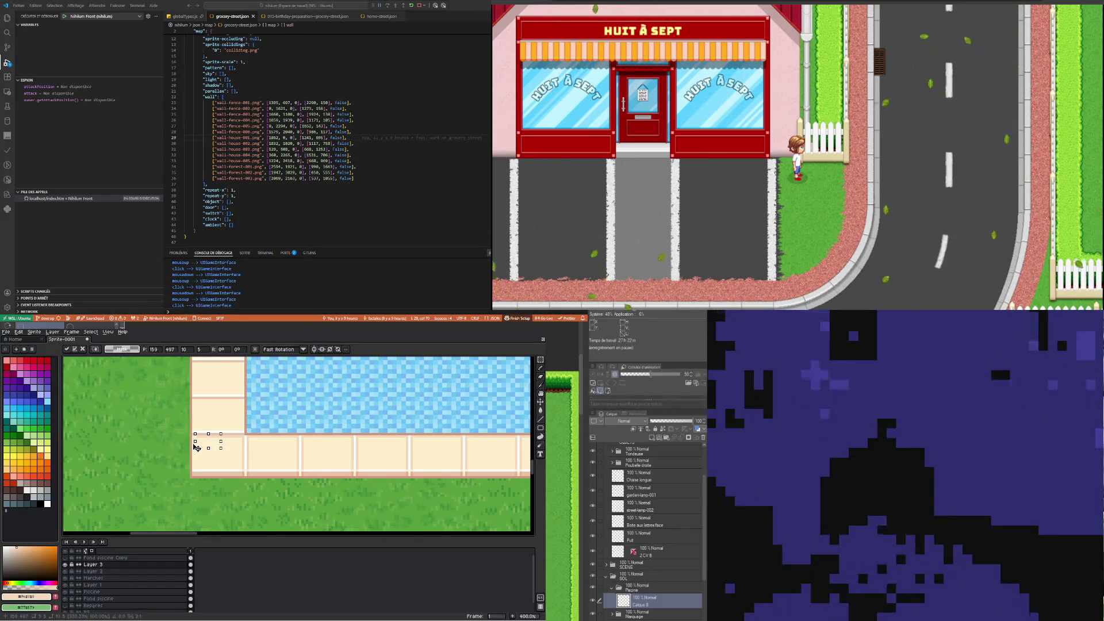
key(ctrl+d)
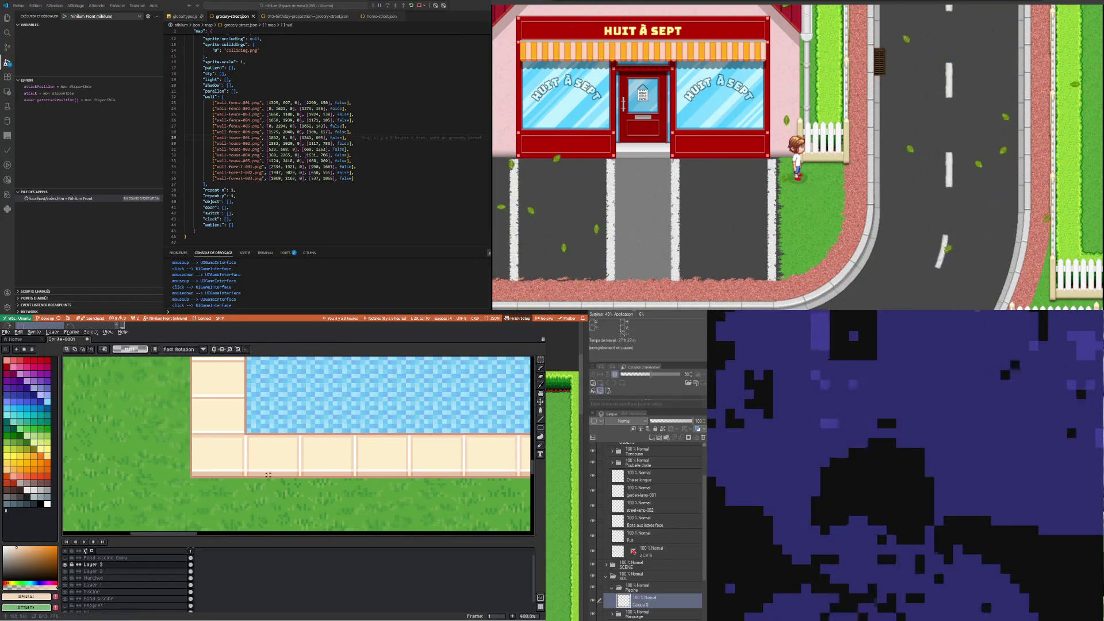
Move and stretch the lower-right corner tile piece right until it meets the border
scroll(275, 500, down, 1)
scroll(345, 477, down, 2)
scroll(393, 459, down, 1)
scroll(392, 459, down, 1)
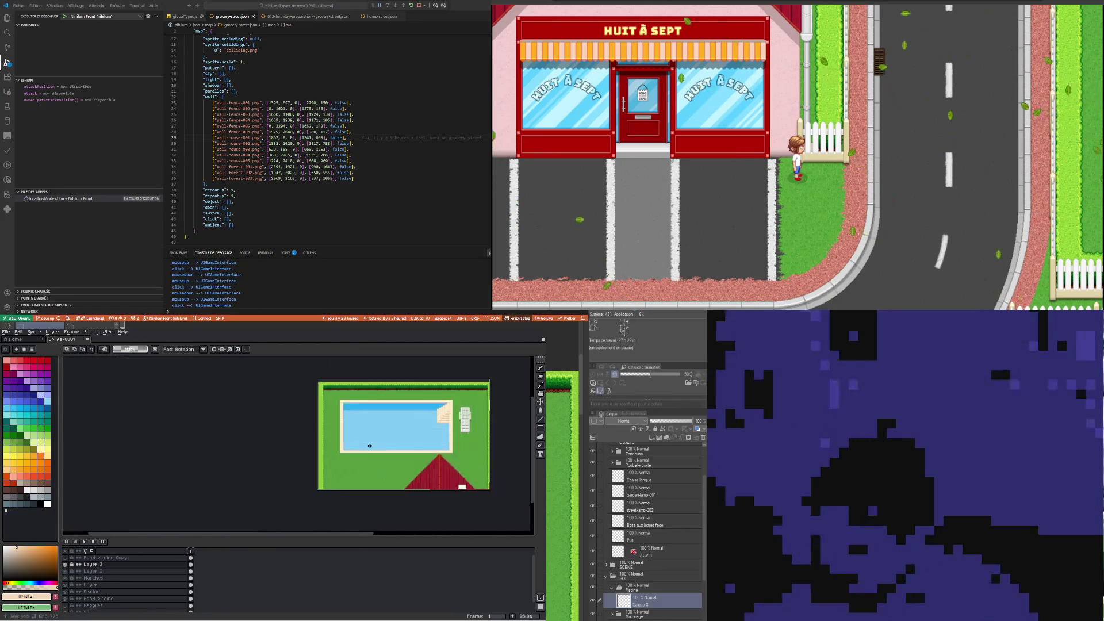
scroll(374, 467, up, 3)
scroll(350, 477, up, 2)
scroll(337, 483, up, 1)
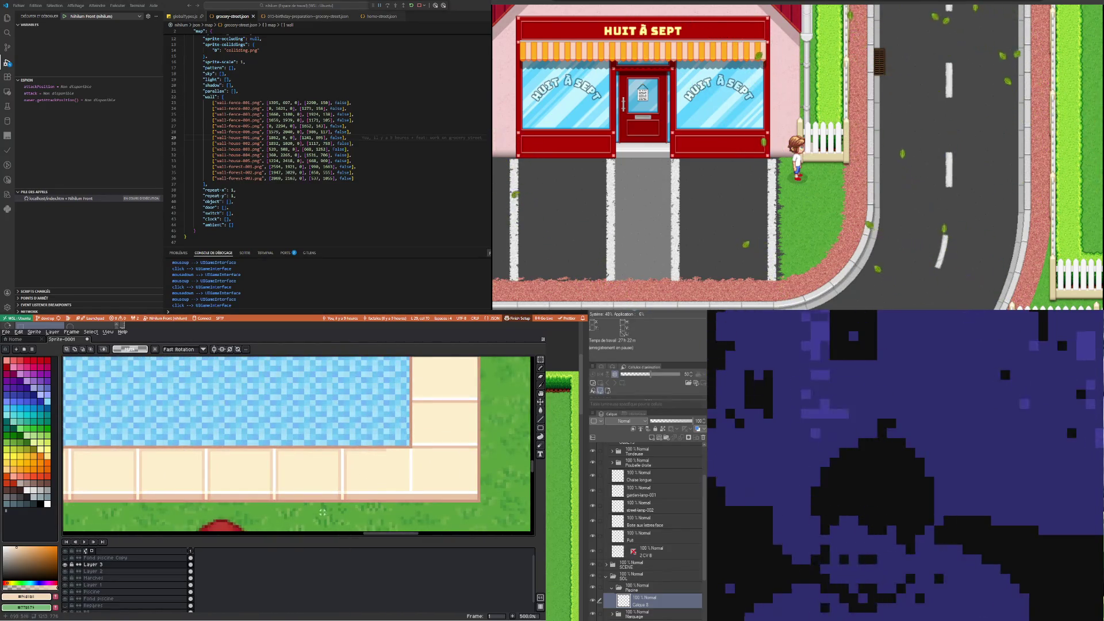
mouse_move(365, 489)
mouse_down()
mouse_move(365, 449)
mouse_move(411, 485)
mouse_up()
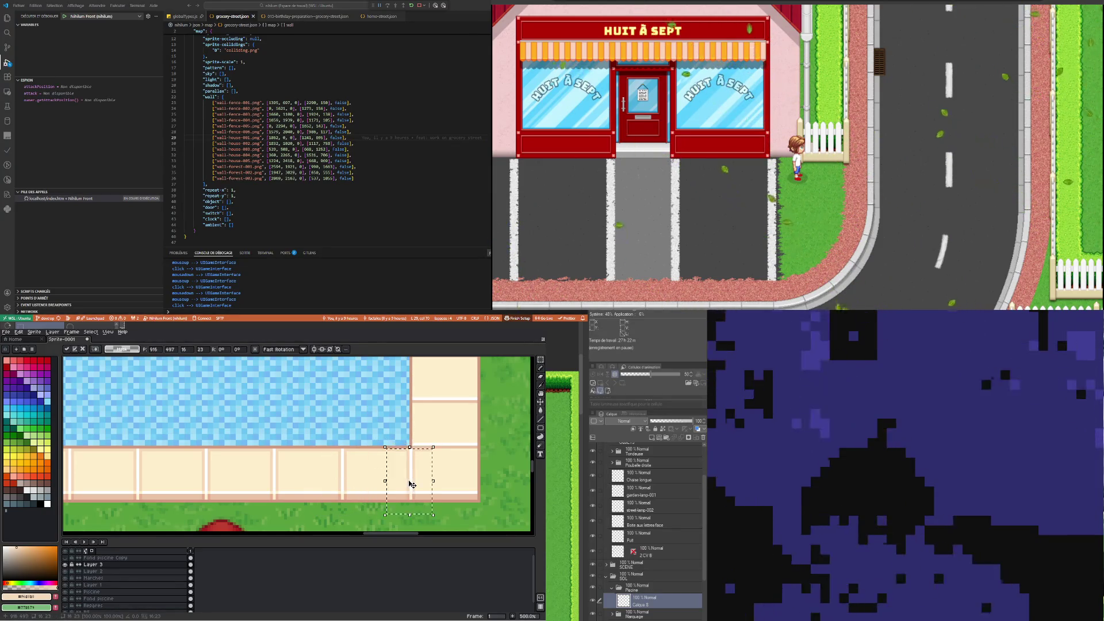
key(Return)
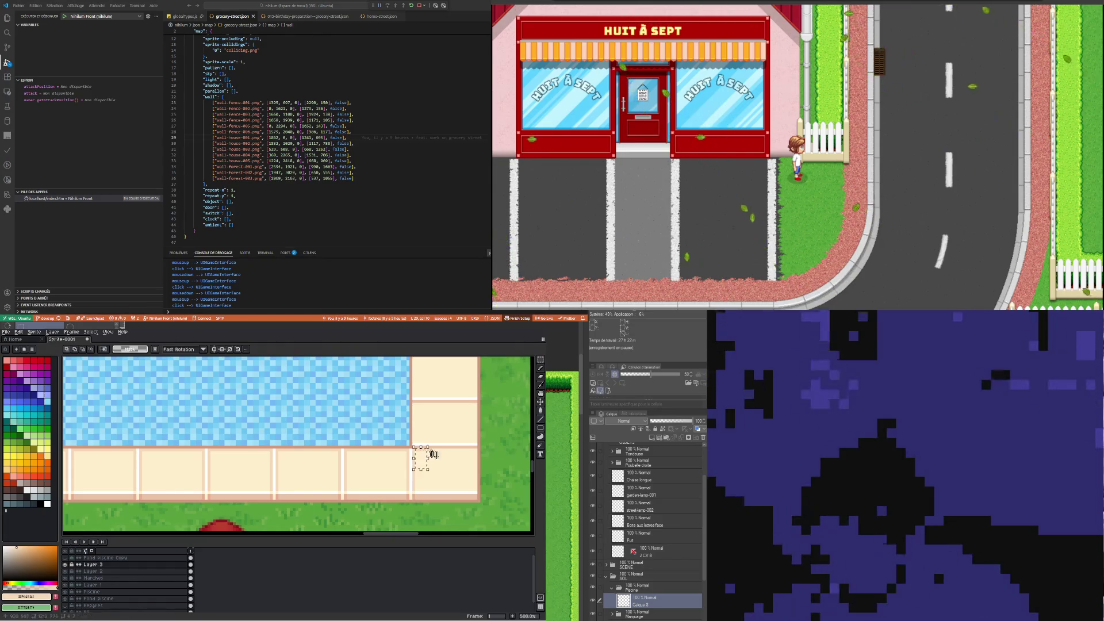
drag(427, 459, 469, 461)
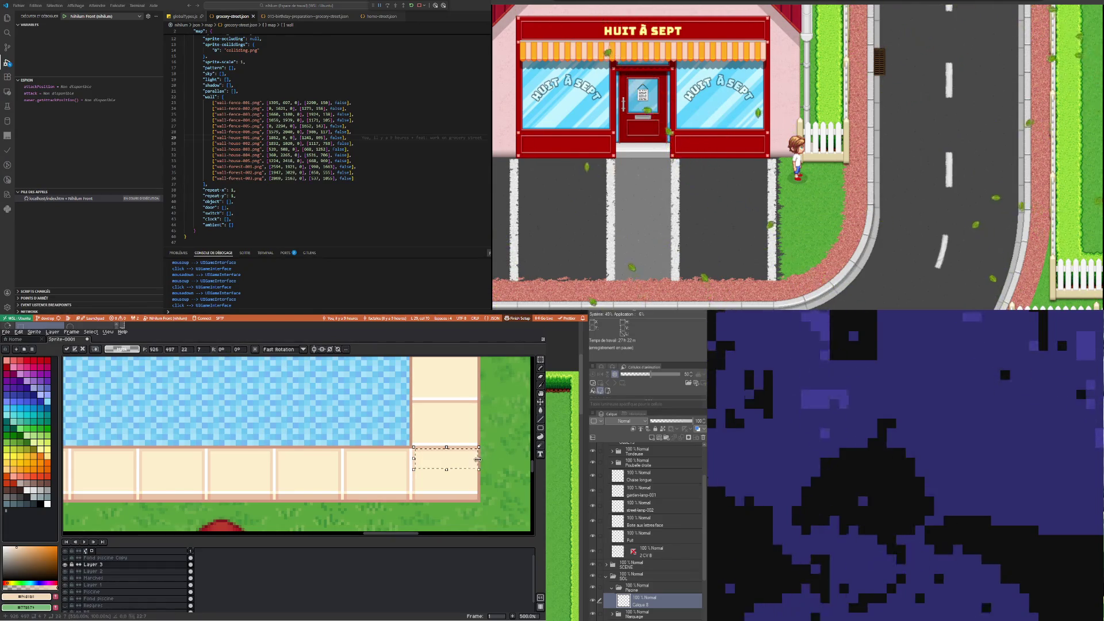
key(Return)
Bring up the Save File dialog for the sprite with Ctrl+S
scroll(319, 456, down, 3)
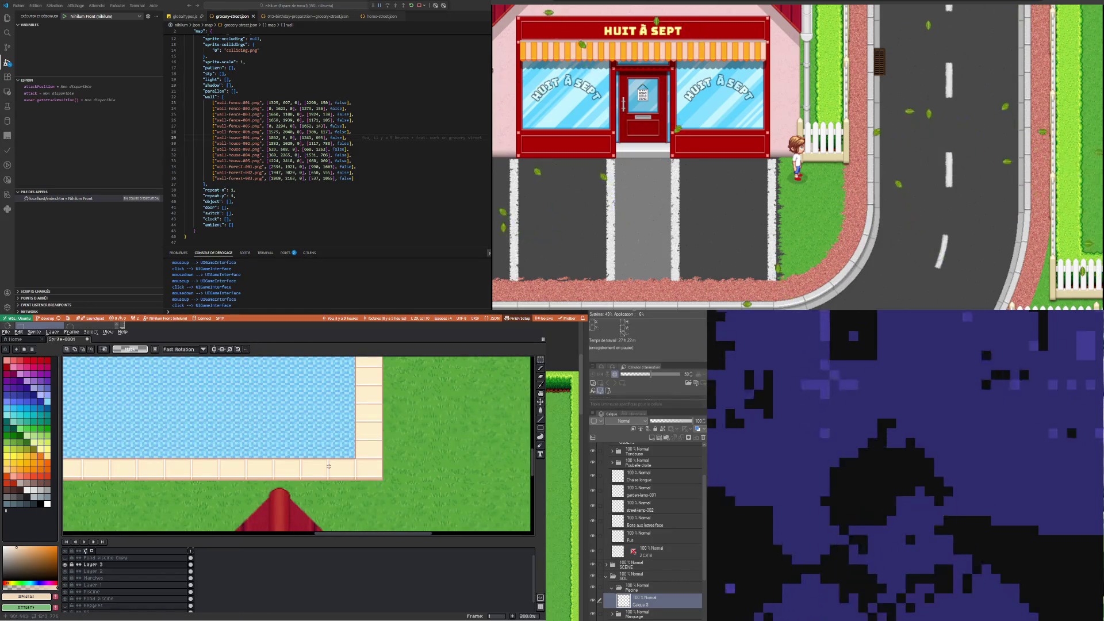
scroll(316, 452, down, 2)
scroll(119, 437, up, 2)
scroll(276, 389, down, 1)
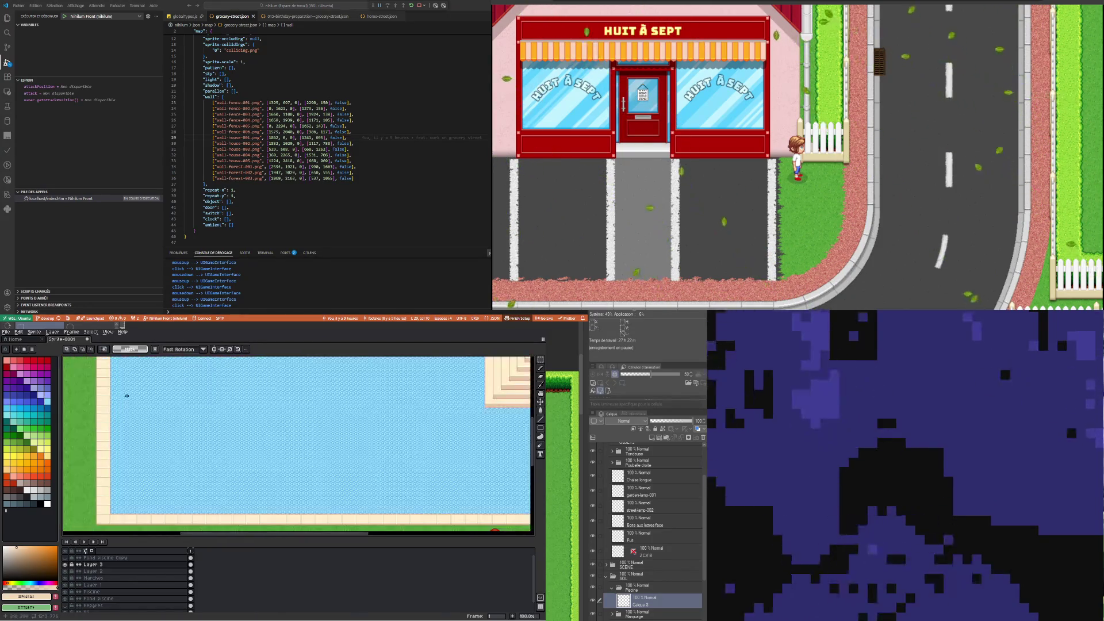
scroll(276, 389, down, 1)
scroll(276, 389, down, 1)
scroll(299, 386, up, 2)
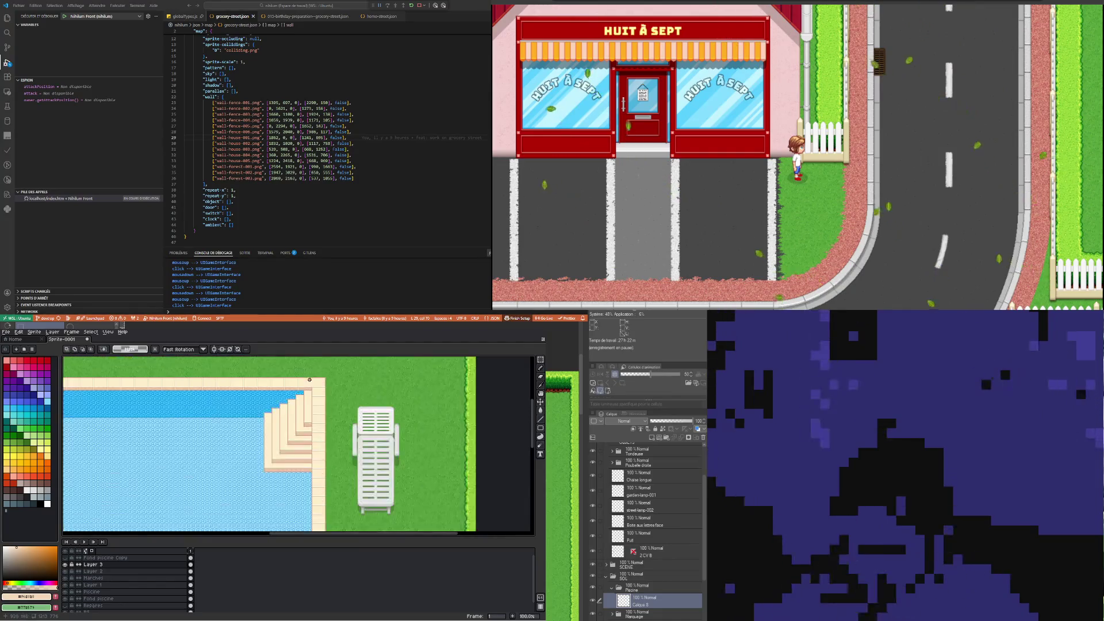
scroll(319, 380, up, 2)
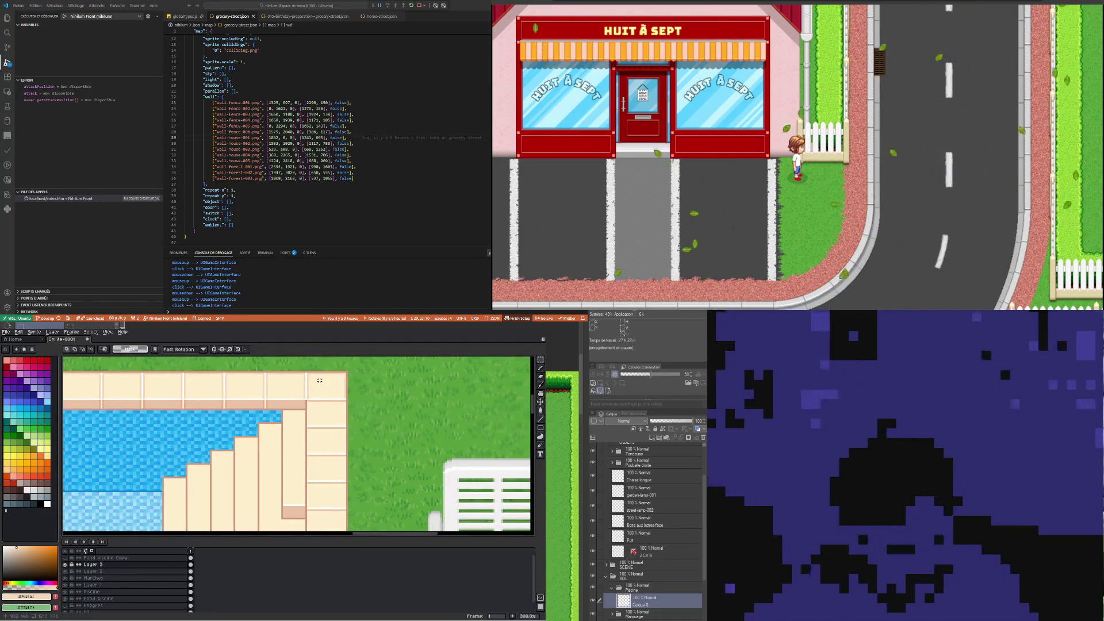
key(ctrl+s)
drag(411, 529, 162, 406)
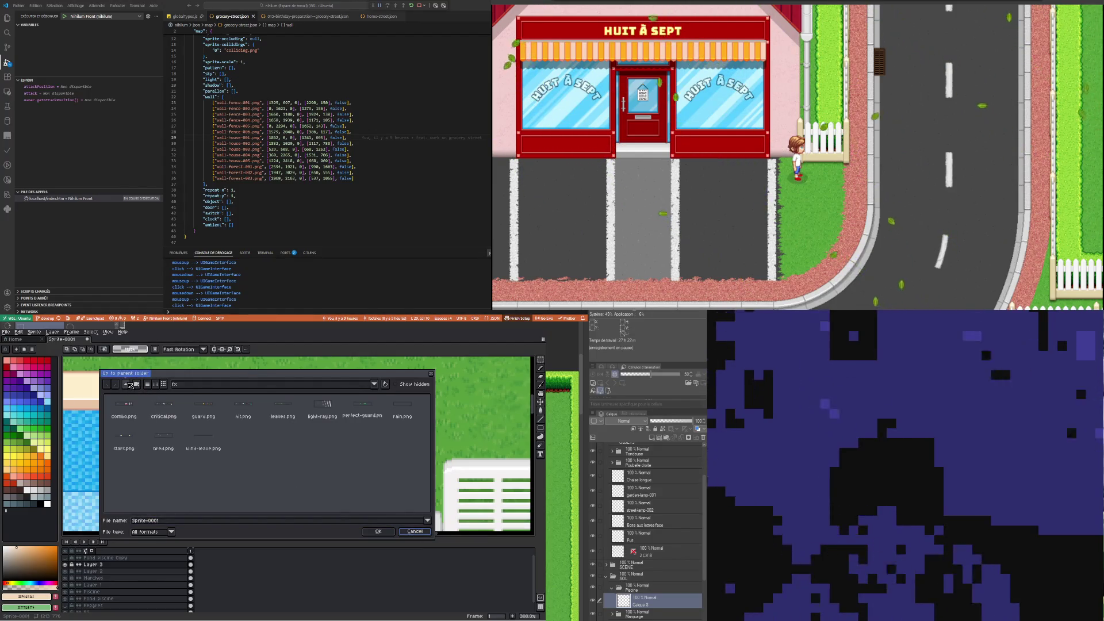
Browse the save location through the Vincent folder into the Nihilum folder
click(257, 384)
click(195, 385)
click(195, 385)
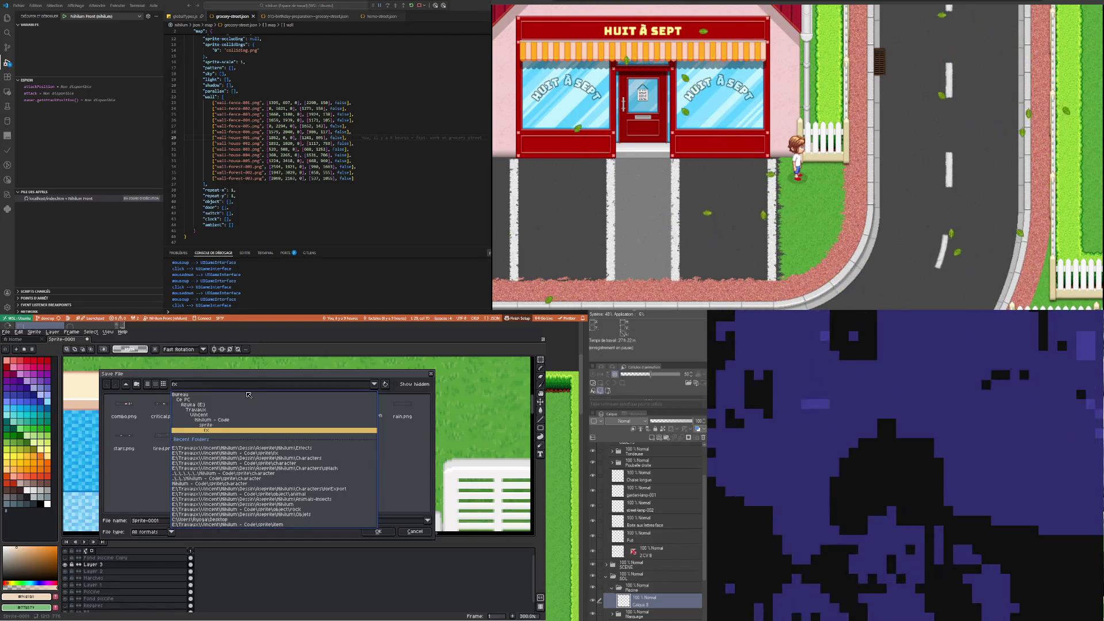
click(202, 415)
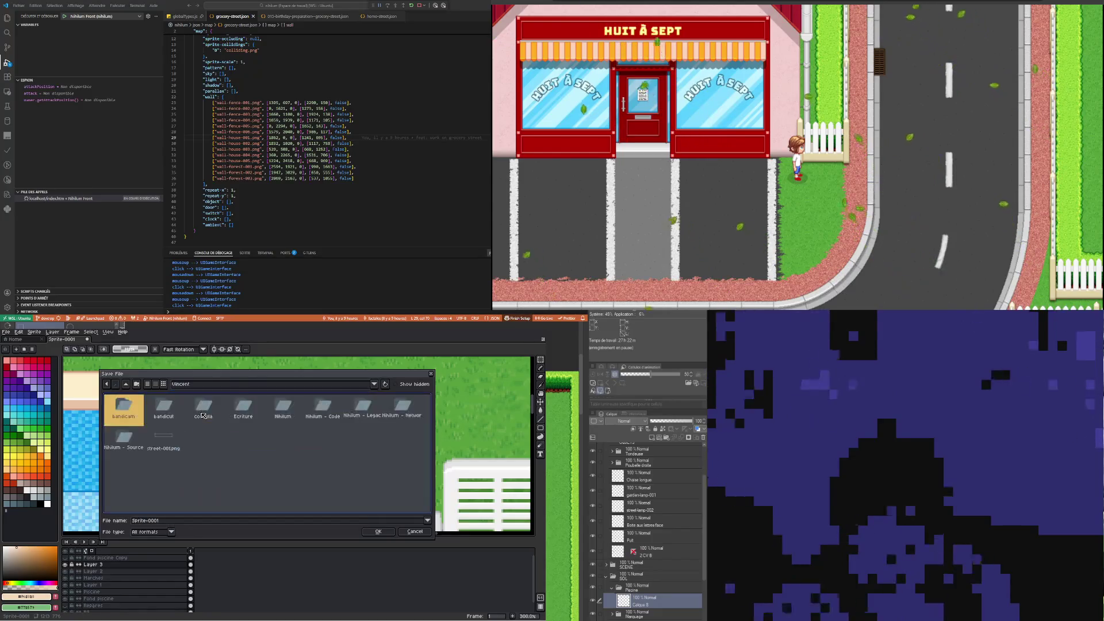
double_click(124, 442)
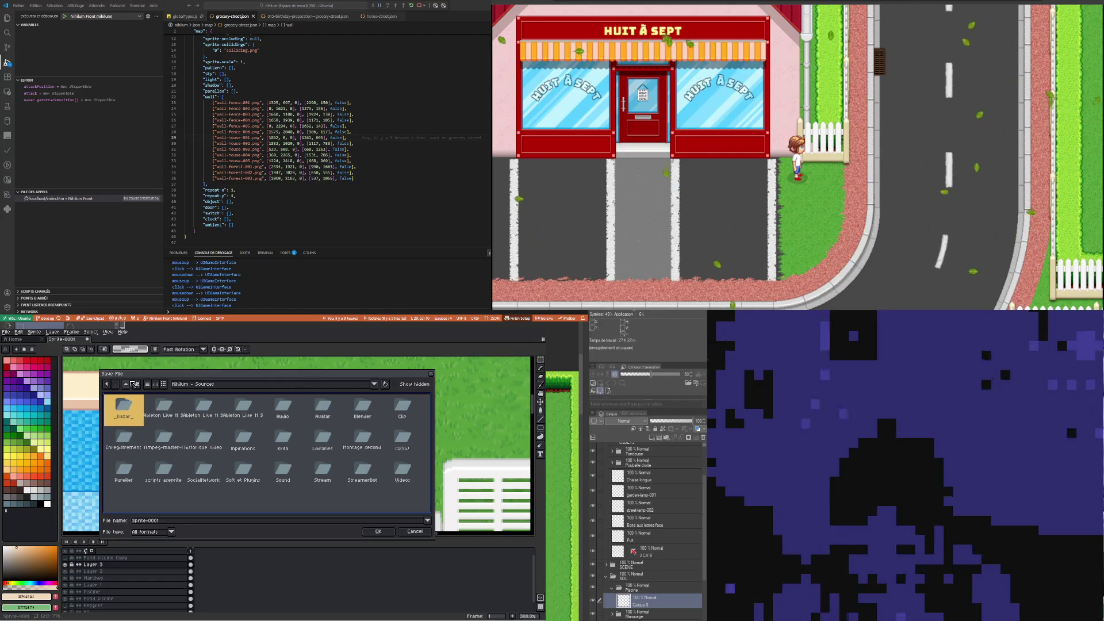
click(126, 383)
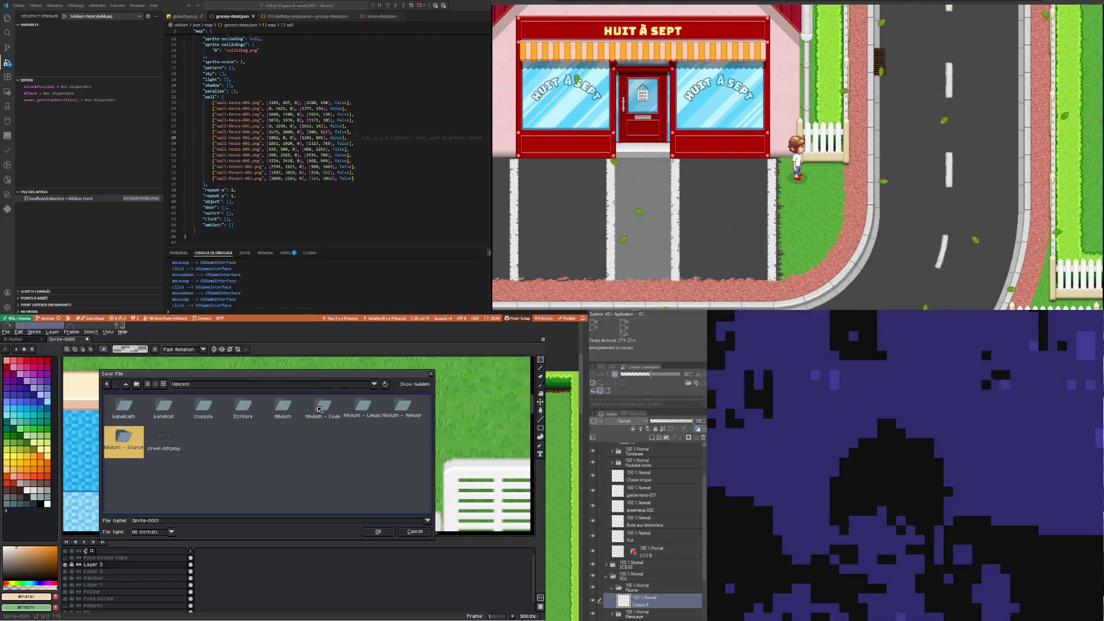
click(322, 407)
double_click(292, 411)
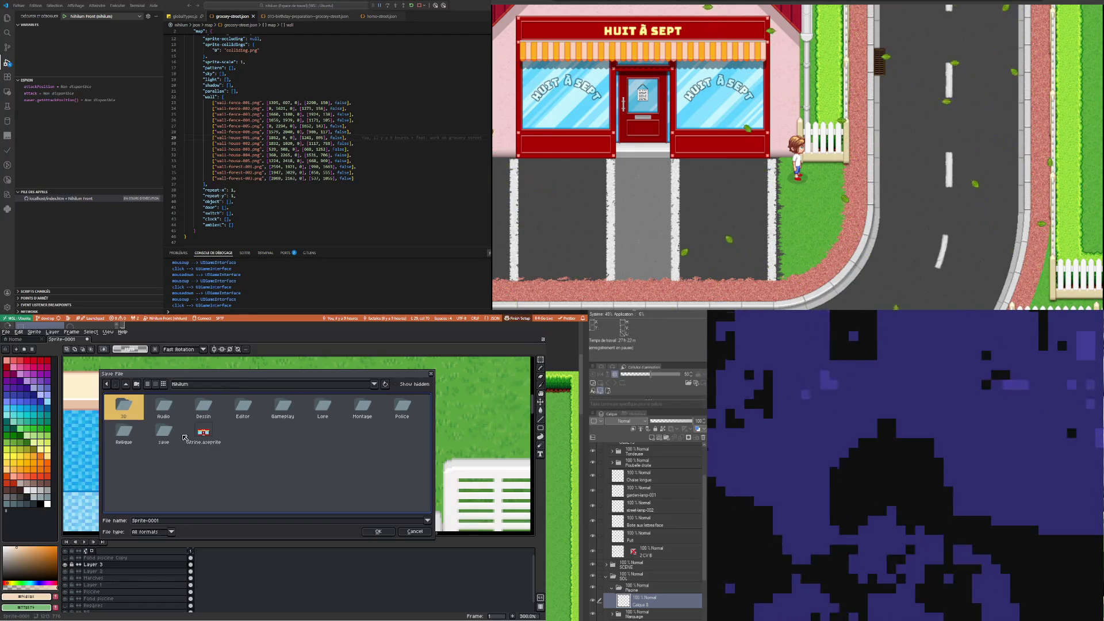
Name the file 'piscine' and save it
click(266, 472)
click(155, 519)
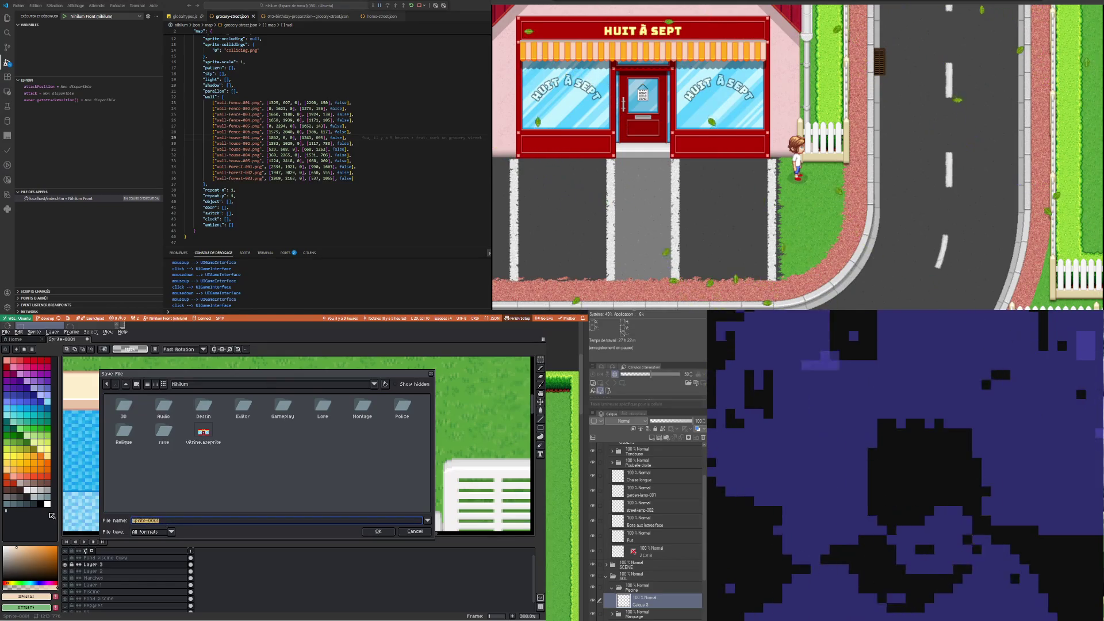
text(piscine)
key(Return)
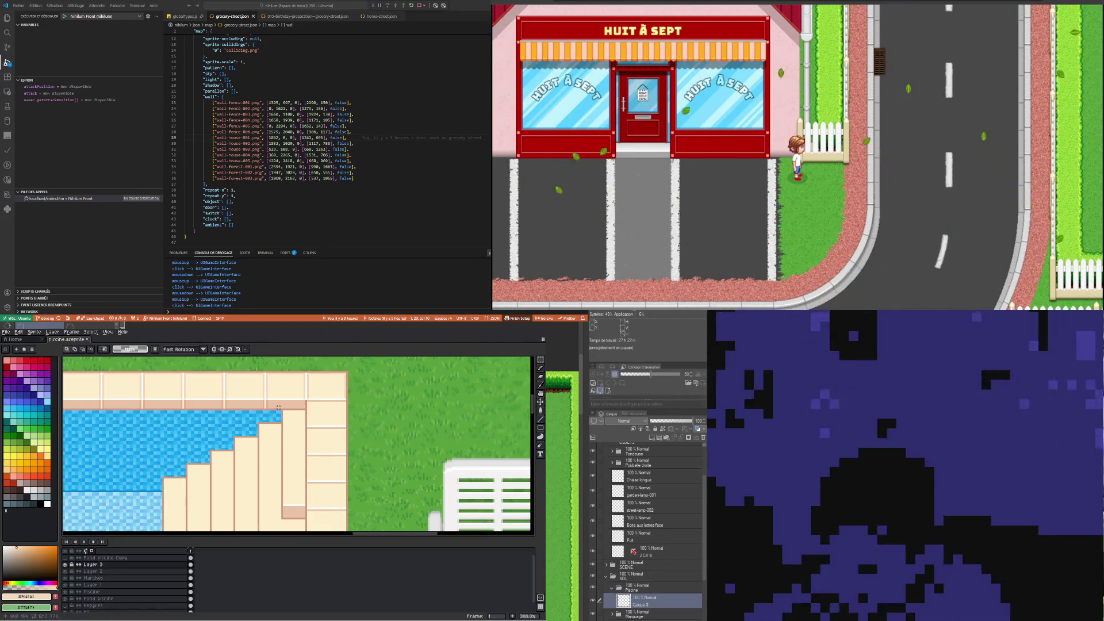
Sample the stone joint colour and pencil a horizontal joint line across the edge tiles
scroll(279, 460, down, 3)
scroll(279, 460, up, 2)
scroll(280, 437, down, 2)
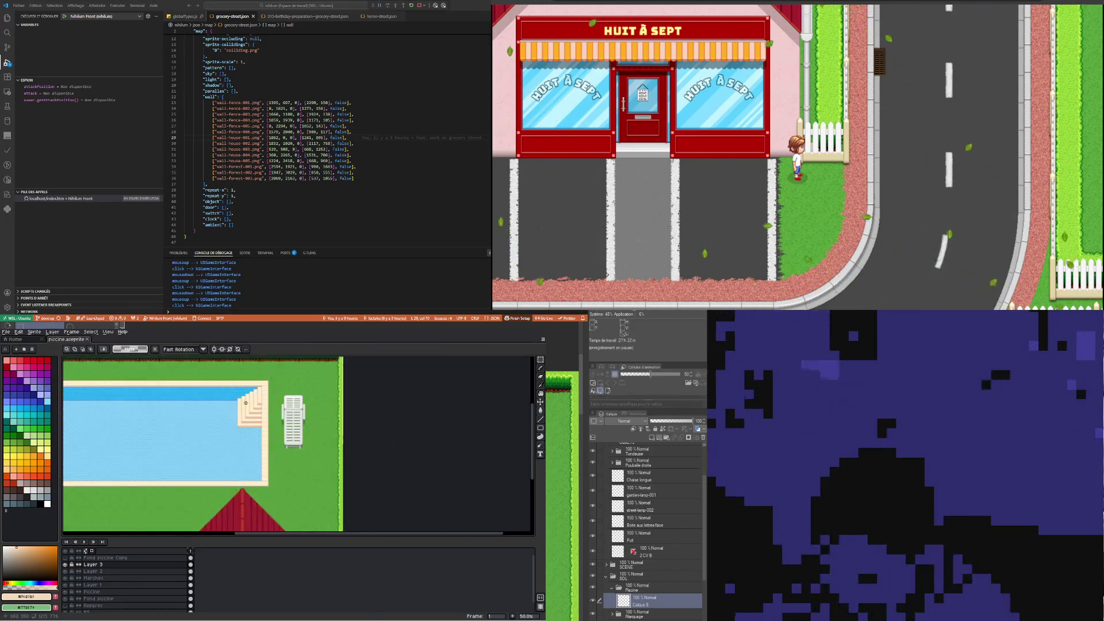
scroll(283, 408, up, 2)
scroll(285, 380, up, 2)
scroll(285, 380, up, 1)
key(i)
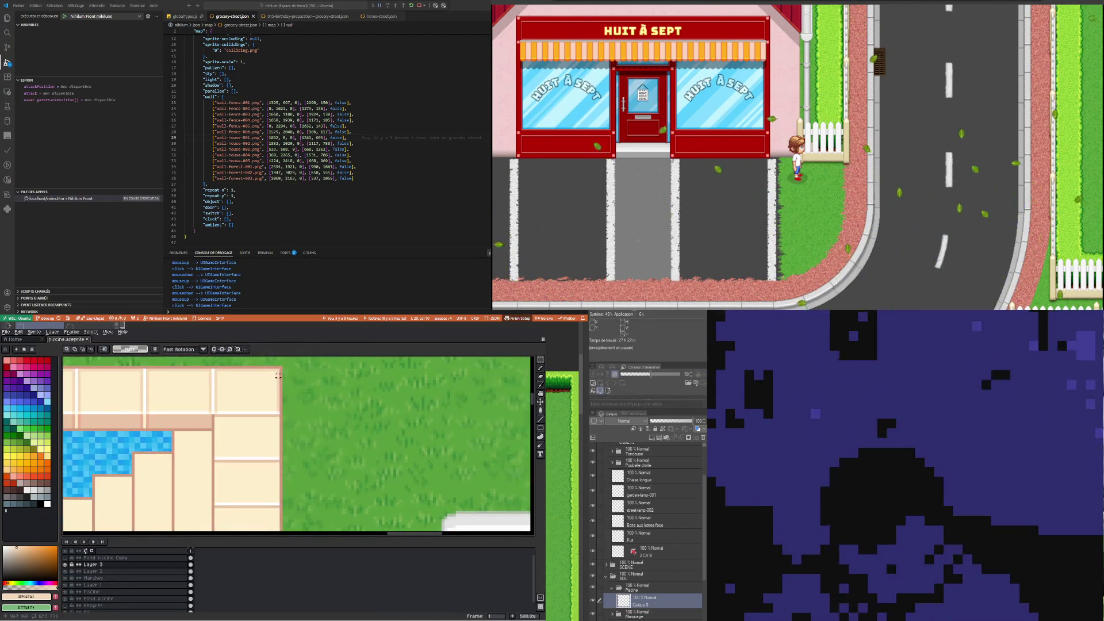
key(b)
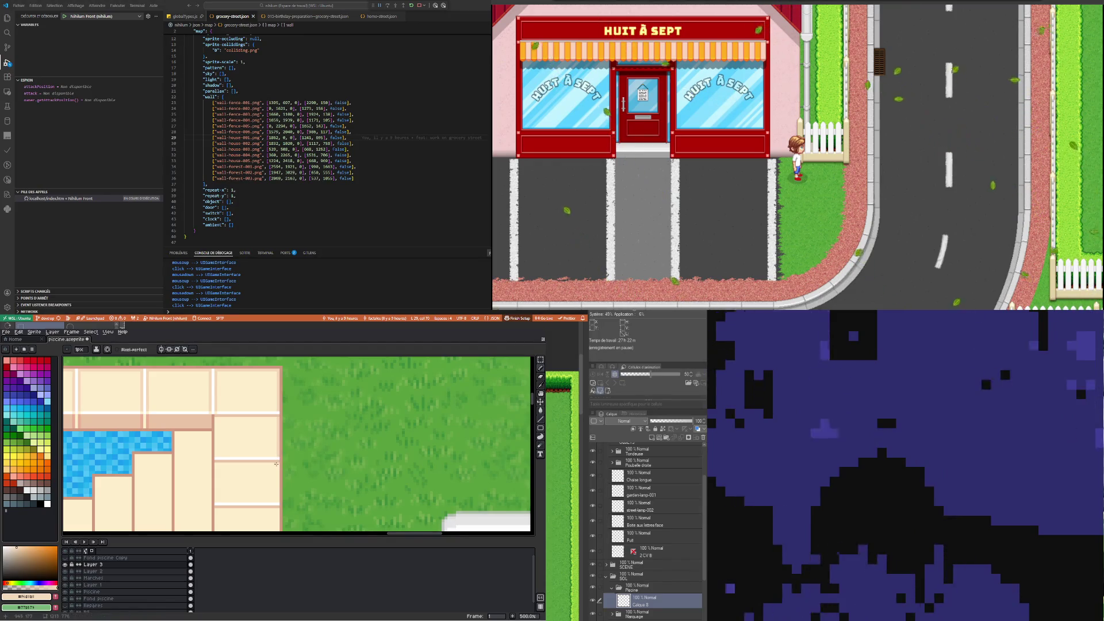
scroll(275, 483, down, 1)
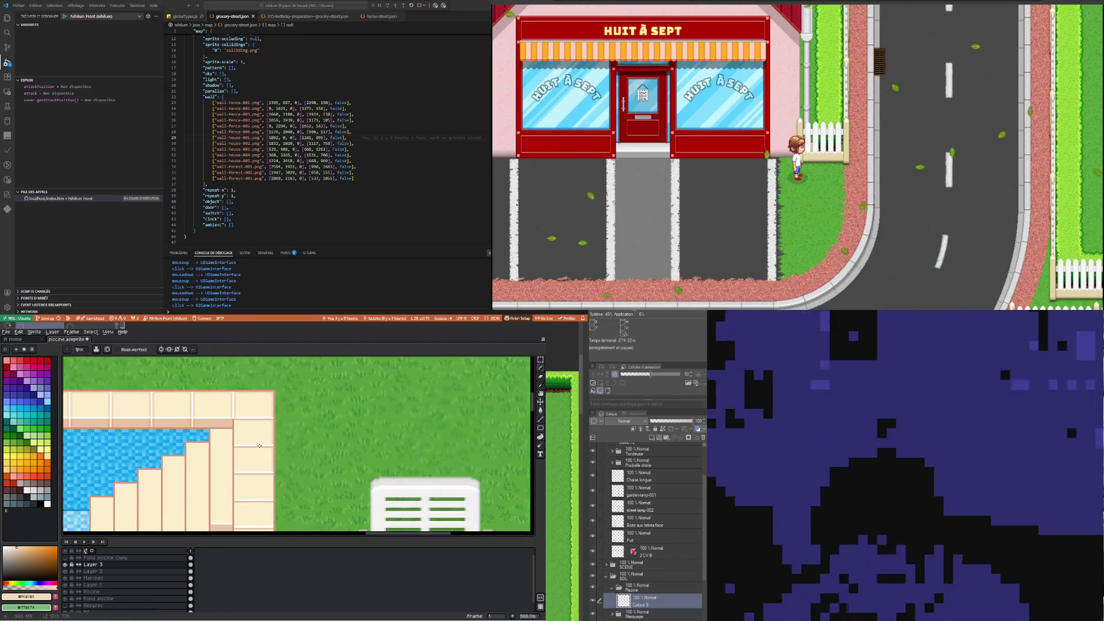
scroll(208, 431, up, 2)
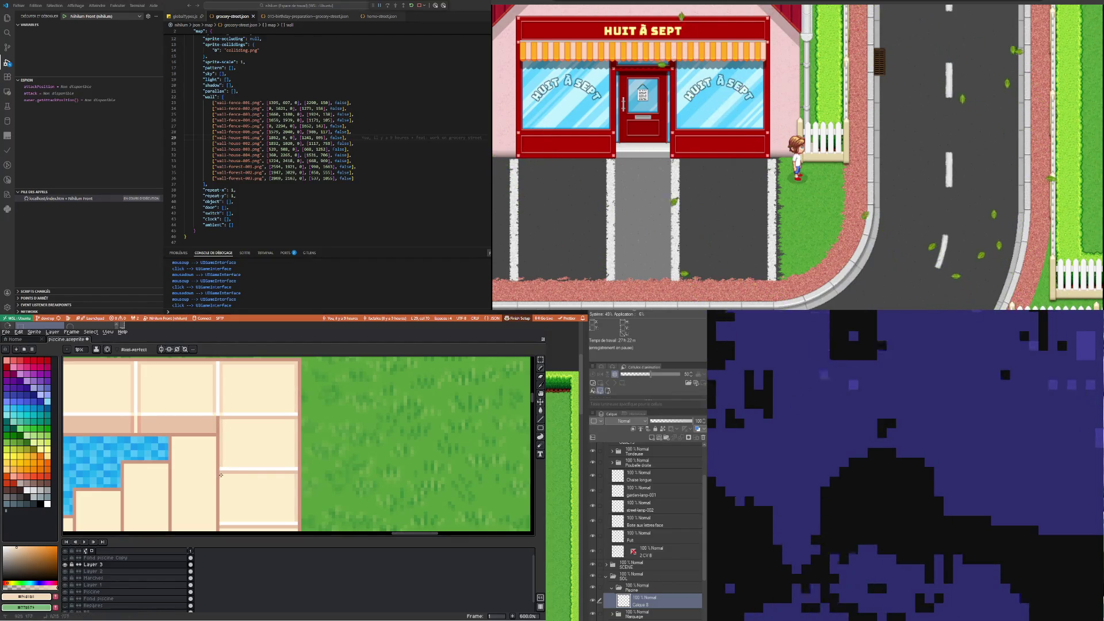
scroll(259, 408, down, 1)
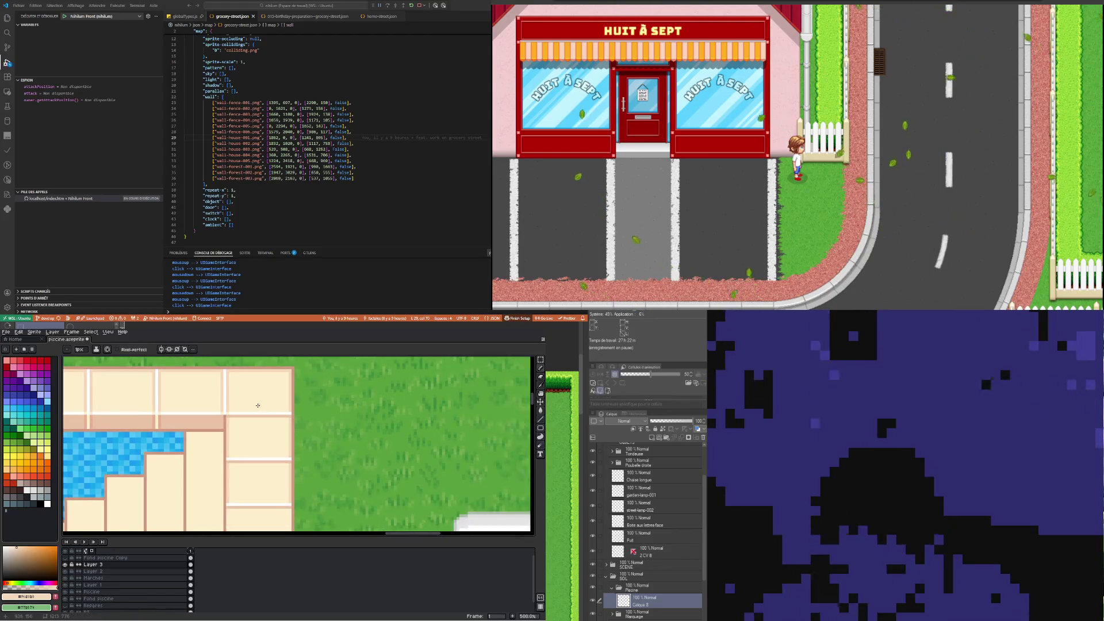
scroll(245, 417, up, 1)
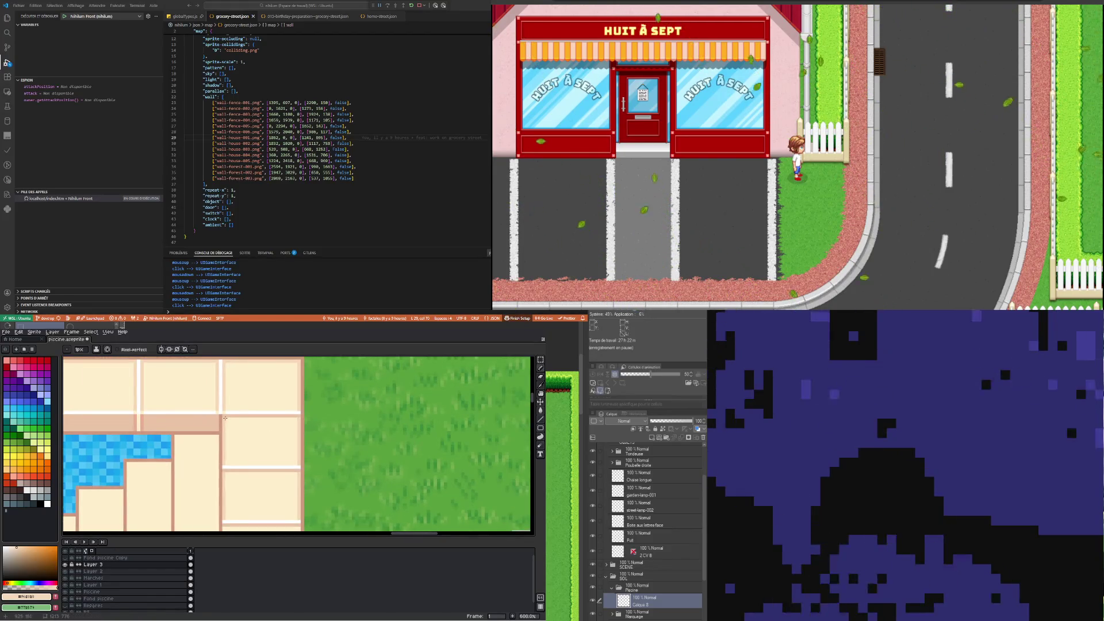
scroll(228, 419, down, 1)
scroll(261, 488, up, 1)
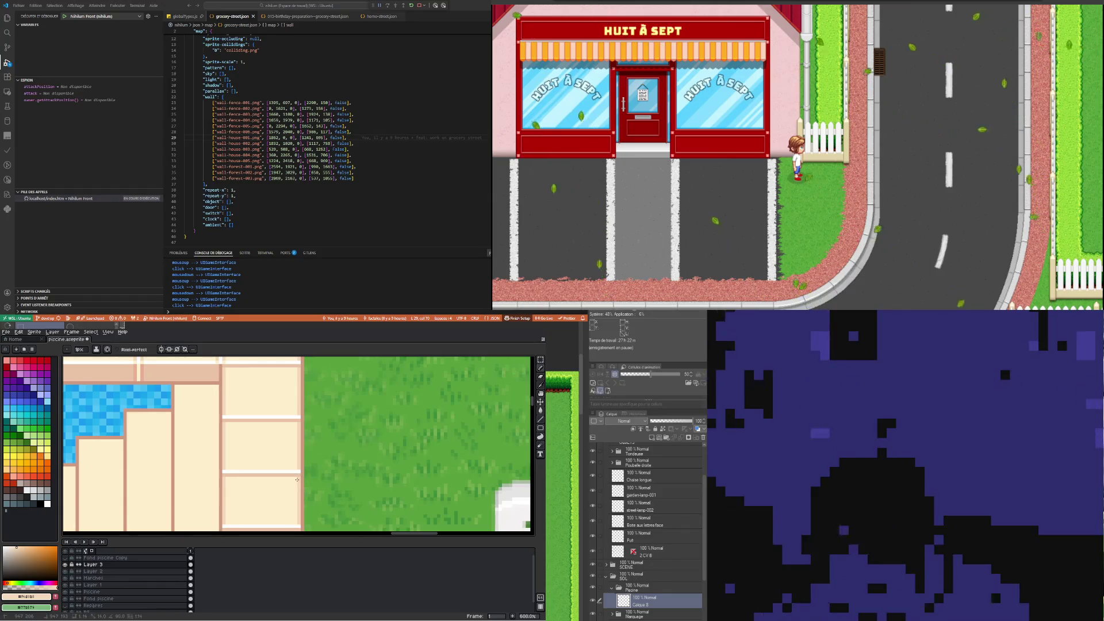
scroll(292, 419, down, 5)
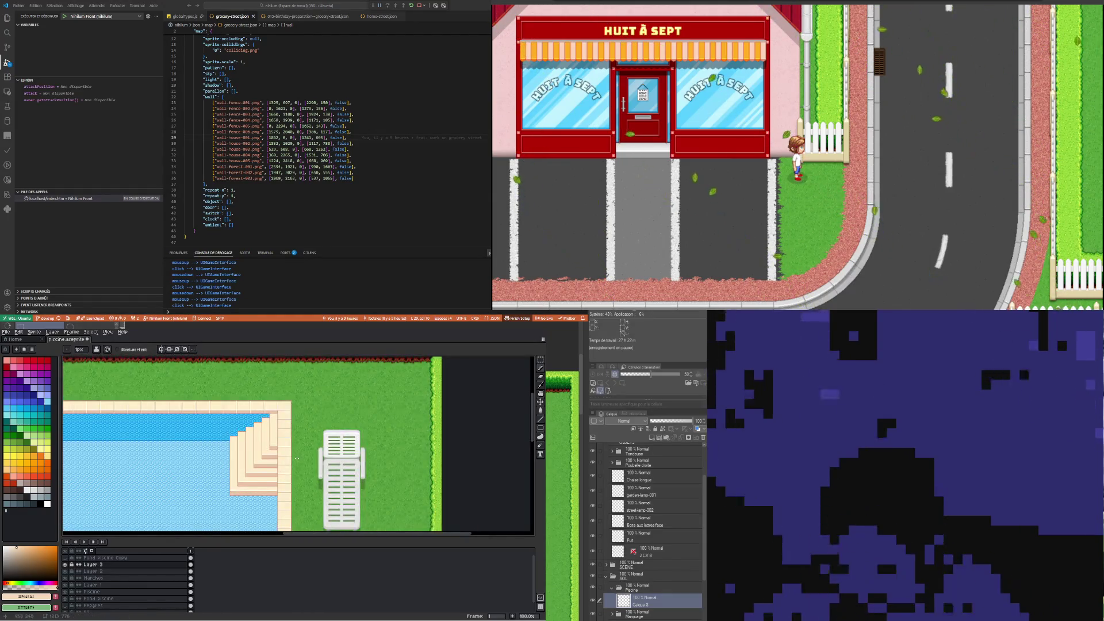
scroll(288, 455, up, 2)
scroll(276, 443, up, 1)
scroll(265, 432, up, 1)
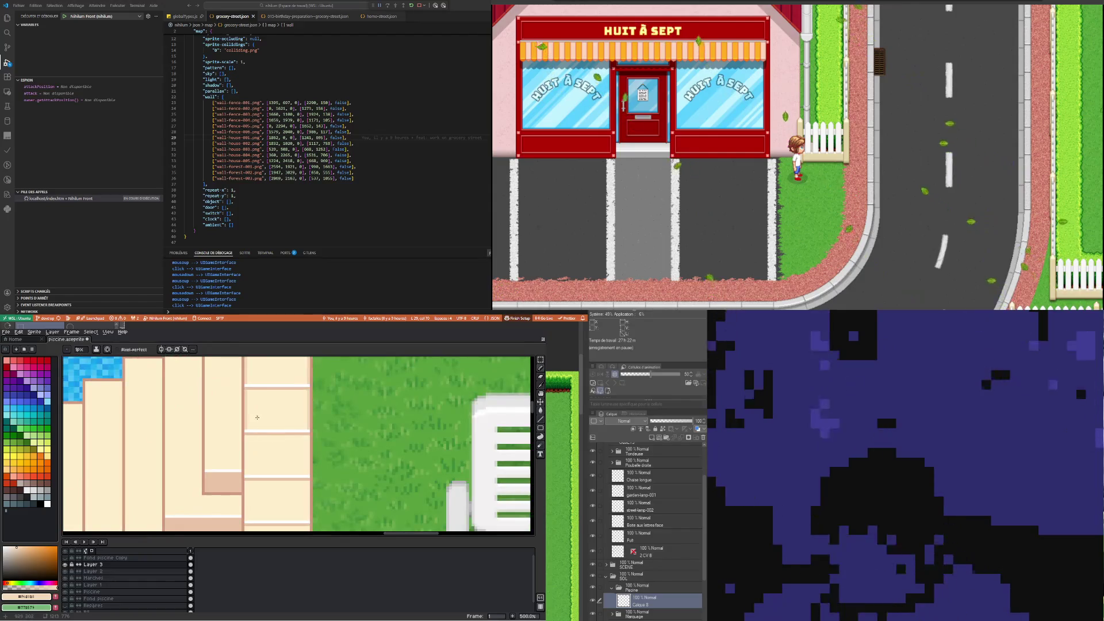
scroll(257, 422, down, 1)
scroll(257, 422, up, 3)
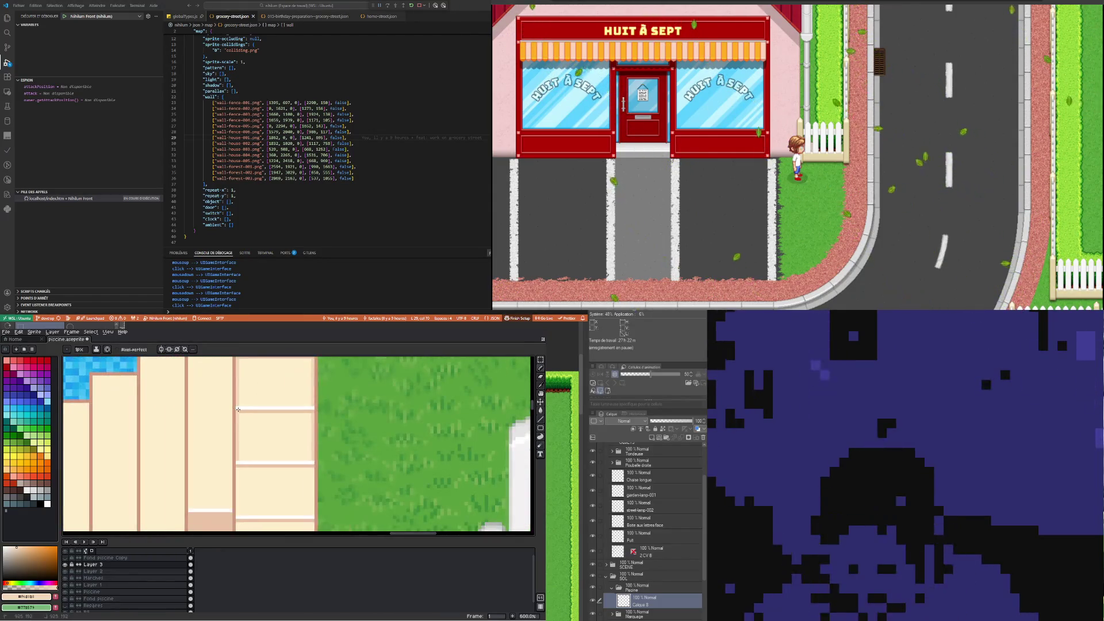
scroll(259, 456, down, 3)
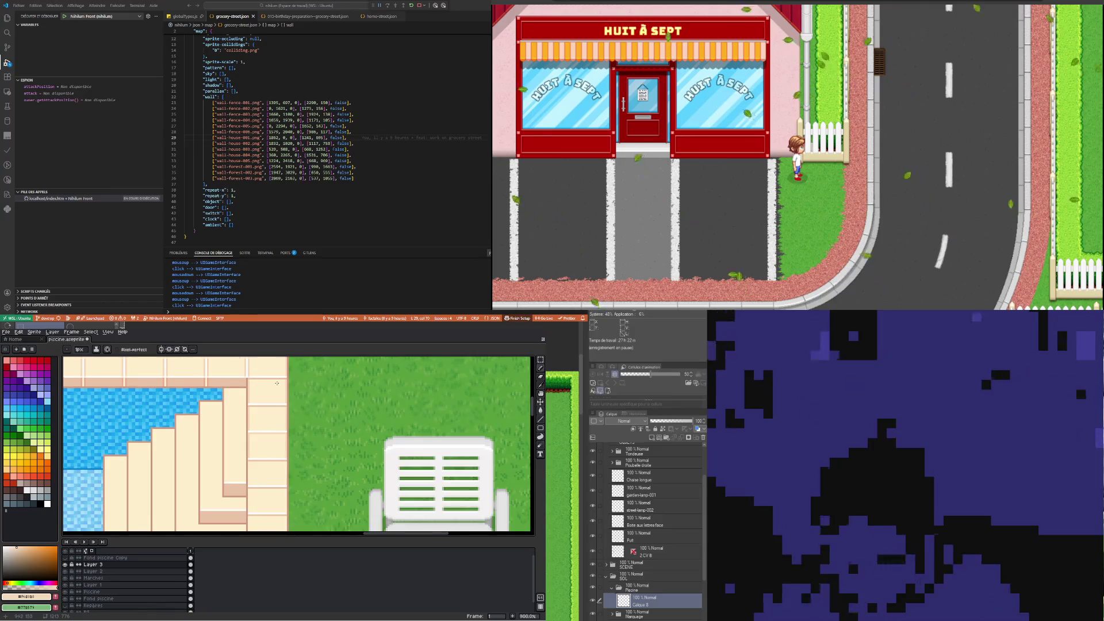
scroll(223, 430, up, 2)
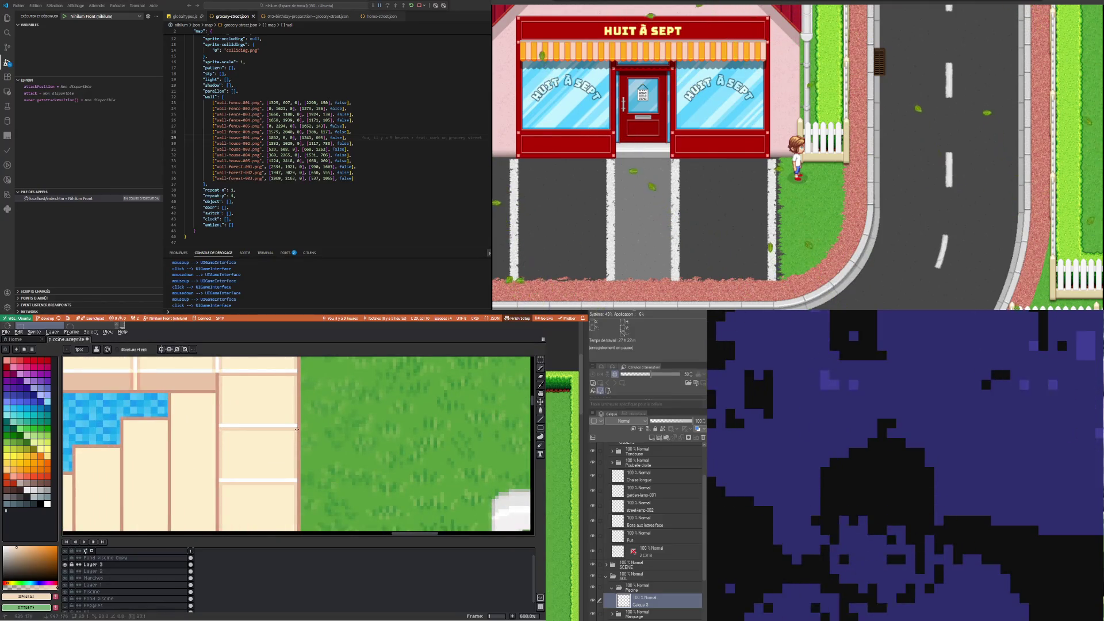
drag(295, 374, 219, 373)
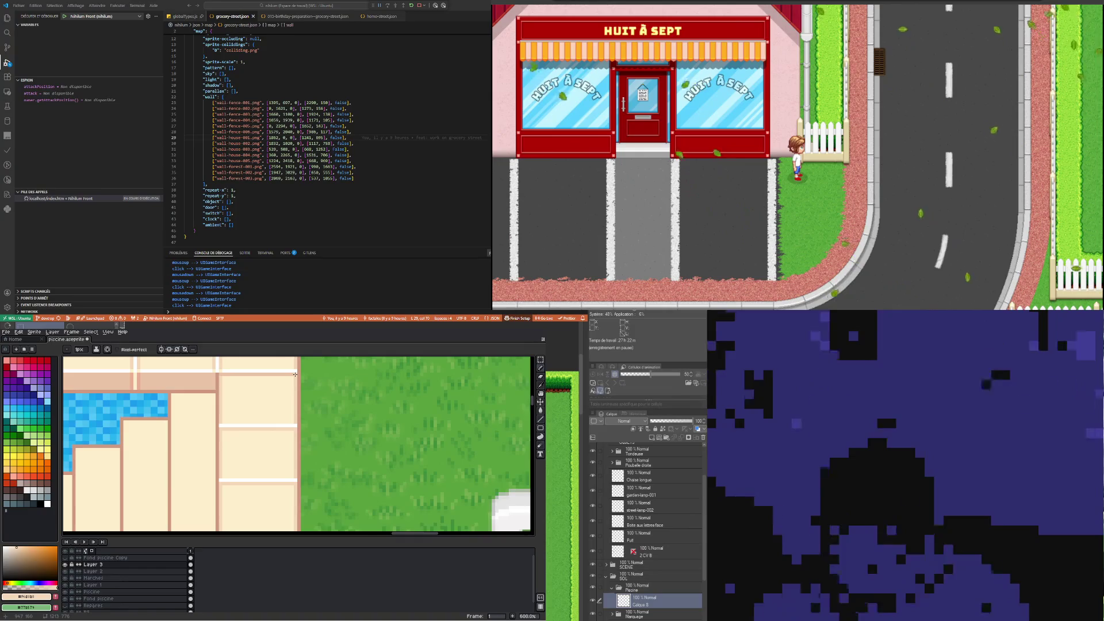
Select a block of the cream tile column beside the pool steps with the marquee
scroll(219, 373, down, 3)
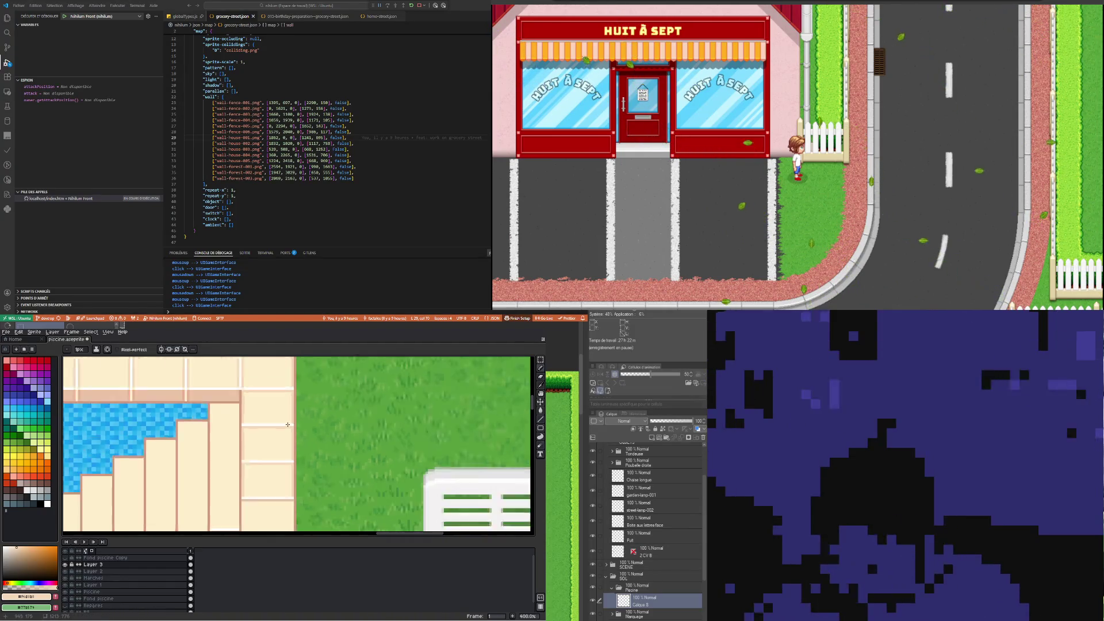
scroll(287, 419, down, 1)
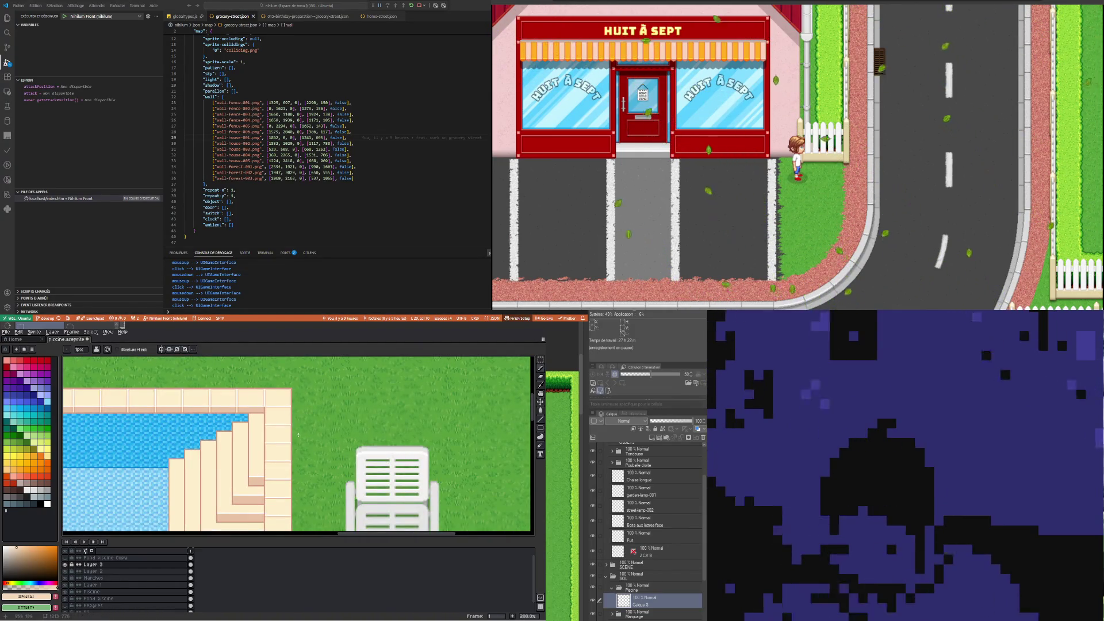
scroll(299, 436, up, 1)
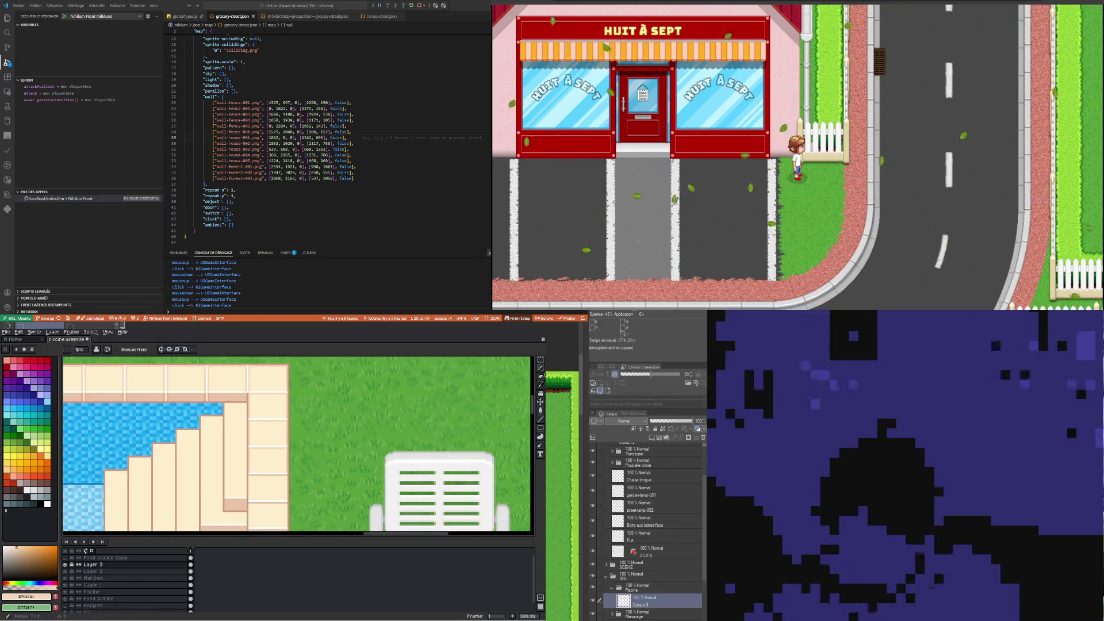
key(m)
mouse_move(248, 393)
mouse_down()
mouse_move(308, 473)
mouse_move(298, 505)
mouse_up()
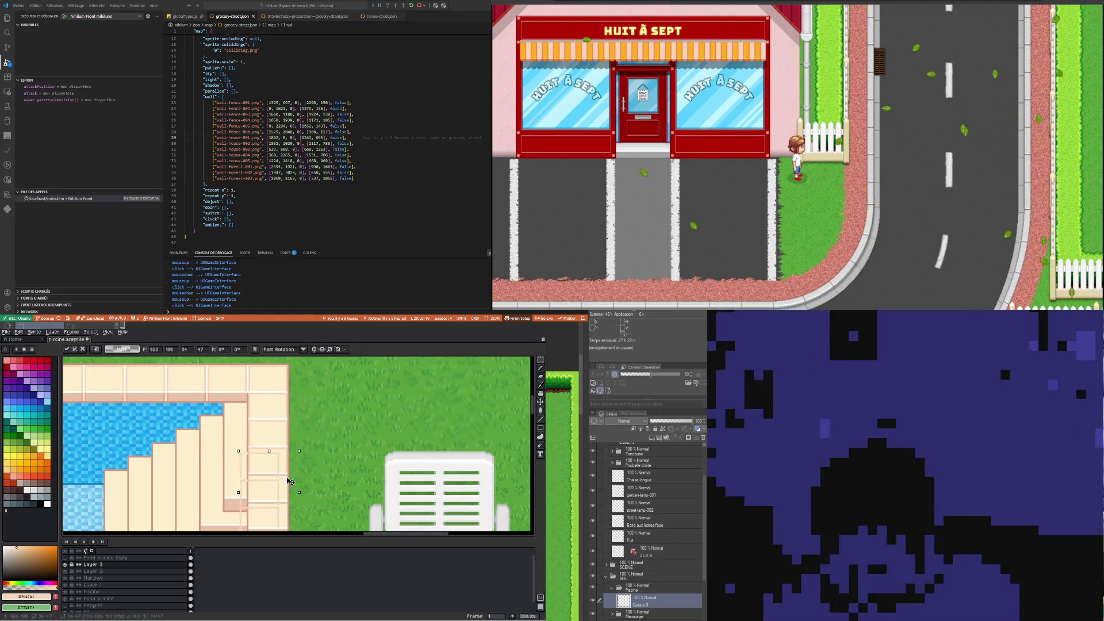
Paste a copy of the edge tile block and trial its position, undoing the failed attempts
scroll(298, 504, down, 2)
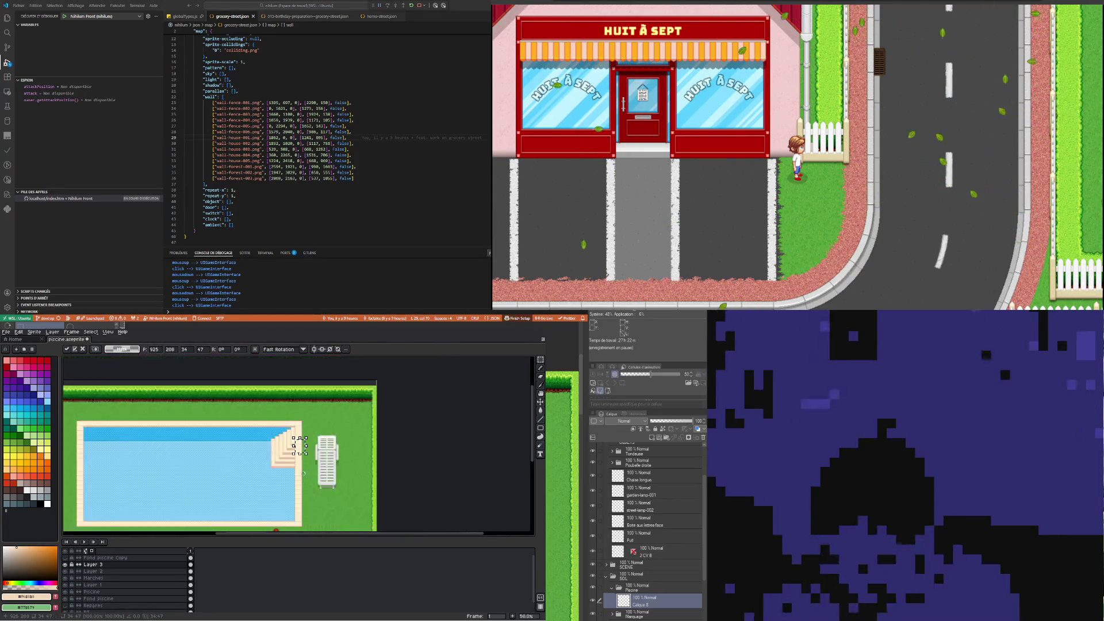
scroll(288, 472, up, 2)
scroll(276, 448, down, 2)
scroll(271, 430, up, 1)
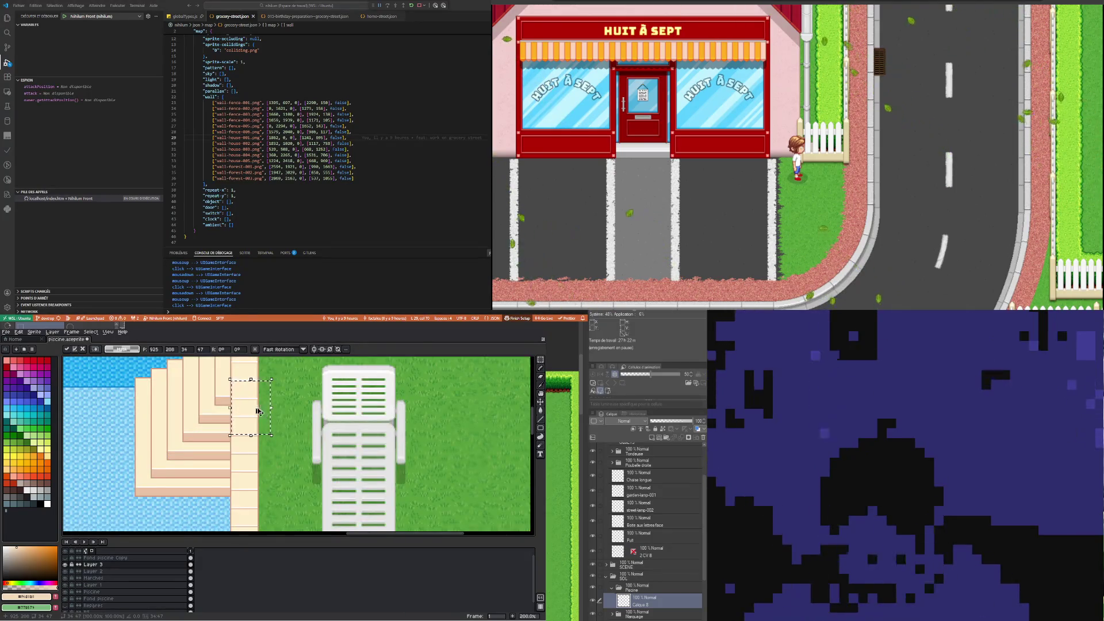
key(ctrl+z)
key(ctrl+z)
scroll(265, 449, up, 1)
scroll(276, 460, up, 1)
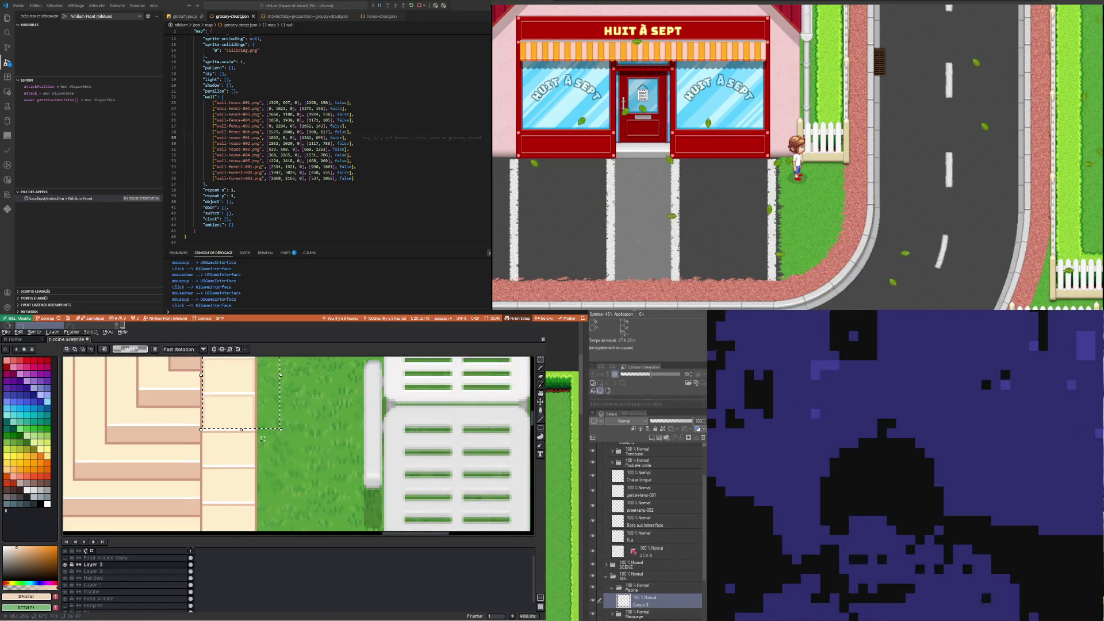
key(ctrl+v)
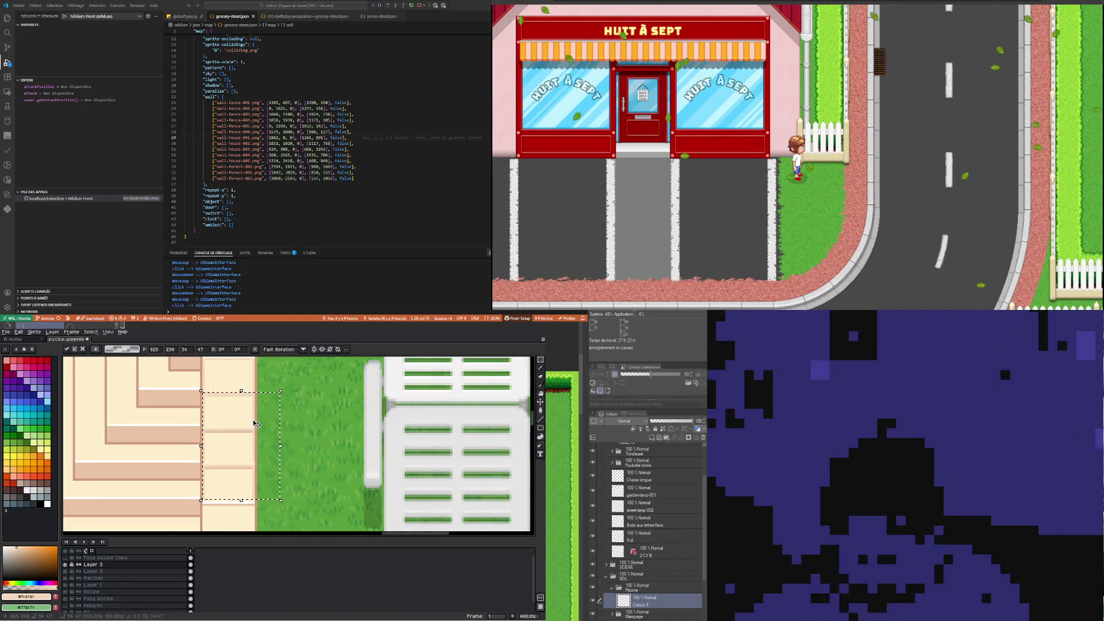
scroll(258, 420, down, 2)
scroll(273, 391, up, 1)
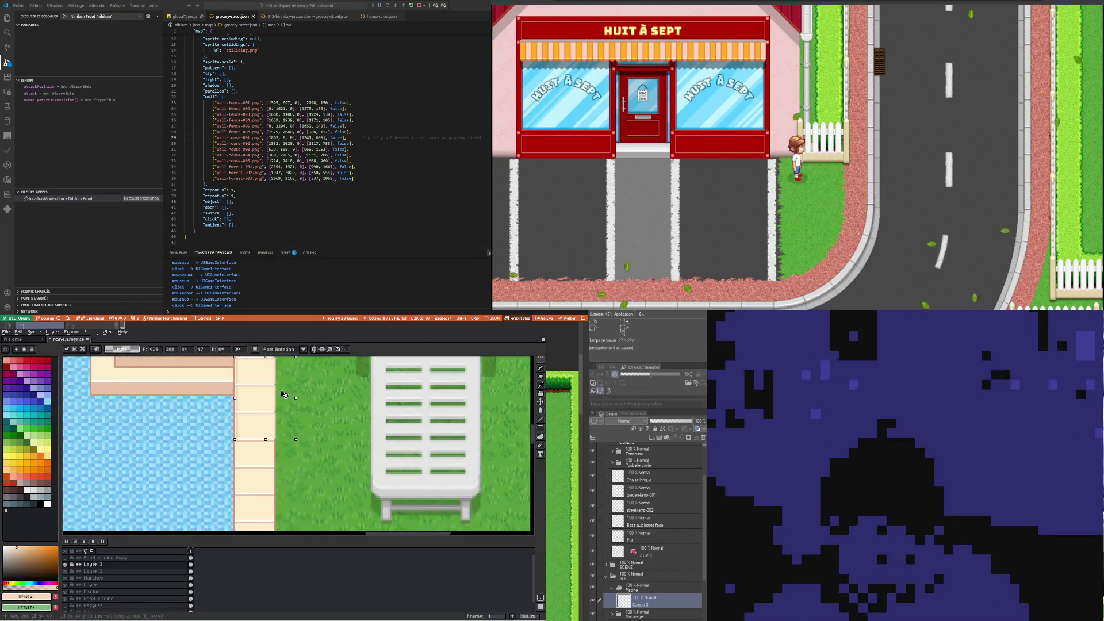
scroll(295, 485, down, 1)
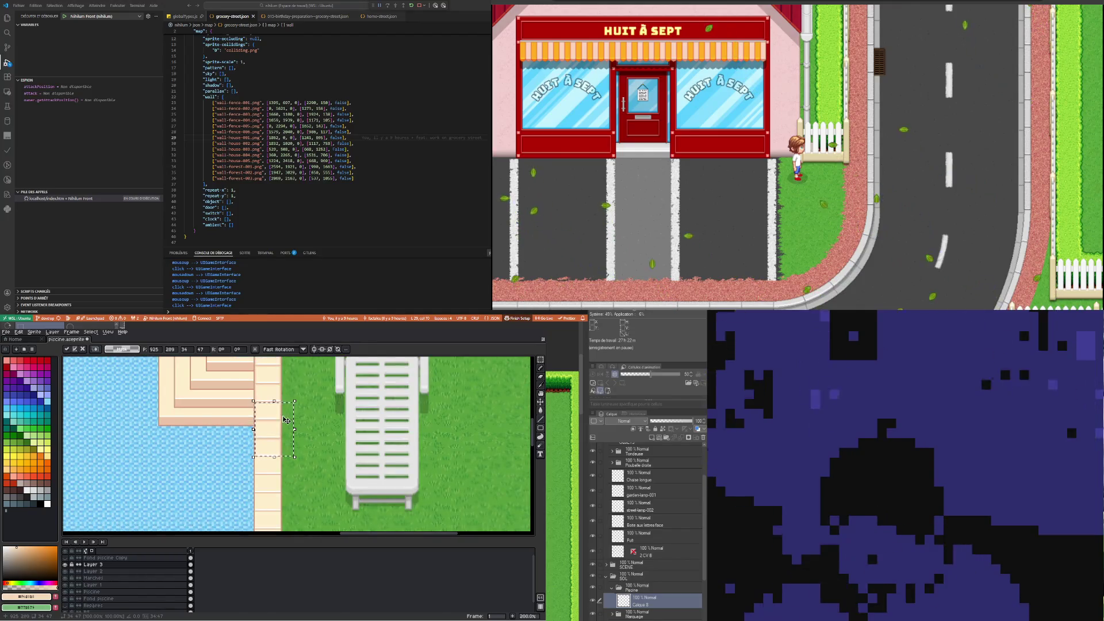
scroll(286, 489, up, 1)
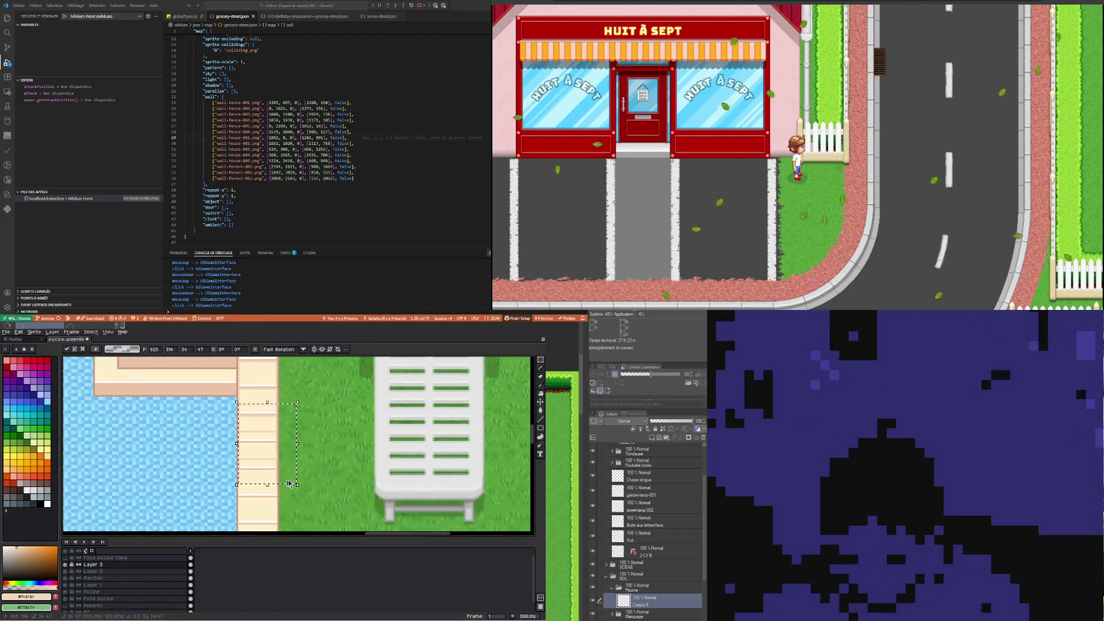
drag(283, 436, 284, 472)
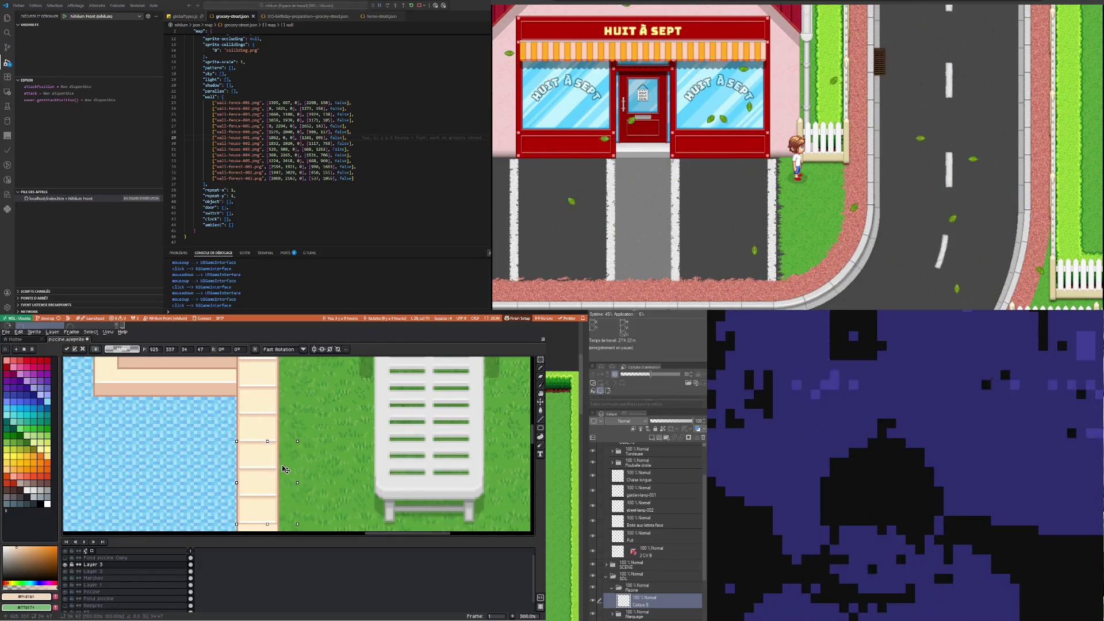
scroll(288, 449, down, 2)
scroll(299, 414, up, 3)
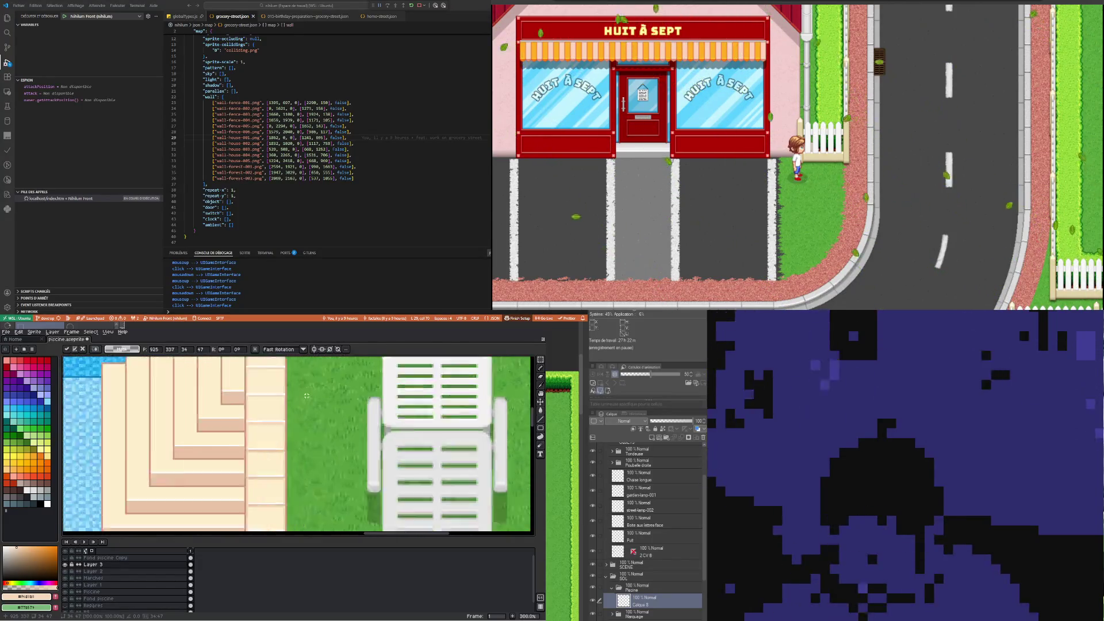
scroll(307, 395, up, 1)
scroll(295, 415, down, 1)
key(ctrl+z)
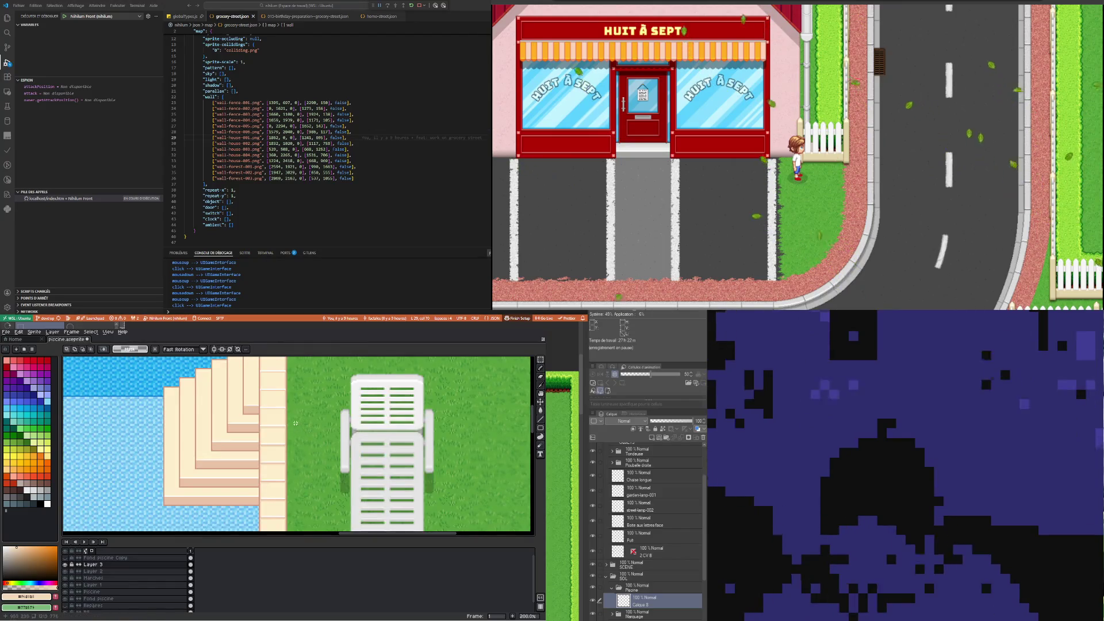
key(ctrl+z)
key(ctrl+v)
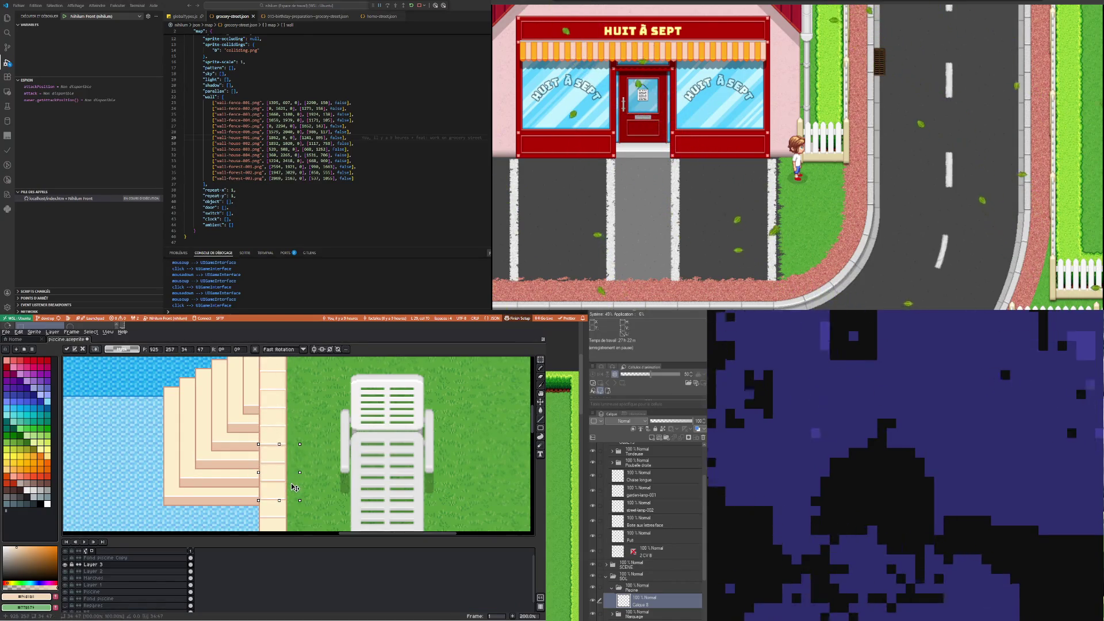
scroll(305, 447, down, 2)
scroll(305, 447, up, 2)
key(Return)
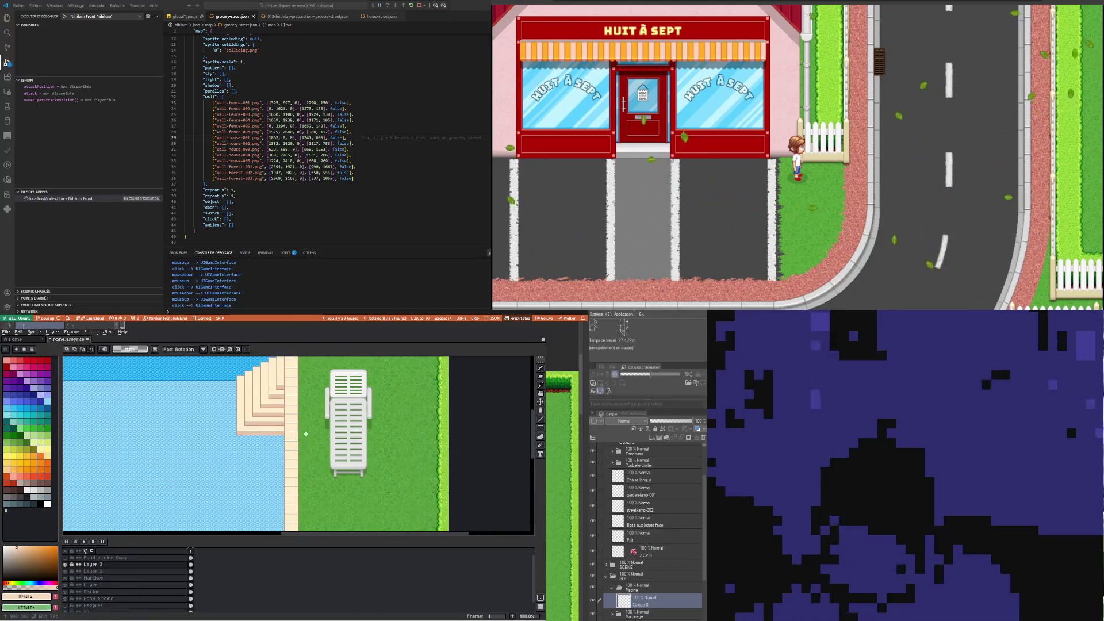
Paste the edge tile block and slide it down along the pool's right border
scroll(302, 443, up, 1)
key(ctrl+v)
drag(288, 425, 289, 444)
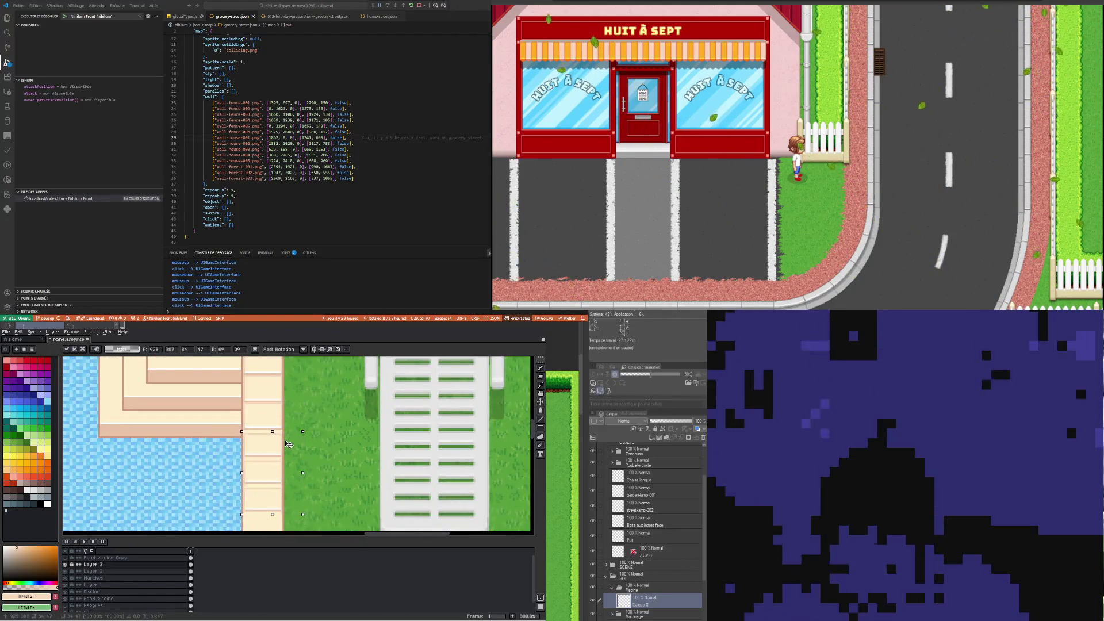
scroll(303, 404, down, 2)
scroll(282, 433, up, 1)
scroll(281, 433, up, 1)
drag(282, 379, 284, 455)
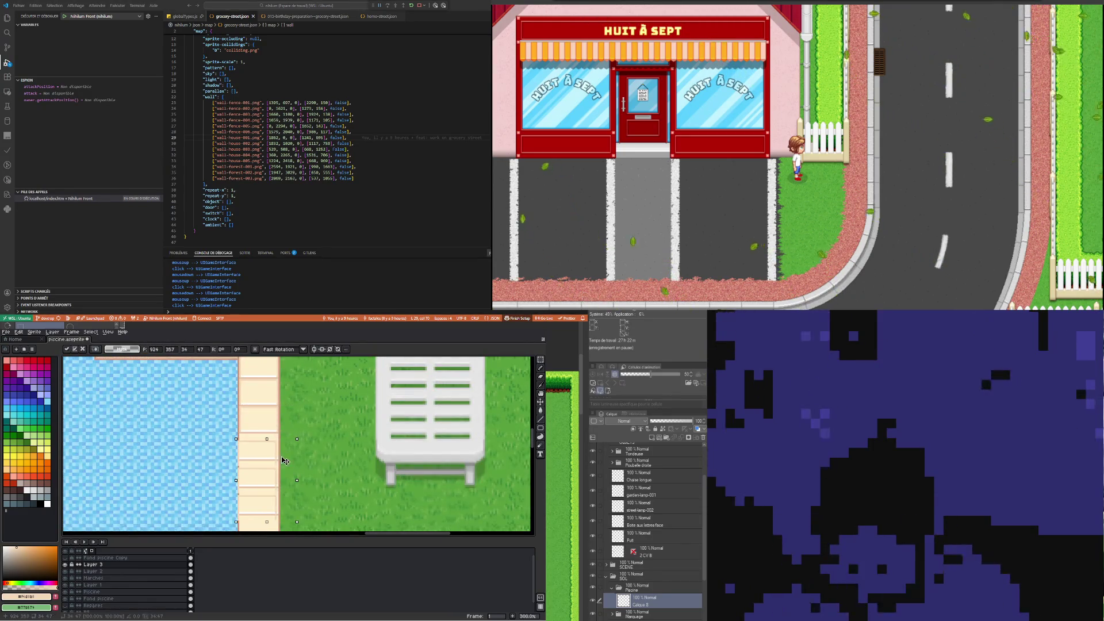
key(Return)
Paste two more edge tile copies, nudging the last into line with the others
scroll(305, 410, down, 1)
scroll(272, 449, up, 1)
key(ctrl+v)
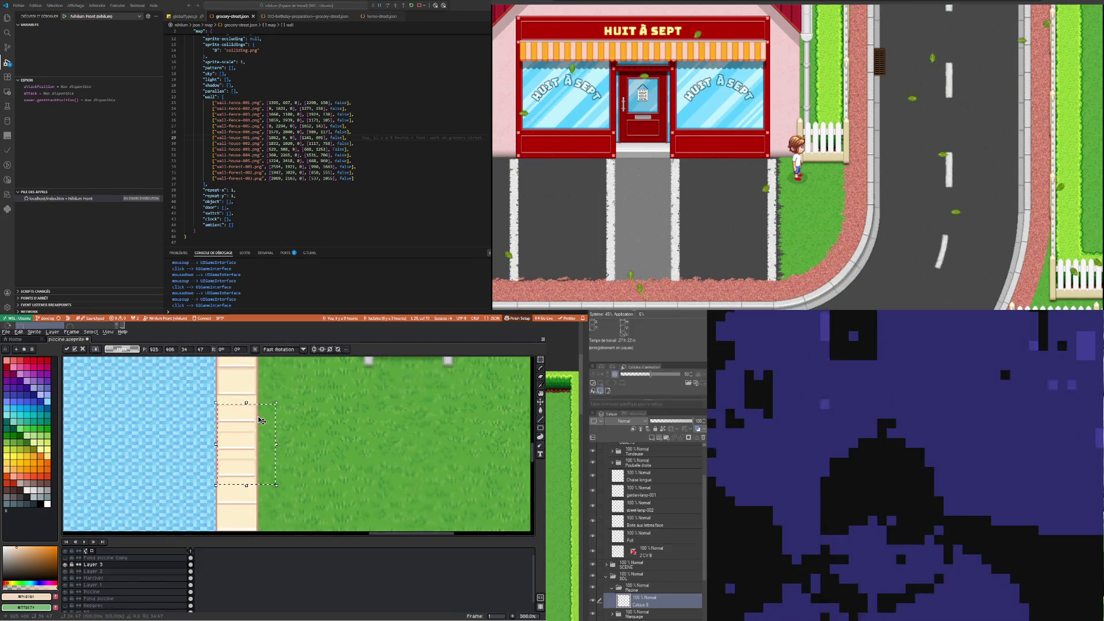
key(Return)
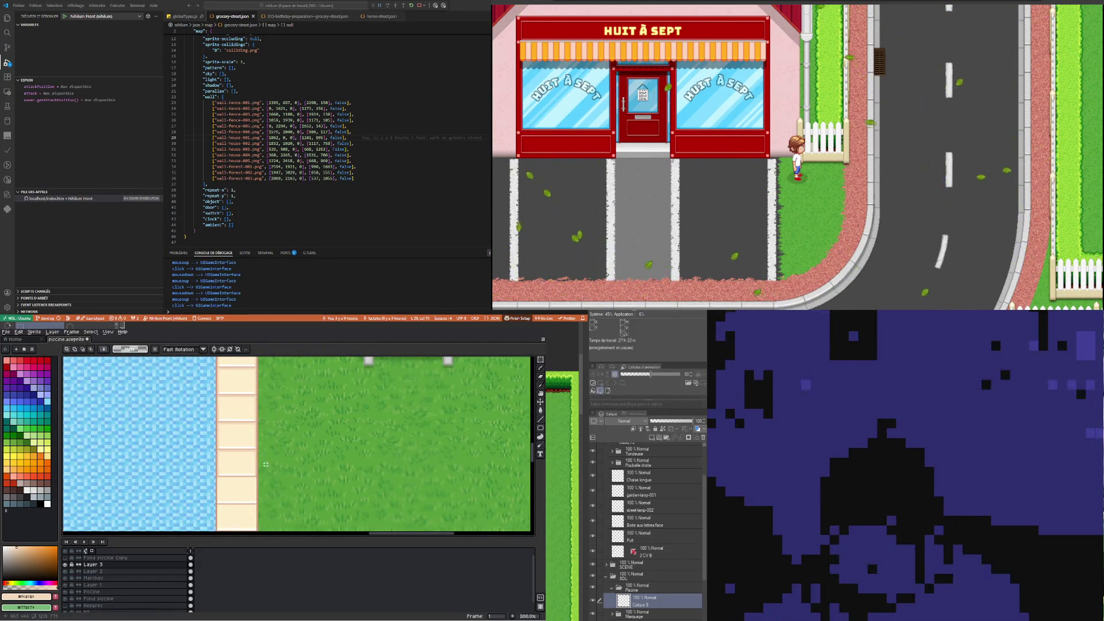
scroll(293, 460, down, 1)
scroll(273, 476, up, 1)
key(ctrl+v)
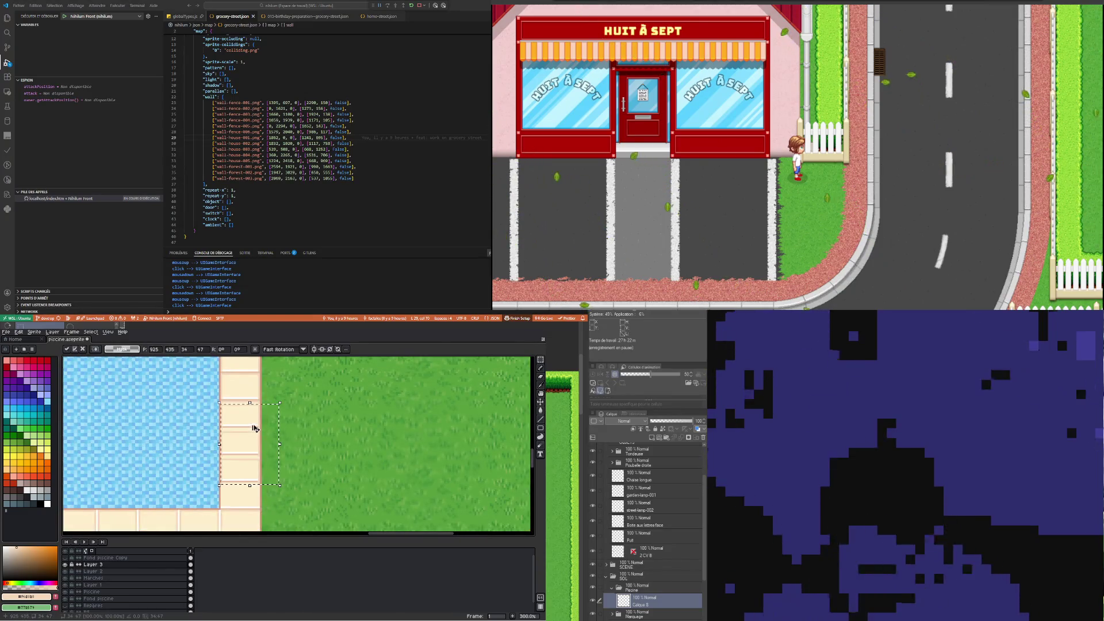
drag(258, 437, 257, 440)
key(Return)
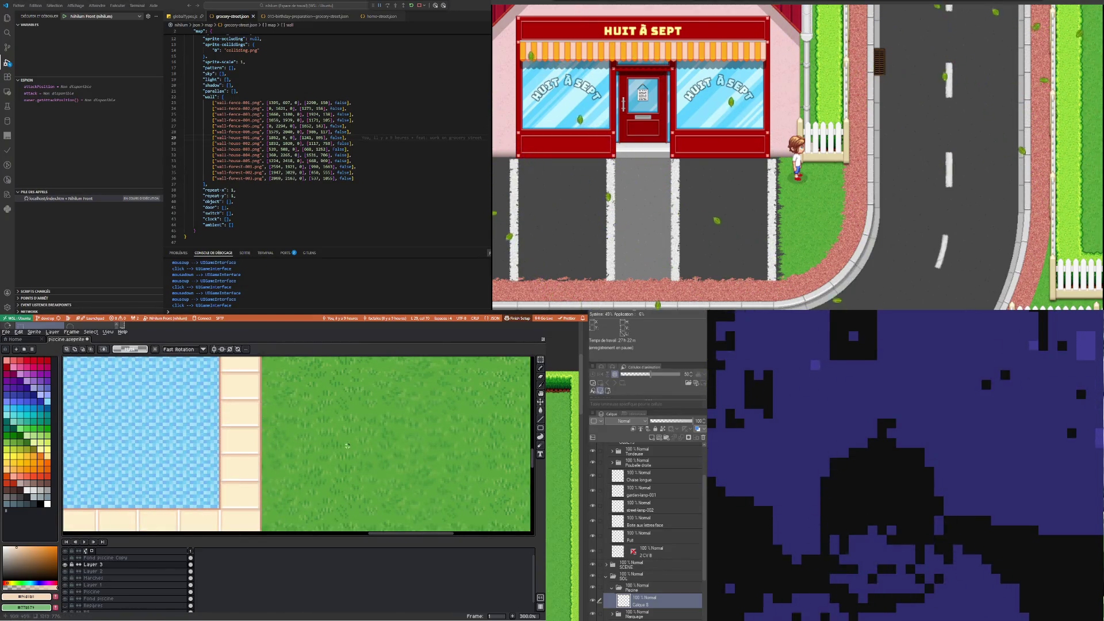
scroll(276, 448, down, 2)
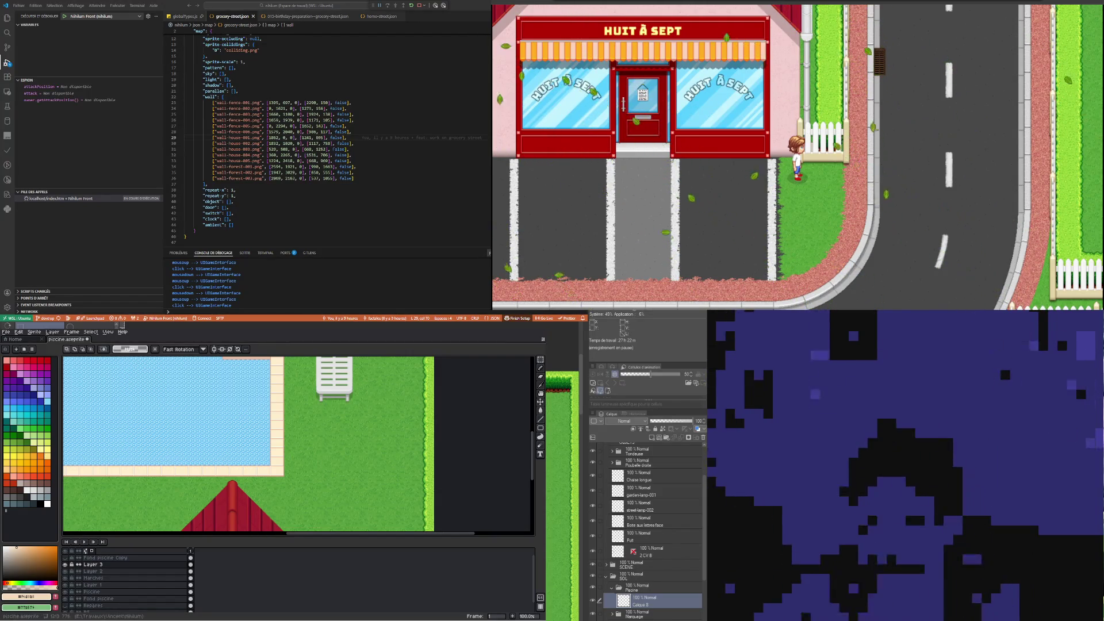
Zoom around the pool edge and select a narrow strip of the edge tiles
scroll(272, 365, down, 3)
scroll(272, 366, up, 1)
scroll(271, 379, up, 3)
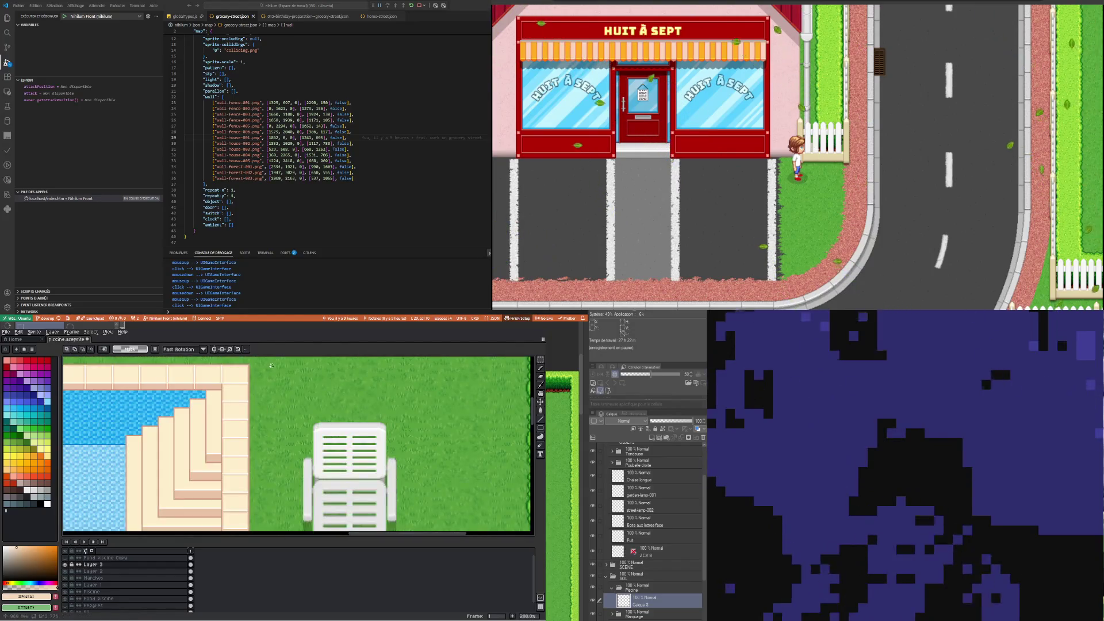
scroll(262, 437, down, 3)
scroll(259, 473, up, 2)
scroll(258, 477, up, 2)
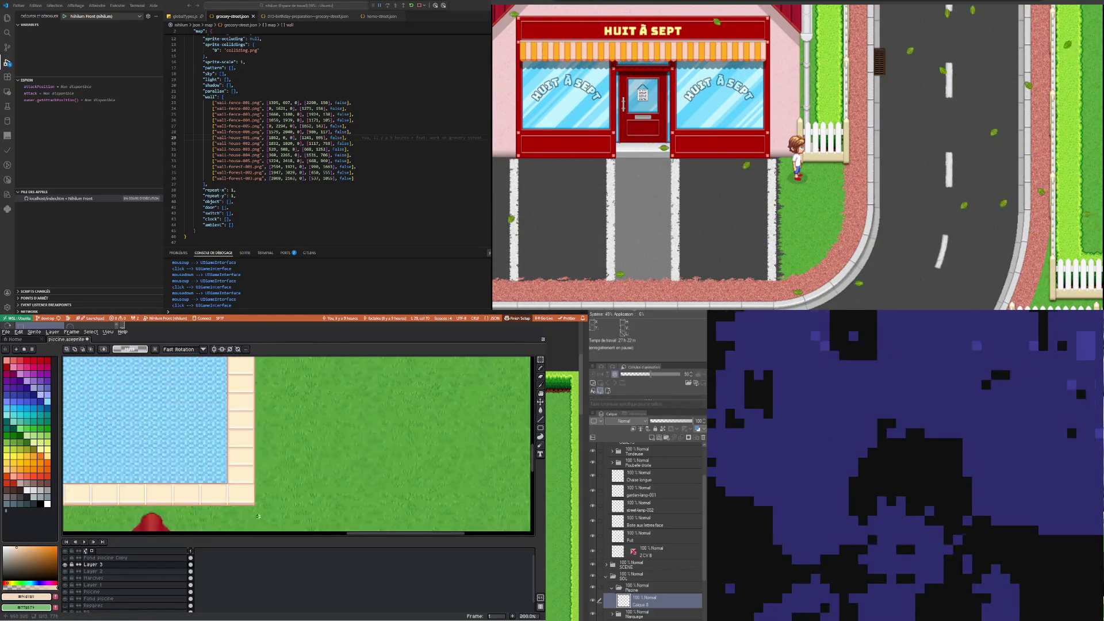
scroll(249, 485, up, 1)
scroll(262, 493, down, 1)
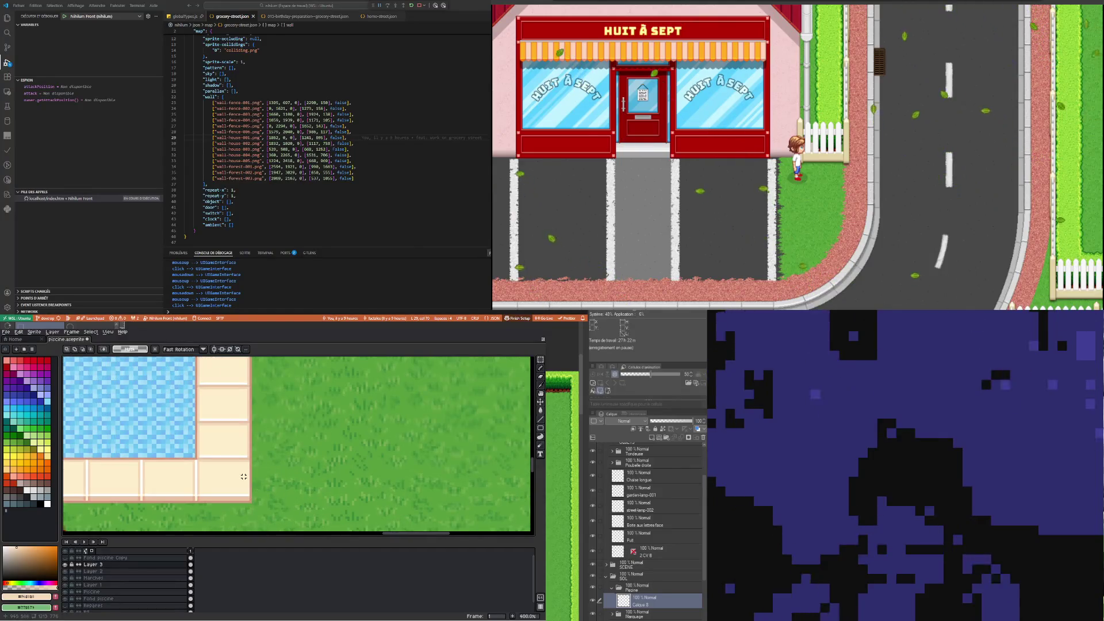
scroll(247, 471, down, 1)
scroll(244, 469, up, 3)
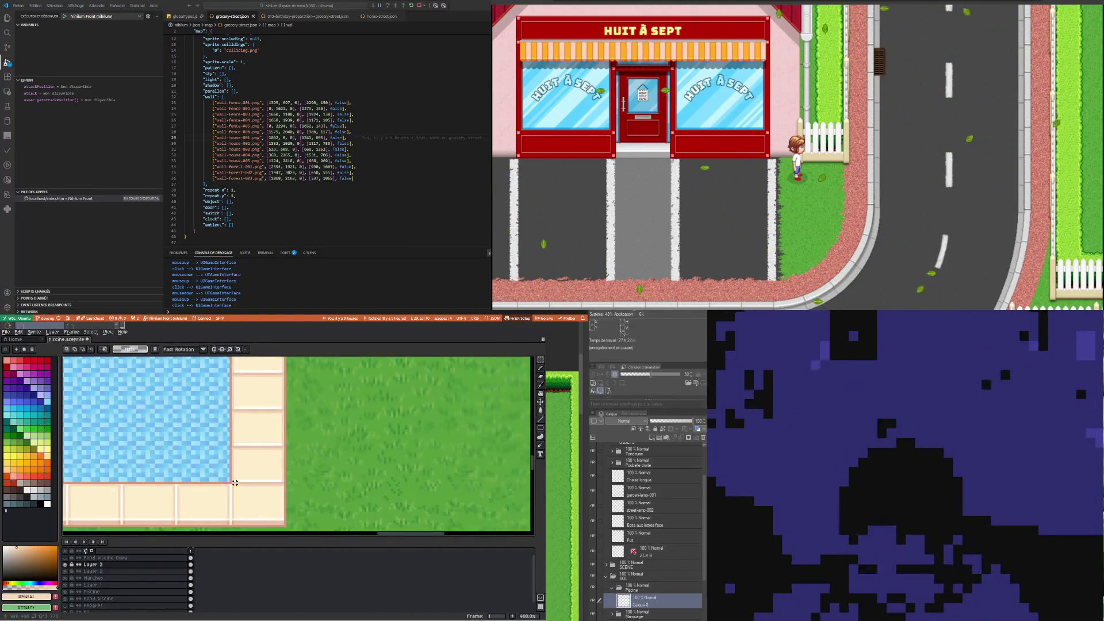
drag(229, 480, 312, 380)
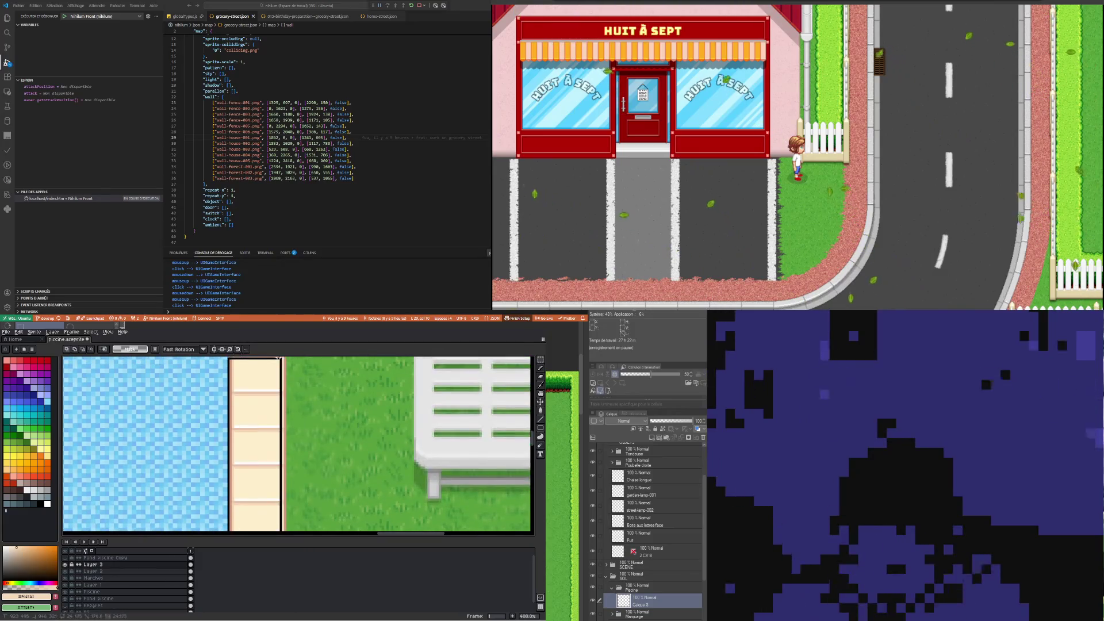
drag(226, 529, 305, 418)
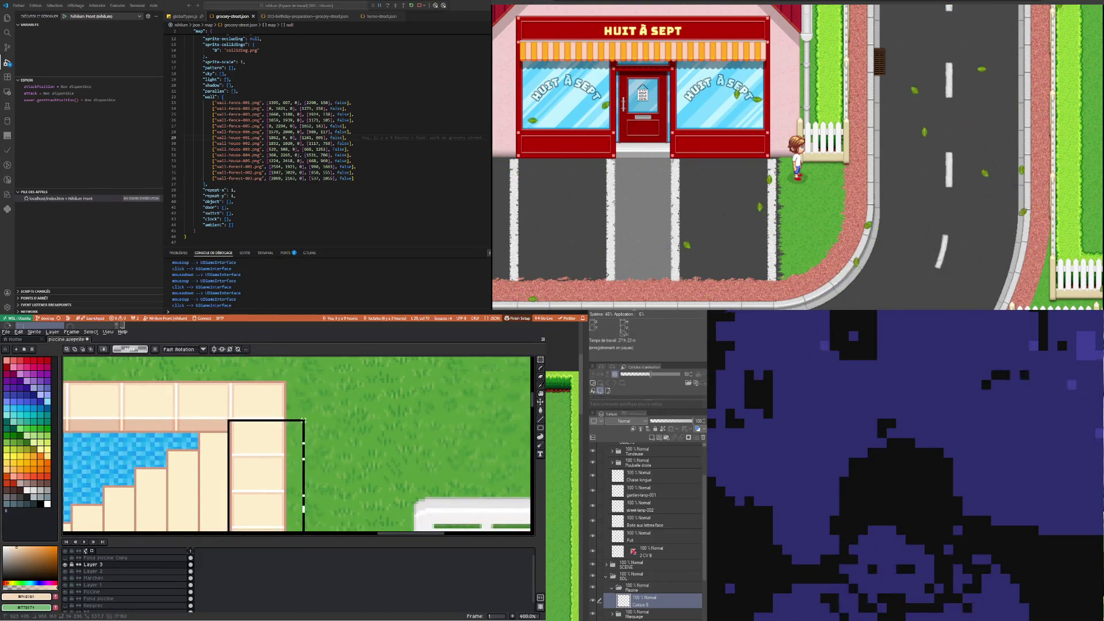
Shift the selected edge strip so its tile joints line up, then commit it
scroll(323, 384, down, 5)
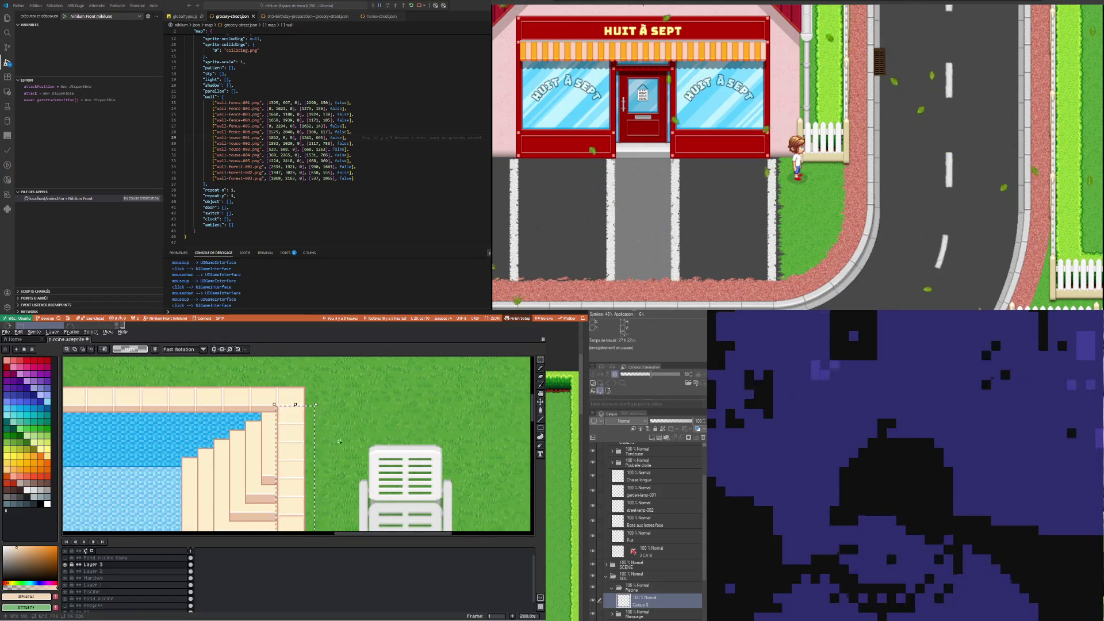
scroll(167, 475, down, 2)
scroll(167, 475, up, 2)
scroll(219, 437, up, 3)
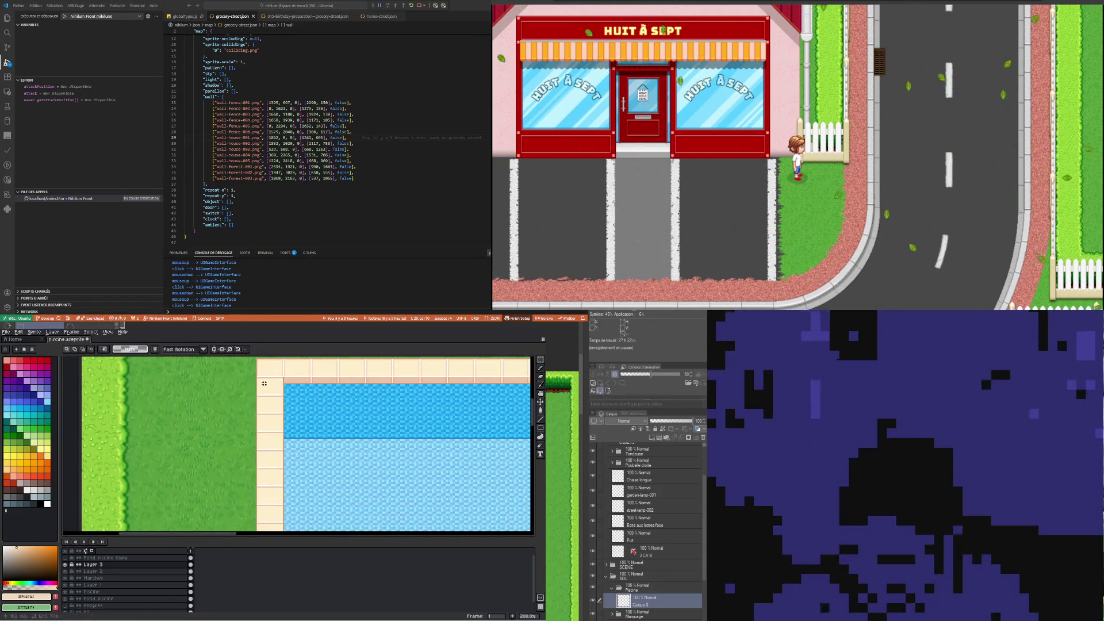
scroll(262, 408, up, 2)
drag(262, 409, 294, 394)
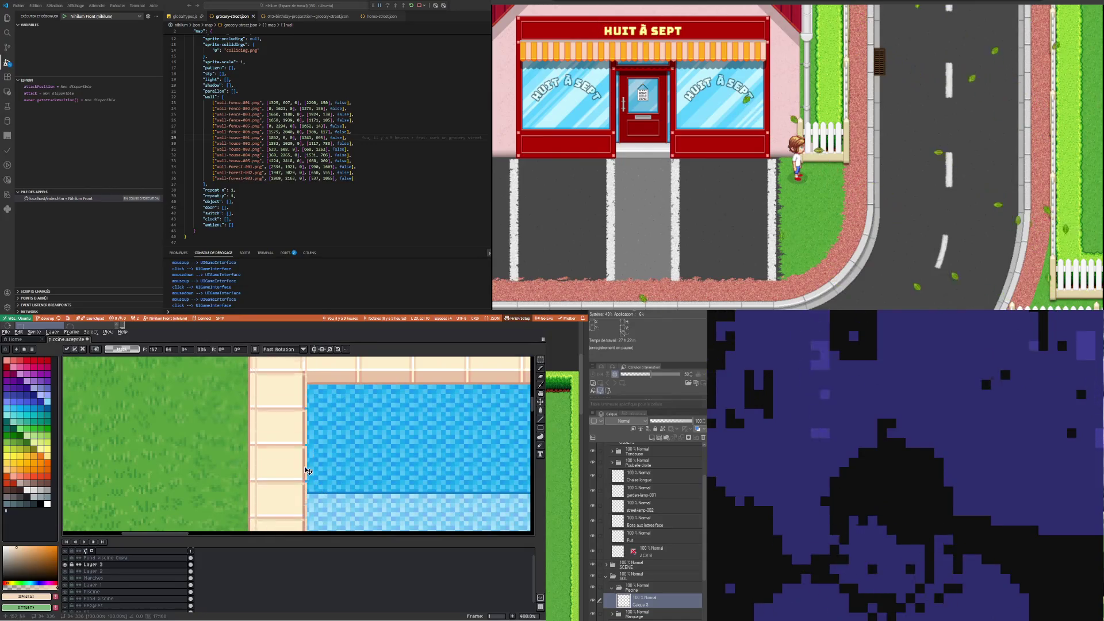
mouse_move(295, 394)
mouse_down()
mouse_move(281, 478)
mouse_move(286, 464)
mouse_up()
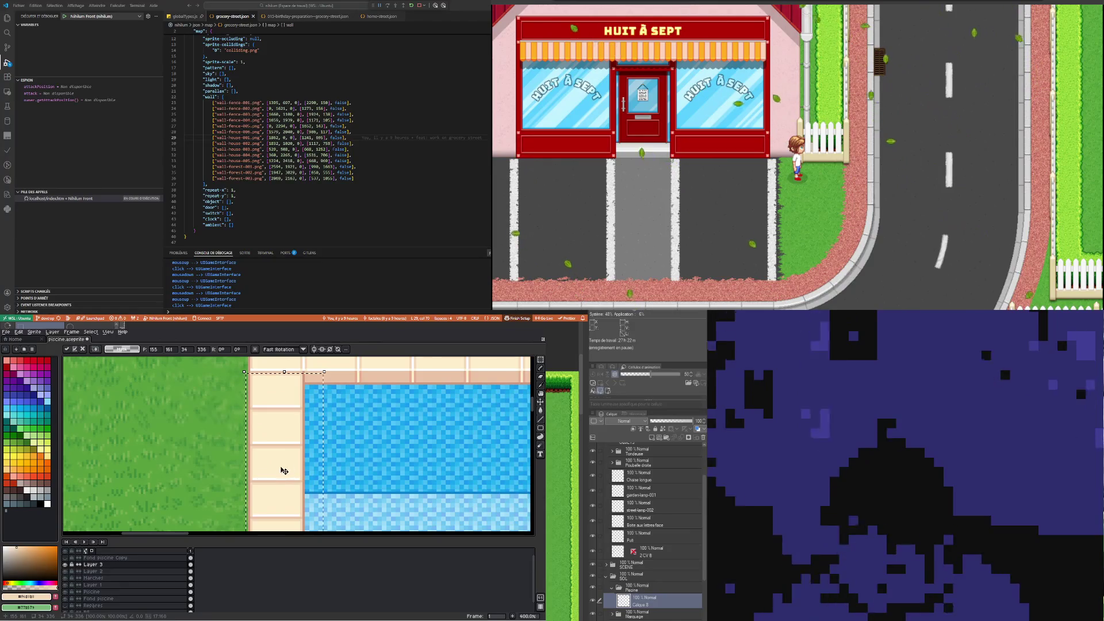
click(219, 449)
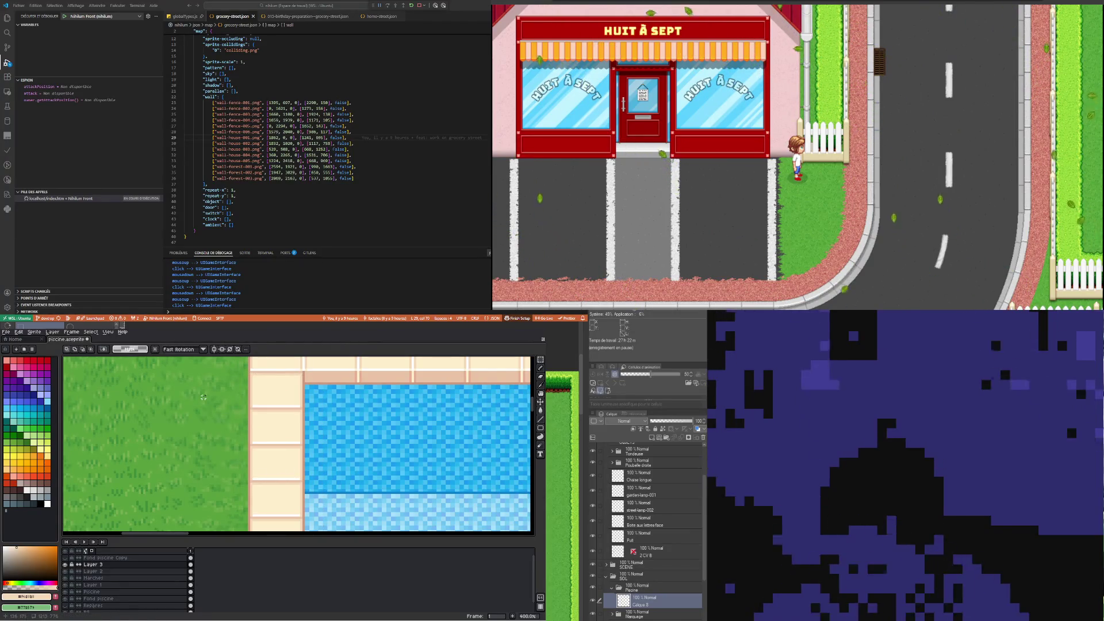
Select a one-pixel column along the tile edge, then drop that selection
scroll(203, 397, down, 3)
scroll(319, 486, up, 3)
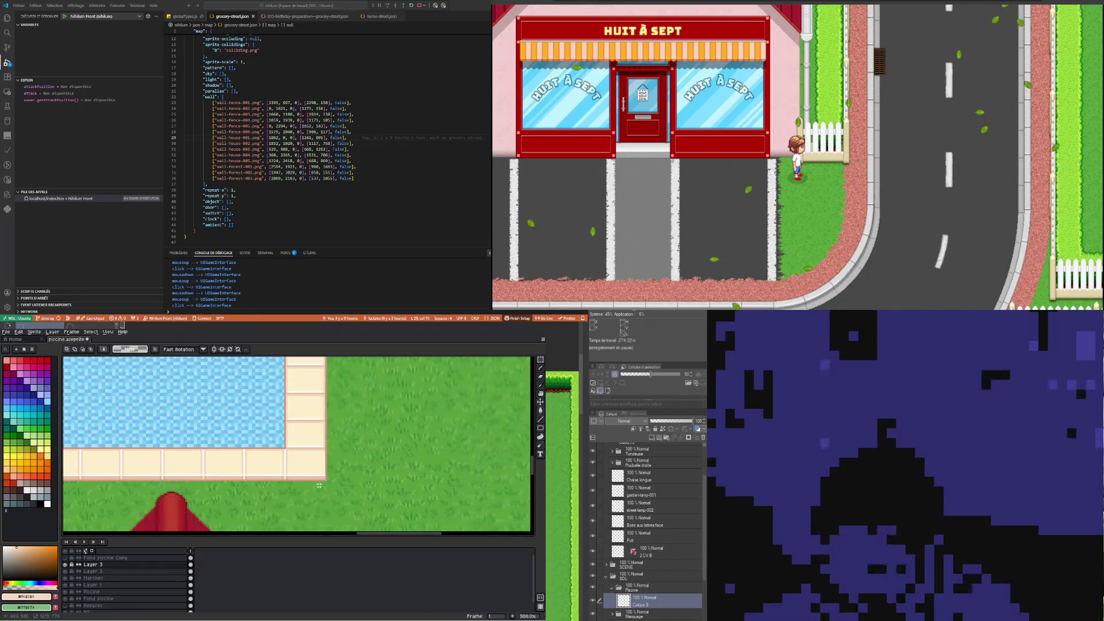
scroll(329, 459, up, 1)
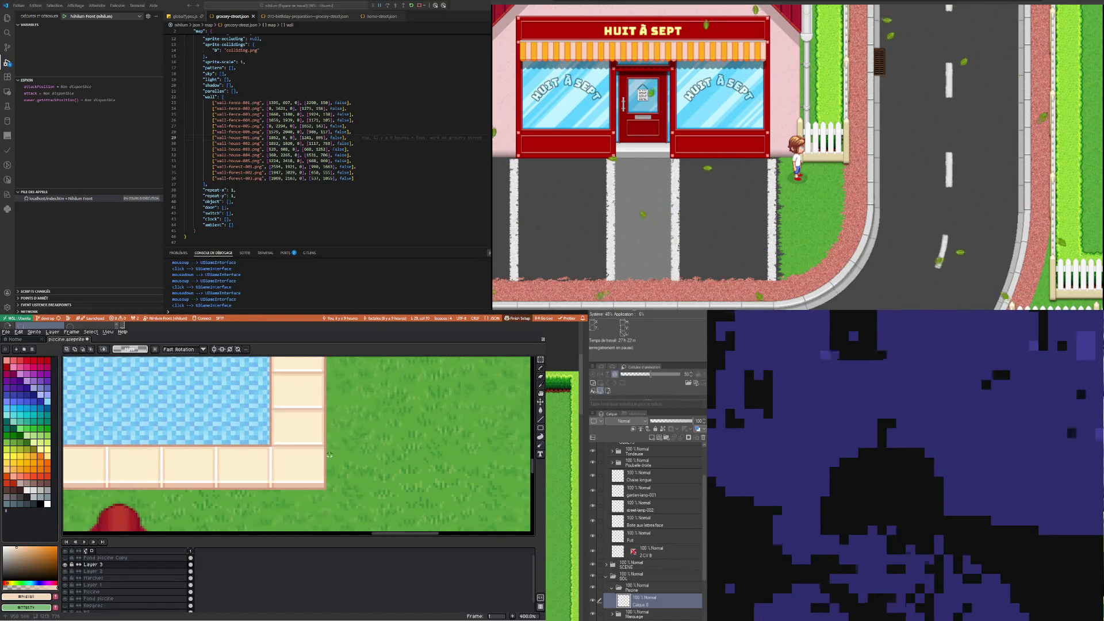
scroll(322, 465, up, 1)
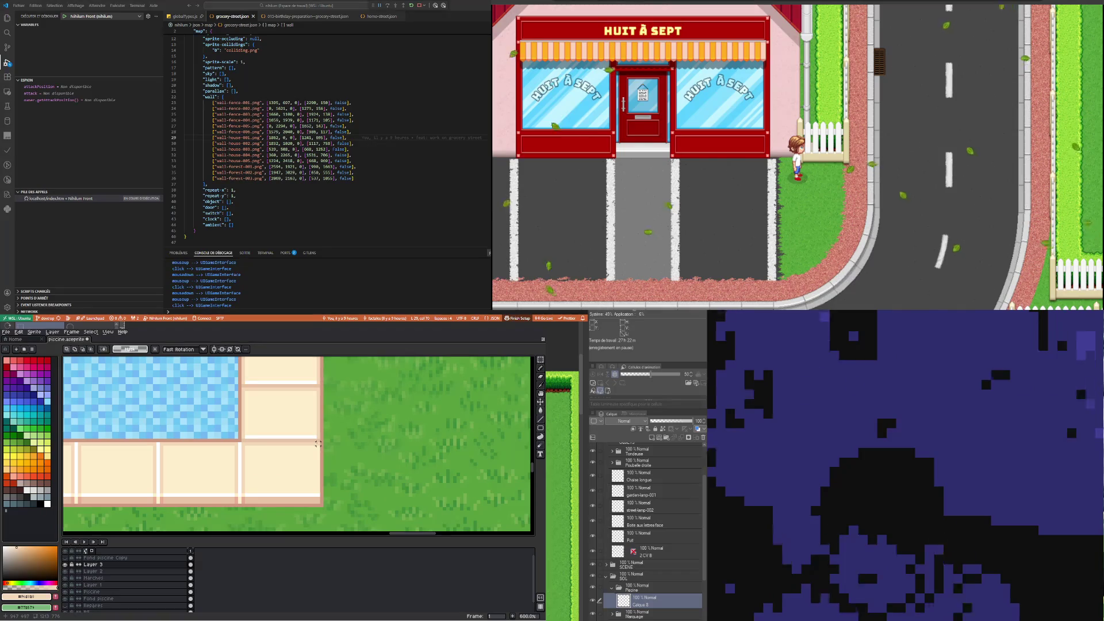
drag(318, 444, 329, 502)
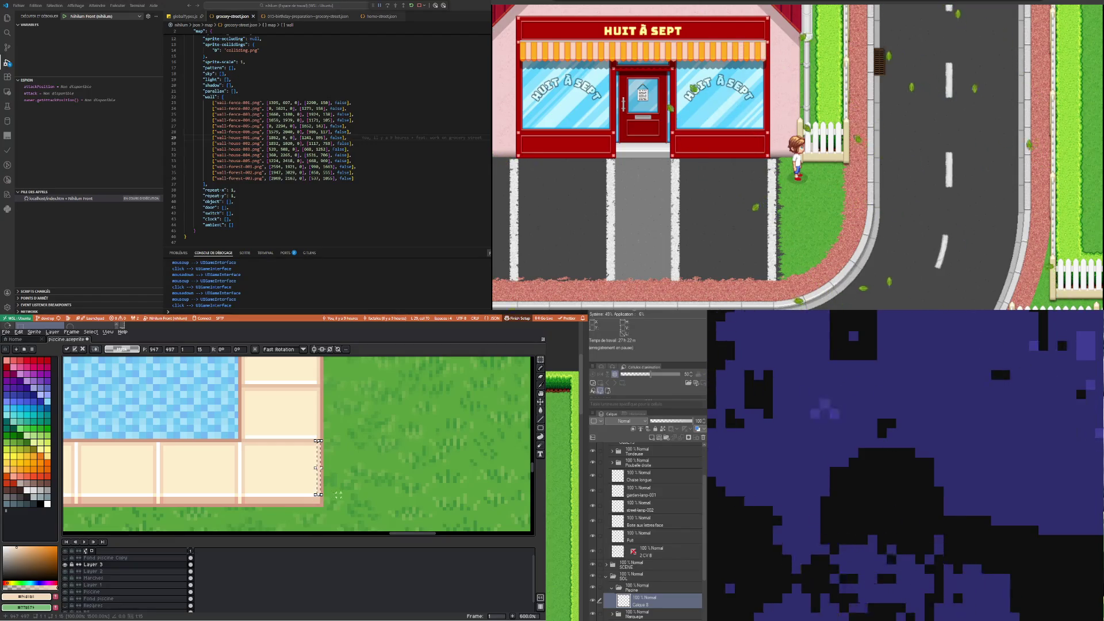
click(363, 492)
Sample the cream tile and peach border colours, then draw a peach line down the pool's left border
key(i)
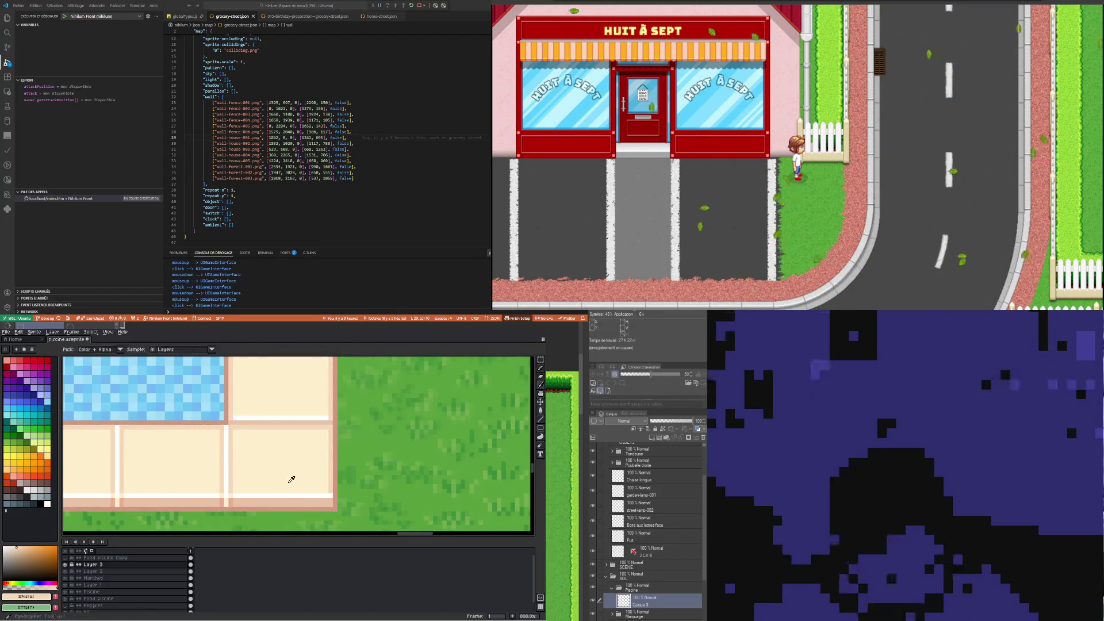
click(291, 431)
click(541, 377)
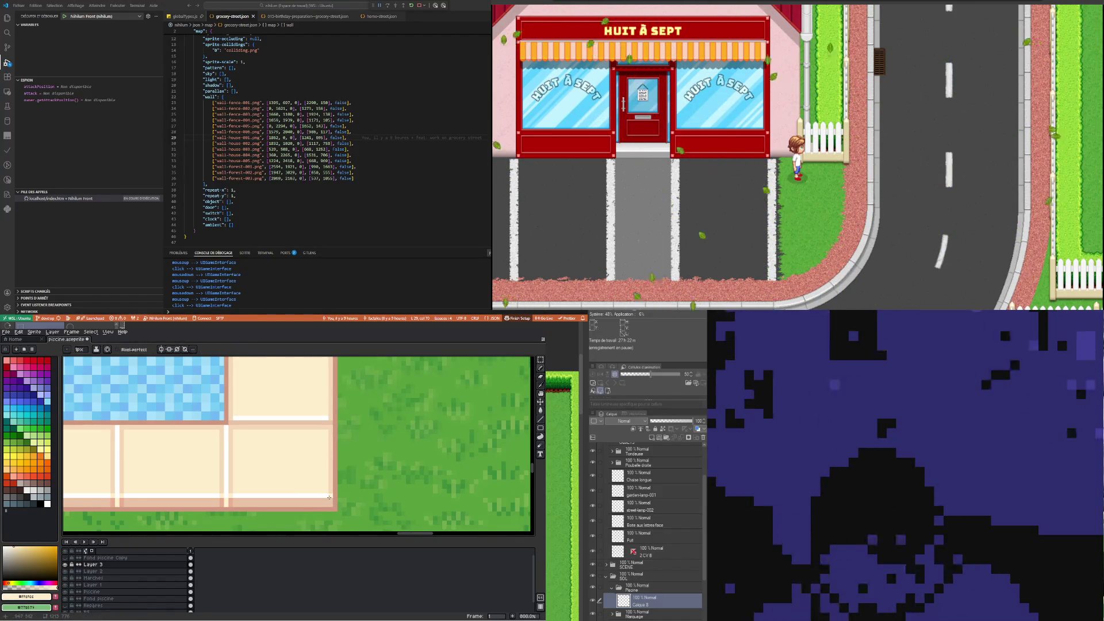
scroll(331, 499, down, 2)
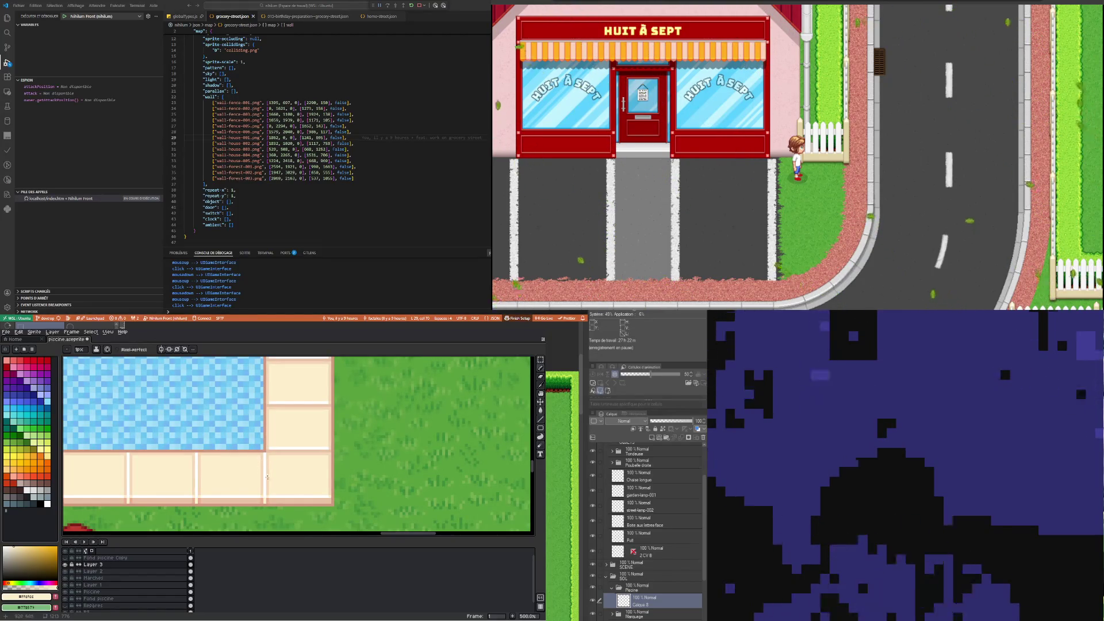
scroll(185, 493, down, 6)
scroll(183, 490, up, 4)
scroll(175, 486, up, 1)
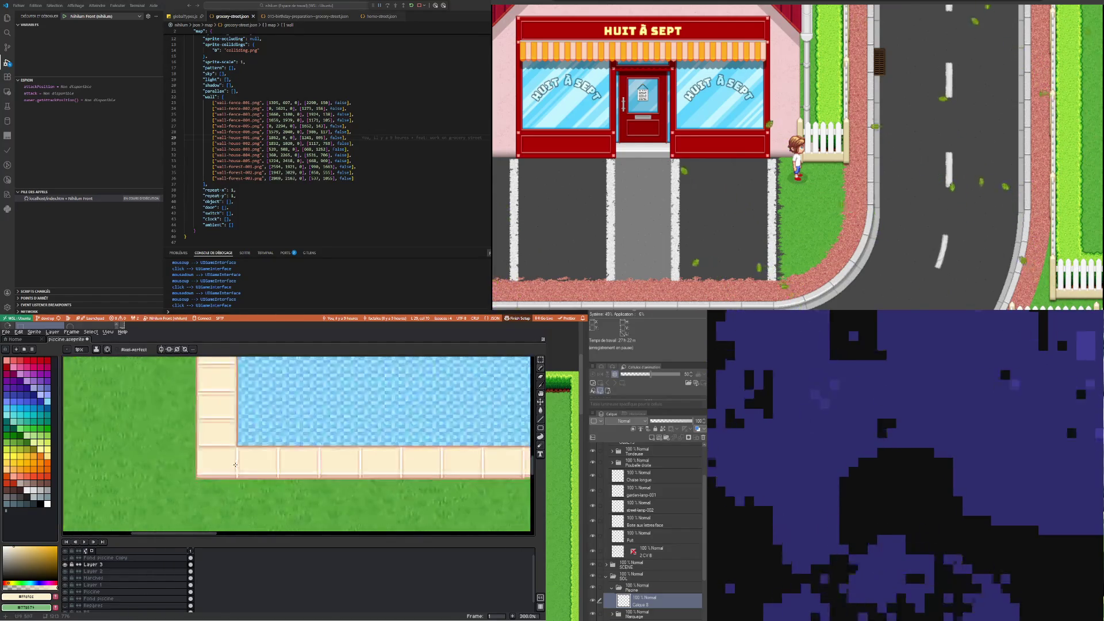
scroll(171, 483, up, 2)
scroll(168, 480, up, 1)
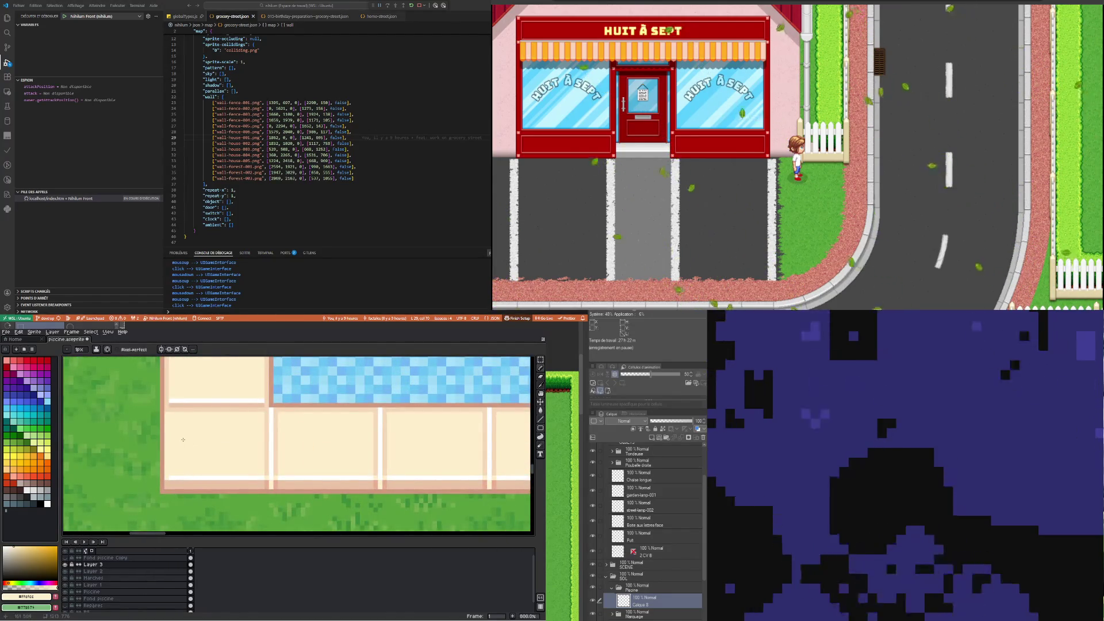
key(i)
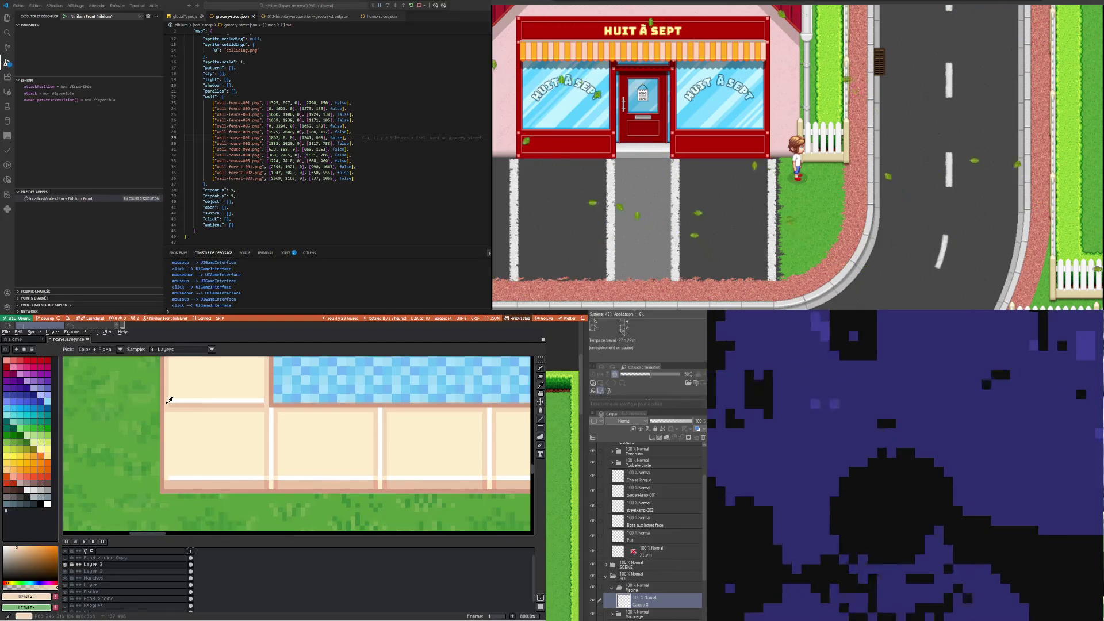
click(167, 403)
key(b)
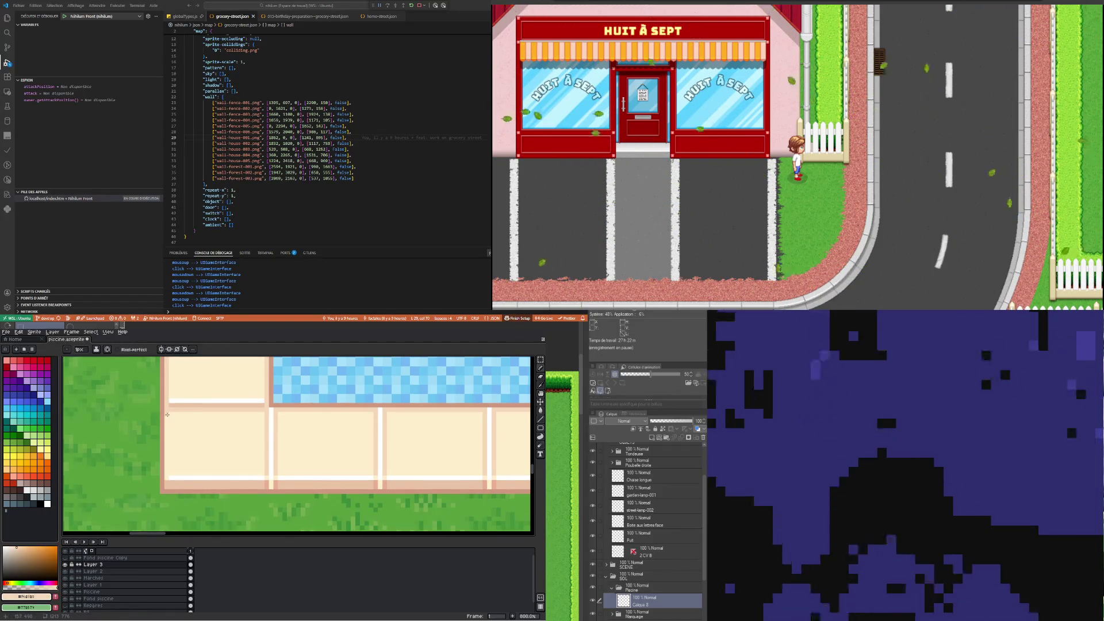
shift+click(166, 473)
Inspect the pool edge at several zoom levels and switch to the Rectangular Marquee tool
scroll(166, 473, down, 4)
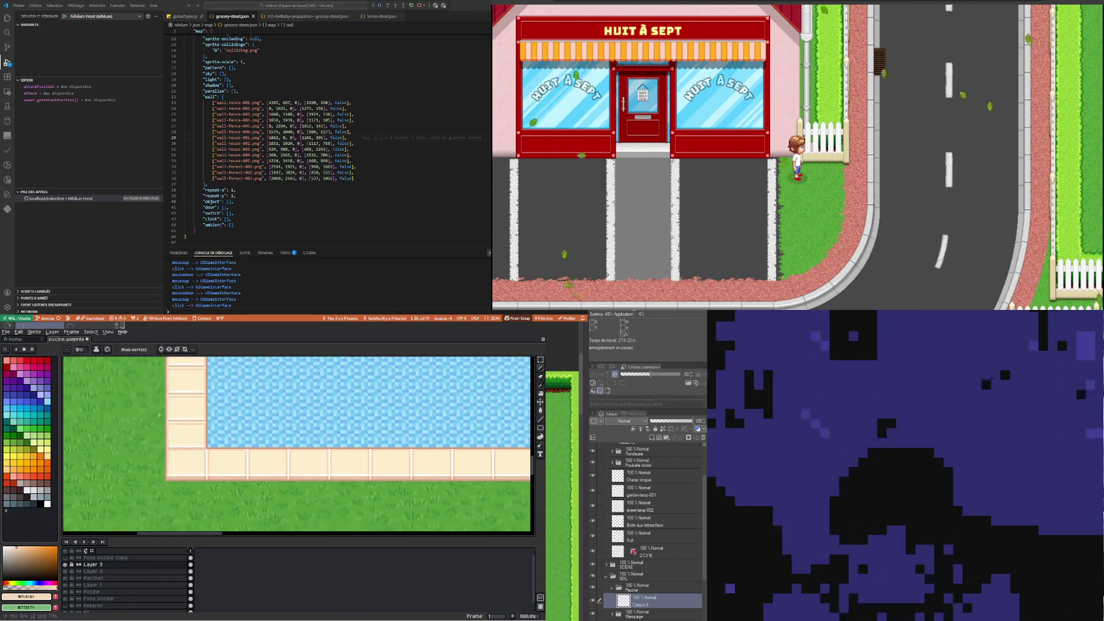
scroll(172, 486, up, 2)
scroll(176, 496, up, 1)
scroll(176, 496, down, 1)
scroll(212, 480, down, 1)
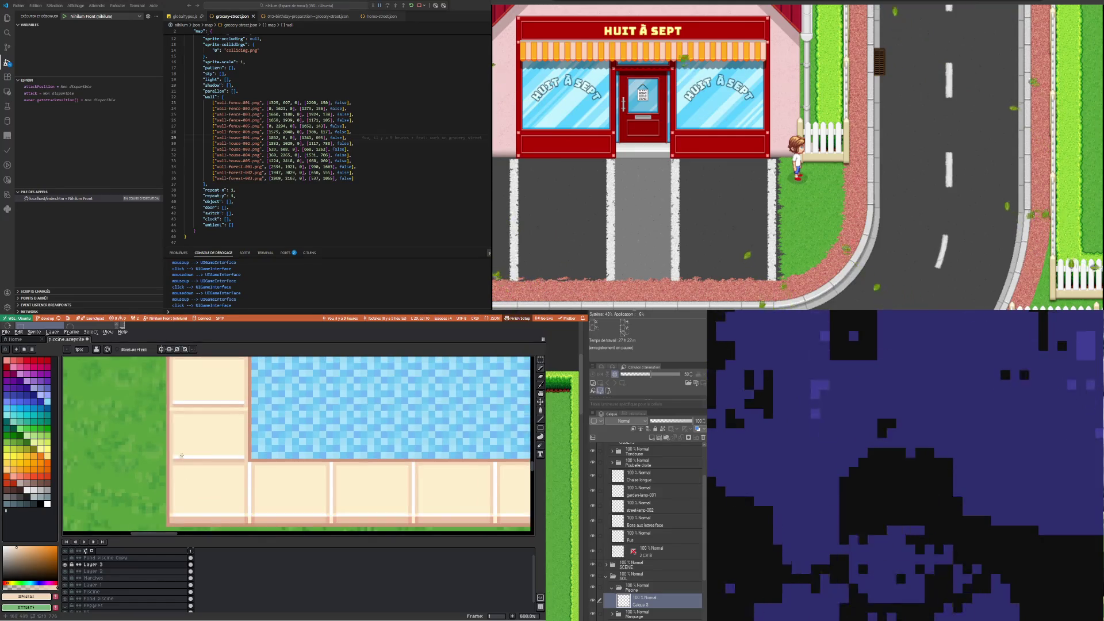
scroll(253, 463, down, 2)
scroll(175, 404, up, 2)
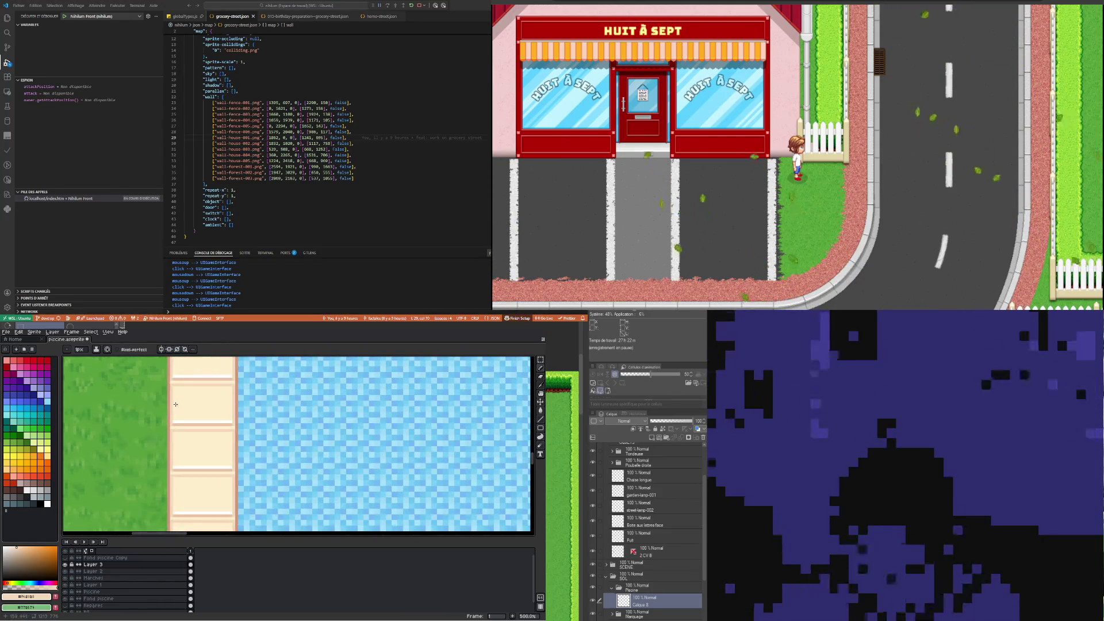
scroll(176, 404, down, 1)
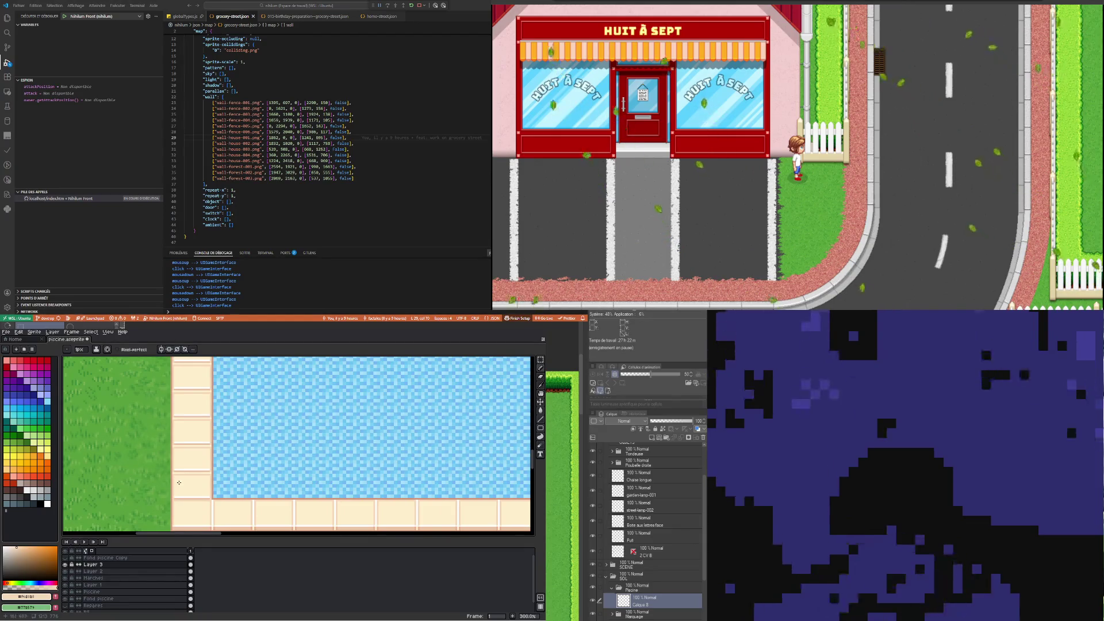
scroll(176, 405, down, 2)
scroll(186, 398, down, 1)
scroll(178, 398, up, 2)
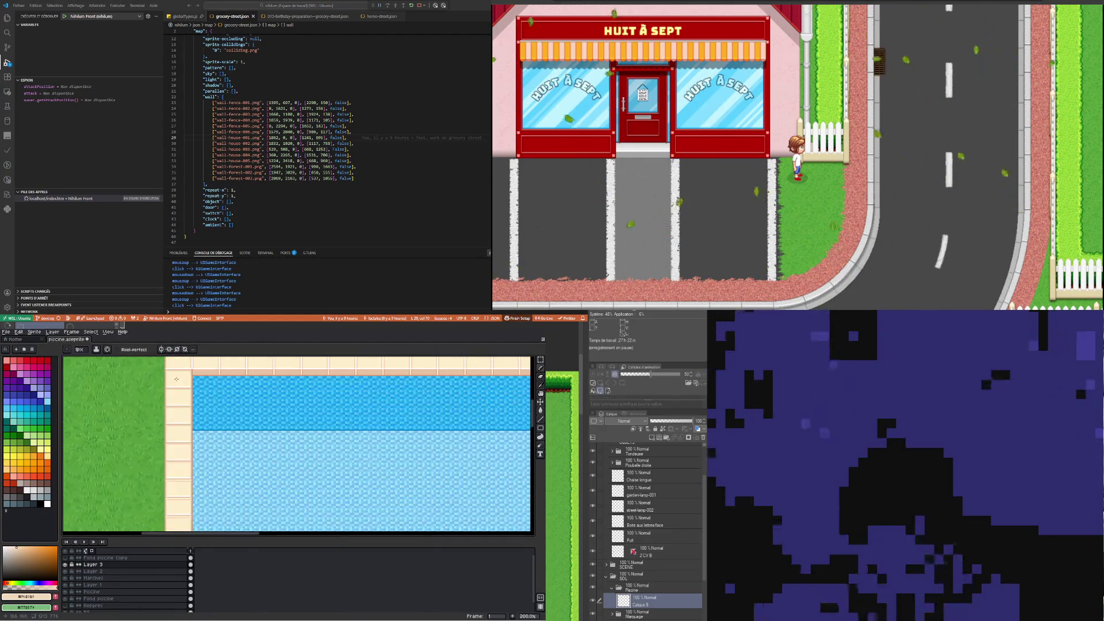
scroll(170, 400, up, 1)
scroll(170, 399, down, 2)
scroll(179, 394, up, 2)
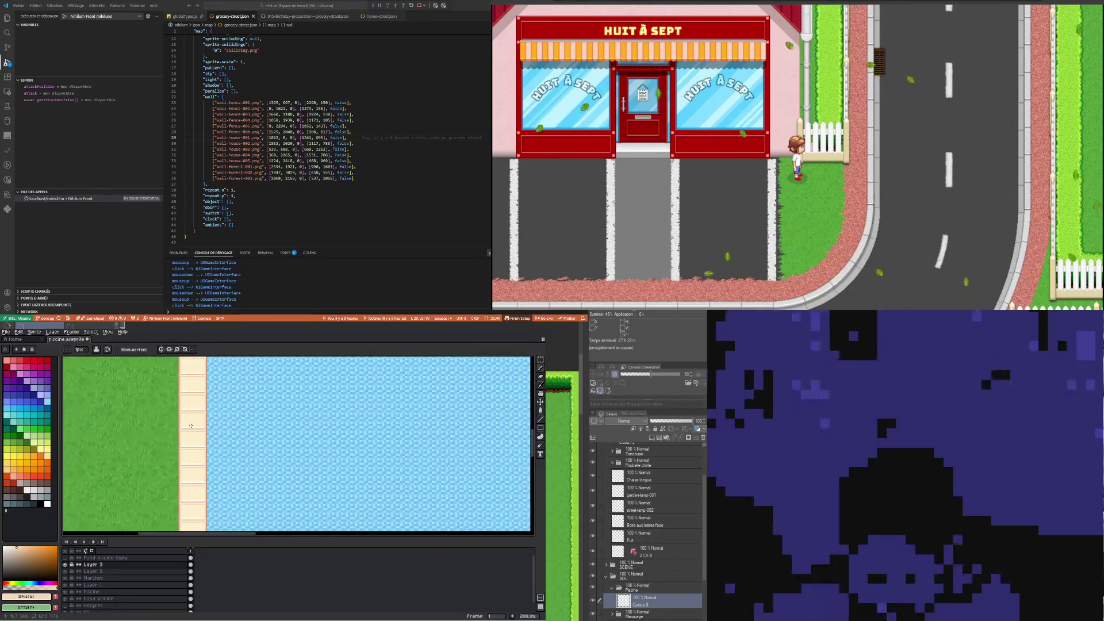
scroll(190, 386, down, 1)
scroll(202, 378, up, 1)
scroll(202, 377, up, 1)
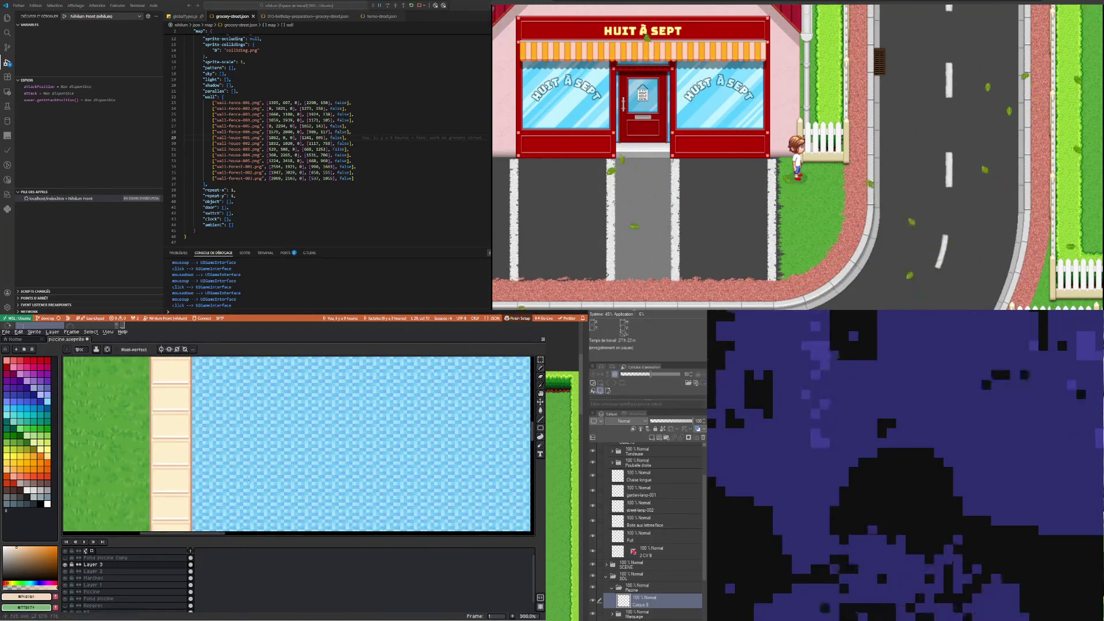
scroll(200, 381, down, 1)
scroll(198, 384, up, 2)
scroll(201, 381, down, 2)
scroll(209, 375, up, 1)
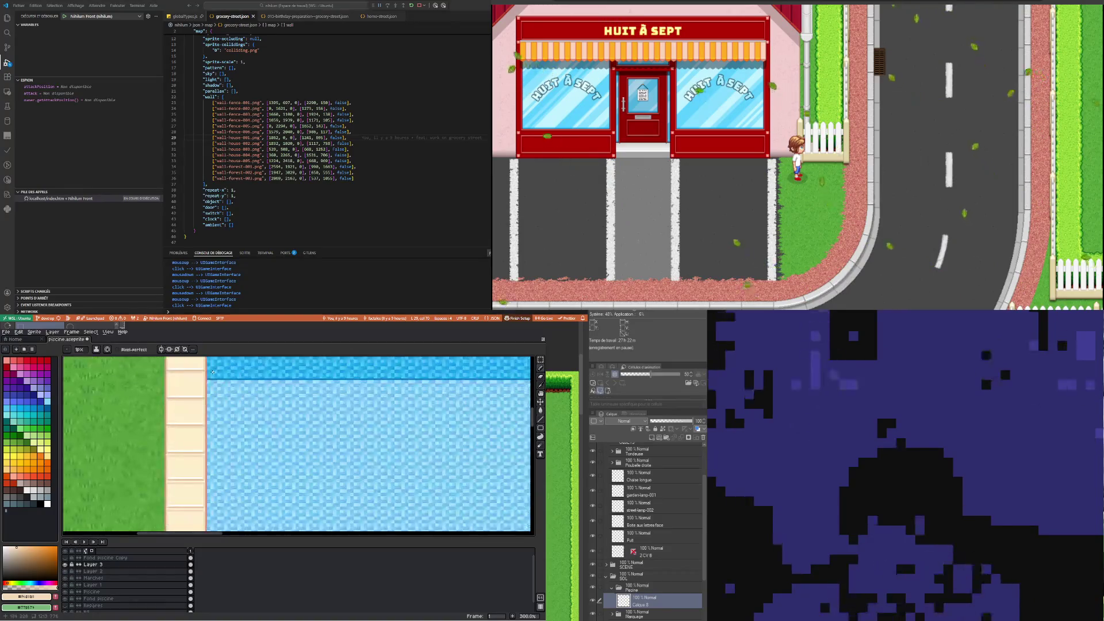
key(m)
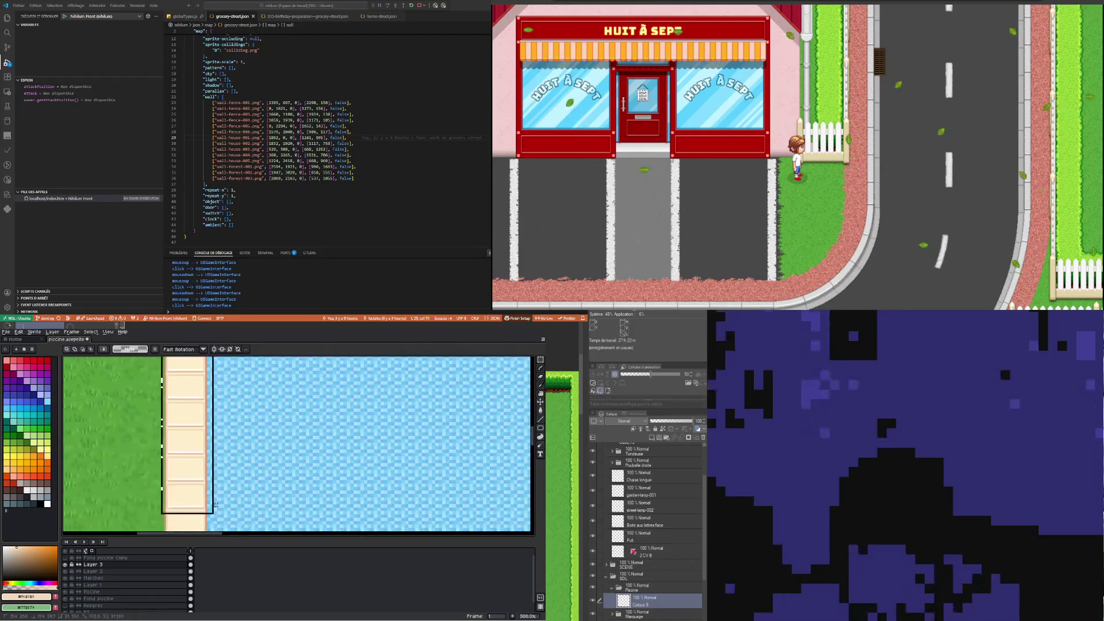
Move the left stone border into line with the bottom edge tiles and clear the selection
mouse_move(214, 523)
mouse_down()
mouse_move(206, 446)
mouse_move(215, 458)
mouse_up()
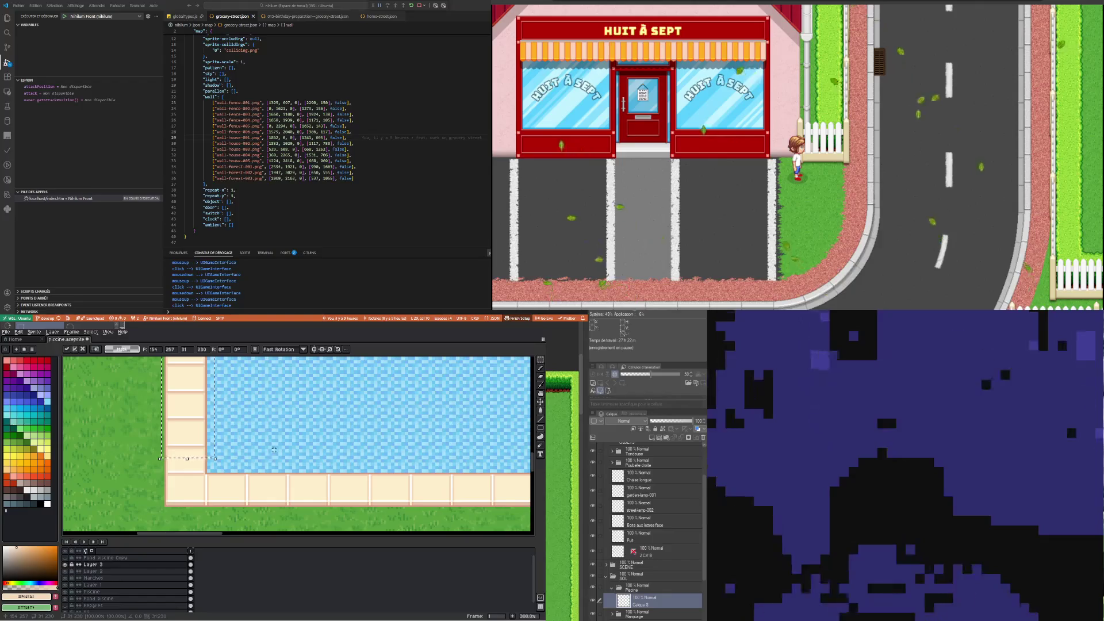
key(ctrl+d)
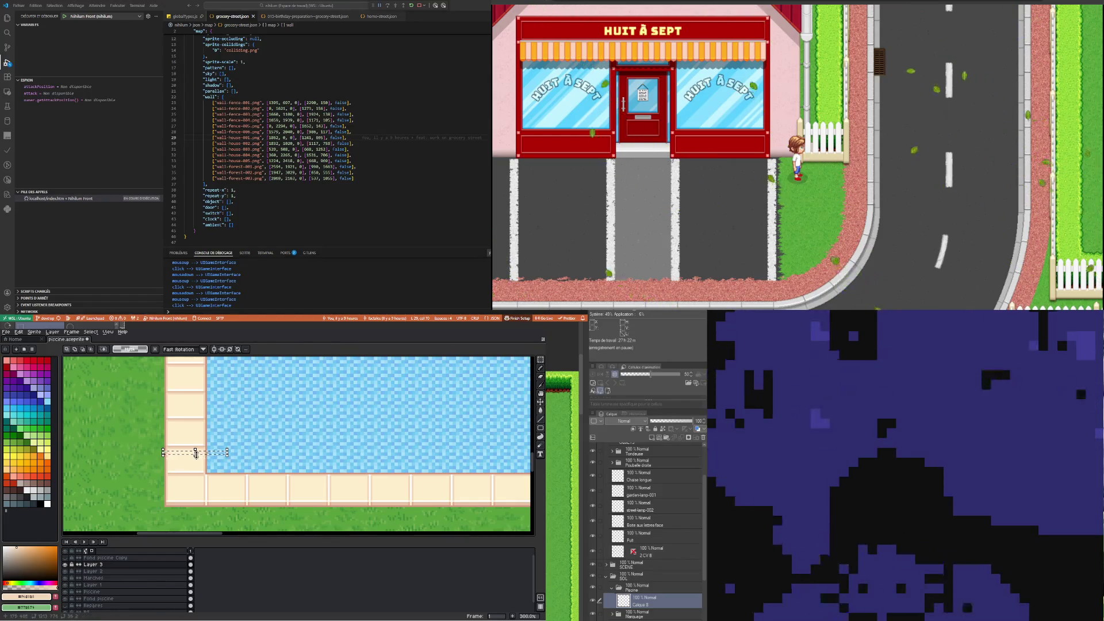
key(ctrl+d)
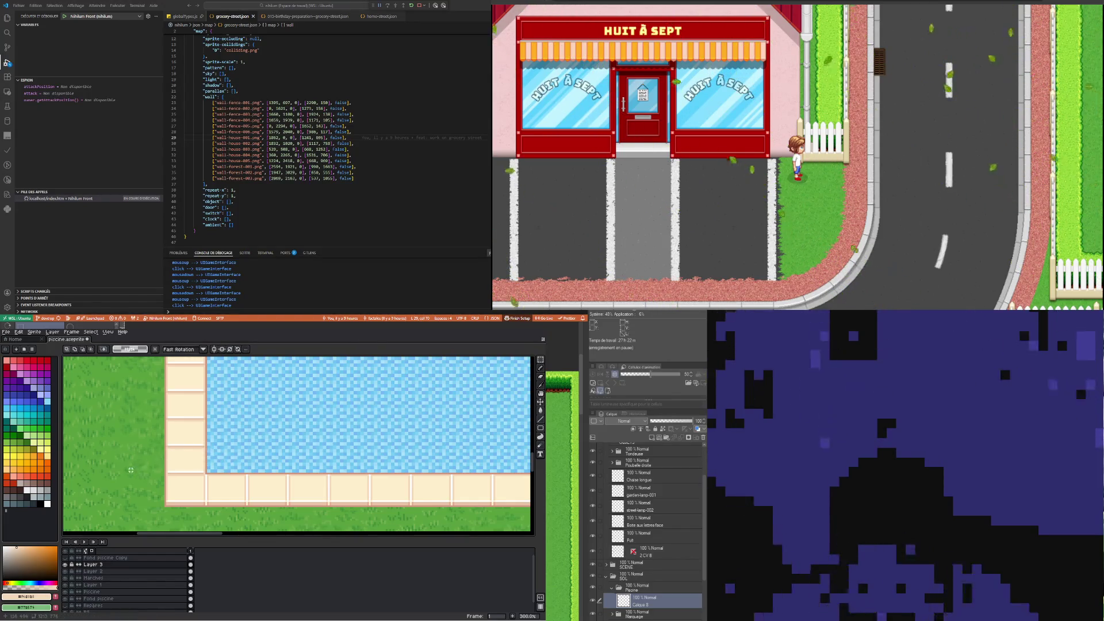
Zoom out and back in to review the pool, hedge, steps and lounge chair
scroll(253, 466, down, 3)
scroll(379, 464, up, 2)
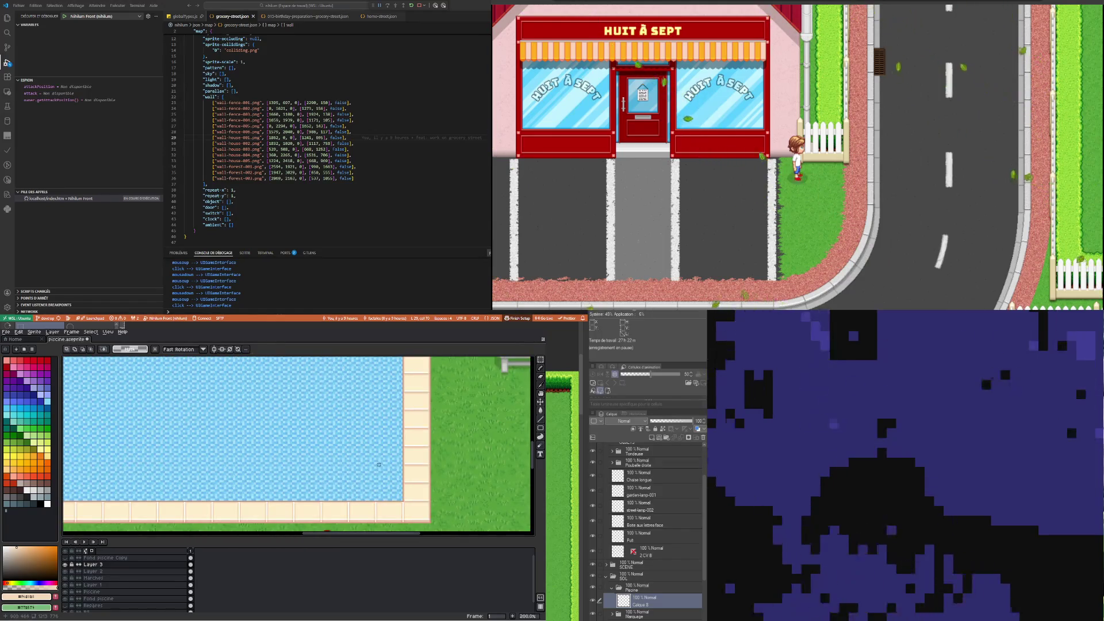
scroll(379, 464, down, 2)
scroll(379, 464, down, 1)
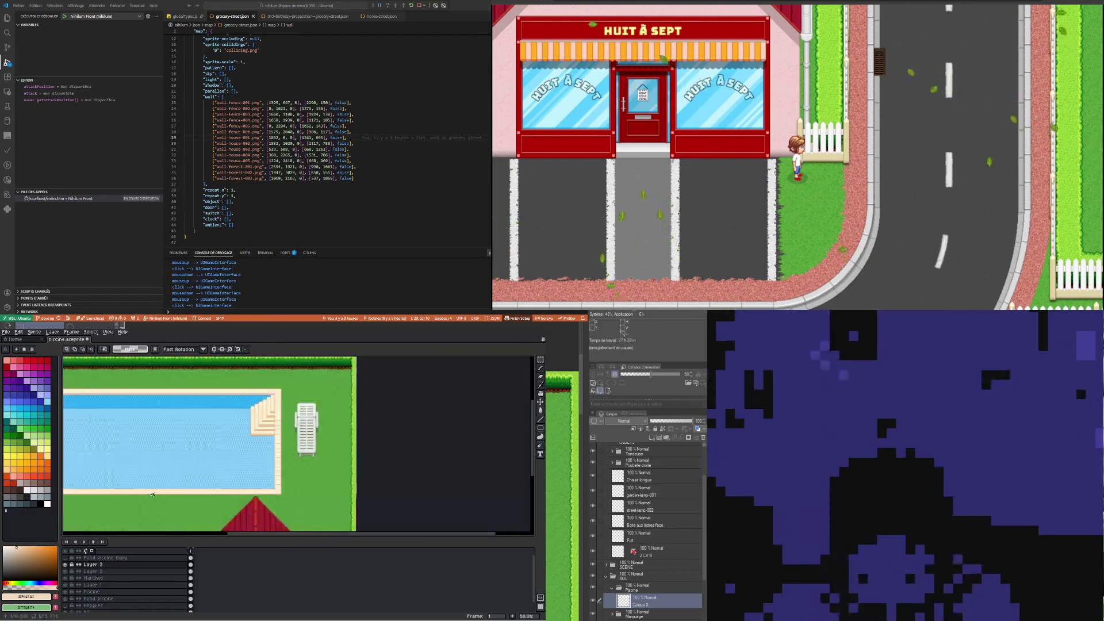
scroll(379, 464, down, 1)
scroll(99, 485, up, 3)
scroll(98, 485, up, 2)
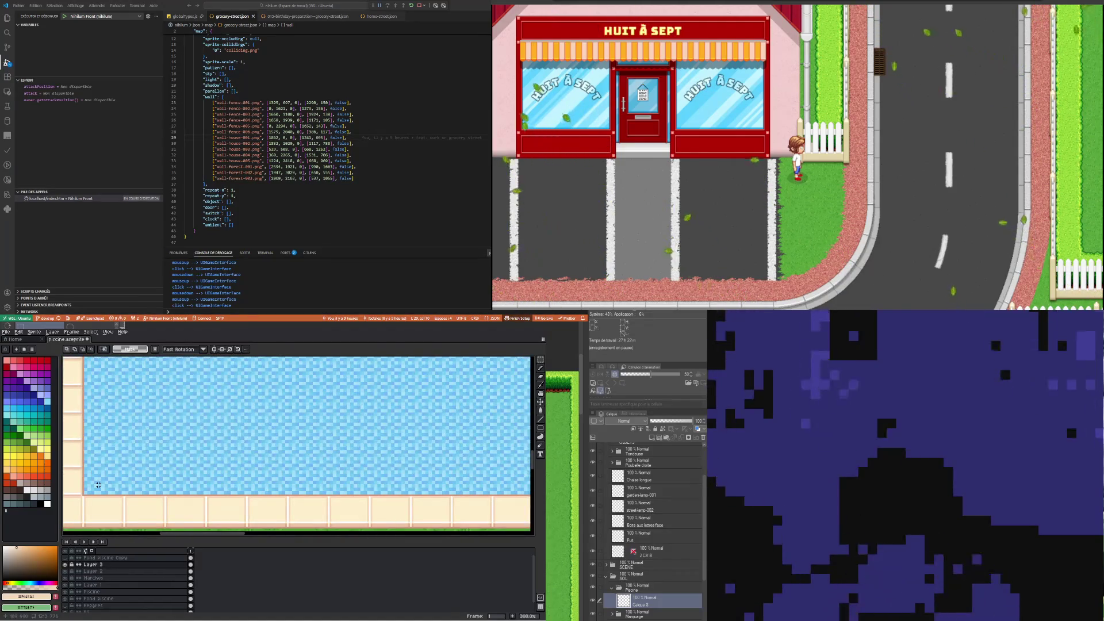
scroll(98, 485, down, 3)
scroll(230, 489, up, 2)
scroll(270, 492, down, 2)
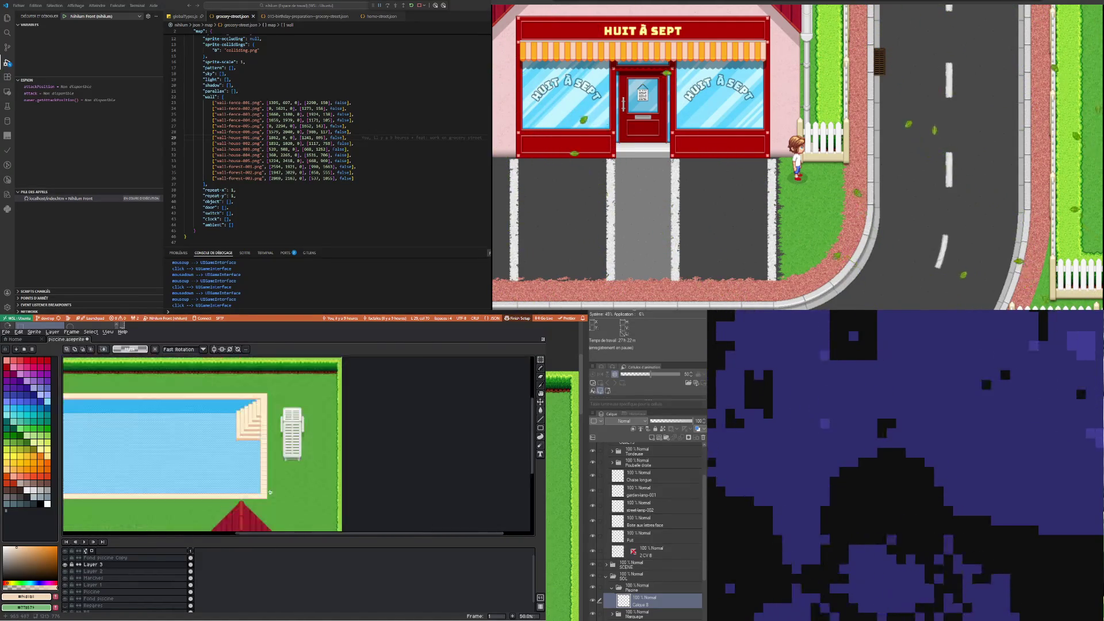
scroll(270, 492, down, 1)
scroll(151, 495, up, 2)
scroll(151, 496, up, 1)
scroll(150, 496, down, 1)
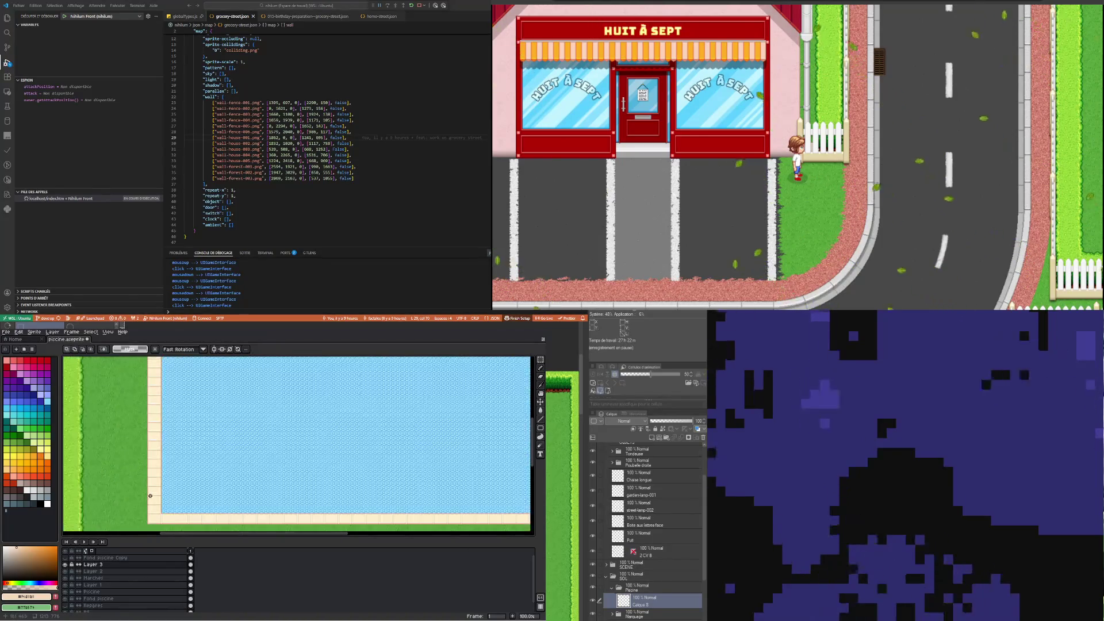
scroll(153, 496, up, 1)
scroll(161, 460, down, 2)
scroll(170, 409, up, 3)
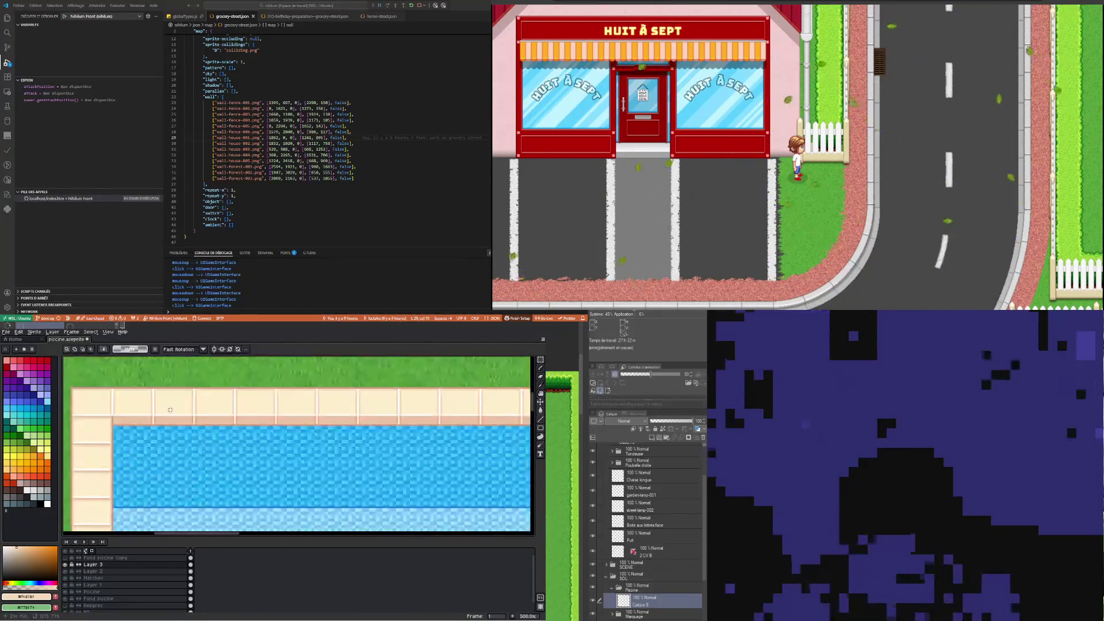
scroll(169, 410, down, 3)
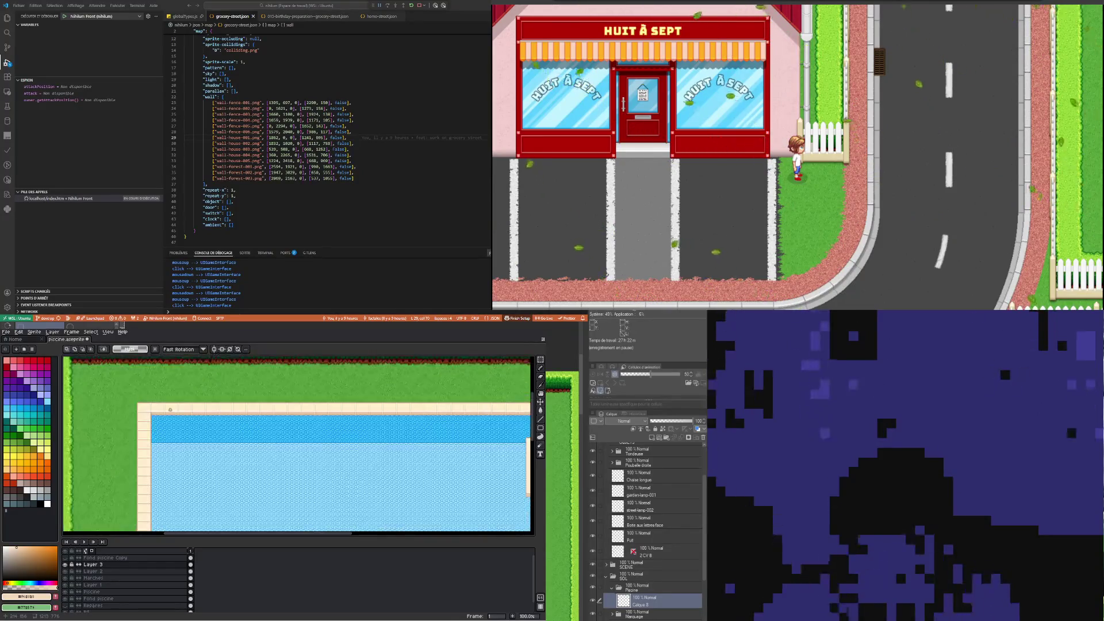
scroll(481, 411, up, 3)
scroll(481, 411, down, 3)
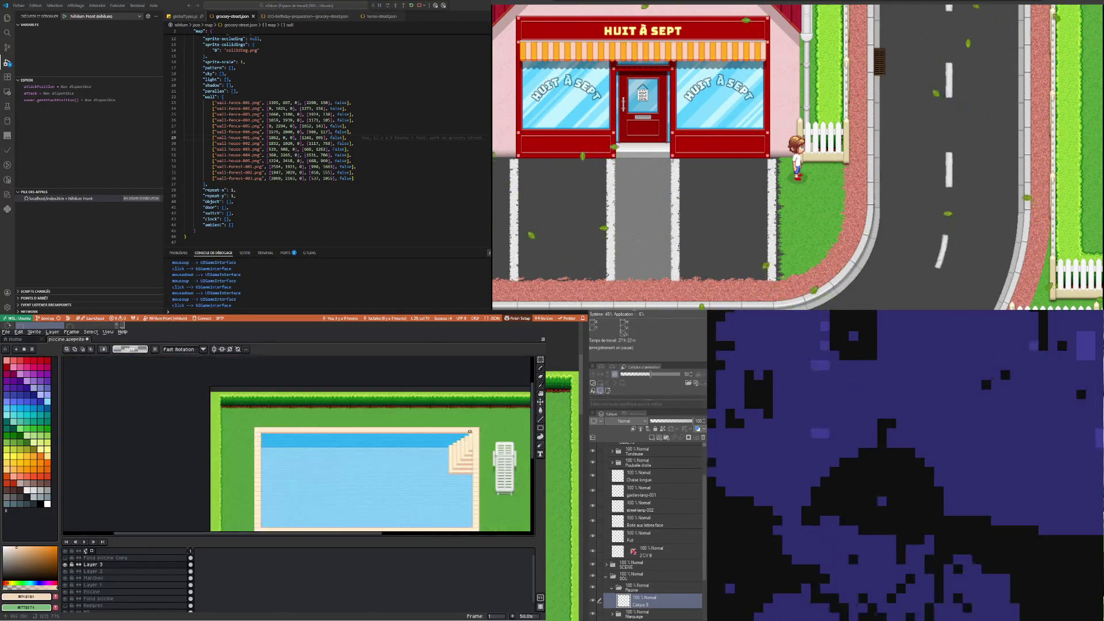
scroll(288, 407, up, 2)
scroll(289, 408, up, 1)
scroll(289, 407, down, 3)
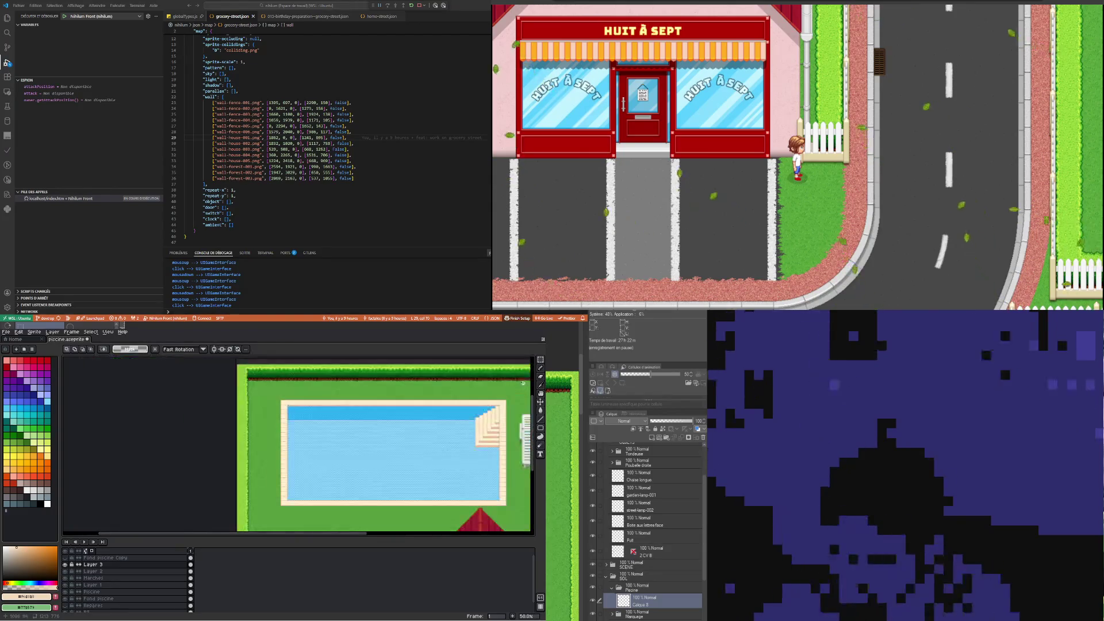
scroll(372, 444, up, 3)
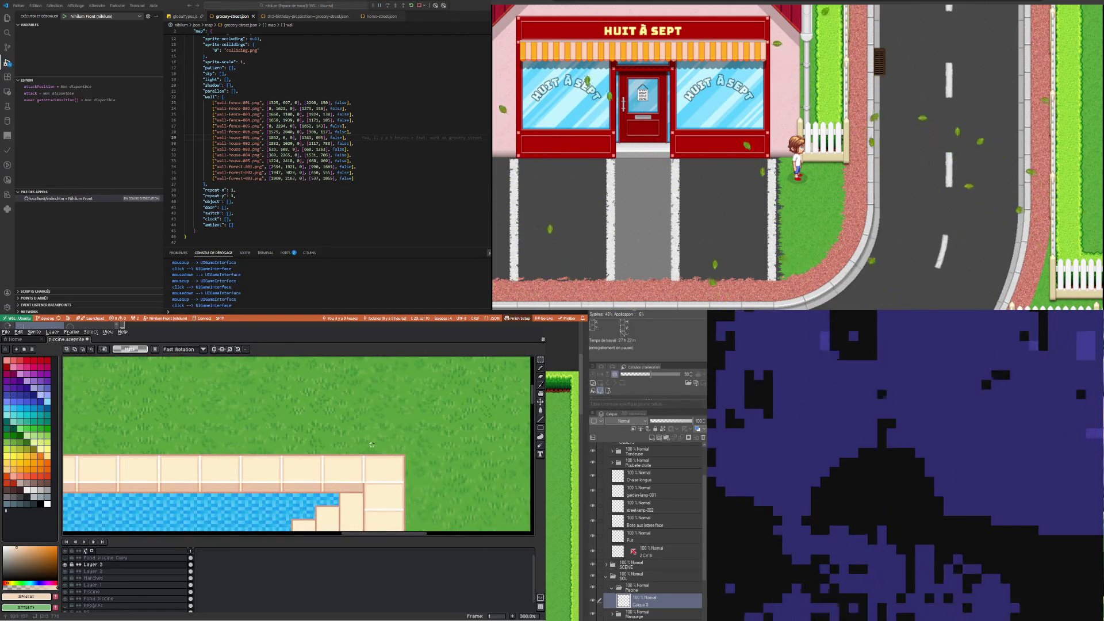
scroll(372, 445, down, 1)
scroll(372, 444, down, 2)
scroll(154, 455, up, 2)
scroll(154, 455, up, 1)
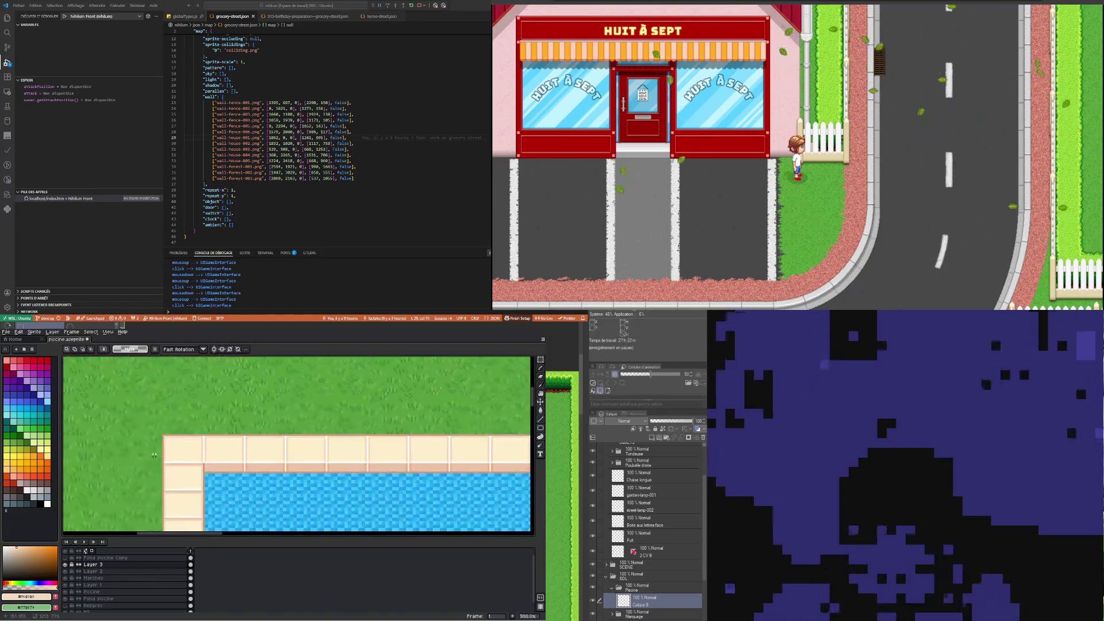
scroll(170, 467, down, 3)
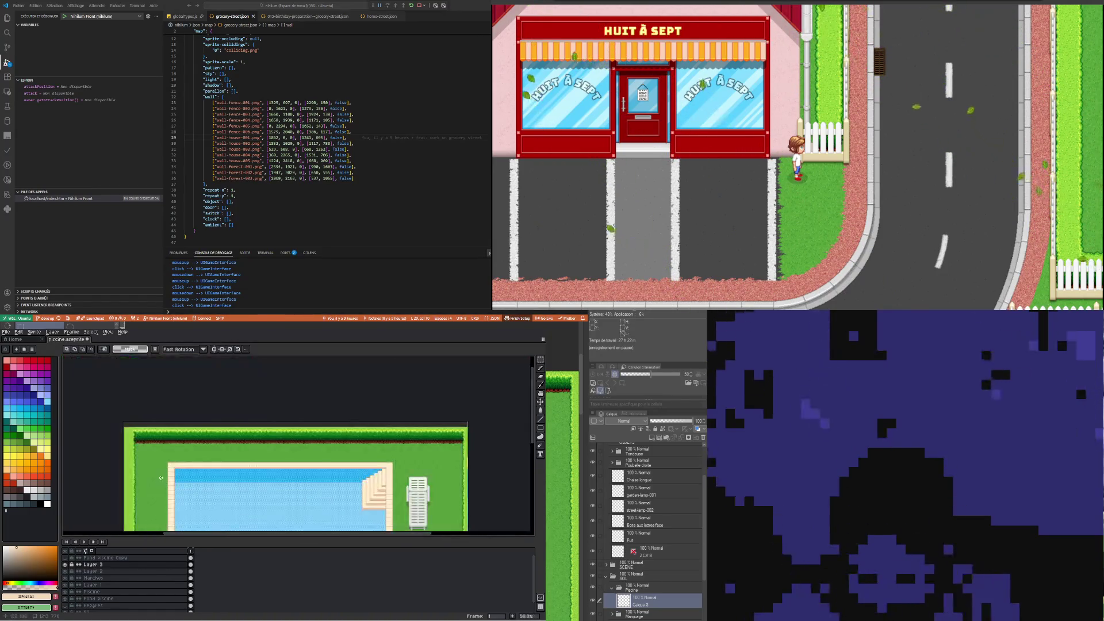
scroll(171, 460, up, 2)
Select a section of the left stone edge and stretch it taller
drag(169, 415, 213, 366)
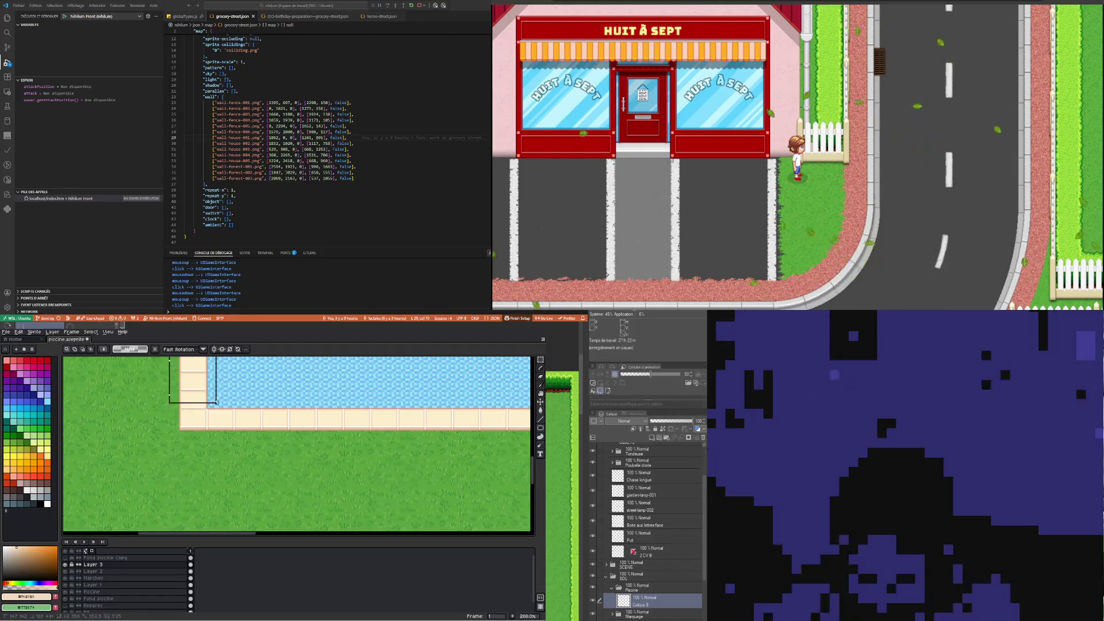
scroll(242, 384, up, 1)
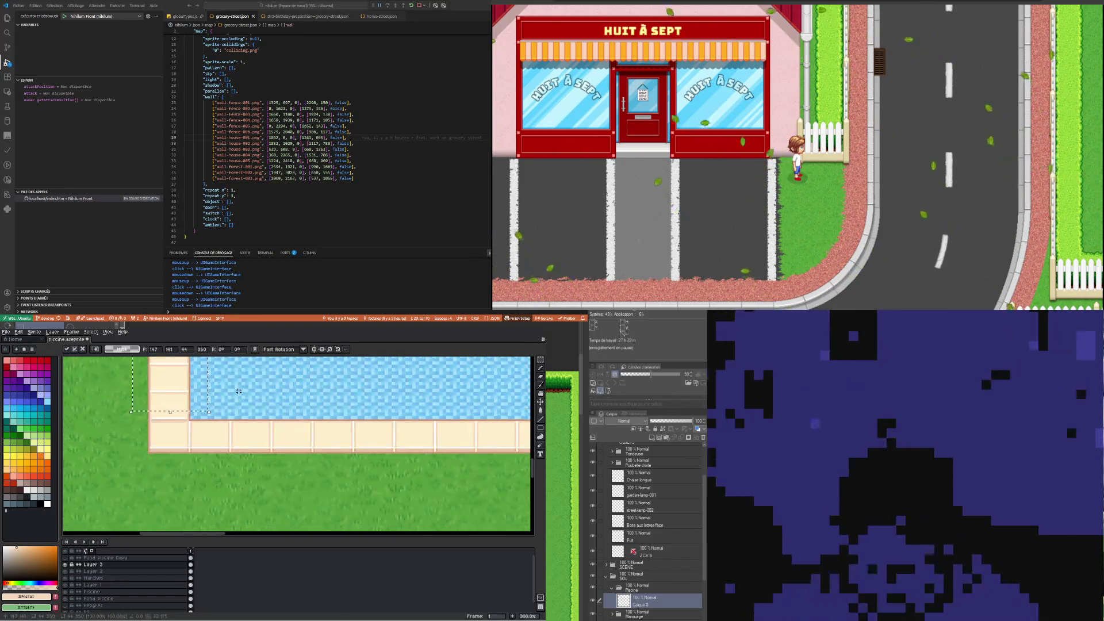
scroll(145, 406, up, 2)
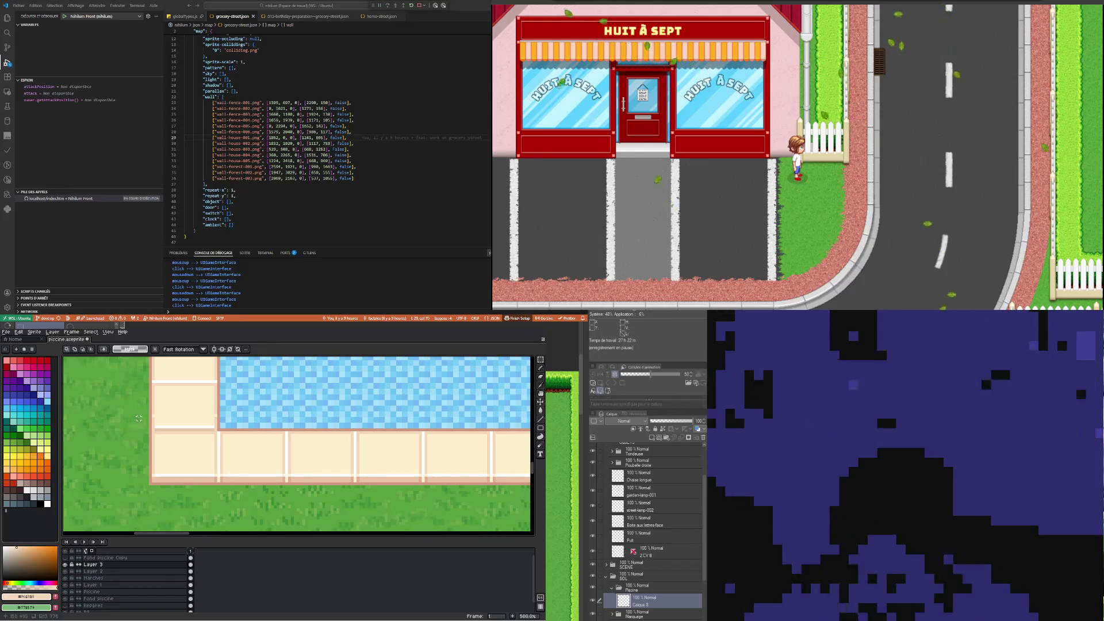
drag(138, 418, 216, 447)
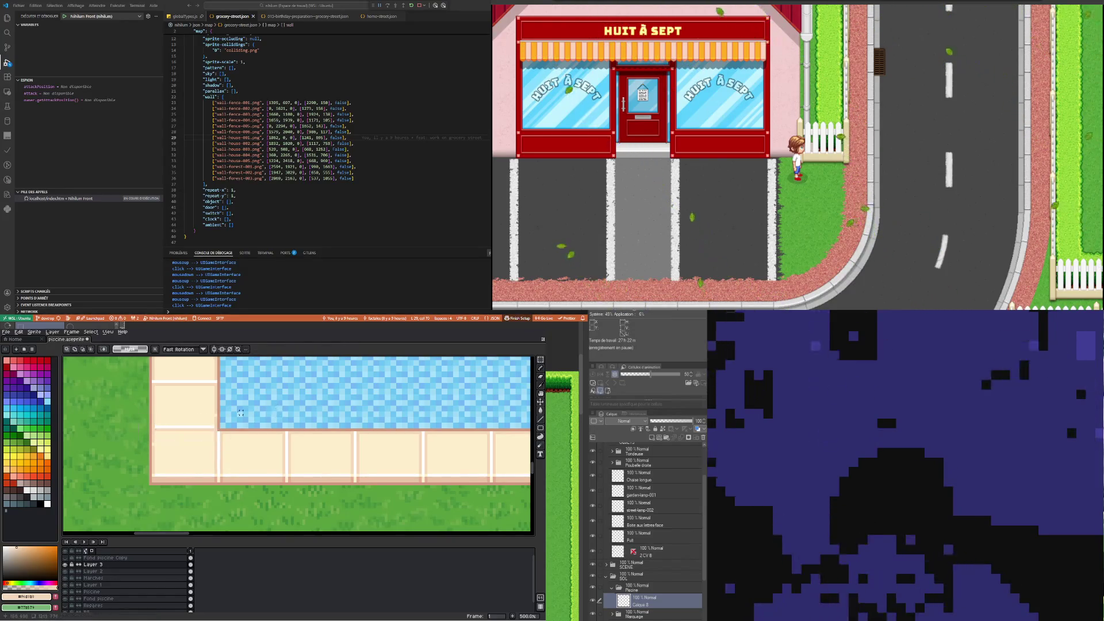
drag(192, 409, 196, 420)
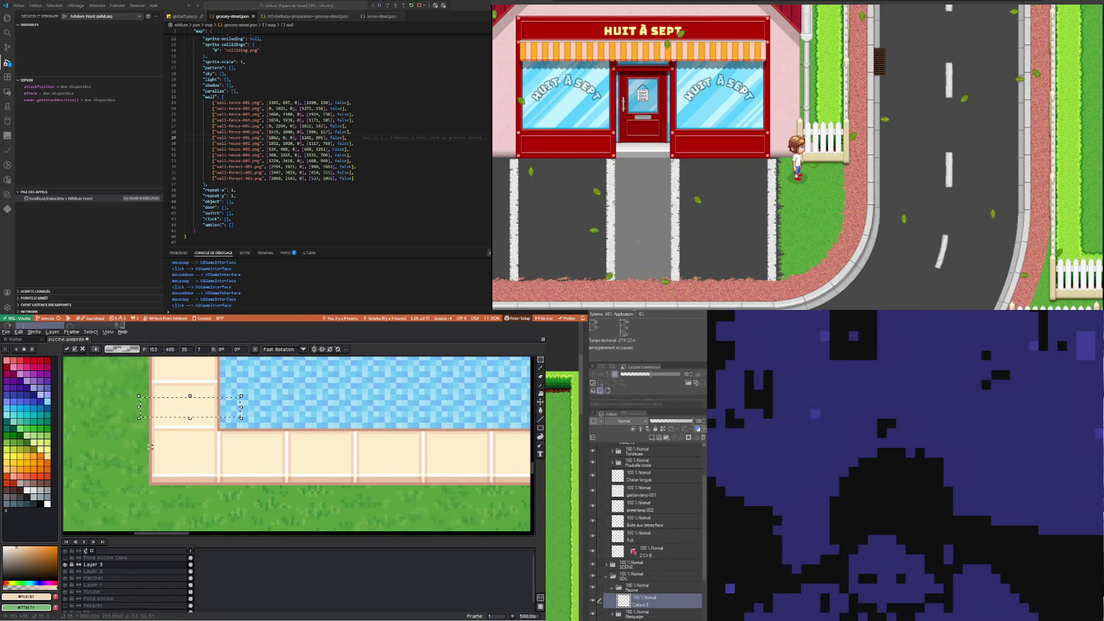
Commit the stretched stone piece and select the stone strip at the bottom-left corner
mouse_move(133, 450)
mouse_down()
mouse_move(165, 460)
mouse_move(153, 439)
mouse_up()
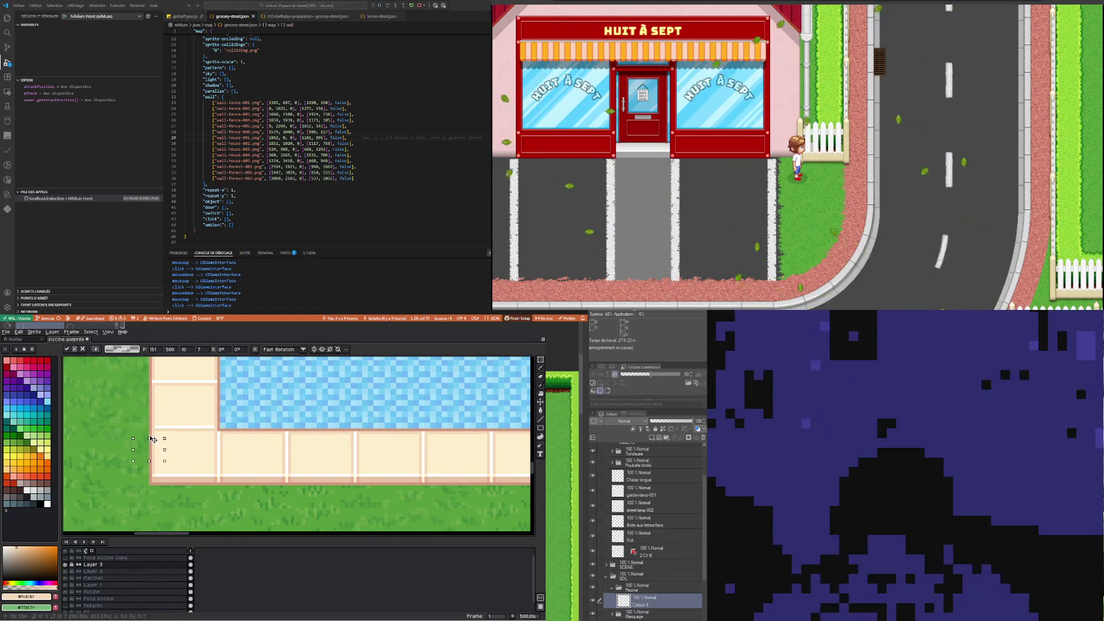
click(124, 396)
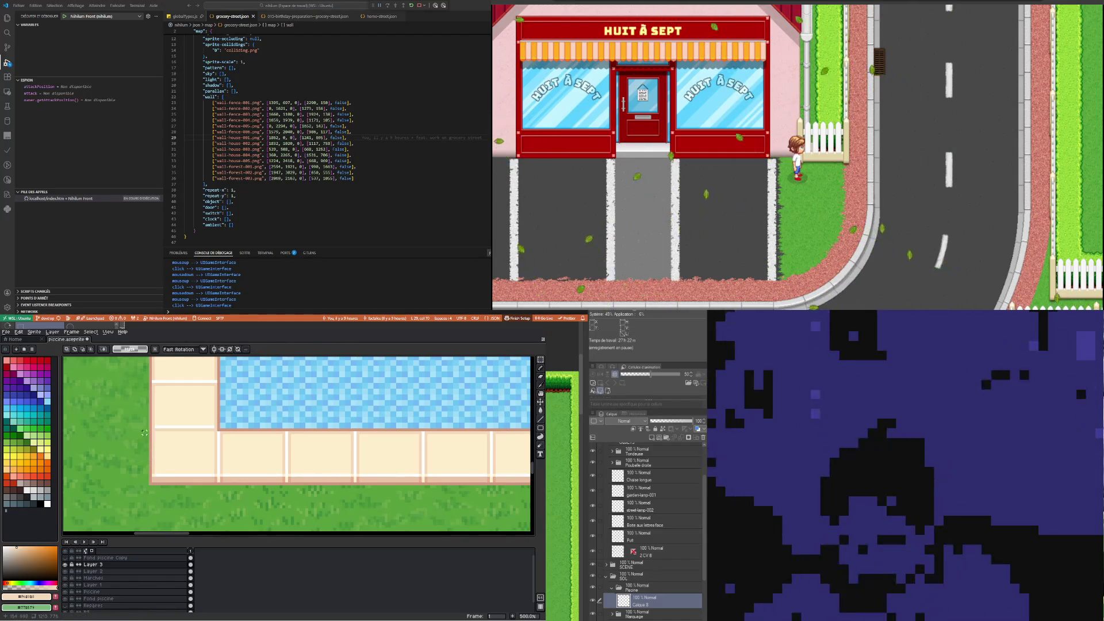
drag(135, 415, 217, 438)
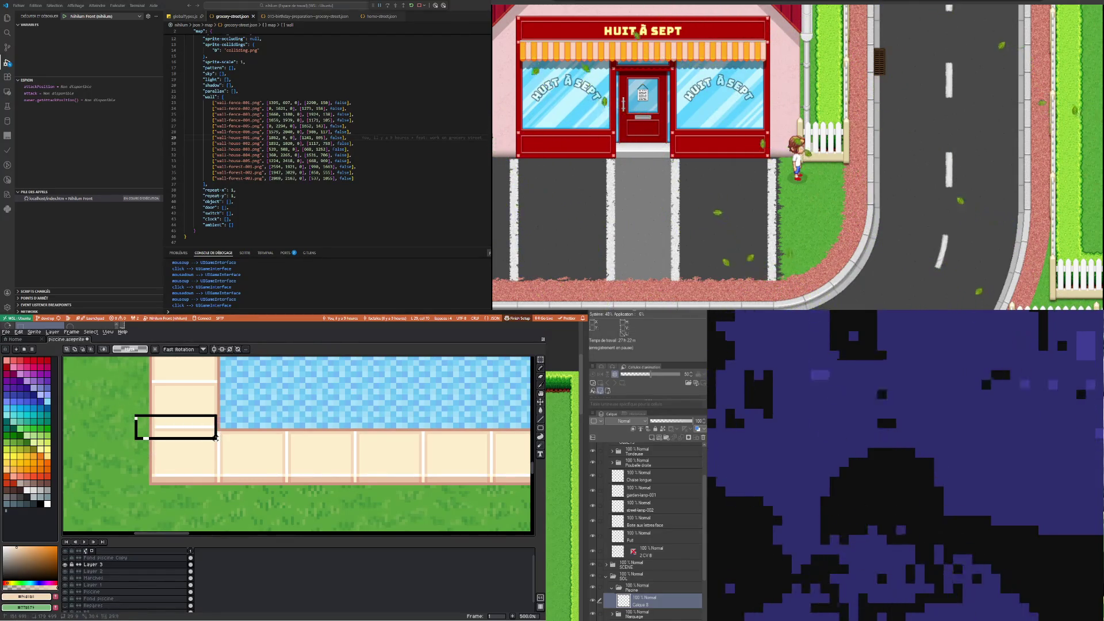
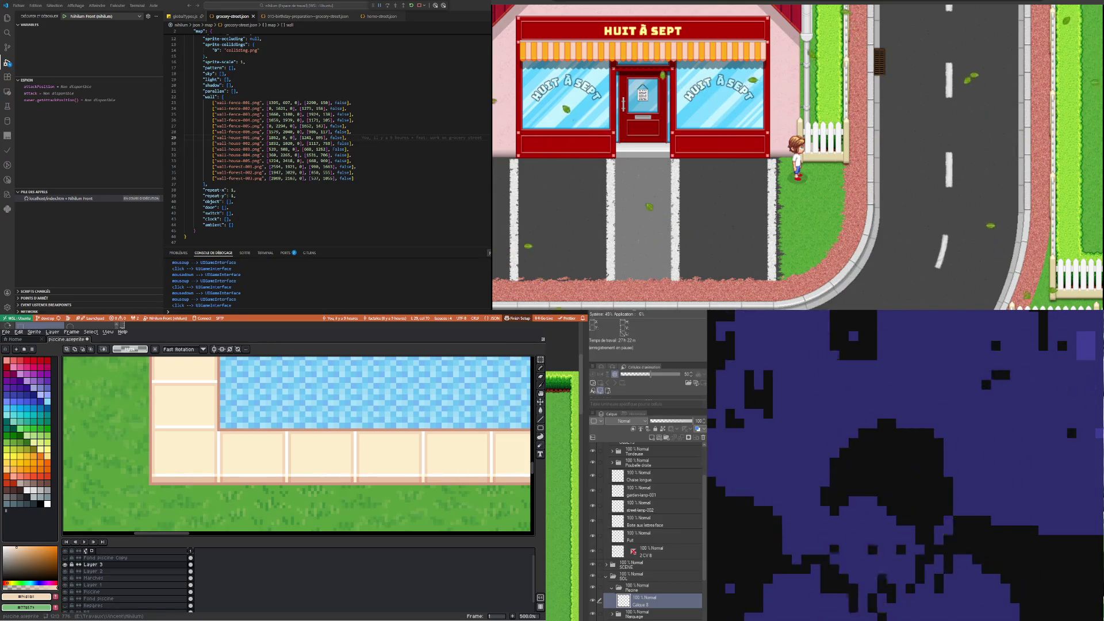
Inspect the pool's paved edge and select the black bar beside it
scroll(292, 477, down, 2)
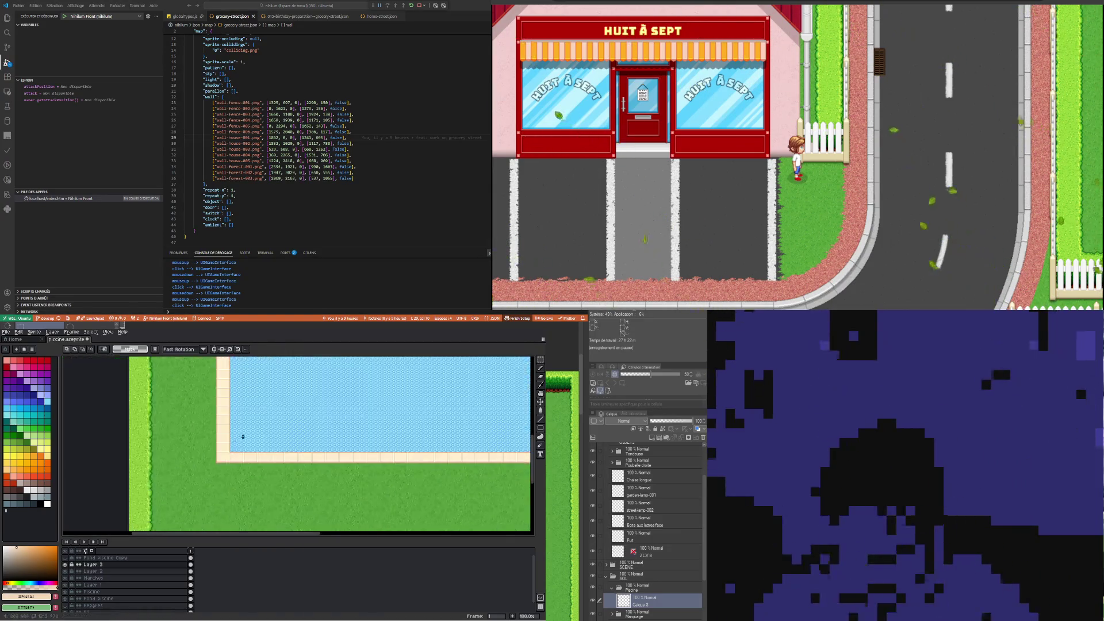
scroll(292, 477, down, 2)
scroll(300, 446, up, 2)
scroll(300, 446, up, 1)
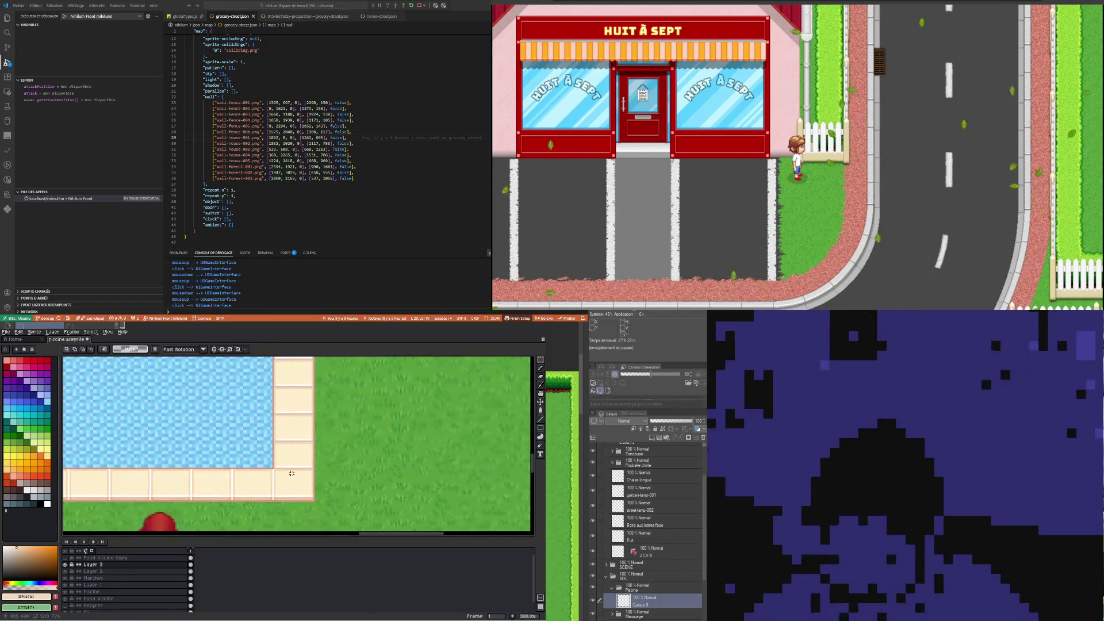
scroll(99, 470, down, 2)
scroll(99, 471, down, 2)
scroll(272, 476, up, 3)
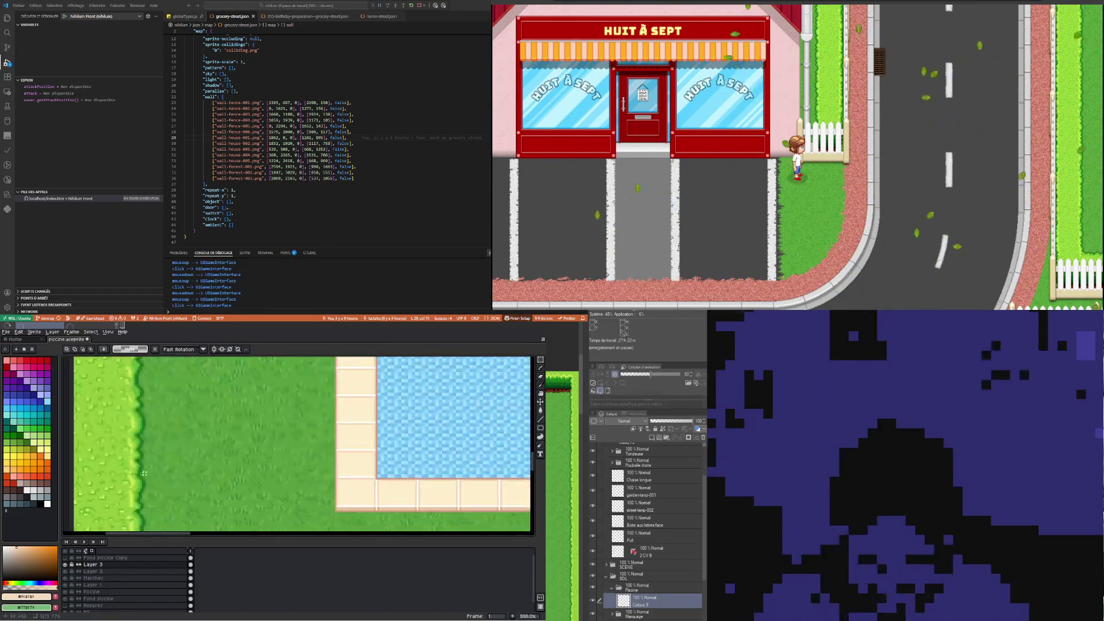
scroll(272, 476, up, 2)
scroll(272, 476, up, 2)
scroll(234, 473, down, 5)
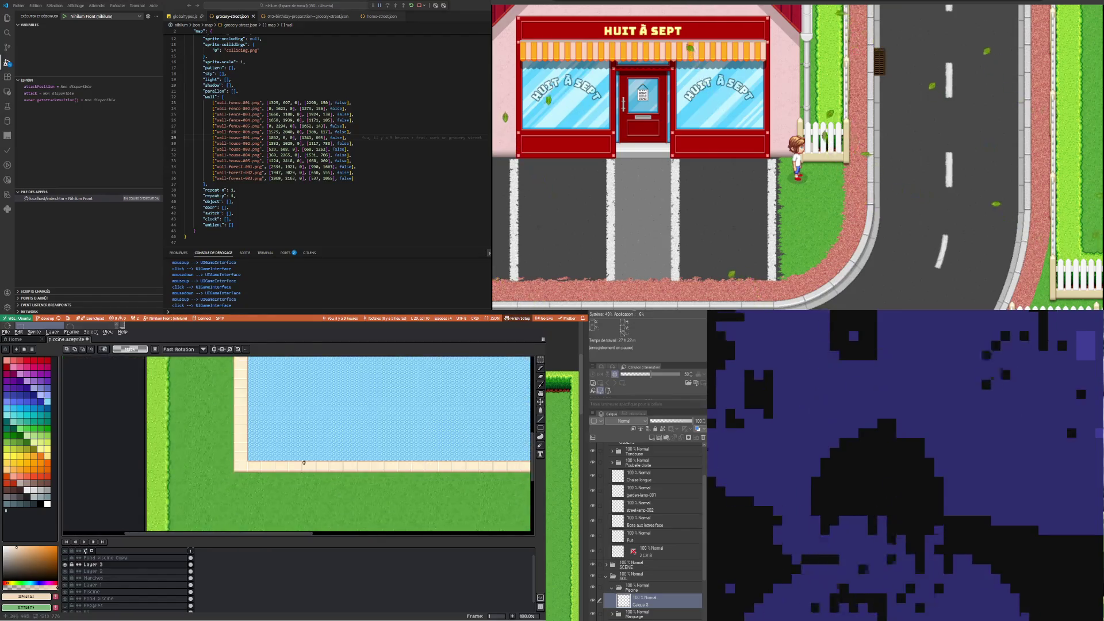
scroll(232, 454, up, 5)
drag(275, 447, 347, 464)
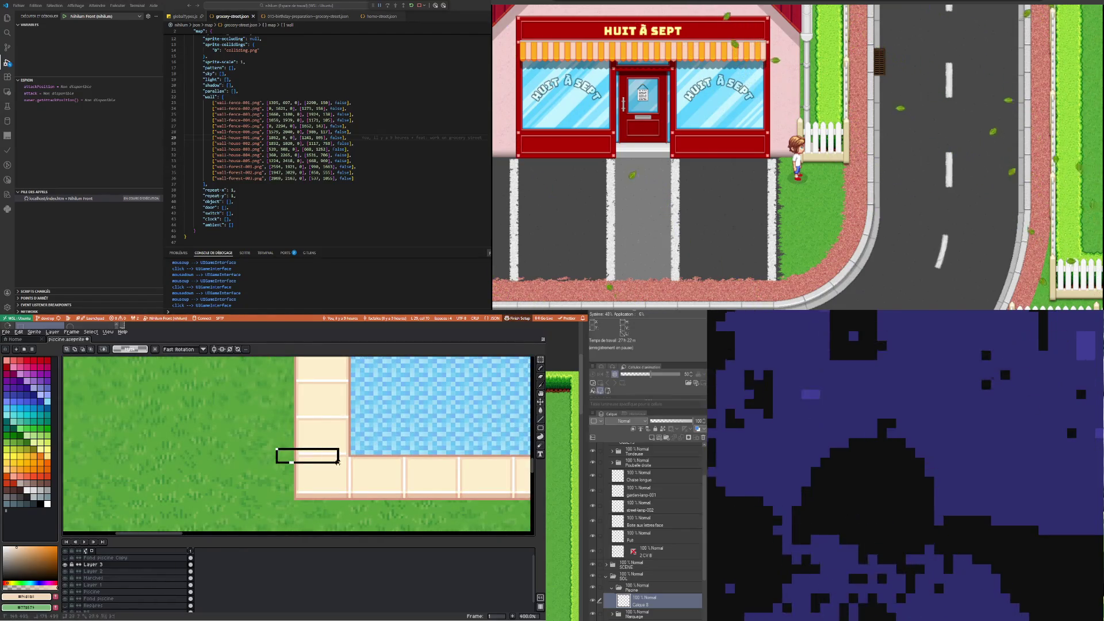
click(394, 432)
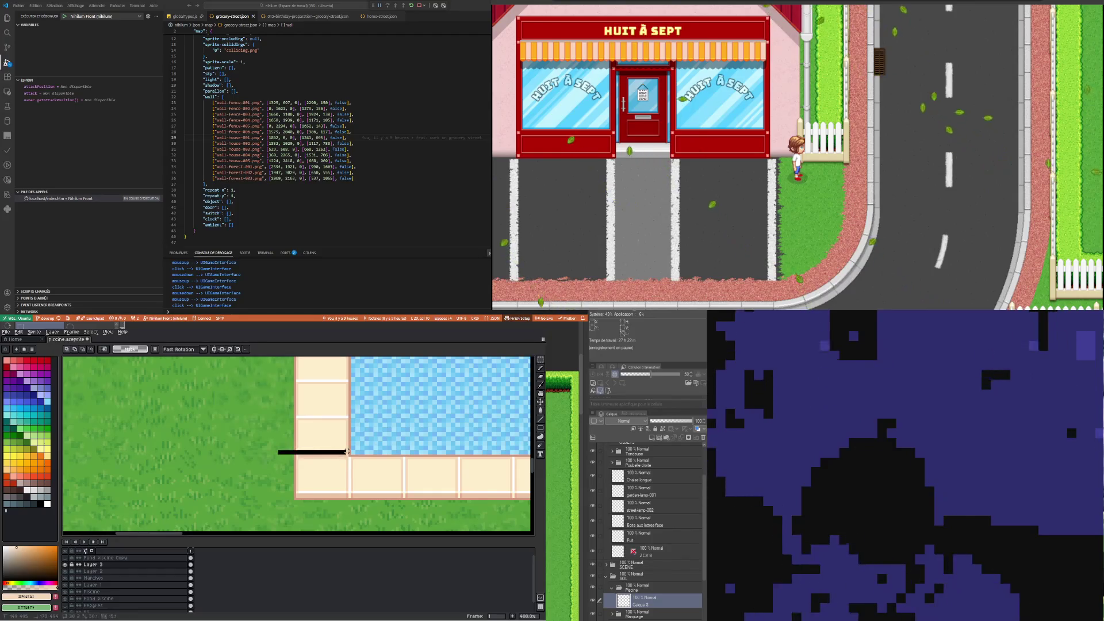
drag(346, 452, 349, 455)
Delete Layer 3, which holds the black bar, and clear the selection
right_click(120, 566)
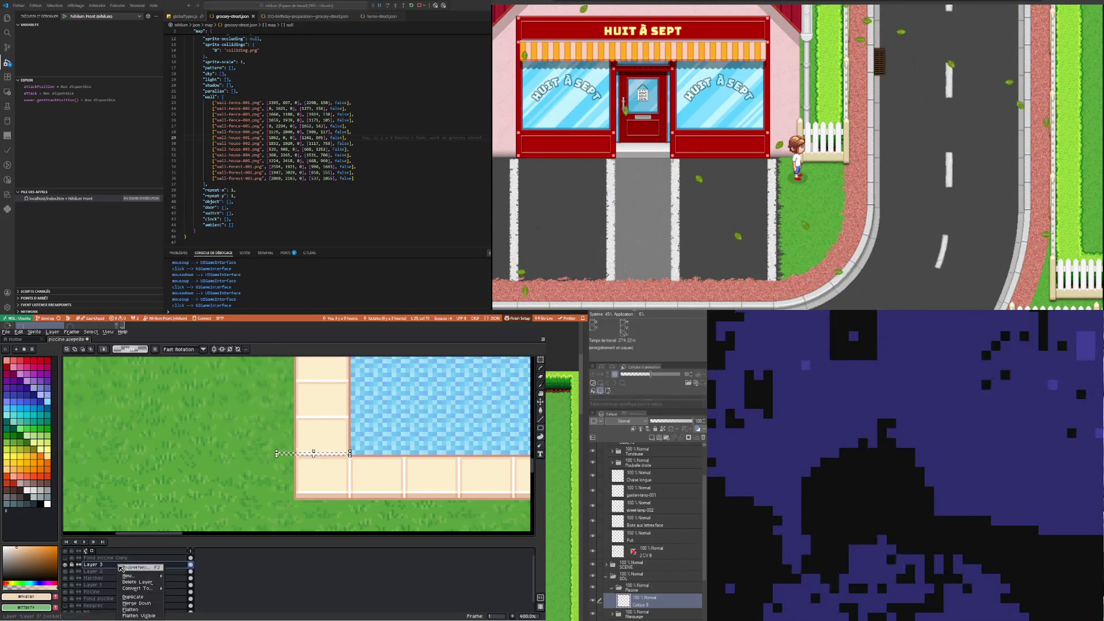
click(137, 581)
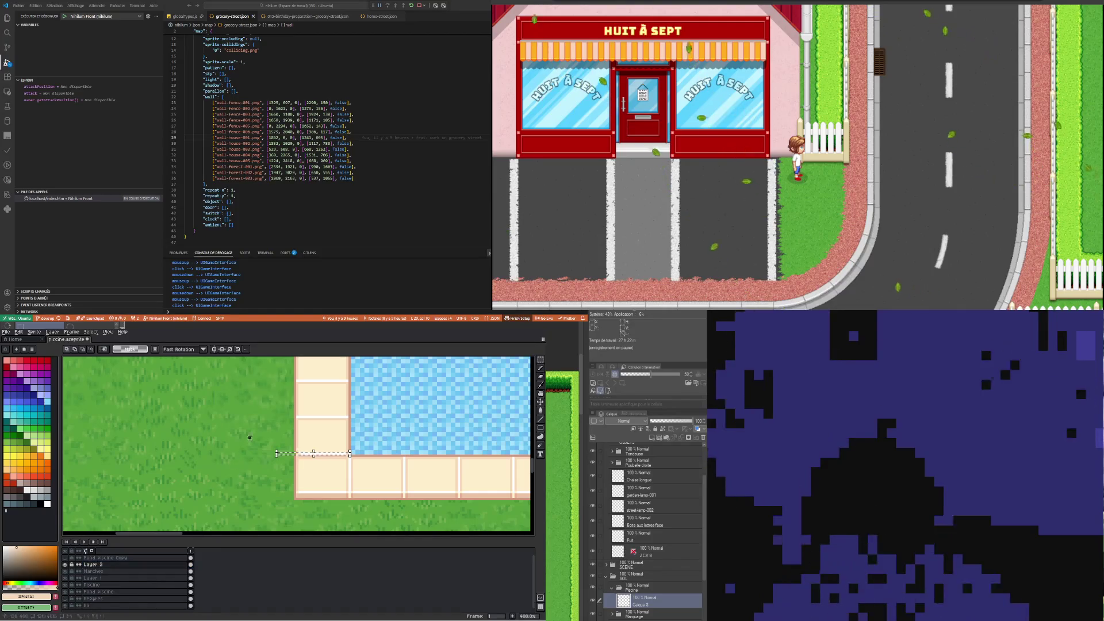
key(ctrl+d)
drag(267, 452, 340, 452)
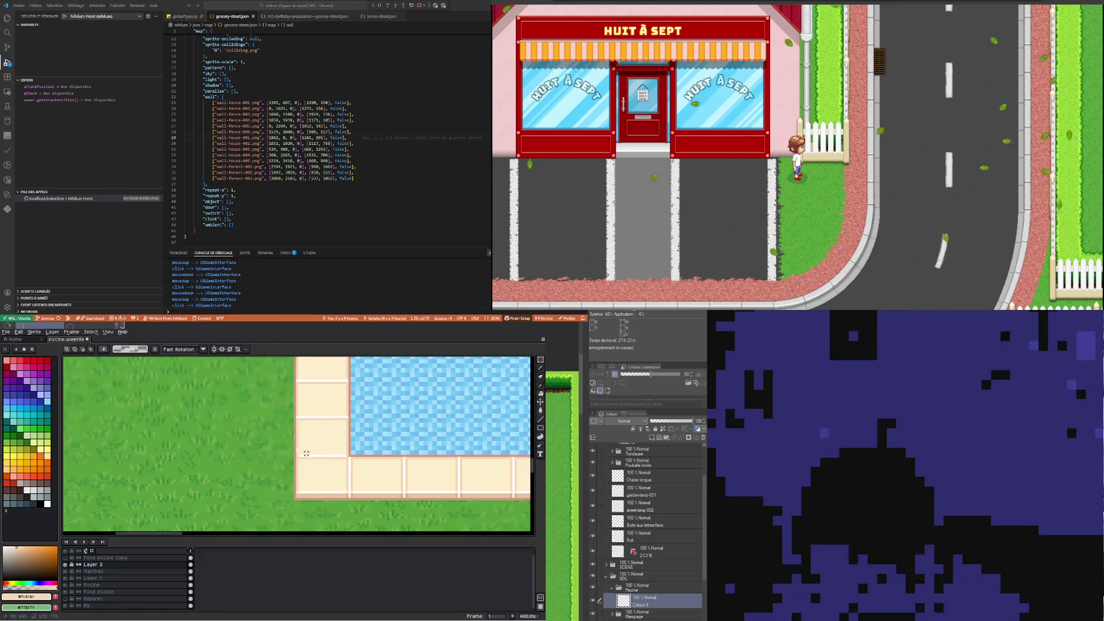
scroll(309, 446, up, 1)
mouse_move(262, 439)
mouse_down()
mouse_move(324, 448)
mouse_move(292, 462)
mouse_up()
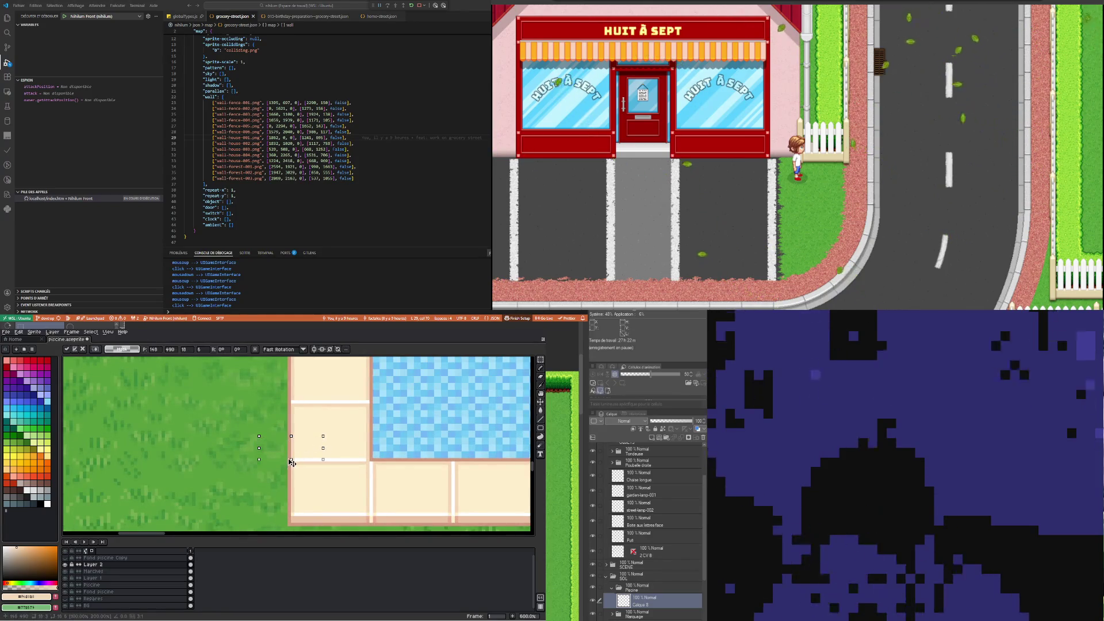
key(Return)
scroll(200, 422, down, 5)
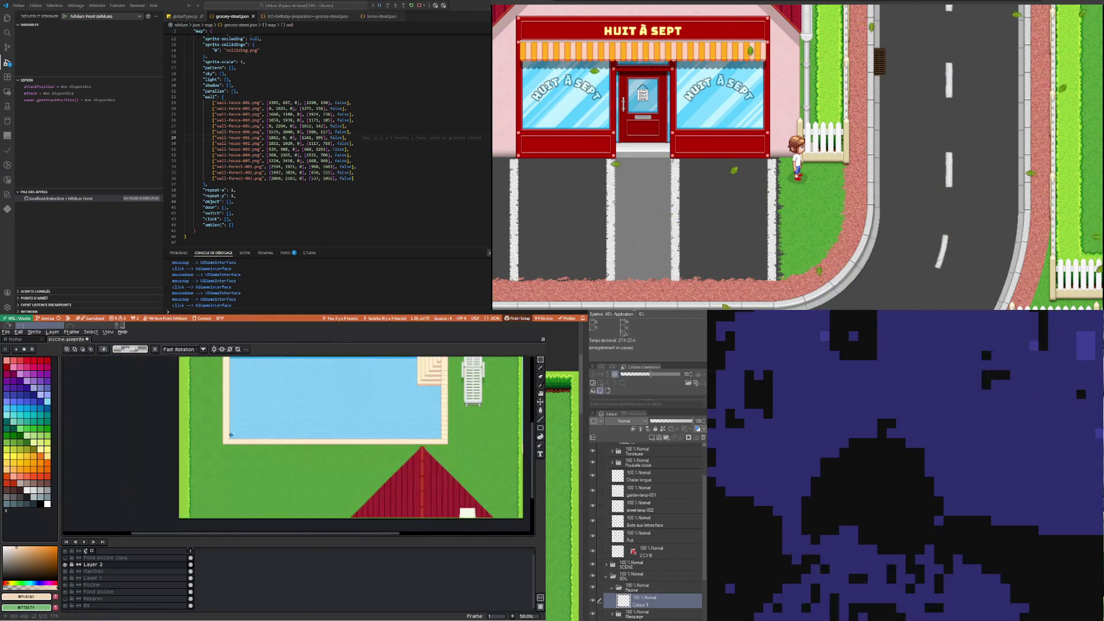
scroll(238, 442, up, 1)
scroll(238, 442, down, 2)
scroll(172, 471, up, 3)
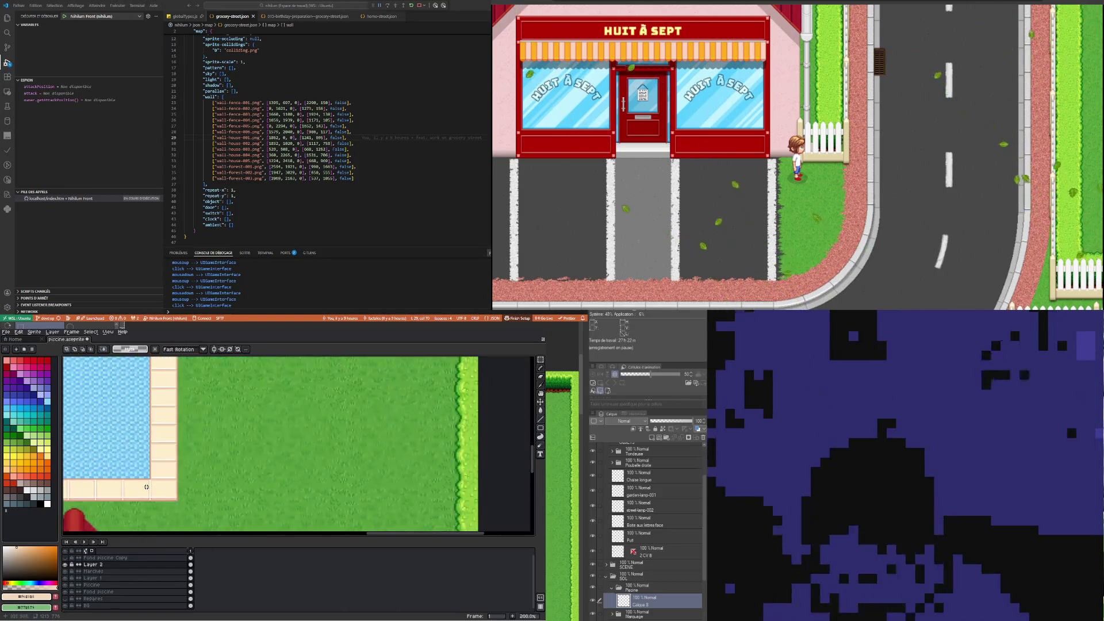
scroll(165, 479, up, 1)
scroll(165, 479, up, 2)
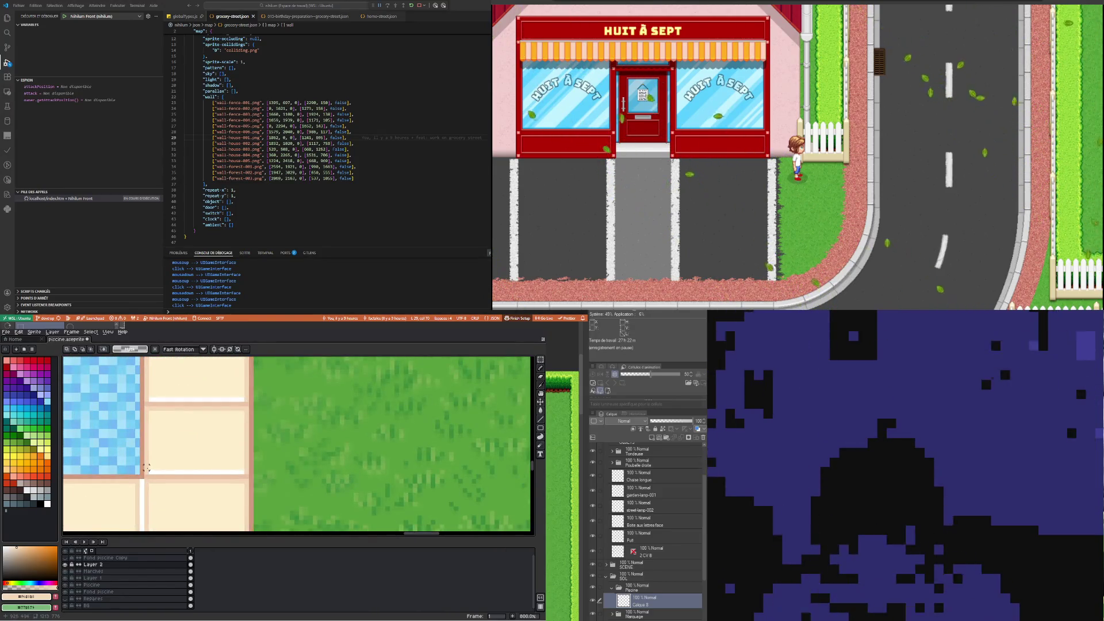
drag(147, 467, 251, 471)
key(ctrl+z)
key(m)
drag(124, 451, 294, 463)
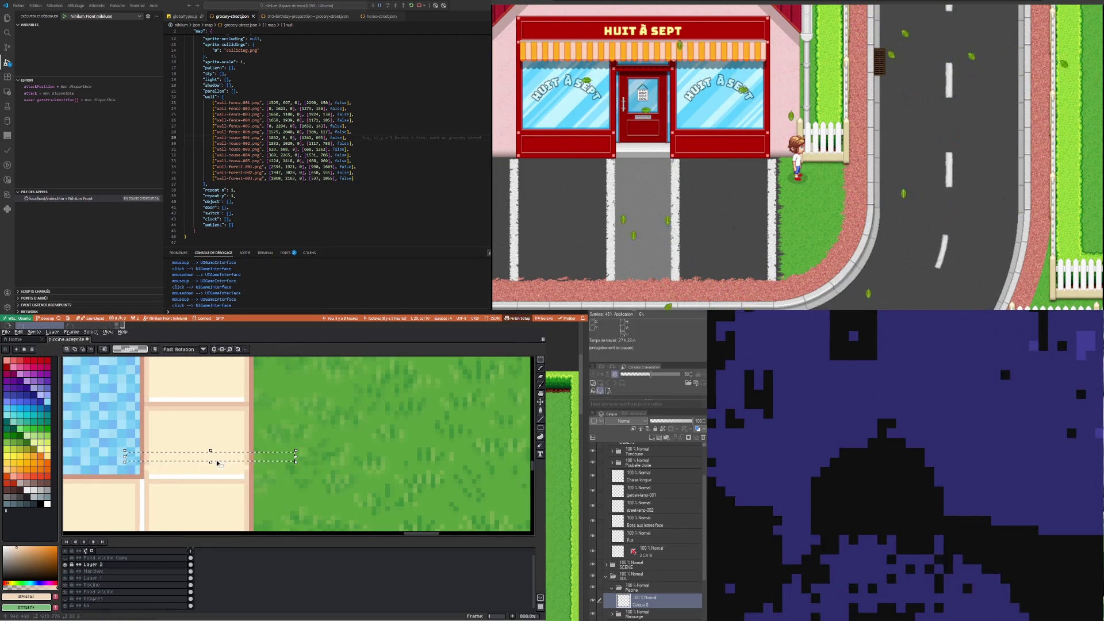
drag(209, 461, 215, 471)
click(324, 449)
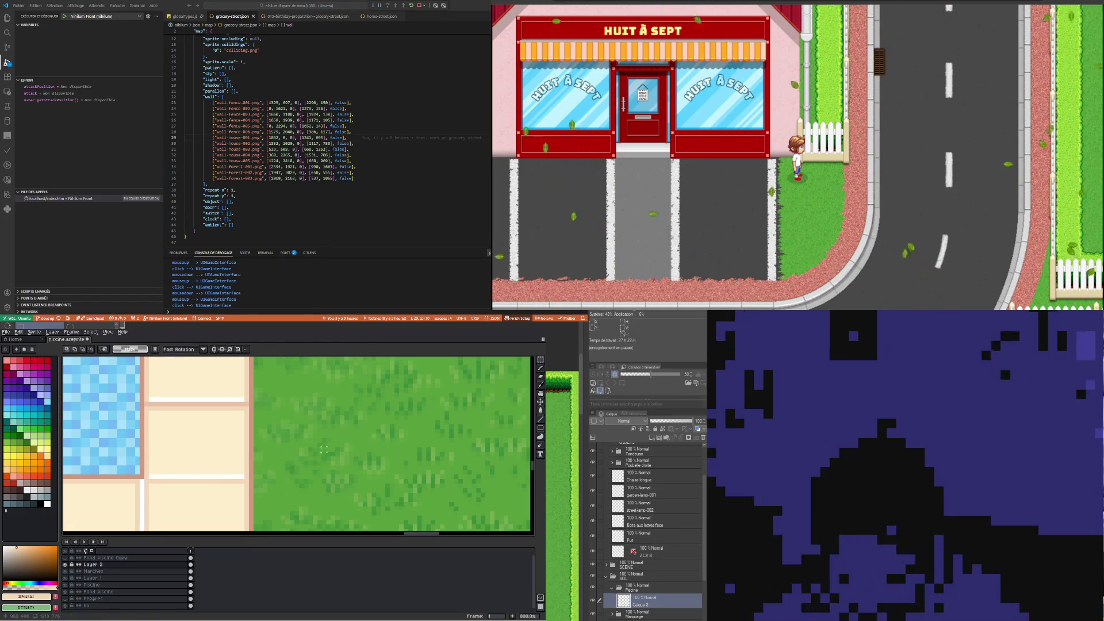
scroll(306, 449, down, 2)
scroll(339, 503, down, 3)
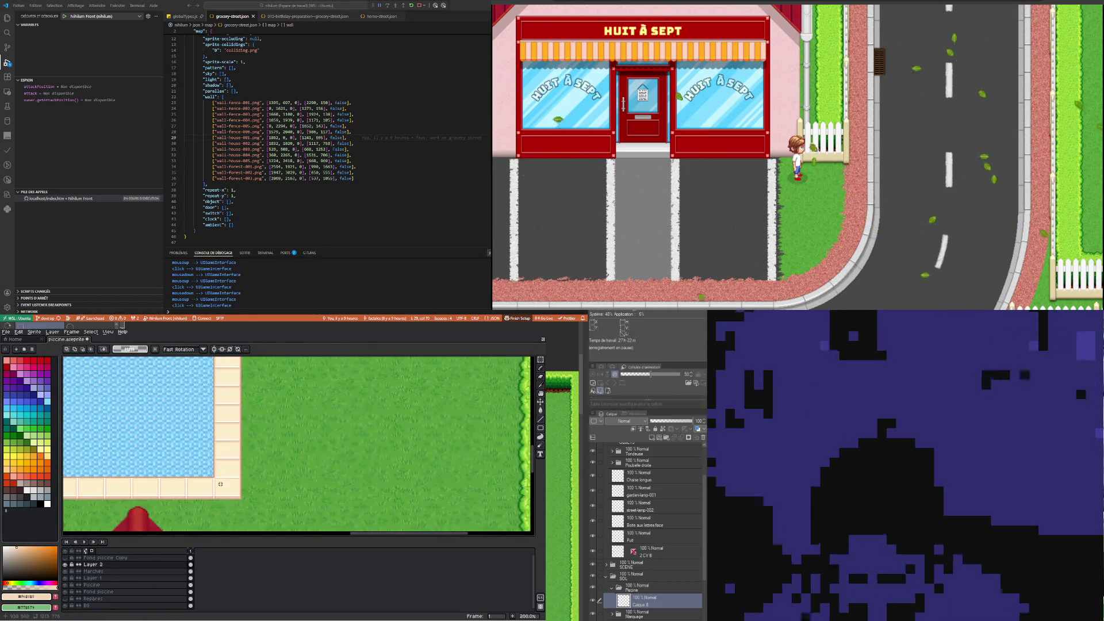
drag(365, 535, 178, 543)
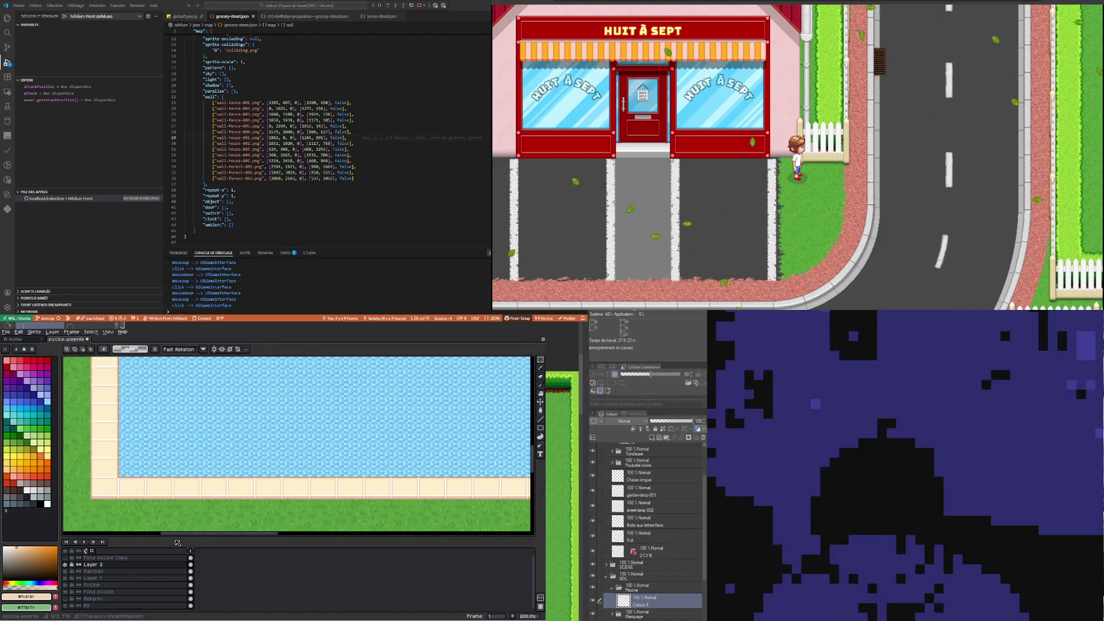
mouse_move(177, 542)
mouse_down()
mouse_move(159, 539)
mouse_move(336, 533)
mouse_move(168, 537)
mouse_move(326, 532)
mouse_up()
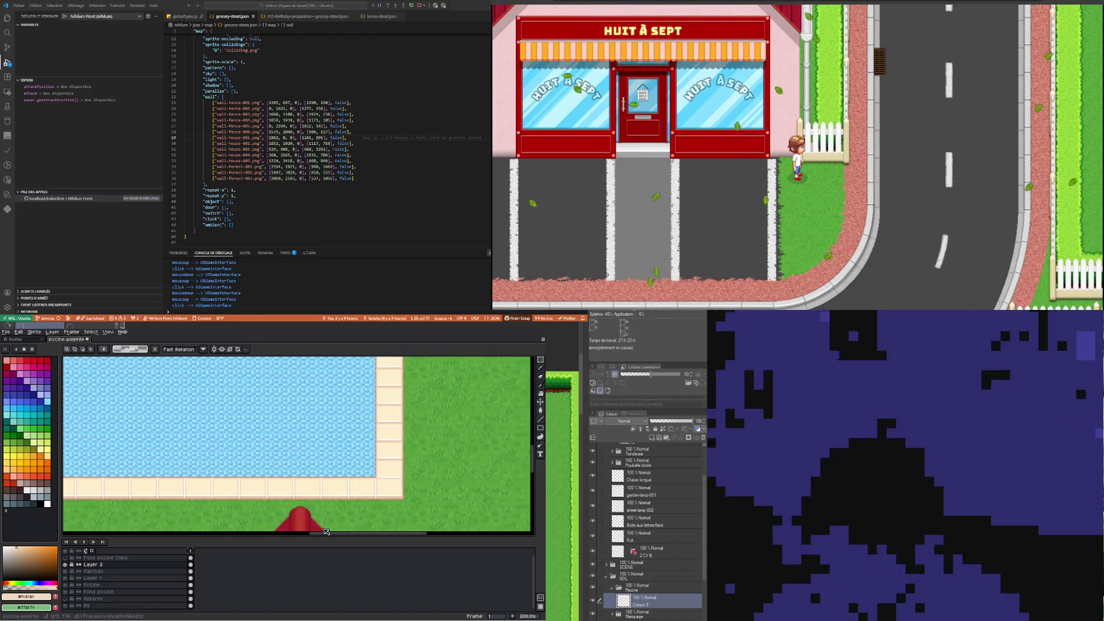
drag(326, 532, 374, 533)
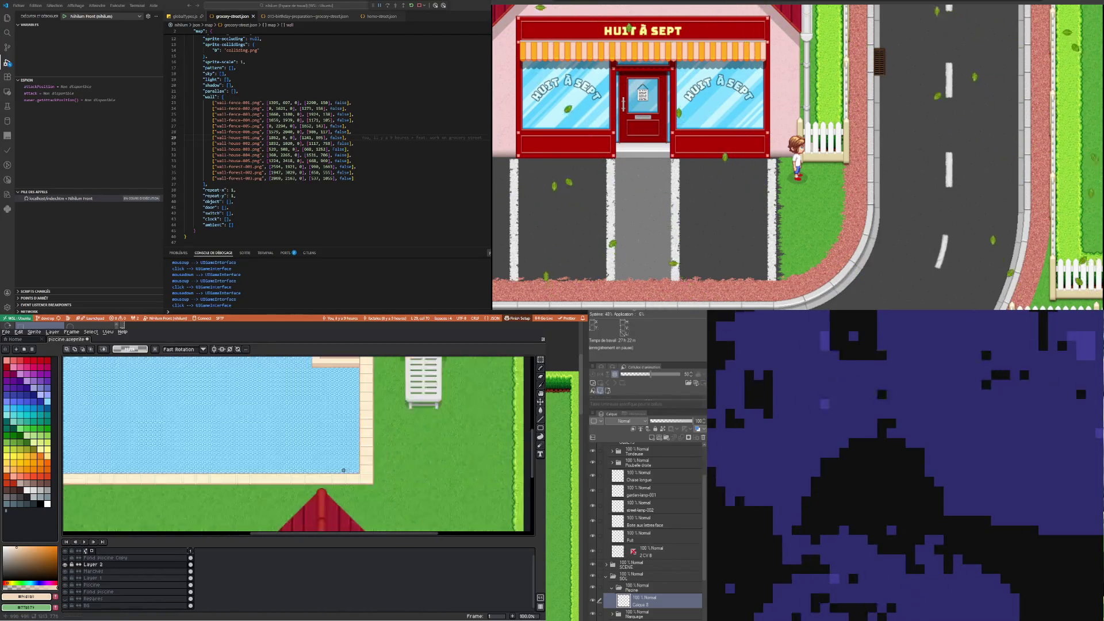
Select a 23×5 strip of the beige paving border, then drop and clear it
scroll(405, 435, down, 3)
scroll(238, 393, down, 2)
scroll(238, 393, up, 2)
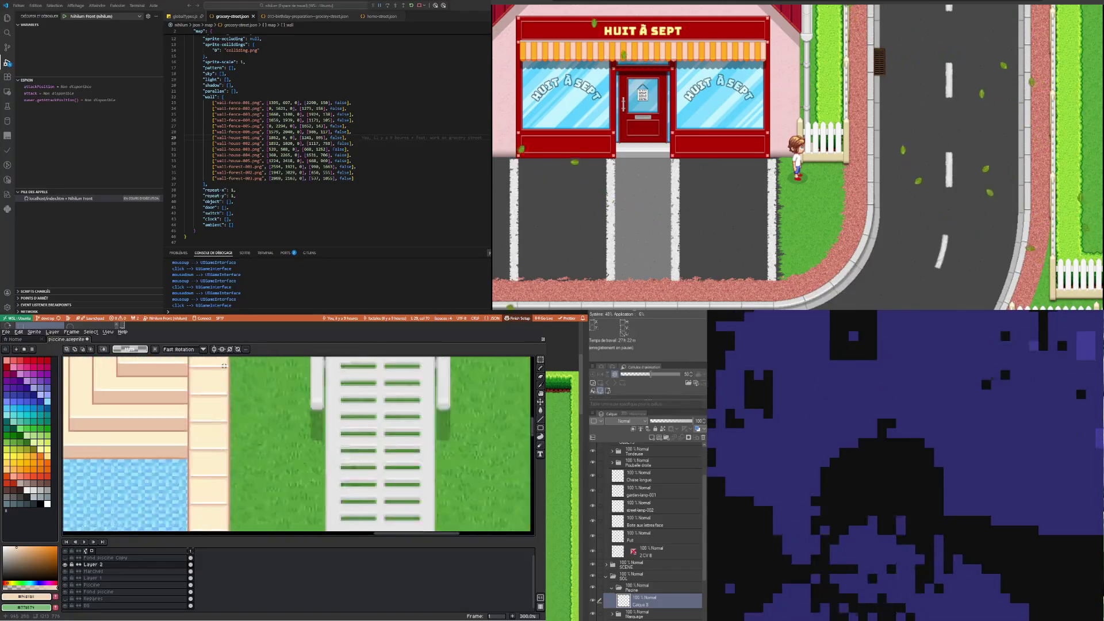
scroll(241, 400, down, 2)
scroll(244, 405, up, 1)
scroll(244, 405, up, 2)
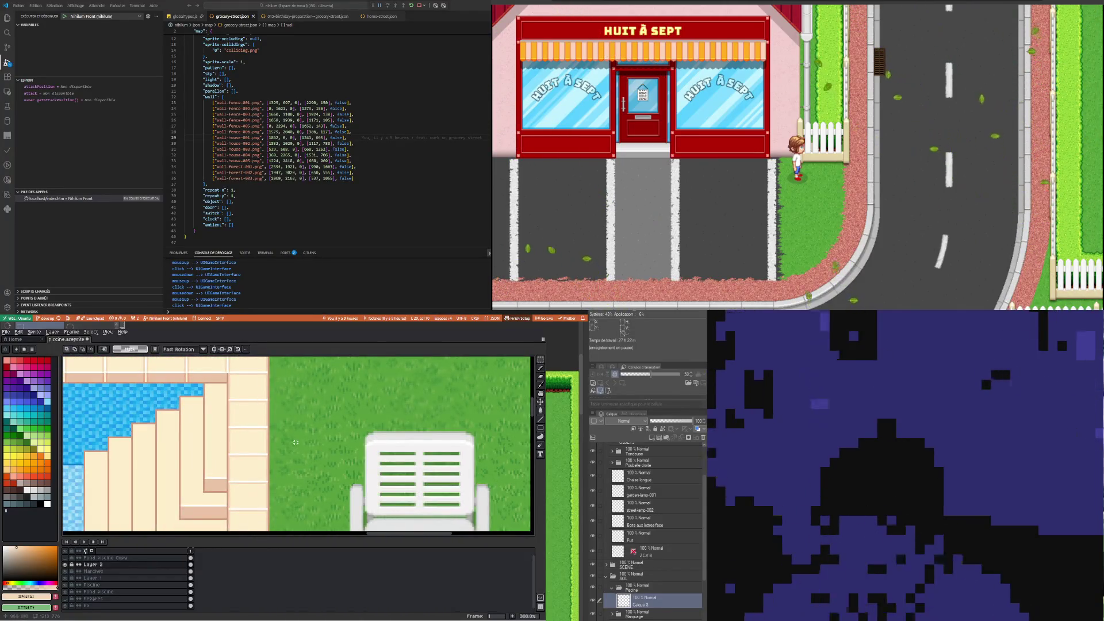
scroll(281, 445, down, 2)
scroll(279, 477, up, 2)
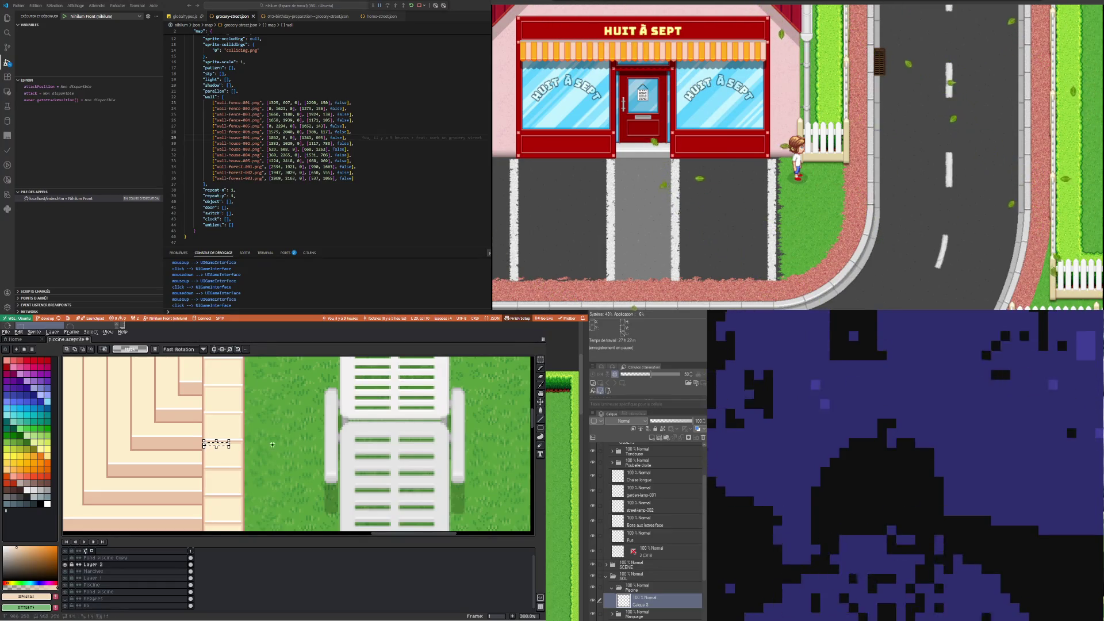
scroll(189, 441, up, 1)
scroll(229, 445, up, 1)
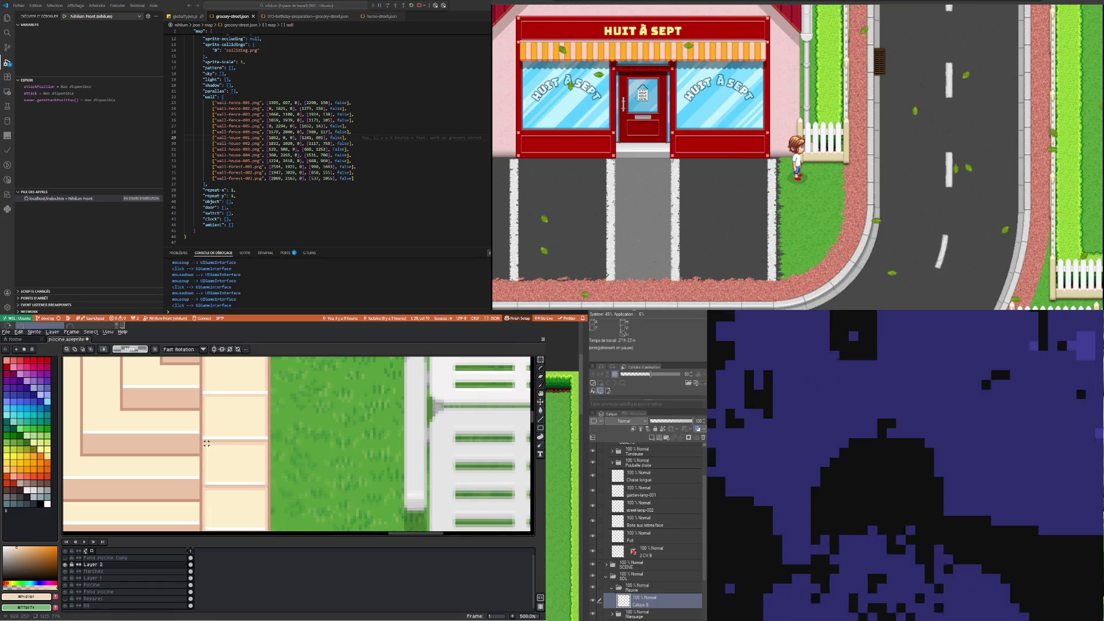
drag(204, 443, 270, 454)
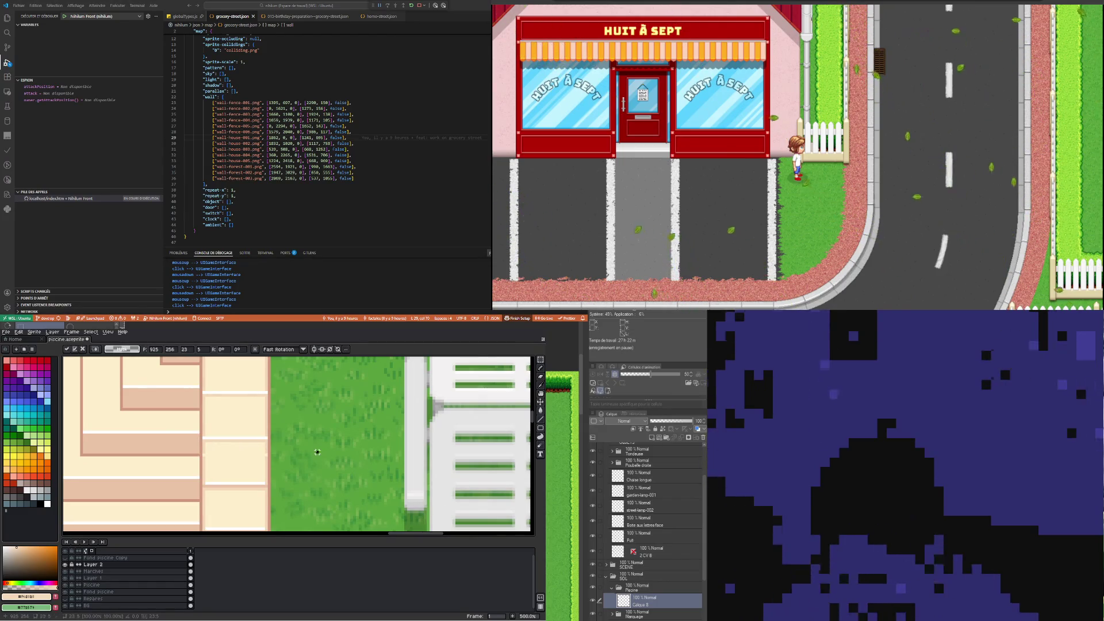
click(209, 435)
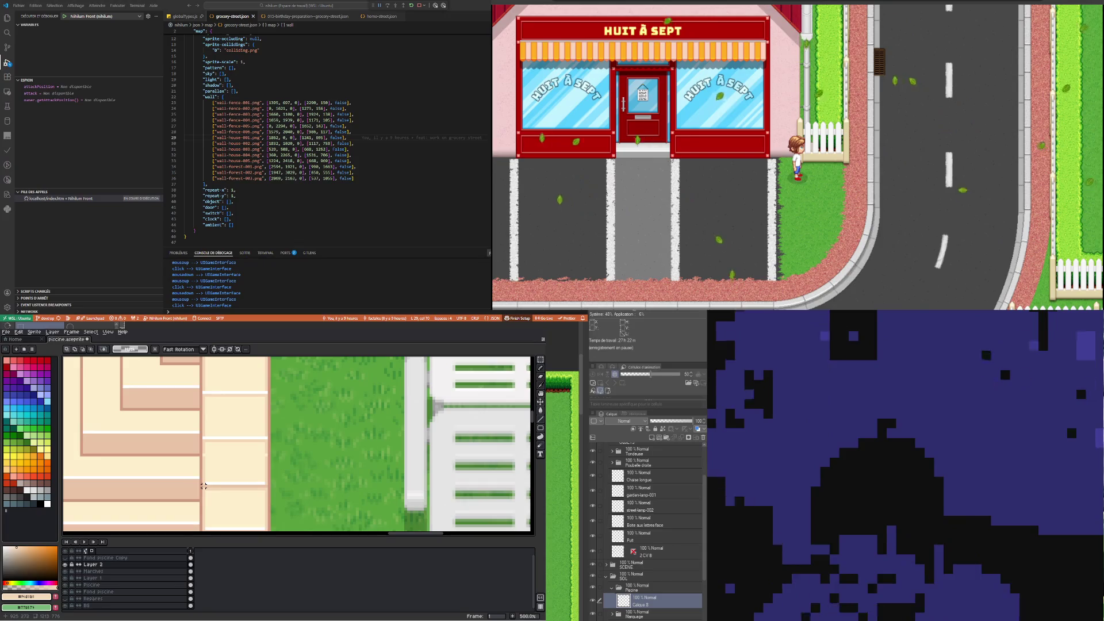
key(ctrl+d)
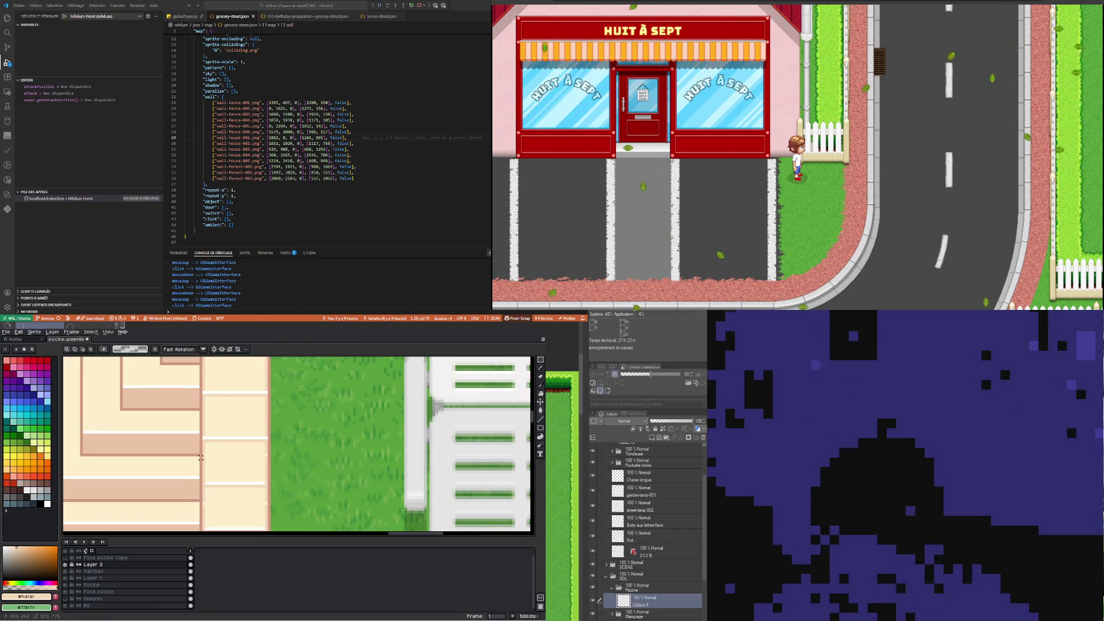
Select paving strips (29×9, 41×8) and apply a moved horizontal band across the border
mouse_move(202, 461)
mouse_down()
mouse_move(289, 476)
mouse_move(248, 452)
mouse_up()
drag(202, 506, 280, 516)
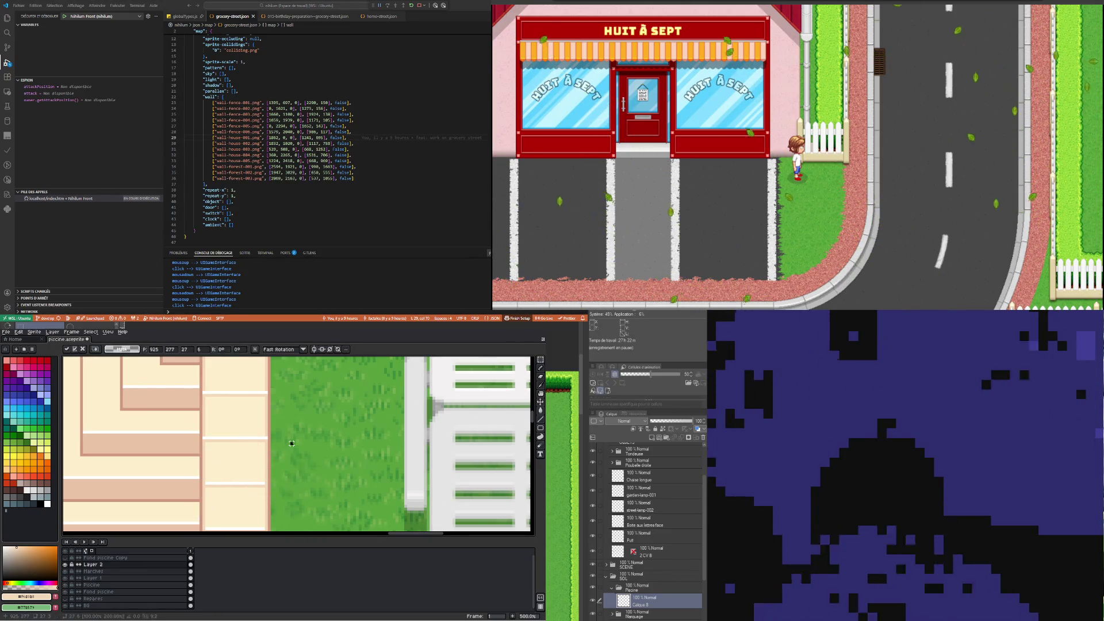
scroll(284, 504, down, 2)
scroll(284, 505, up, 2)
scroll(263, 482, up, 1)
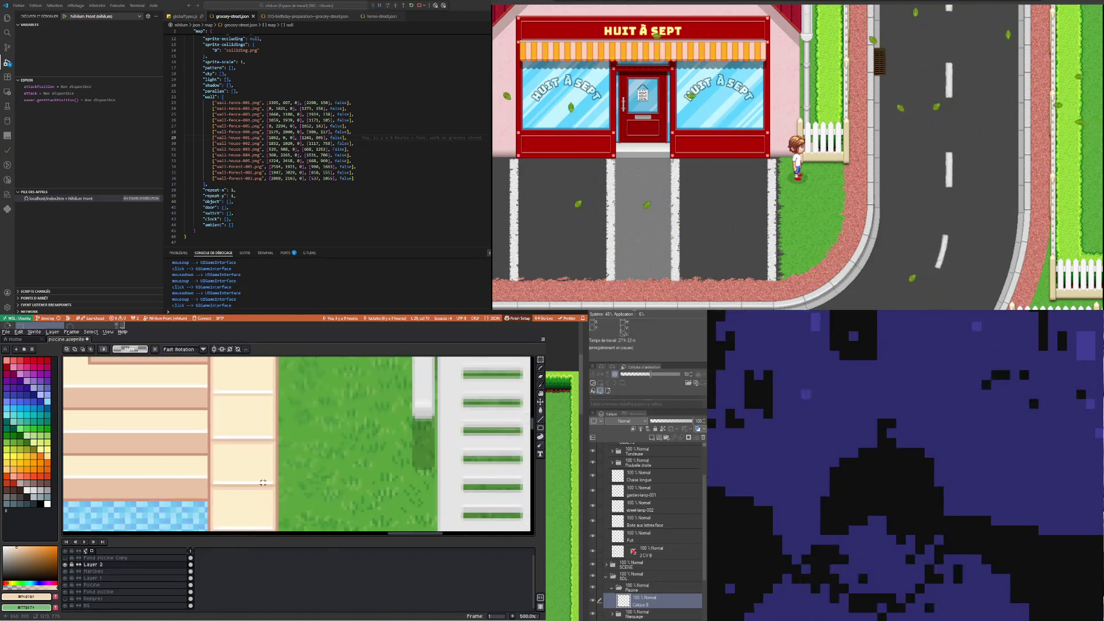
drag(287, 459, 285, 465)
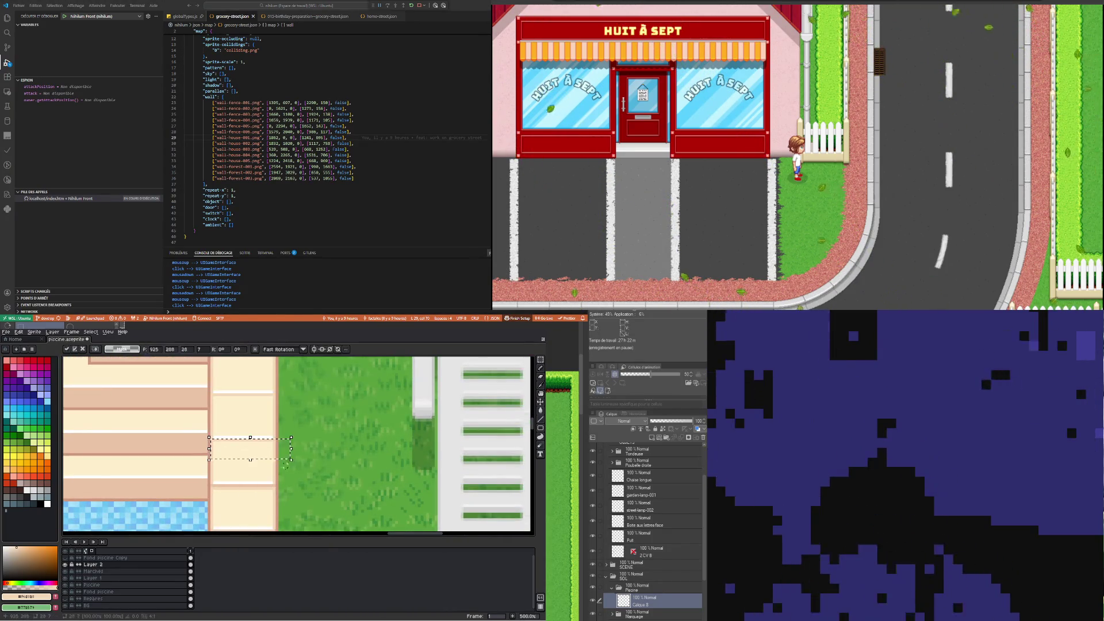
drag(212, 488, 292, 509)
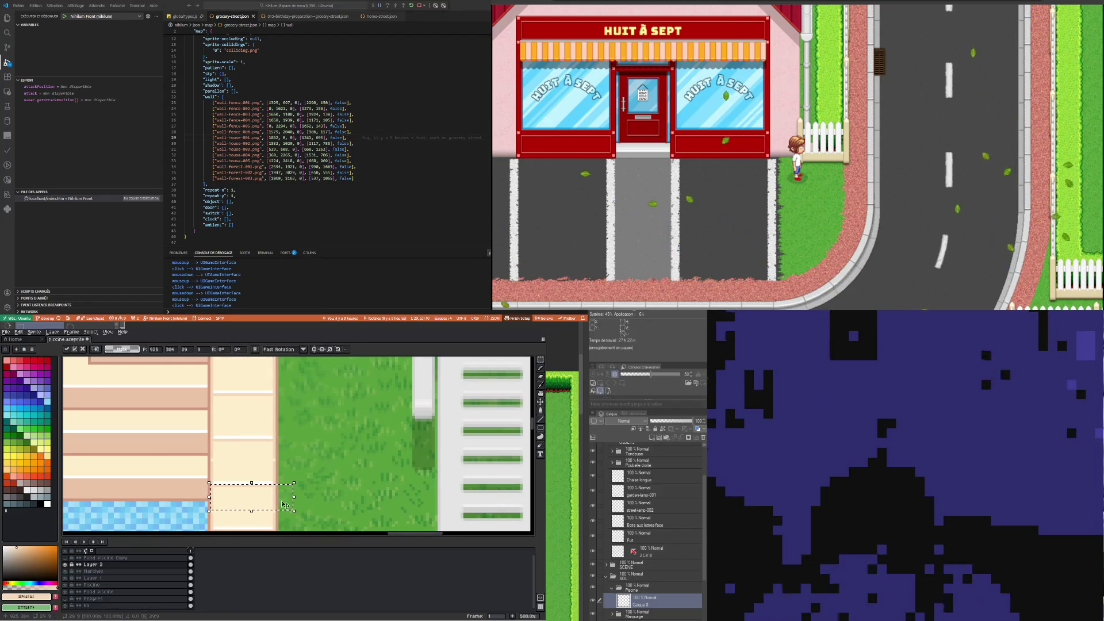
click(223, 466)
drag(212, 471, 328, 479)
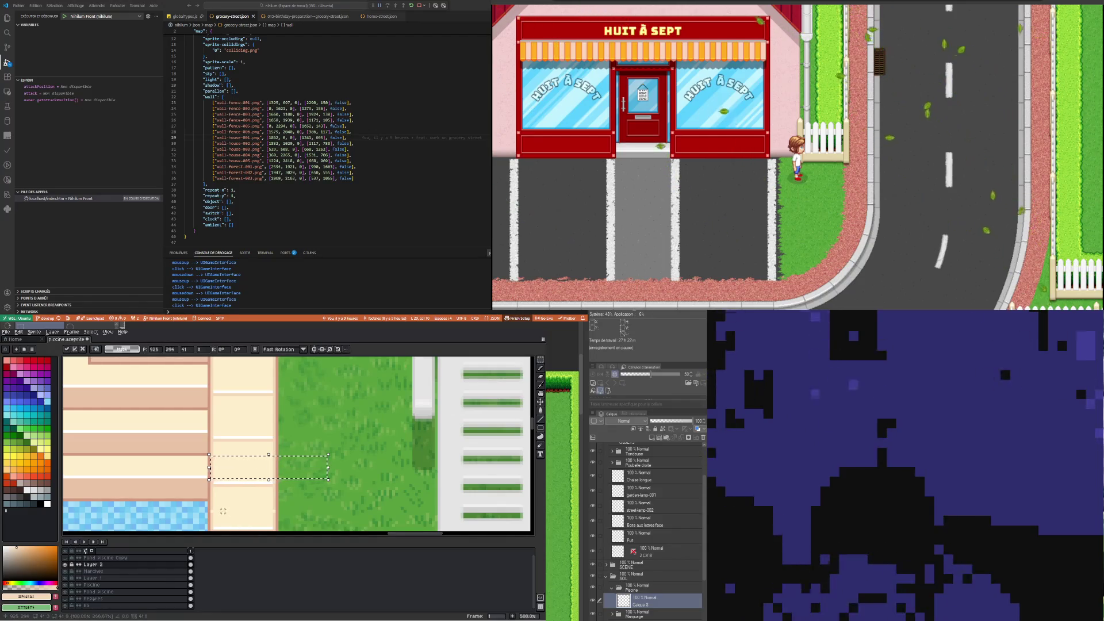
mouse_move(214, 519)
mouse_down()
mouse_move(278, 521)
mouse_move(258, 506)
mouse_up()
key(Return)
Reselect sections of the beige border and commit a band near its bottom
scroll(230, 443, down, 3)
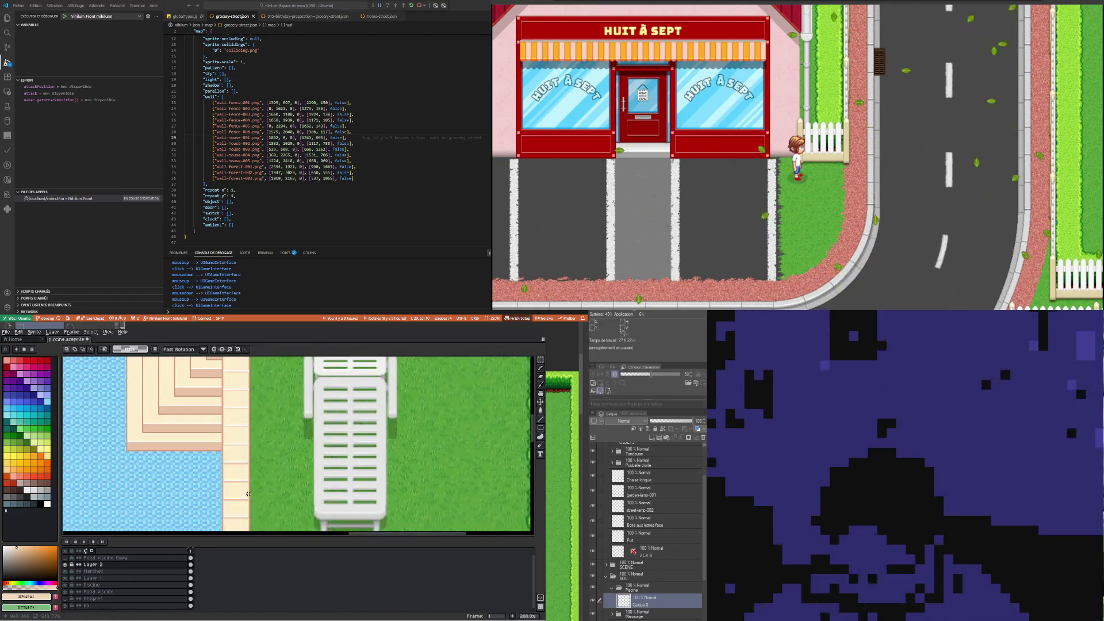
scroll(192, 440, up, 1)
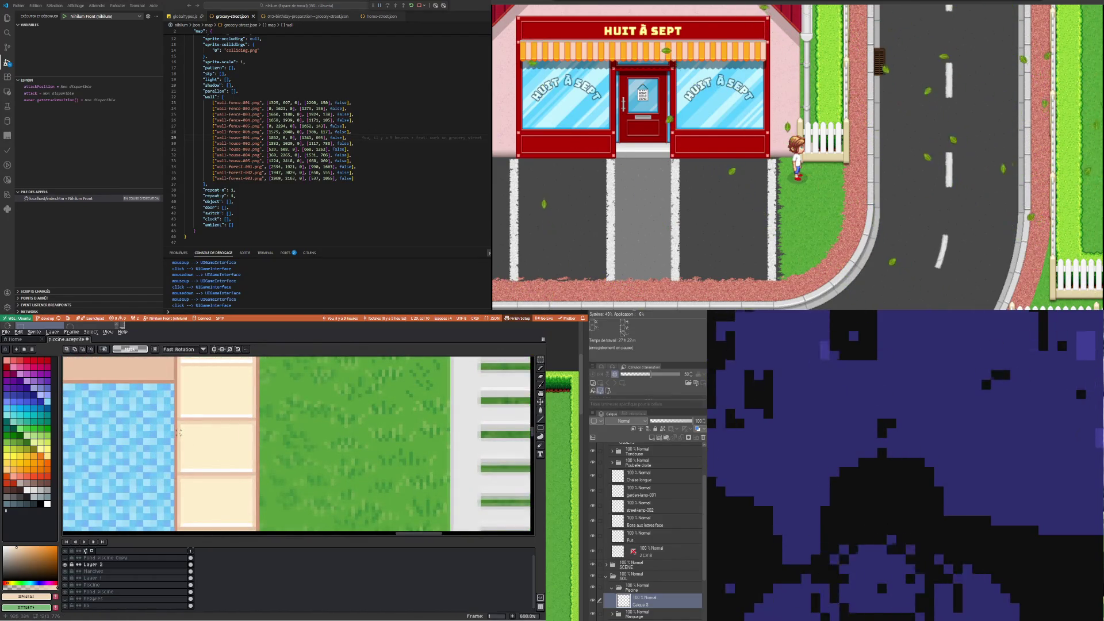
drag(272, 435, 275, 446)
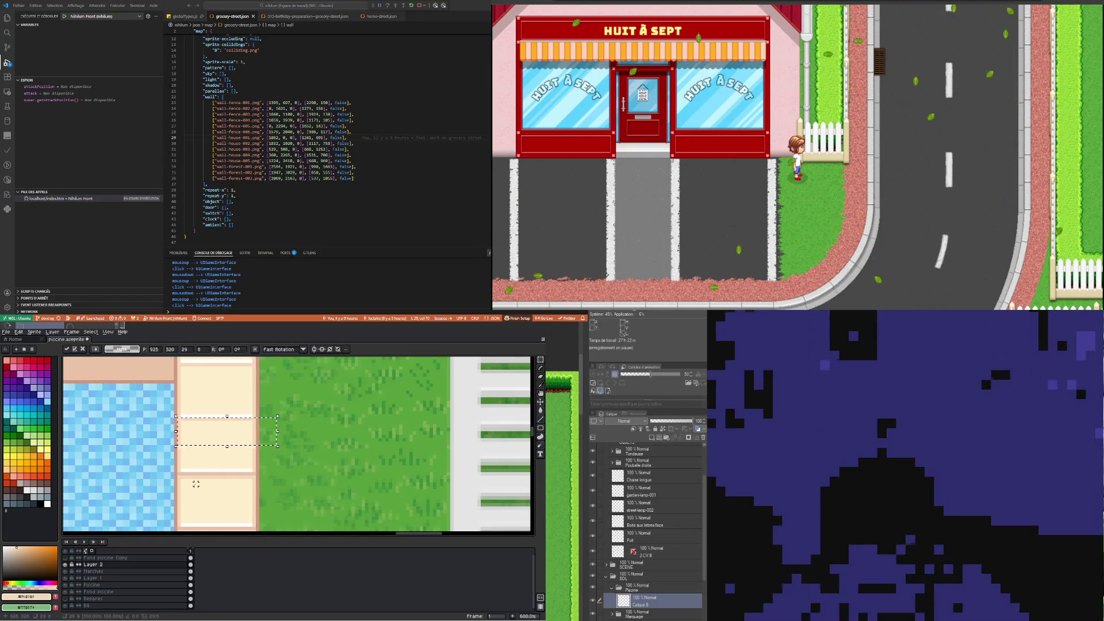
drag(179, 477, 266, 508)
click(196, 443)
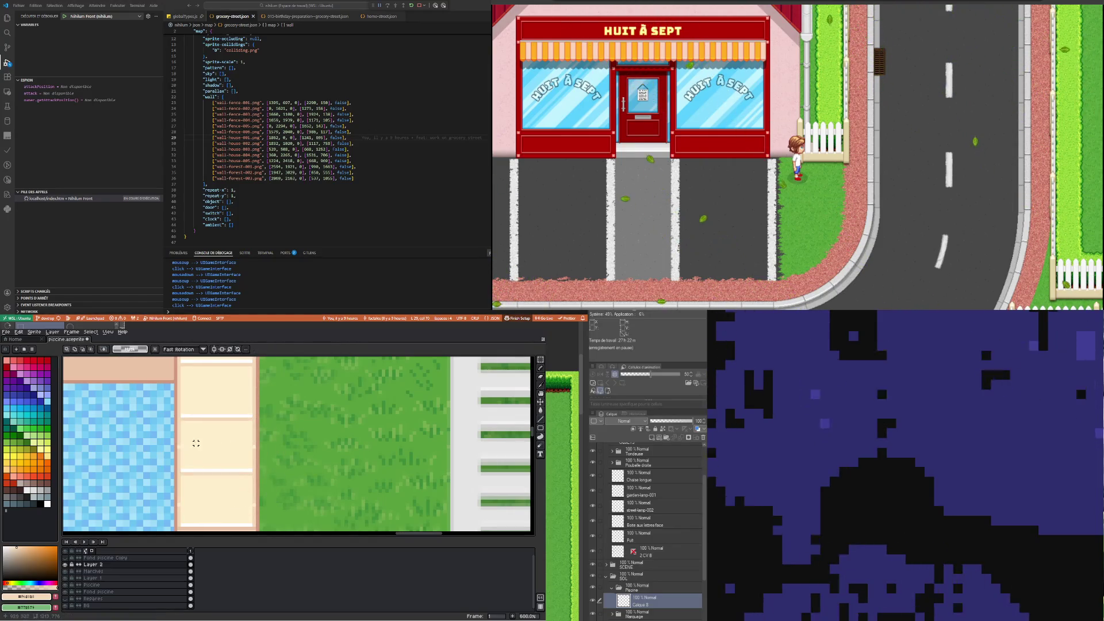
mouse_move(179, 453)
mouse_down()
mouse_move(275, 463)
mouse_move(229, 440)
mouse_up()
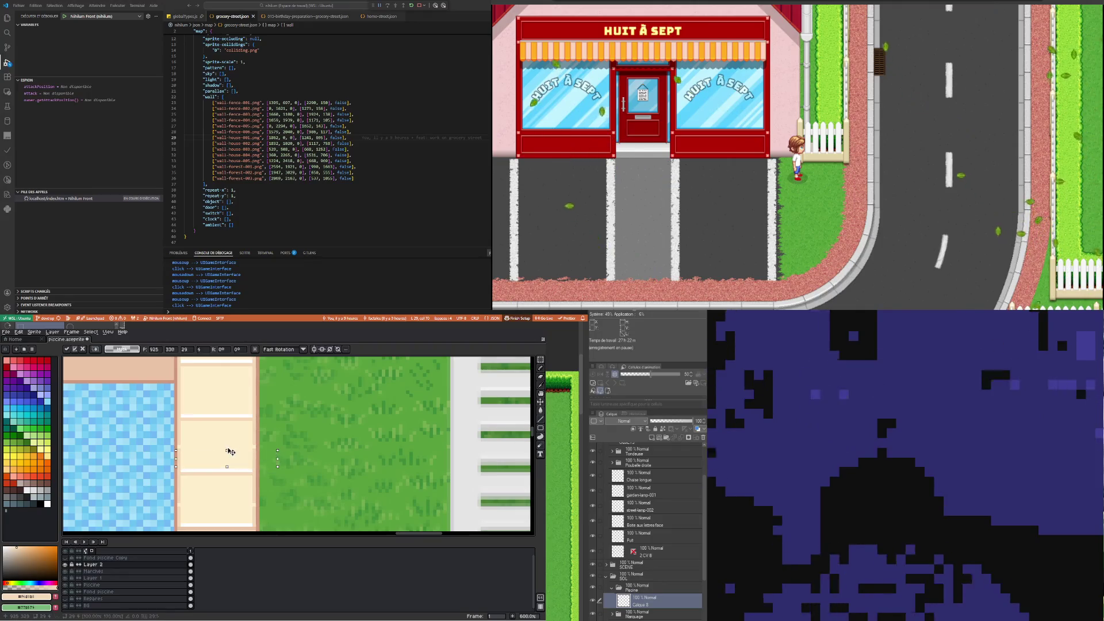
mouse_move(177, 489)
mouse_down()
mouse_move(304, 497)
mouse_move(245, 518)
mouse_up()
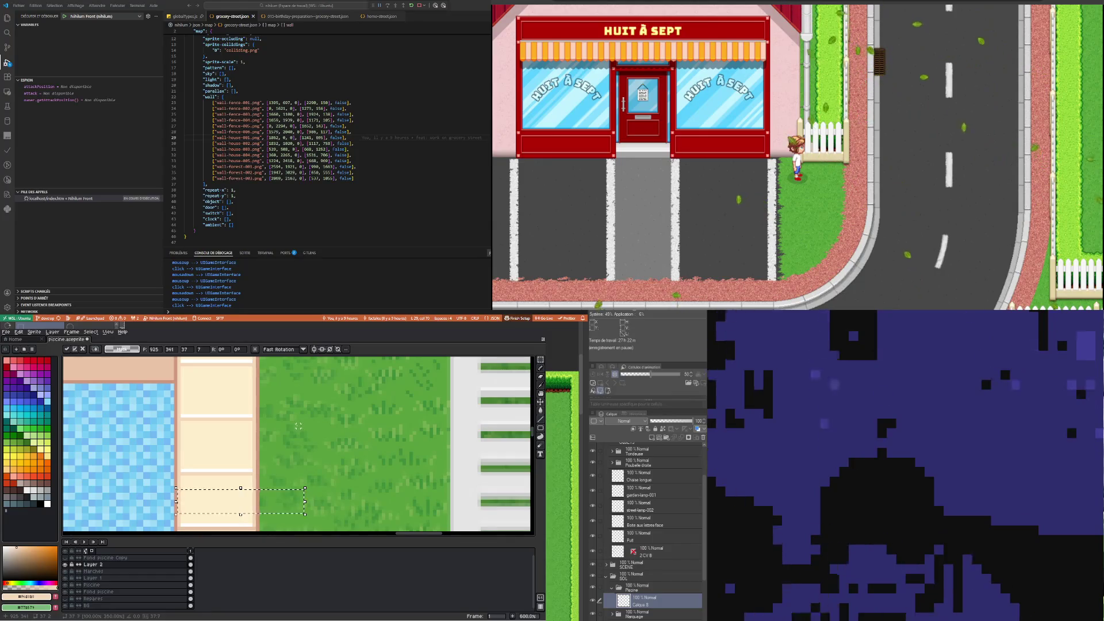
key(Return)
Move a horizontal band of the beige border lower down and drop it in place
scroll(299, 426, down, 4)
scroll(259, 428, down, 2)
scroll(230, 428, up, 2)
scroll(215, 428, up, 1)
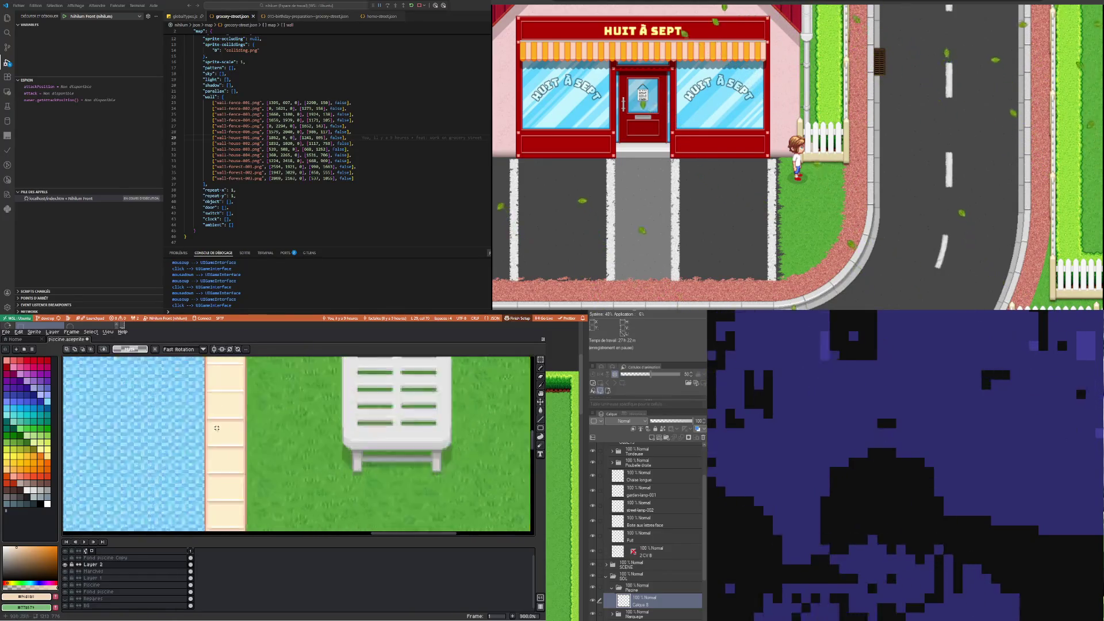
scroll(216, 429, up, 3)
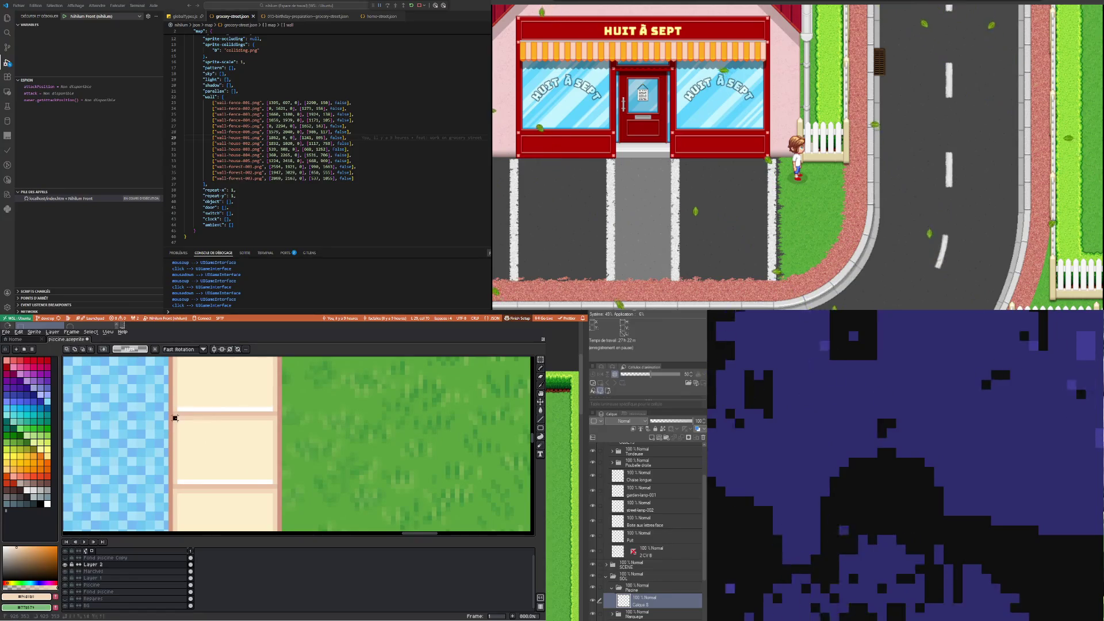
drag(175, 418, 283, 461)
click(170, 495)
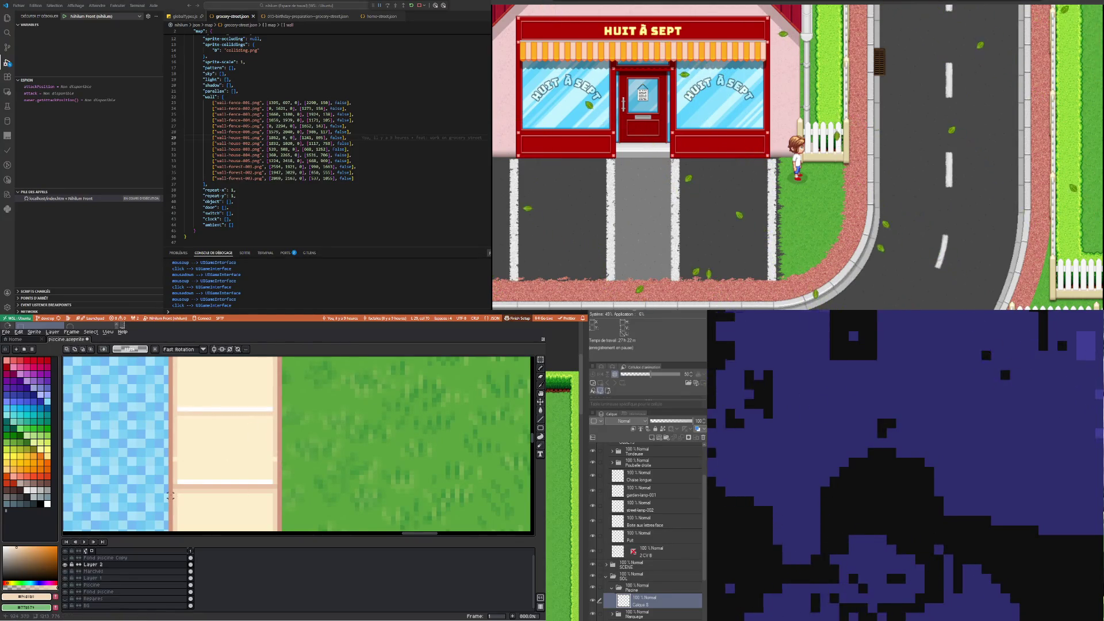
drag(175, 490, 280, 517)
click(284, 466)
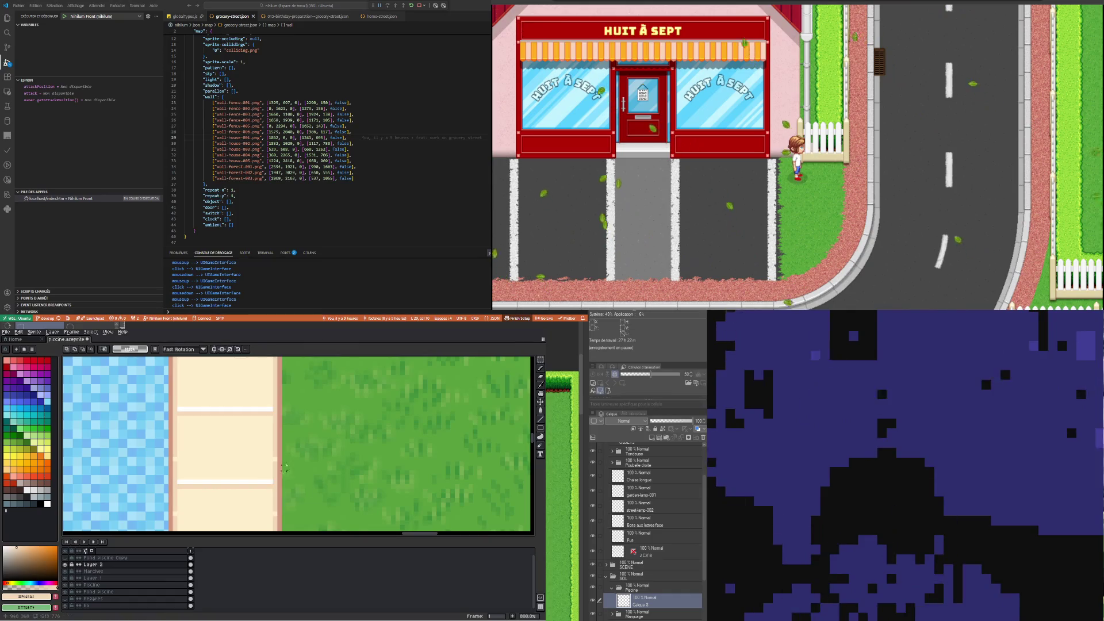
mouse_move(172, 433)
mouse_down()
mouse_move(280, 453)
mouse_move(227, 483)
mouse_up()
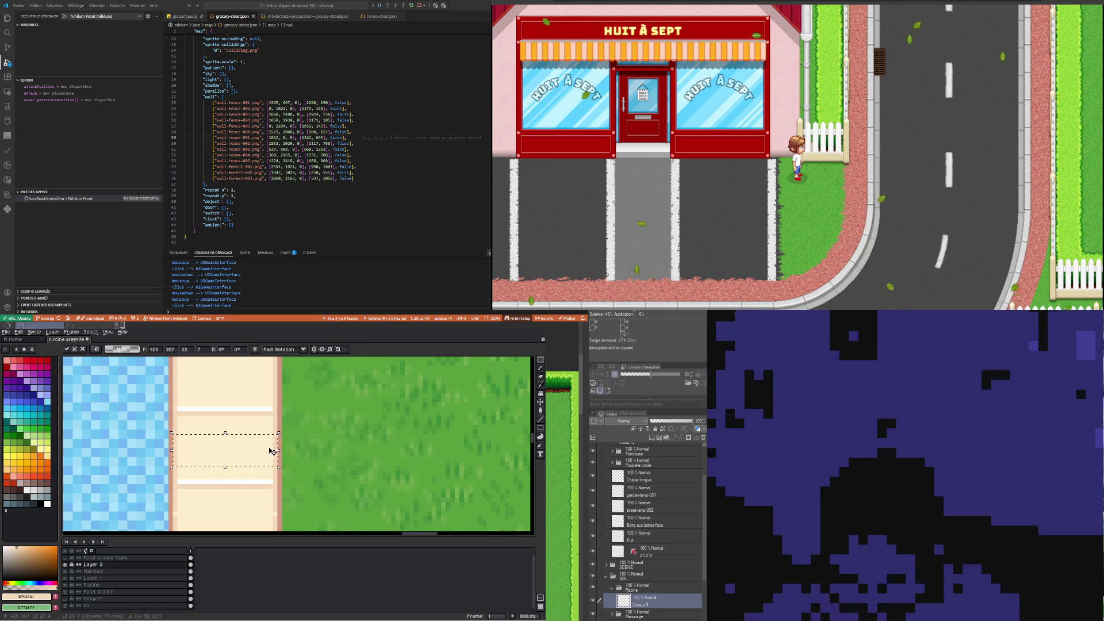
scroll(270, 451, down, 1)
drag(205, 480, 284, 493)
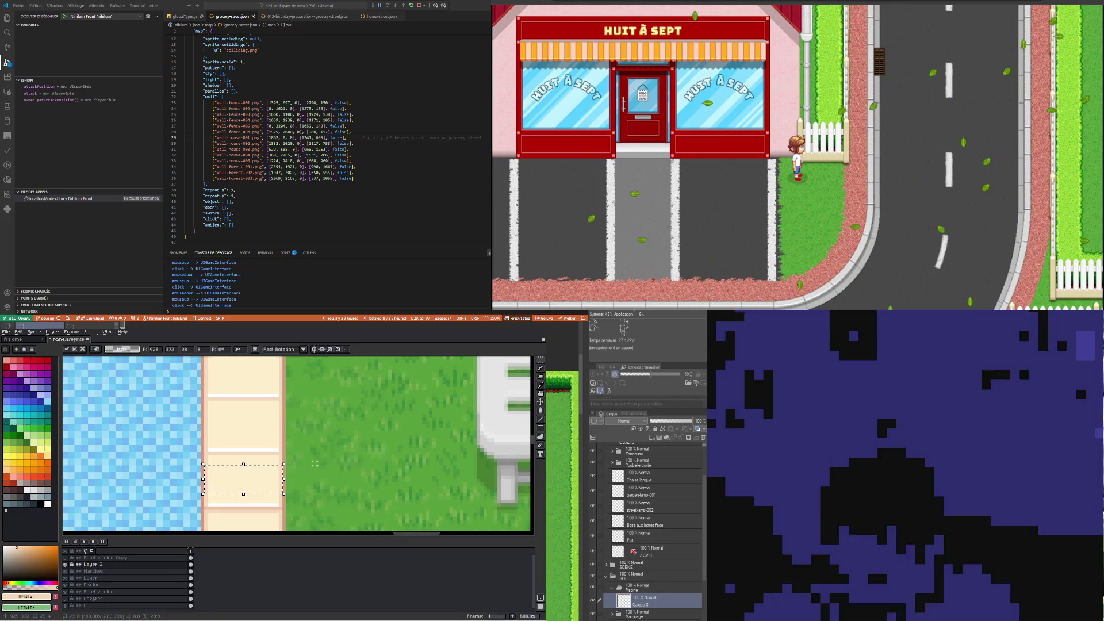
key(Return)
Select bands across the border and cut out the lower band
scroll(315, 464, up, 1)
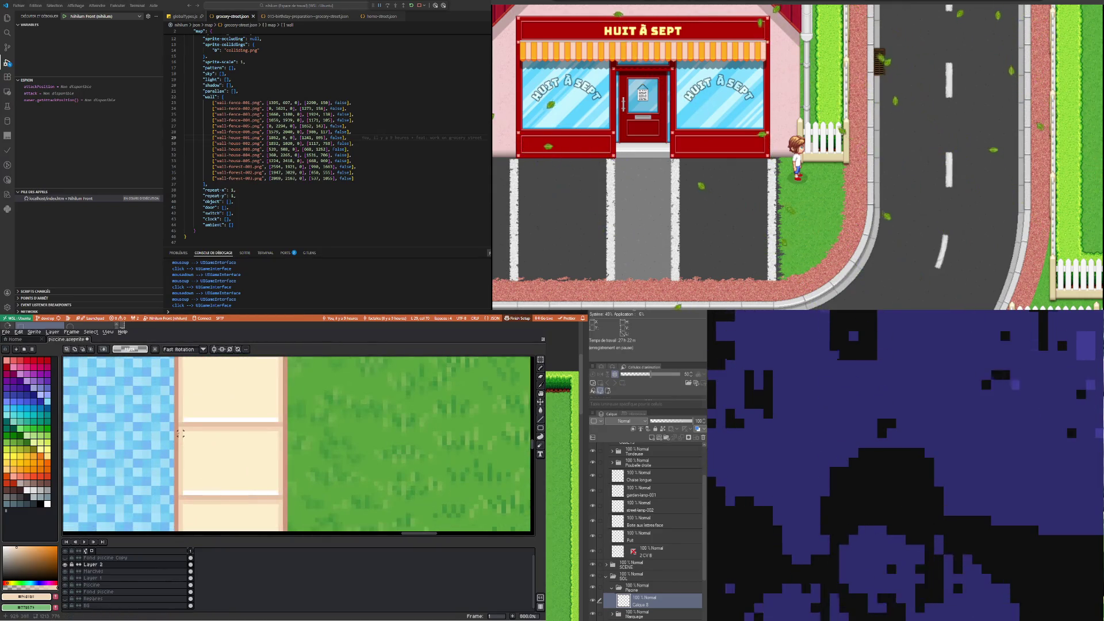
drag(180, 429, 284, 454)
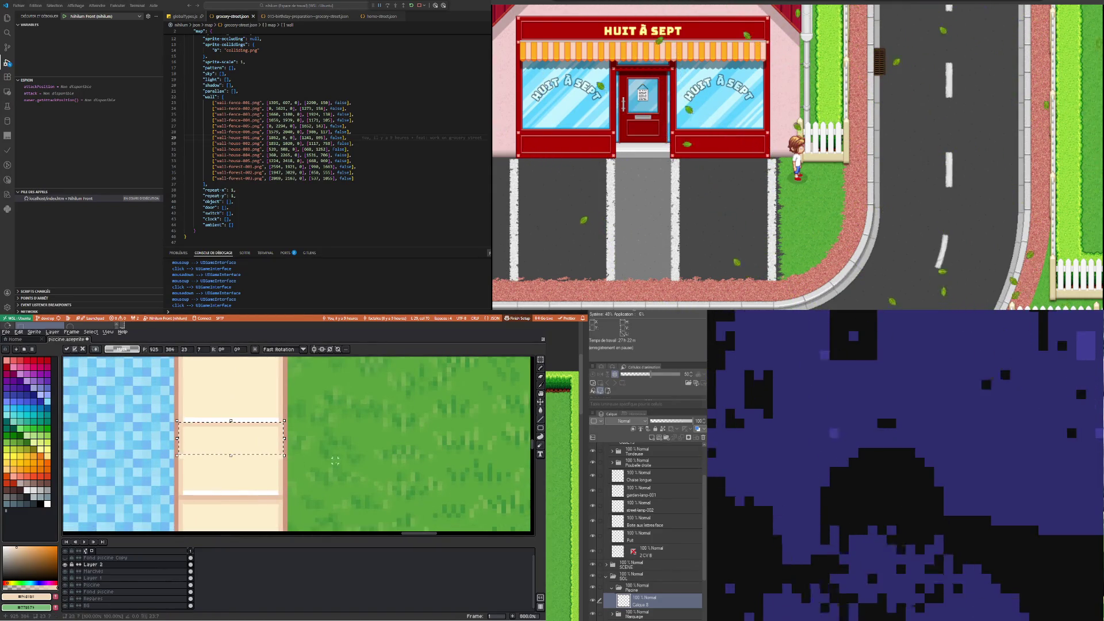
drag(179, 501, 284, 520)
key(ctrl+x)
drag(178, 440, 284, 455)
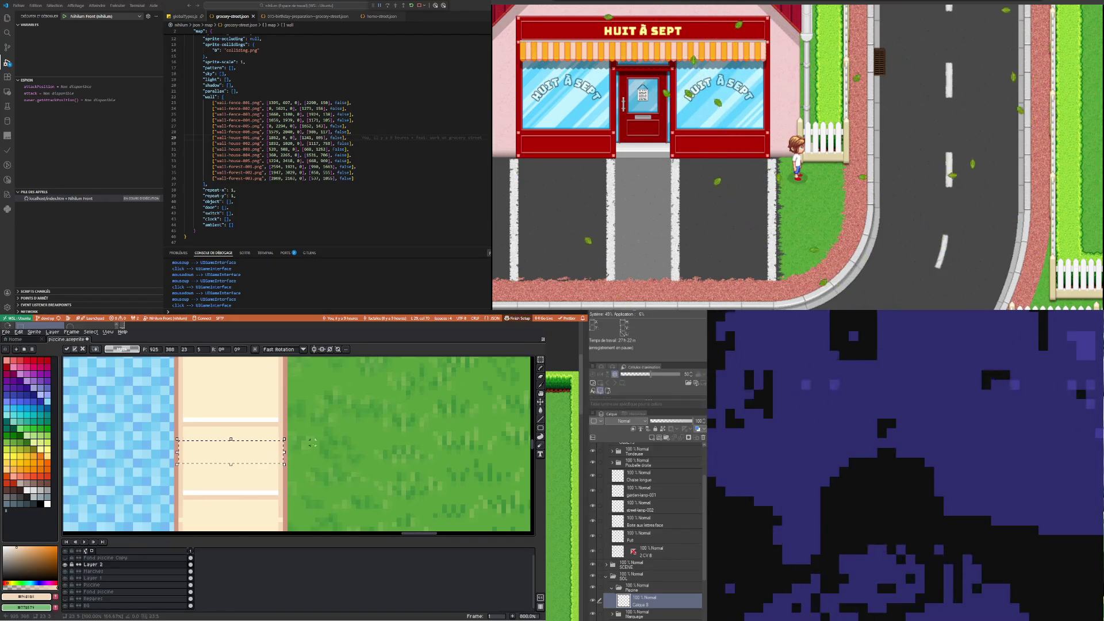
Stretch a horizontal border band to triple its height and apply it
scroll(257, 449, down, 2)
scroll(257, 449, up, 2)
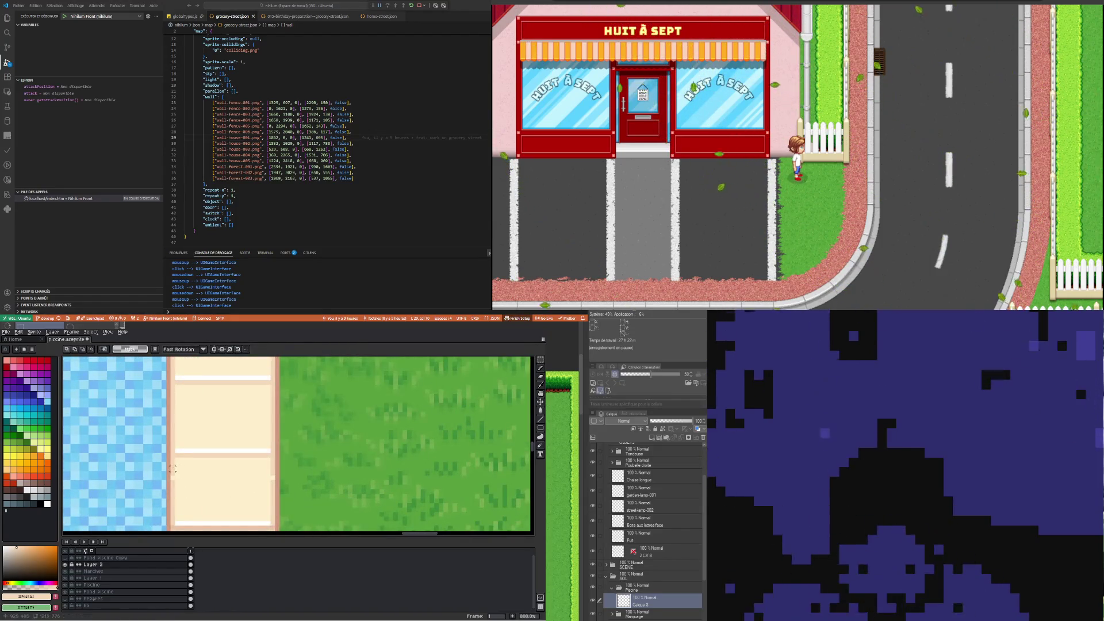
drag(177, 469, 268, 472)
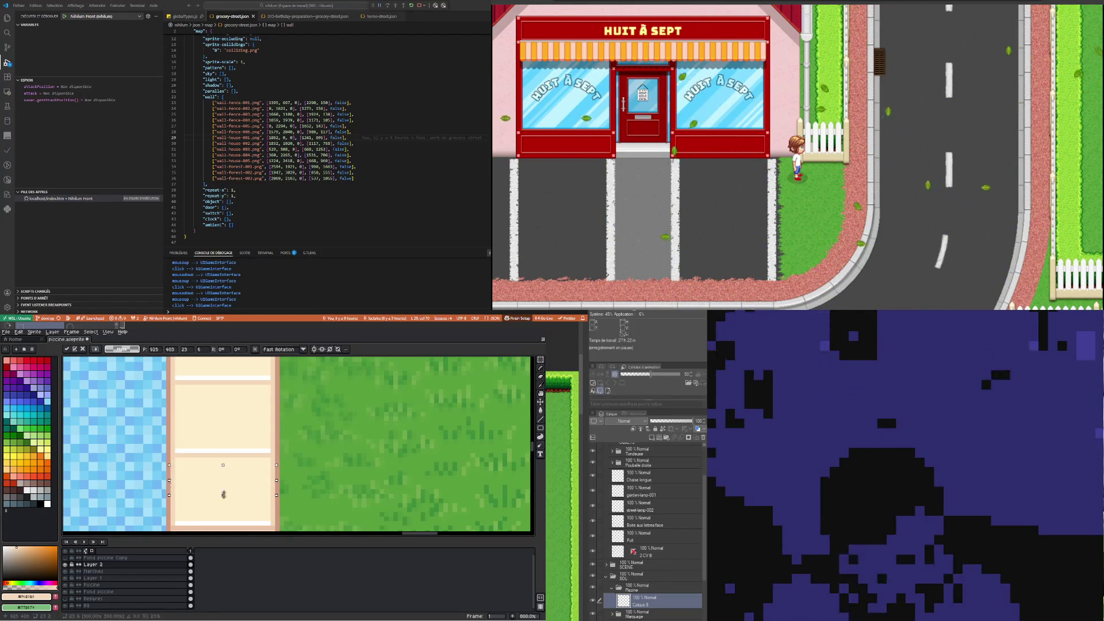
drag(223, 477, 223, 495)
scroll(282, 508, down, 3)
scroll(283, 508, down, 2)
scroll(239, 420, up, 2)
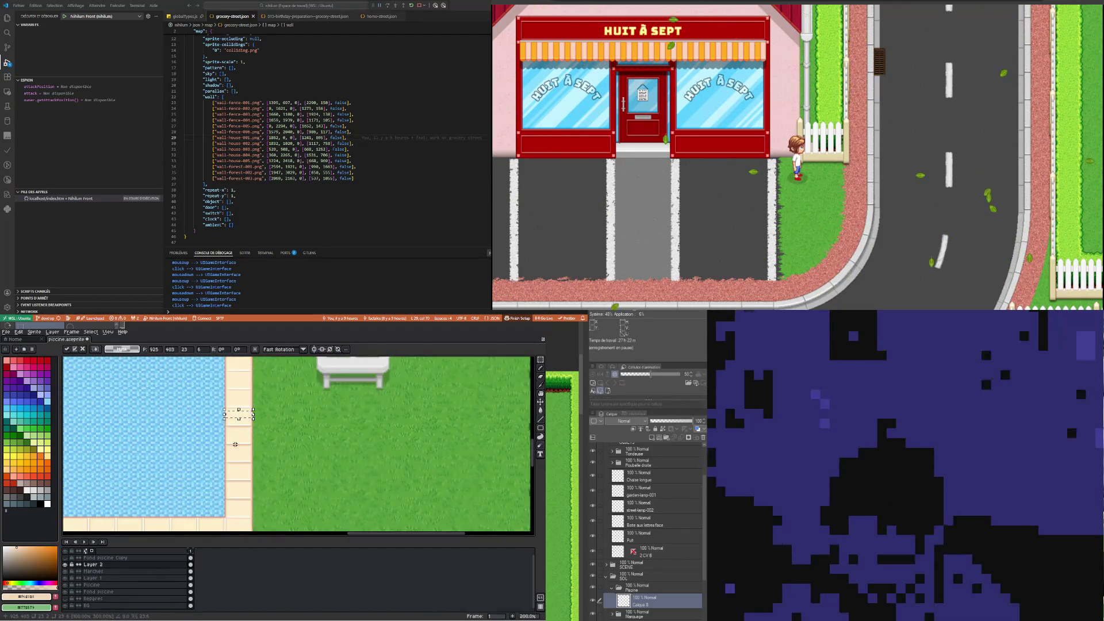
scroll(239, 419, up, 2)
scroll(221, 451, up, 1)
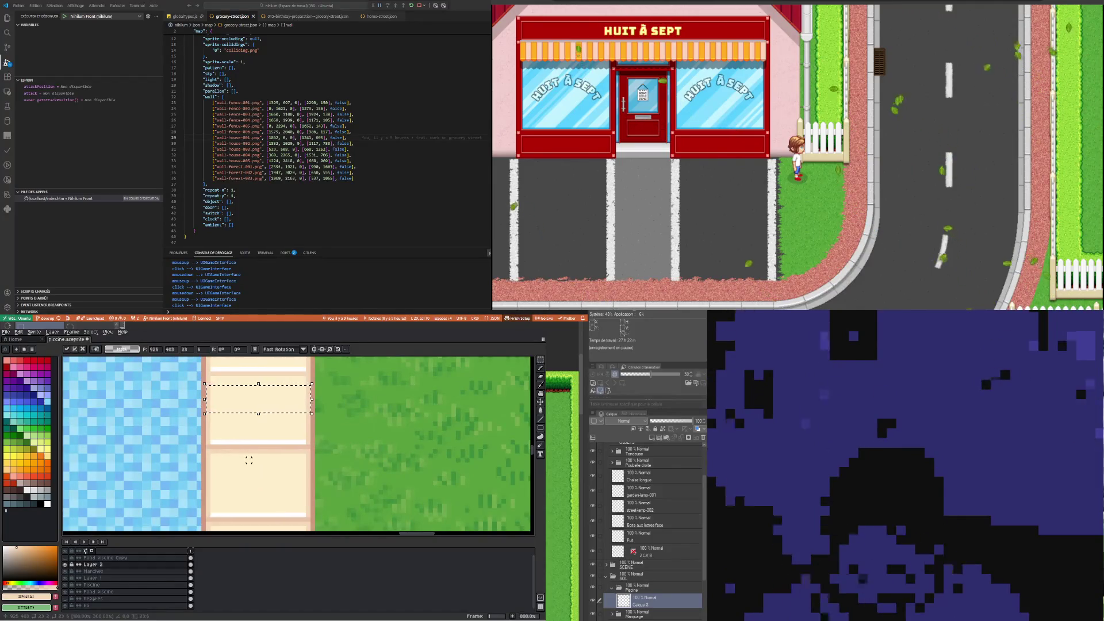
click(217, 455)
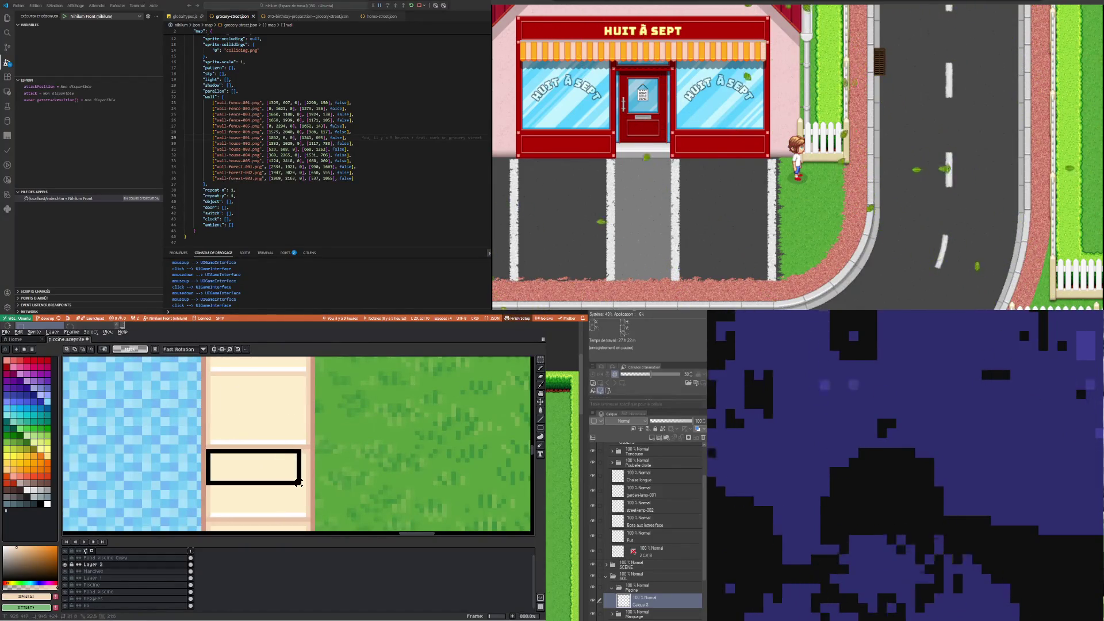
Select a tile-sized piece of the beige border and move it, undoing a stray rectangle
drag(298, 482, 310, 483)
key(ctrl+z)
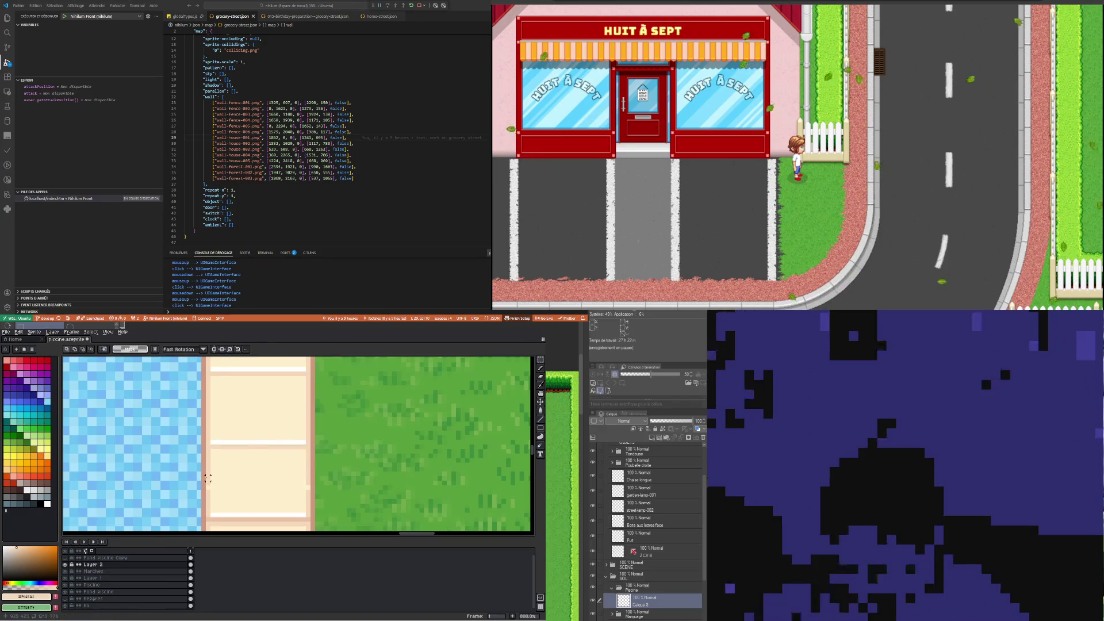
drag(208, 478, 325, 487)
click(257, 488)
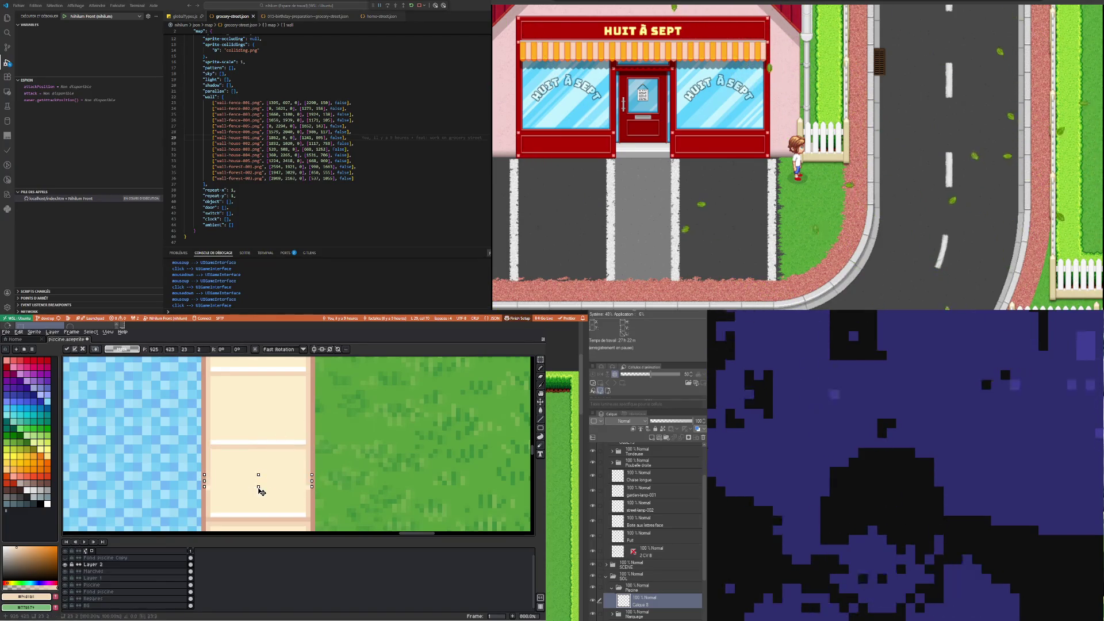
scroll(259, 498, down, 1)
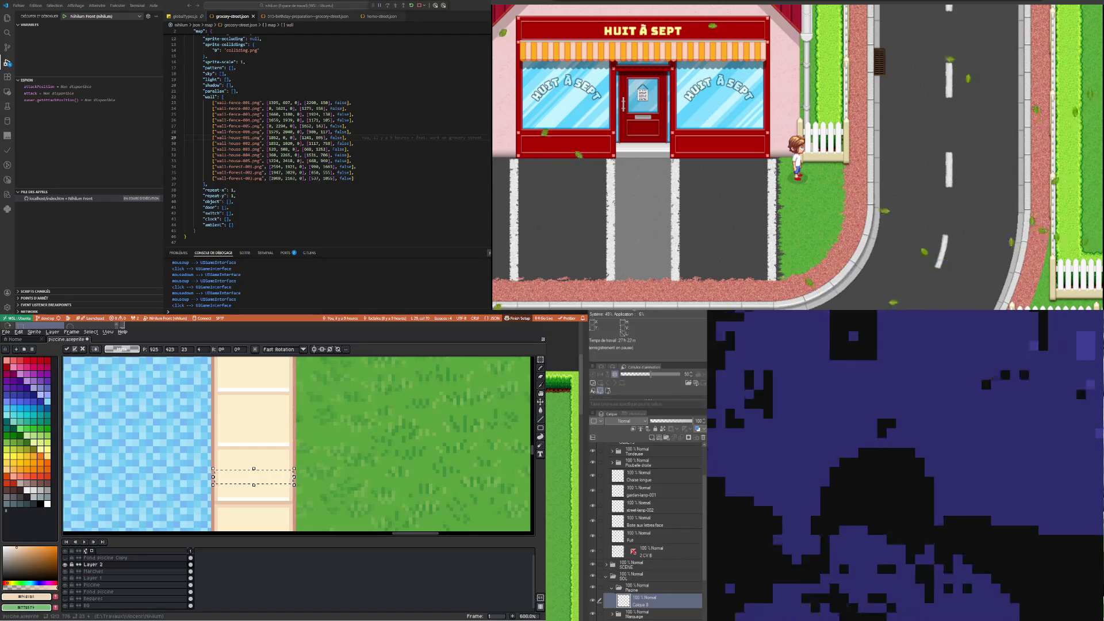
scroll(241, 465, down, 2)
scroll(242, 464, up, 2)
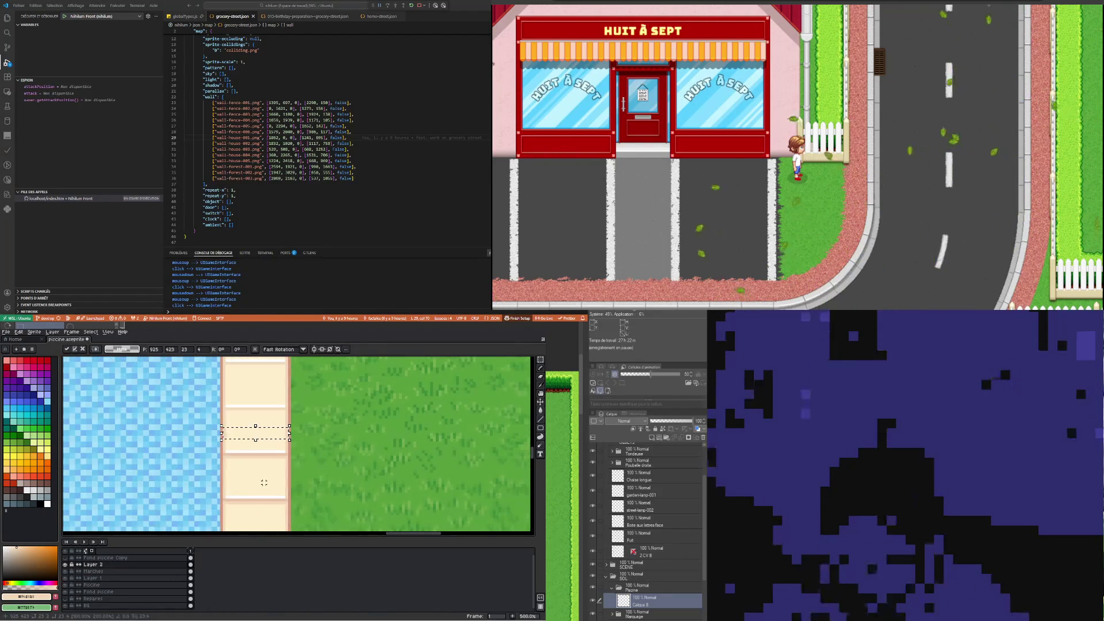
scroll(242, 464, up, 1)
Select a taller border section, undo a trial rectangle outline, and commit the pending transform
drag(208, 444, 315, 482)
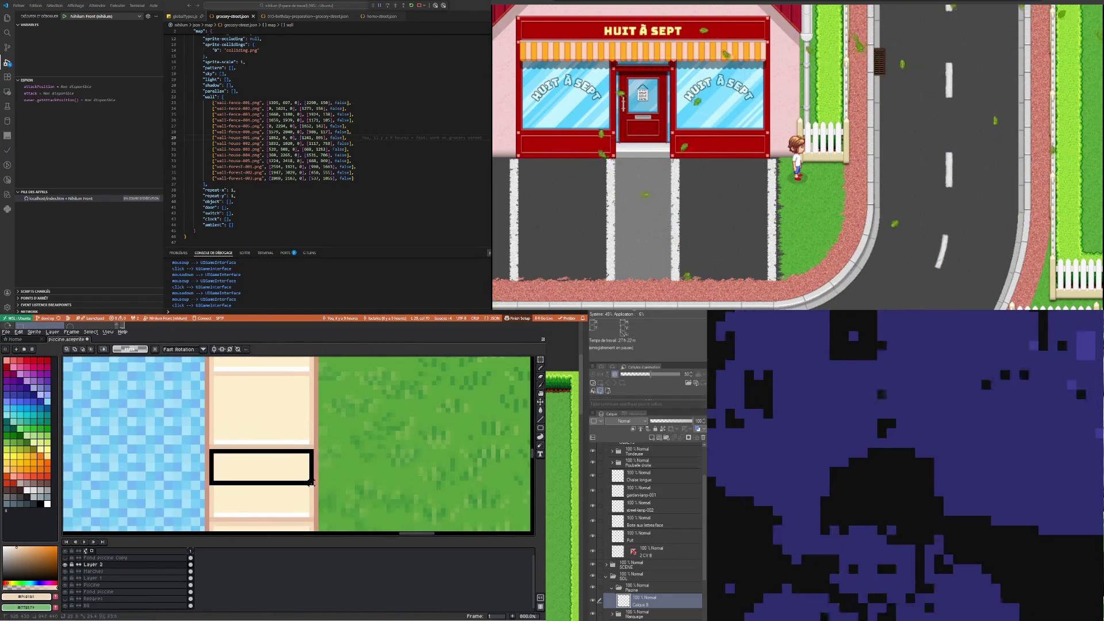
key(u)
key(ctrl+d)
drag(209, 487, 315, 496)
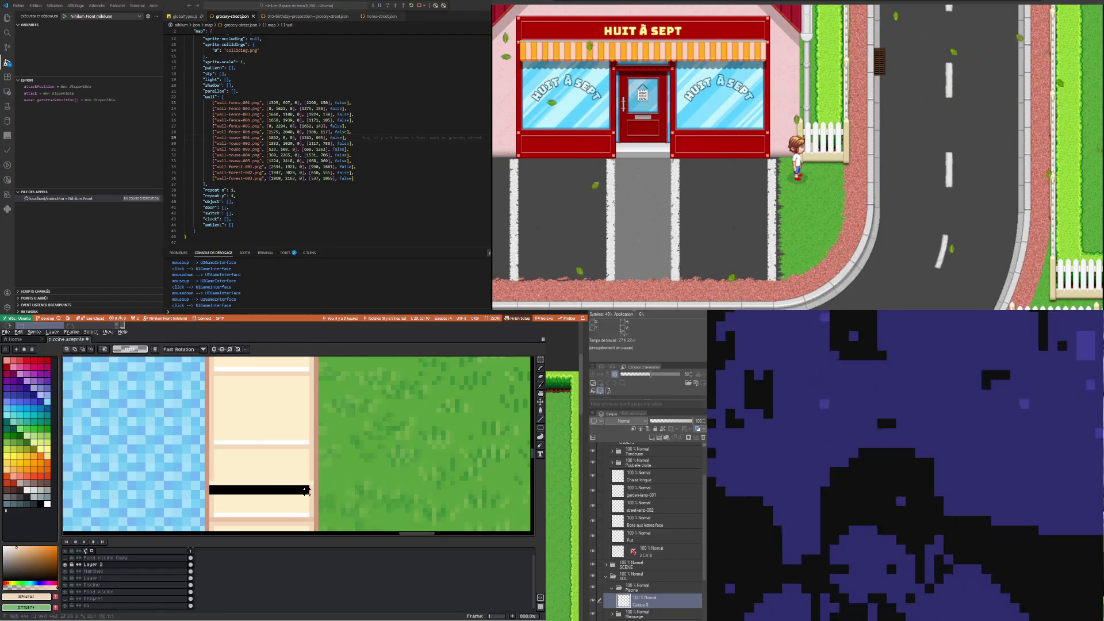
key(ctrl+z)
key(ctrl+z)
key(ctrl+z)
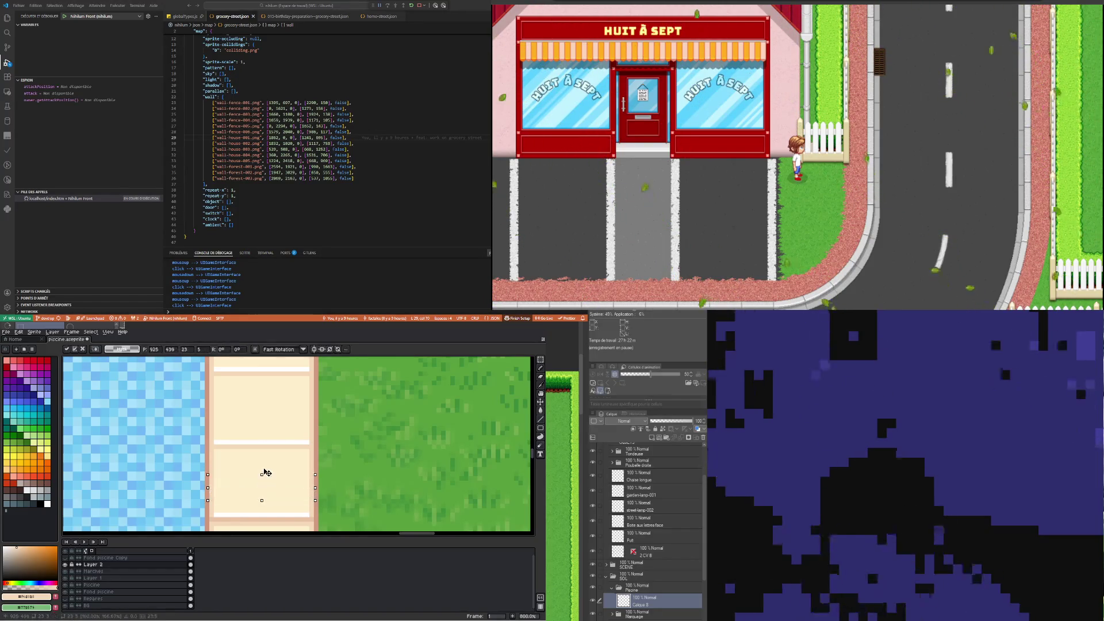
scroll(264, 475, down, 3)
scroll(296, 472, down, 3)
scroll(230, 391, up, 2)
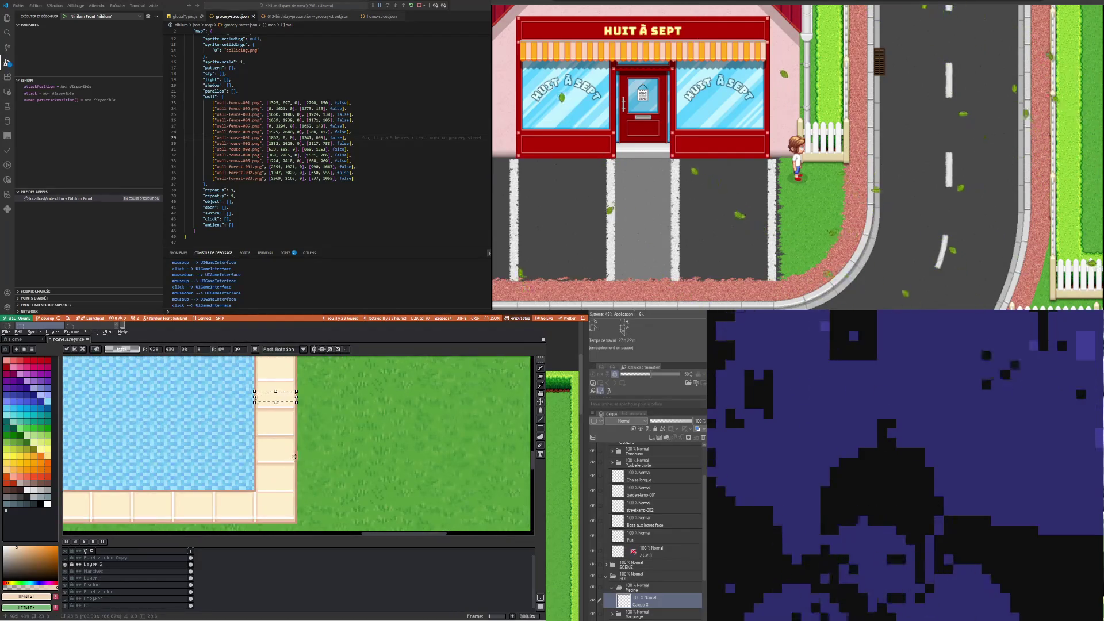
scroll(223, 378, up, 2)
key(ctrl+d)
scroll(224, 382, down, 1)
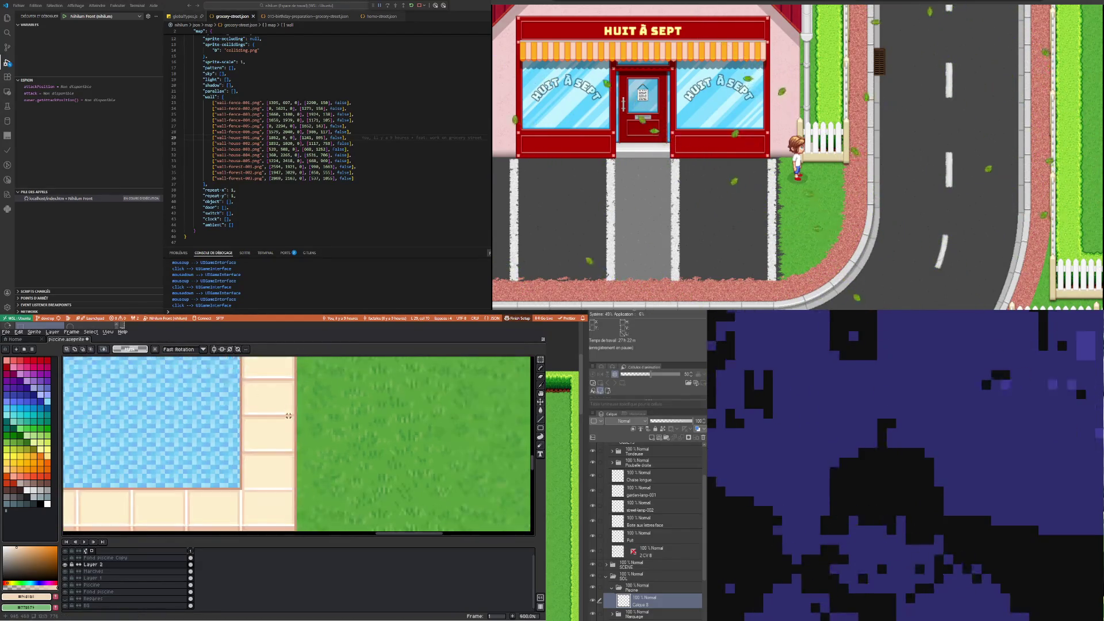
scroll(227, 386, up, 1)
Outline tile joints across the beige path with rectangles, then clear the selection
drag(222, 385, 303, 414)
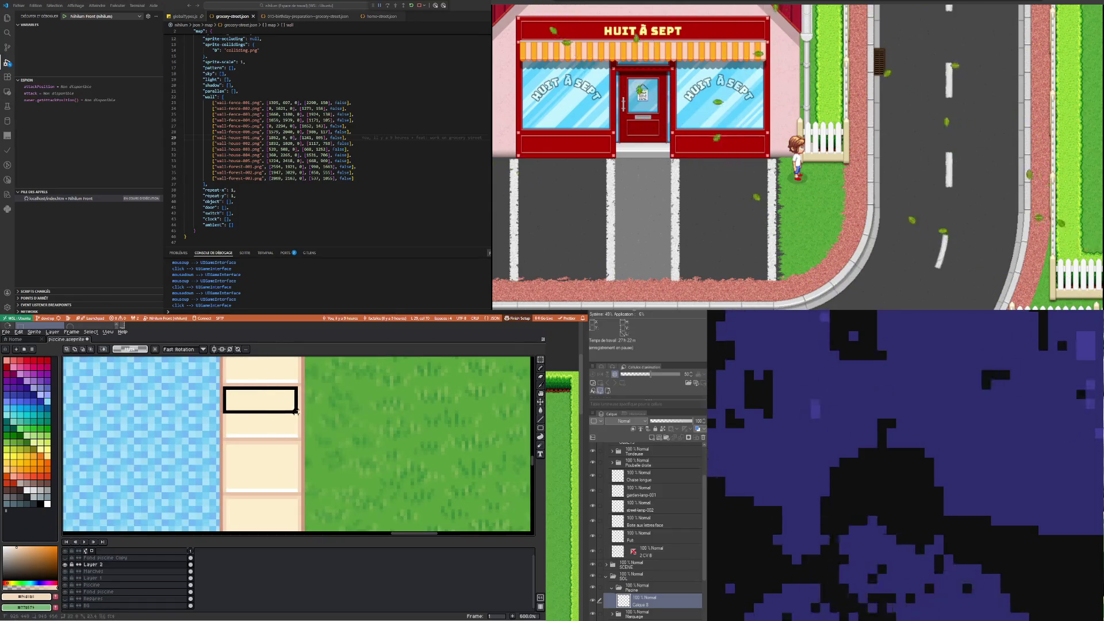
key(ctrl+d)
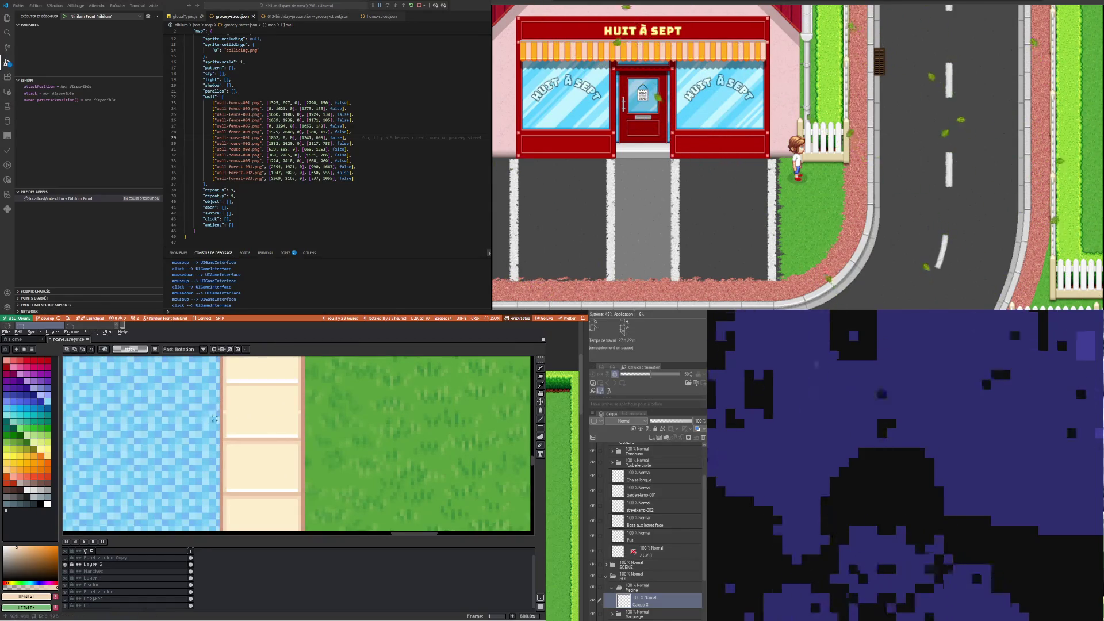
drag(223, 418, 284, 427)
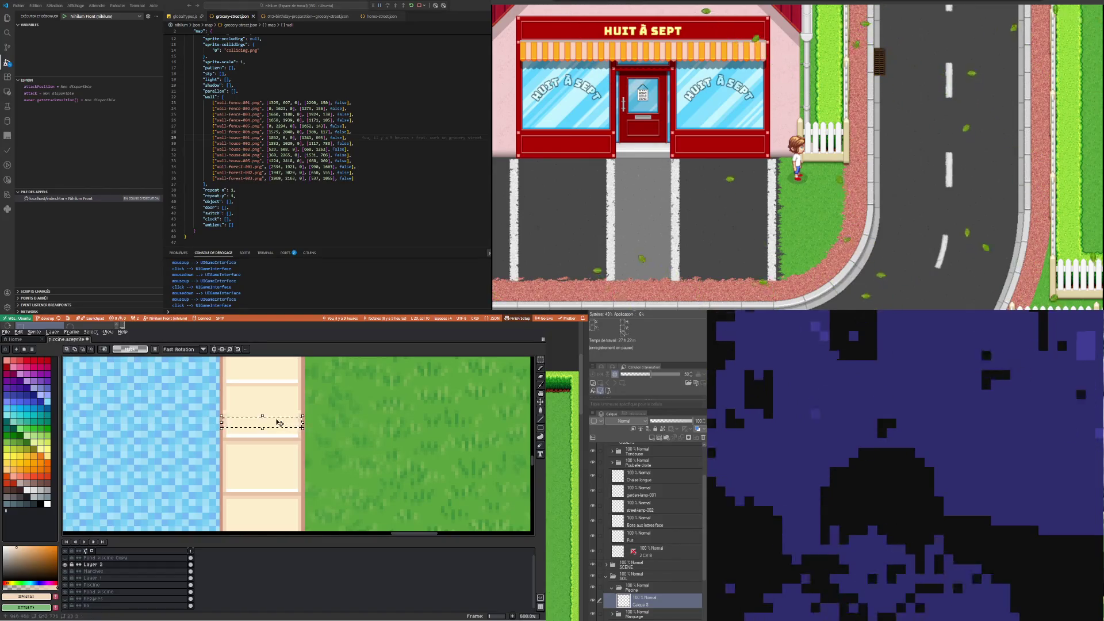
drag(222, 403, 303, 428)
drag(222, 440, 306, 469)
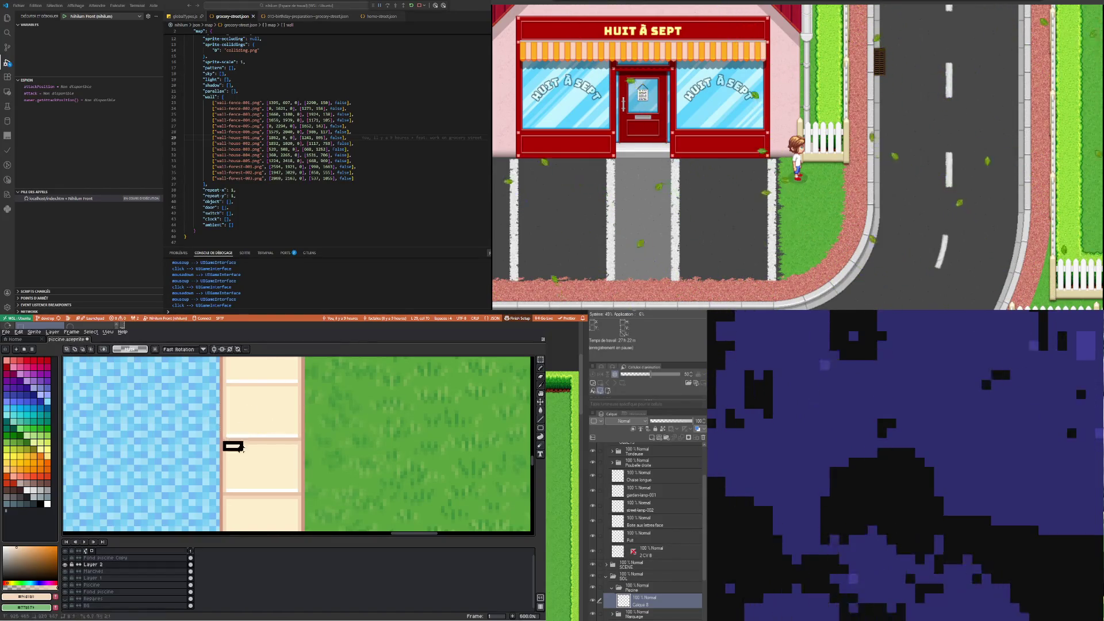
drag(225, 442, 302, 469)
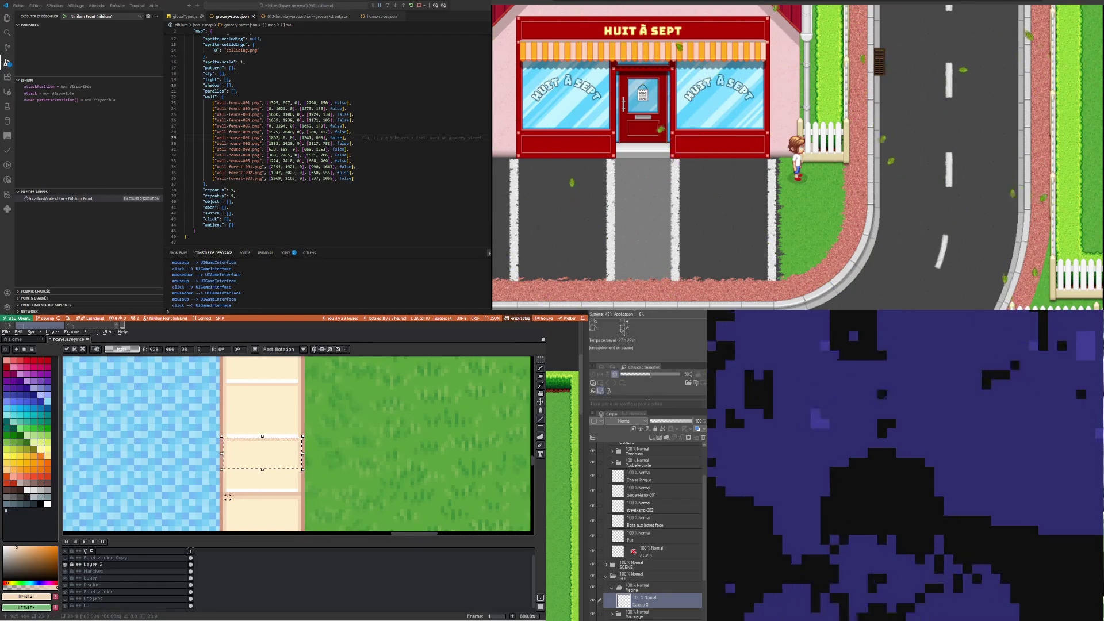
drag(224, 496, 301, 521)
drag(224, 453, 302, 478)
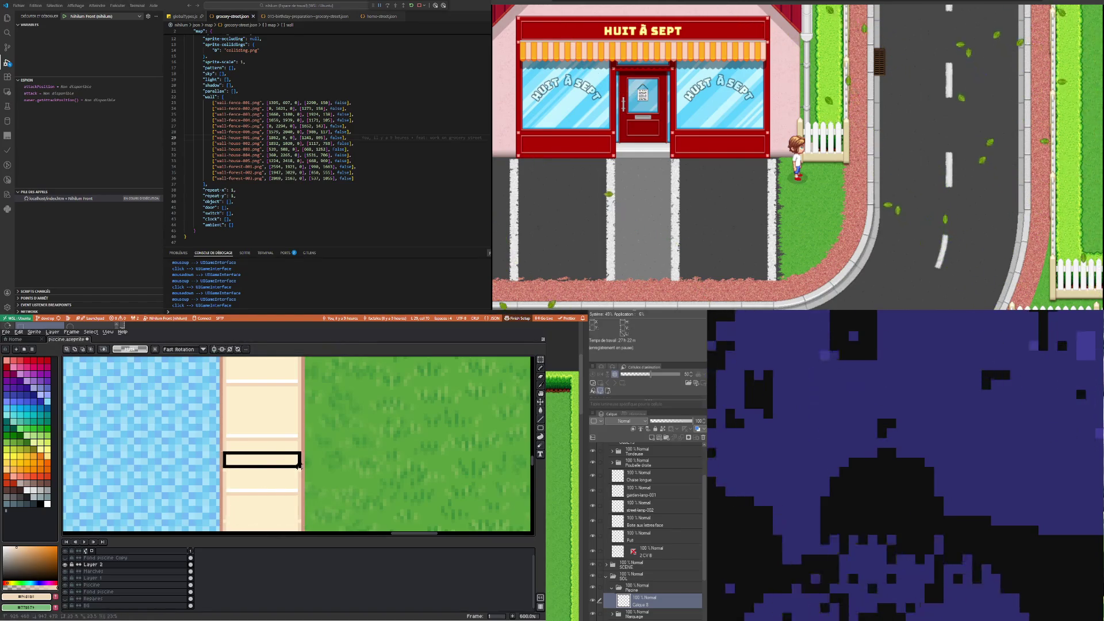
key(ctrl+d)
scroll(304, 454, down, 2)
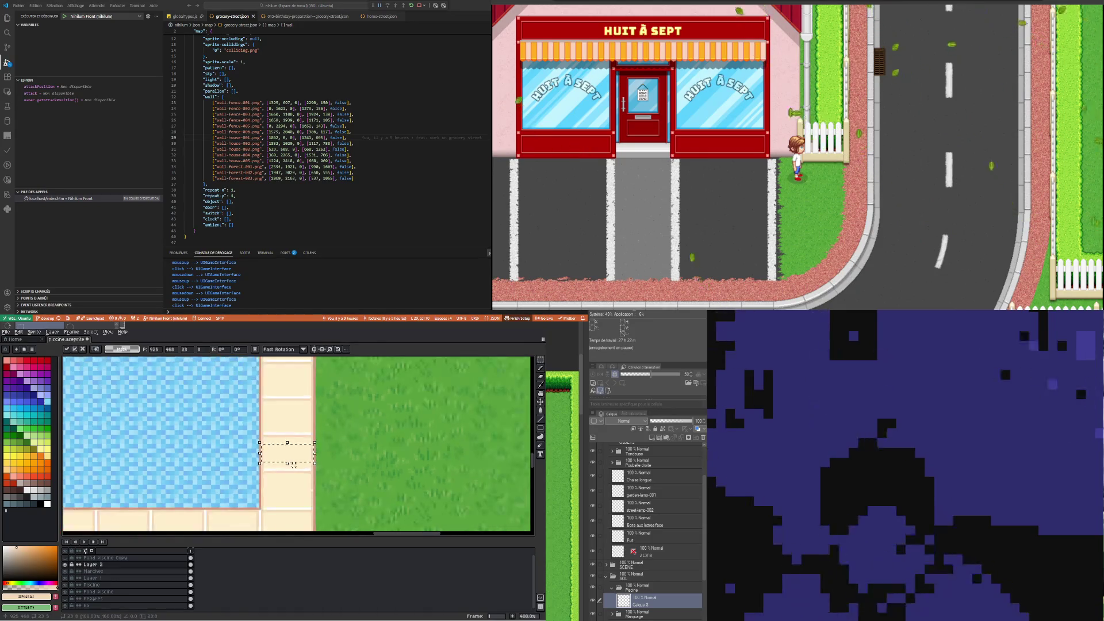
Paste the copied deck tile and widen it, then cancel the misplaced paste
scroll(276, 460, left, 1)
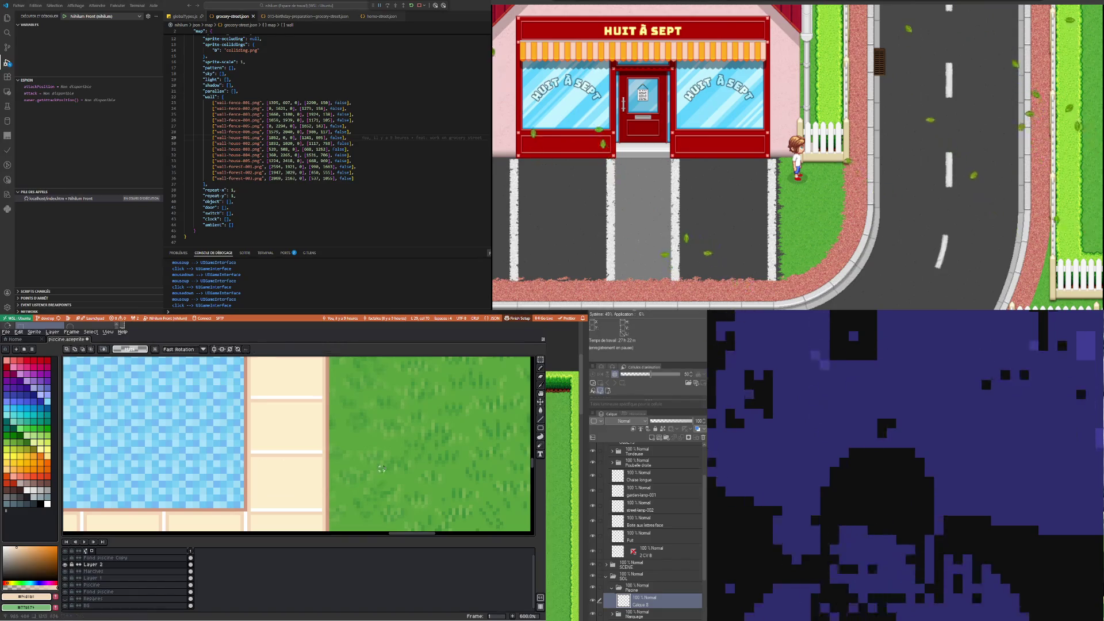
scroll(226, 495, down, 6)
scroll(225, 495, down, 1)
scroll(127, 432, up, 4)
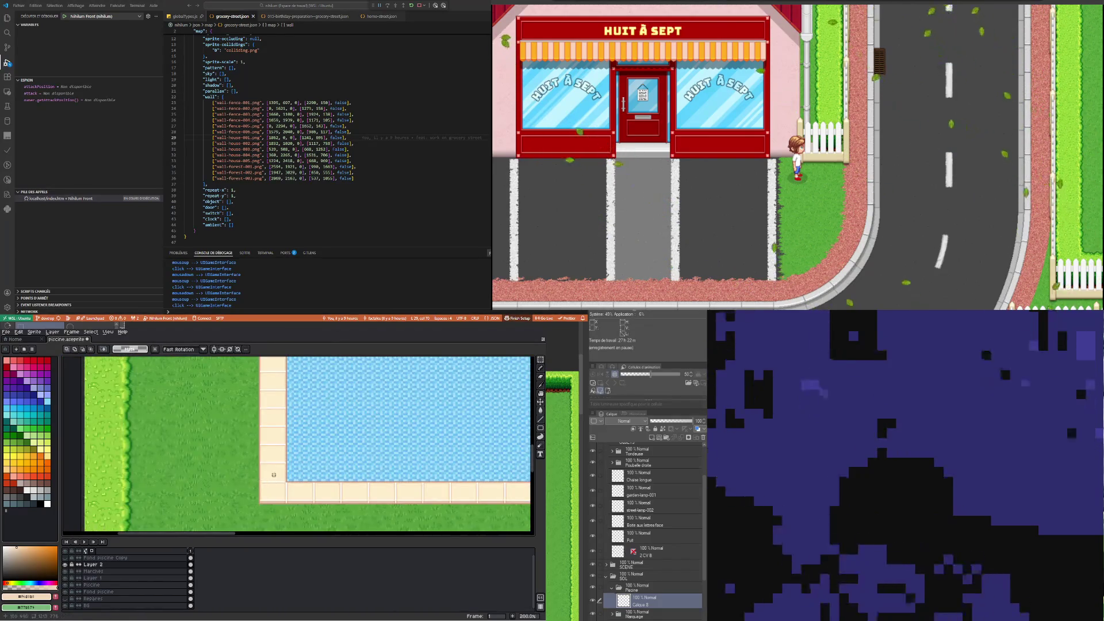
scroll(396, 470, down, 4)
scroll(395, 470, up, 5)
scroll(288, 460, down, 3)
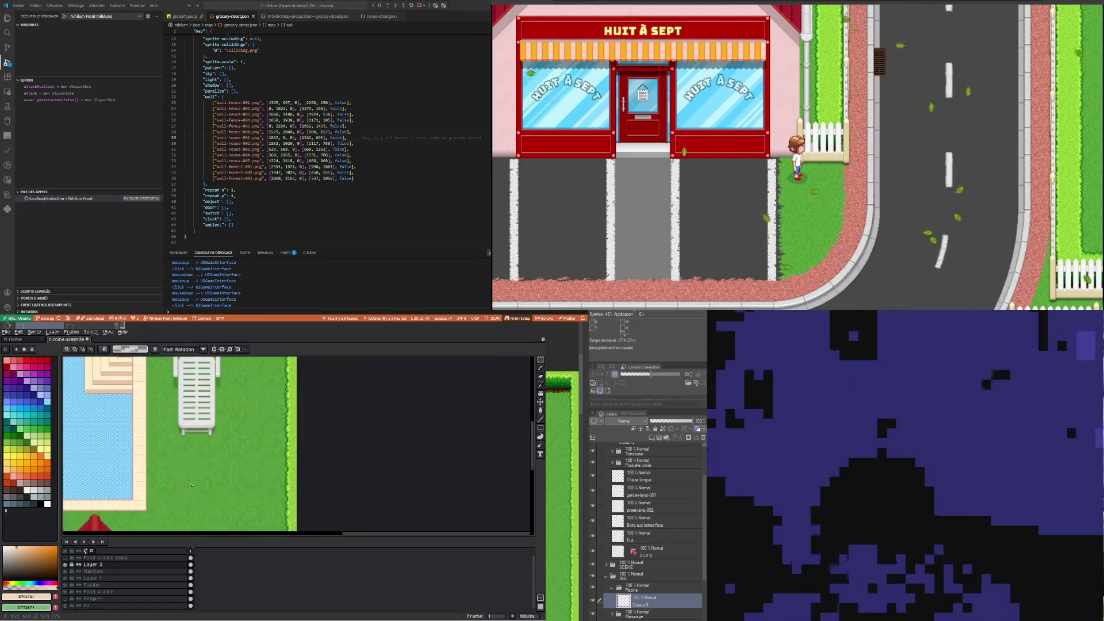
scroll(146, 502, up, 2)
scroll(145, 497, down, 5)
scroll(115, 472, up, 1)
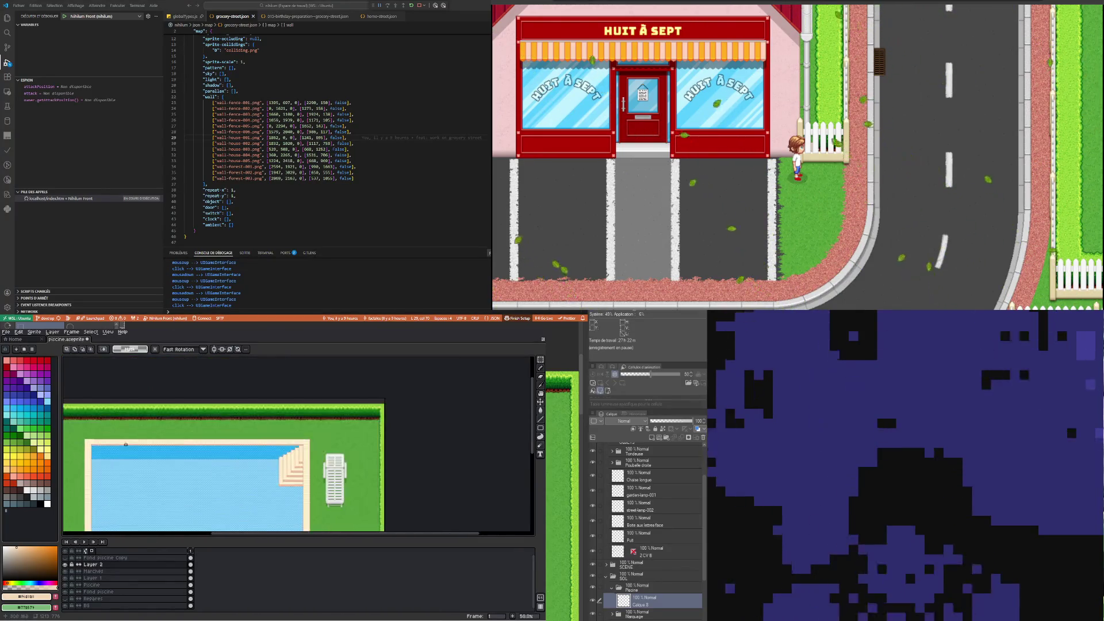
scroll(92, 445, up, 4)
scroll(92, 445, down, 2)
scroll(104, 449, up, 2)
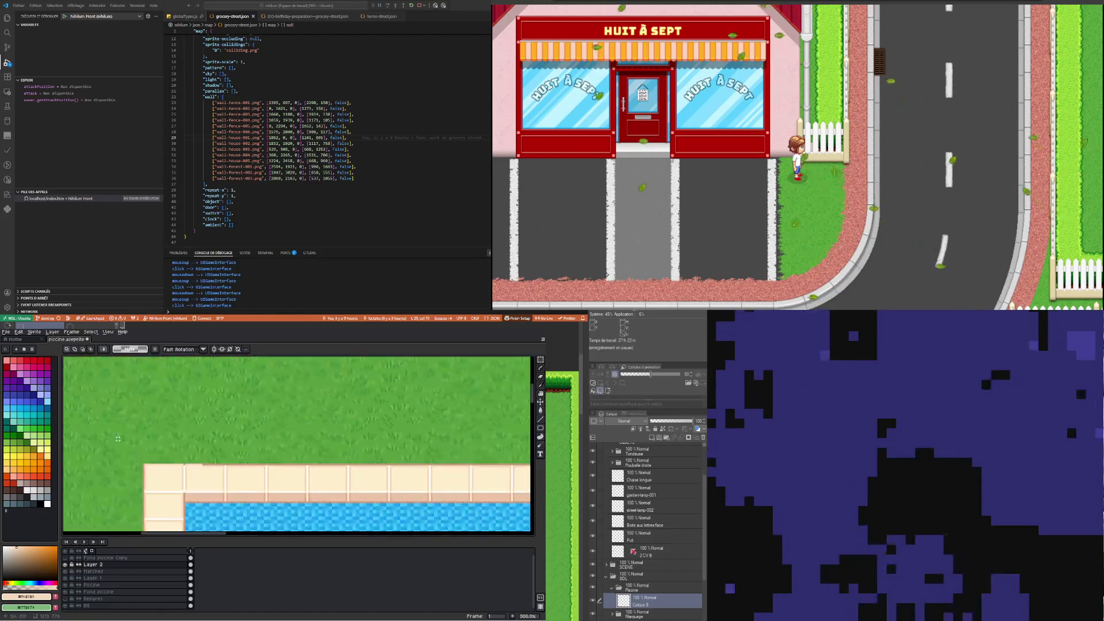
scroll(114, 452, up, 3)
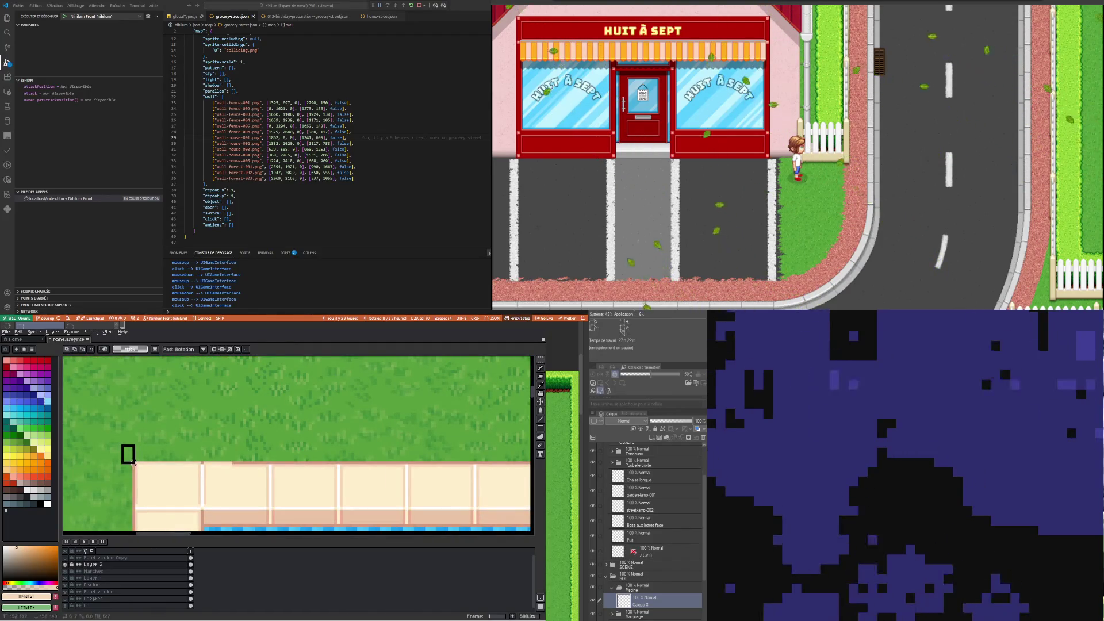
key(ctrl+v)
drag(139, 456, 168, 460)
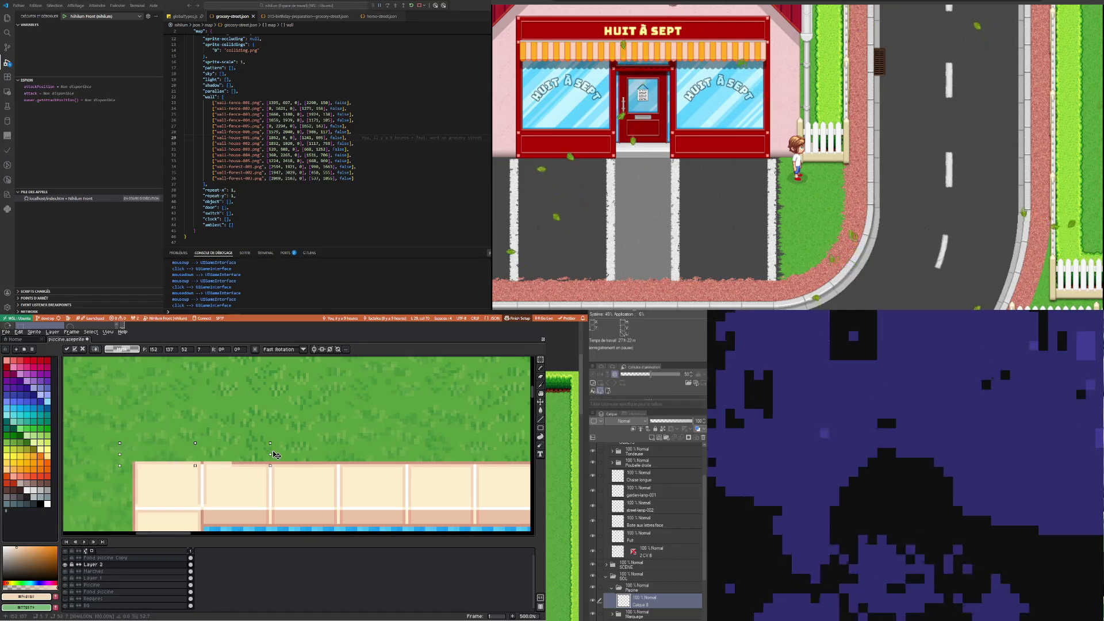
key(Return)
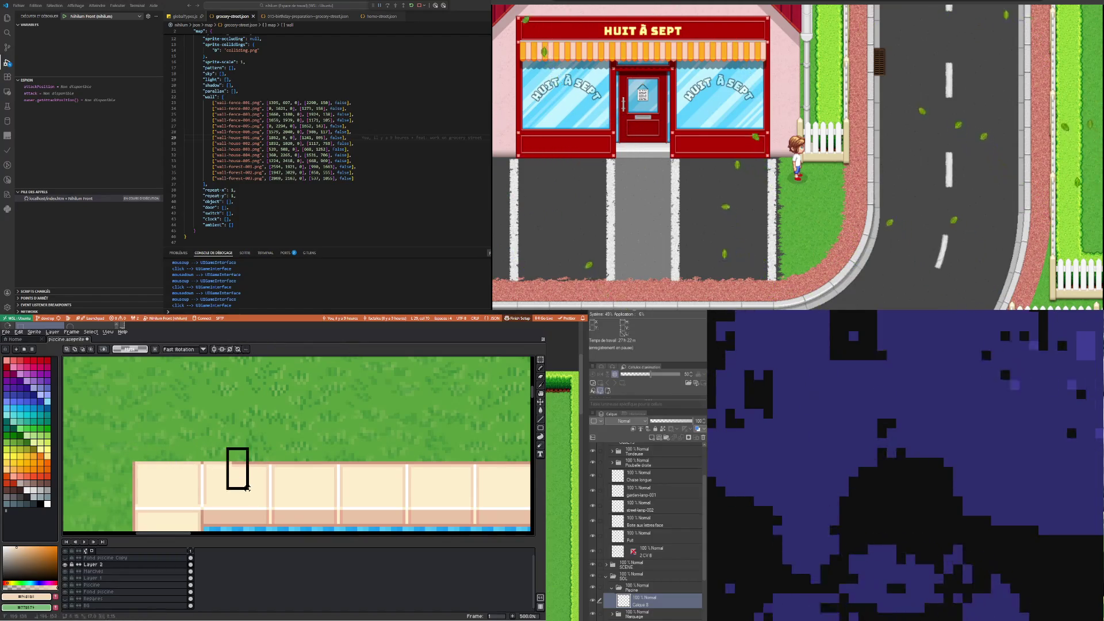
Paste the deck tile again, stretch it left over the deck's top-left corner, and drop it
key(ctrl+v)
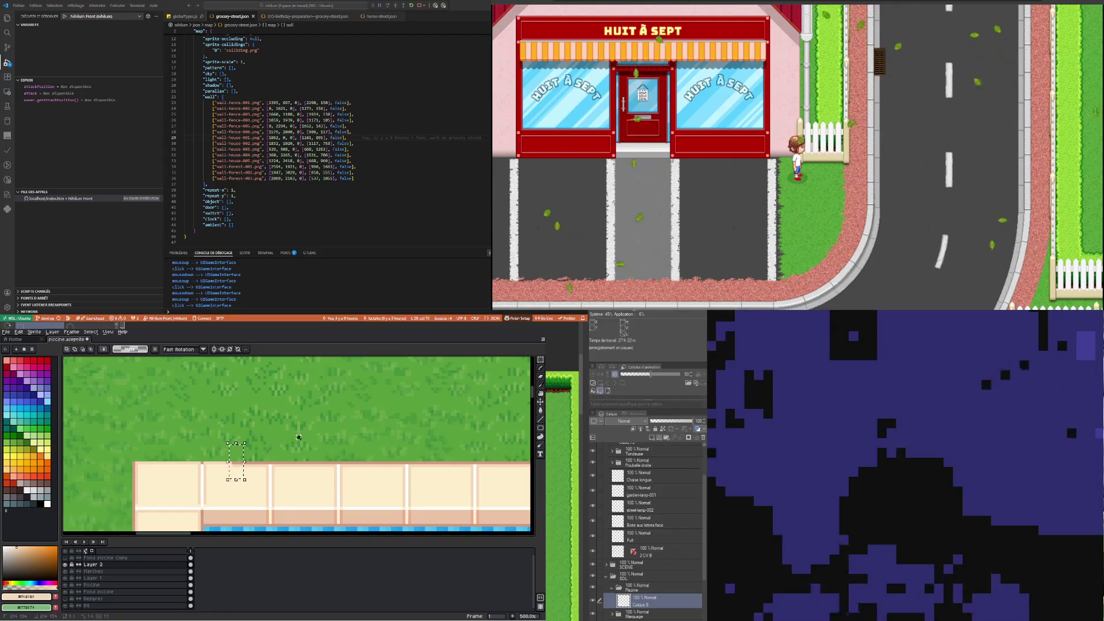
key(ctrl+v)
drag(232, 463, 157, 470)
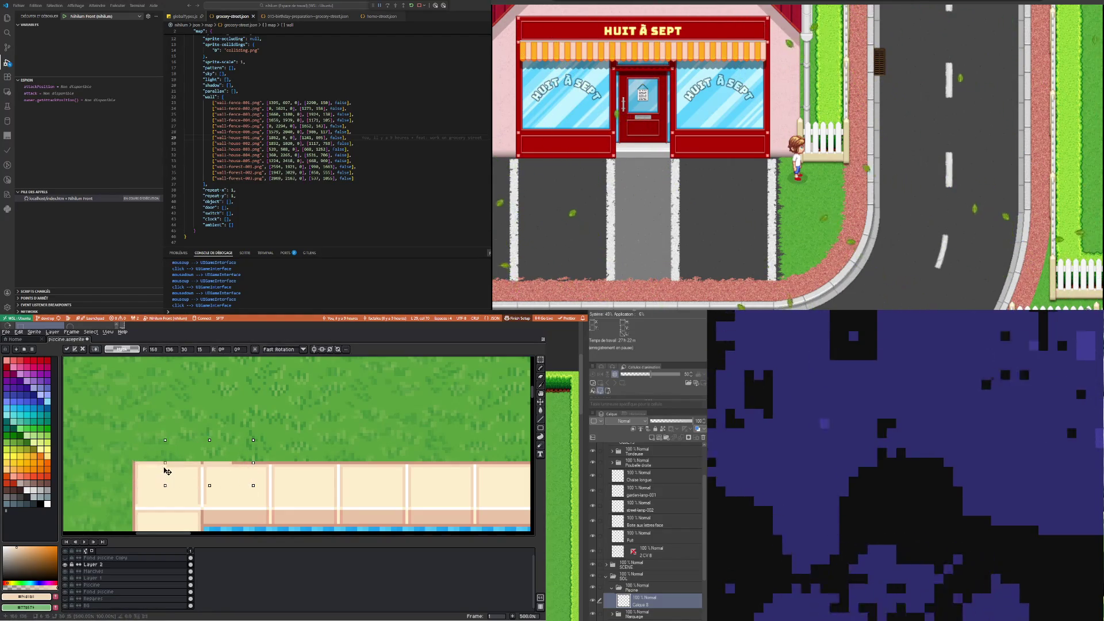
click(168, 420)
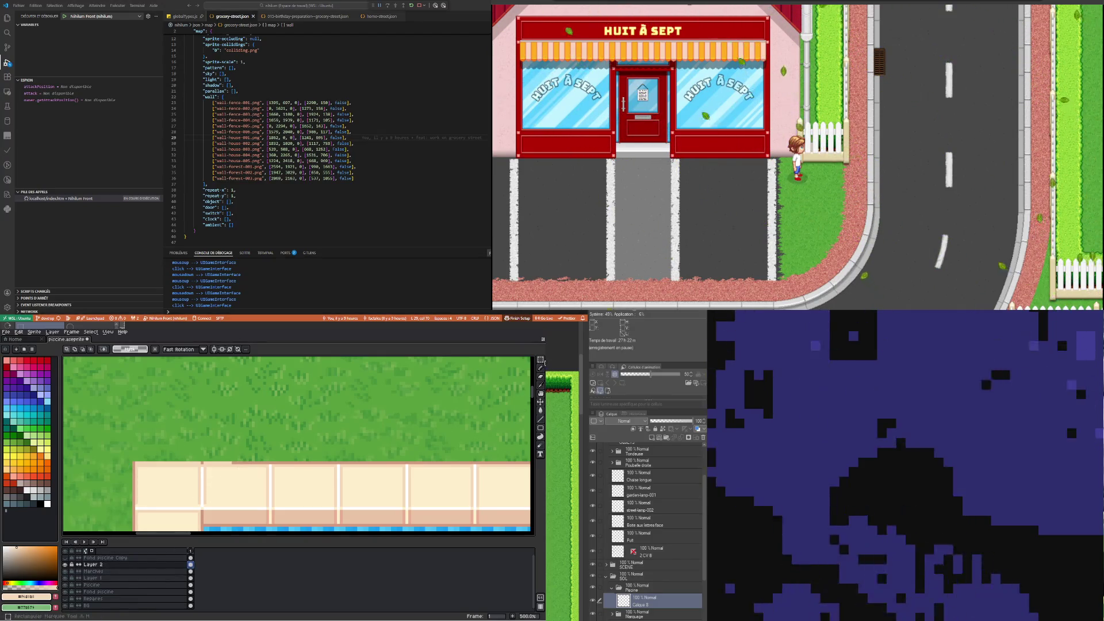
drag(116, 428, 253, 460)
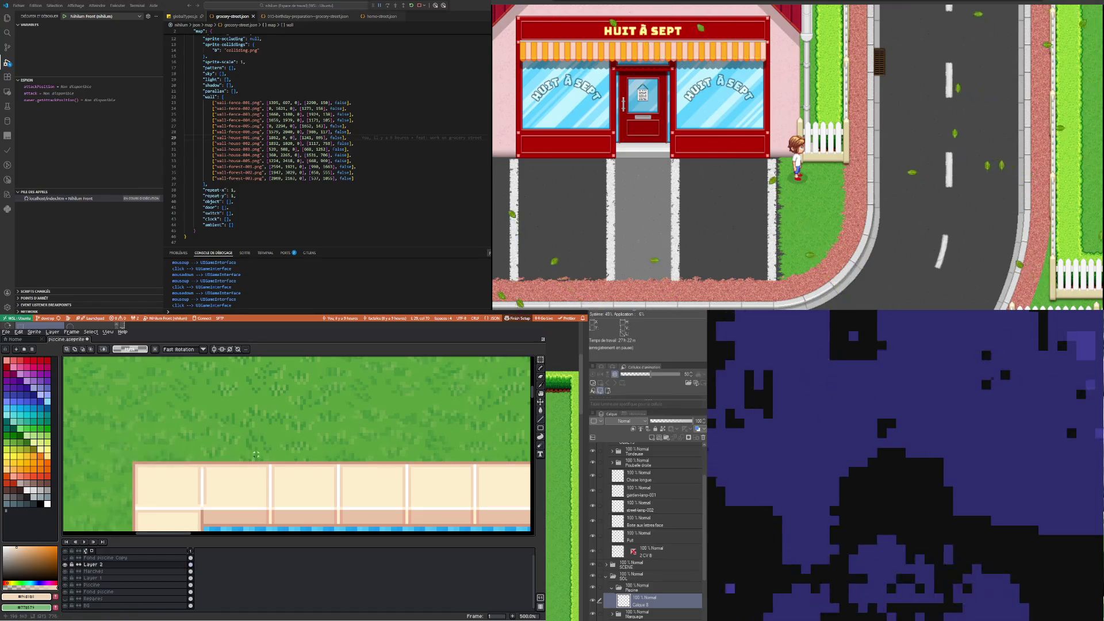
scroll(241, 425, down, 5)
scroll(230, 437, down, 2)
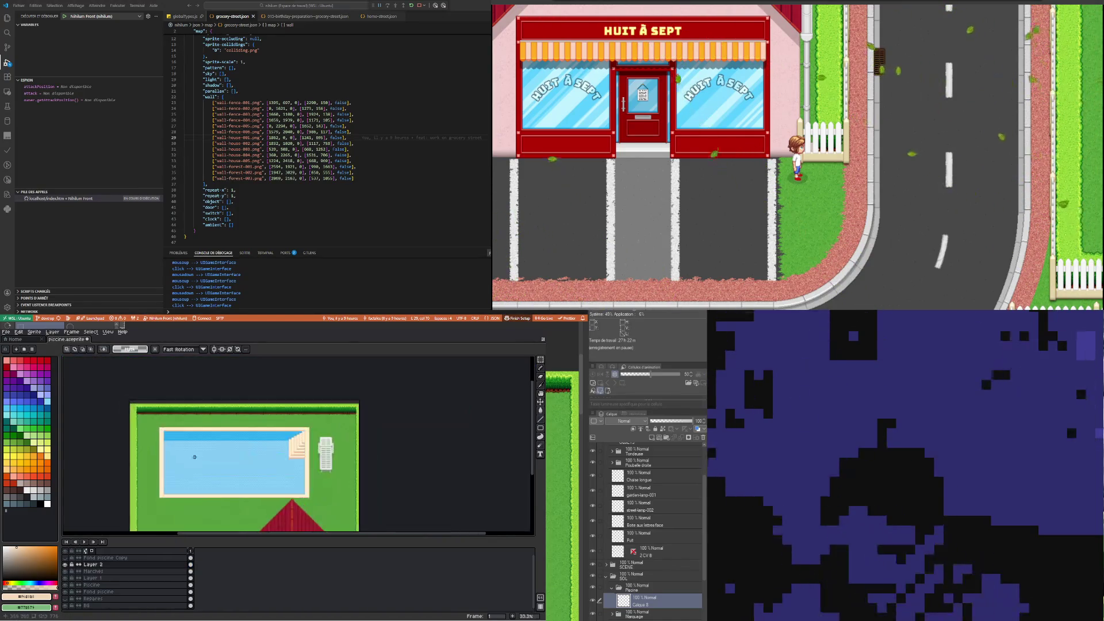
scroll(184, 471, up, 1)
scroll(184, 471, up, 1)
scroll(179, 478, down, 1)
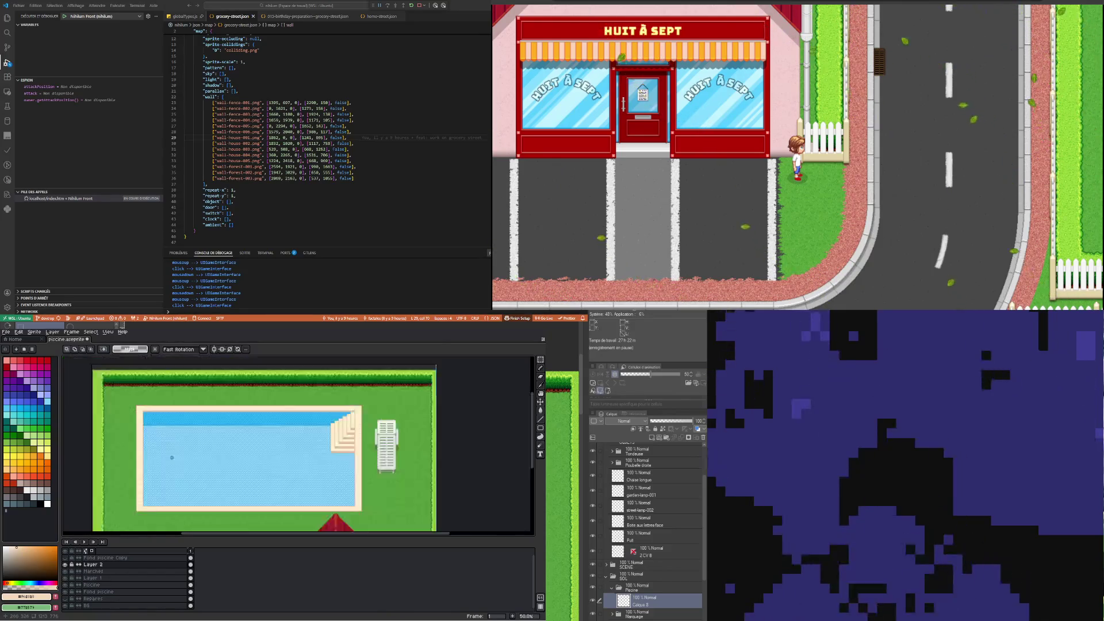
scroll(177, 485, up, 1)
scroll(179, 465, down, 1)
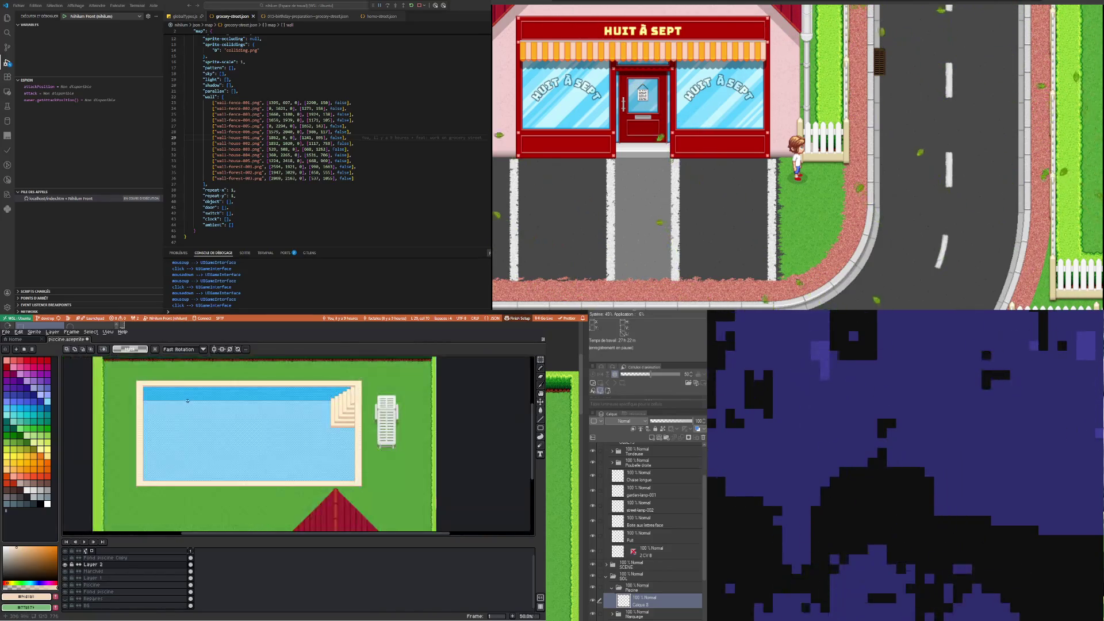
scroll(181, 443, up, 1)
scroll(185, 414, up, 1)
scroll(188, 389, down, 2)
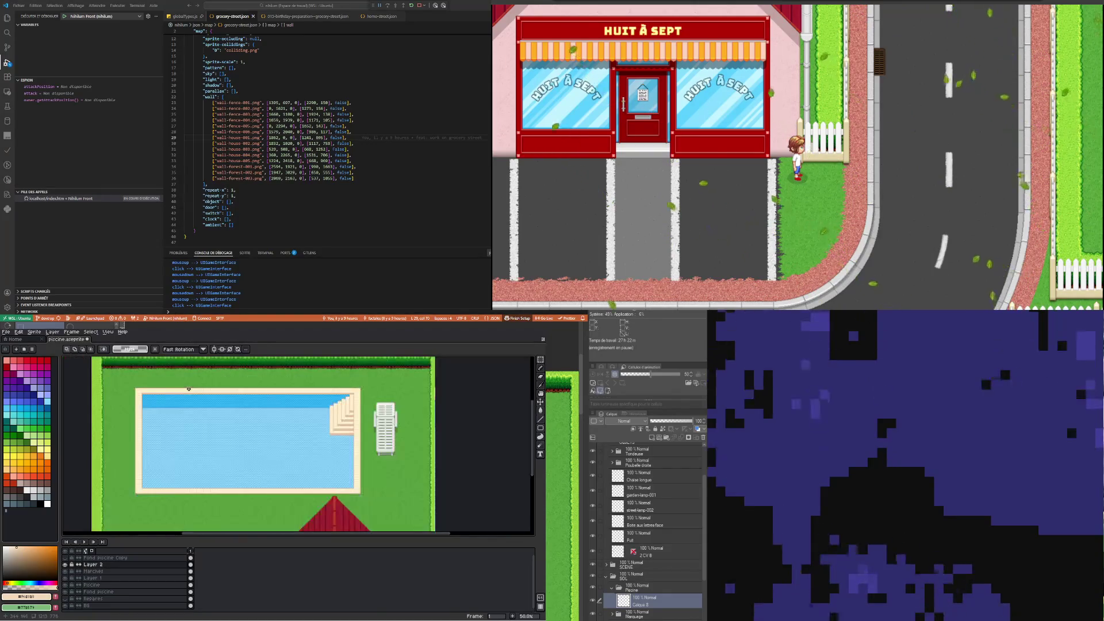
scroll(376, 389, up, 2)
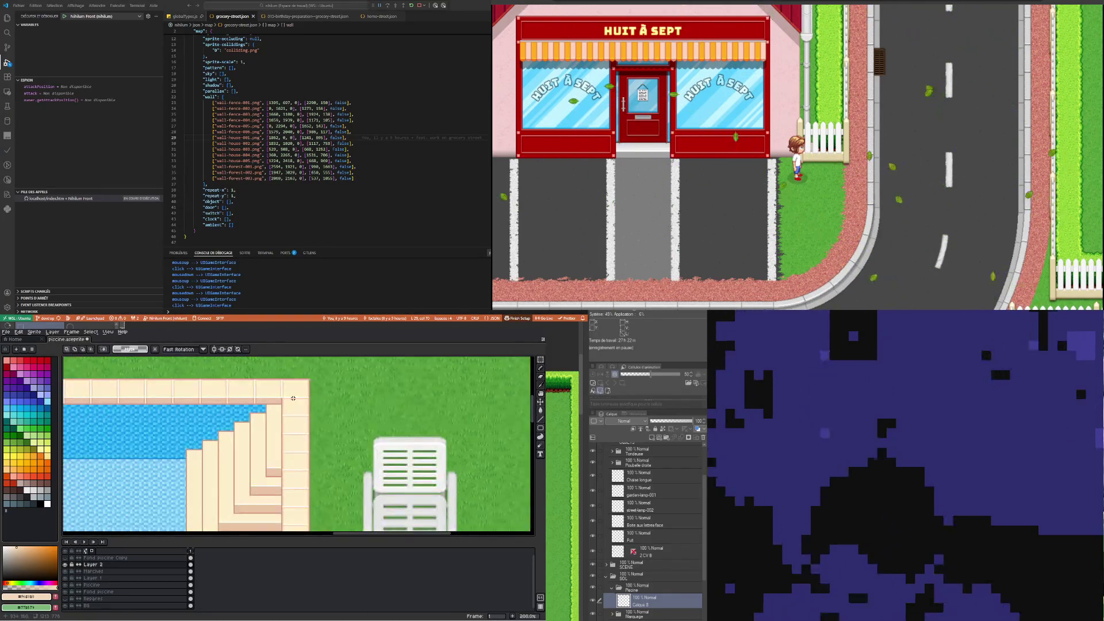
scroll(293, 398, down, 2)
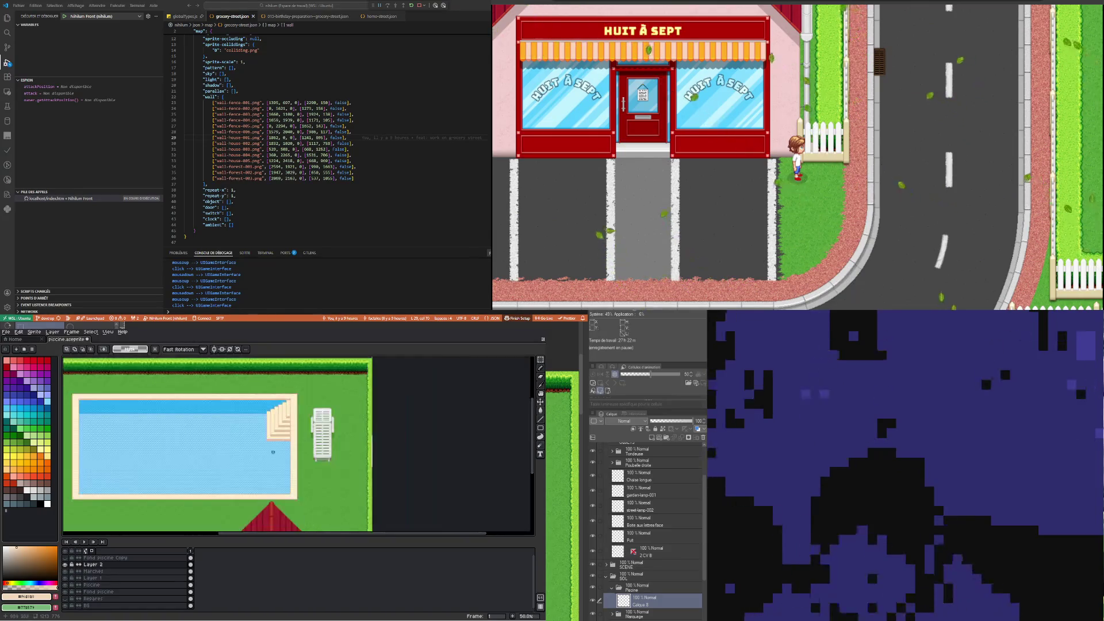
scroll(238, 411, up, 2)
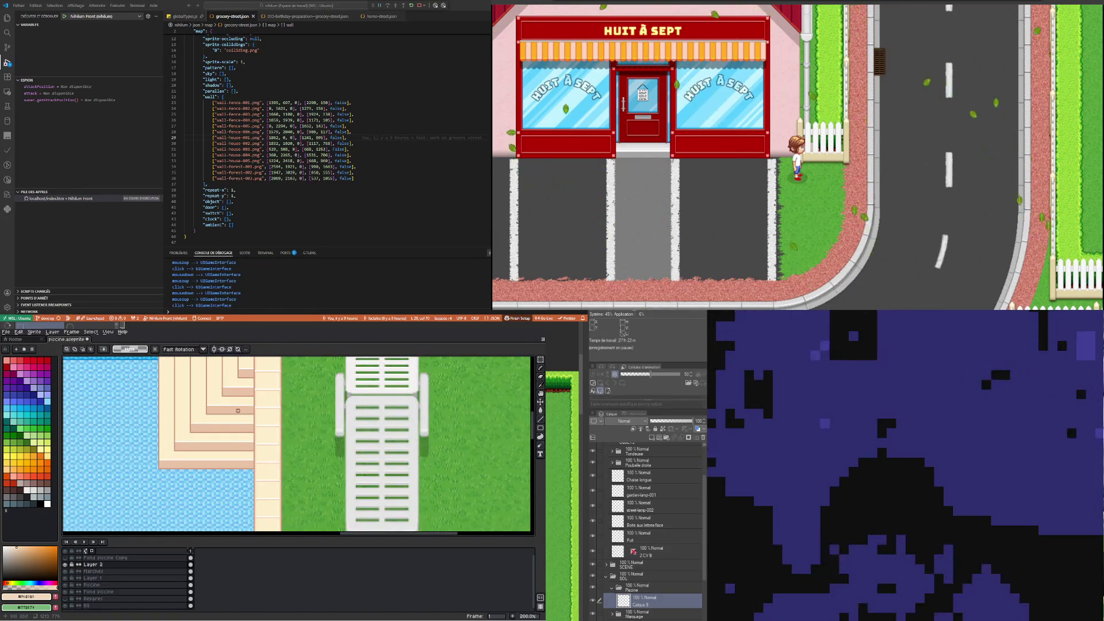
scroll(237, 410, down, 2)
scroll(237, 411, up, 2)
scroll(224, 403, down, 2)
scroll(216, 398, up, 2)
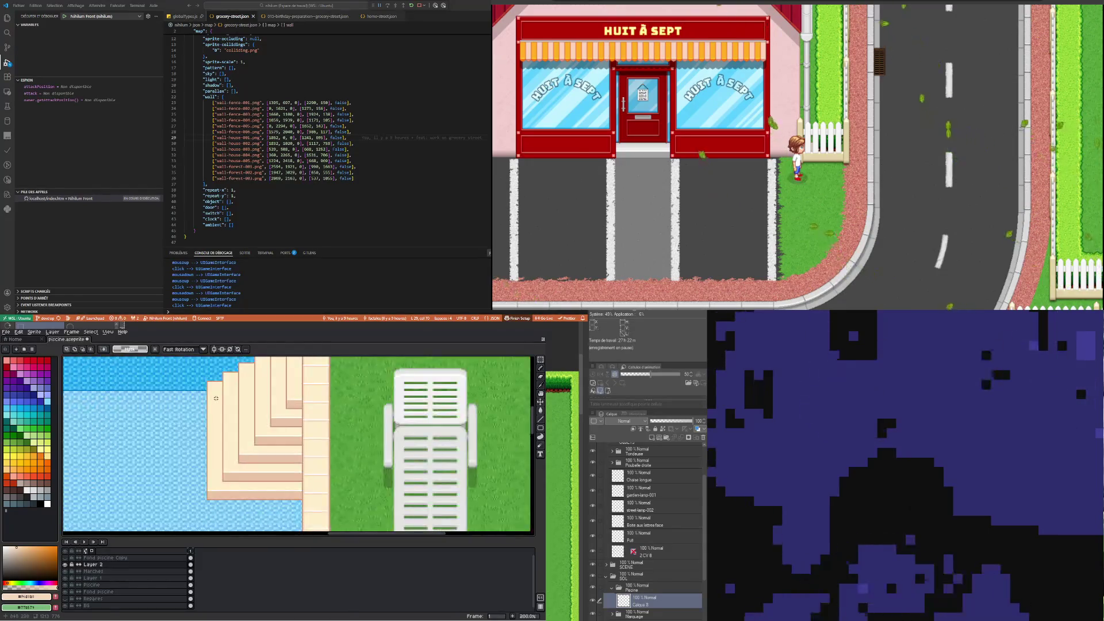
scroll(215, 398, down, 1)
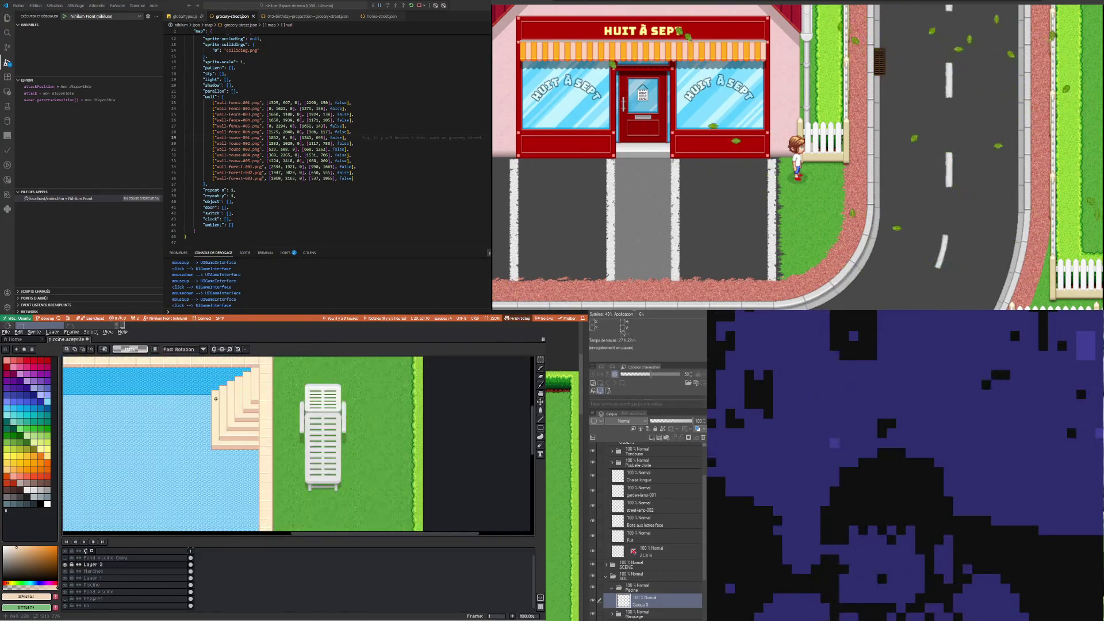
scroll(215, 398, down, 2)
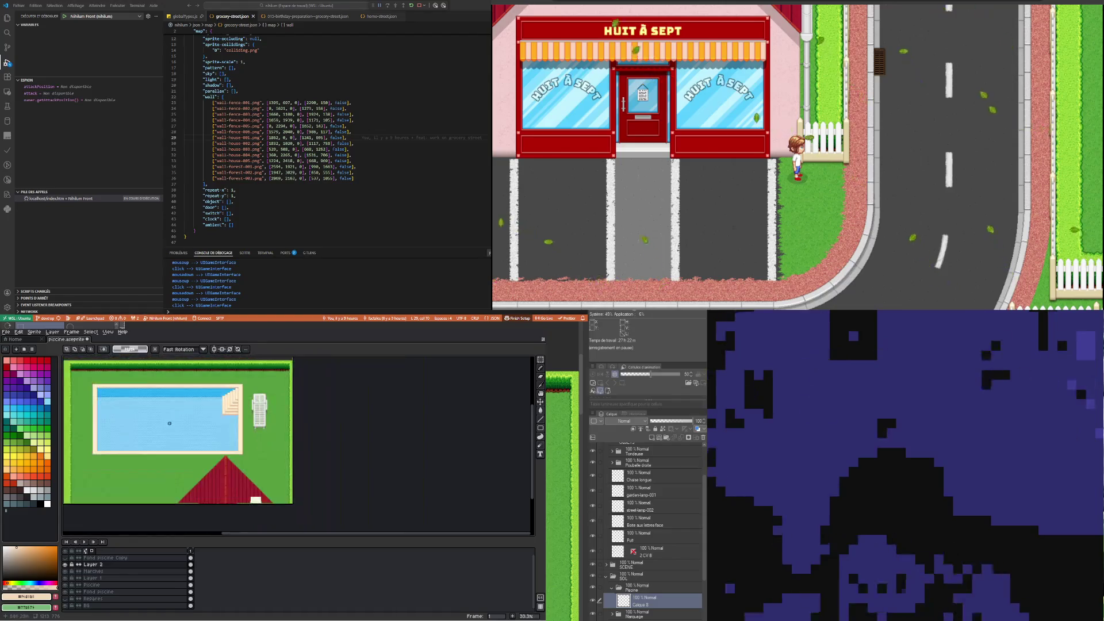
scroll(106, 419, up, 1)
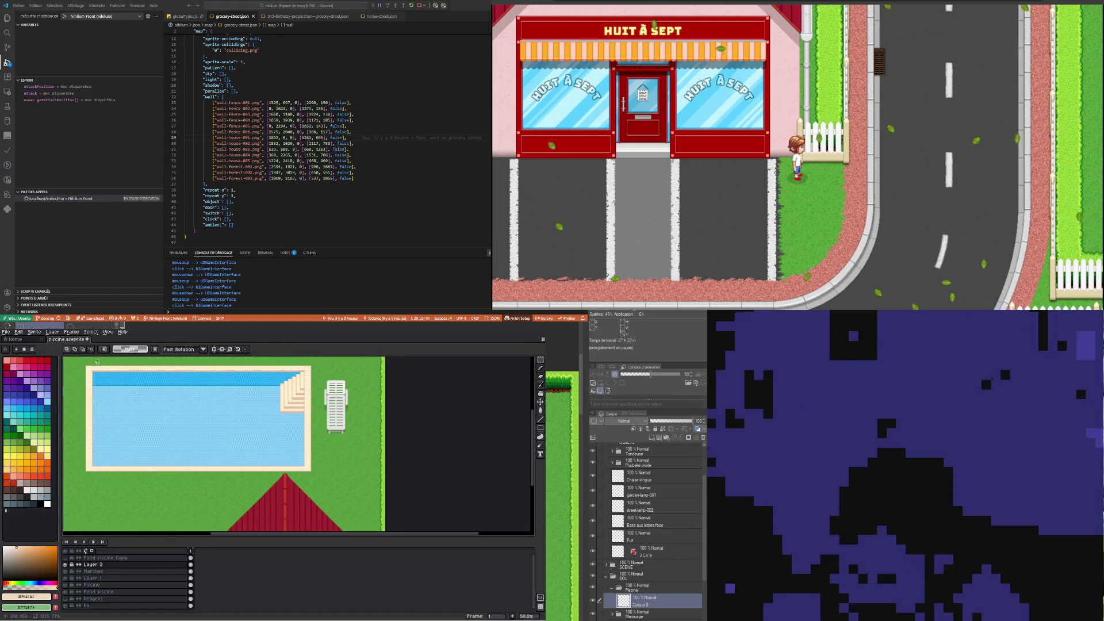
scroll(97, 362, up, 2)
scroll(76, 363, down, 2)
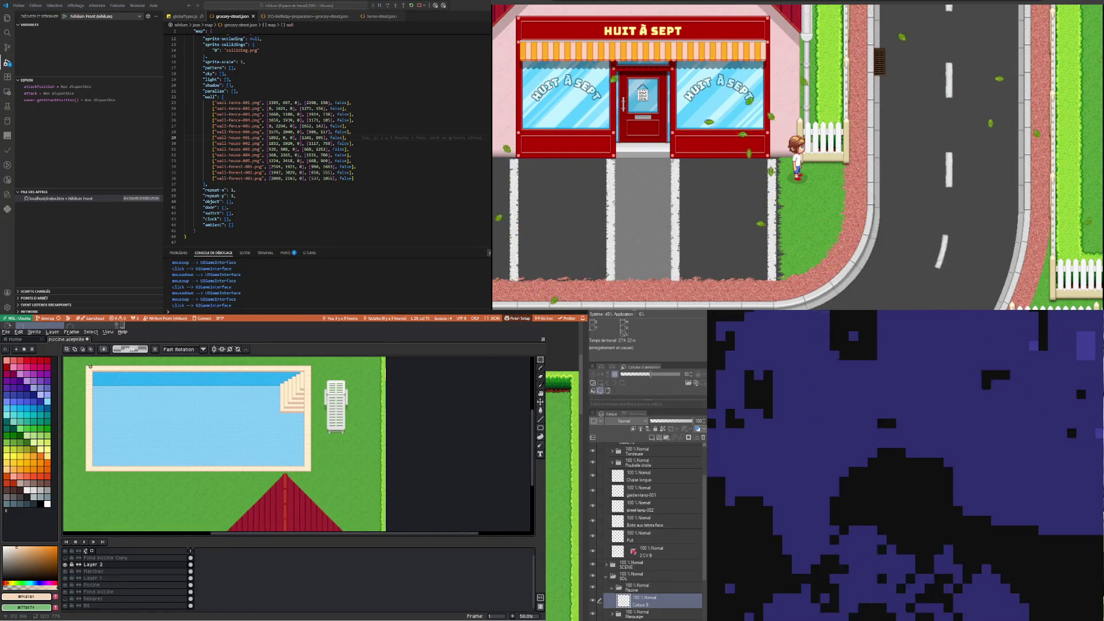
Move Layer 2 down to sit directly above the Piscine layer, checking visibility
click(68, 571)
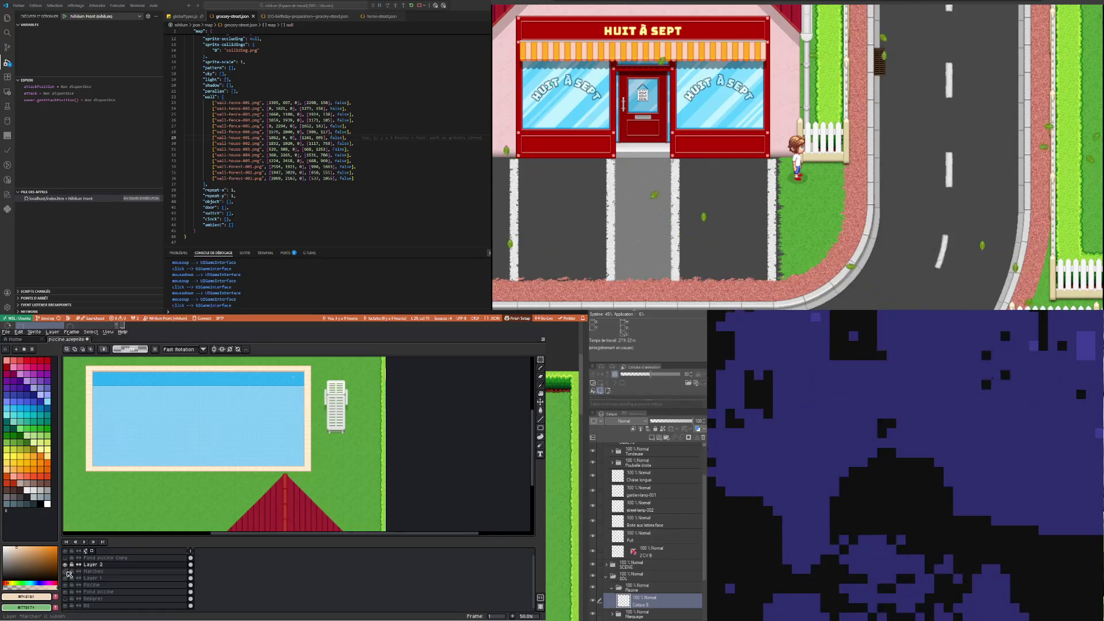
click(68, 572)
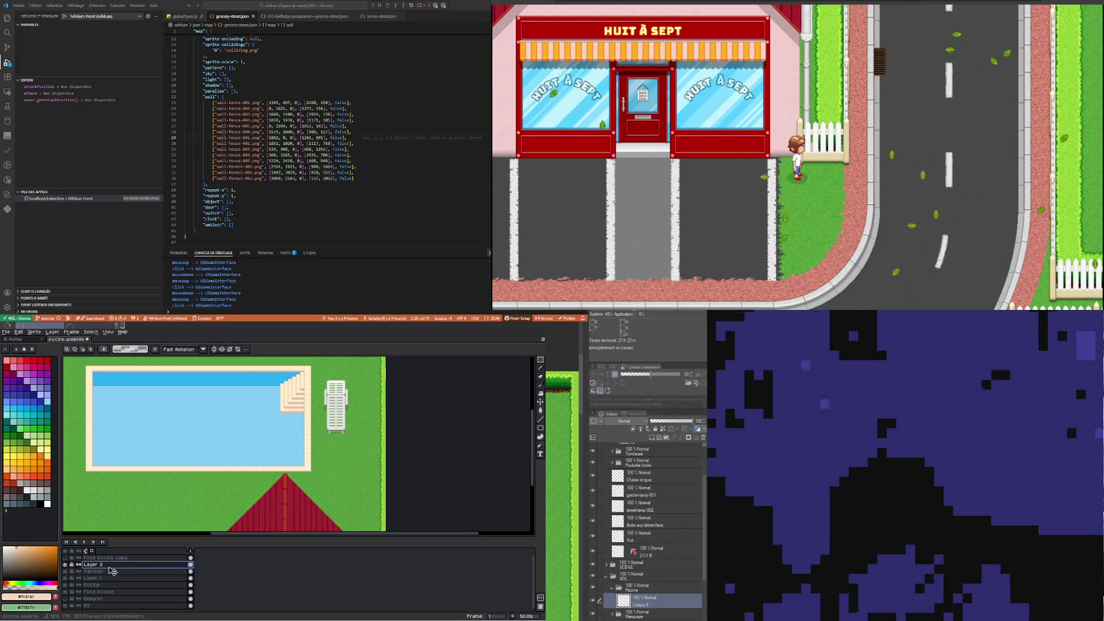
drag(112, 571, 115, 583)
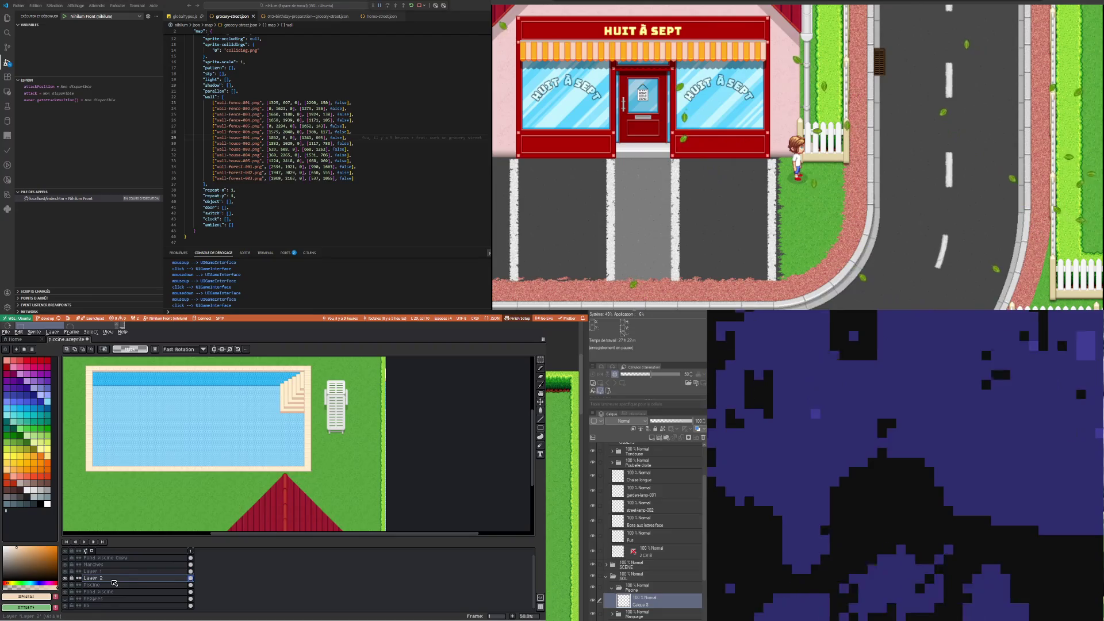
click(65, 585)
click(66, 586)
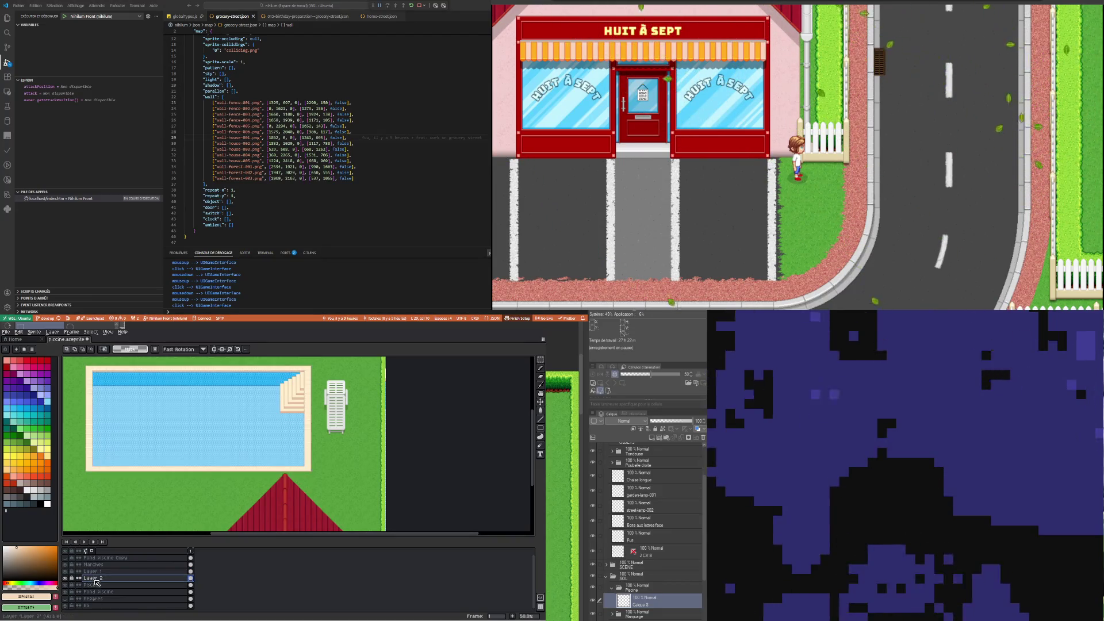
Merge Layer 2 down into Piscine and flicker layer visibility to compare the pool
right_click(99, 581)
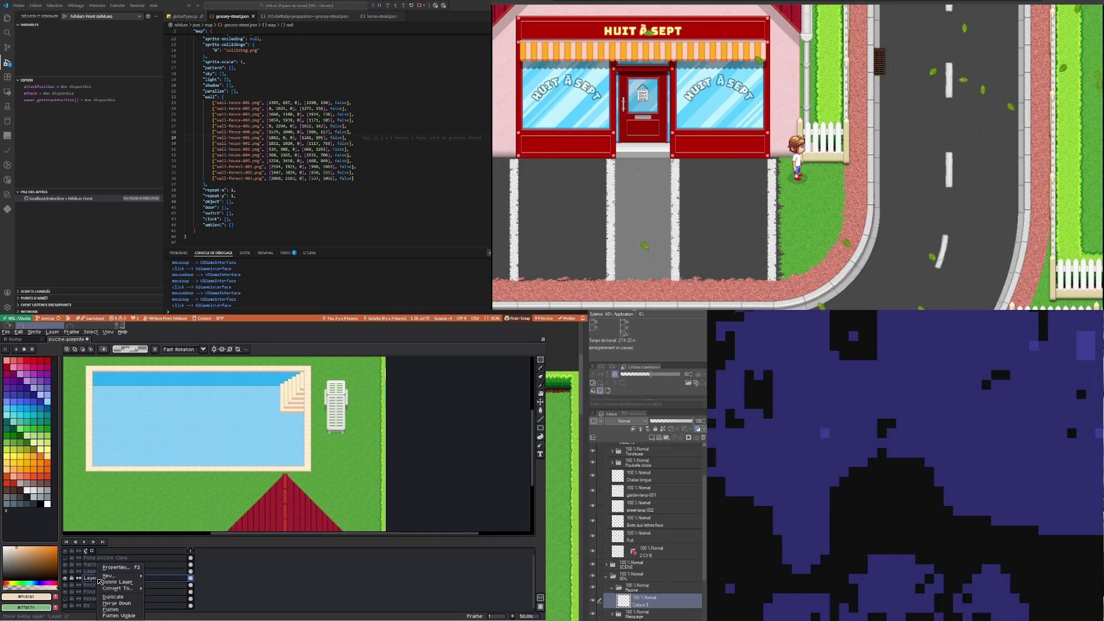
click(128, 604)
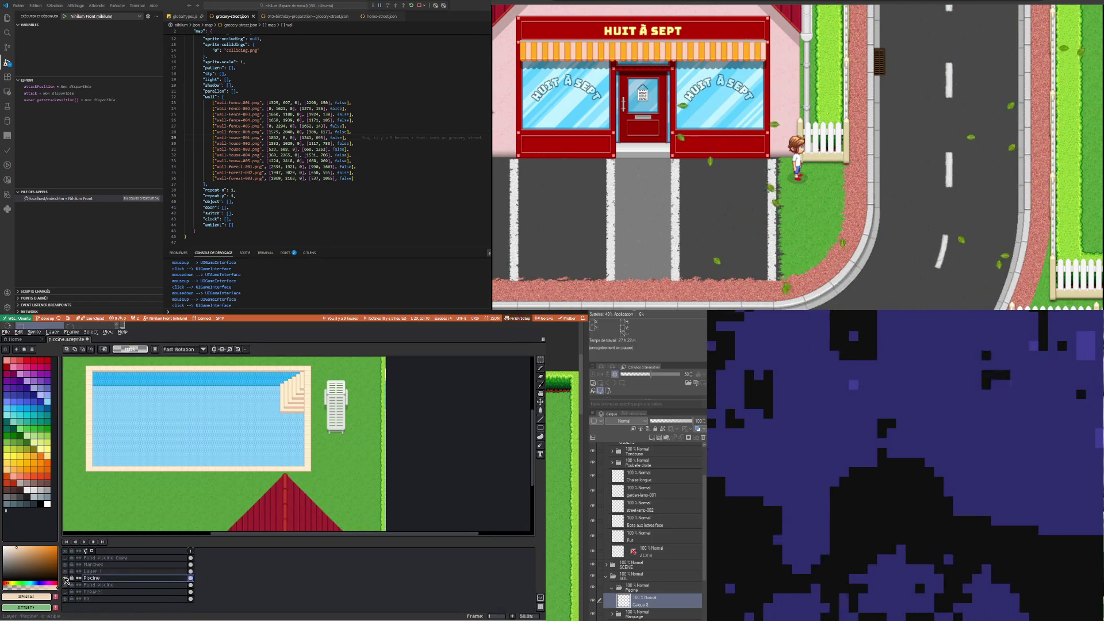
click(66, 579)
click(66, 579)
click(67, 580)
click(98, 572)
click(66, 571)
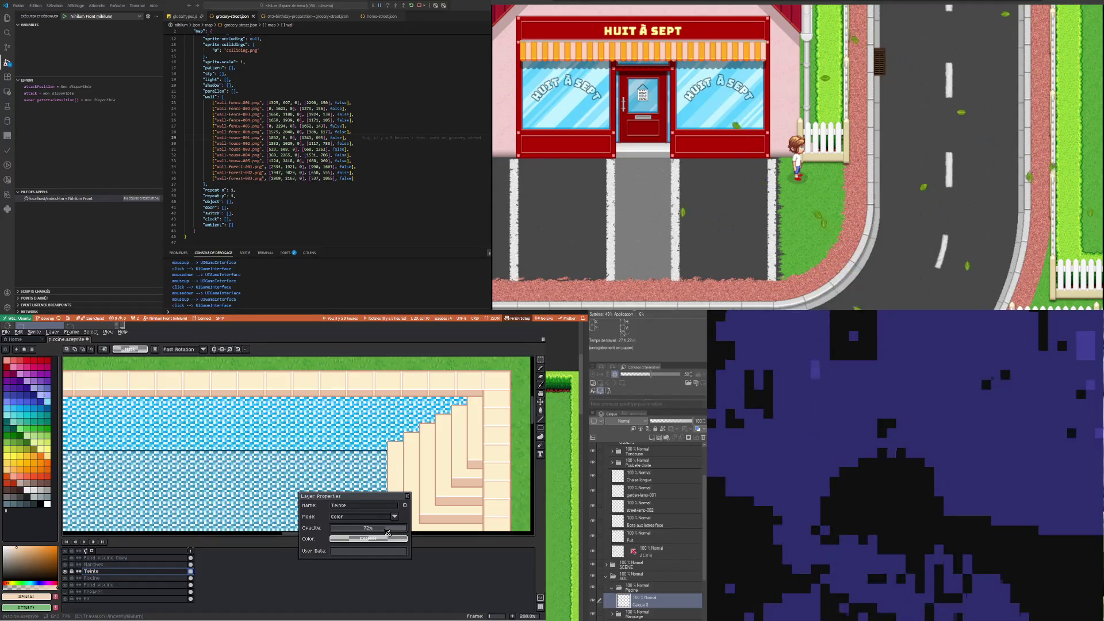
Try the Color Burn and then Lighten blend modes on the Teinte layer
click(371, 521)
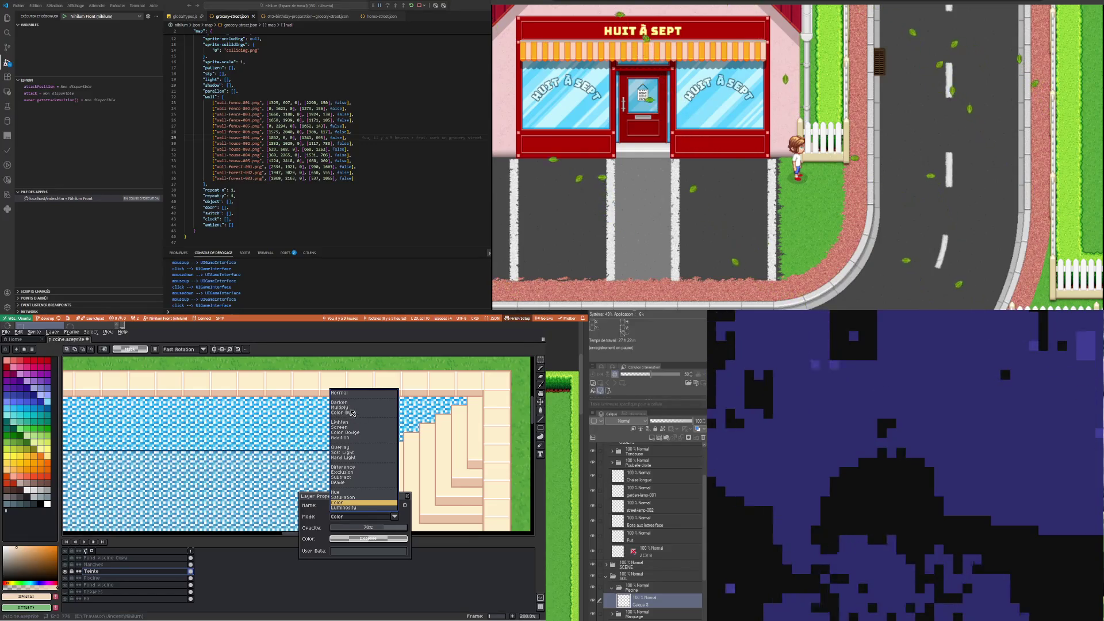
click(352, 412)
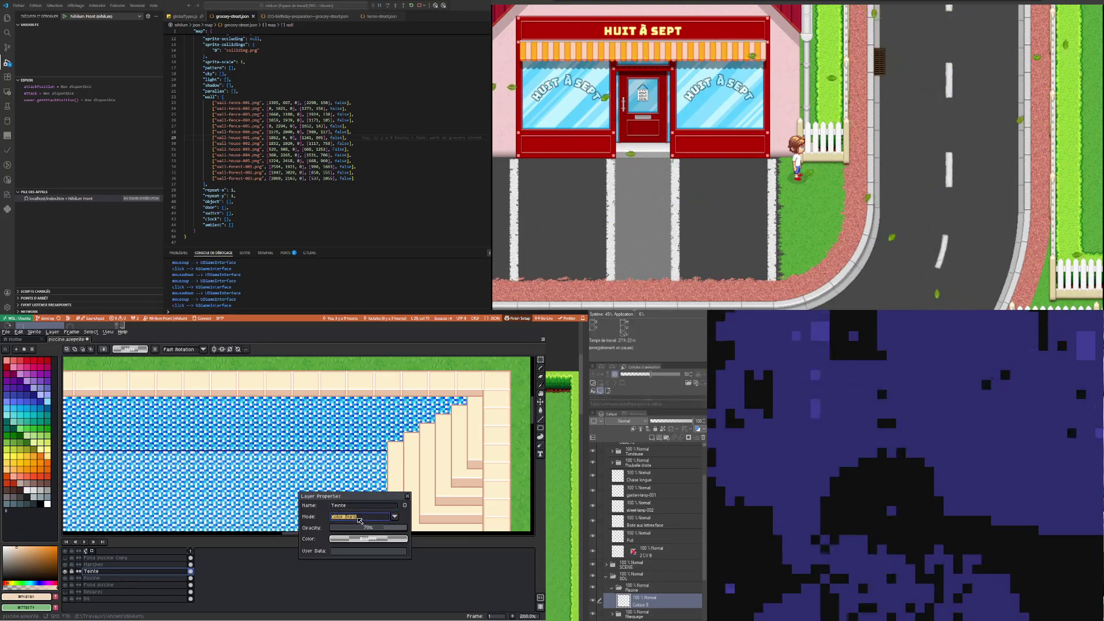
click(361, 518)
click(349, 422)
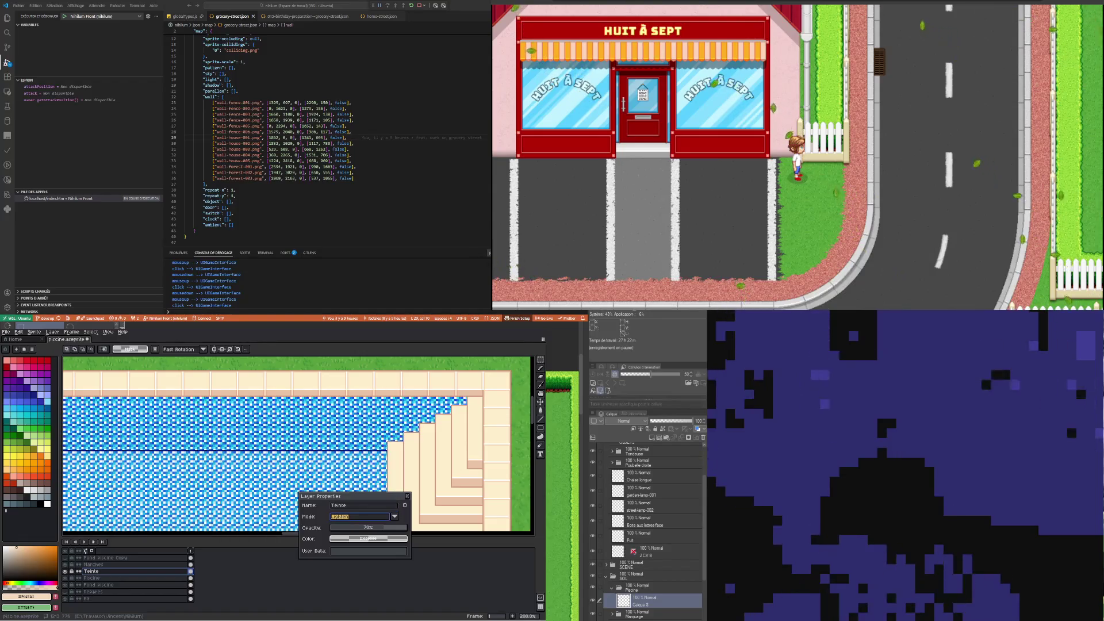
scroll(286, 415, down, 1)
scroll(285, 415, down, 1)
scroll(190, 405, up, 2)
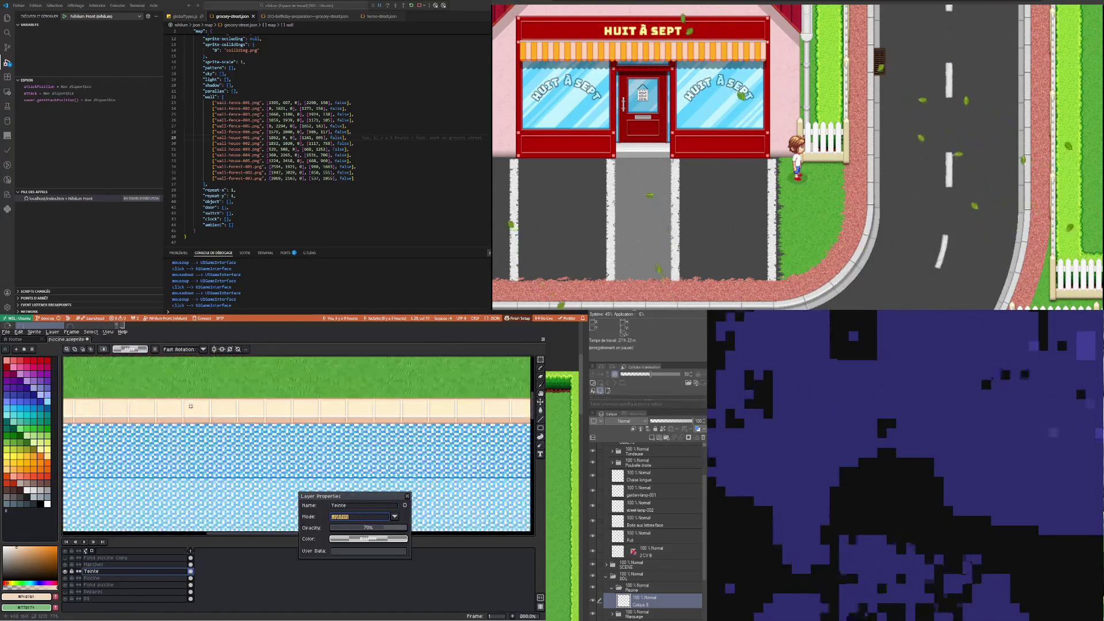
Set the Teinte layer's blend mode to Multiply
click(356, 518)
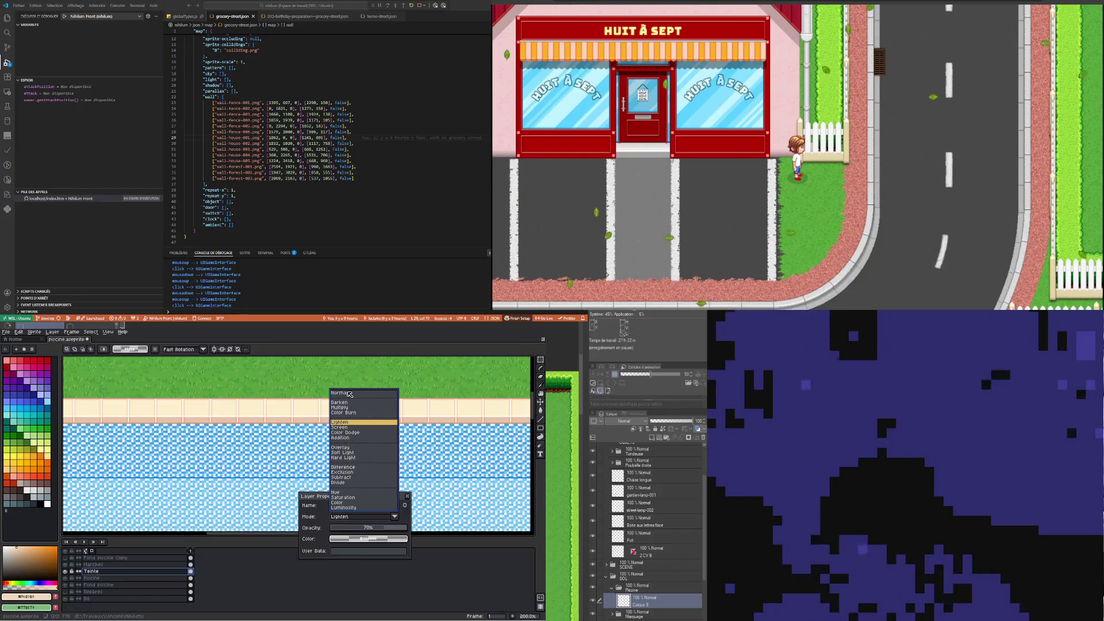
click(342, 410)
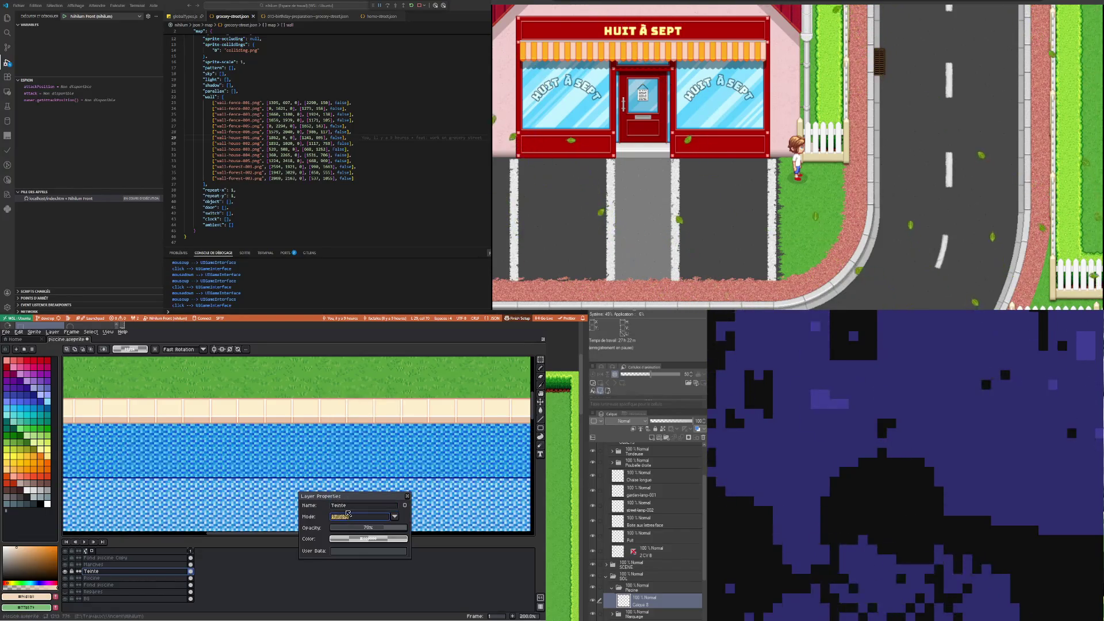
scroll(282, 424, down, 2)
scroll(282, 424, up, 1)
scroll(285, 423, down, 1)
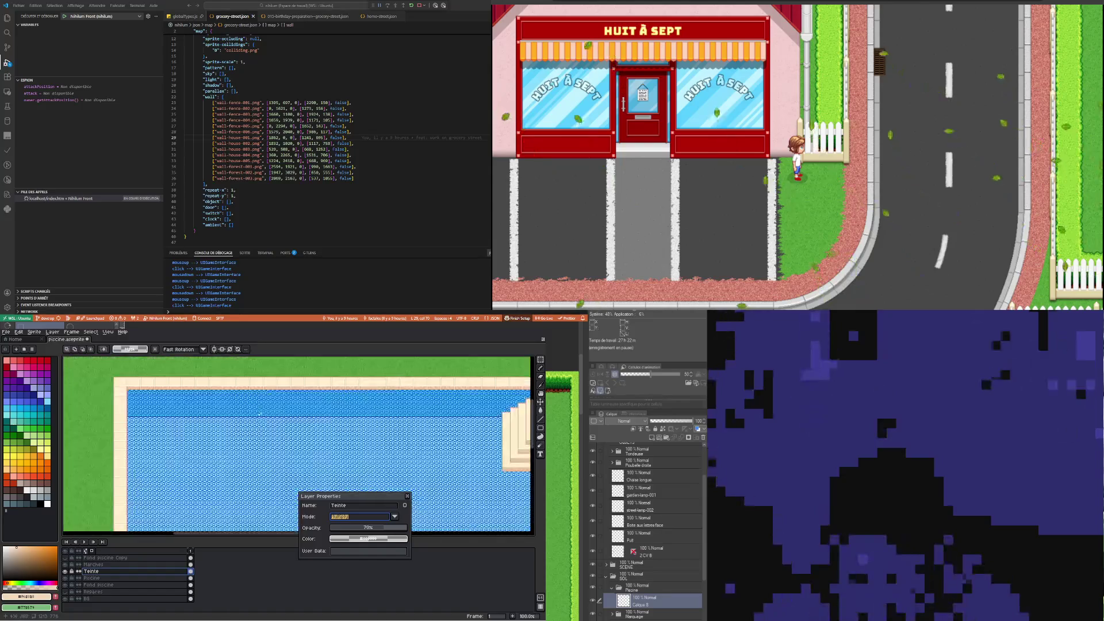
scroll(290, 421, down, 1)
scroll(295, 419, down, 1)
scroll(295, 419, up, 1)
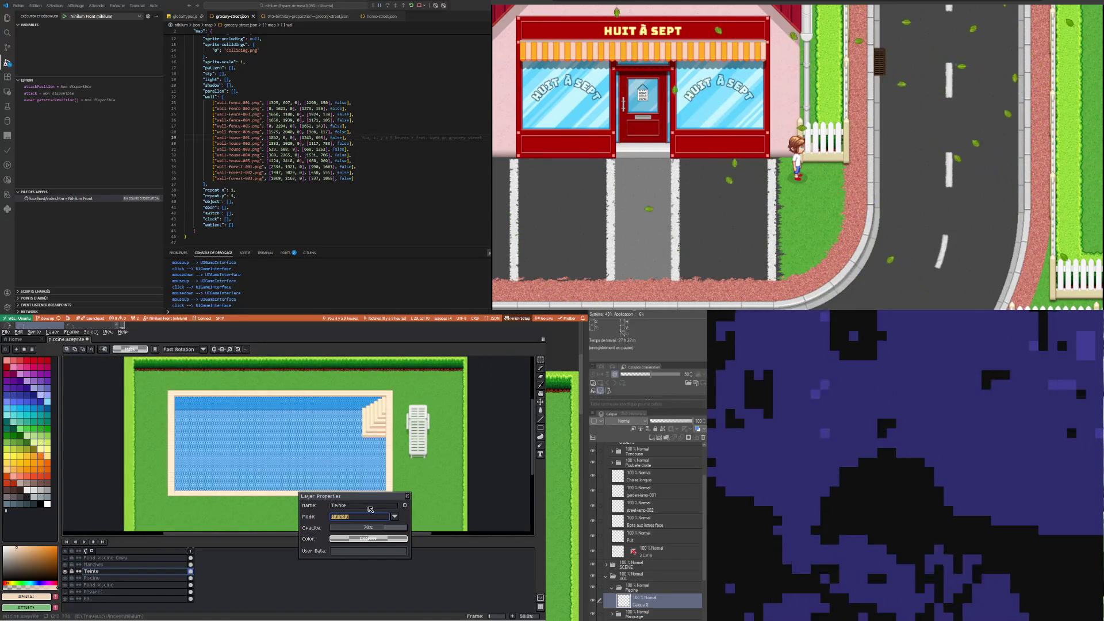
Fine-tune Teinte's opacity, close its properties, and select the Marches layer
drag(383, 528, 375, 528)
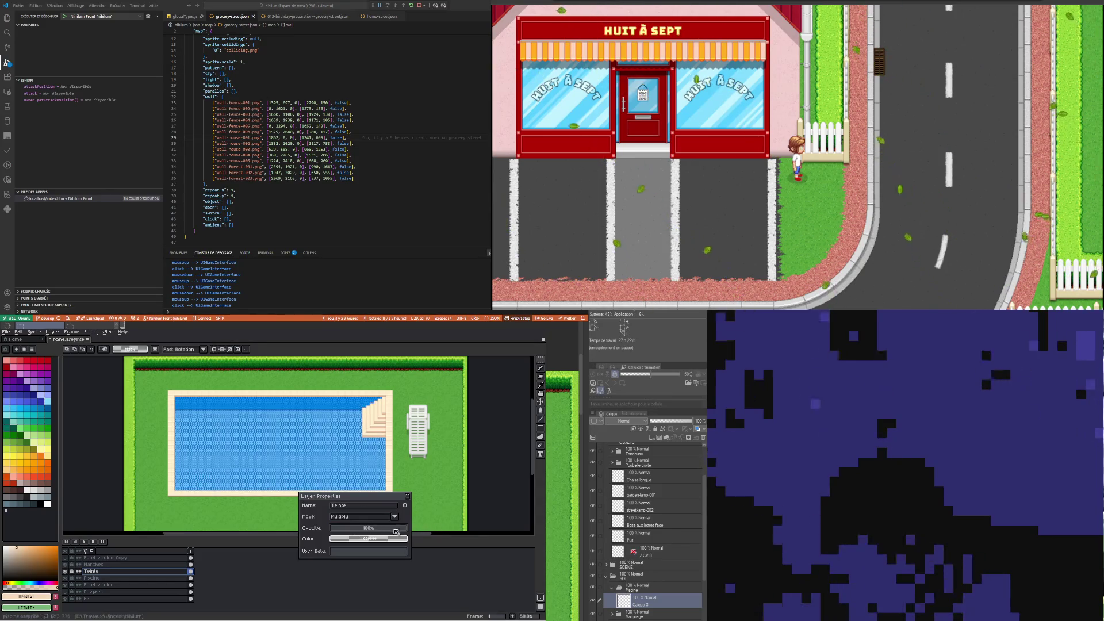
drag(436, 530, 384, 533)
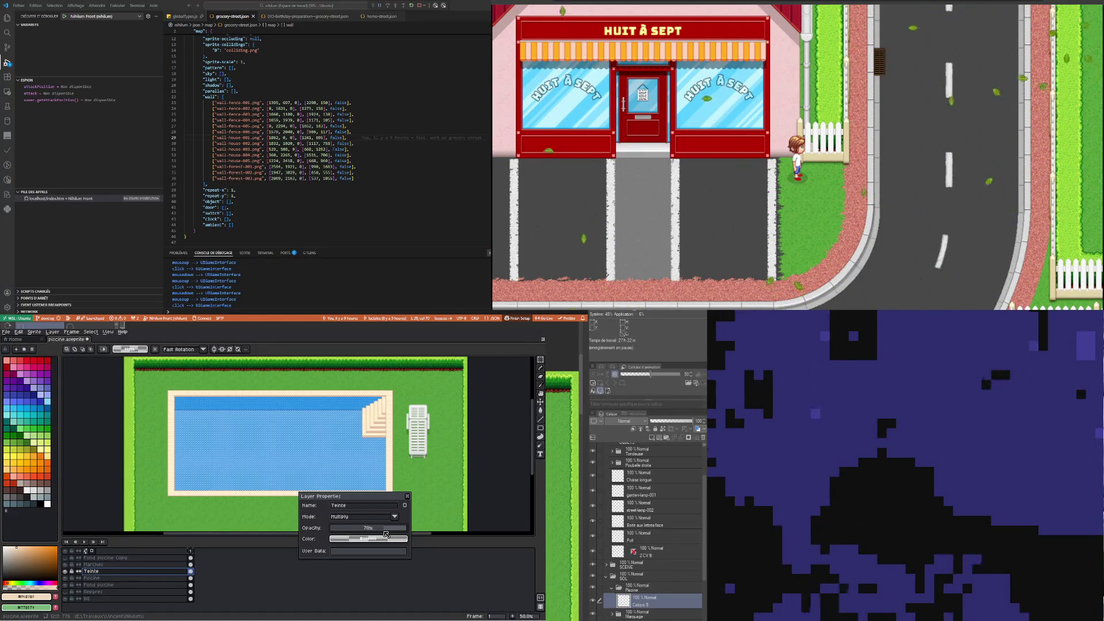
scroll(298, 425, up, 1)
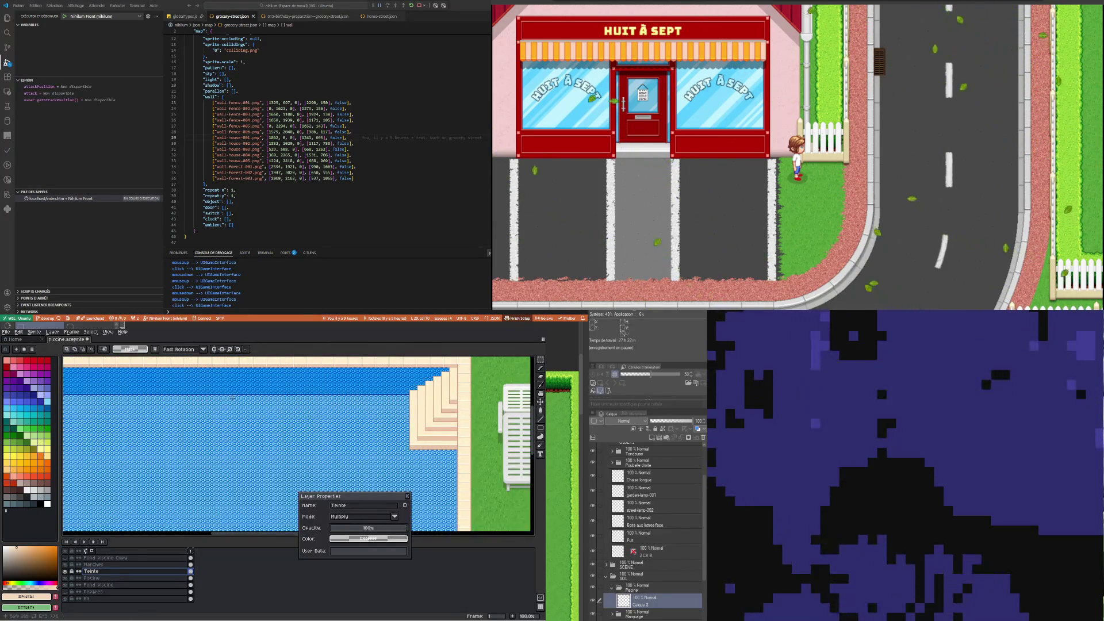
scroll(190, 425, down, 1)
scroll(190, 426, up, 1)
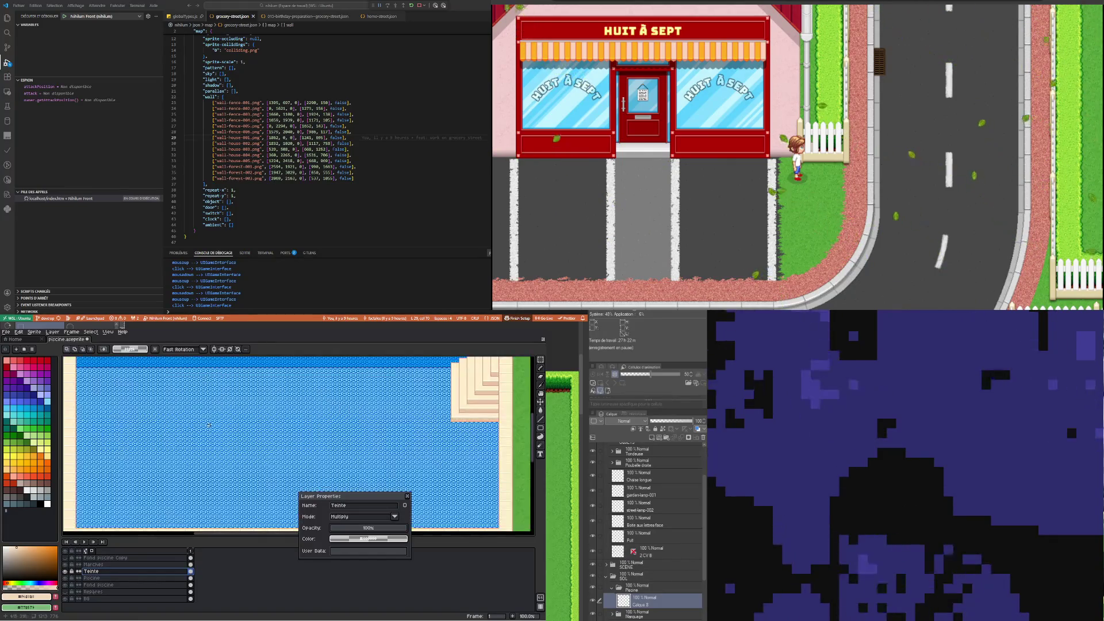
scroll(210, 424, down, 2)
scroll(209, 425, up, 1)
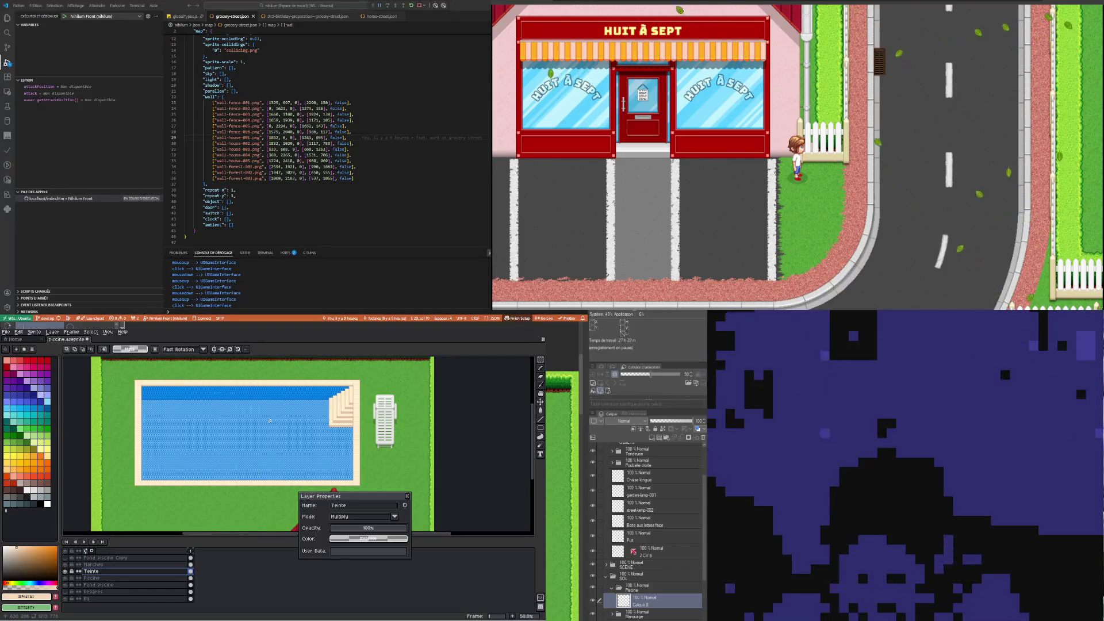
click(409, 498)
click(119, 564)
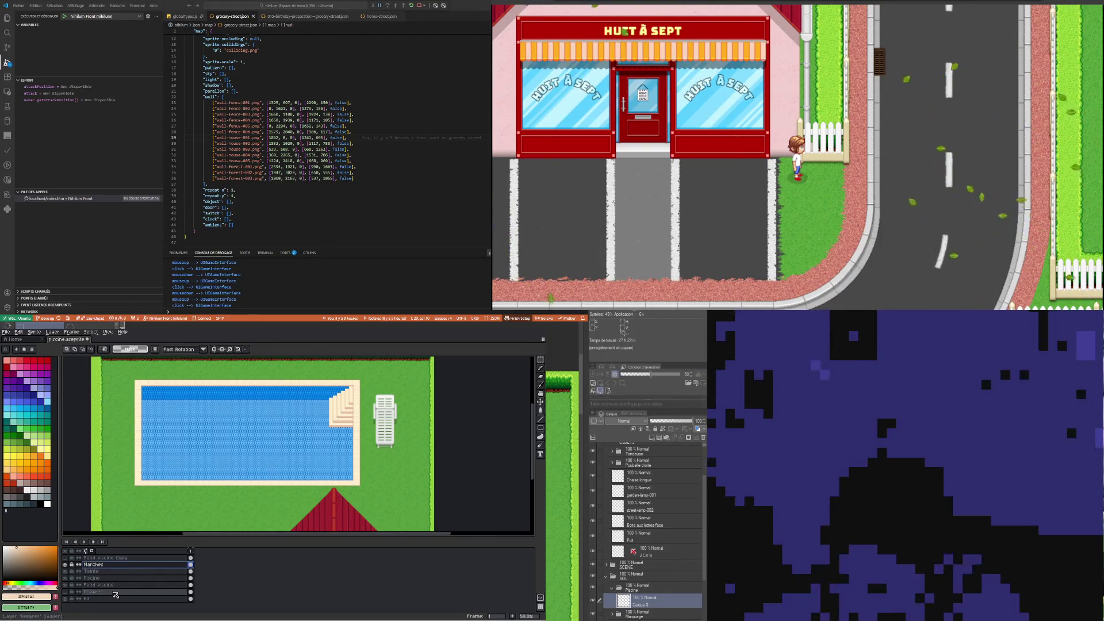
Create a new layer above Marches and rename it 'Eau'
right_click(114, 564)
mouse_move(130, 575)
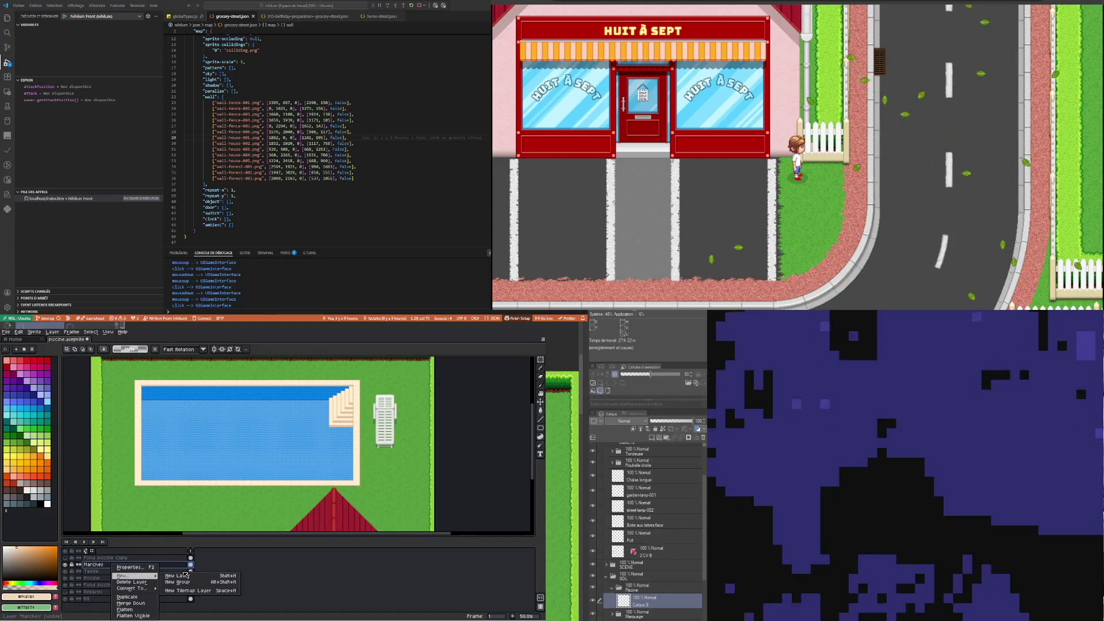
click(184, 576)
double_click(92, 565)
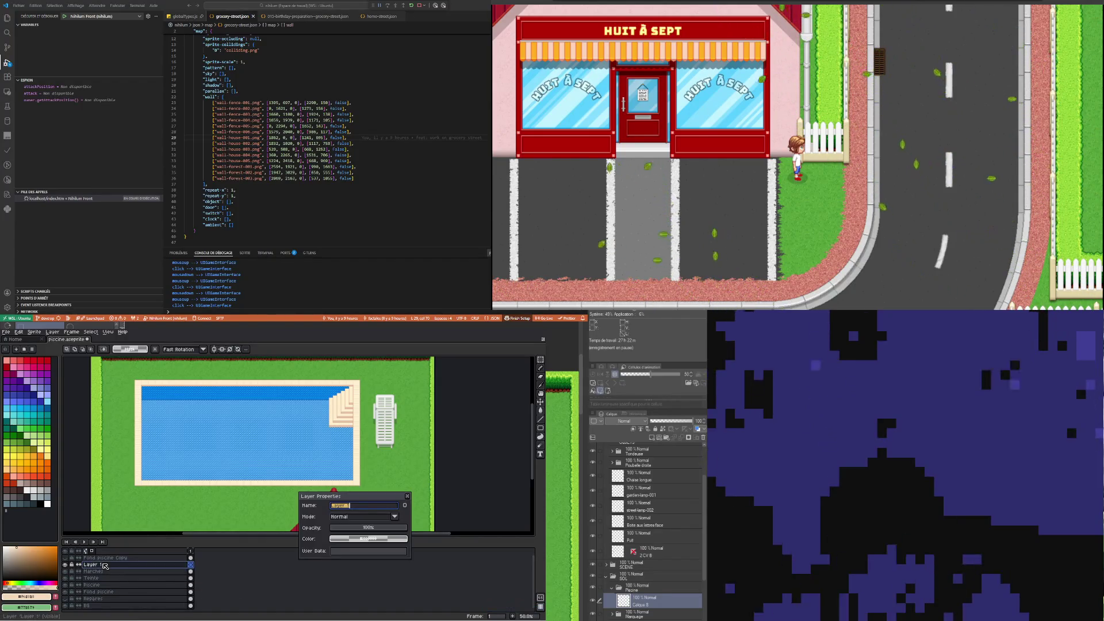
text(Eau)
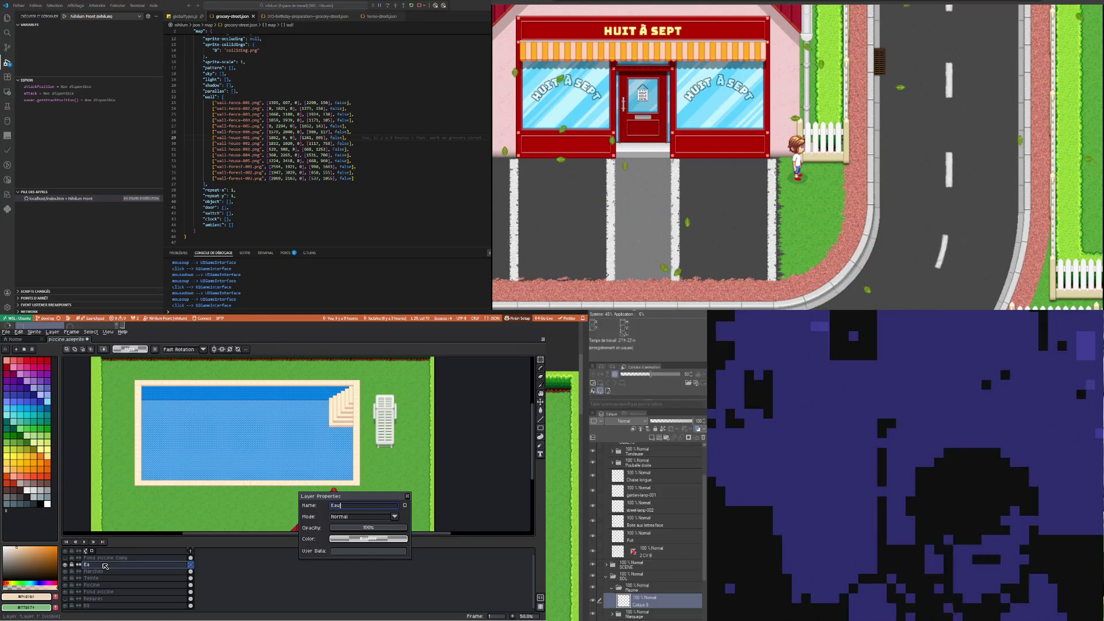
key(Return)
scroll(142, 374, up, 1)
scroll(142, 375, up, 1)
scroll(142, 374, down, 1)
scroll(142, 374, up, 1)
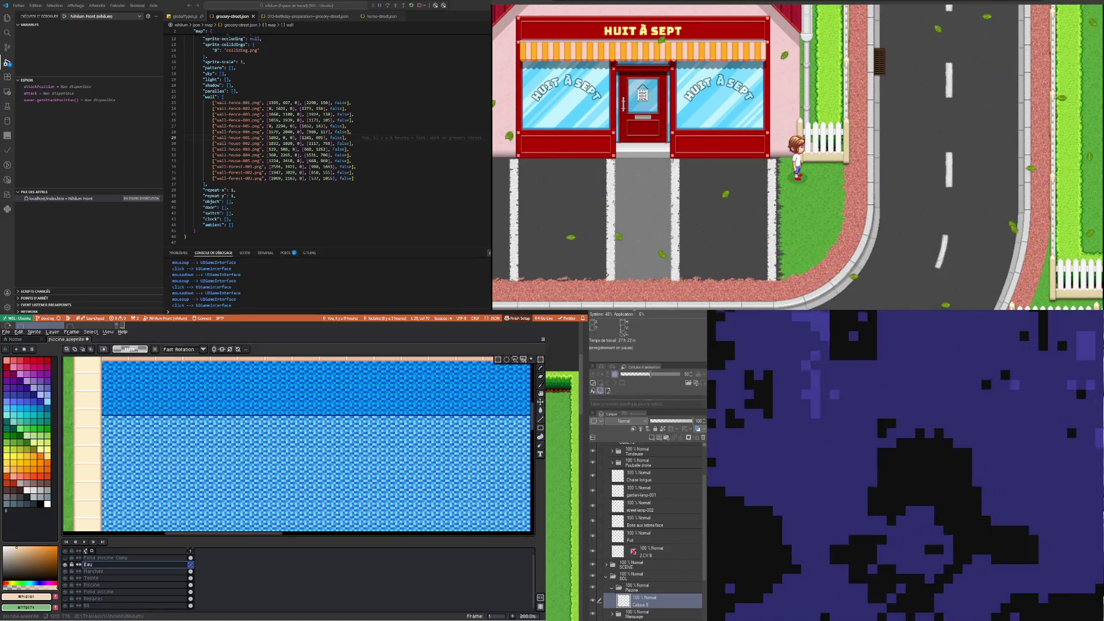
Marquee-select the pool's water area, refine it near the top-right steps, and pick light blue
scroll(387, 414, down, 3)
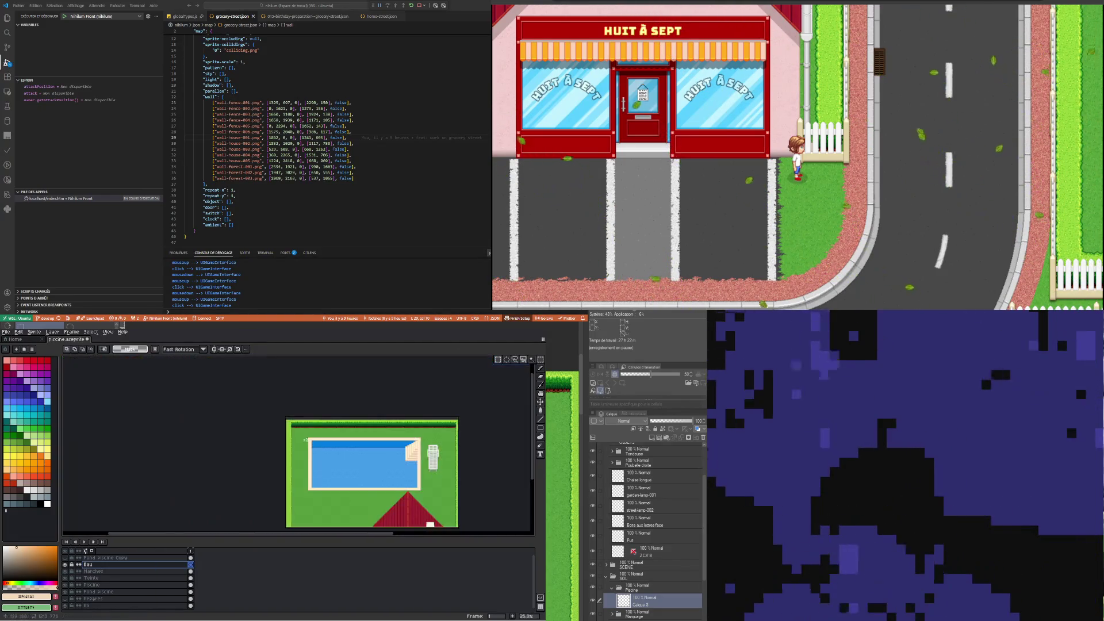
scroll(241, 435, up, 1)
scroll(241, 435, up, 1)
scroll(241, 435, up, 1)
scroll(175, 406, up, 1)
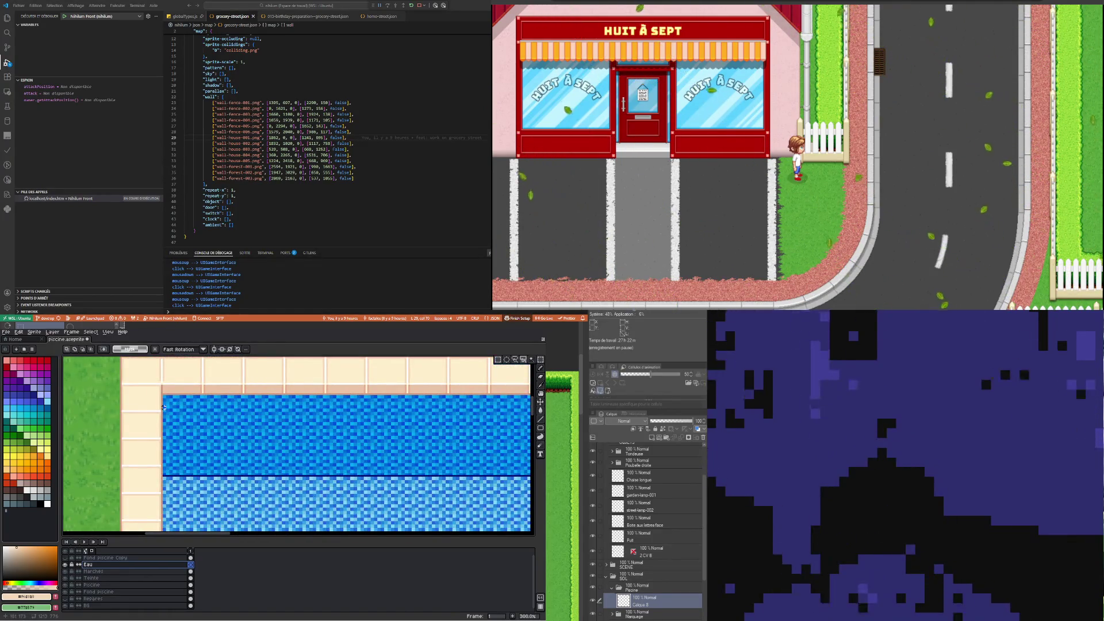
mouse_move(206, 428)
mouse_down()
mouse_move(242, 508)
mouse_move(475, 476)
mouse_move(454, 471)
mouse_move(469, 465)
mouse_up()
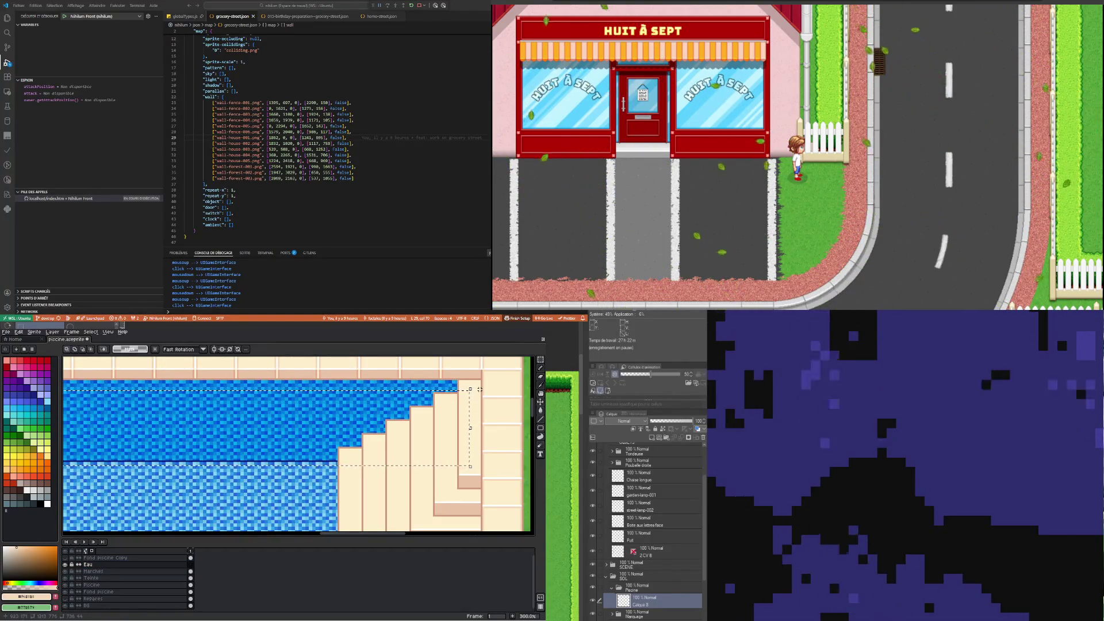
drag(480, 389, 408, 401)
scroll(470, 428, down, 3)
scroll(469, 428, down, 3)
scroll(470, 429, down, 3)
scroll(297, 443, left, 3)
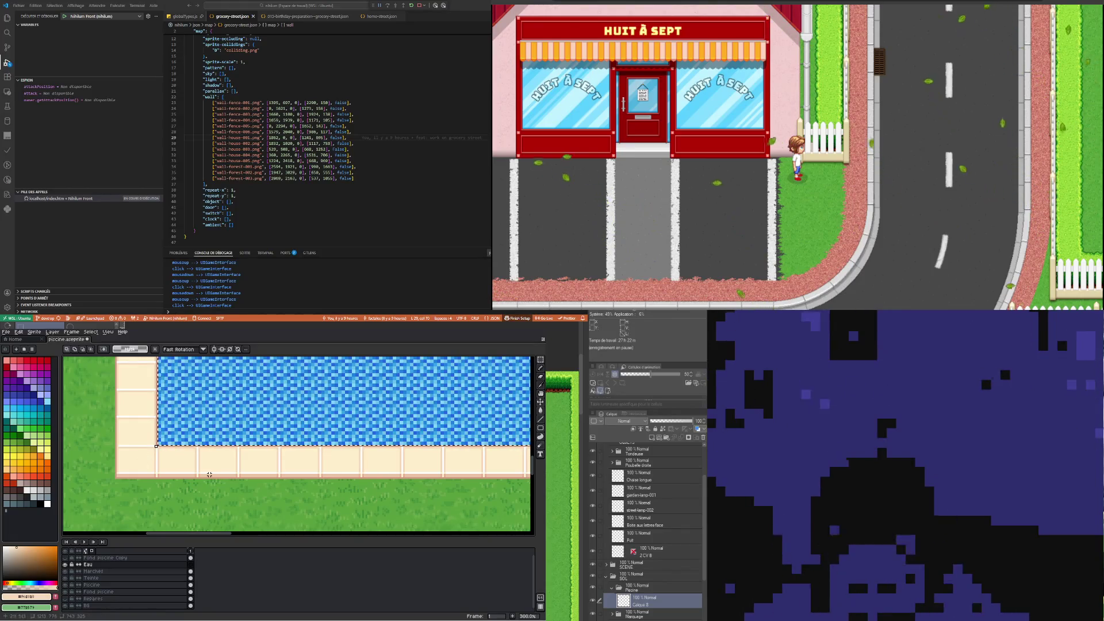
scroll(206, 450, down, 6)
scroll(206, 450, up, 1)
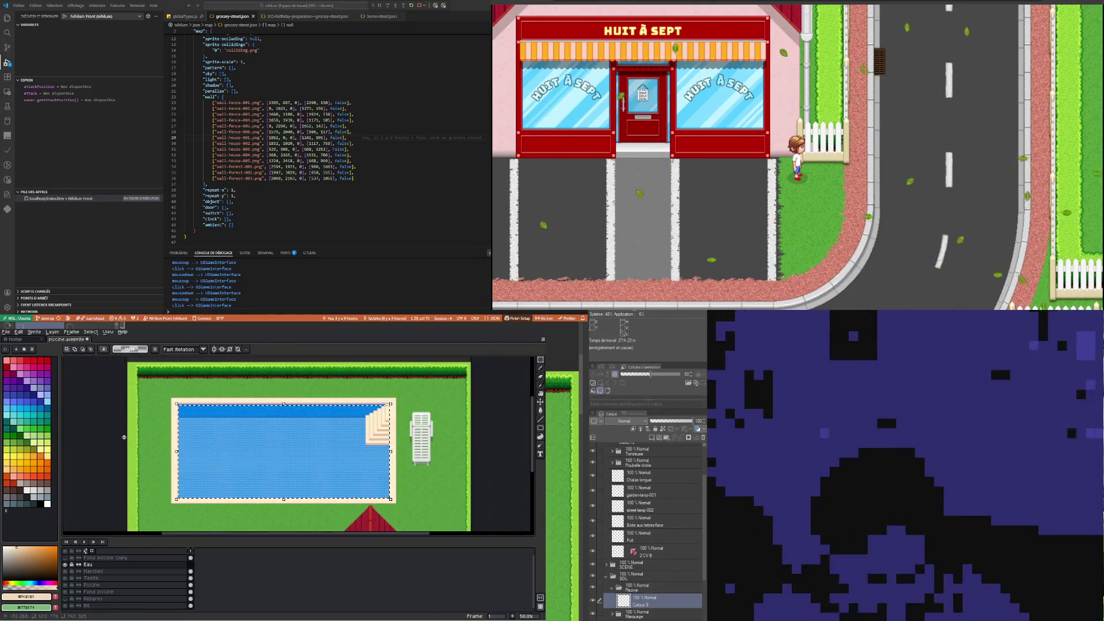
click(48, 404)
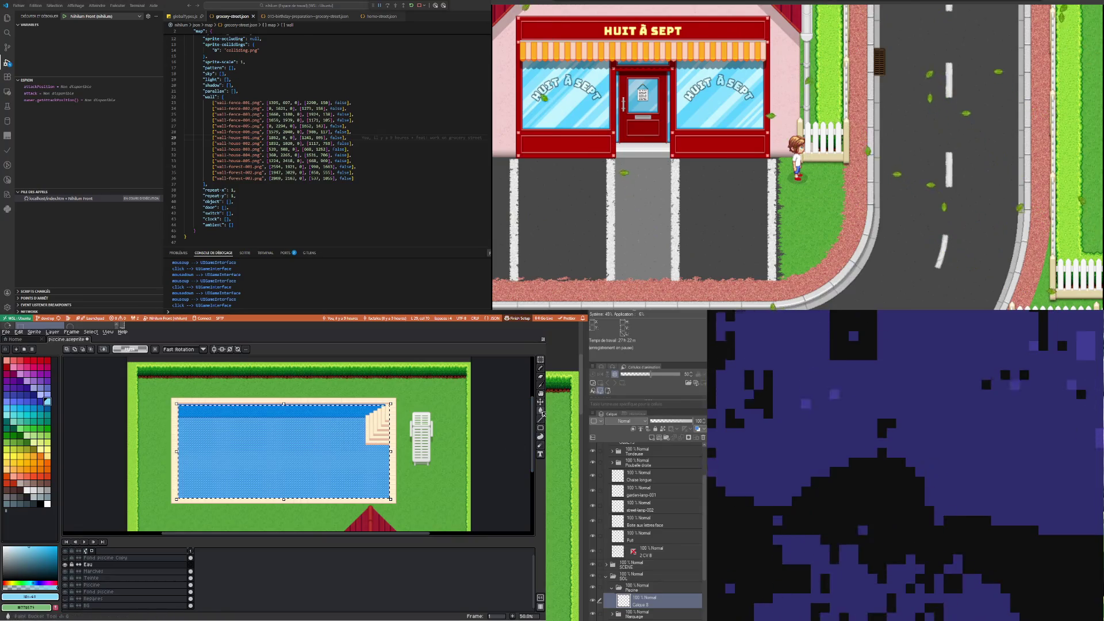
Fill the selected pool area with flat light blue and deselect
key(g)
click(361, 459)
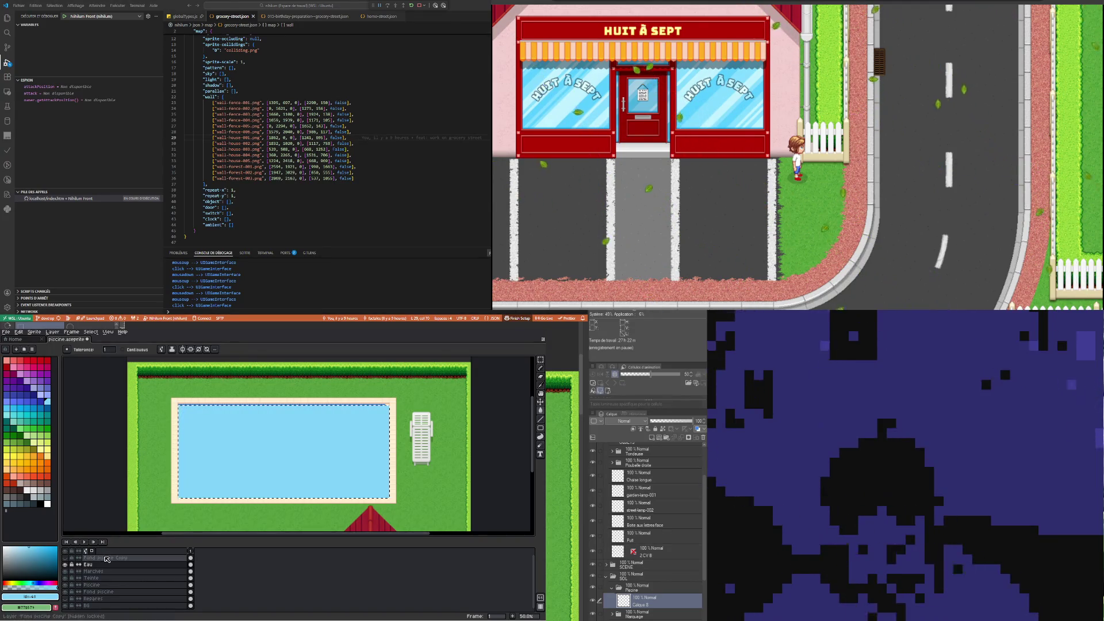
key(ctrl+d)
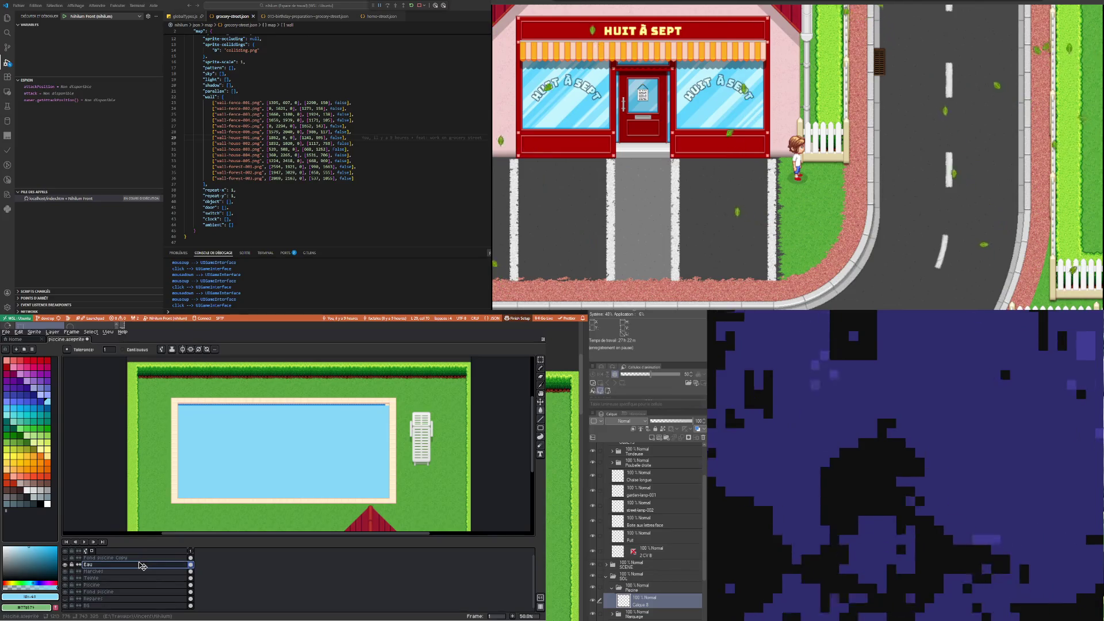
Set the Eau layer's opacity to 75%, trying 70% and 85% along the way
double_click(141, 565)
drag(357, 528, 374, 529)
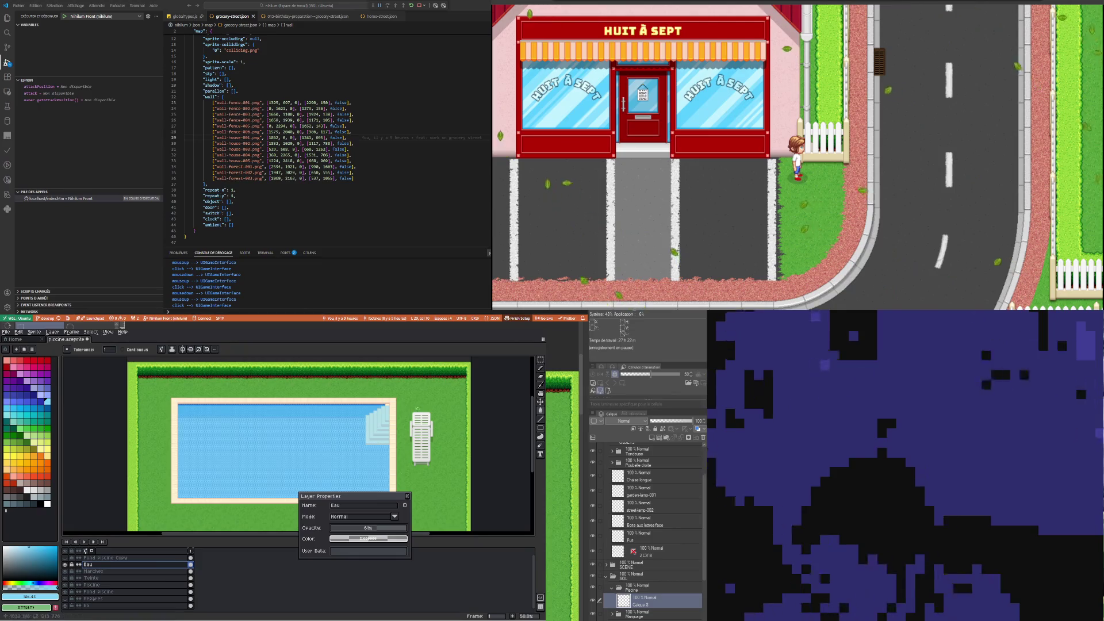
scroll(418, 408, up, 1)
scroll(383, 409, up, 2)
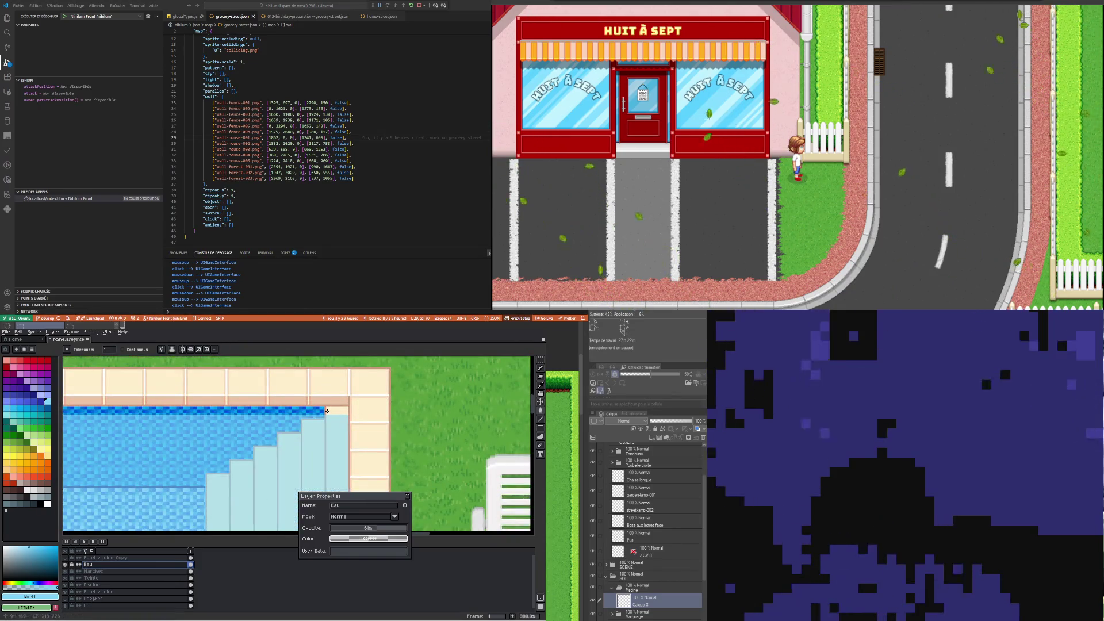
scroll(327, 410, down, 1)
scroll(333, 426, down, 1)
scroll(344, 442, down, 1)
scroll(344, 442, up, 2)
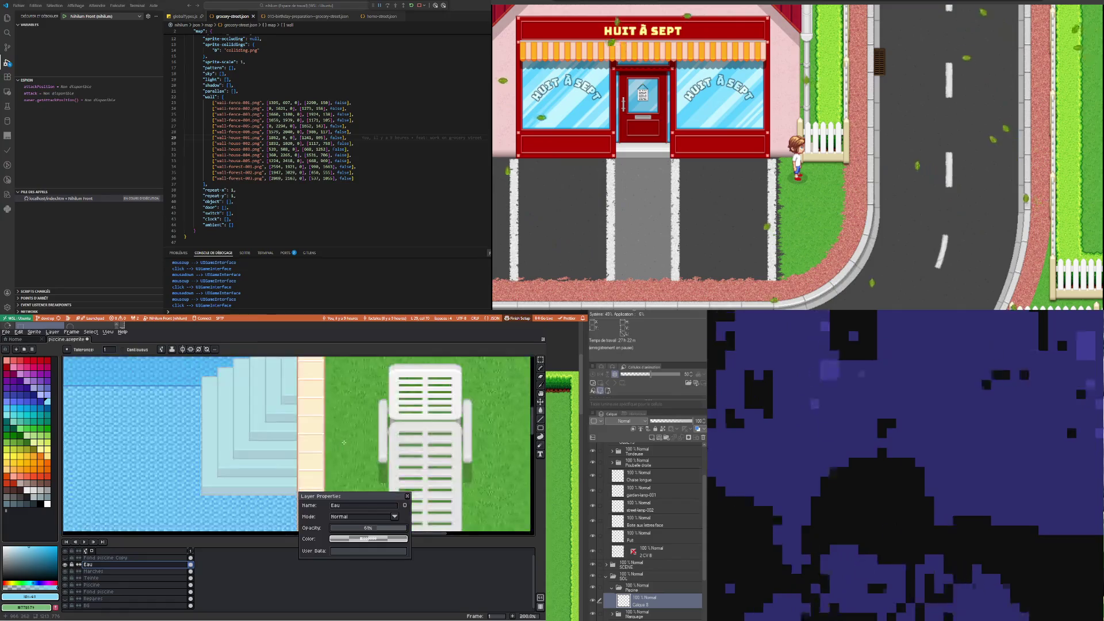
scroll(344, 443, down, 1)
scroll(307, 407, down, 1)
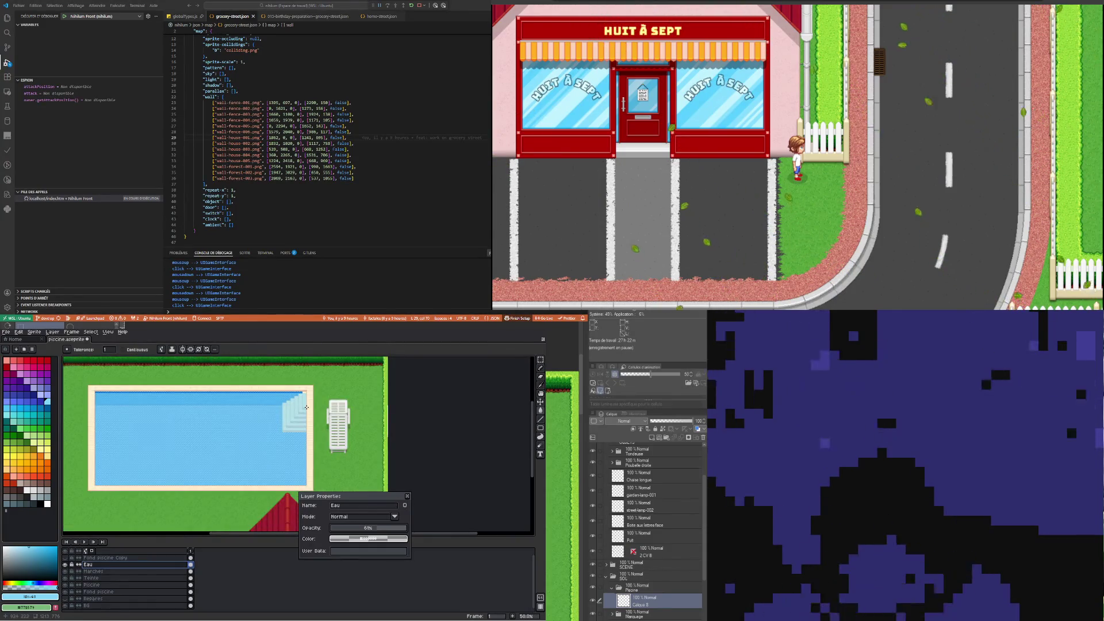
scroll(298, 378, up, 2)
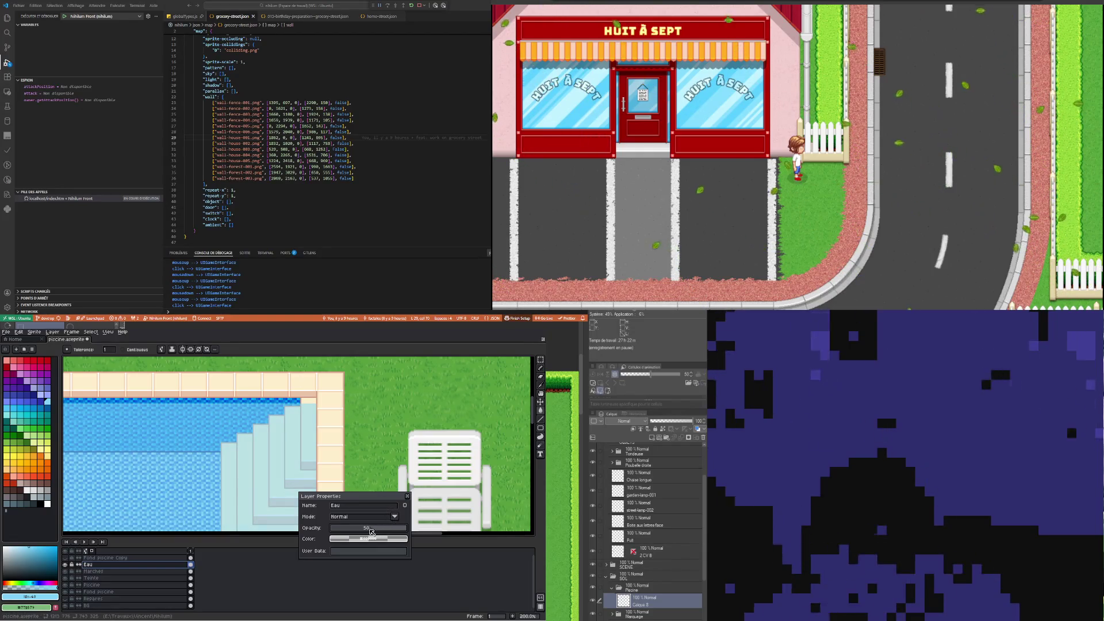
scroll(327, 433, down, 1)
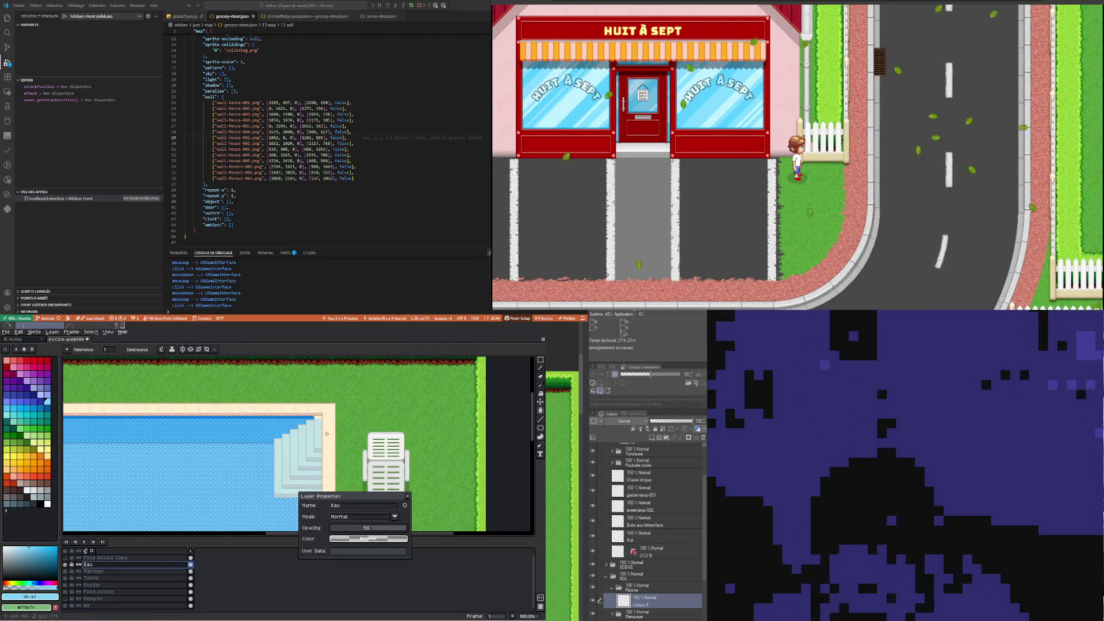
click(385, 528)
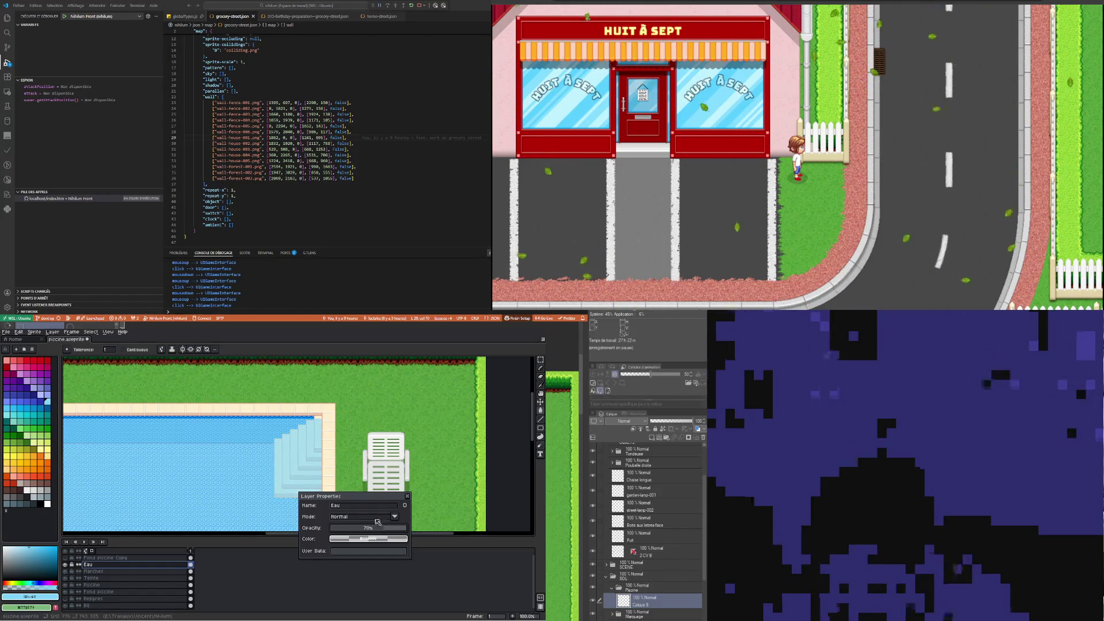
scroll(292, 426, down, 2)
scroll(292, 425, up, 1)
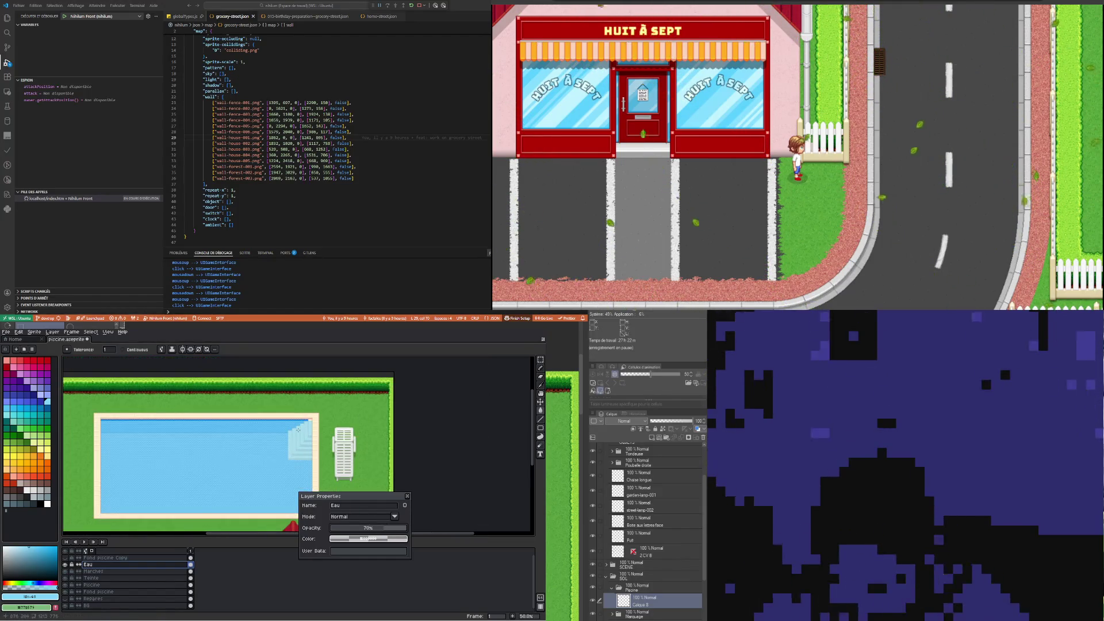
scroll(345, 452, up, 1)
scroll(336, 442, up, 1)
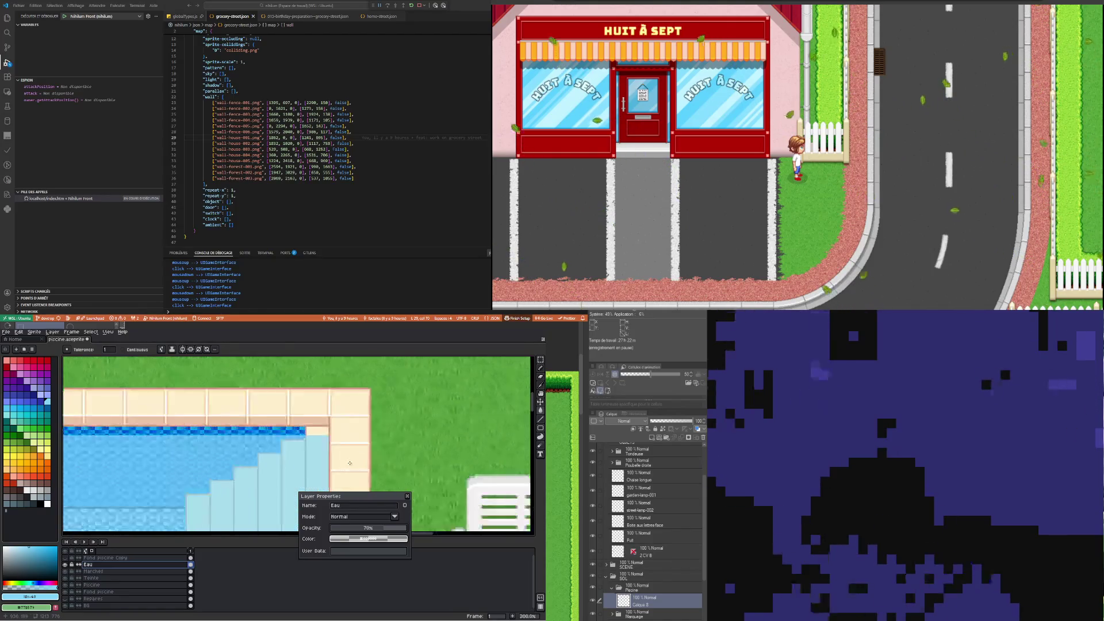
scroll(328, 431, down, 1)
scroll(319, 422, down, 1)
scroll(313, 408, up, 2)
scroll(306, 391, down, 1)
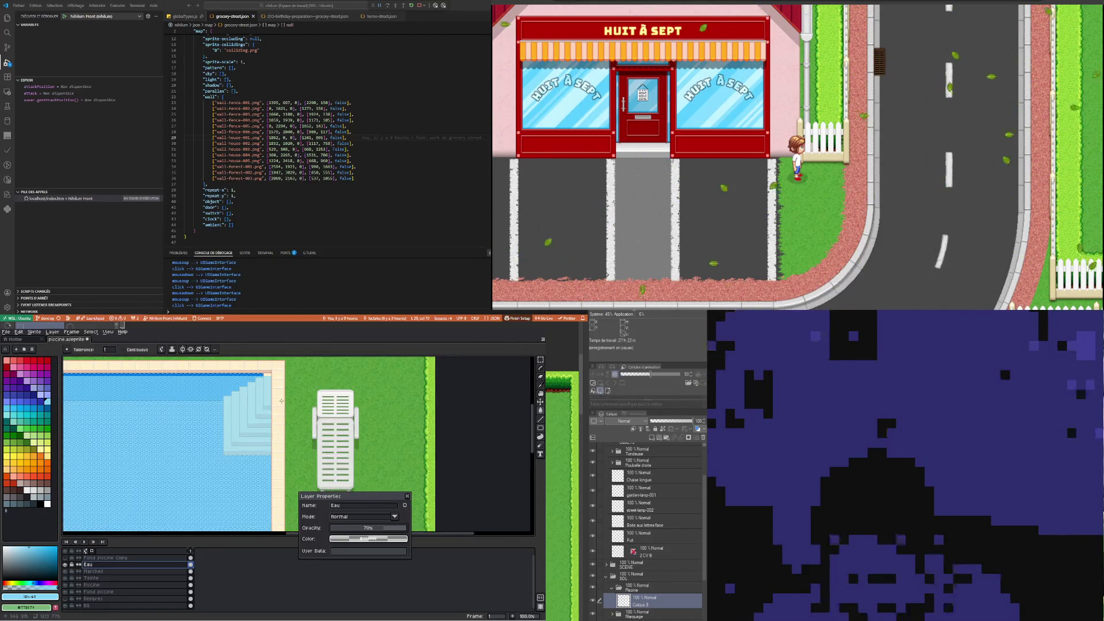
scroll(299, 374, up, 1)
click(396, 529)
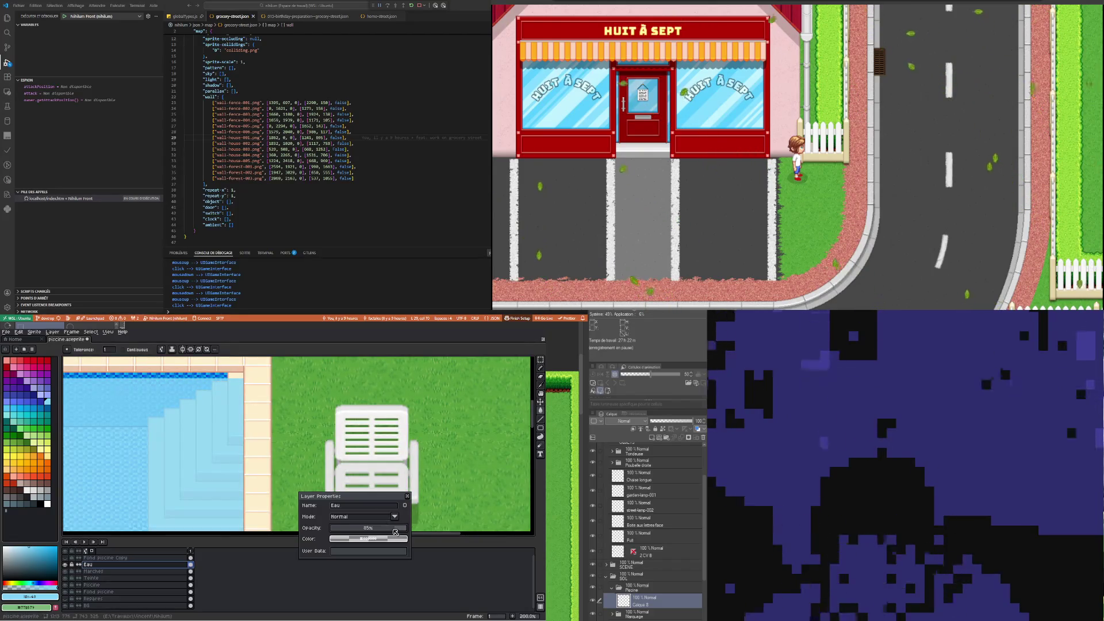
scroll(249, 416, down, 2)
click(394, 529)
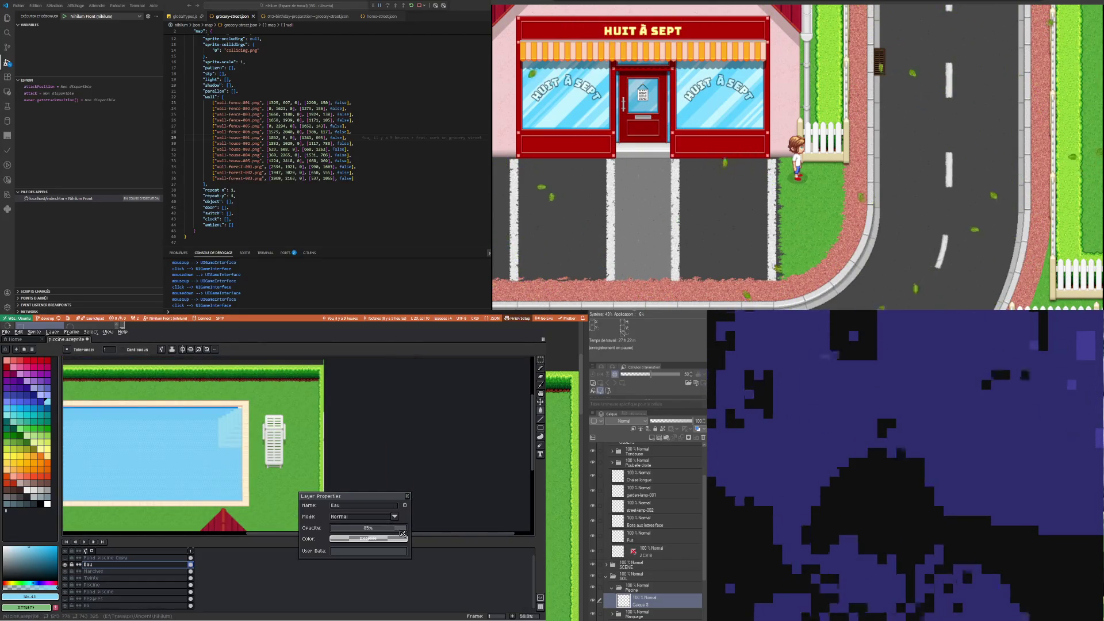
drag(395, 529, 390, 533)
scroll(356, 425, up, 1)
scroll(355, 425, down, 1)
scroll(355, 425, up, 2)
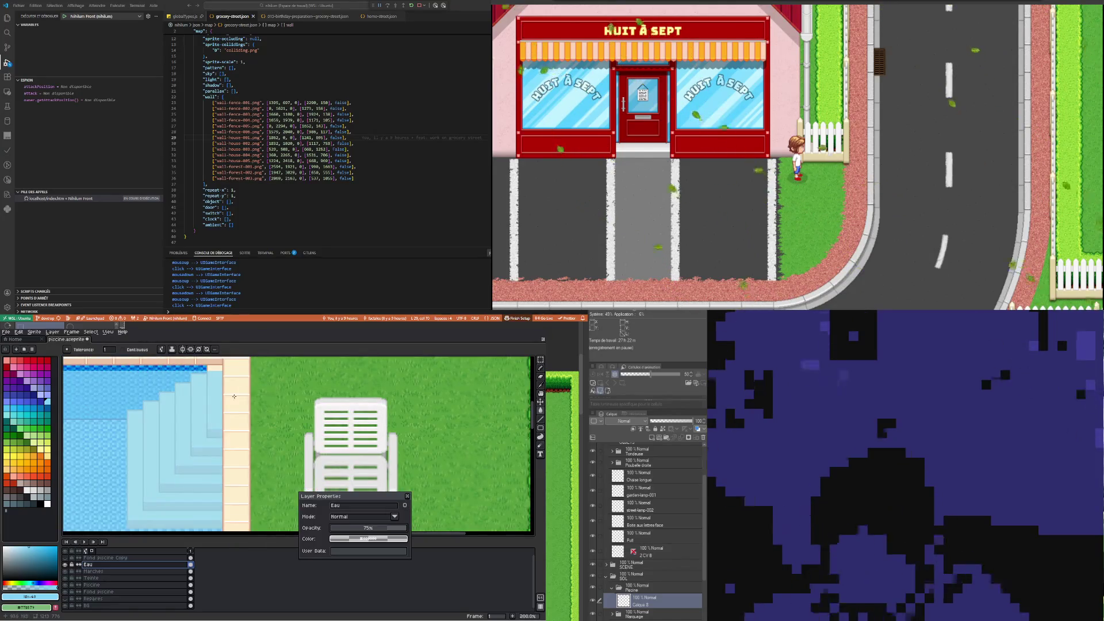
Eyedrop the pale blue #d4f2ff from the pool as the drawing colour
drag(23, 551, 13, 537)
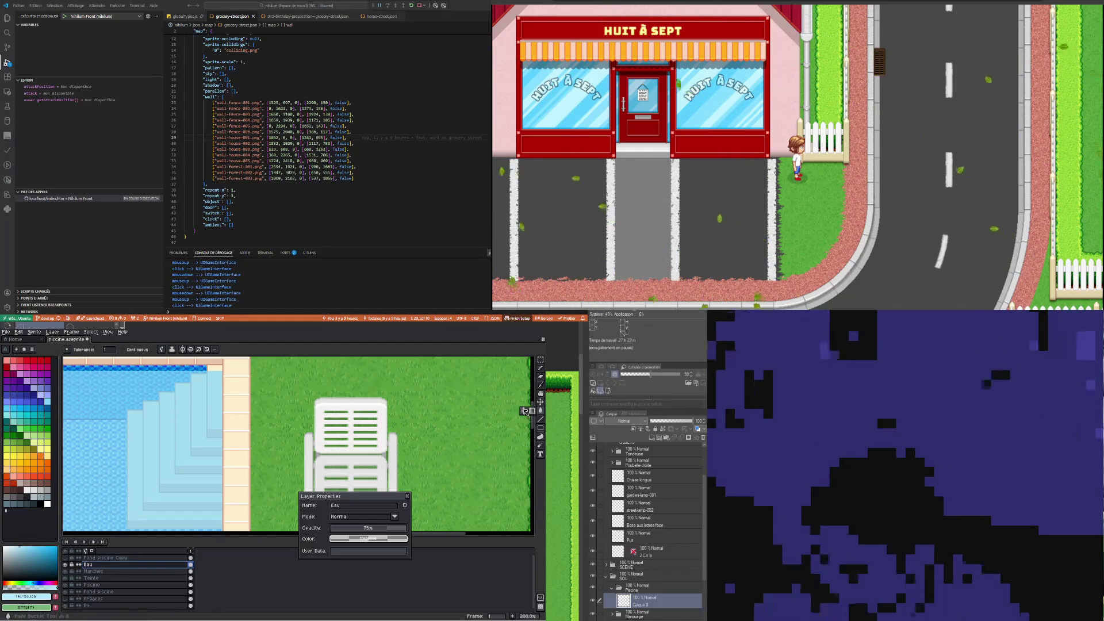
scroll(178, 415, down, 2)
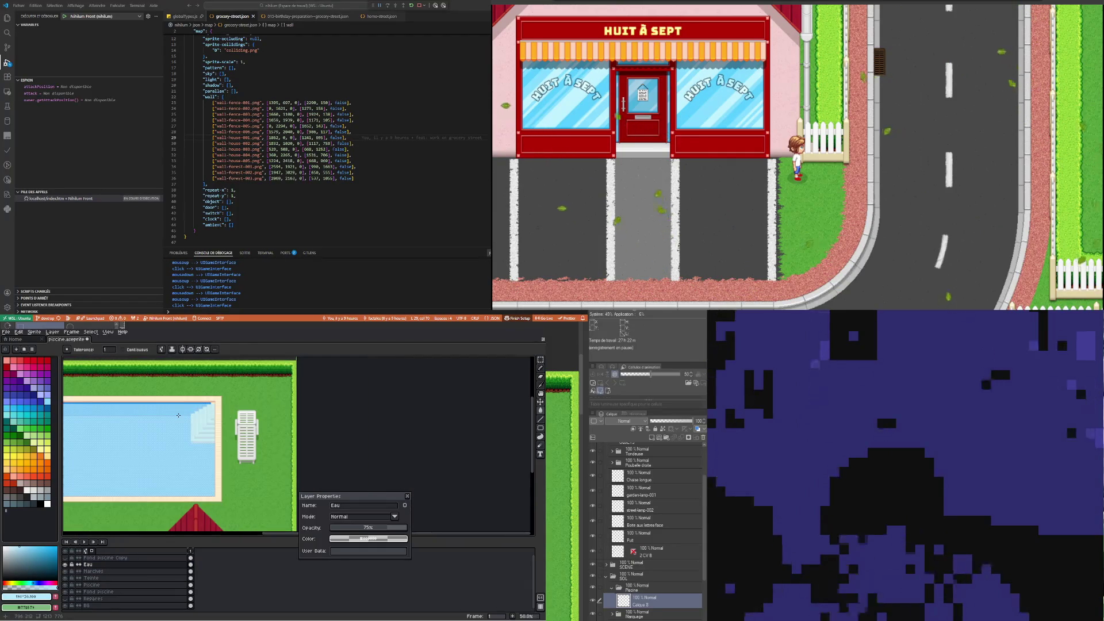
scroll(202, 410, up, 2)
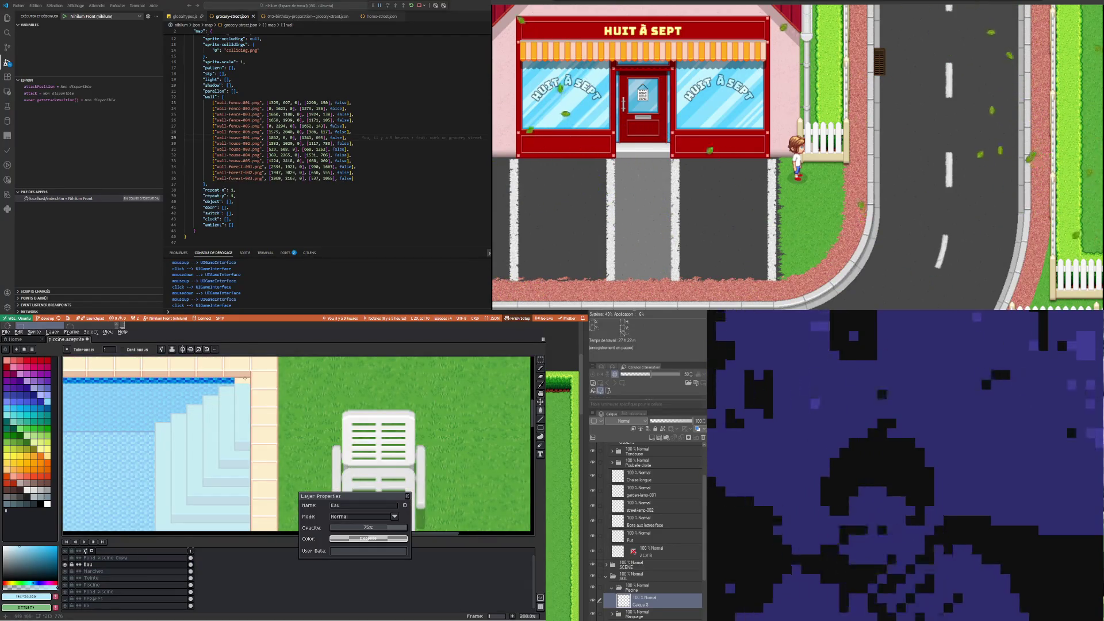
scroll(247, 399, up, 1)
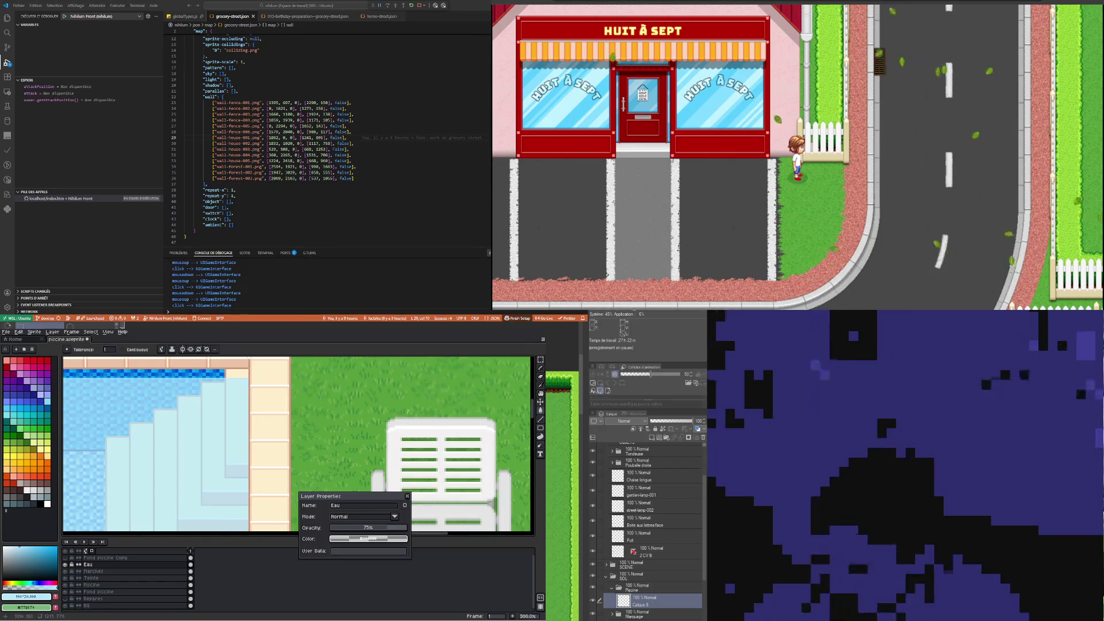
key(m)
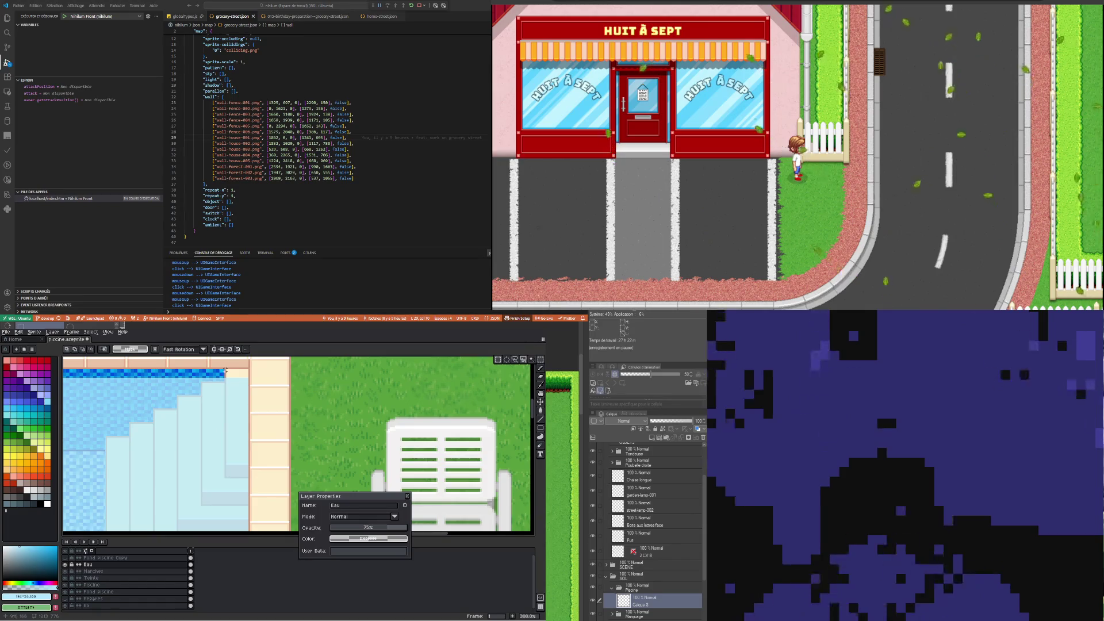
drag(226, 370, 247, 378)
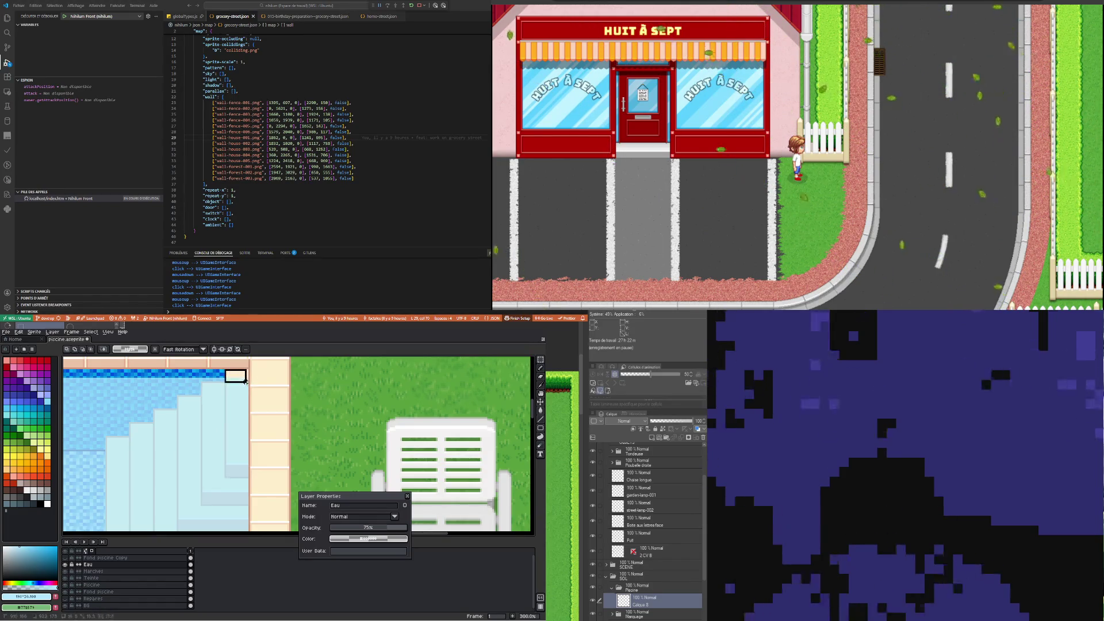
key(Down)
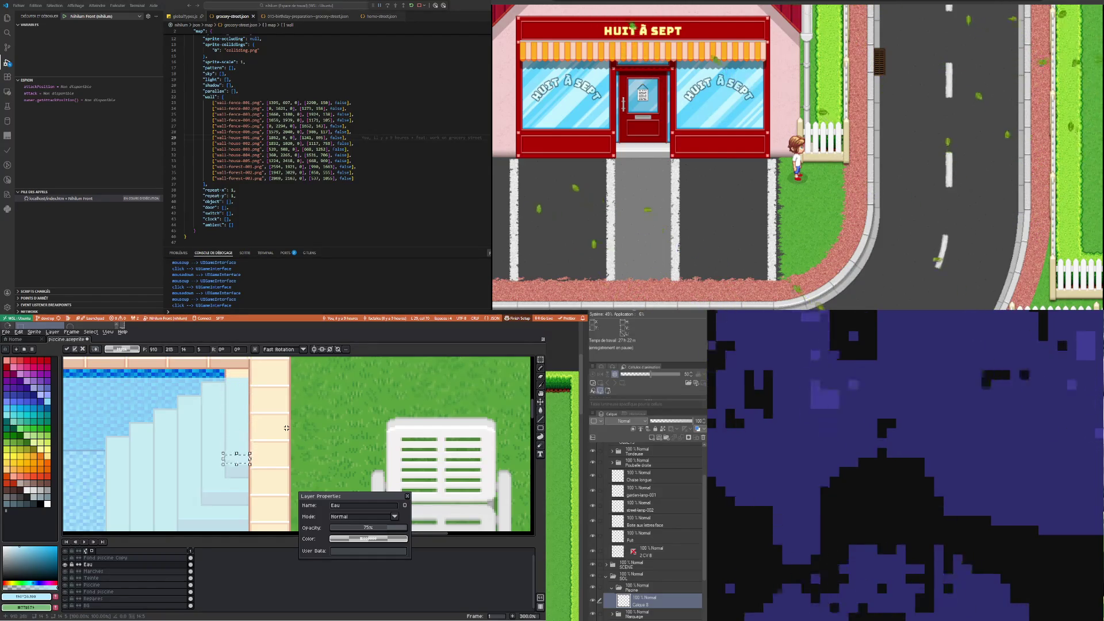
key(Up)
key(Up)
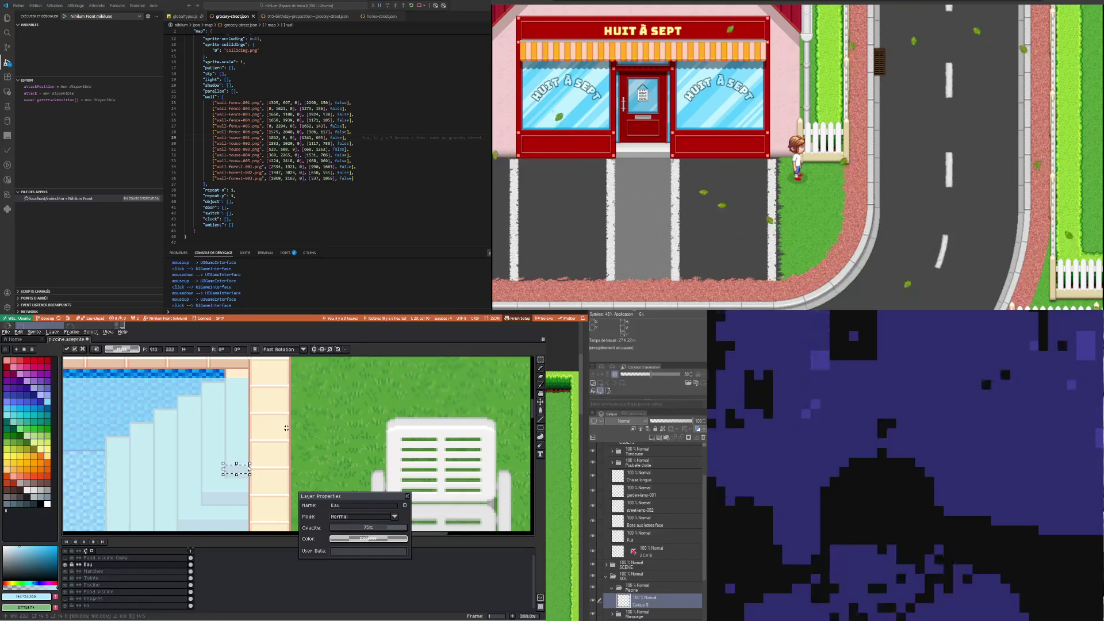
key(ctrl+d)
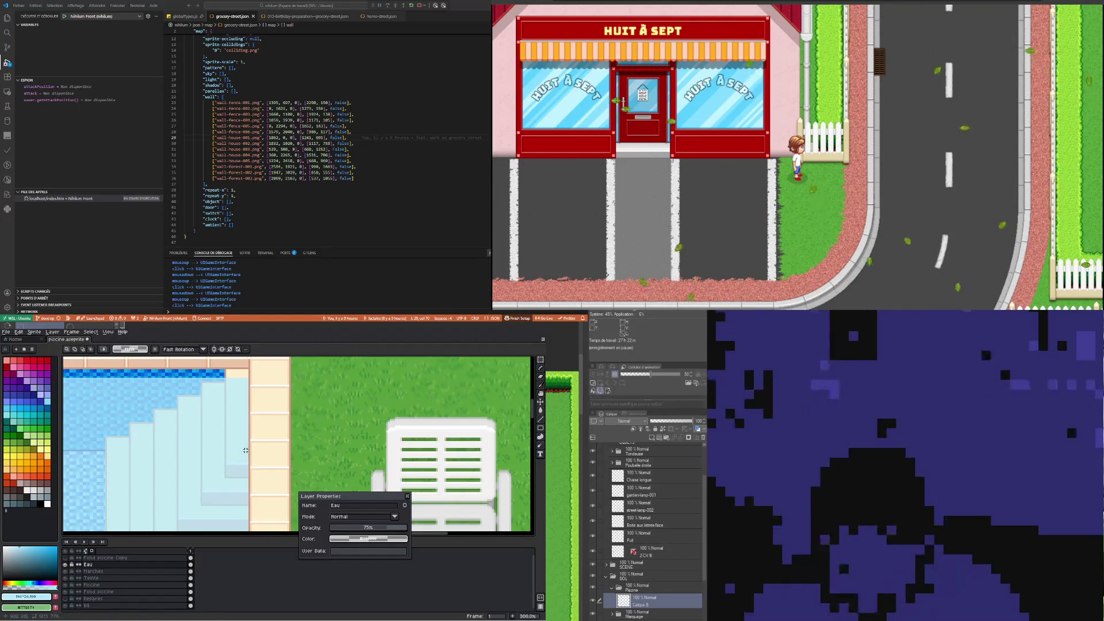
key(ctrl+z)
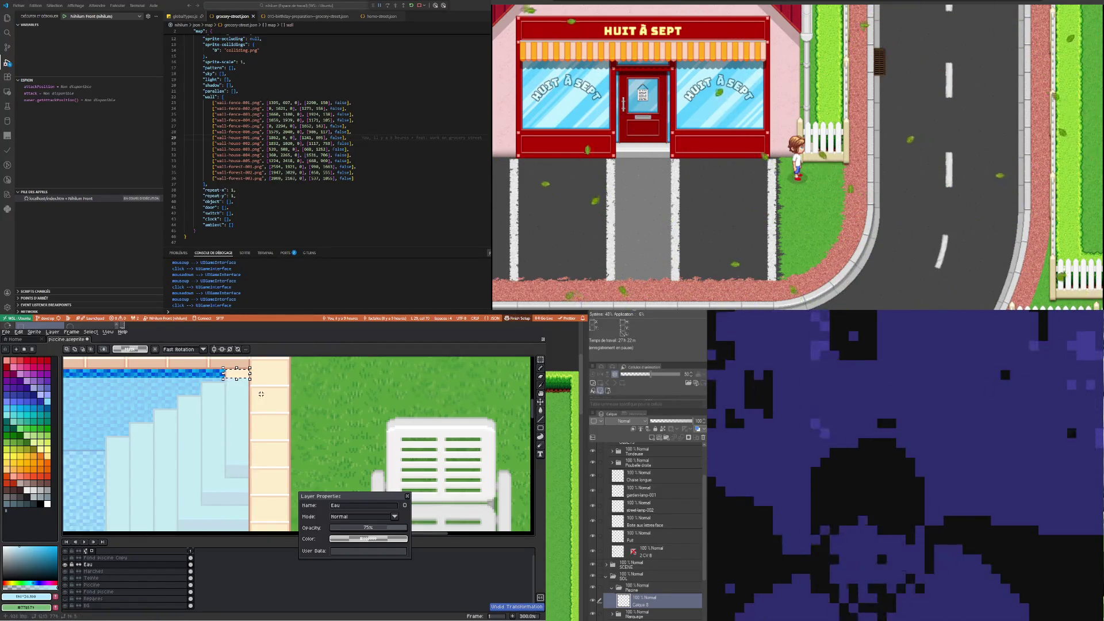
key(Down)
key(Down)
key(Down)
key(Down)
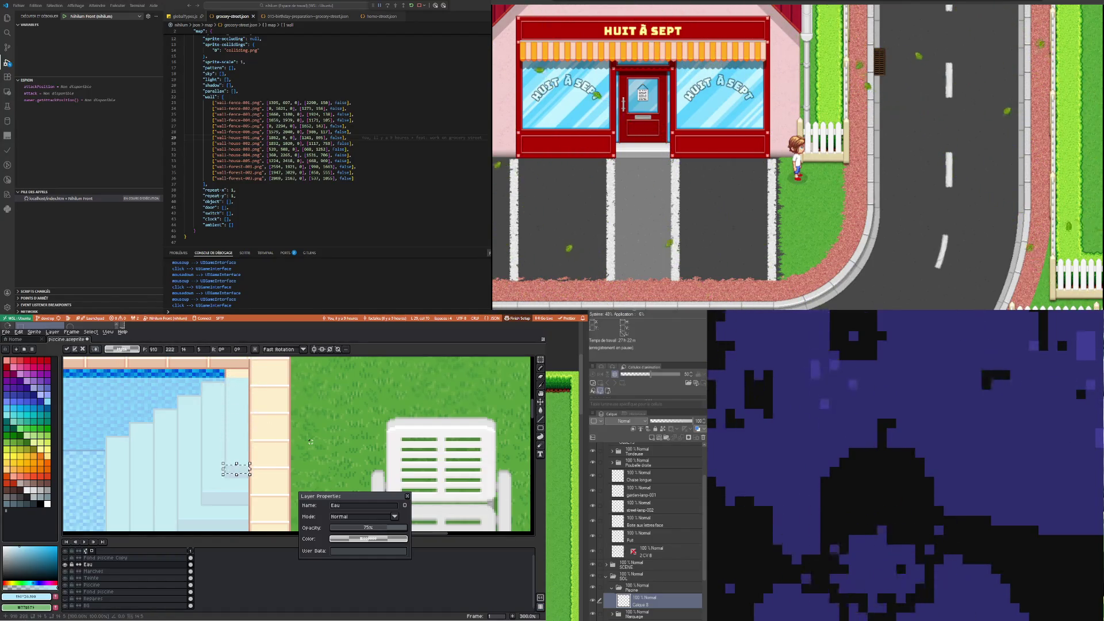
click(408, 496)
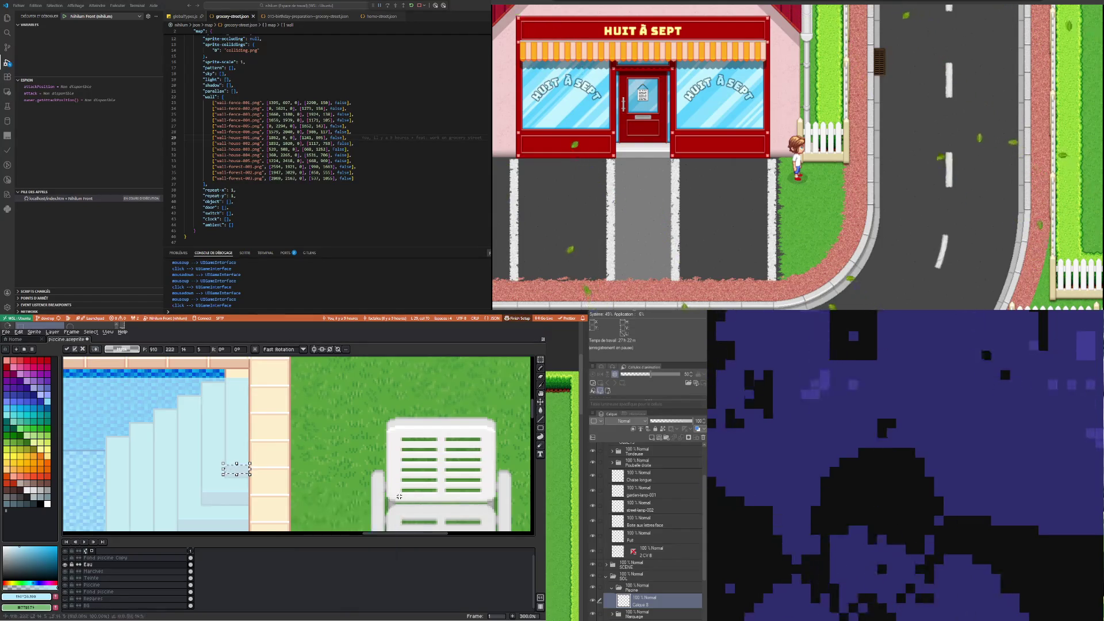
click(191, 565)
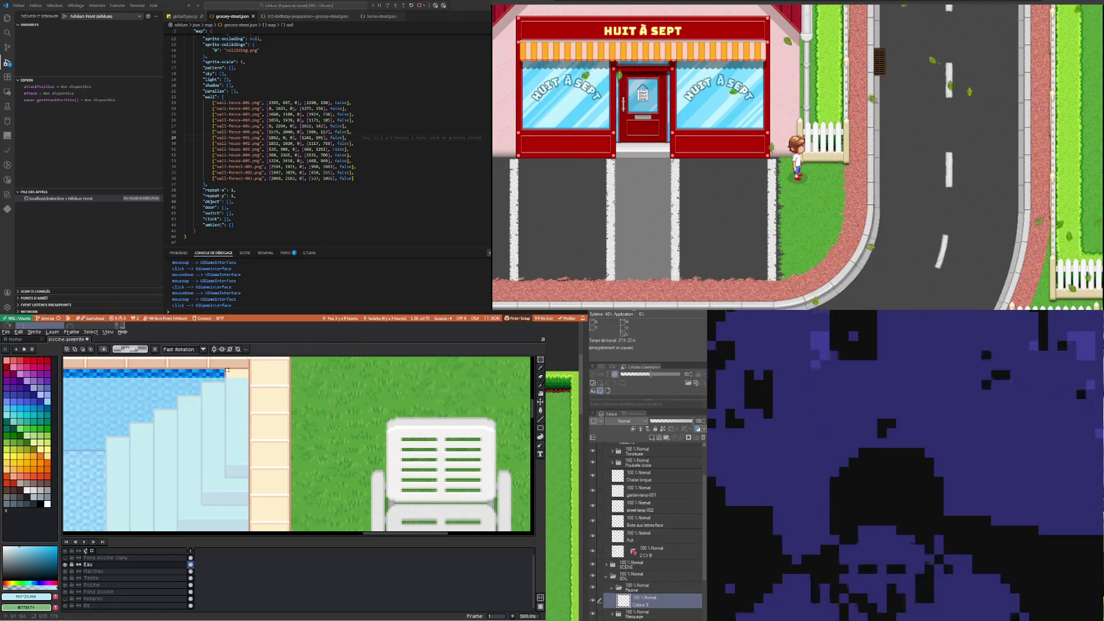
drag(227, 369, 246, 409)
key(Delete)
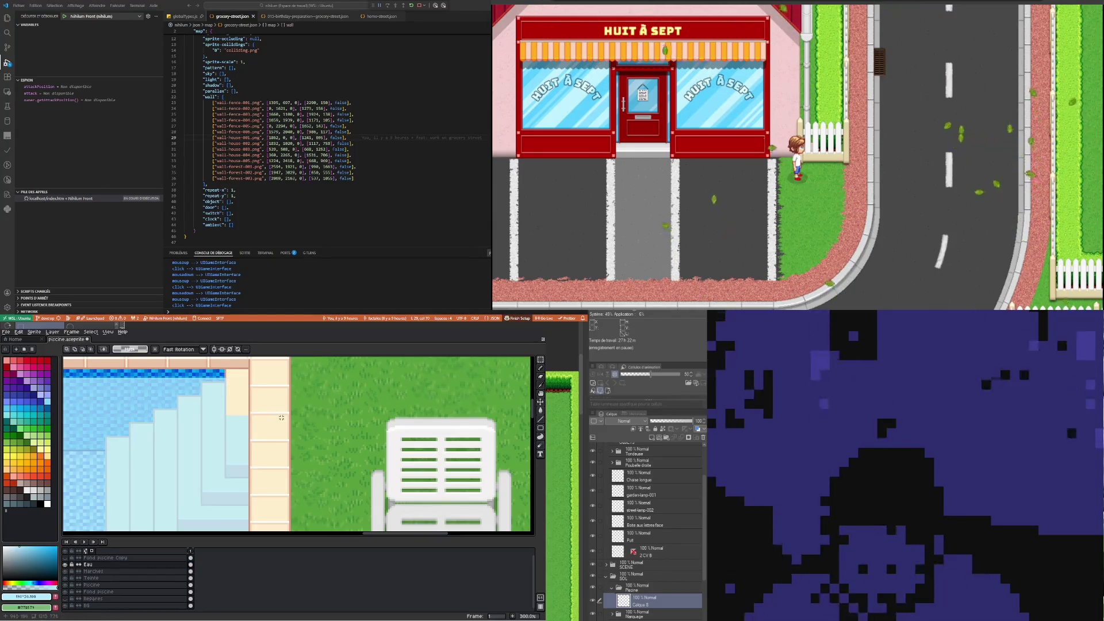
drag(225, 371, 249, 464)
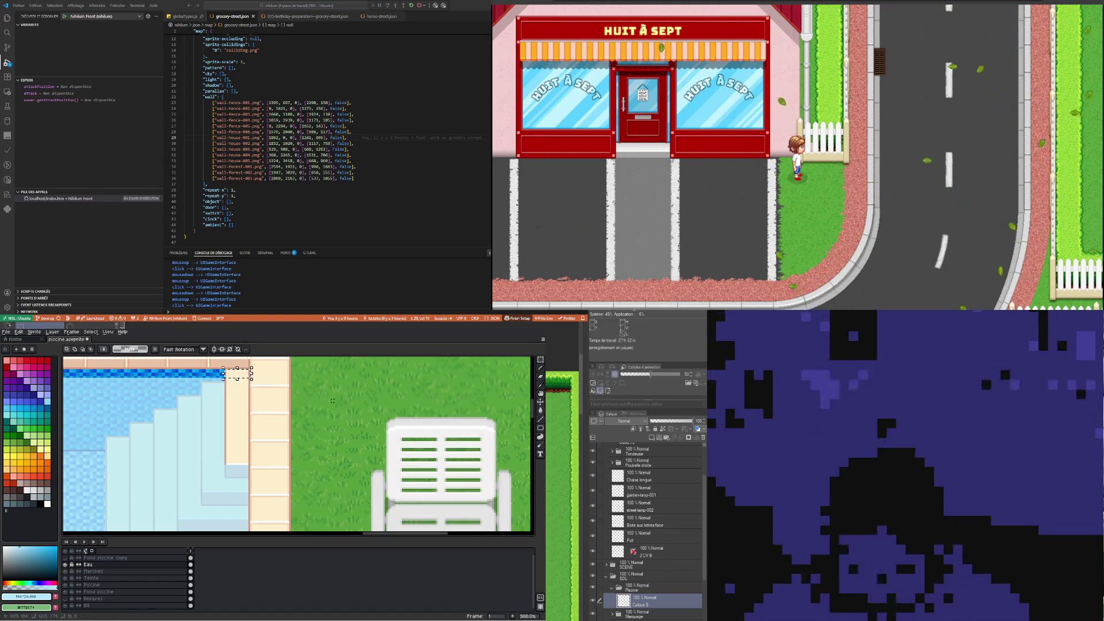
key(Down)
key(Down)
key(Down)
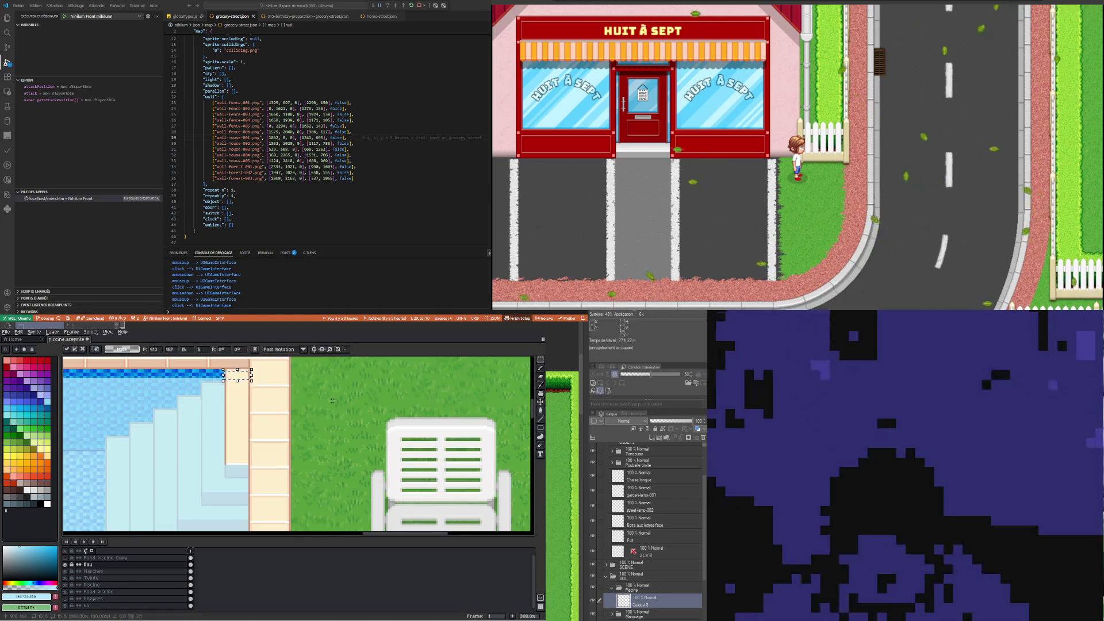
key(Down)
key(Down)
key(Down)
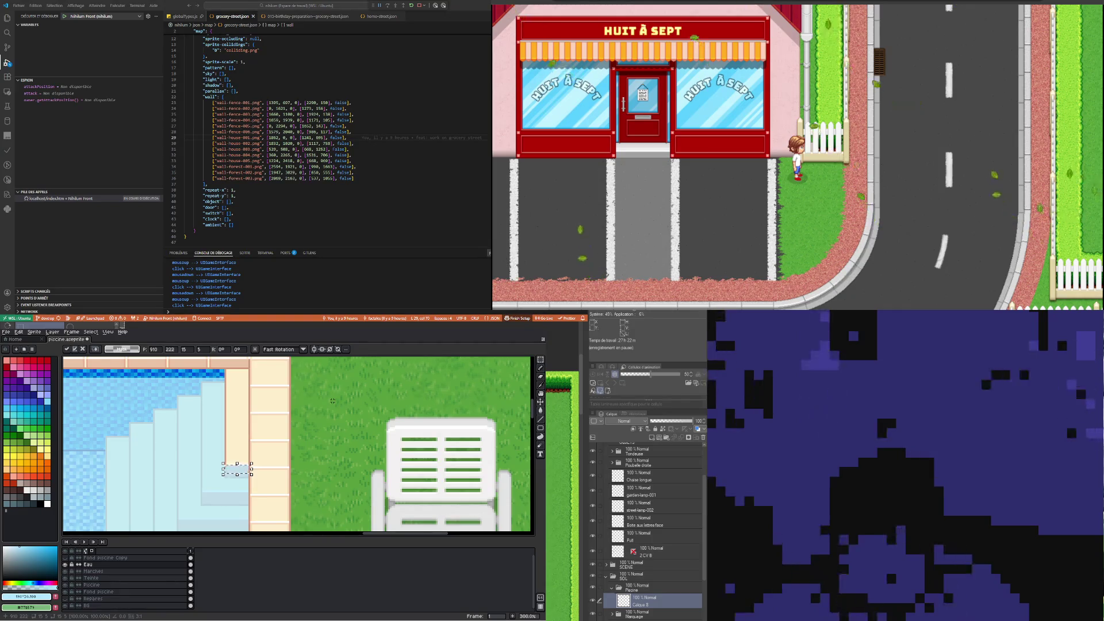
scroll(251, 457, up, 2)
key(ctrl+d)
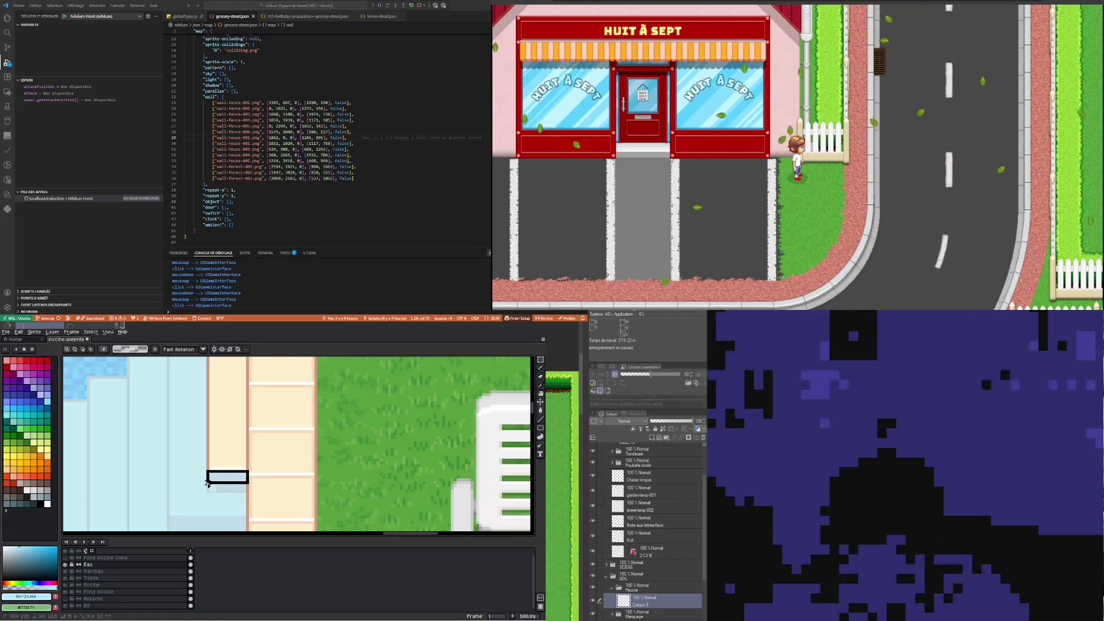
scroll(172, 448, down, 3)
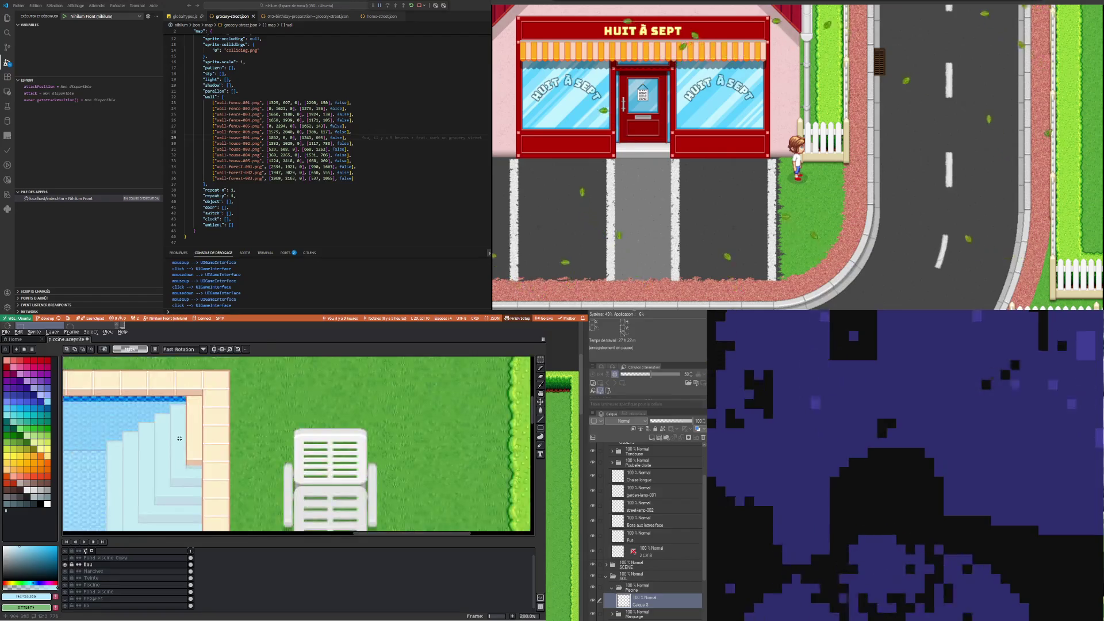
scroll(179, 438, down, 4)
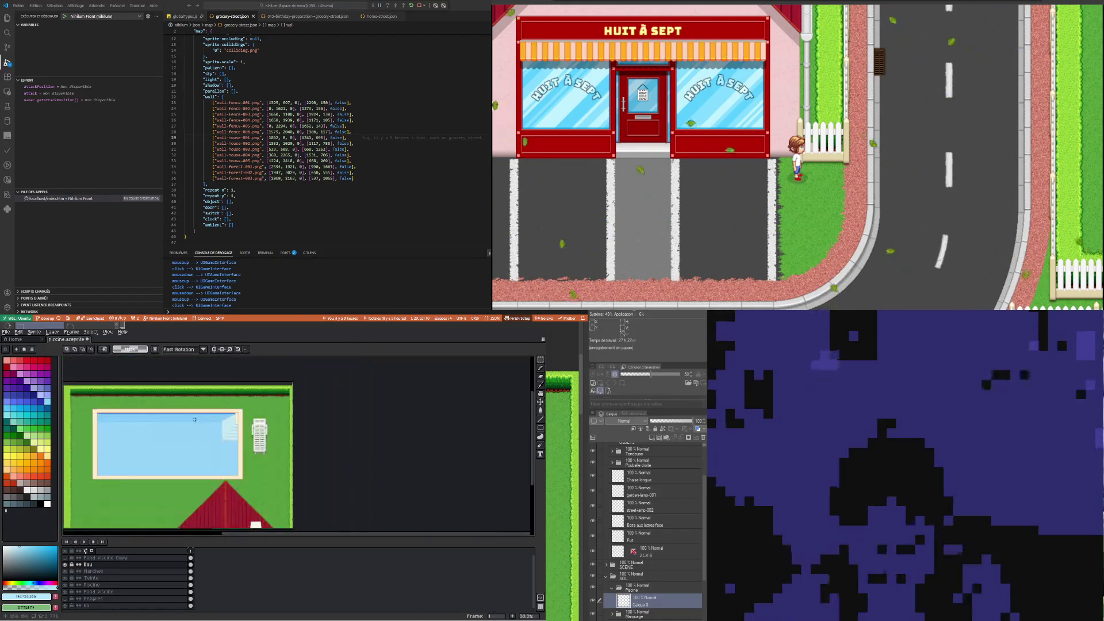
scroll(195, 420, up, 1)
scroll(314, 410, up, 2)
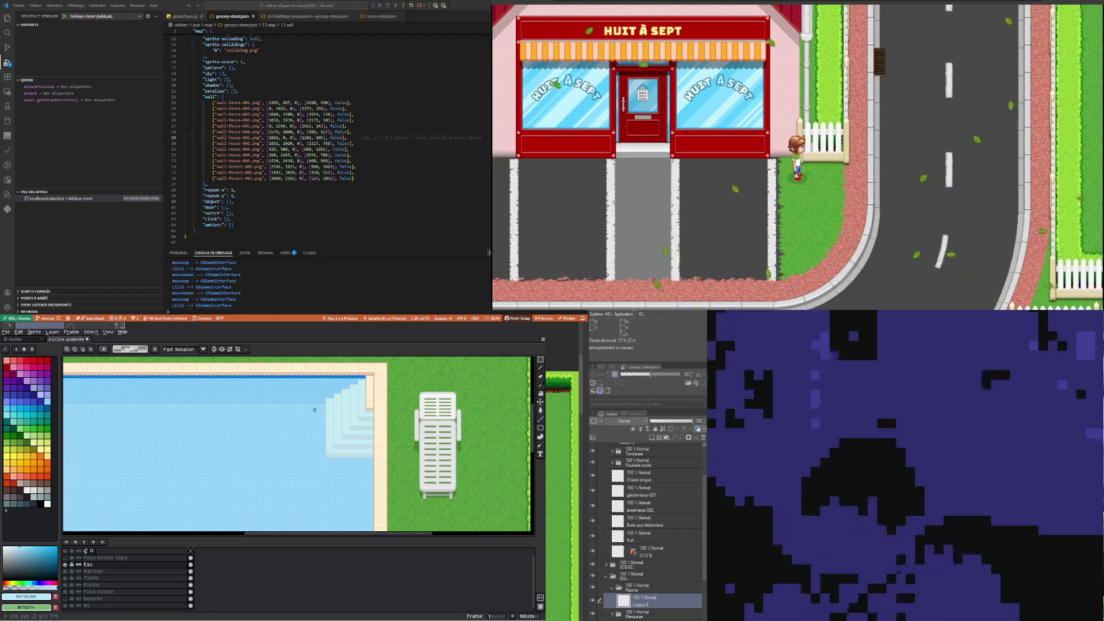
scroll(276, 426, down, 3)
scroll(230, 436, up, 4)
scroll(232, 435, down, 4)
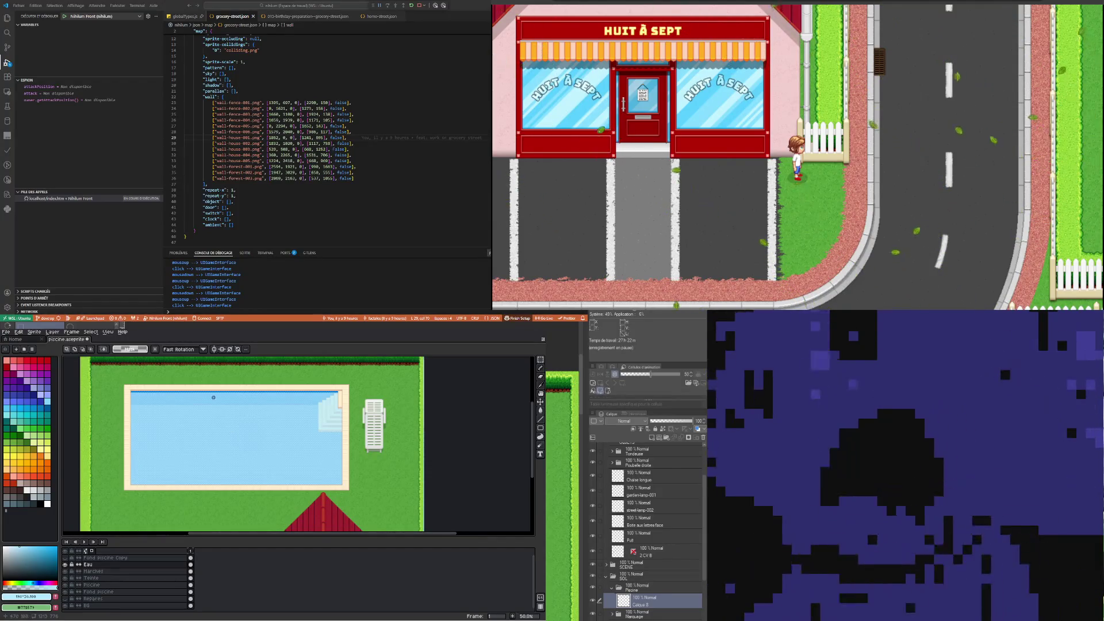
scroll(225, 460, up, 2)
scroll(226, 463, down, 1)
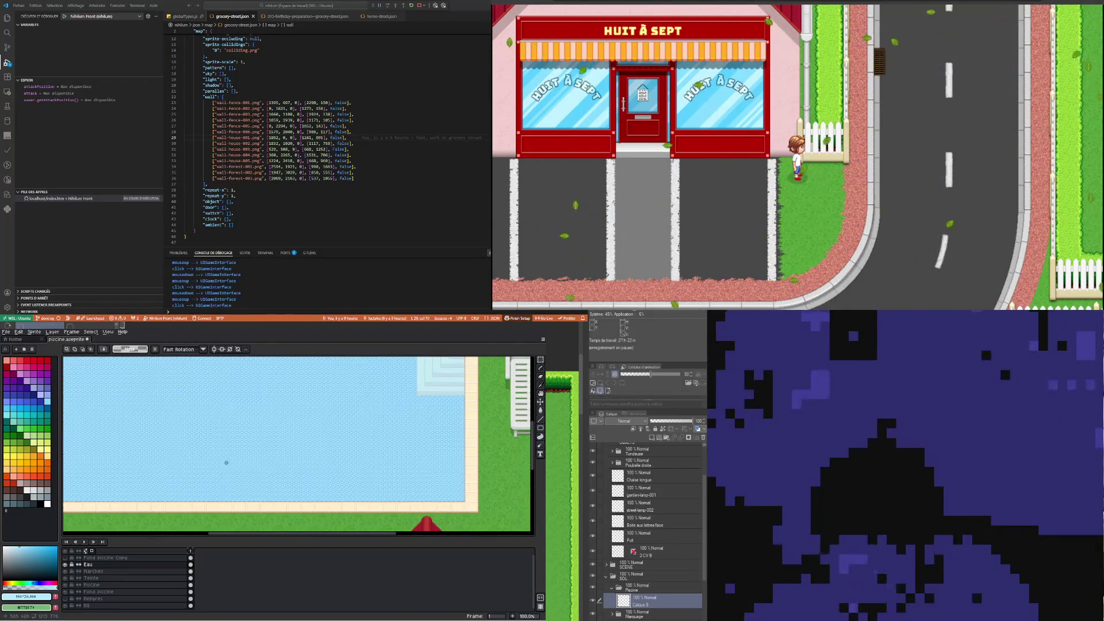
scroll(226, 463, down, 1)
scroll(136, 504, up, 1)
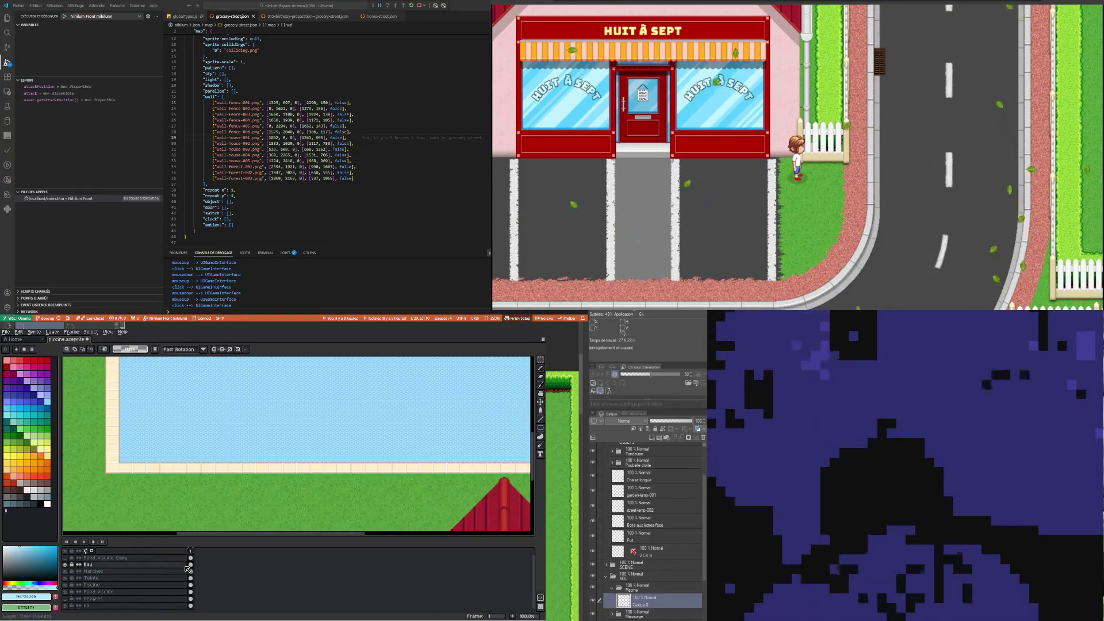
click(191, 585)
Select a wide band along the pool's lower edge over the grass, then drop it
scroll(121, 486, up, 1)
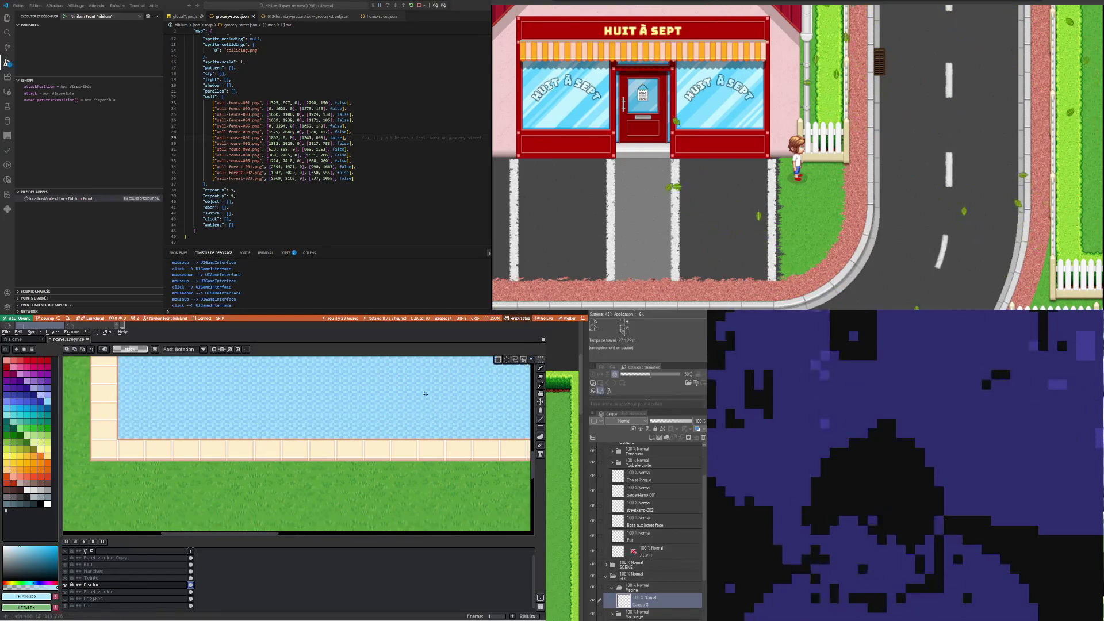
mouse_move(77, 460)
mouse_down()
mouse_move(522, 478)
mouse_move(483, 458)
mouse_up()
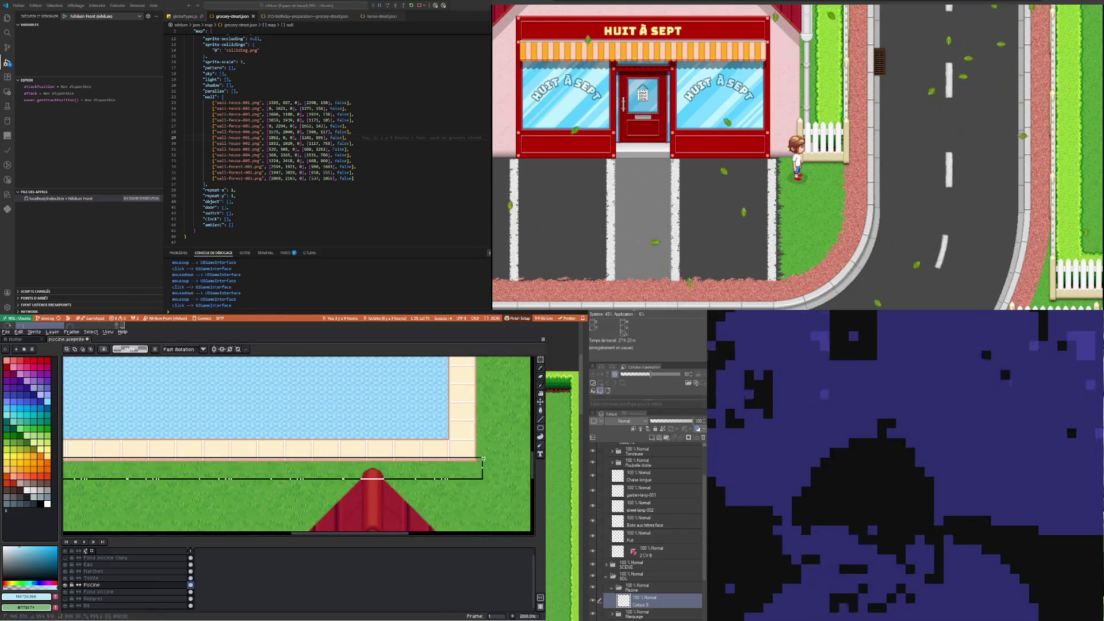
drag(483, 458, 491, 460)
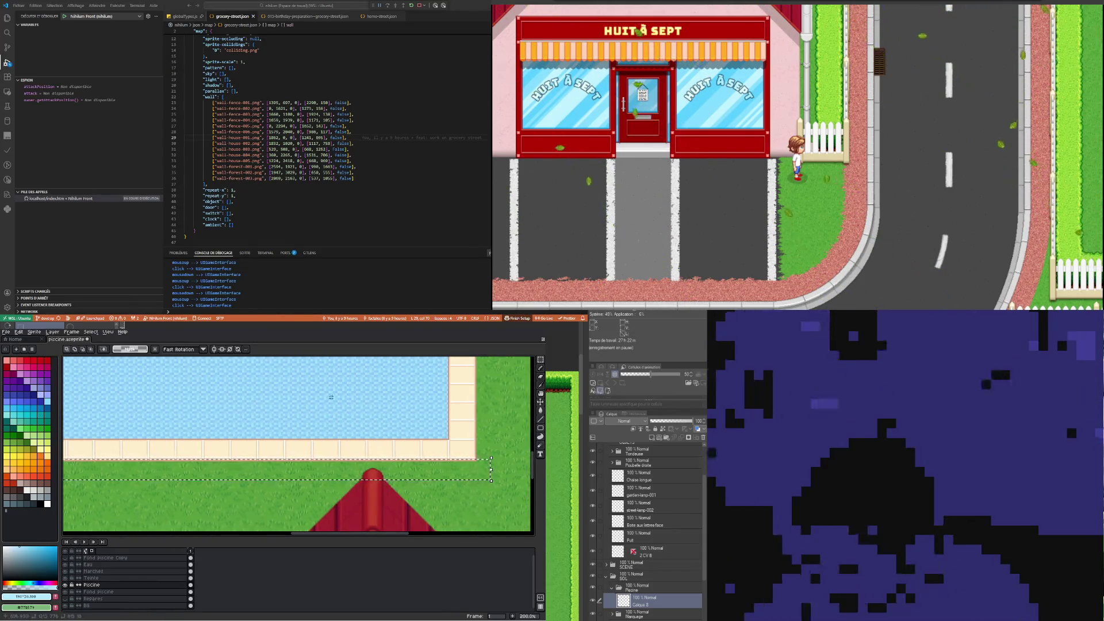
scroll(332, 397, down, 2)
scroll(331, 396, down, 2)
scroll(340, 425, up, 5)
scroll(341, 433, up, 2)
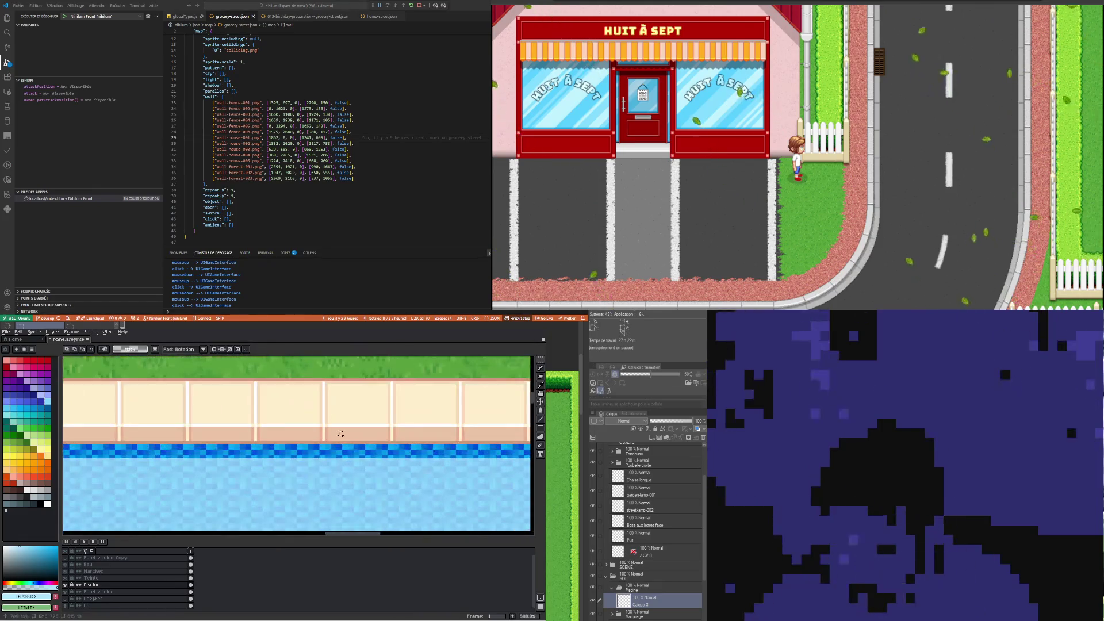
scroll(340, 433, down, 2)
scroll(340, 434, down, 3)
scroll(343, 467, up, 2)
scroll(343, 468, up, 3)
click(363, 401)
Select the thin trim strip under the bottom tiles and stretch it leftward across the border
drag(331, 413, 183, 418)
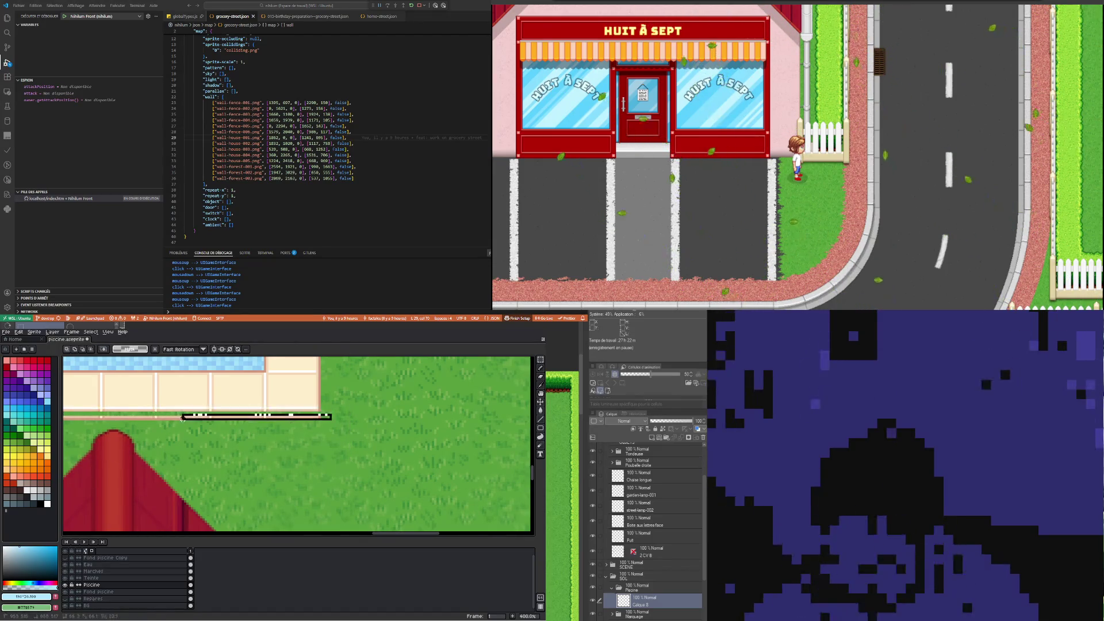
key(Escape)
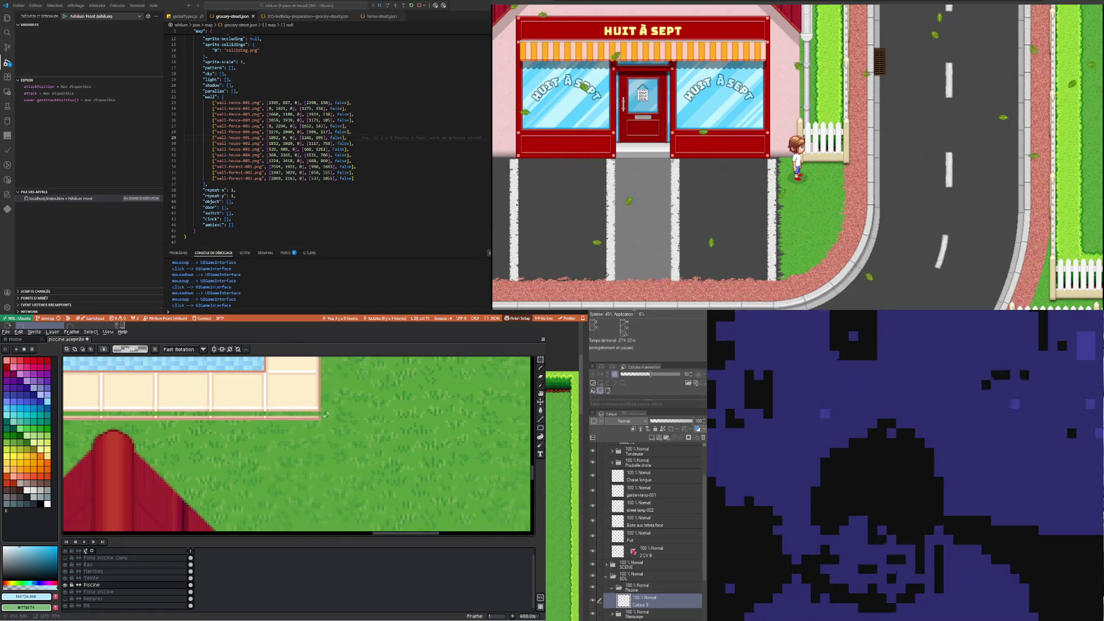
scroll(300, 417, left, 5)
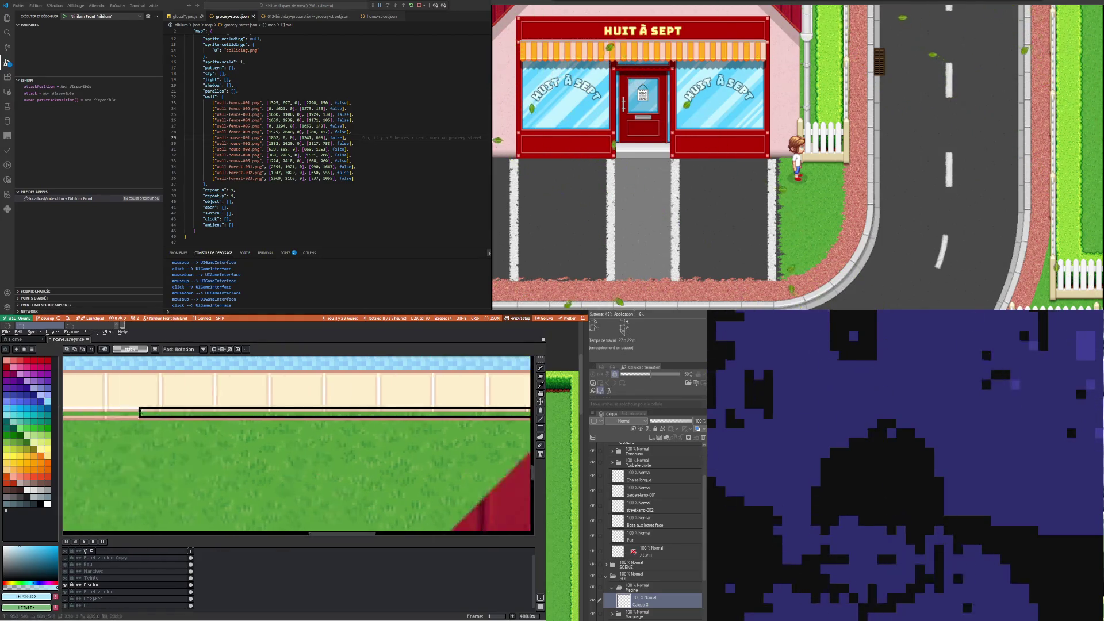
scroll(300, 416, left, 3)
scroll(300, 417, left, 2)
scroll(300, 417, left, 2)
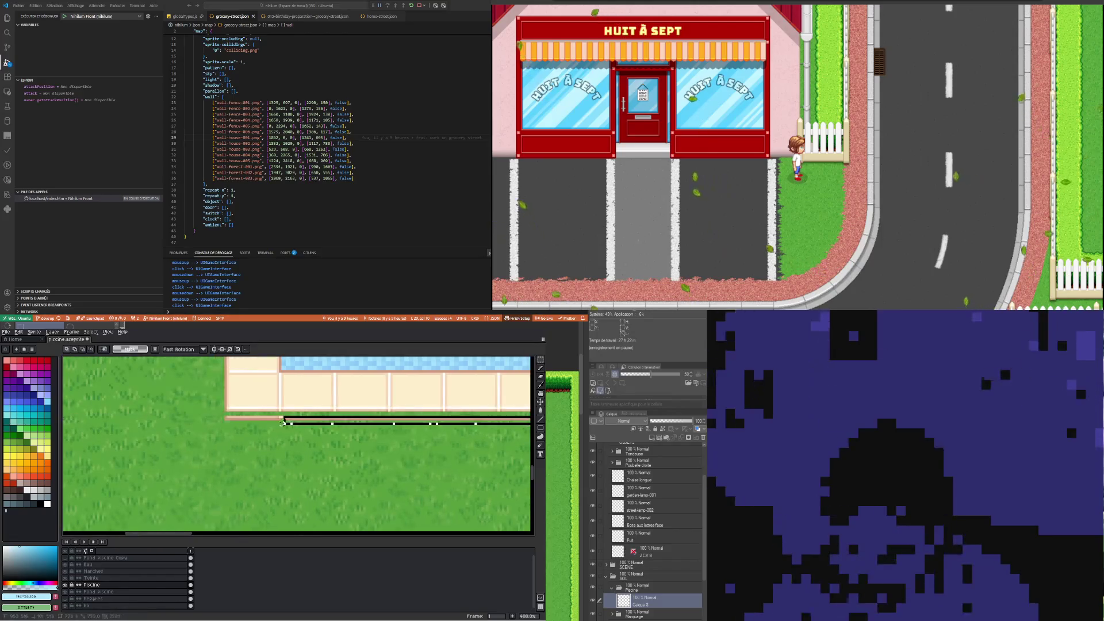
drag(531, 419, 202, 416)
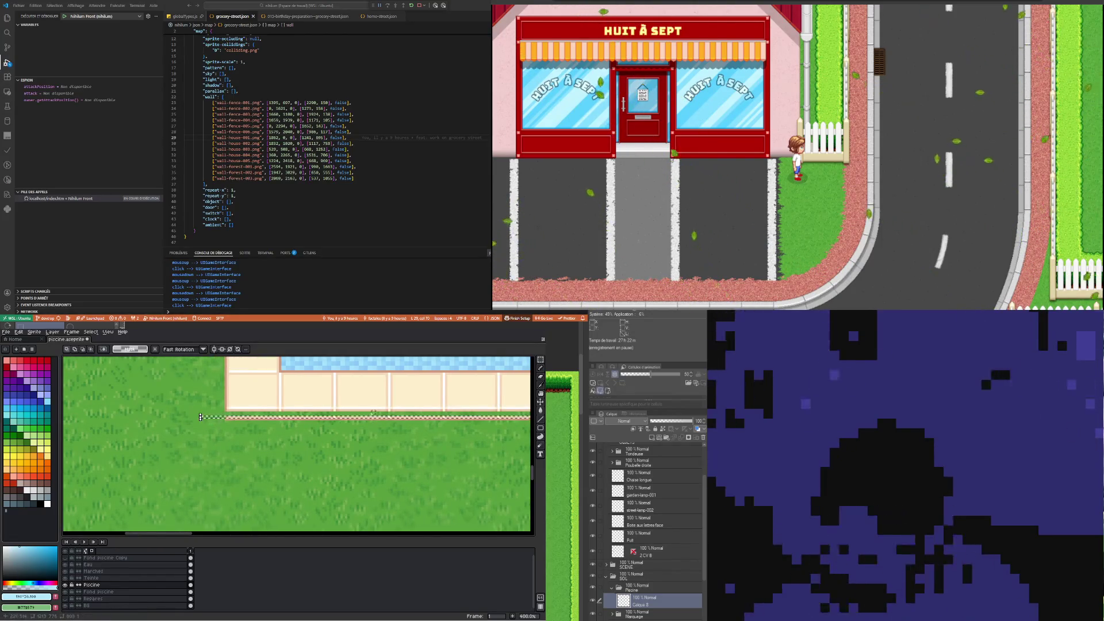
scroll(203, 416, right, 5)
scroll(336, 414, up, 2)
scroll(336, 413, up, 1)
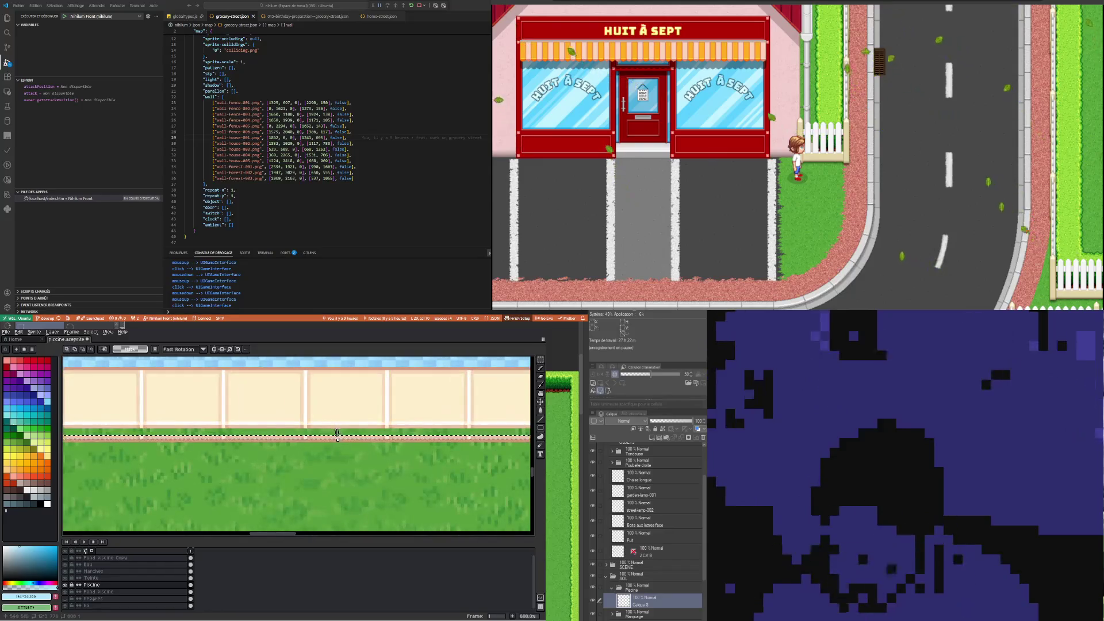
click(345, 427)
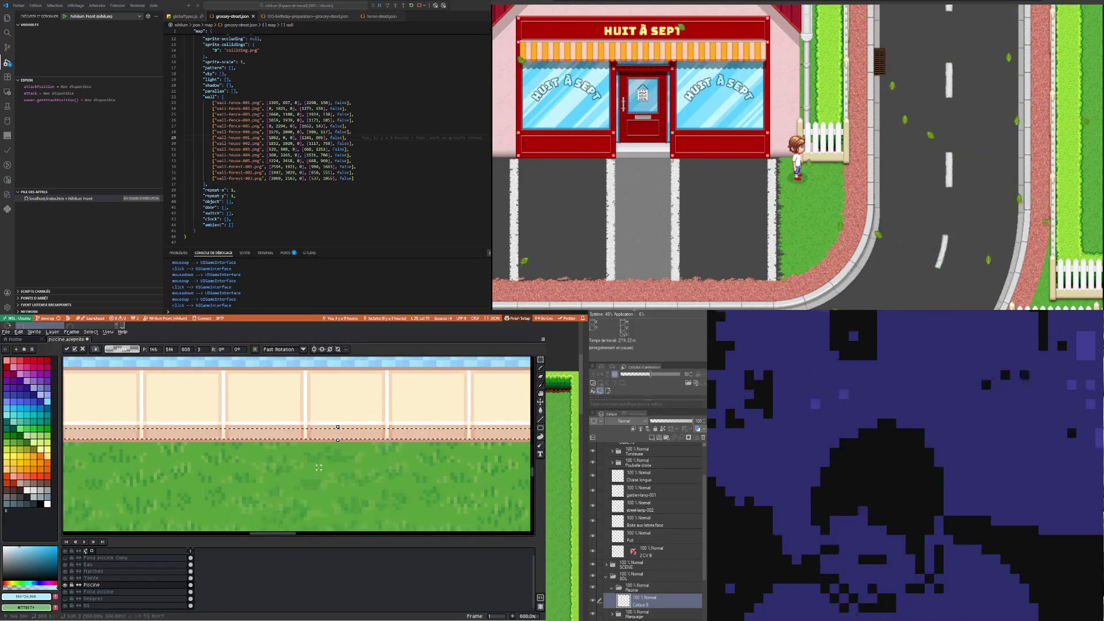
key(ctrl+d)
Inspect the stretched trim along the pool border and select the Piscine layer
scroll(318, 468, down, 3)
scroll(334, 425, up, 2)
scroll(337, 412, up, 1)
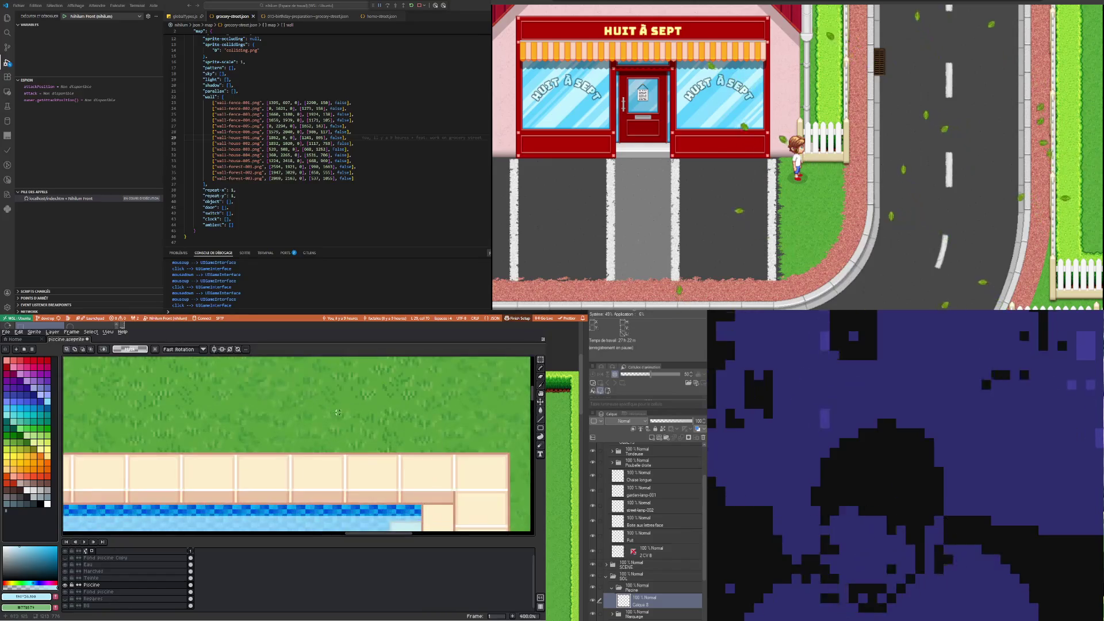
scroll(338, 413, down, 2)
scroll(345, 426, down, 3)
scroll(373, 453, up, 3)
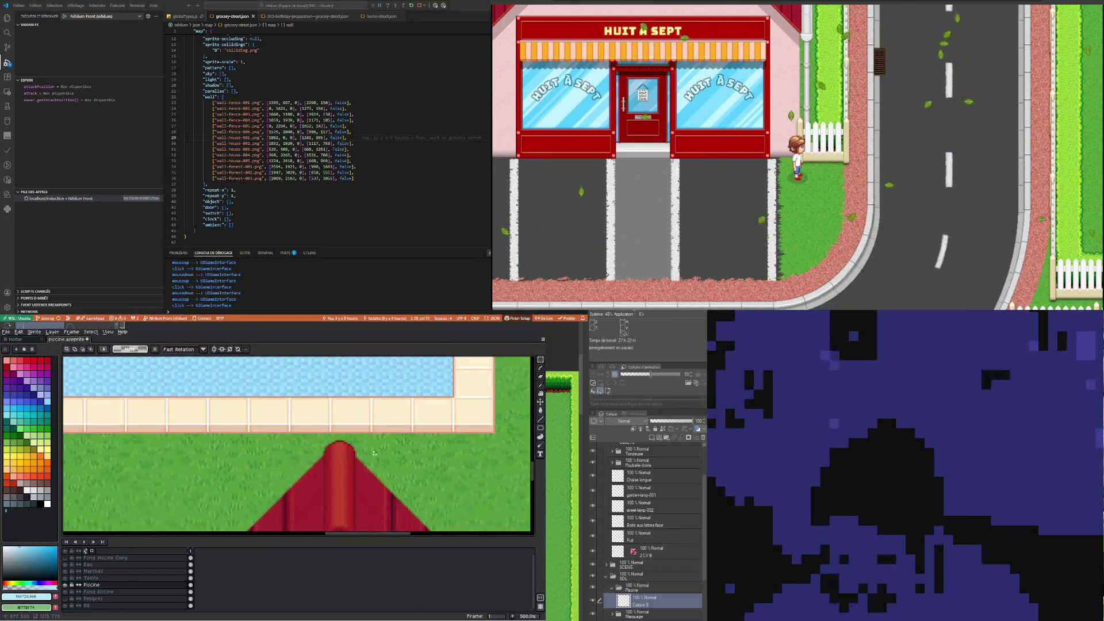
scroll(376, 451, down, 1)
scroll(368, 442, down, 1)
scroll(287, 376, up, 1)
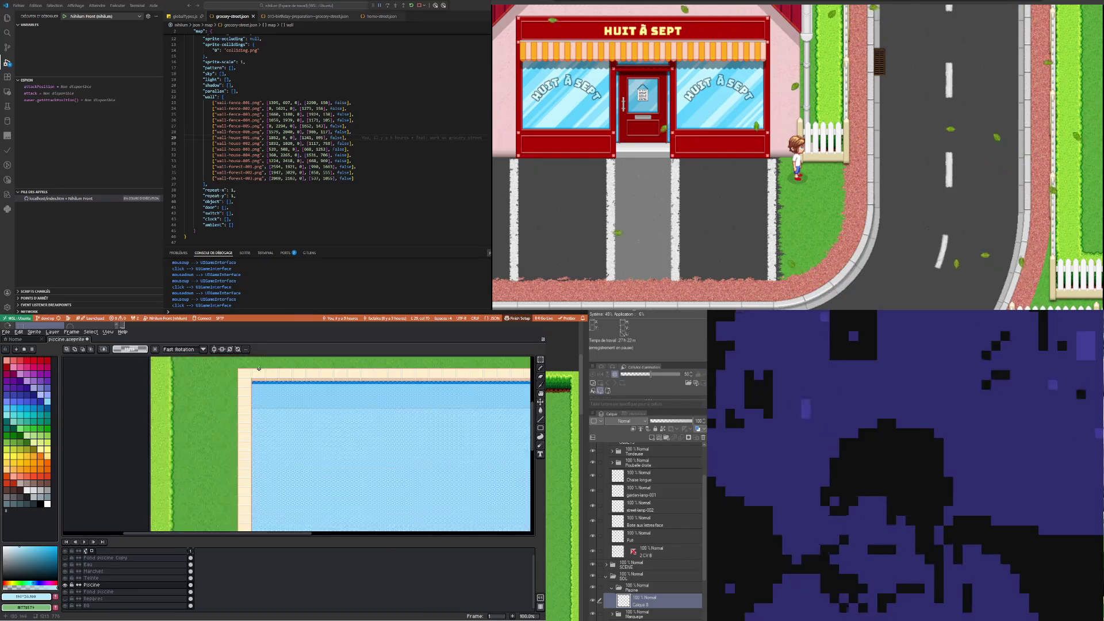
scroll(285, 373, up, 1)
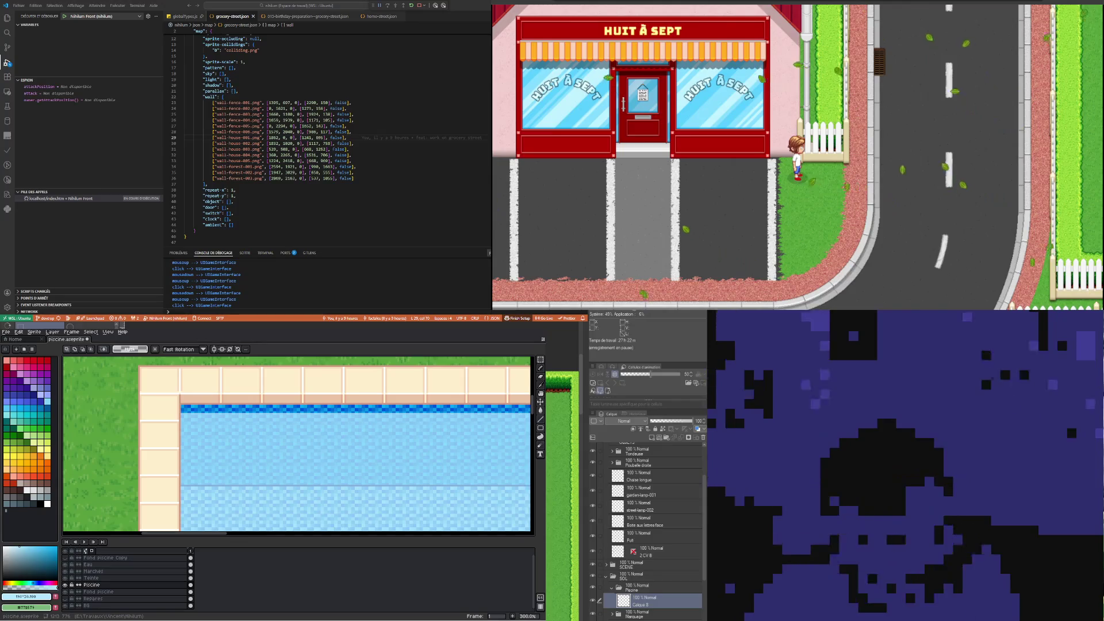
scroll(274, 421, down, 2)
scroll(273, 420, down, 3)
scroll(274, 421, up, 1)
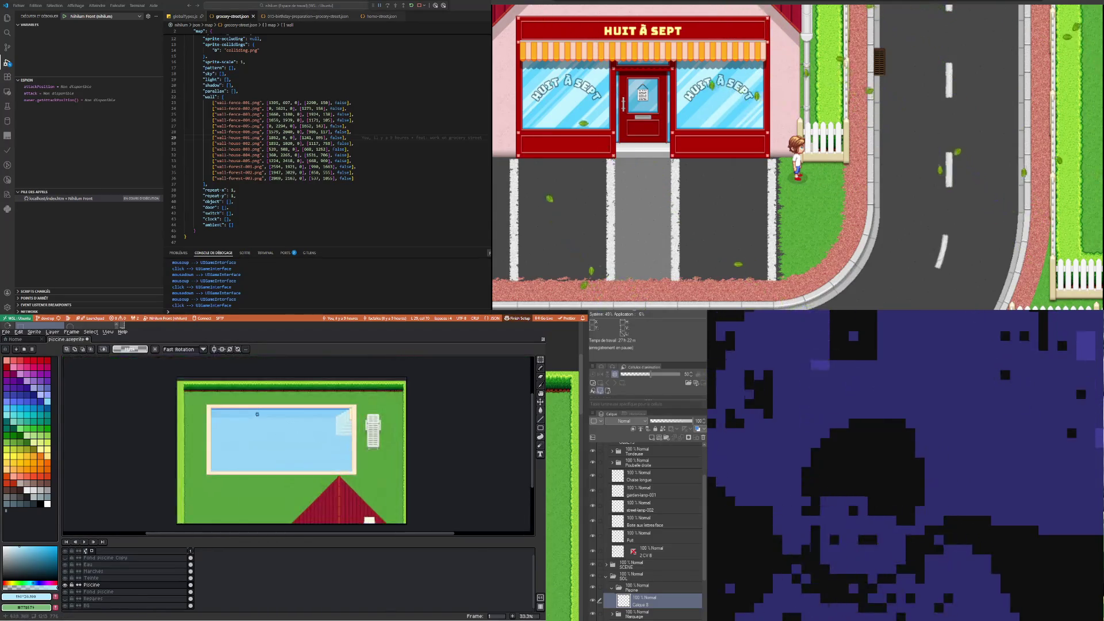
scroll(274, 421, up, 1)
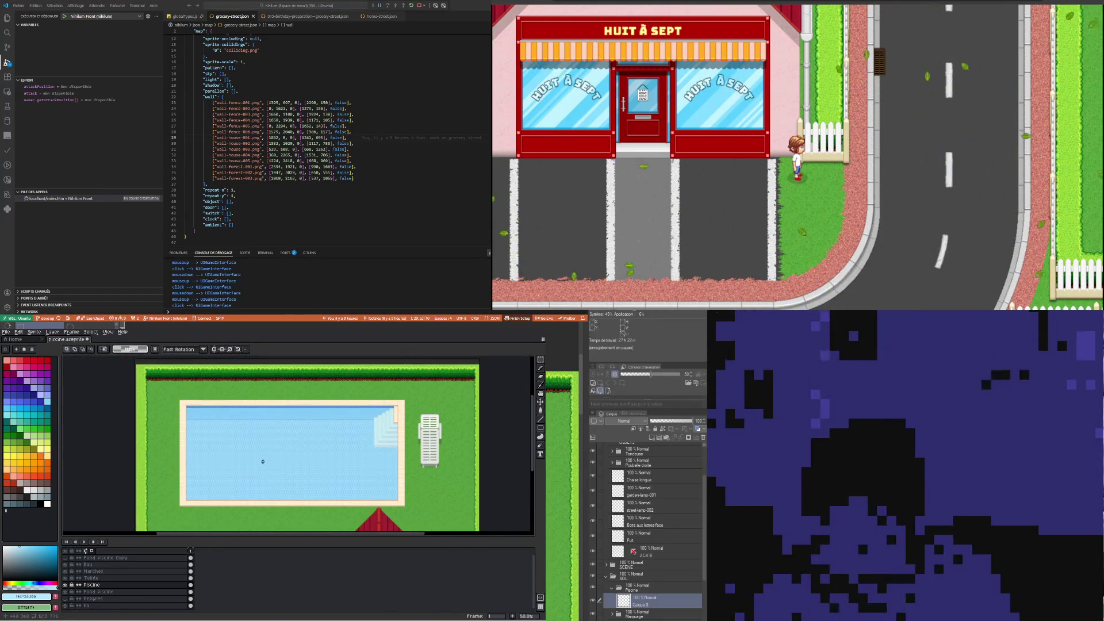
scroll(185, 401, up, 3)
scroll(186, 401, up, 3)
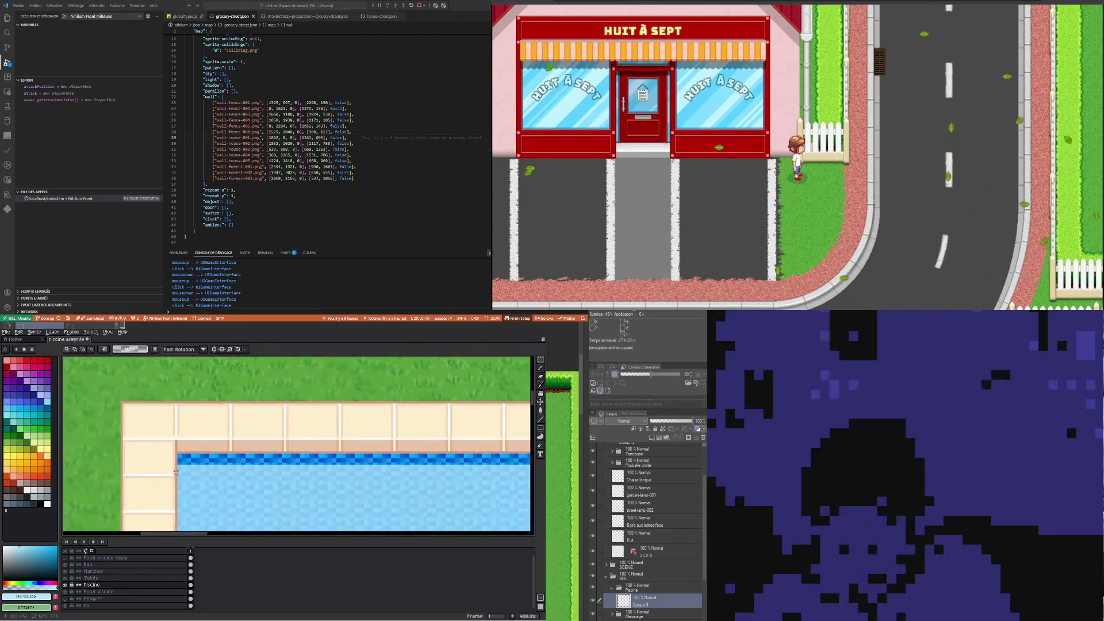
click(92, 585)
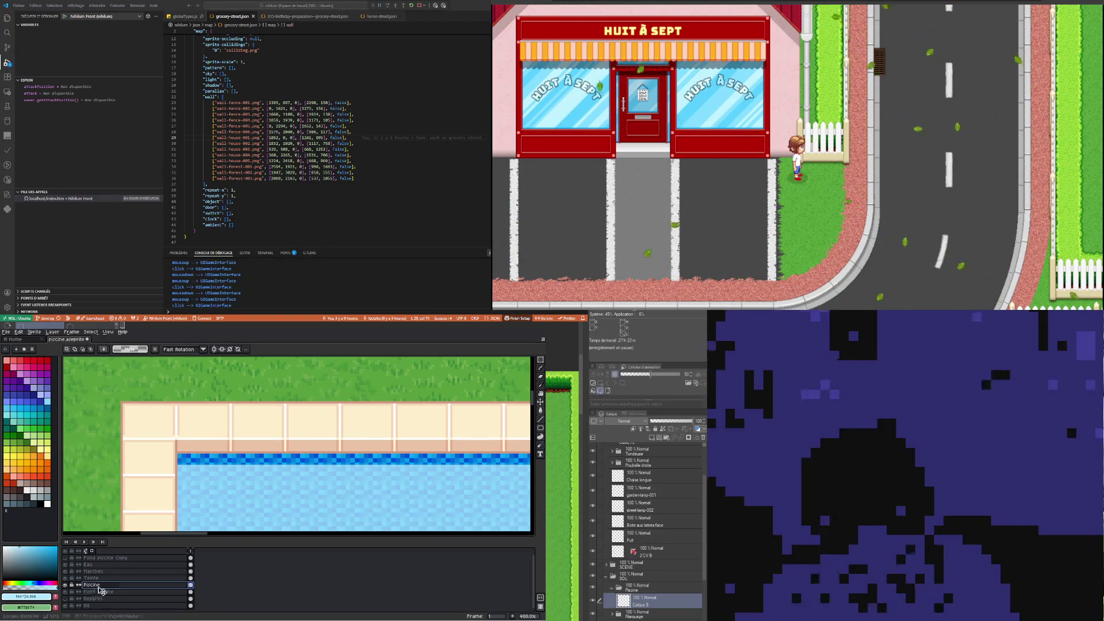
Add a new layer 'Ombre bord' above Piscine and select the strip along the pool's top water edge
right_click(100, 586)
mouse_move(121, 575)
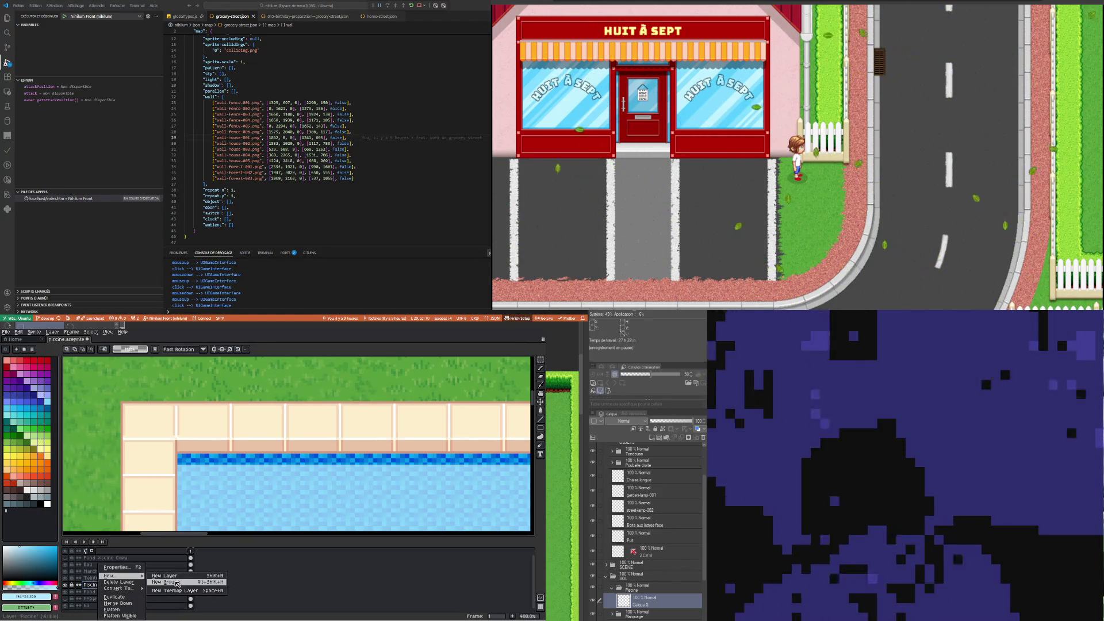
click(173, 576)
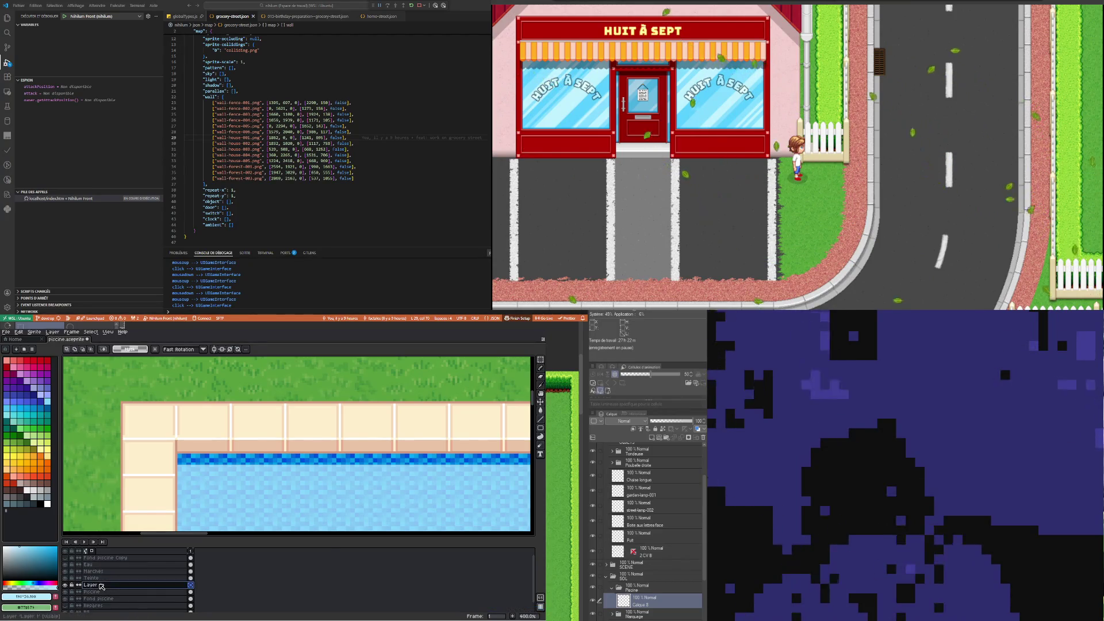
double_click(102, 585)
text(Ombre )
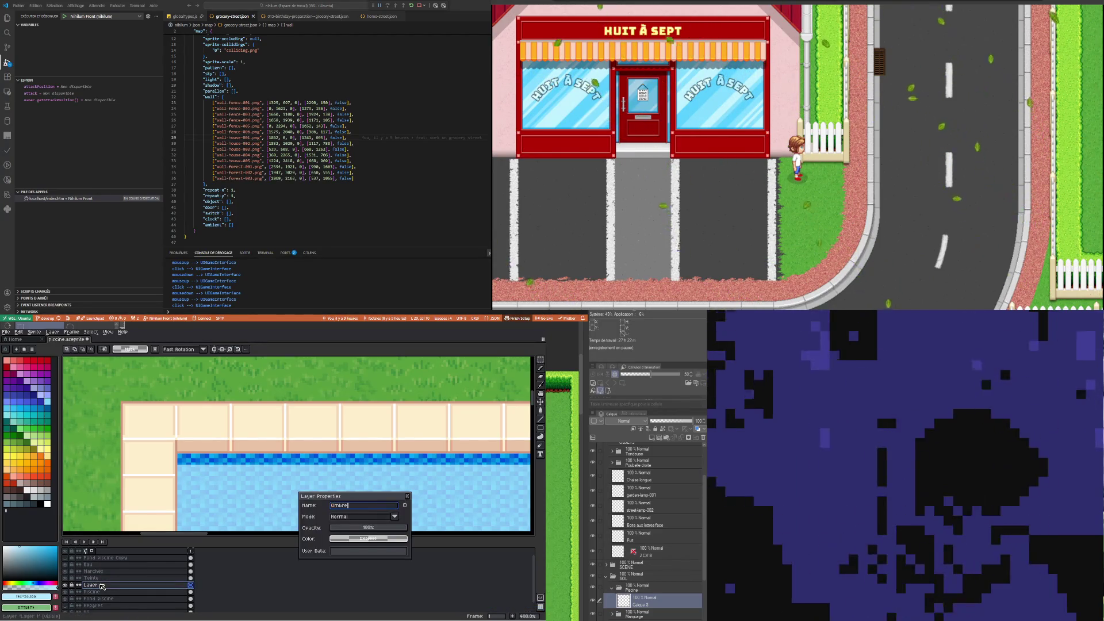
text(bord)
key(Return)
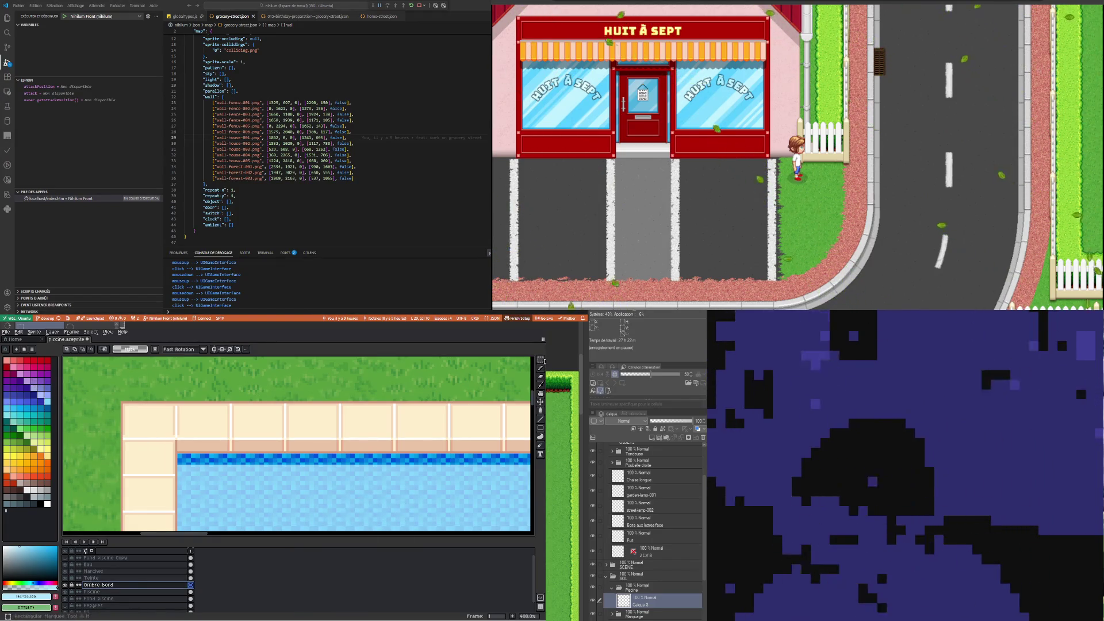
mouse_move(178, 450)
mouse_down()
mouse_move(474, 459)
mouse_move(385, 460)
mouse_up()
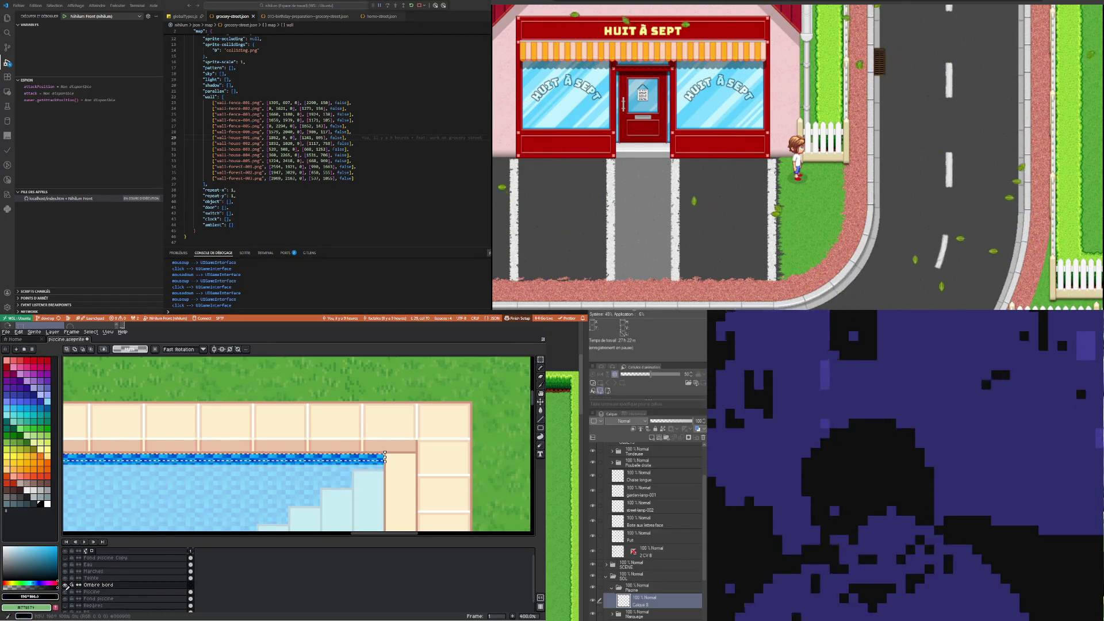
key(g)
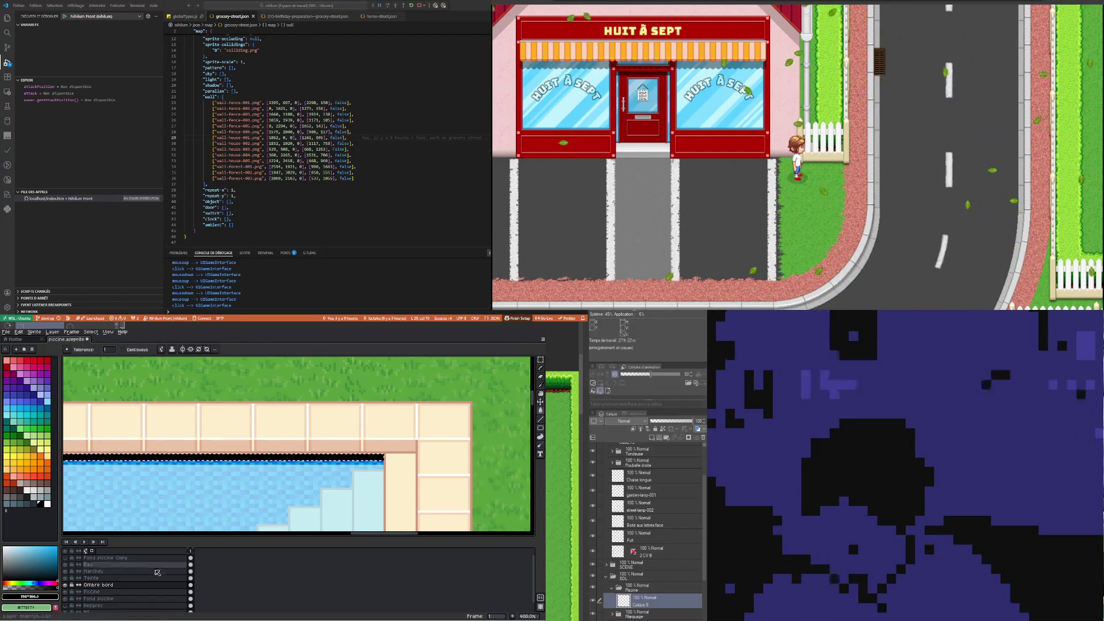
Lower the Ombre bord layer's opacity to about 25%
double_click(101, 585)
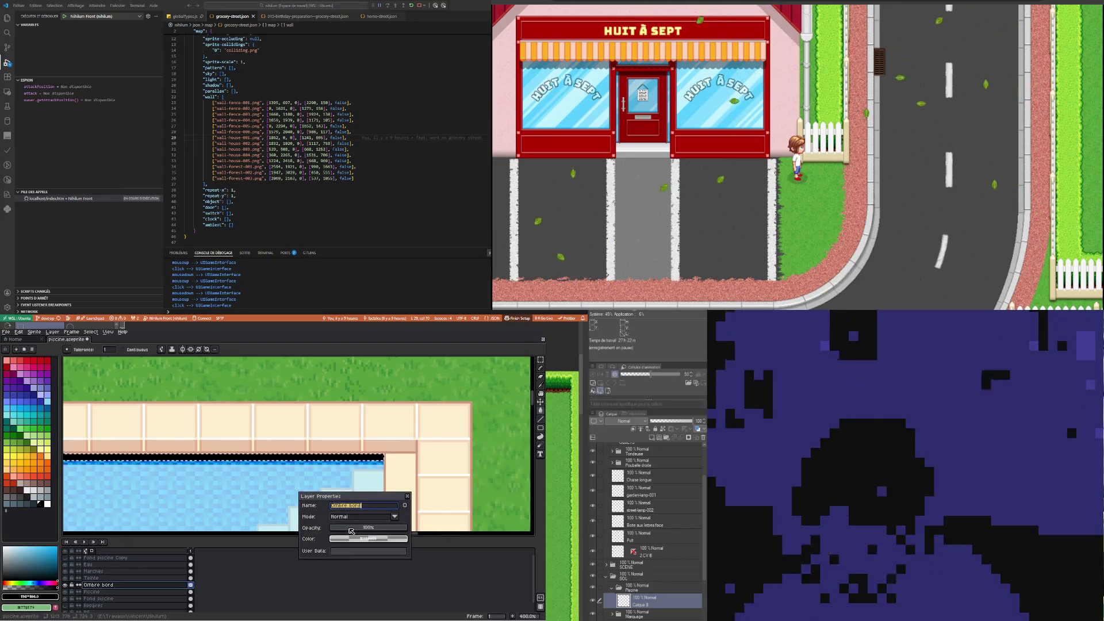
drag(351, 530, 354, 530)
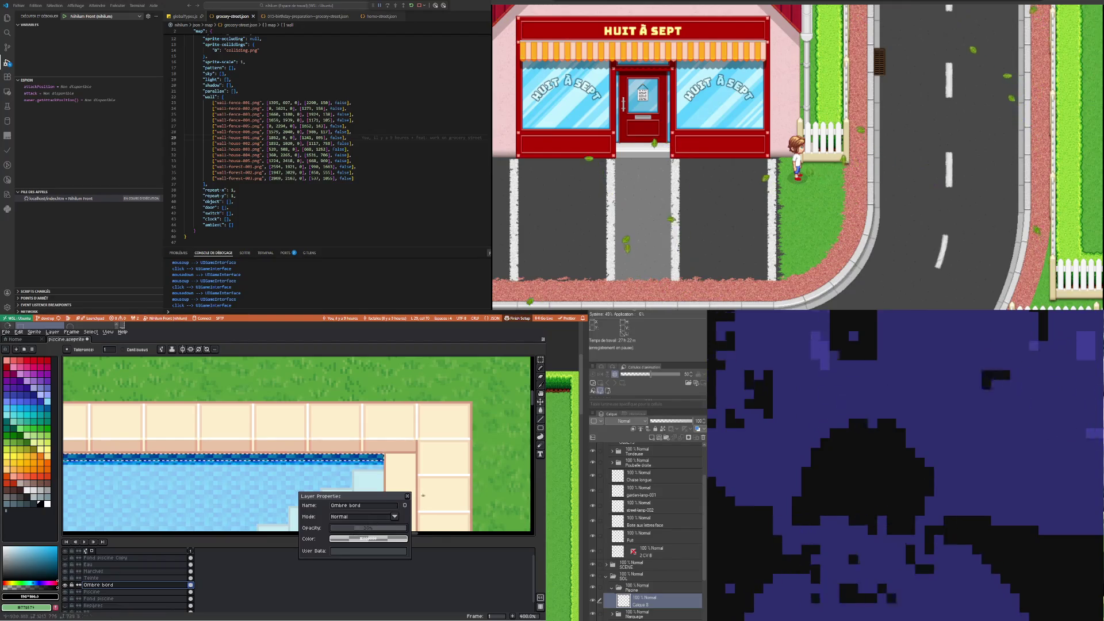
click(409, 496)
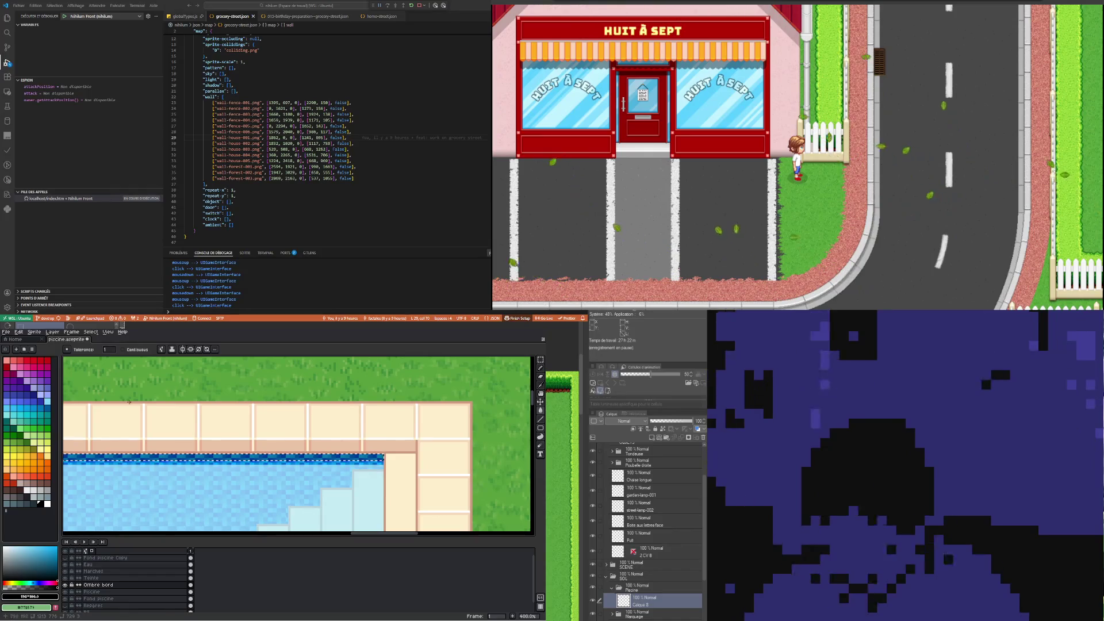
With the Move tool, drop the selection along the pool's top edge
key(v)
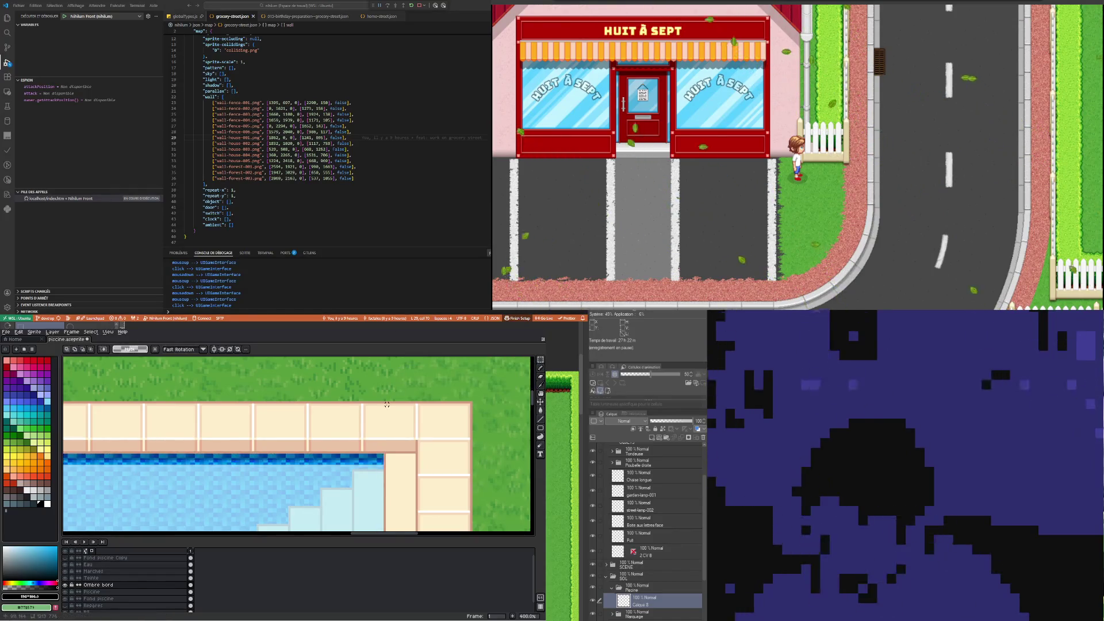
scroll(387, 405, down, 4)
scroll(157, 445, up, 1)
scroll(157, 445, up, 1)
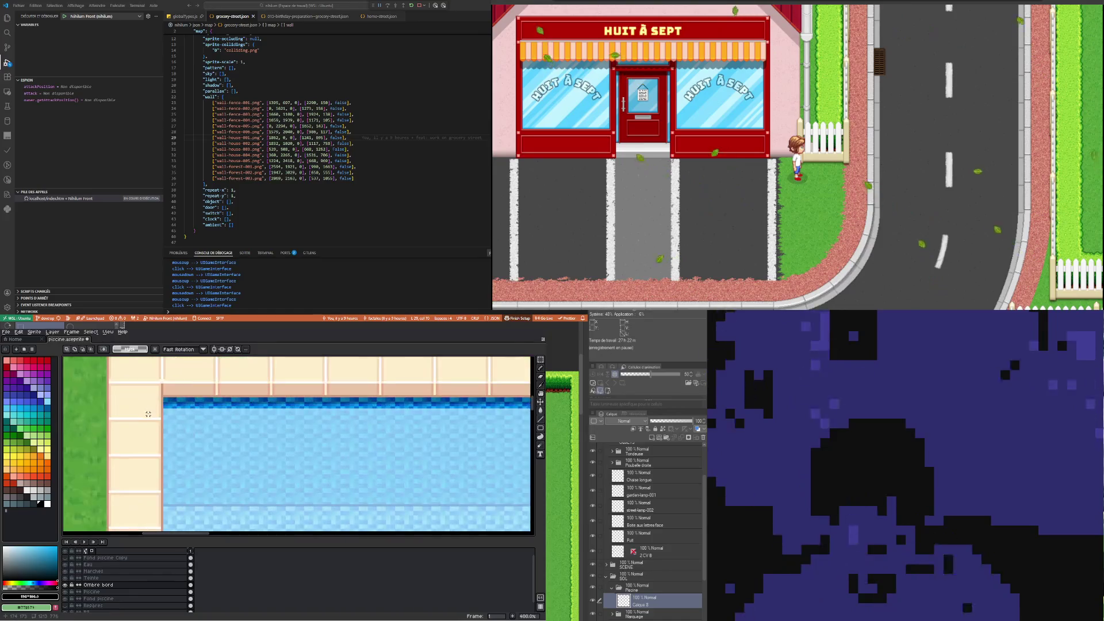
scroll(403, 415, up, 2)
scroll(402, 415, right, 3)
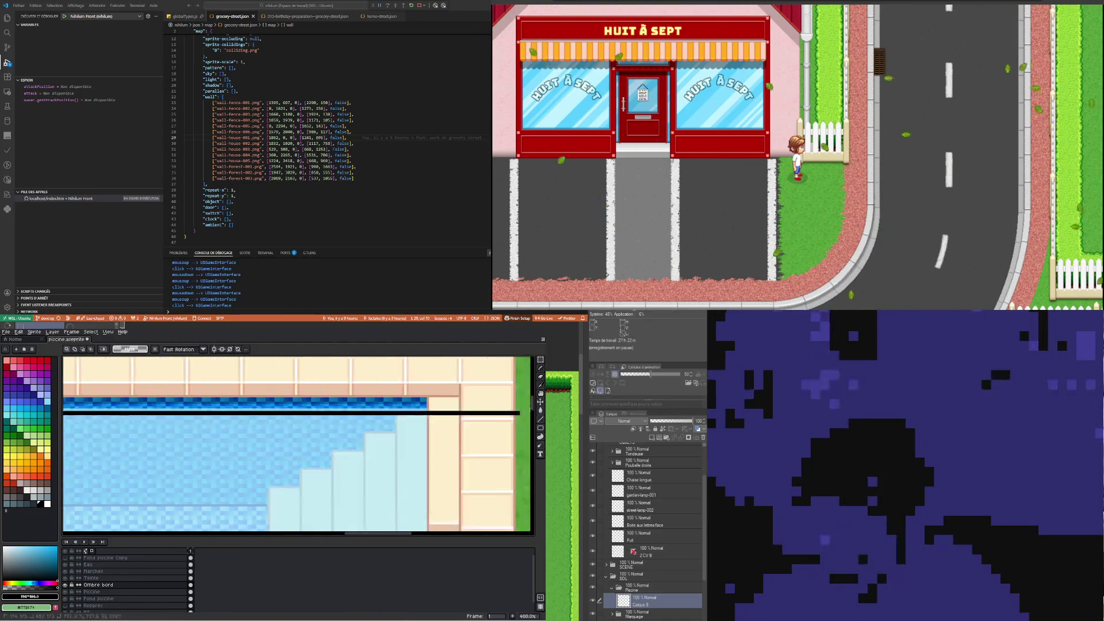
scroll(397, 408, right, 3)
click(433, 407)
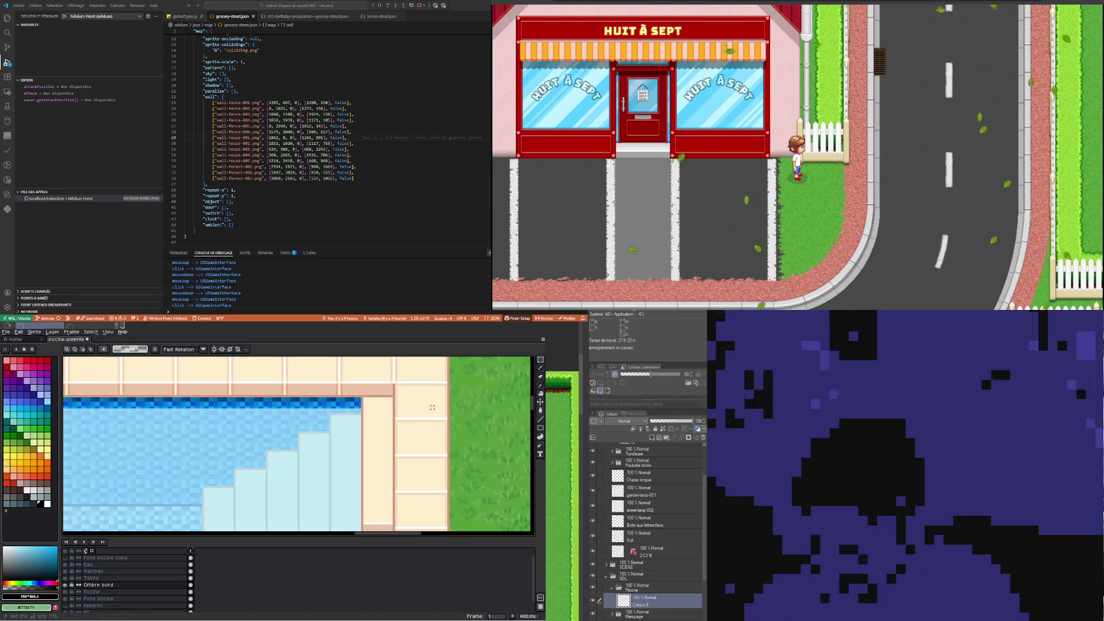
Clear the remaining selection over the top water edge and zoom around to inspect the pool
scroll(427, 405, down, 1)
scroll(428, 404, down, 2)
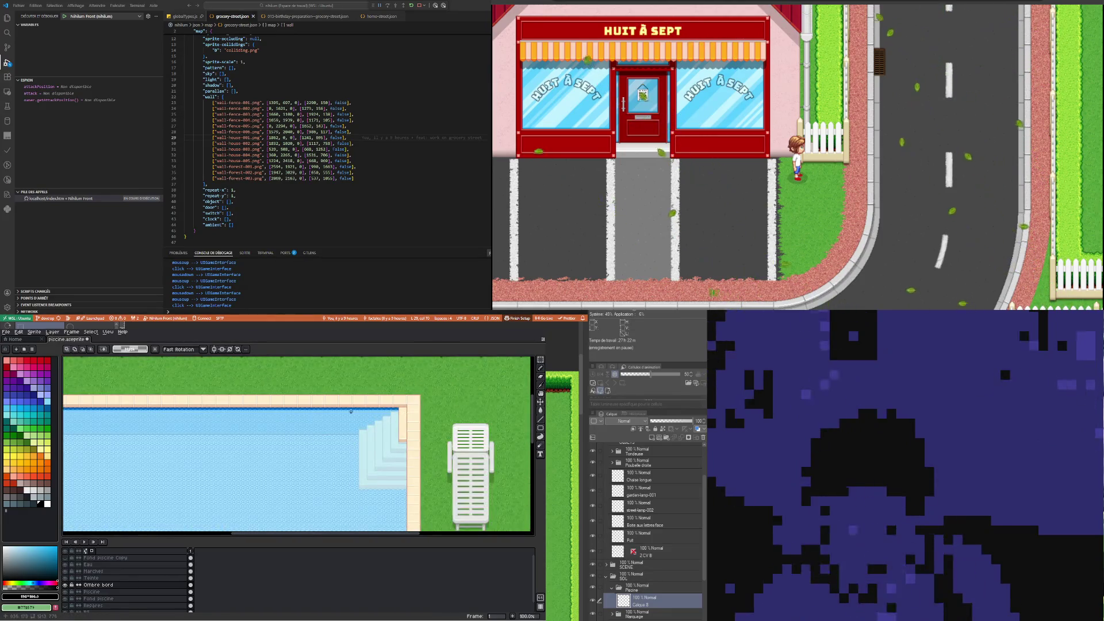
scroll(201, 412, up, 2)
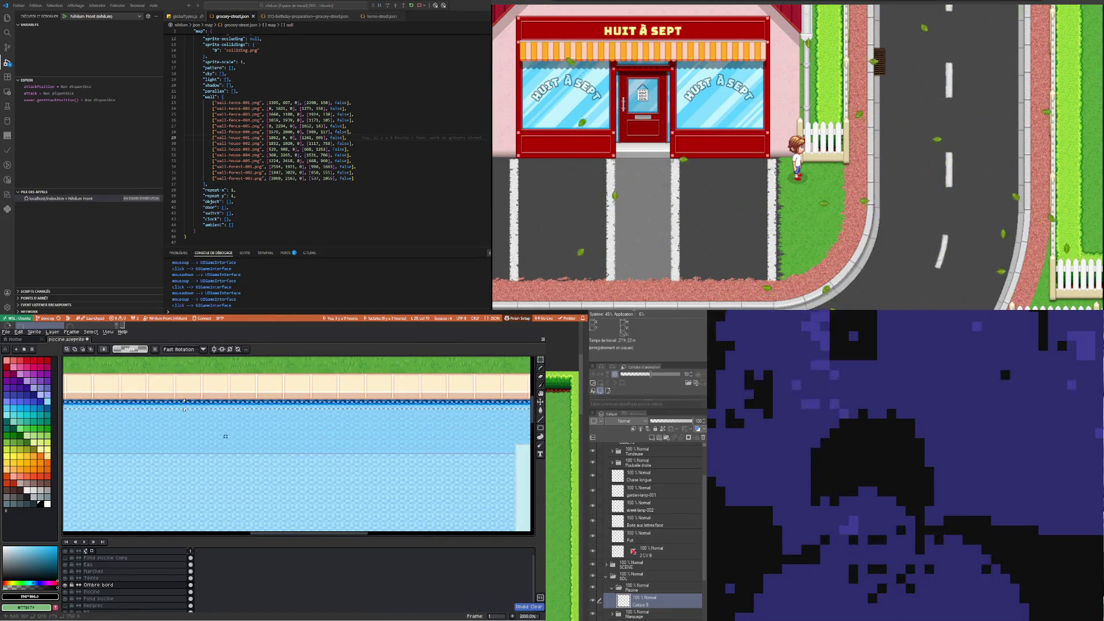
scroll(218, 441, down, 2)
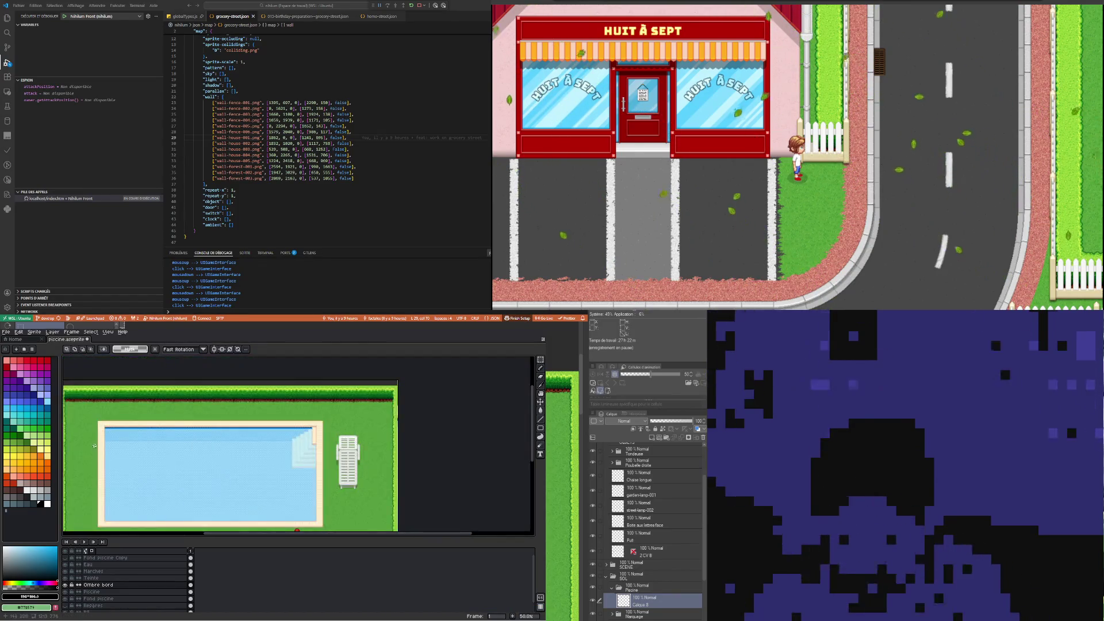
scroll(144, 431, up, 2)
scroll(144, 431, down, 2)
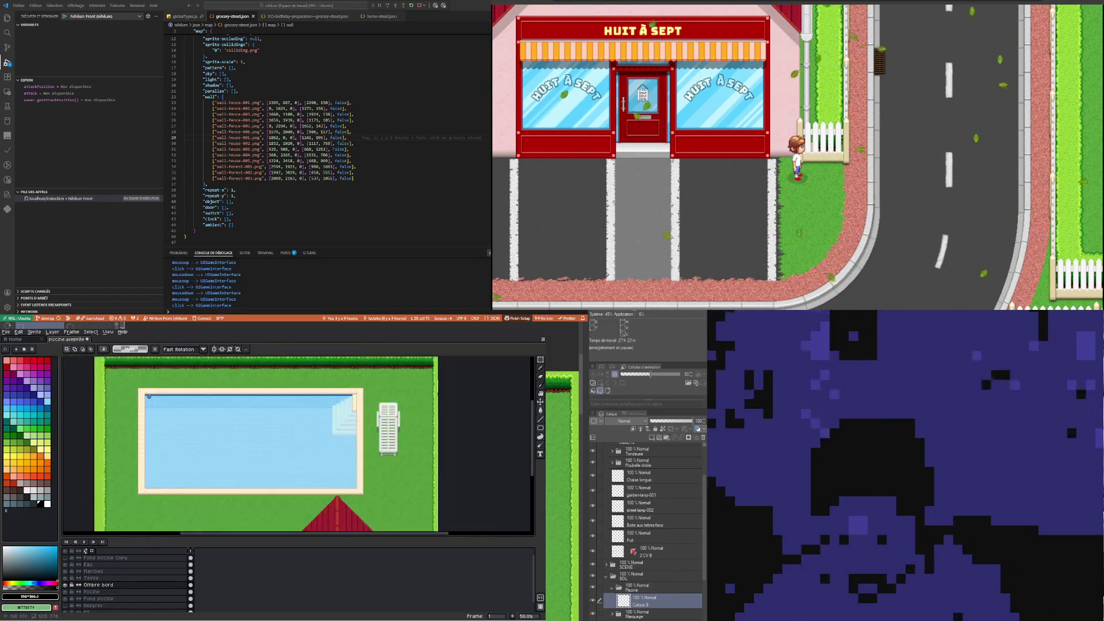
scroll(261, 469, up, 1)
scroll(255, 456, down, 1)
scroll(247, 449, up, 2)
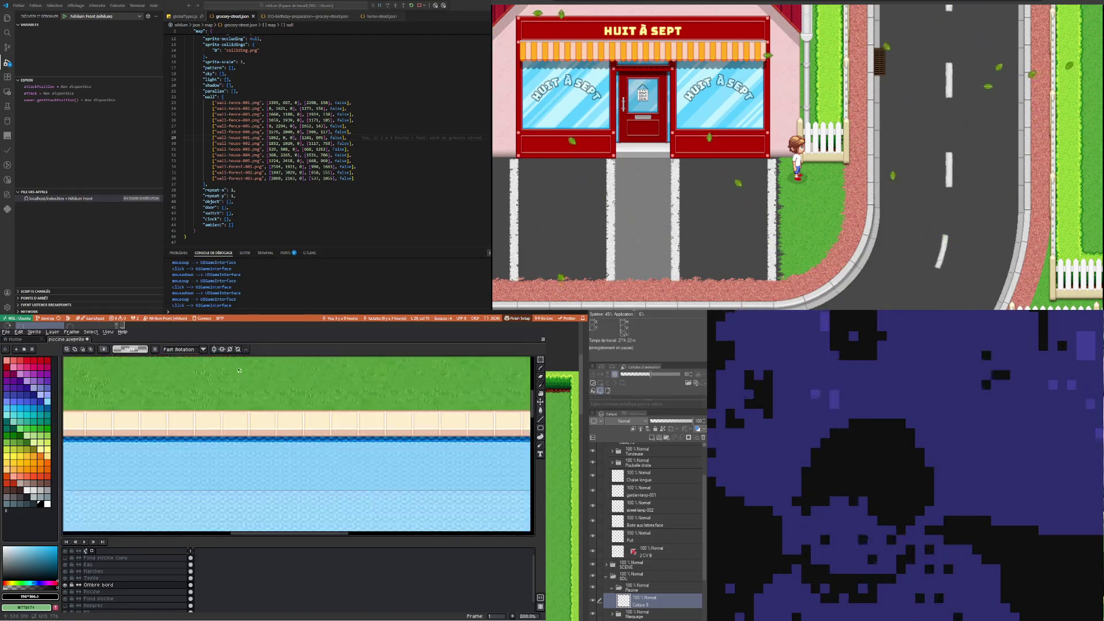
scroll(156, 427, down, 1)
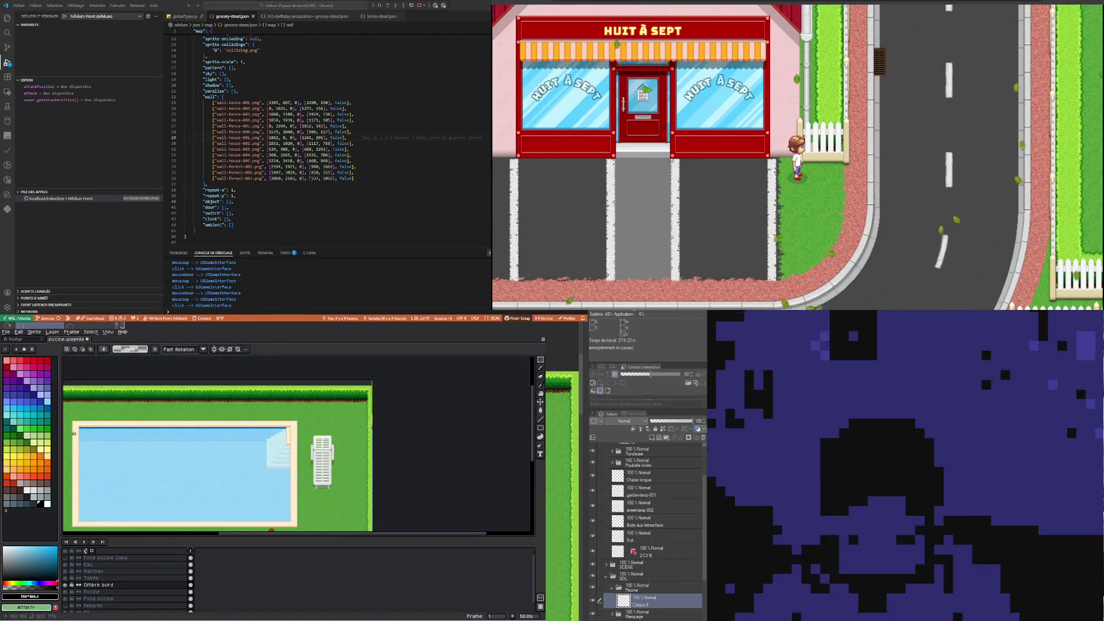
scroll(73, 434, up, 2)
scroll(385, 412, right, 5)
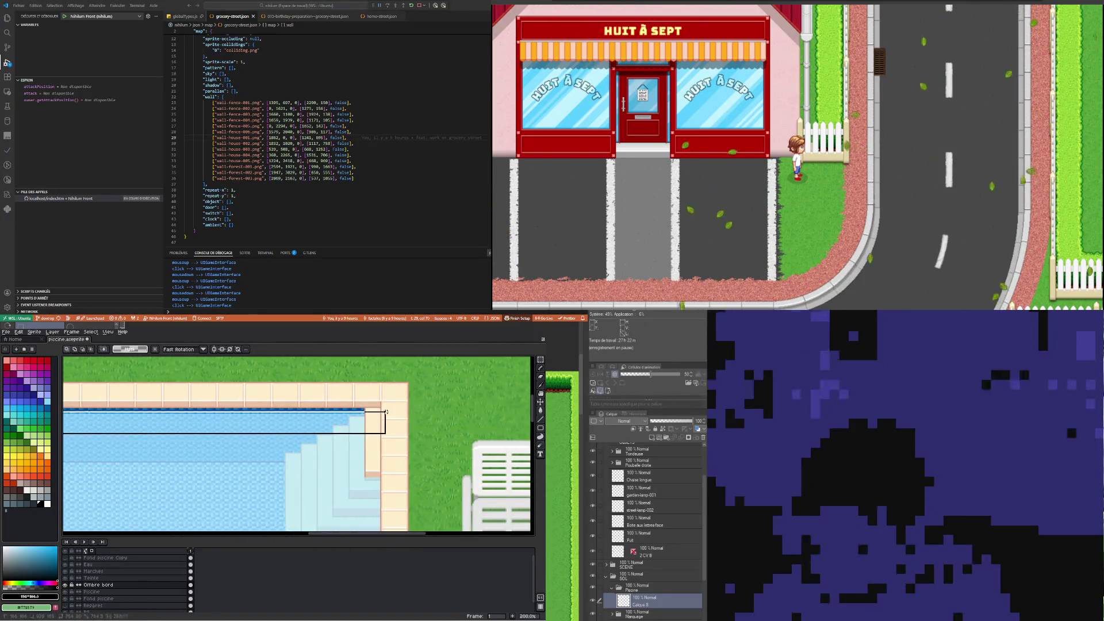
click(432, 406)
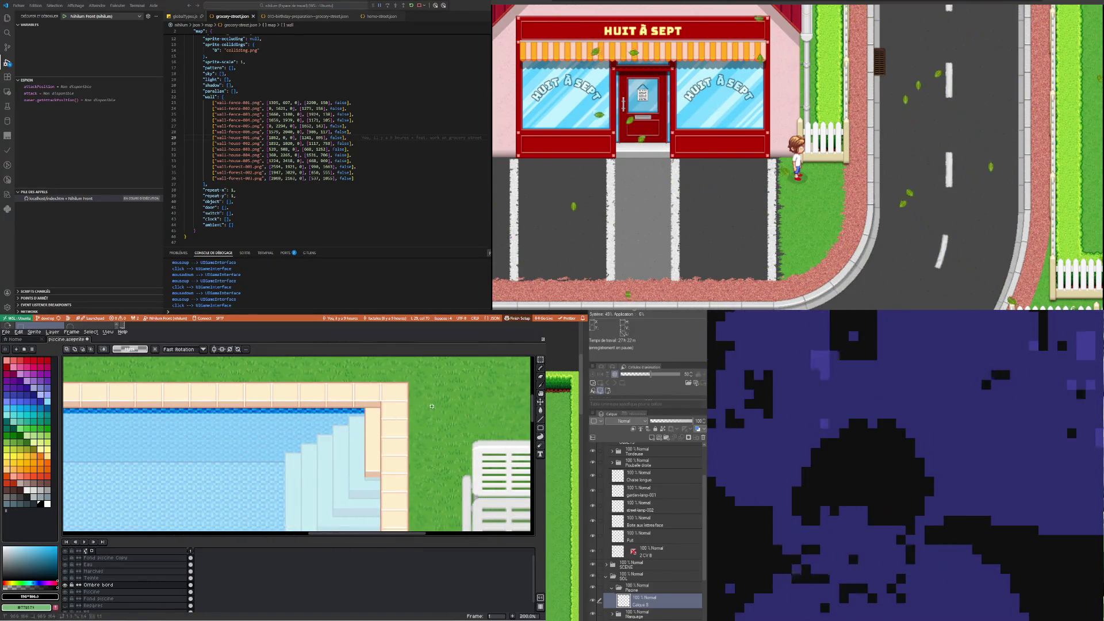
scroll(432, 406, down, 2)
scroll(192, 398, up, 1)
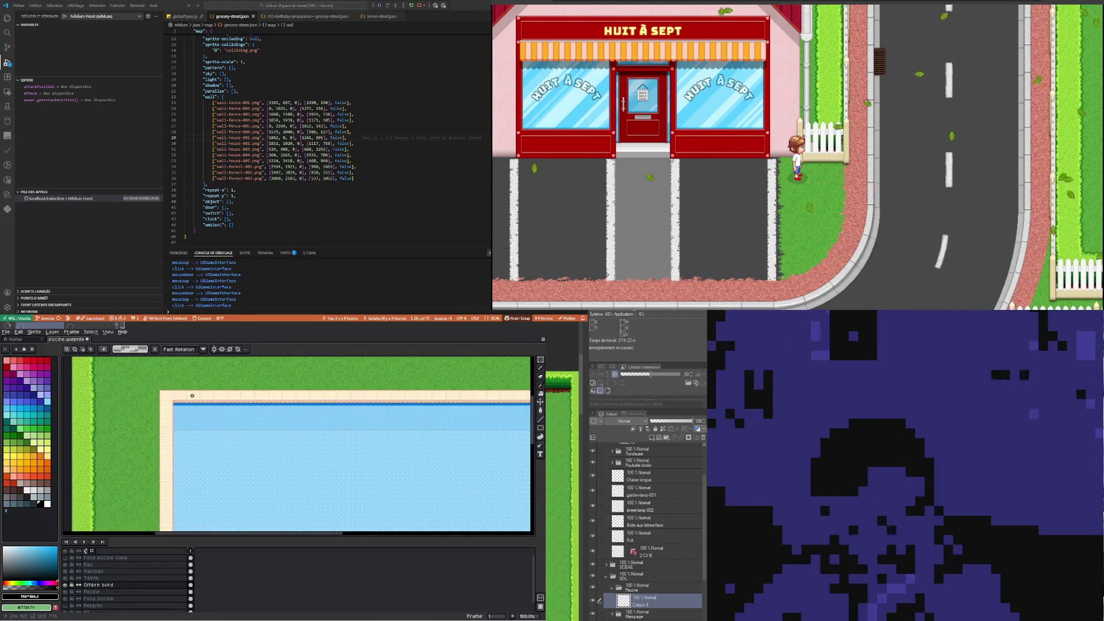
scroll(194, 398, down, 1)
scroll(201, 507, up, 2)
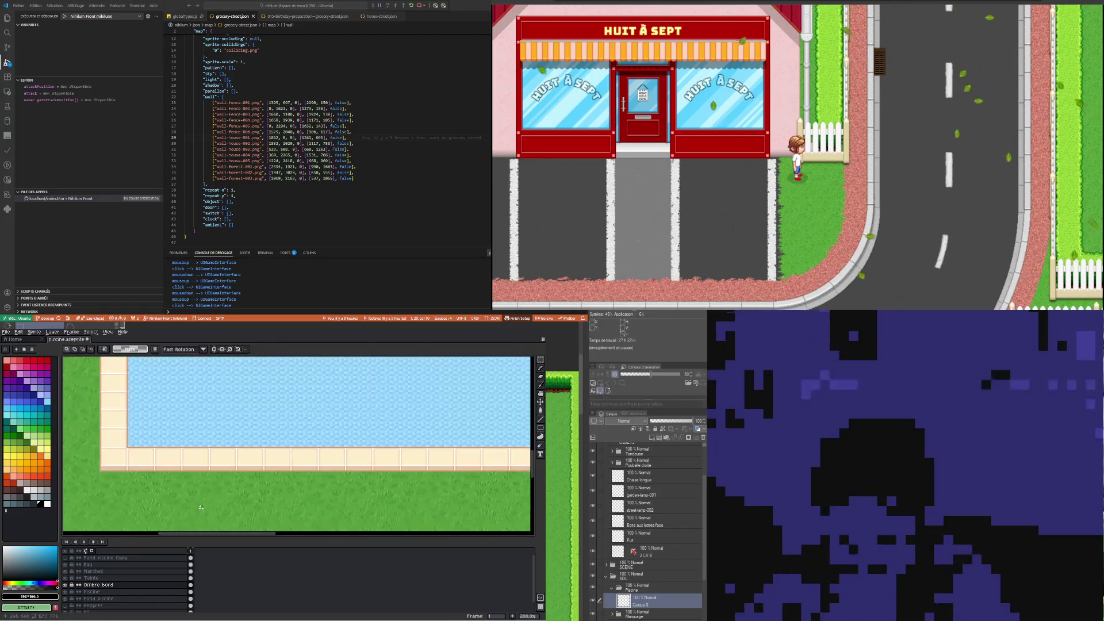
scroll(185, 490, down, 1)
scroll(195, 431, down, 1)
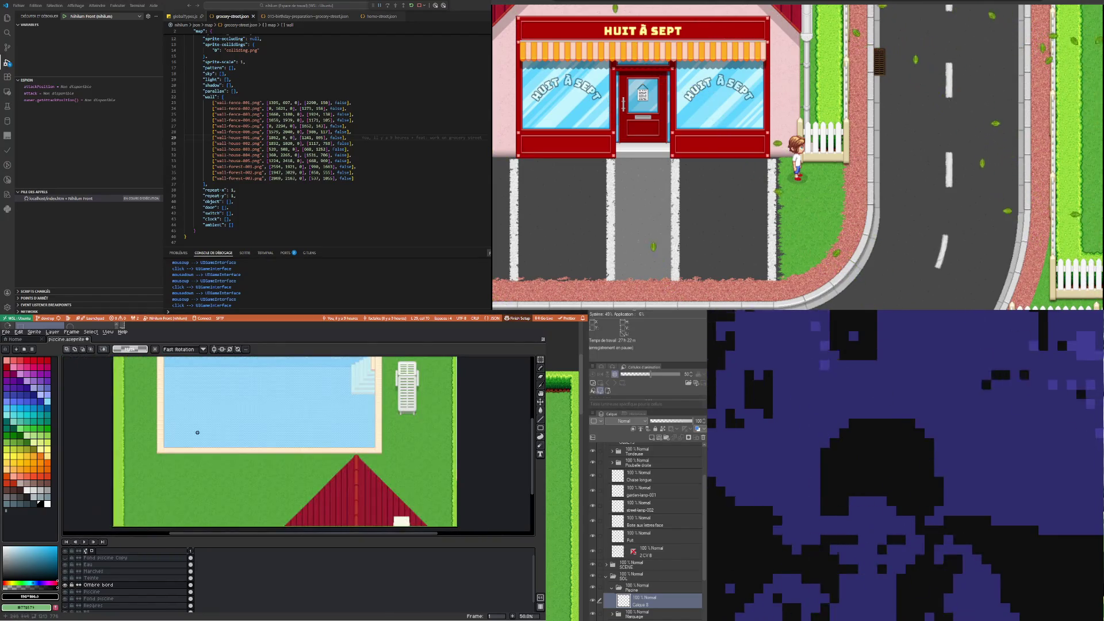
scroll(202, 375, down, 1)
scroll(202, 375, up, 2)
scroll(219, 403, up, 1)
scroll(230, 426, down, 2)
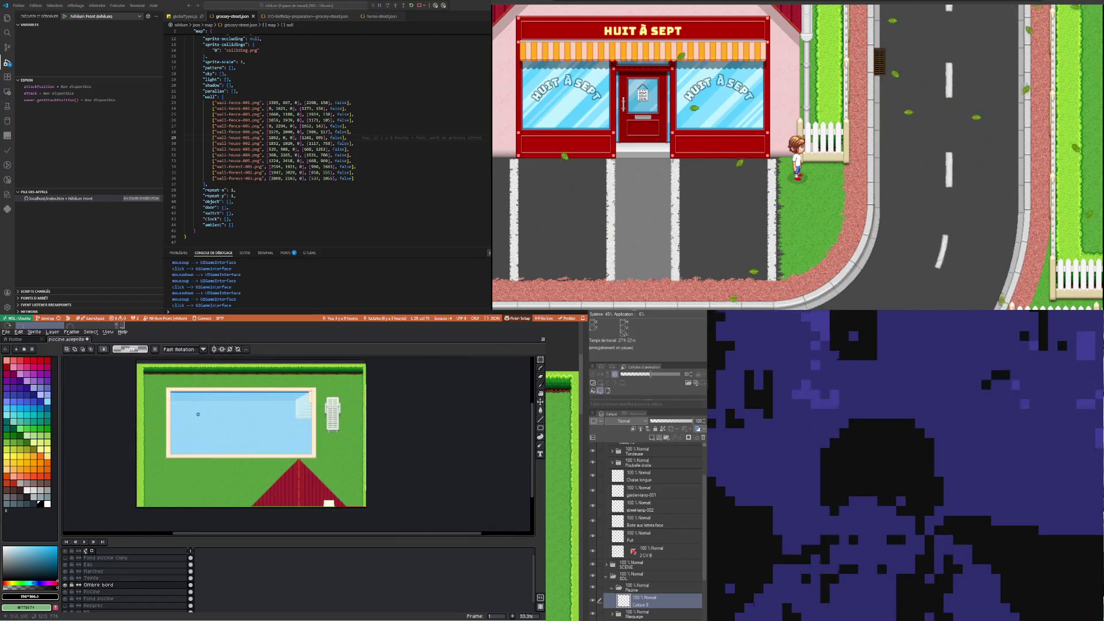
scroll(245, 451, up, 1)
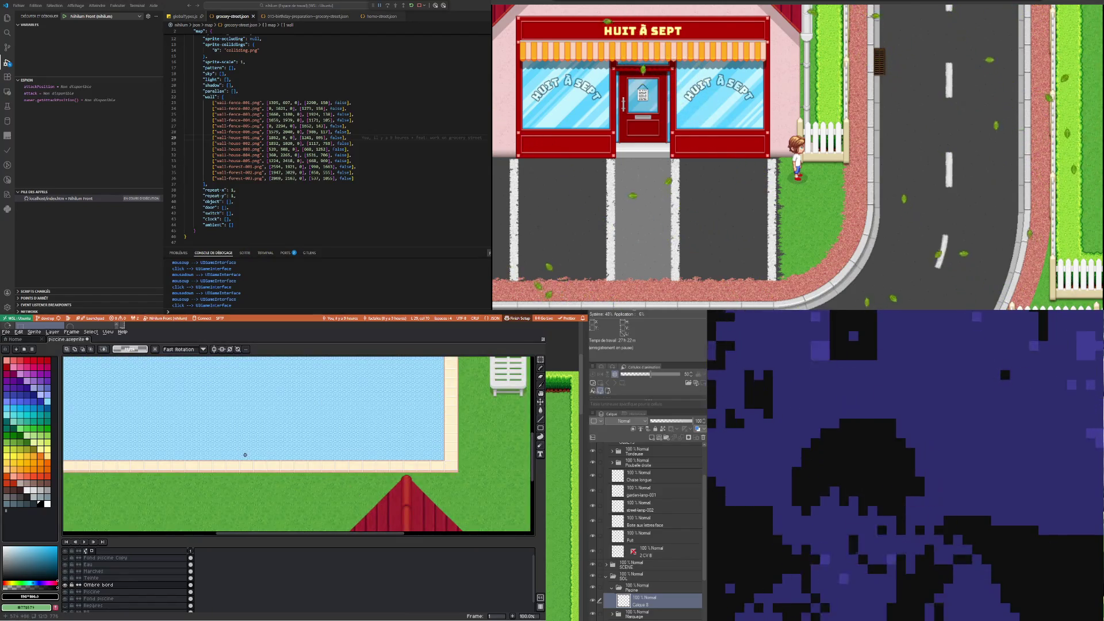
scroll(245, 455, down, 1)
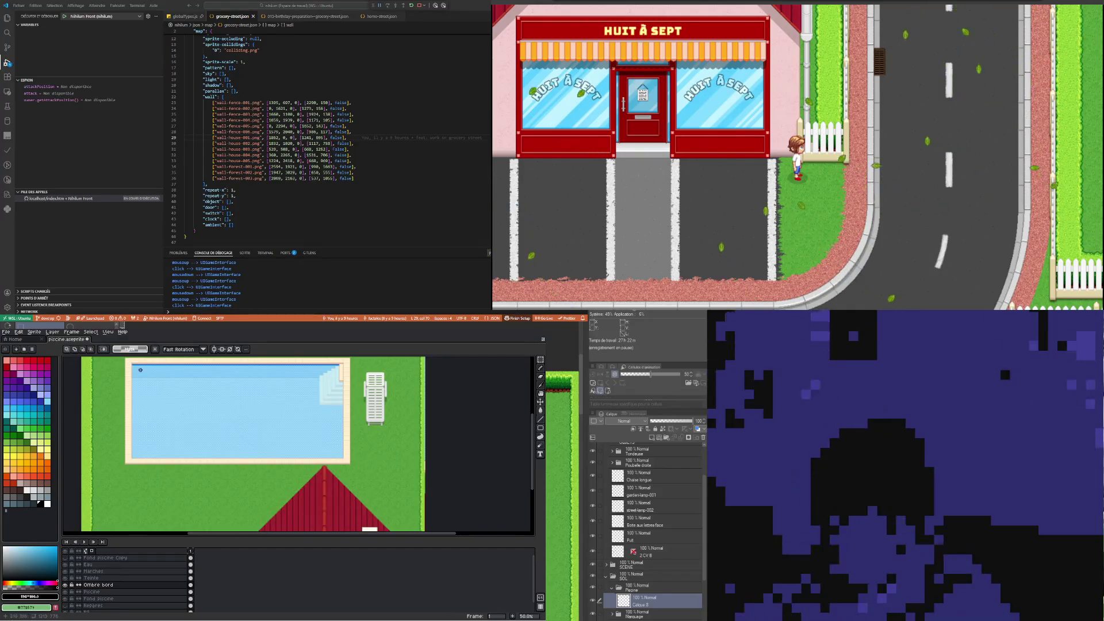
scroll(131, 364, up, 2)
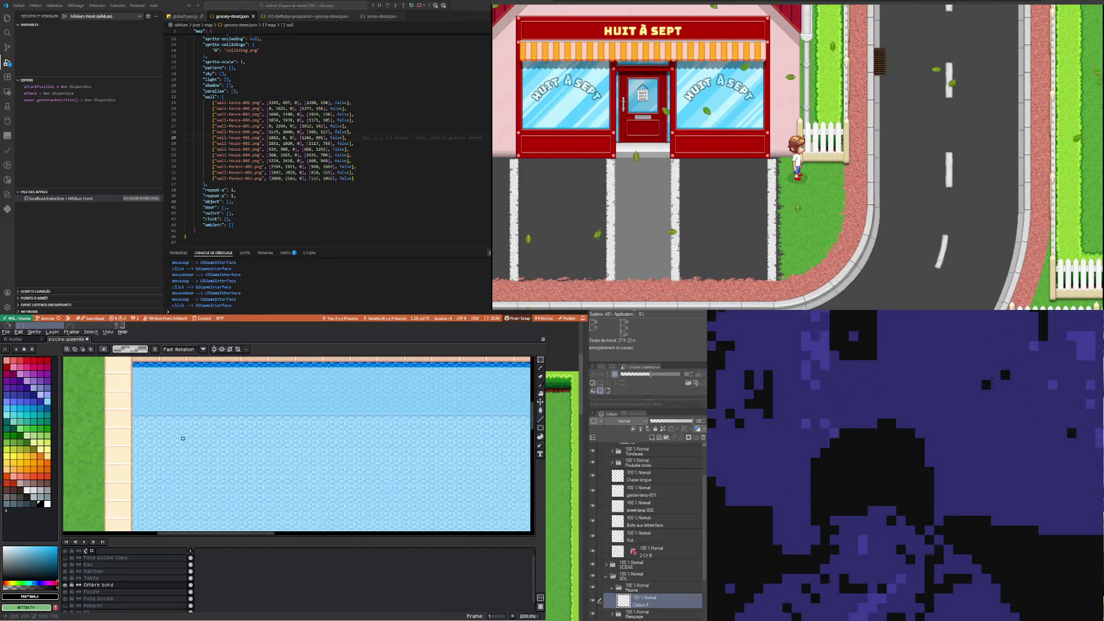
scroll(183, 438, down, 1)
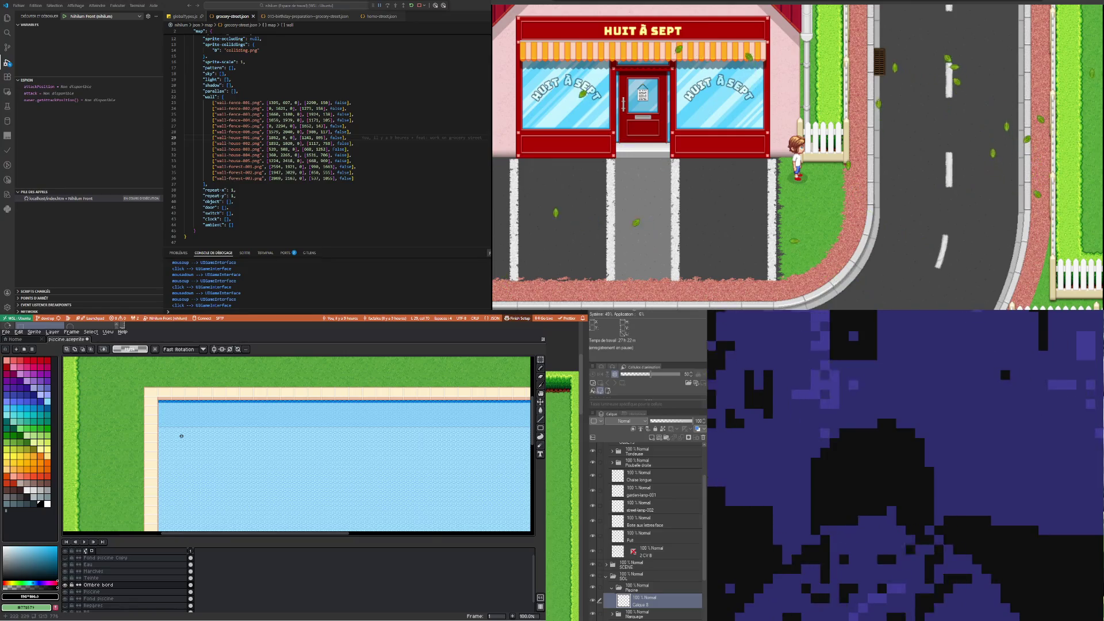
scroll(181, 436, down, 2)
scroll(359, 484, up, 2)
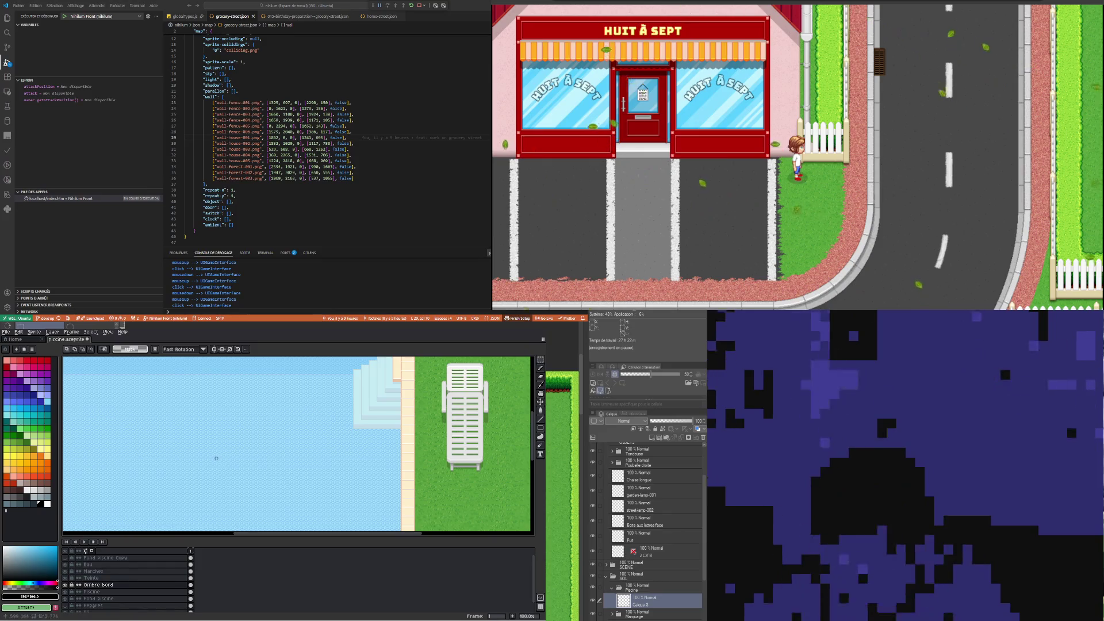
Set the Teinte layer's blend mode to Normal
double_click(107, 579)
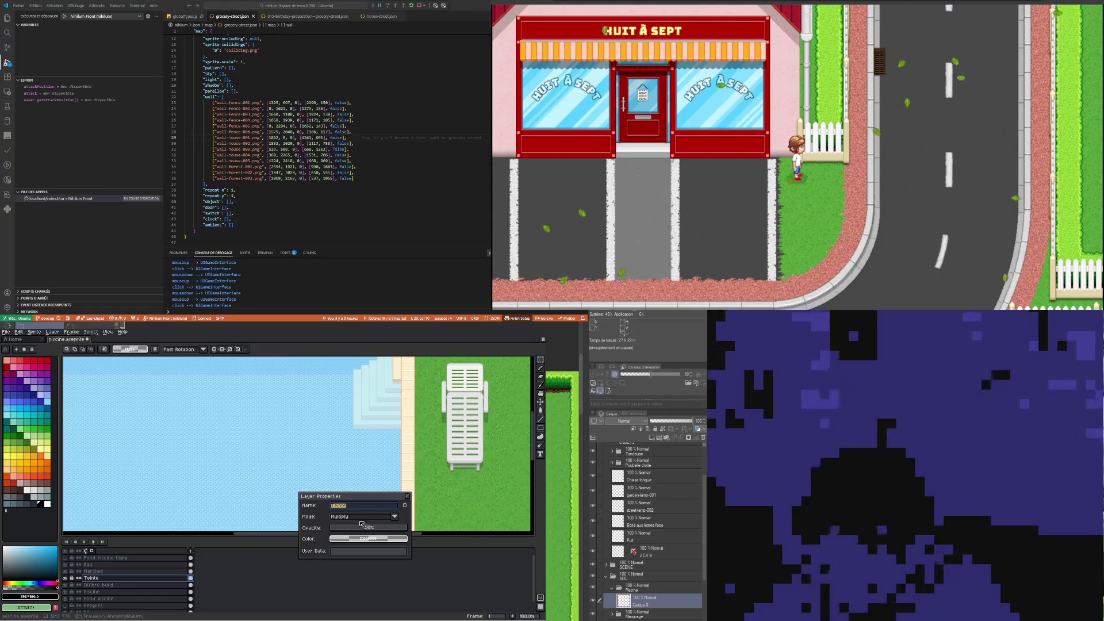
click(395, 516)
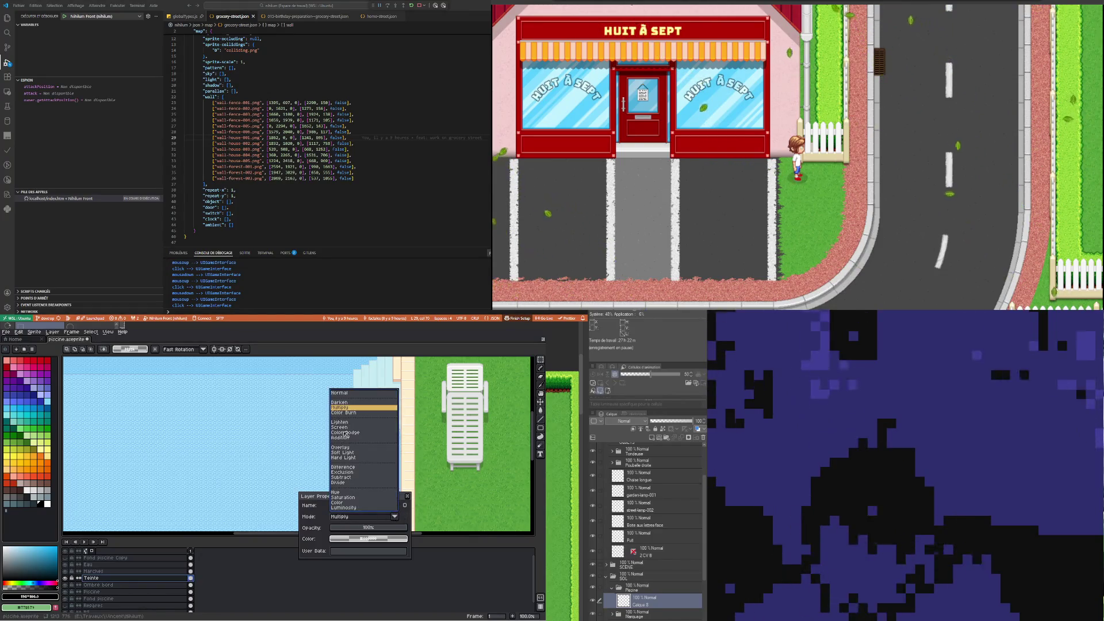
click(346, 394)
scroll(260, 441, down, 2)
scroll(260, 441, down, 1)
scroll(260, 441, up, 1)
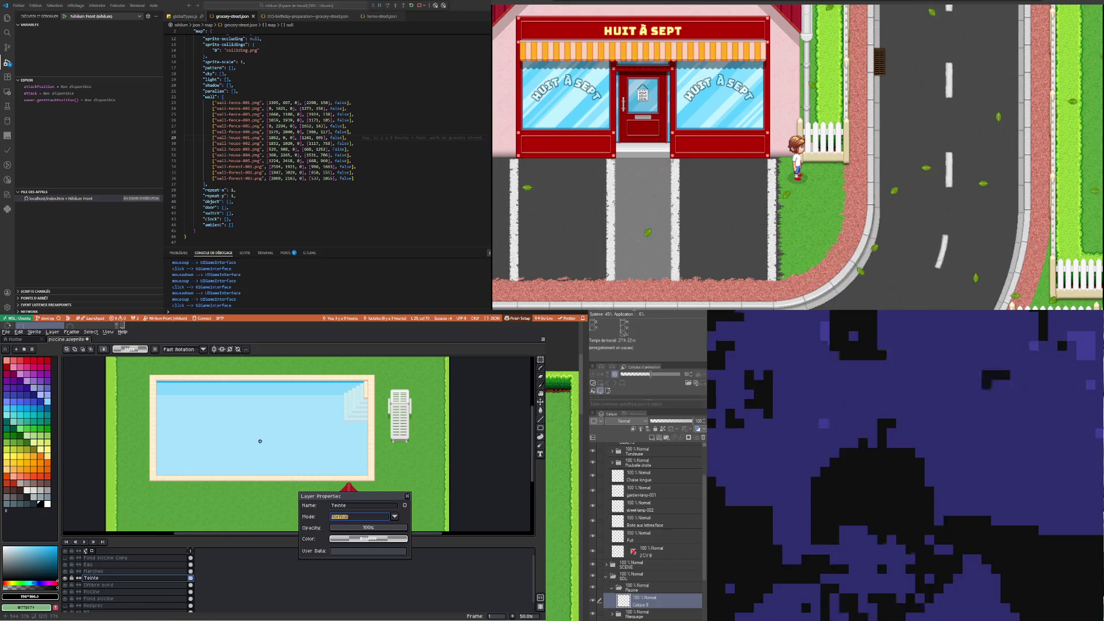
scroll(330, 423, up, 1)
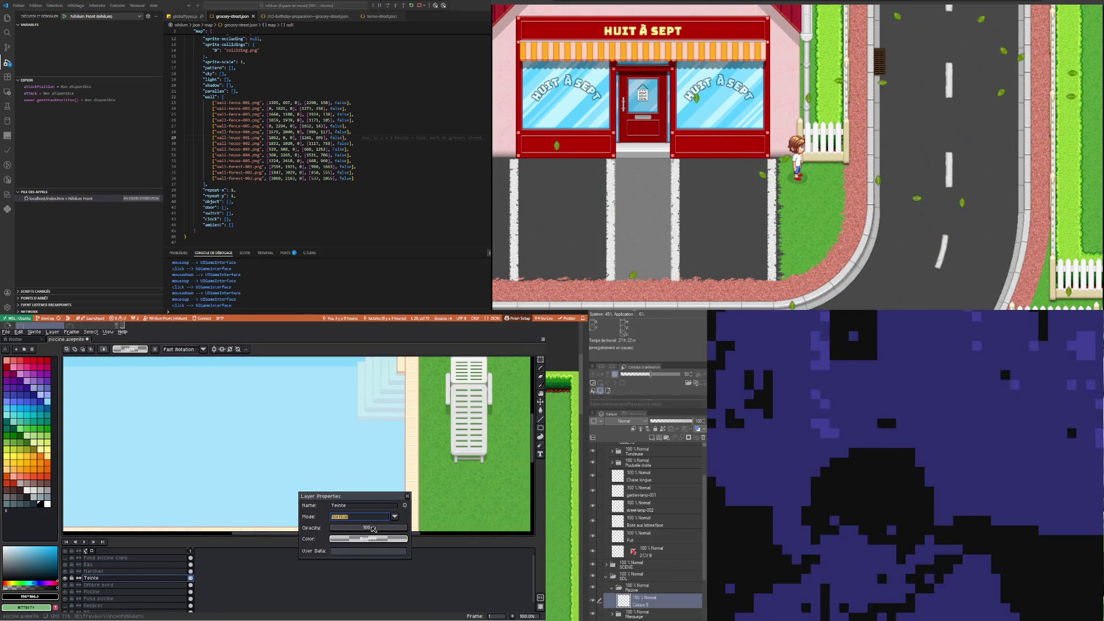
Set the Teinte layer's opacity to about 60-64% and close its properties
click(374, 529)
scroll(288, 437, down, 1)
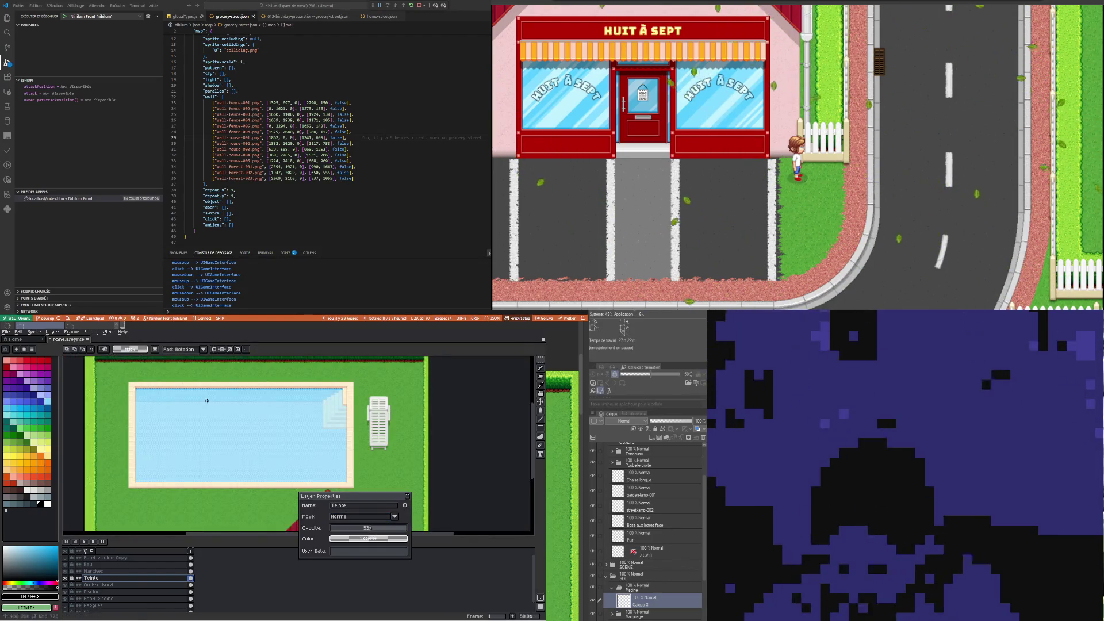
scroll(207, 400, up, 1)
drag(364, 524, 383, 533)
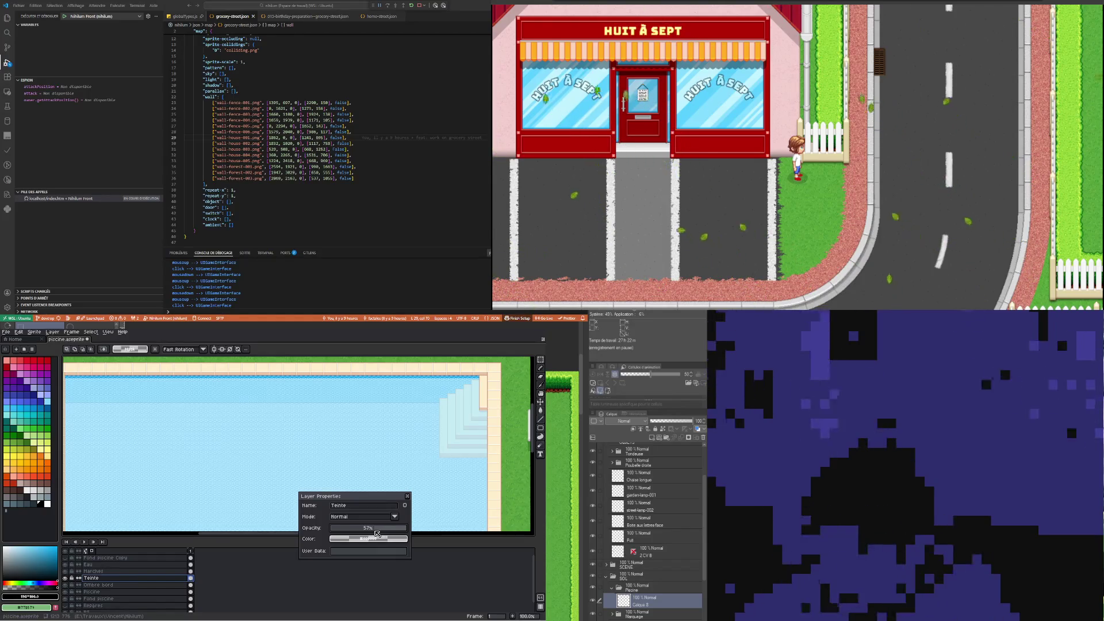
scroll(188, 419, down, 1)
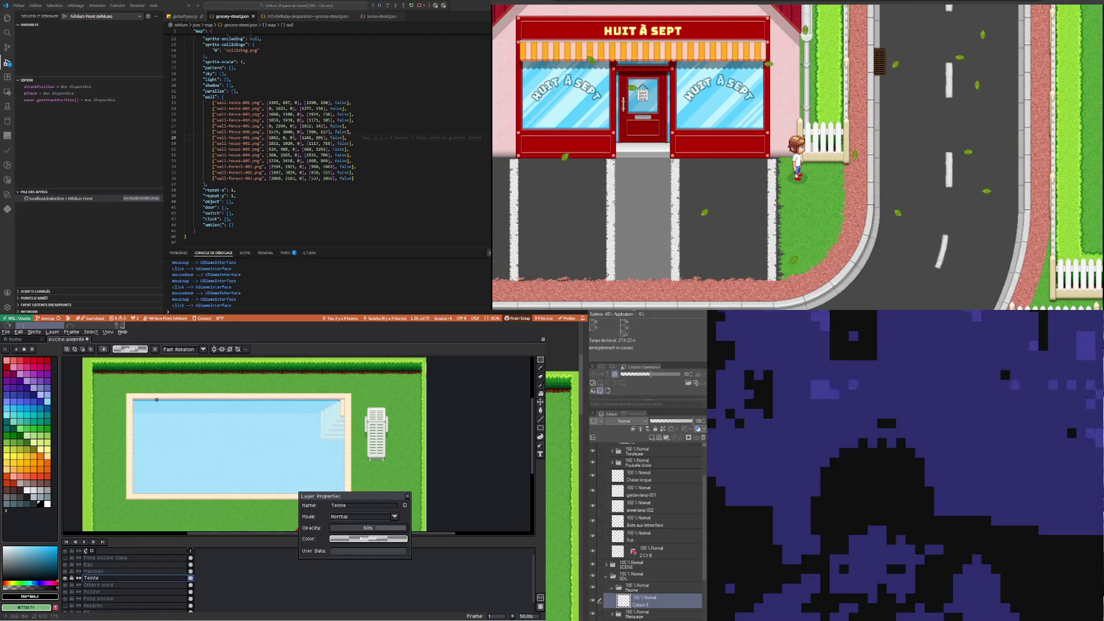
scroll(156, 399, up, 3)
scroll(156, 399, down, 1)
scroll(155, 399, down, 1)
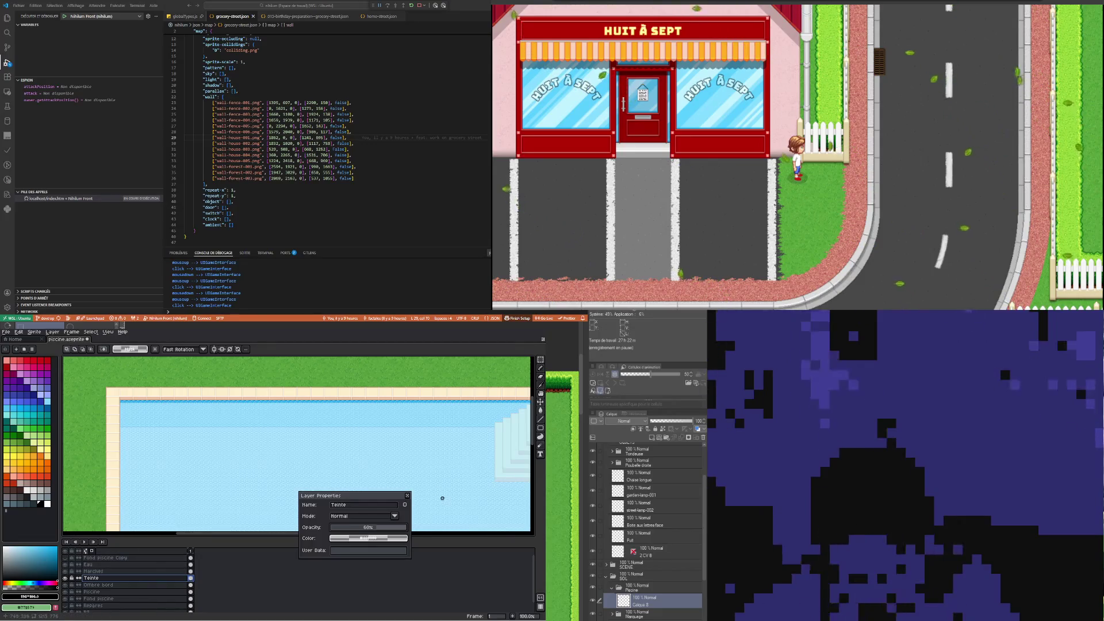
click(409, 495)
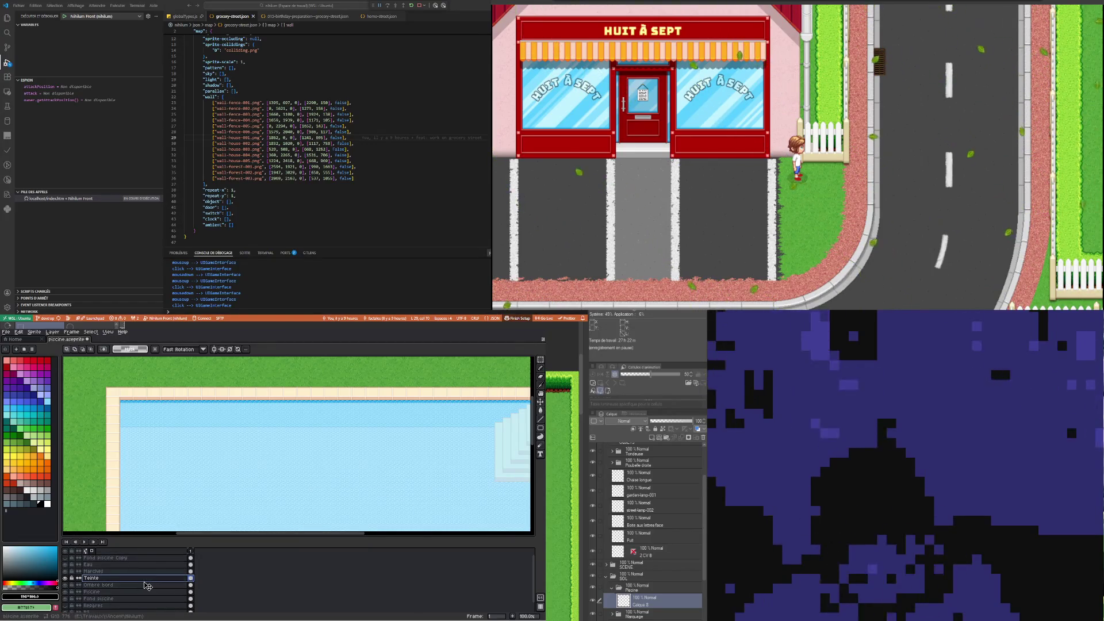
double_click(146, 585)
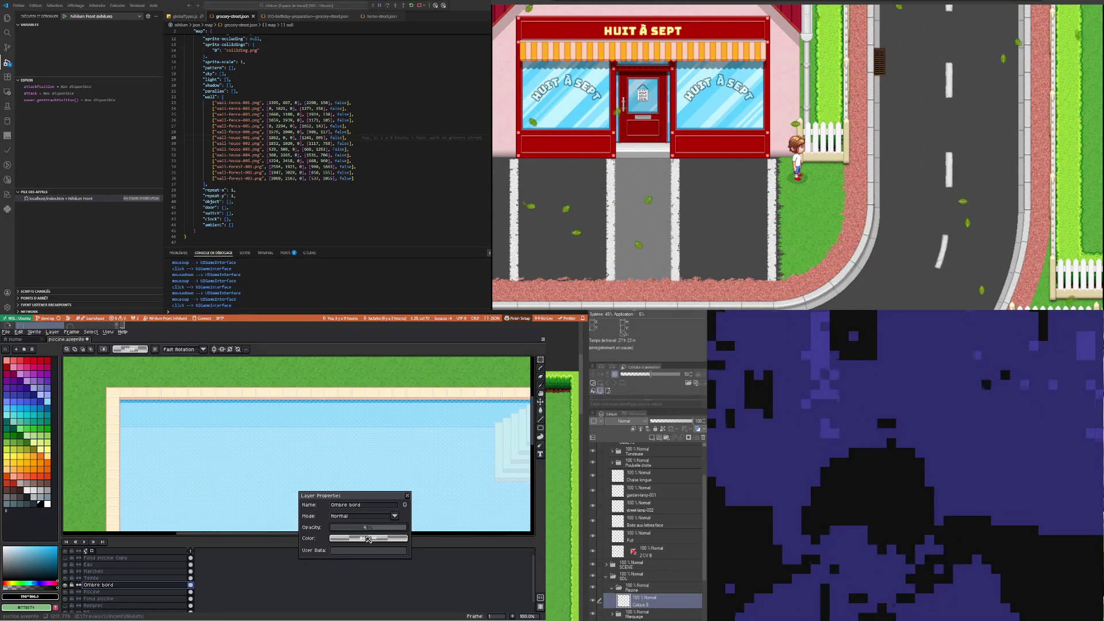
Raise the Ombre bord shadow layer's opacity to about 70% and close its properties
scroll(290, 415, down, 1)
scroll(295, 399, down, 1)
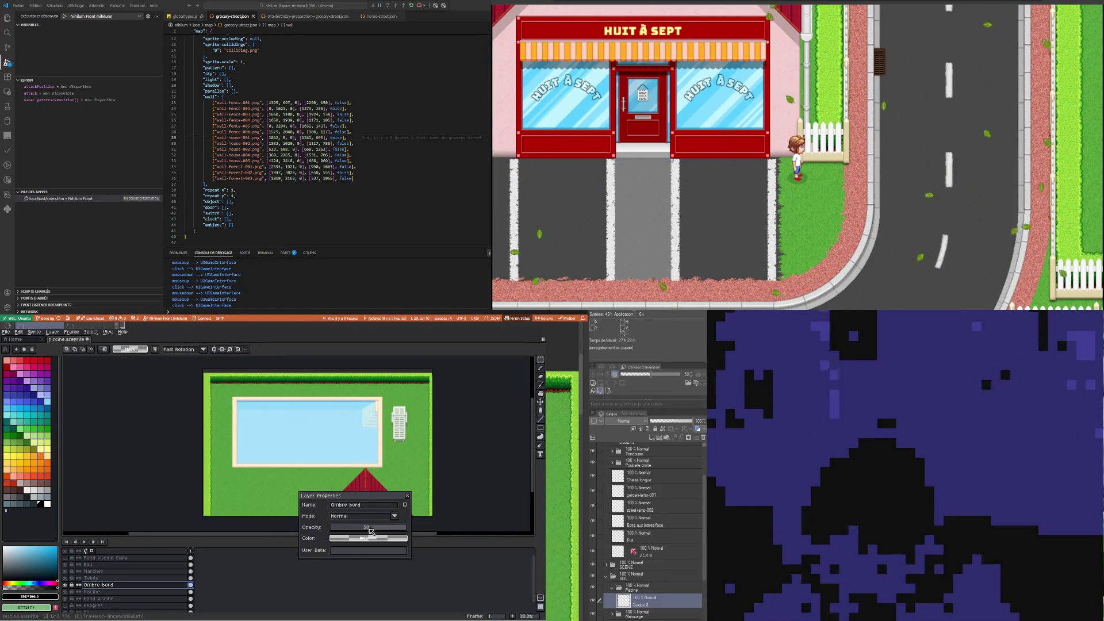
scroll(309, 416, up, 2)
scroll(309, 416, up, 1)
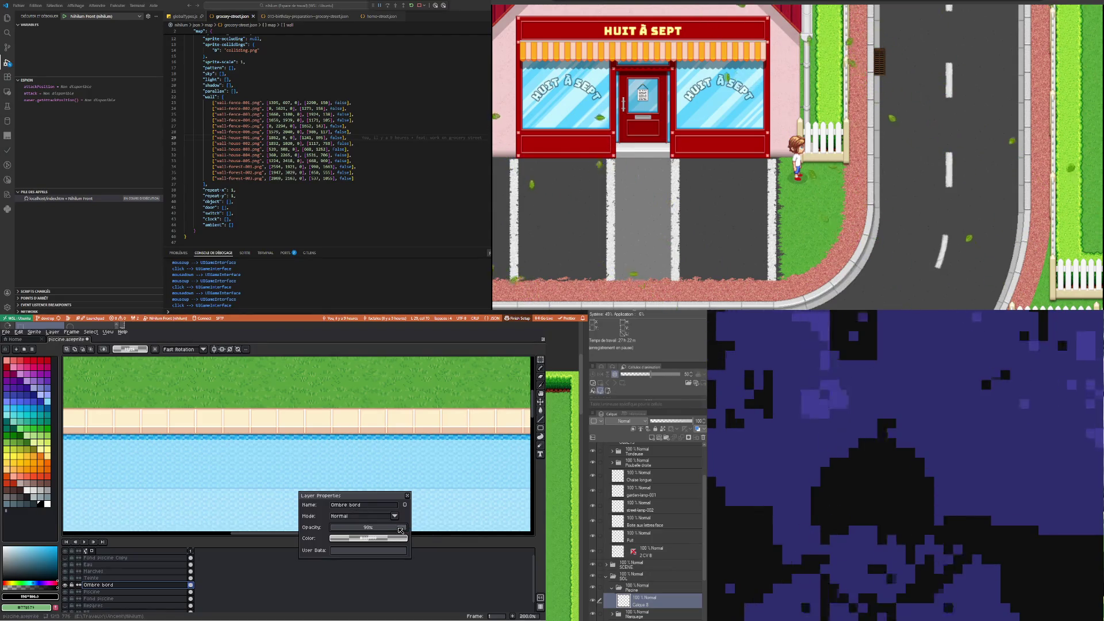
scroll(277, 438, down, 3)
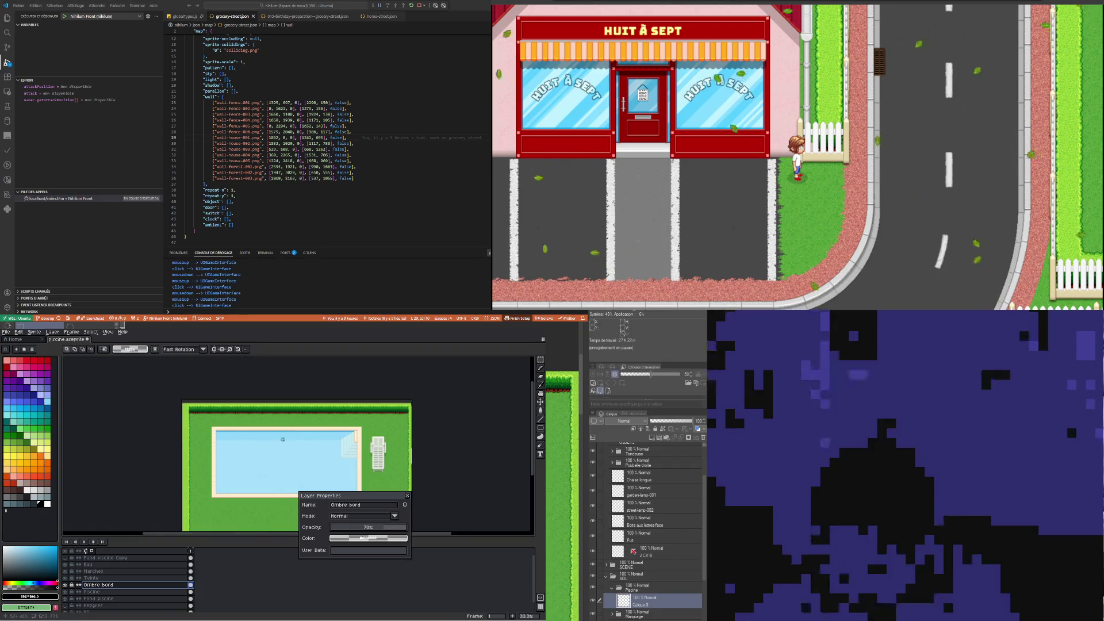
scroll(277, 438, up, 1)
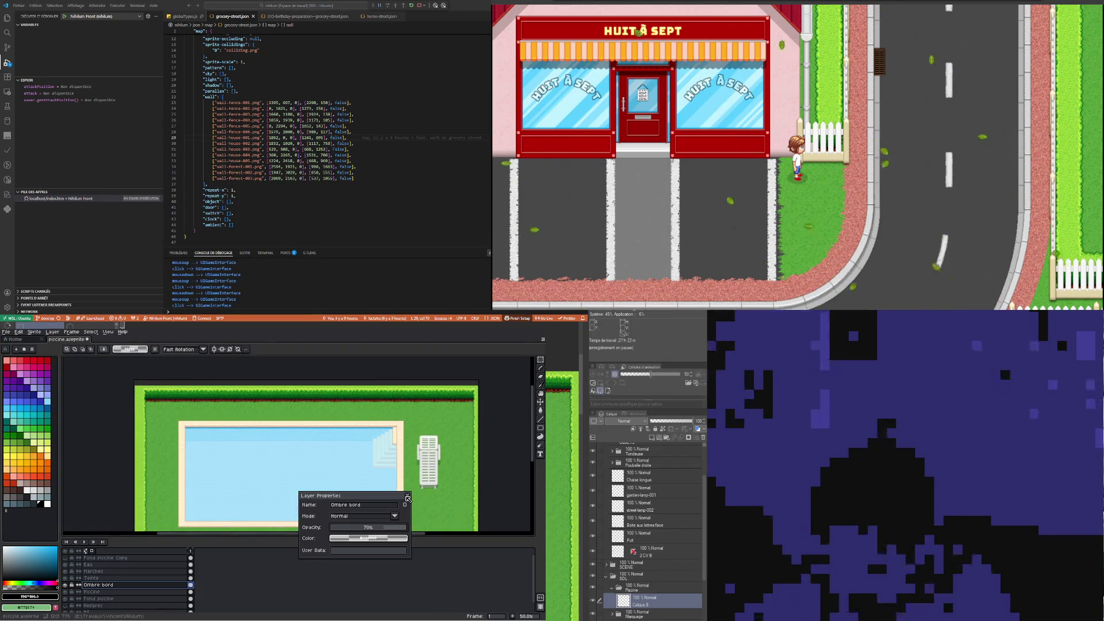
click(407, 497)
Check that the Eau water layer's opacity remains at 75%
scroll(305, 462, up, 1)
scroll(305, 462, down, 2)
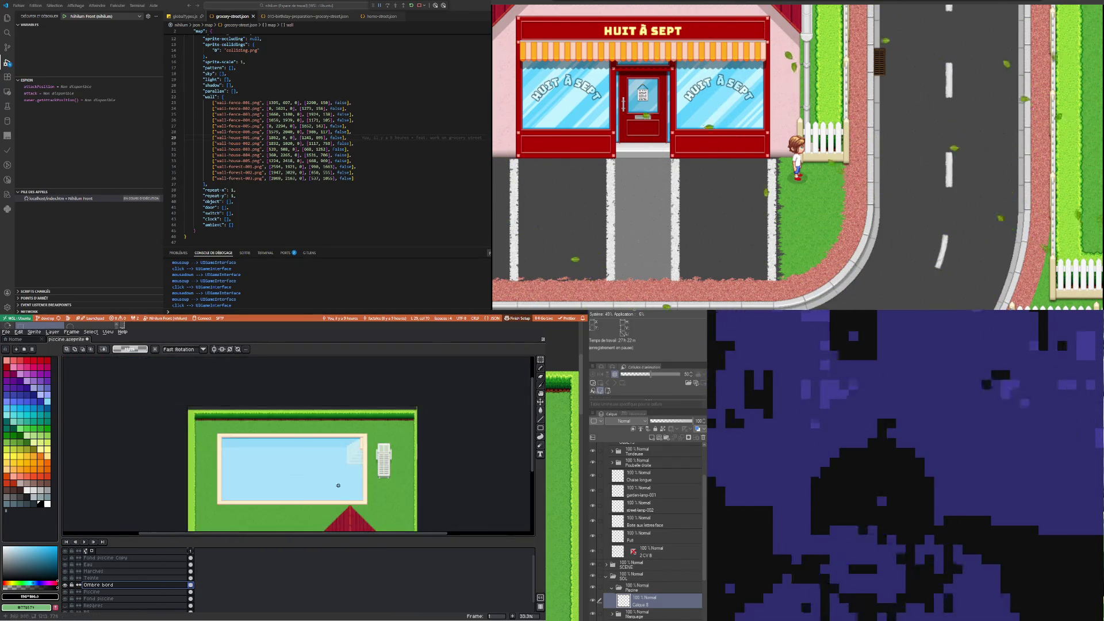
scroll(346, 462, up, 1)
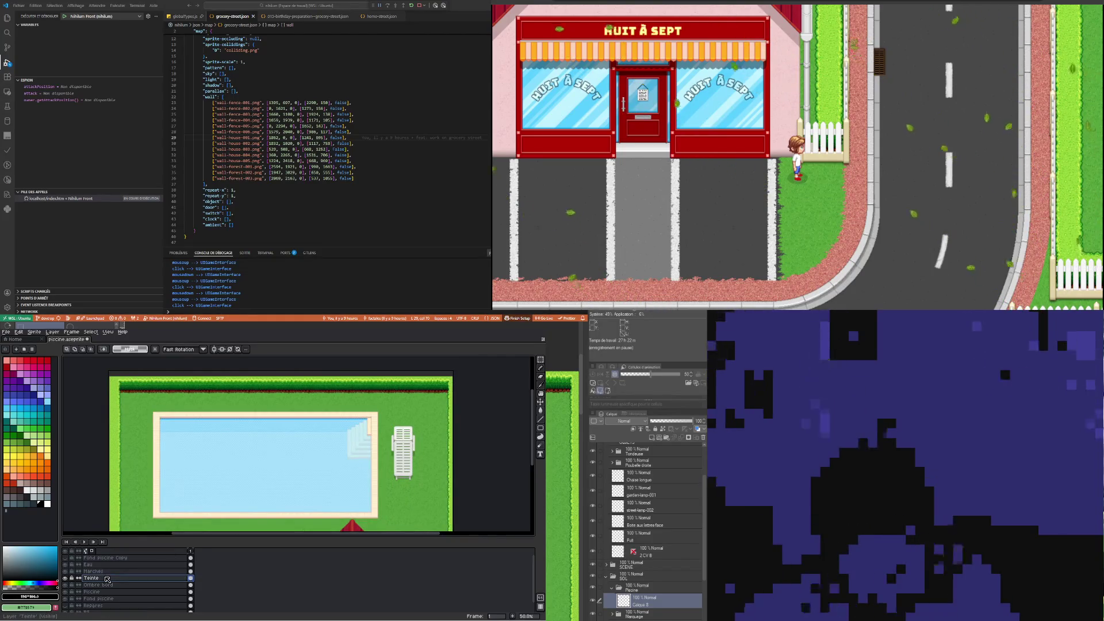
double_click(148, 565)
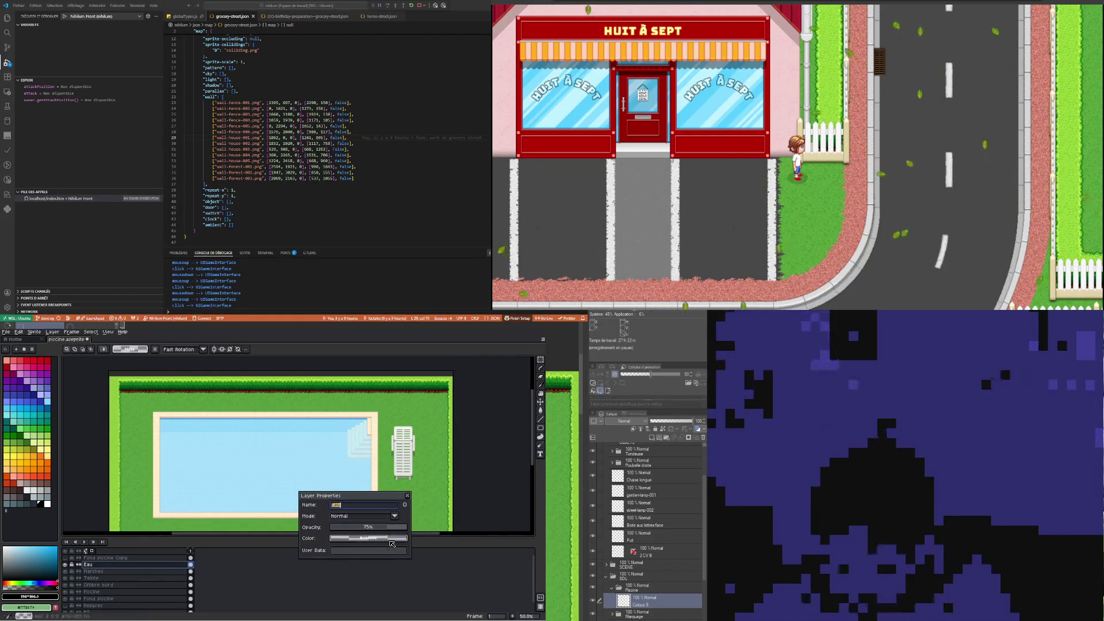
click(407, 496)
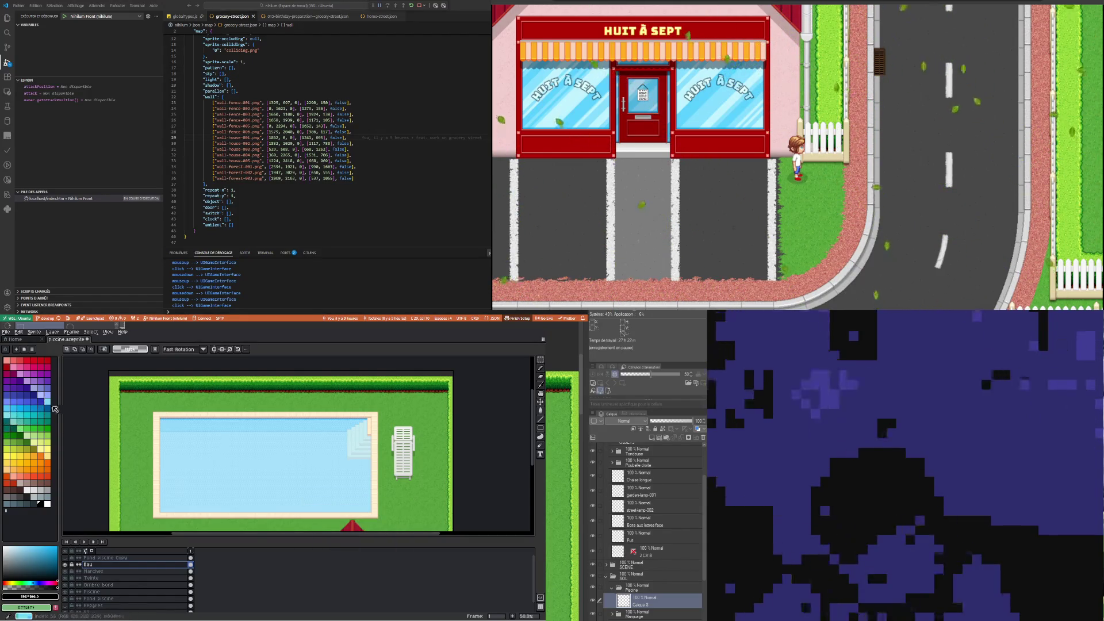
click(47, 401)
Flood-fill the pool water with the light blue
key(g)
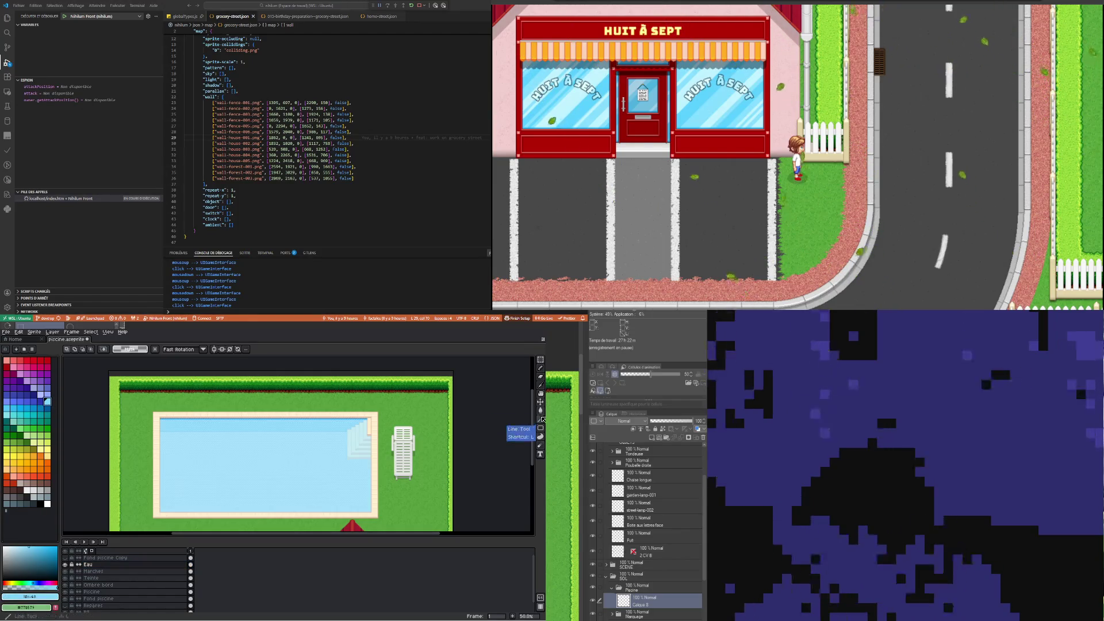
click(541, 411)
click(299, 446)
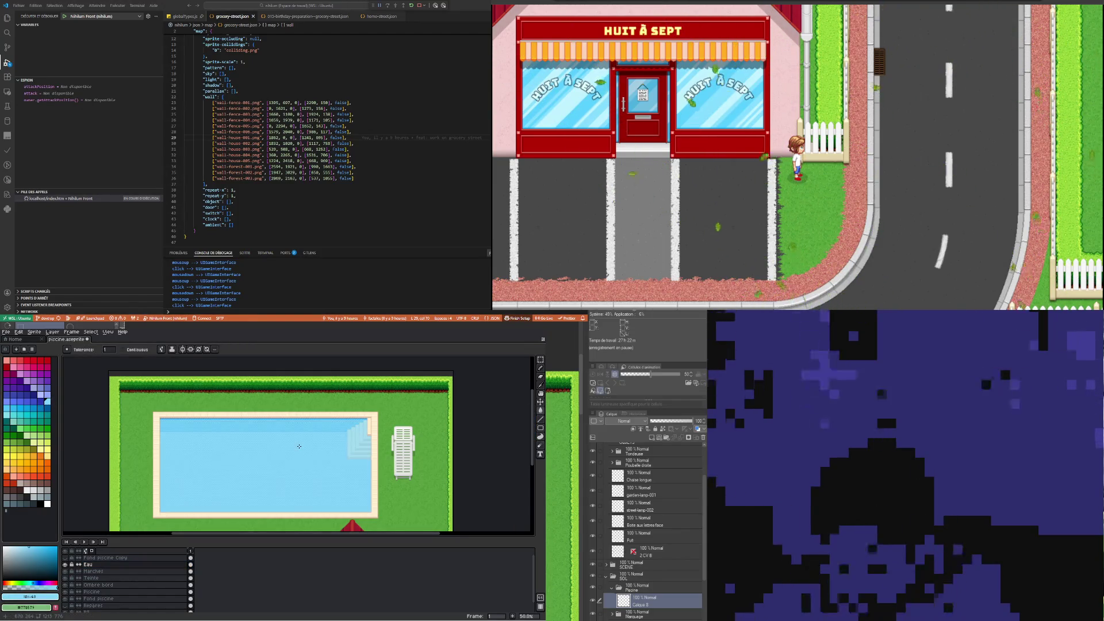
scroll(330, 422, up, 1)
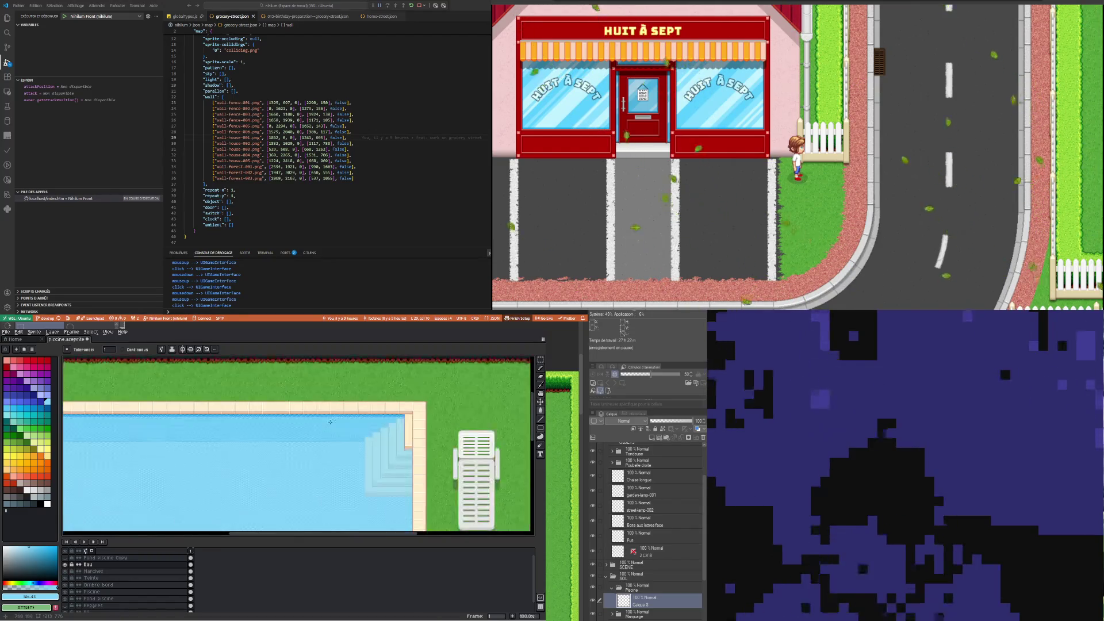
scroll(330, 422, down, 1)
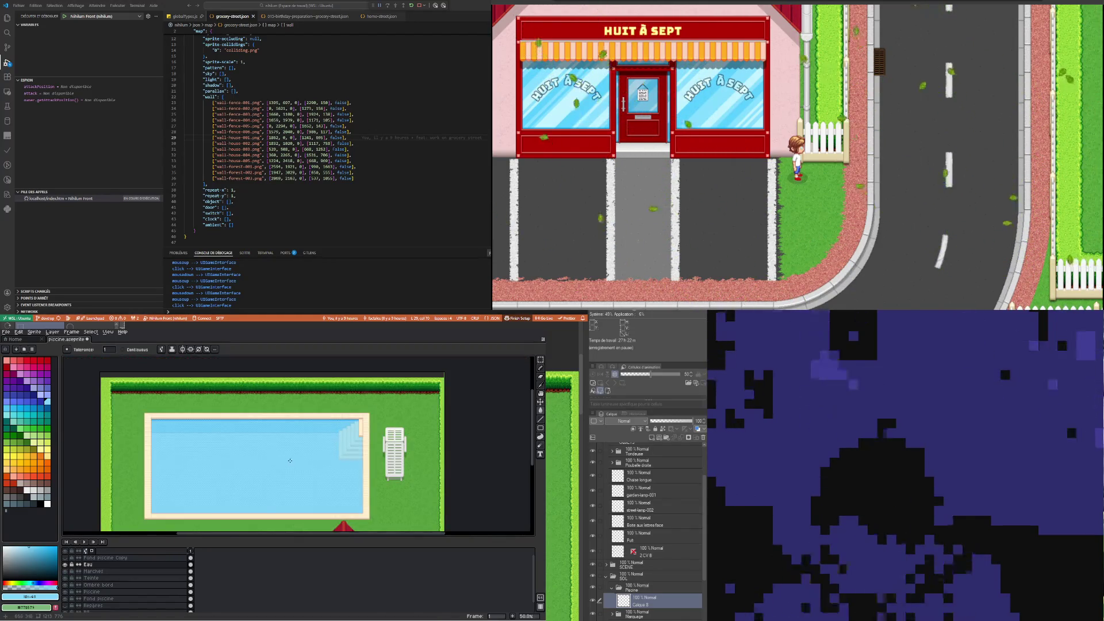
scroll(290, 461, up, 1)
scroll(289, 458, down, 1)
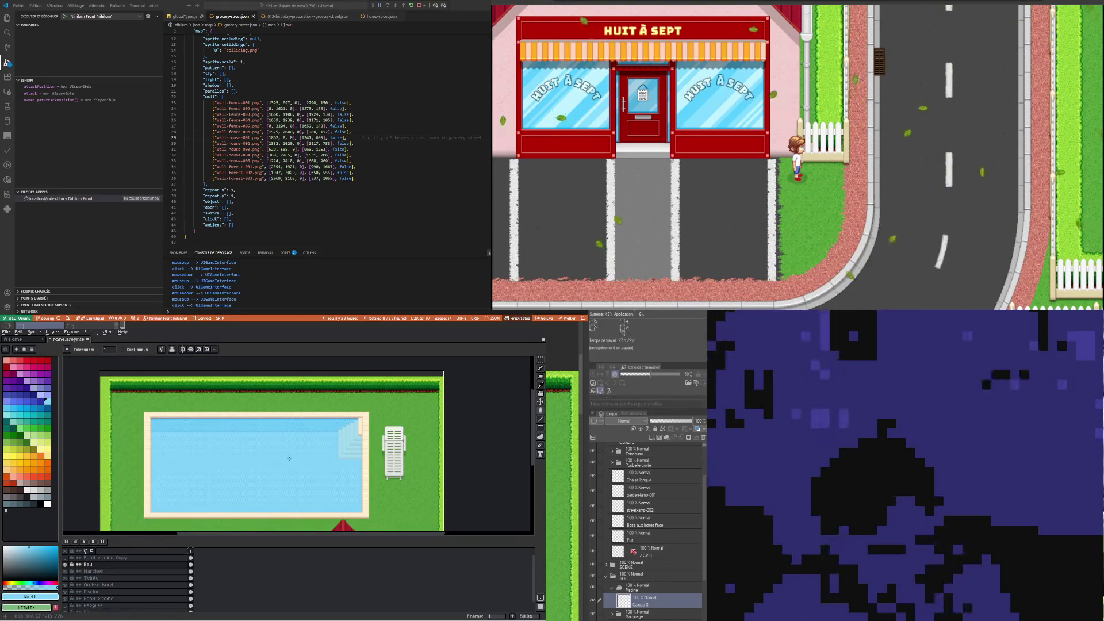
scroll(354, 427, up, 1)
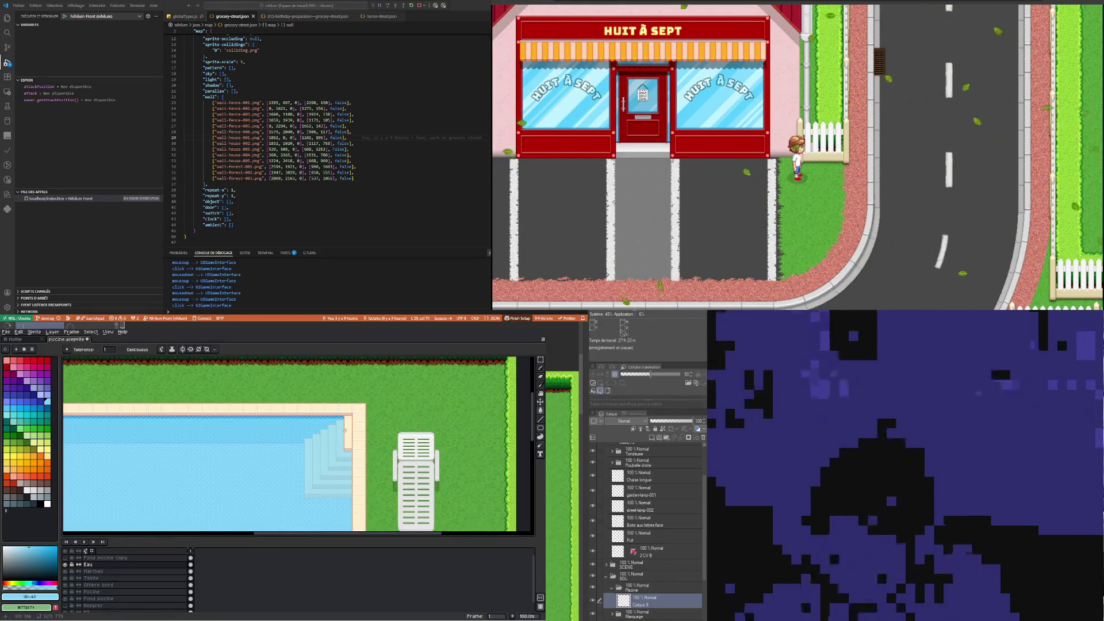
scroll(344, 430, down, 2)
scroll(333, 449, up, 1)
scroll(328, 460, up, 1)
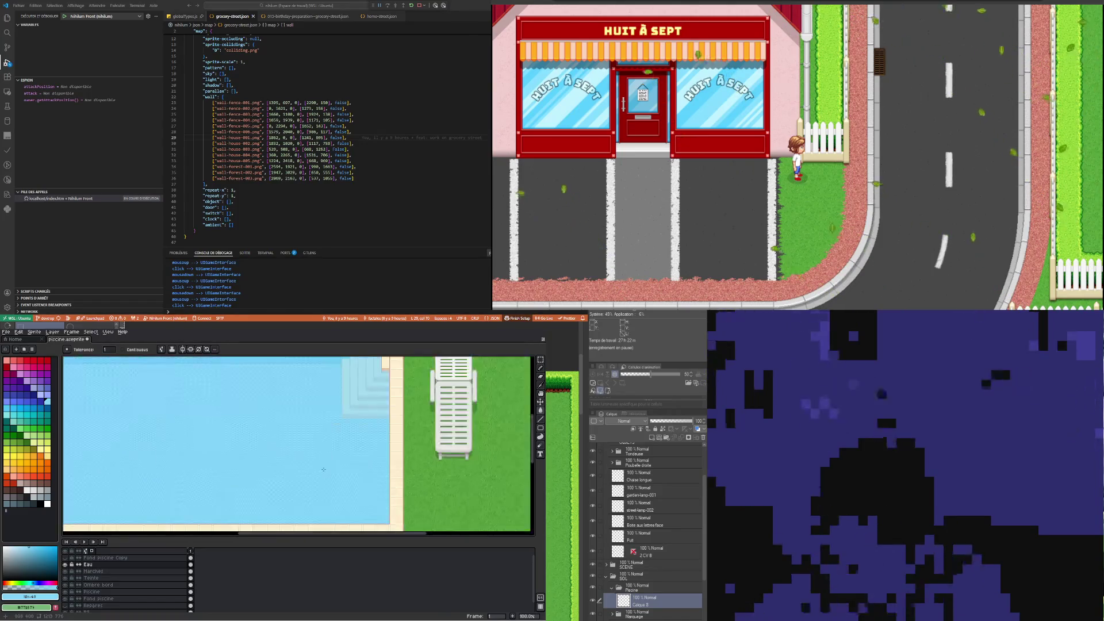
scroll(324, 470, down, 1)
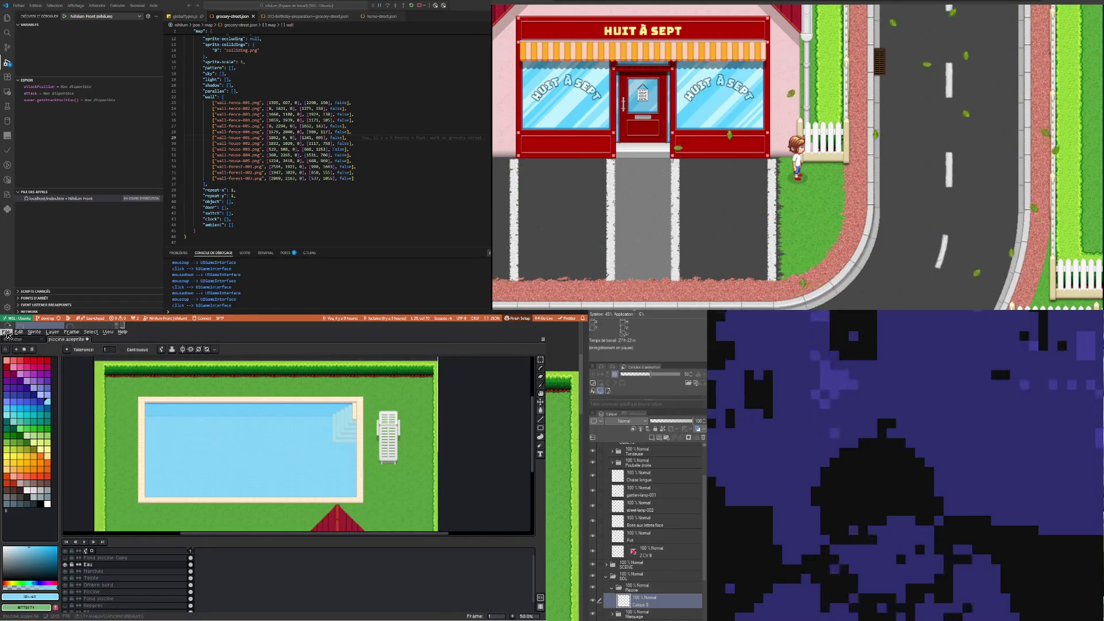
Save piscine.aseprite
click(7, 332)
click(29, 361)
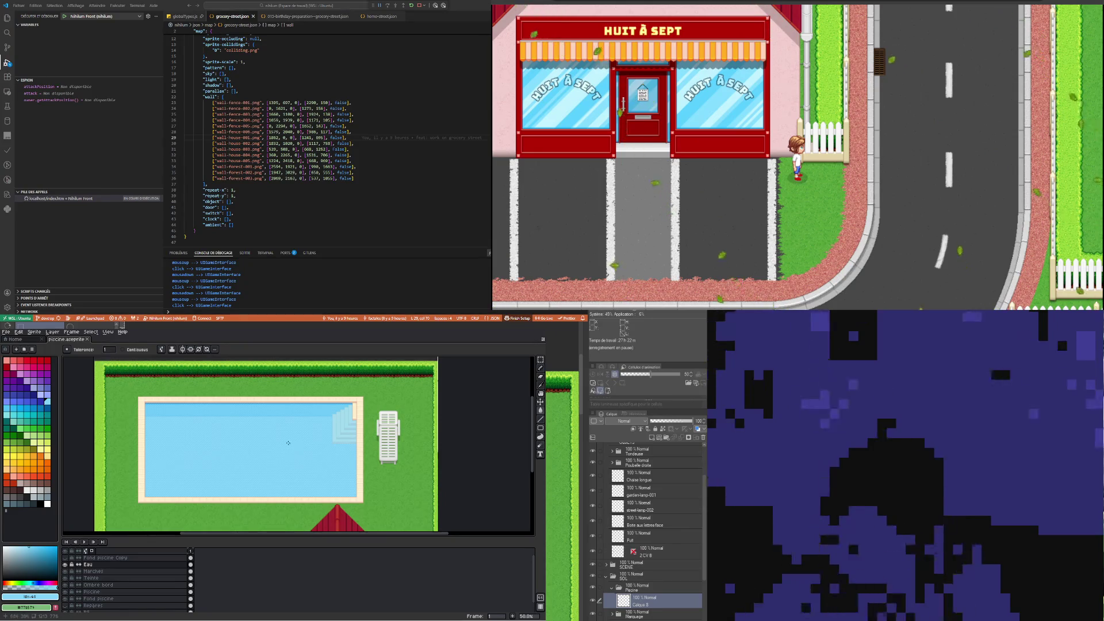
scroll(264, 433, up, 1)
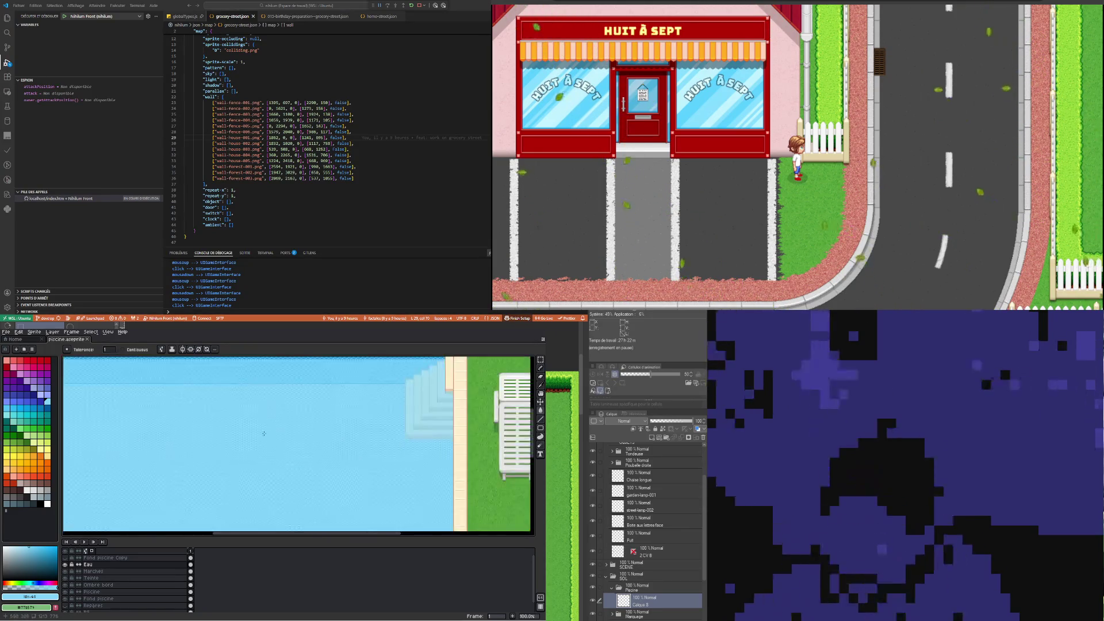
scroll(264, 434, down, 1)
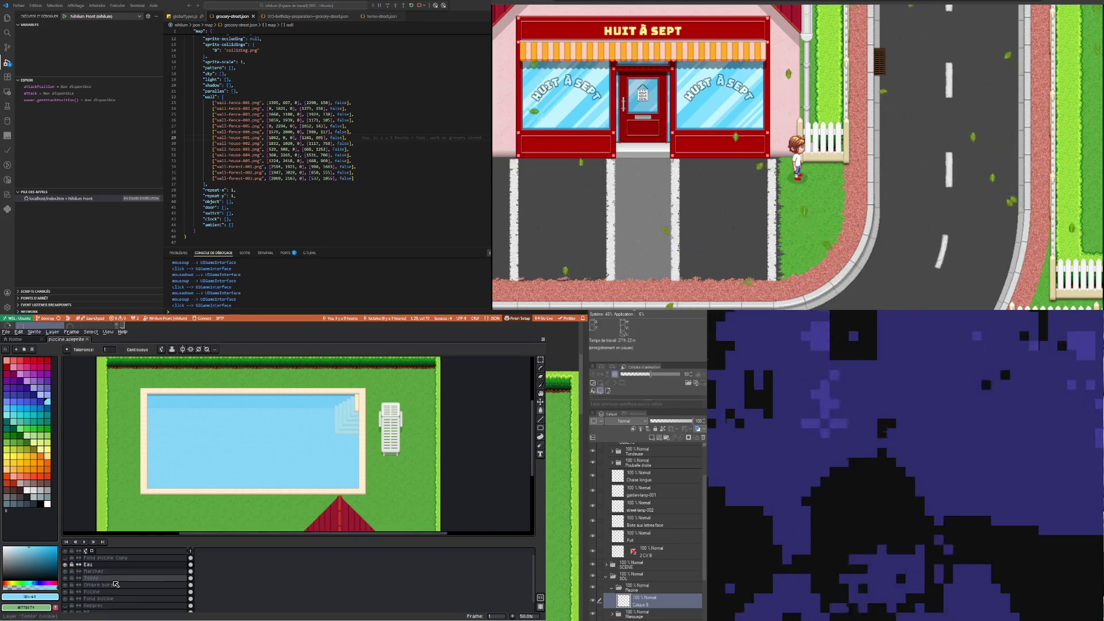
scroll(155, 503, up, 2)
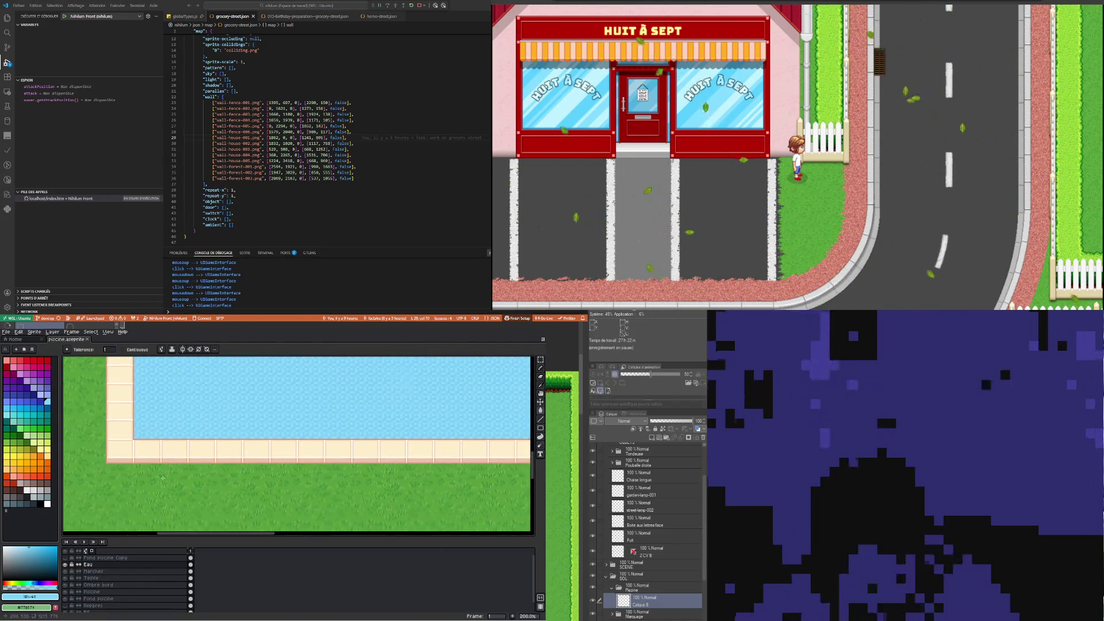
scroll(163, 477, down, 2)
scroll(111, 595, down, 1)
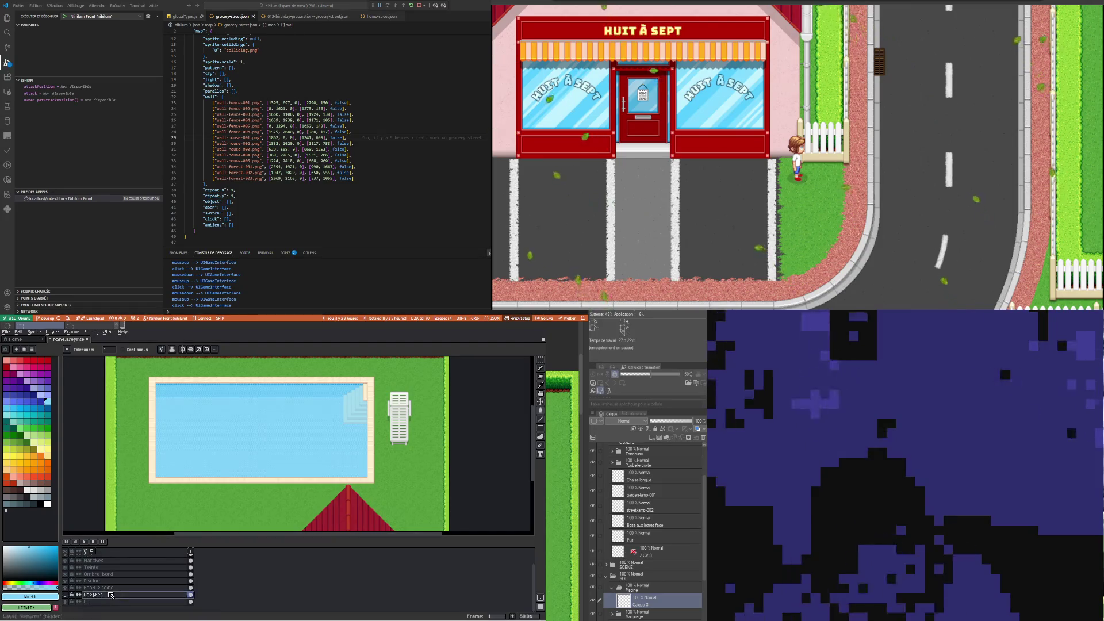
Select the Piscine layer and briefly show then hide the Repères guide layer
click(105, 589)
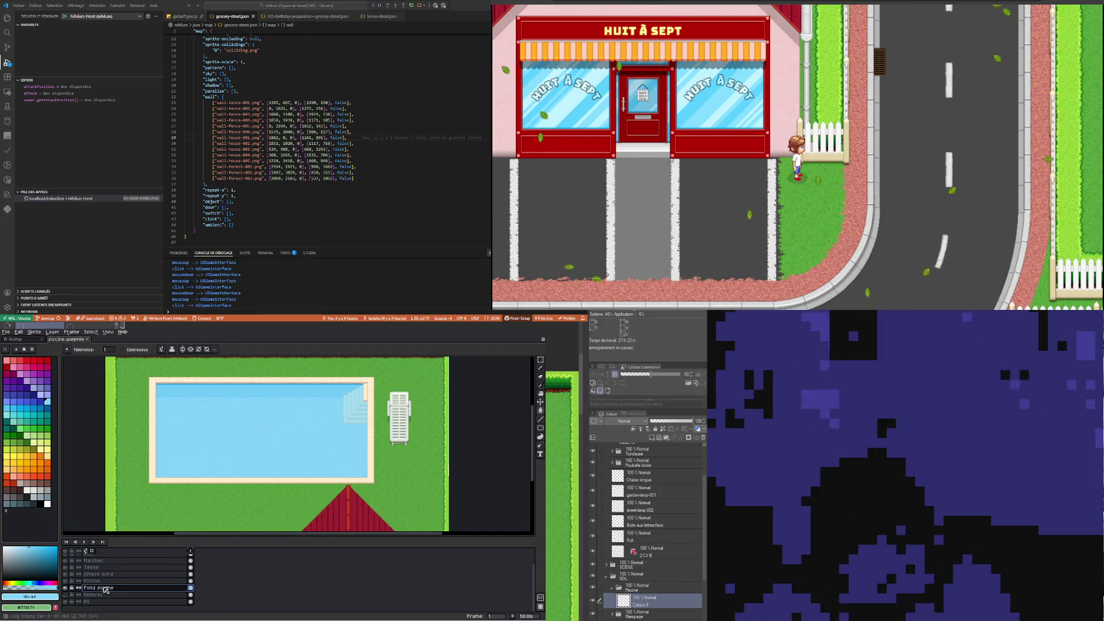
click(173, 567)
scroll(173, 567, up, 2)
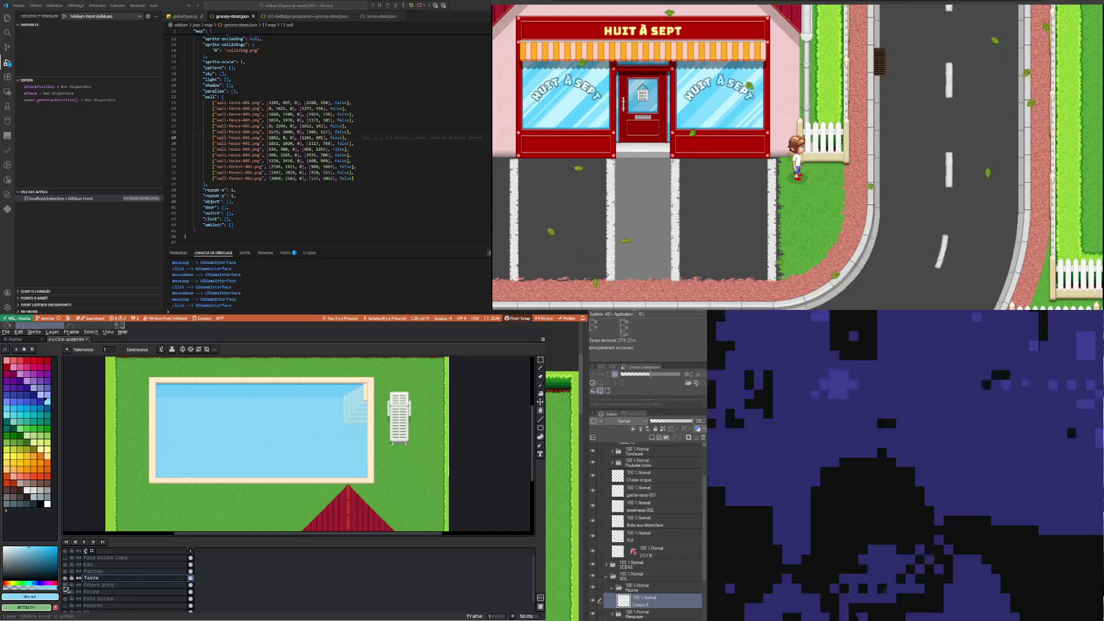
key(Down)
key(Down)
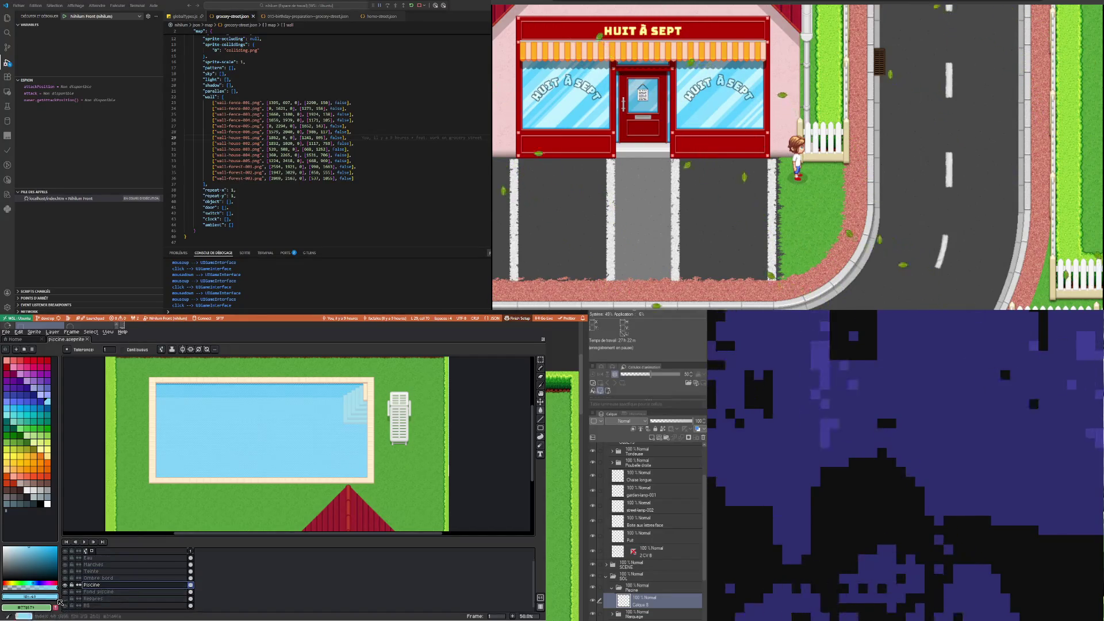
click(66, 599)
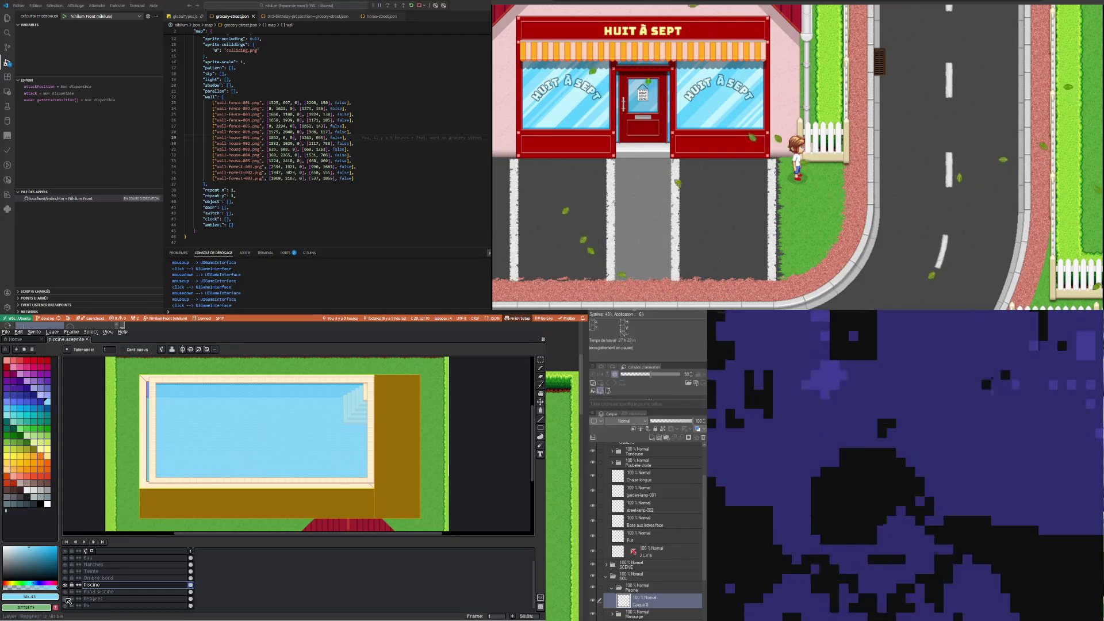
click(67, 599)
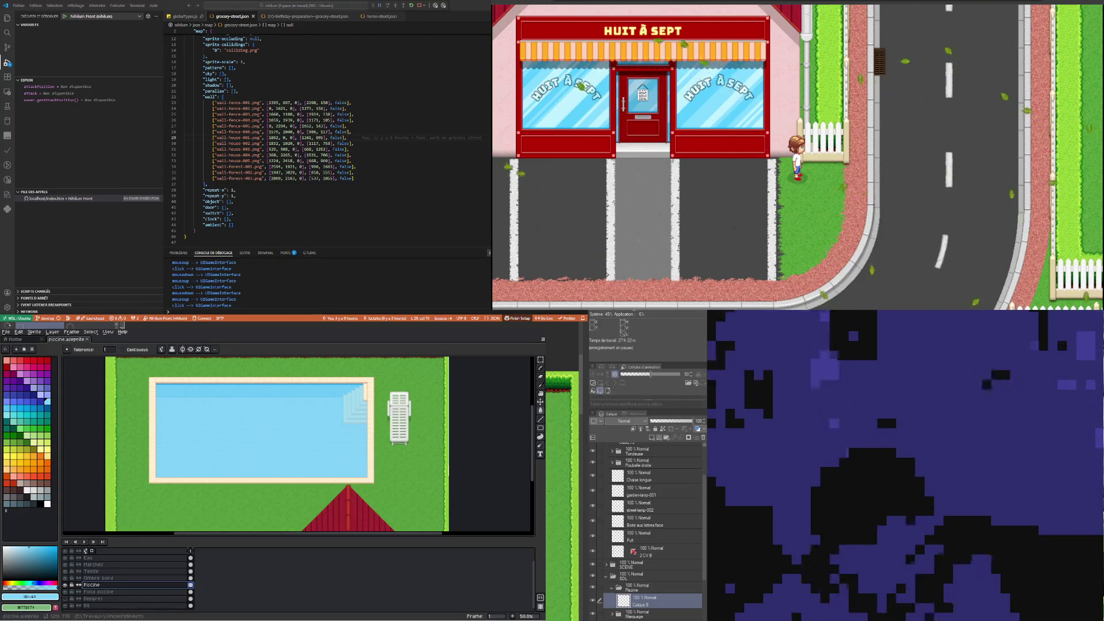
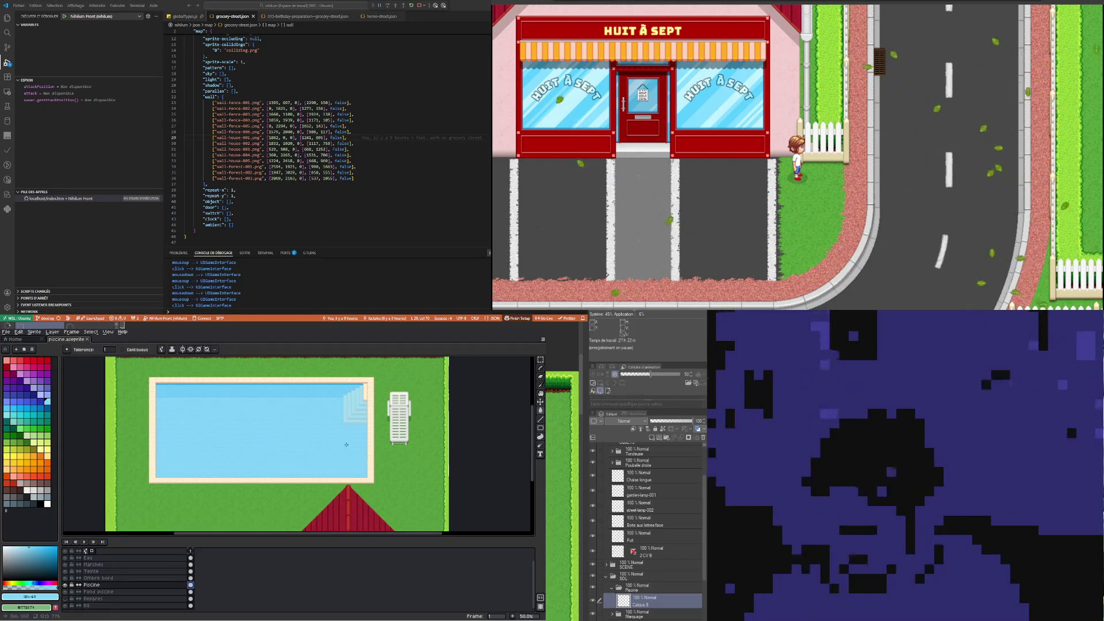
Make the Repères guide layer visible so the brown deck areas appear
scroll(247, 465, down, 1)
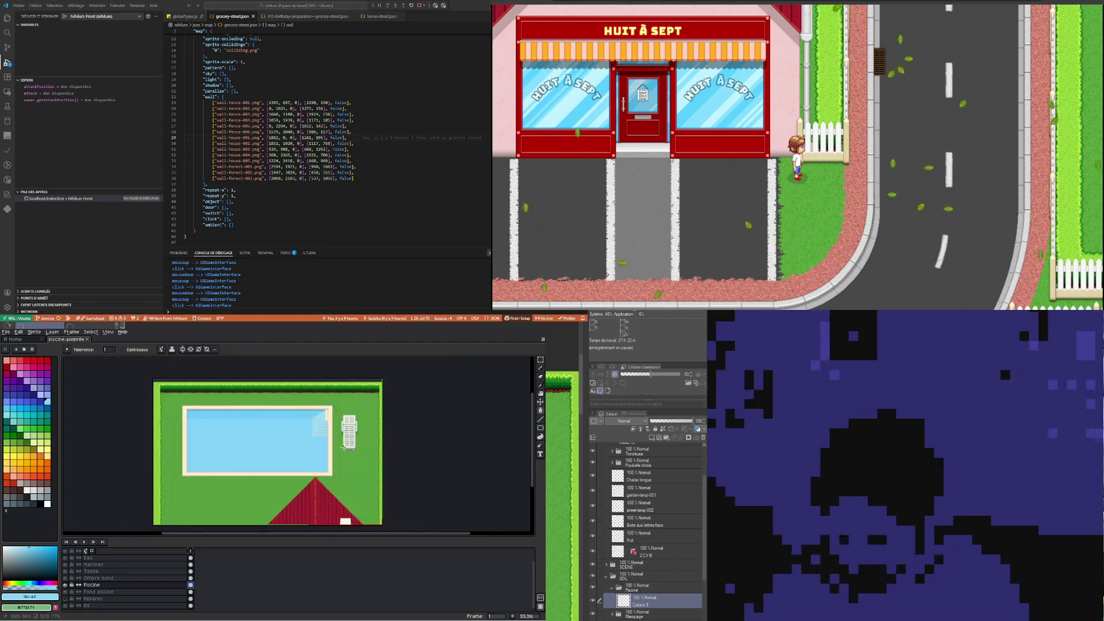
scroll(299, 460, up, 1)
click(67, 600)
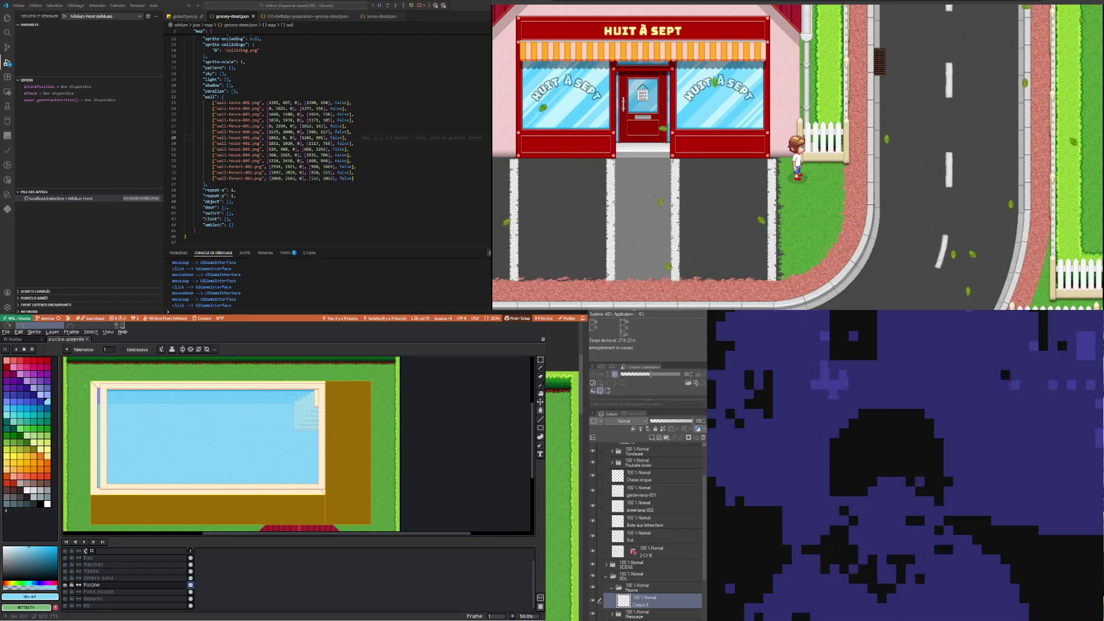
Marquee-select the area around the pool and make Repères the active layer, trying the Move tool
key(m)
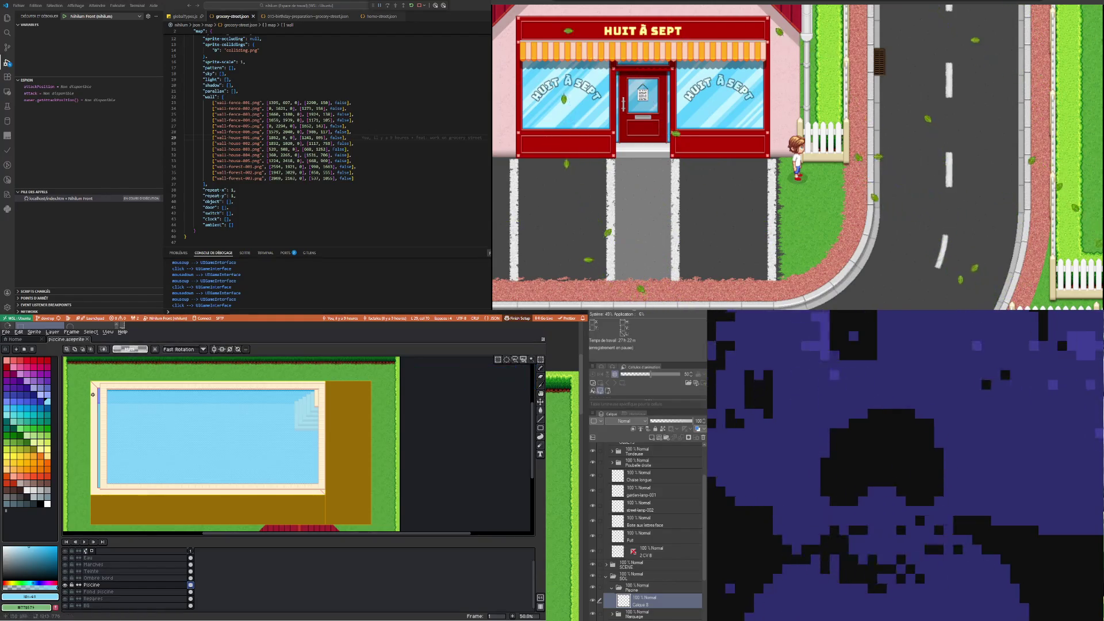
drag(79, 375, 325, 494)
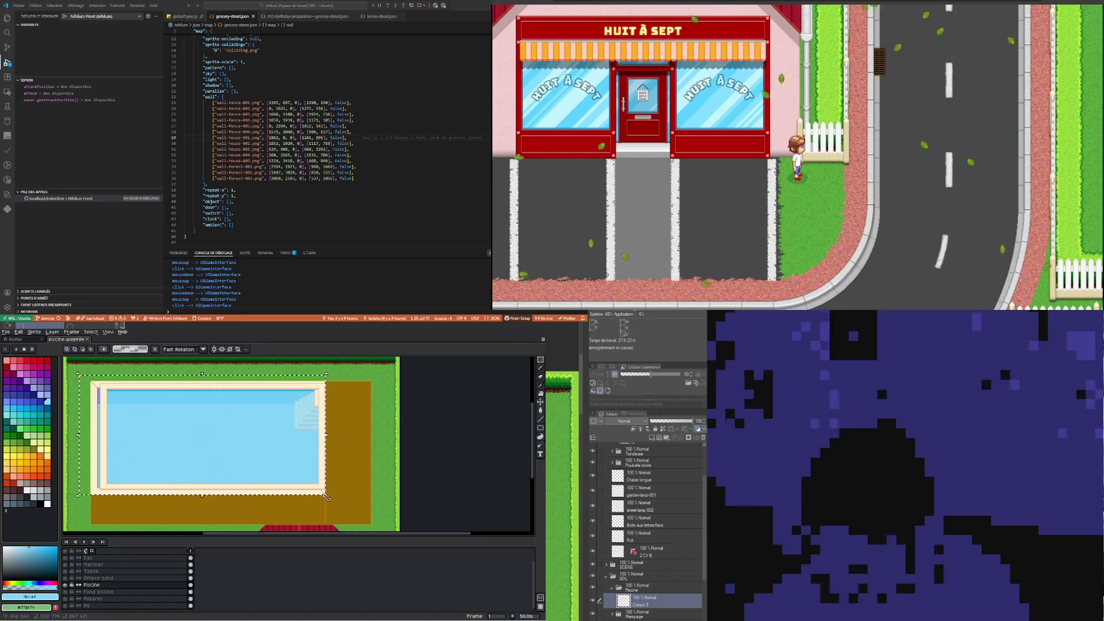
scroll(331, 494, up, 3)
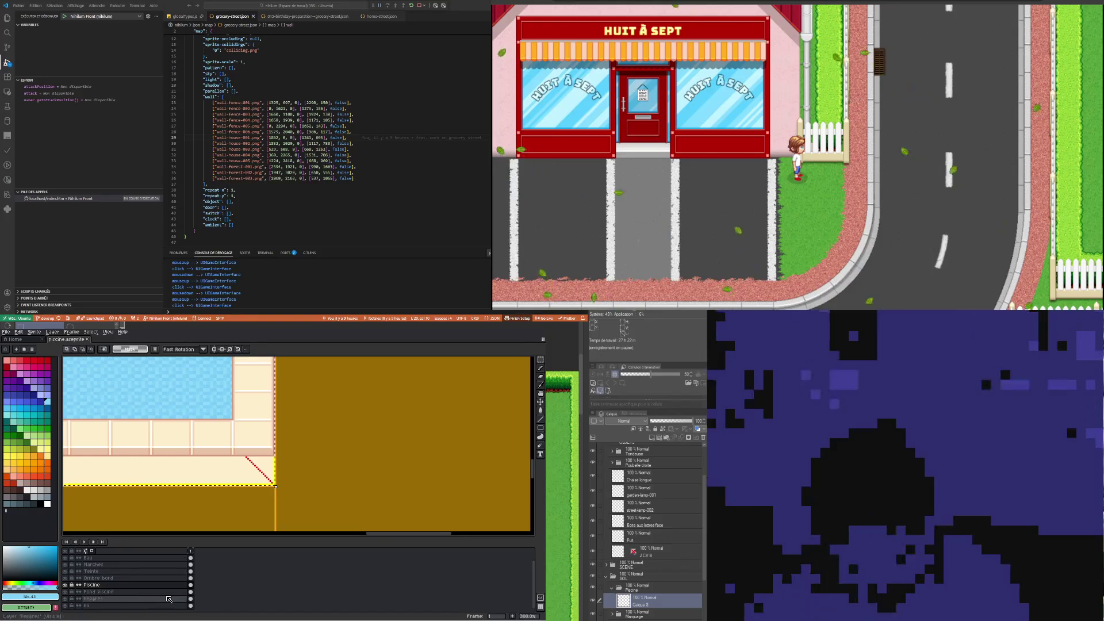
click(184, 600)
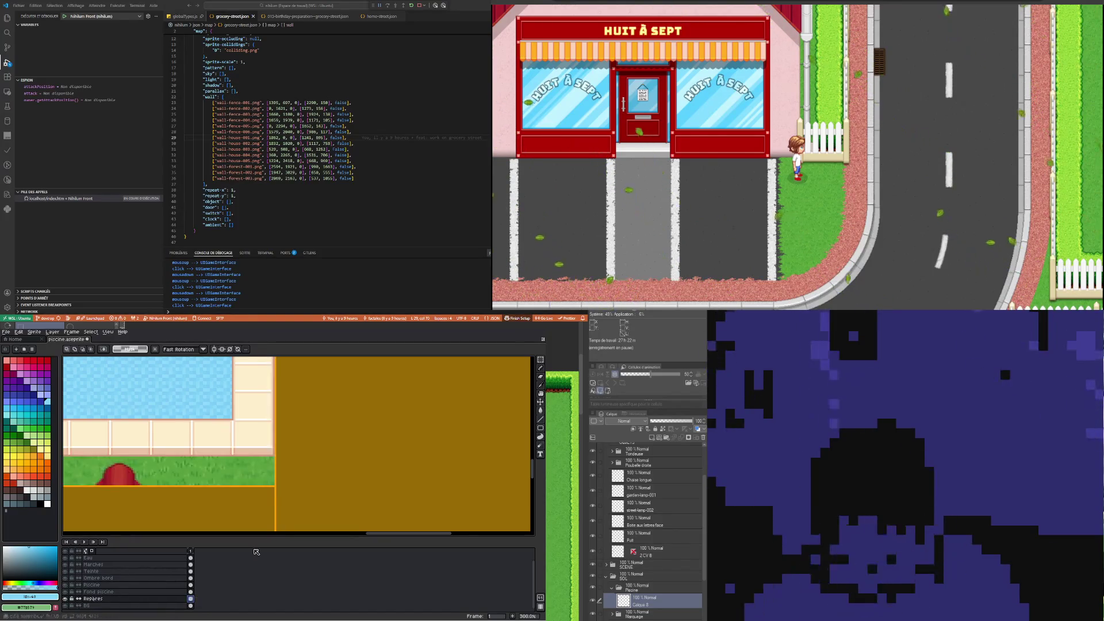
scroll(301, 500, down, 3)
scroll(297, 486, down, 1)
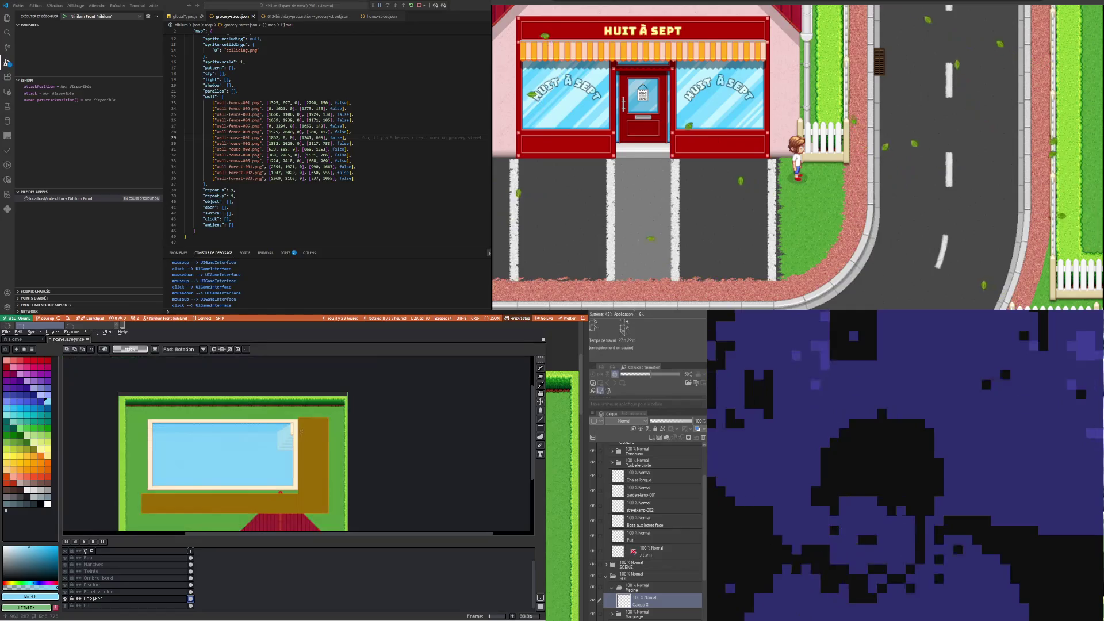
click(541, 402)
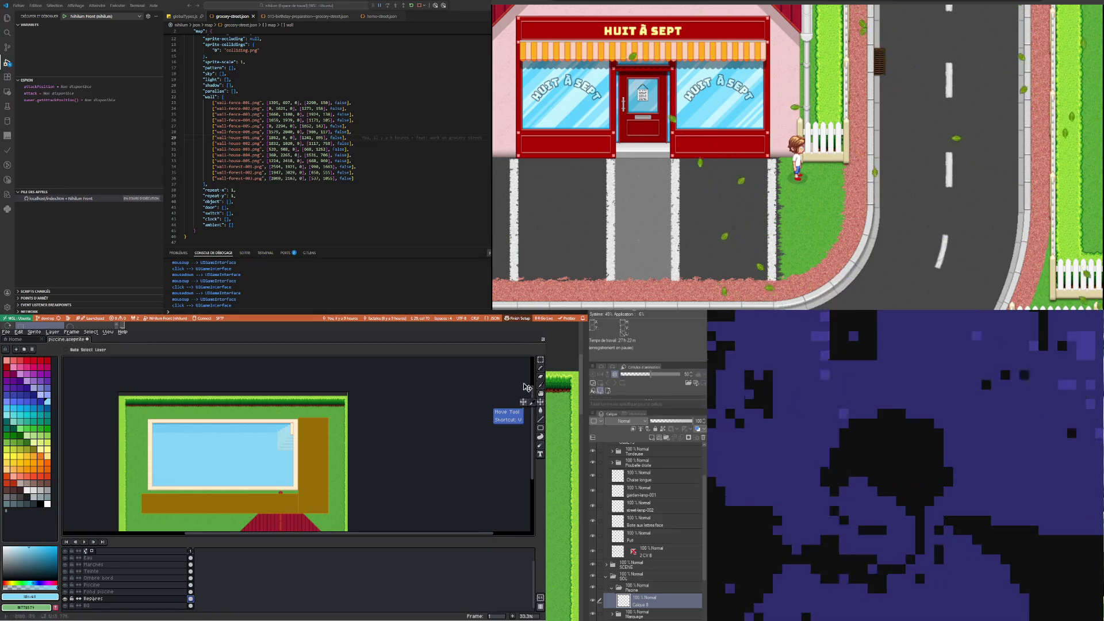
key(m)
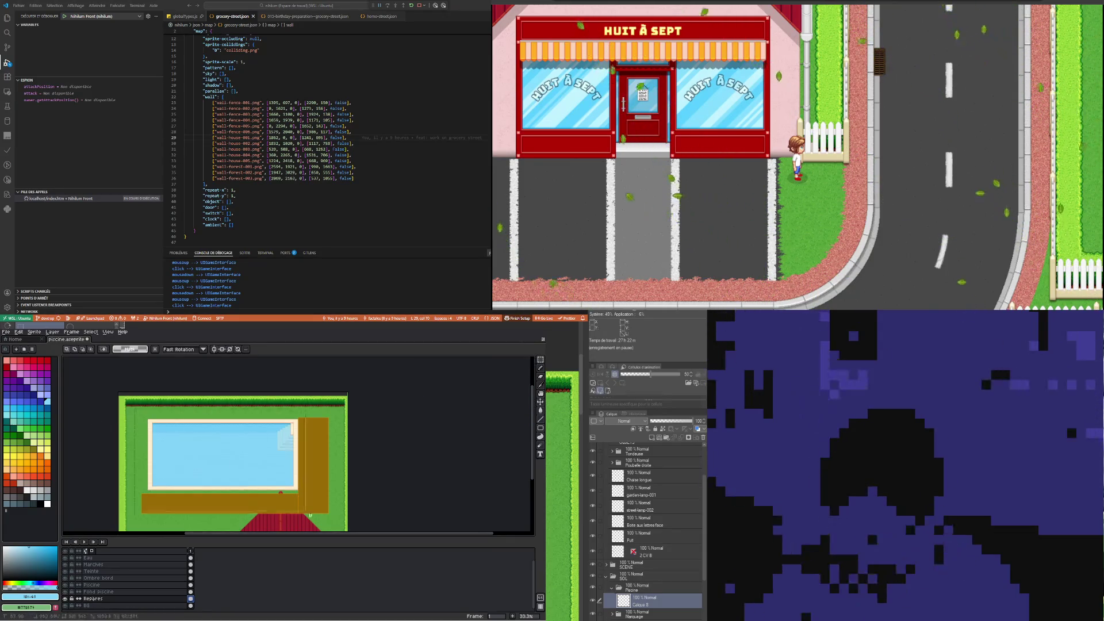
Marquee-select the whole pool scene area and nudge it up one pixel
drag(135, 409, 339, 526)
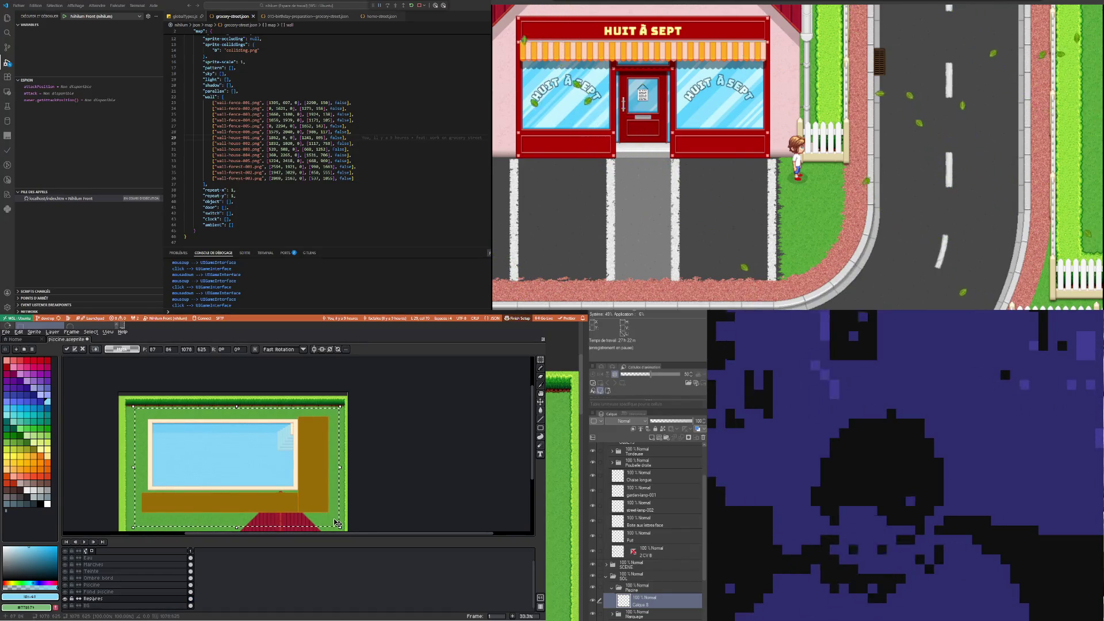
key(Up)
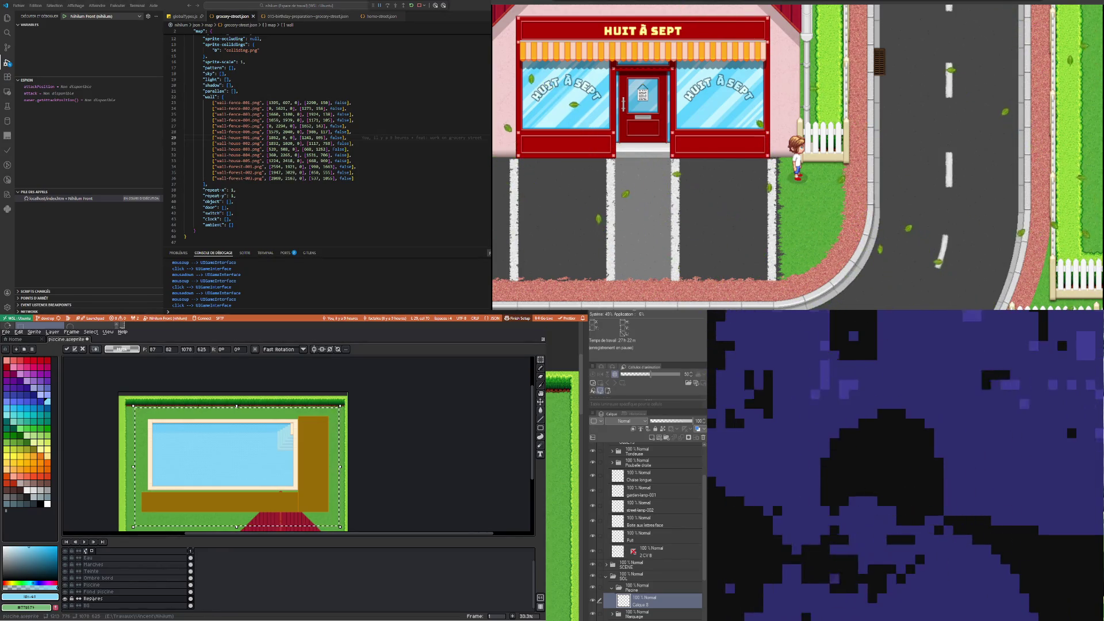
scroll(295, 489, up, 1)
scroll(294, 489, up, 2)
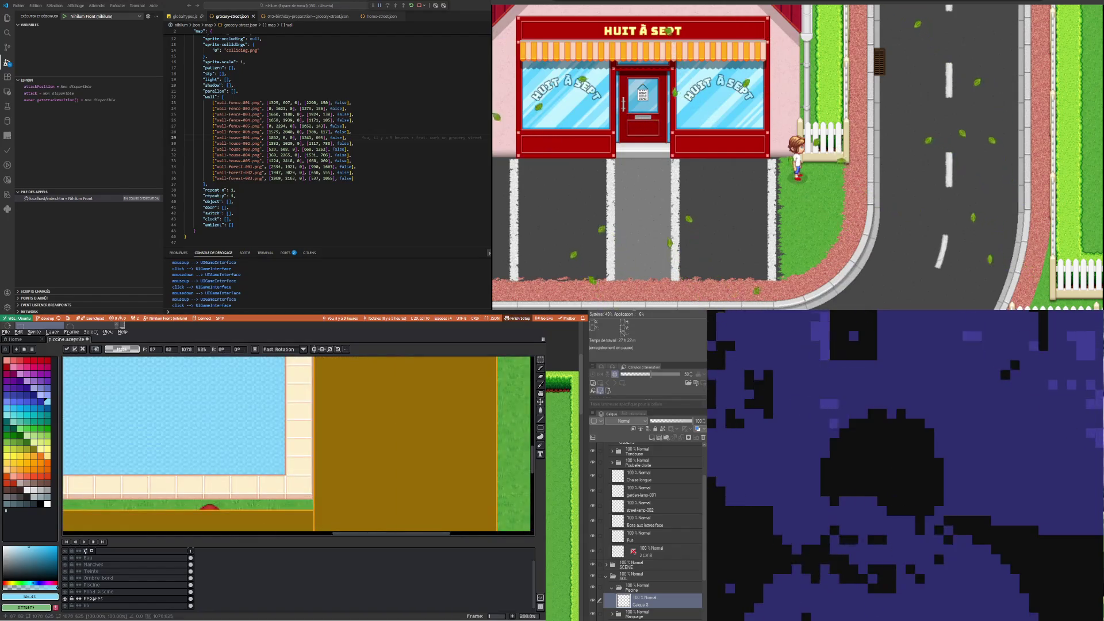
scroll(272, 493, down, 3)
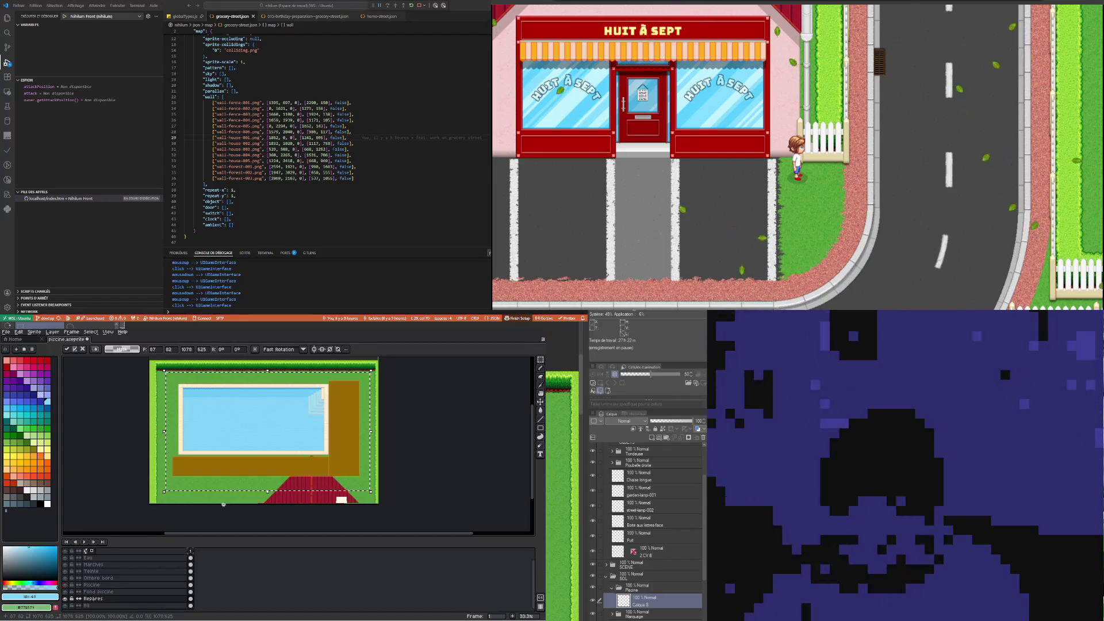
scroll(249, 499, up, 3)
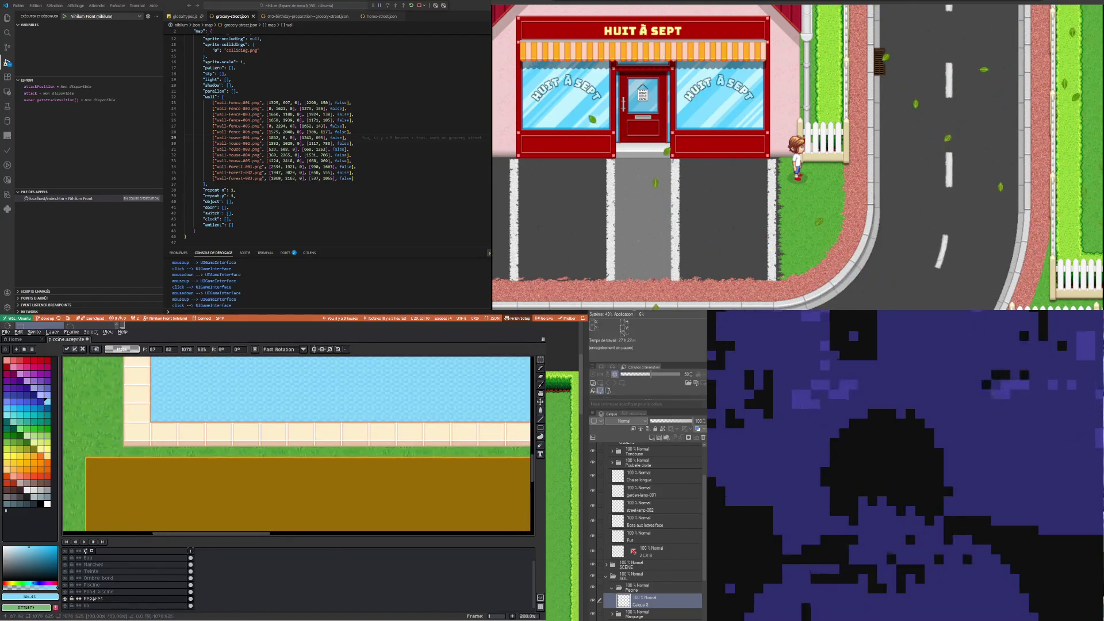
scroll(249, 499, down, 3)
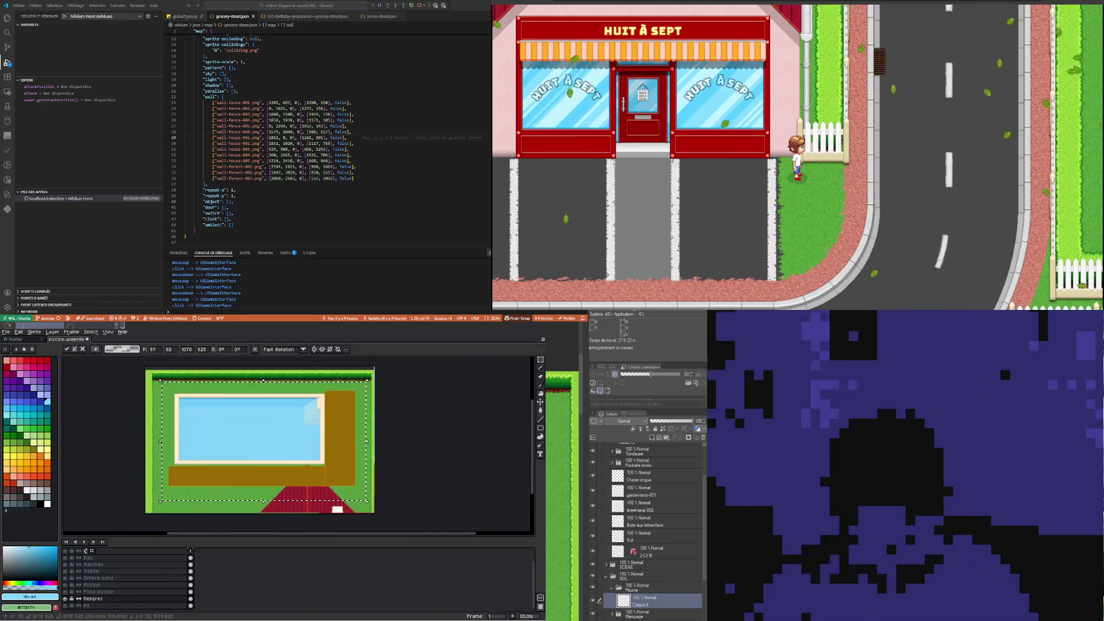
scroll(286, 472, up, 2)
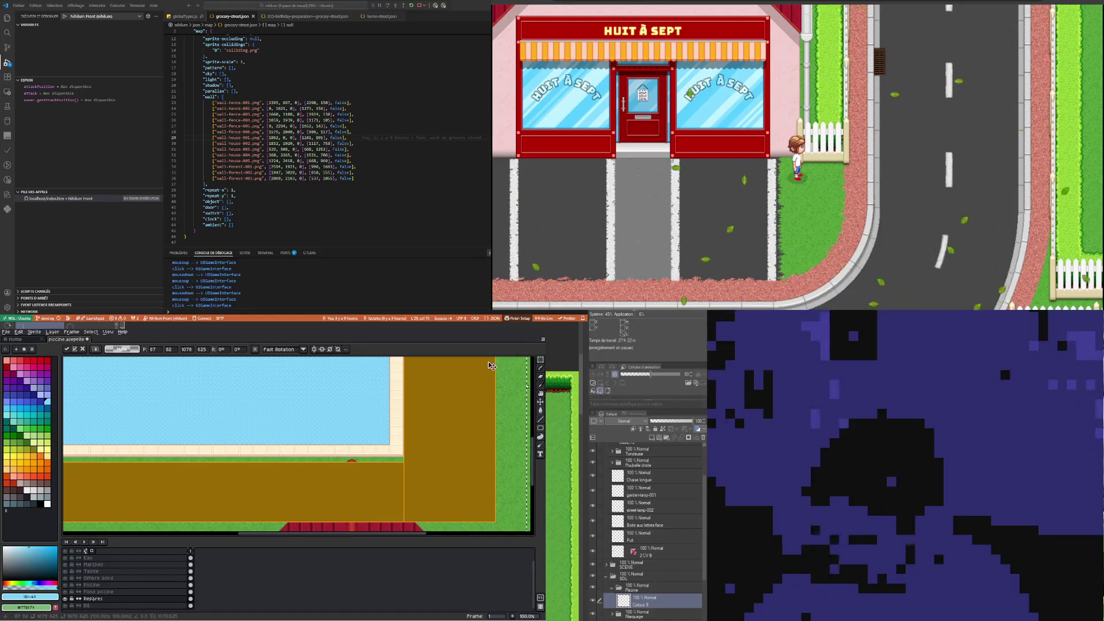
Nudge the guide content further up and one pixel left, then confirm the new position
key(Up)
key(Up)
key(Up)
key(Up)
key(Up)
key(Up)
key(Up)
key(Up)
key(Up)
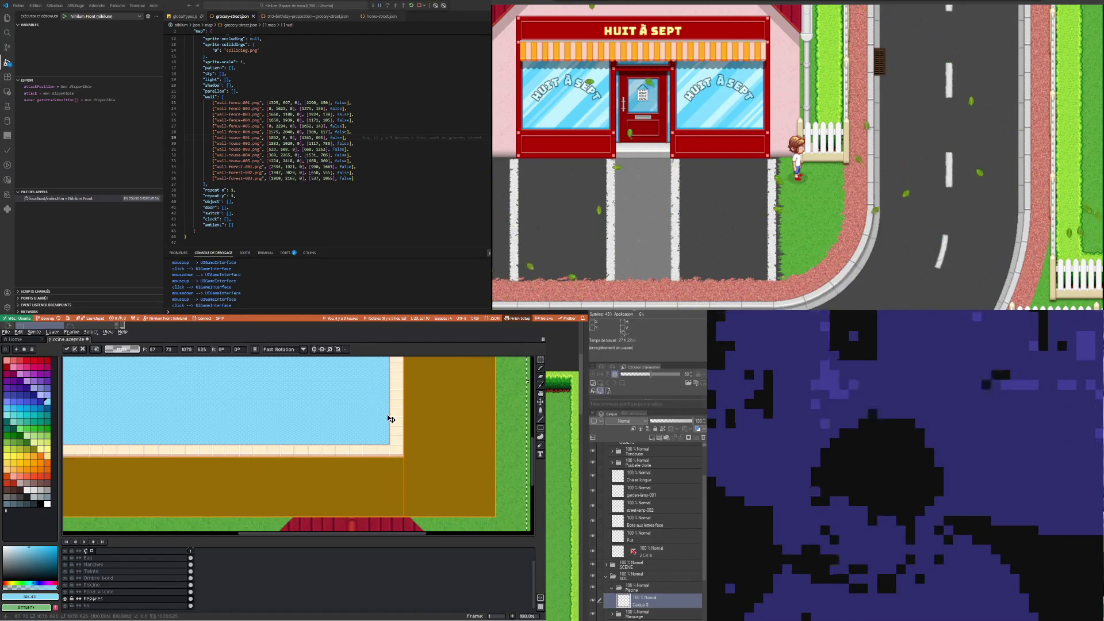
scroll(389, 419, up, 1)
scroll(389, 419, up, 2)
key(Up)
key(Left)
scroll(291, 457, down, 5)
scroll(297, 414, up, 1)
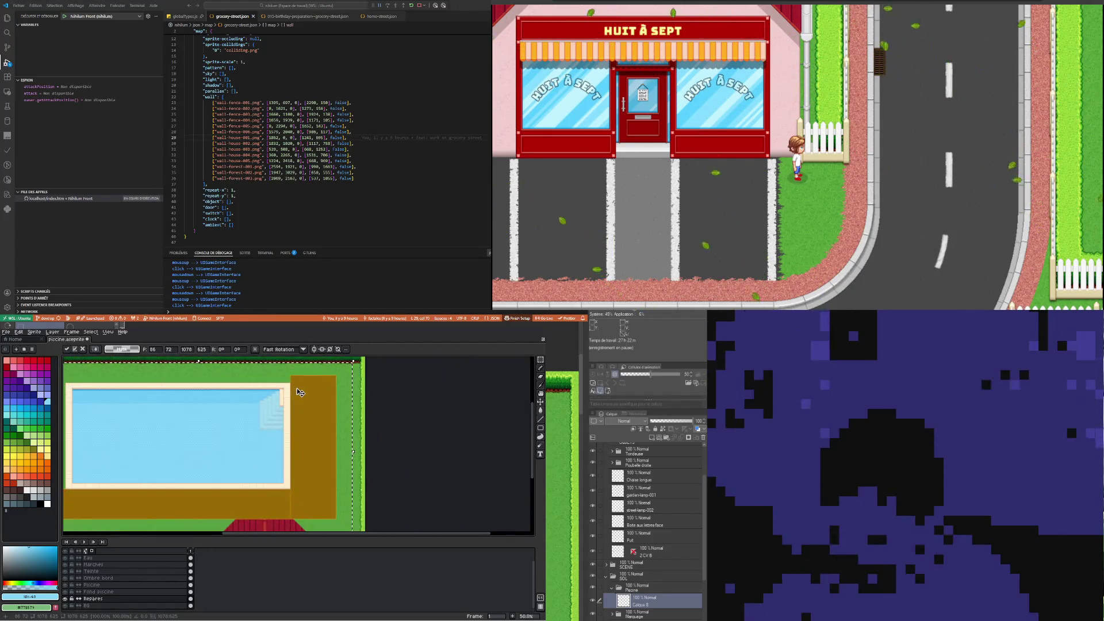
key(Return)
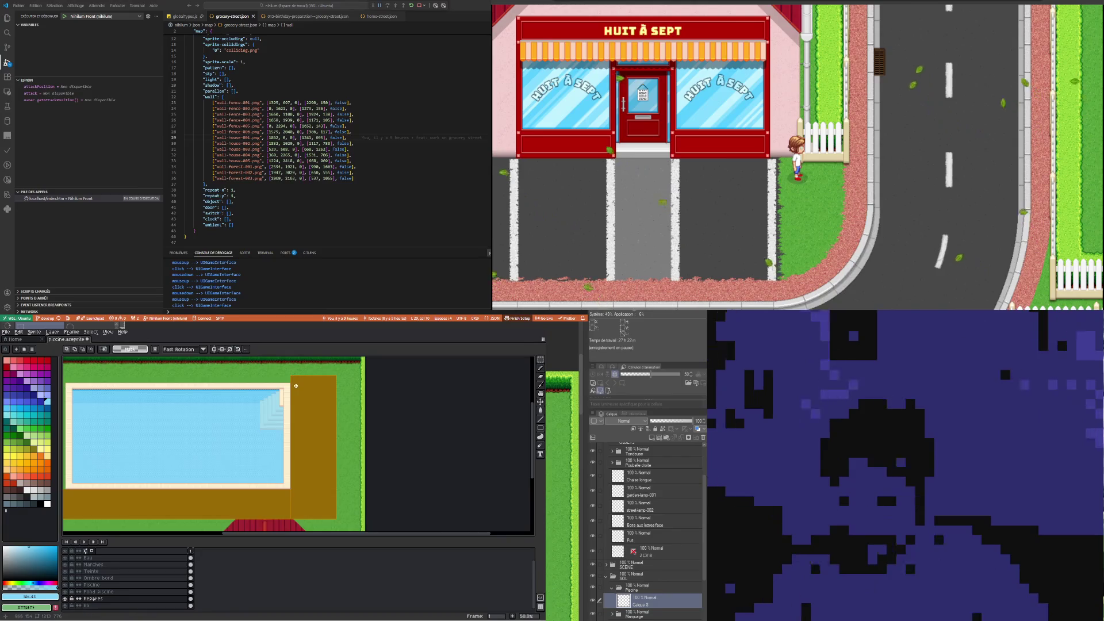
scroll(296, 386, up, 1)
scroll(300, 390, down, 1)
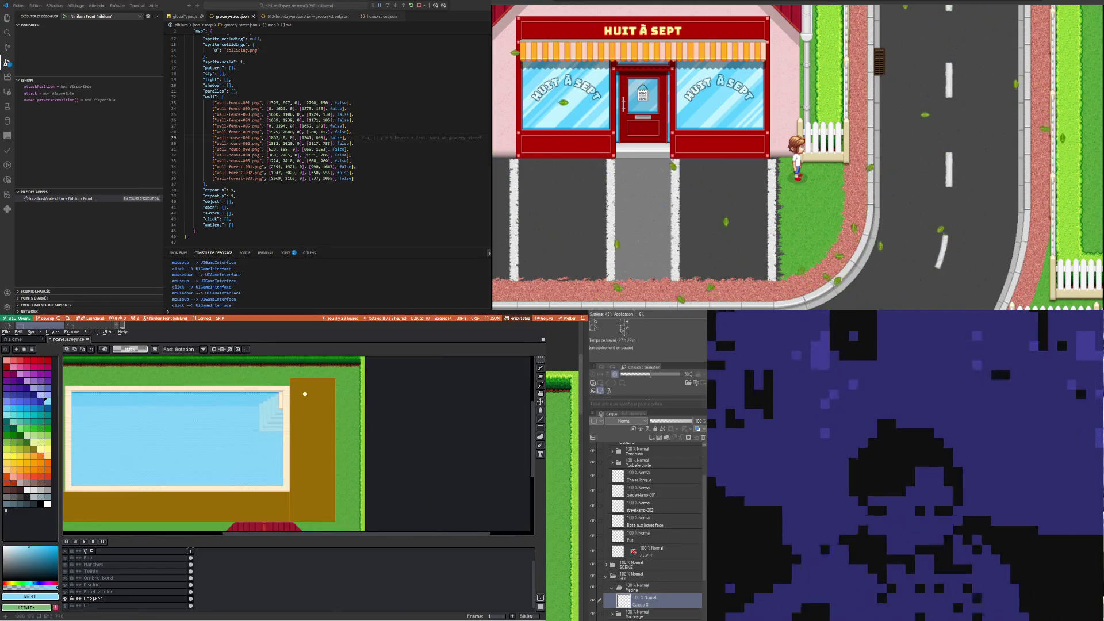
scroll(304, 394, up, 2)
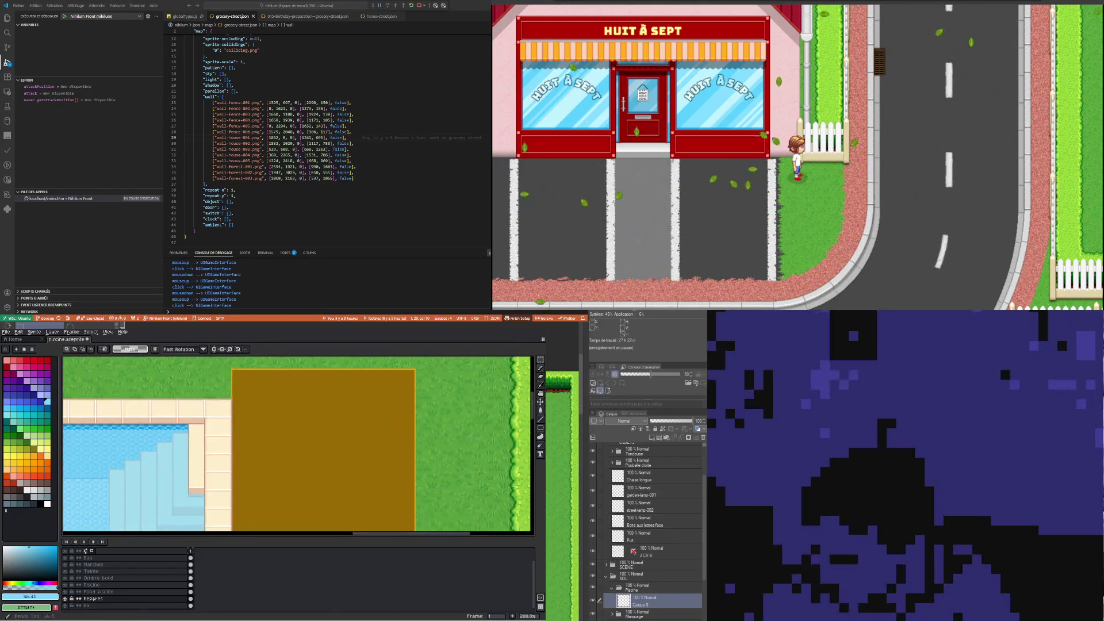
scroll(136, 579, up, 1)
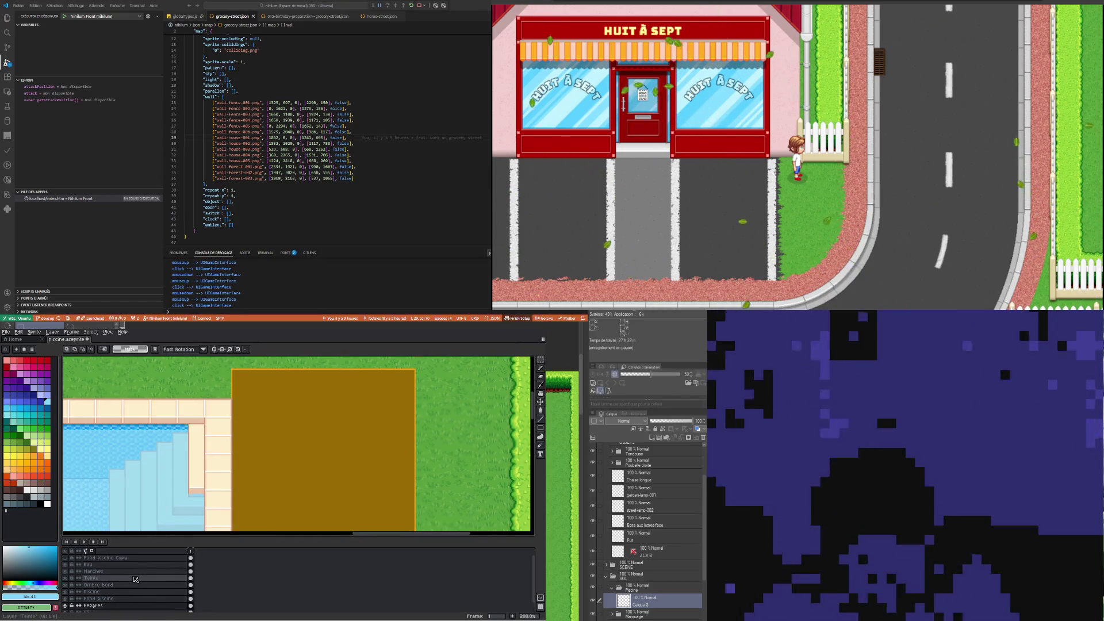
Create a new layer directly above the Eau layer
click(118, 564)
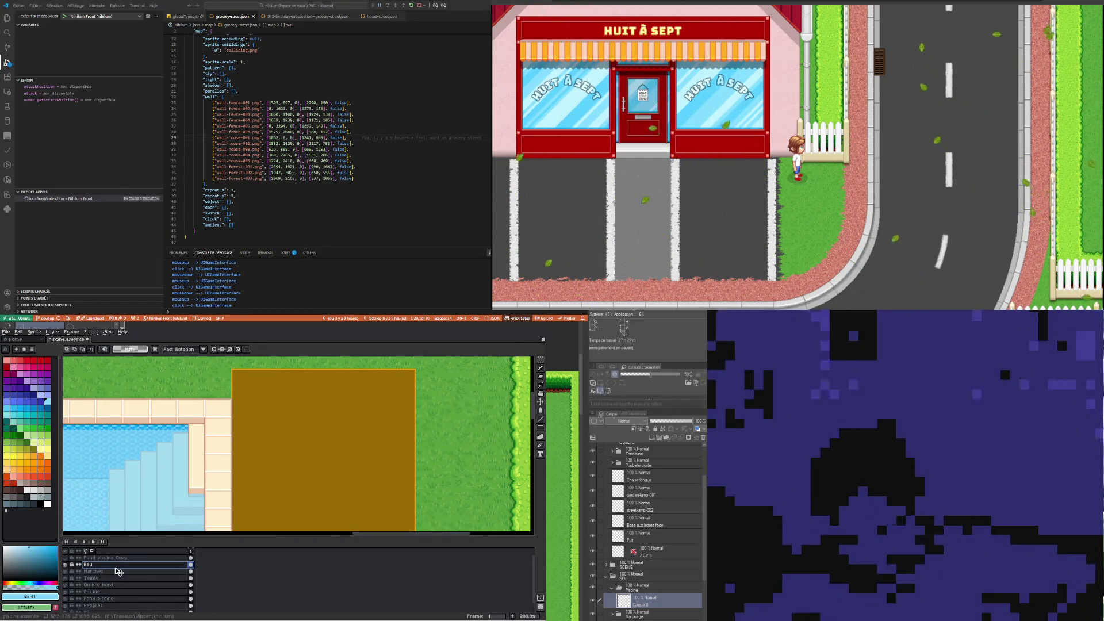
right_click(117, 564)
mouse_move(136, 575)
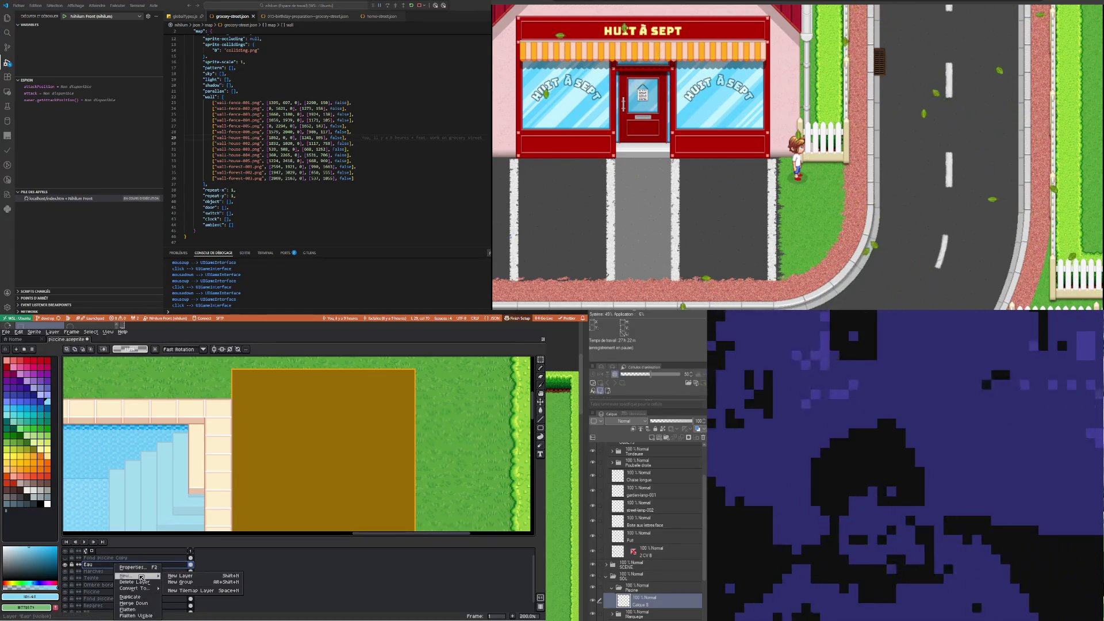
click(180, 576)
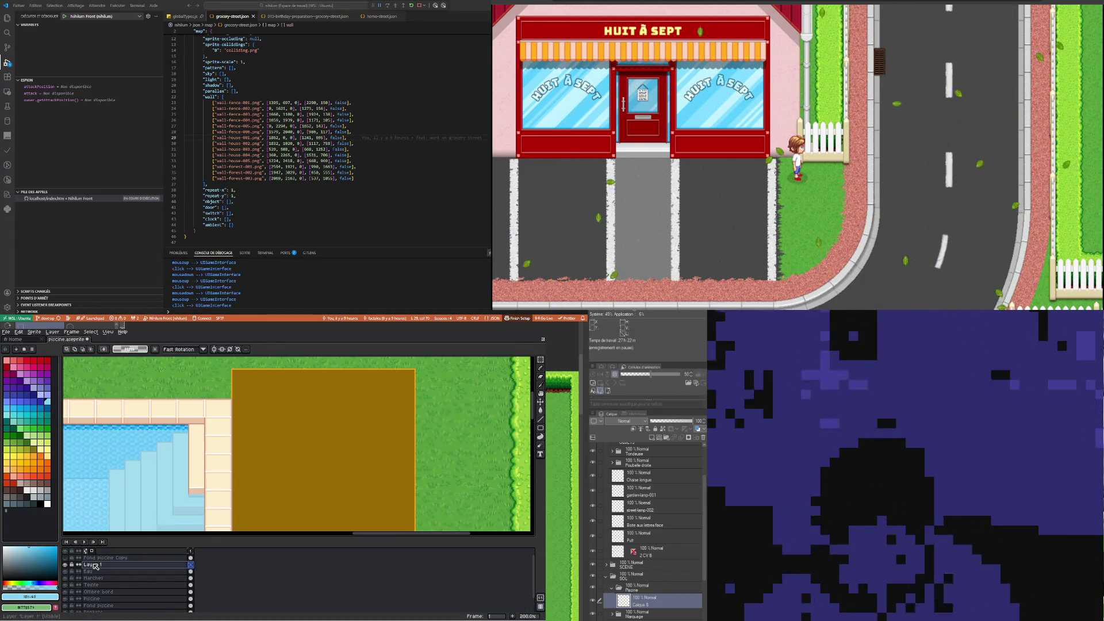
Rename the new layer to 'lanche'
double_click(95, 564)
text(lan)
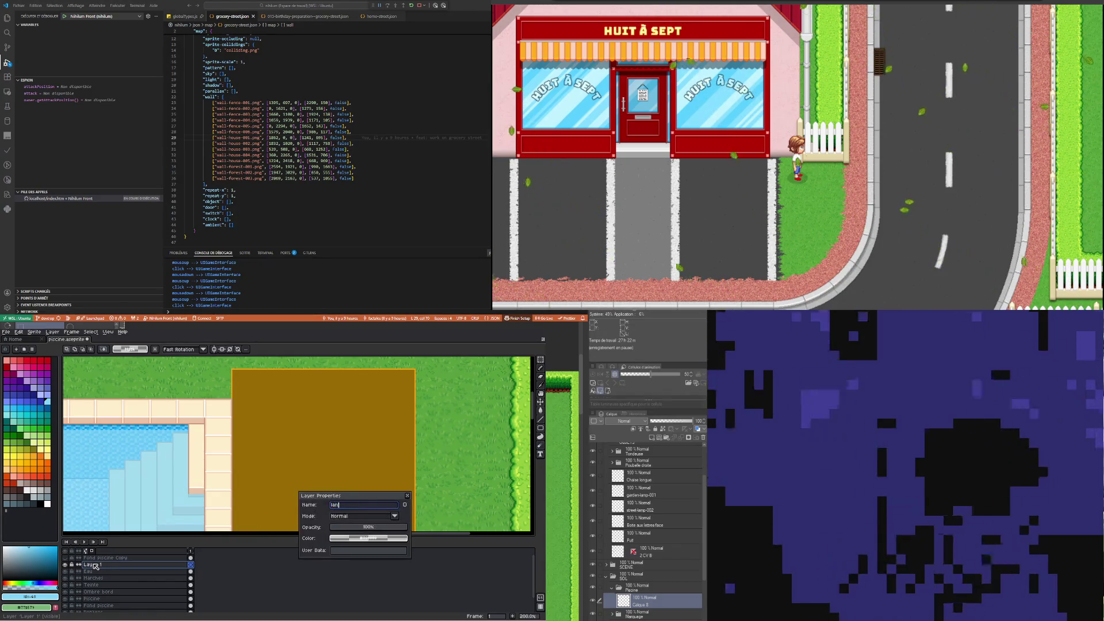
text(che)
key(Return)
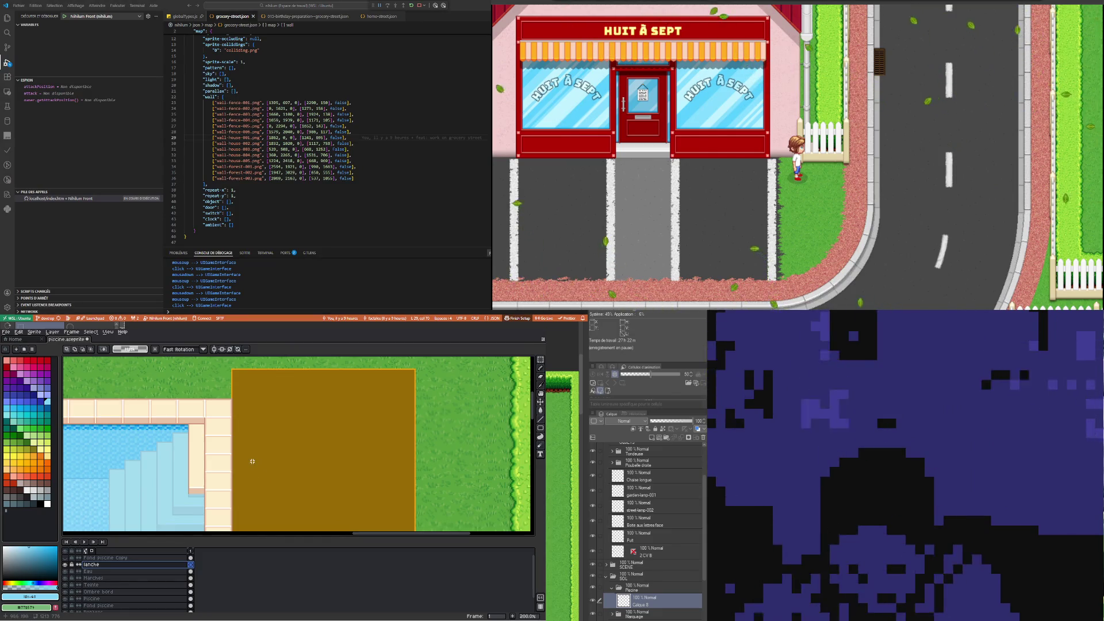
scroll(252, 461, down, 2)
scroll(271, 423, up, 2)
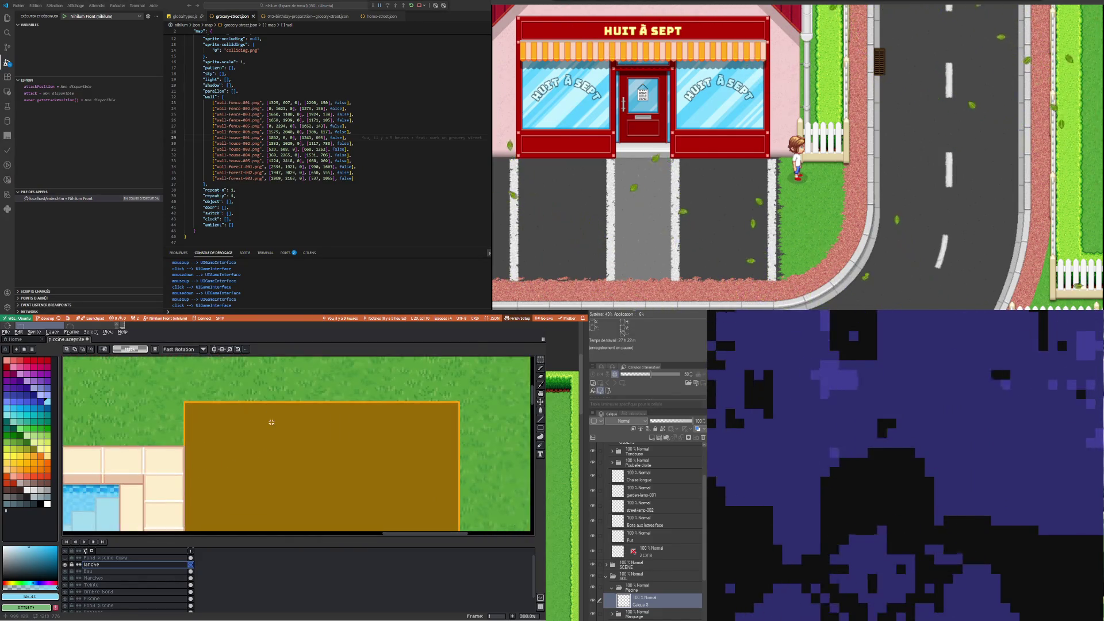
scroll(216, 443, down, 1)
scroll(219, 446, down, 1)
scroll(222, 450, down, 1)
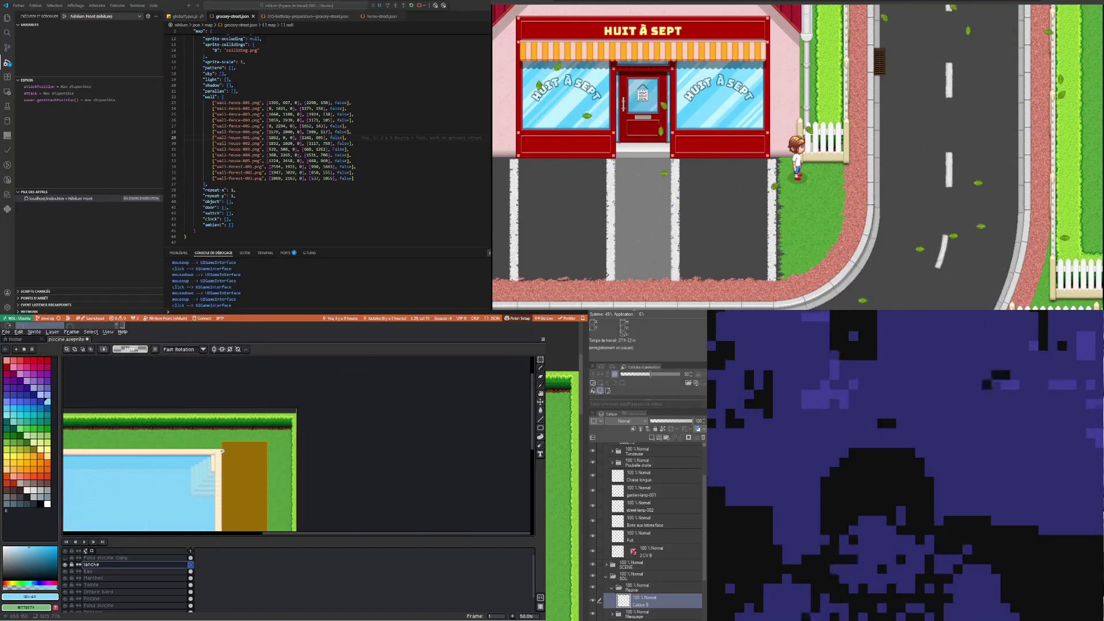
scroll(233, 441, up, 2)
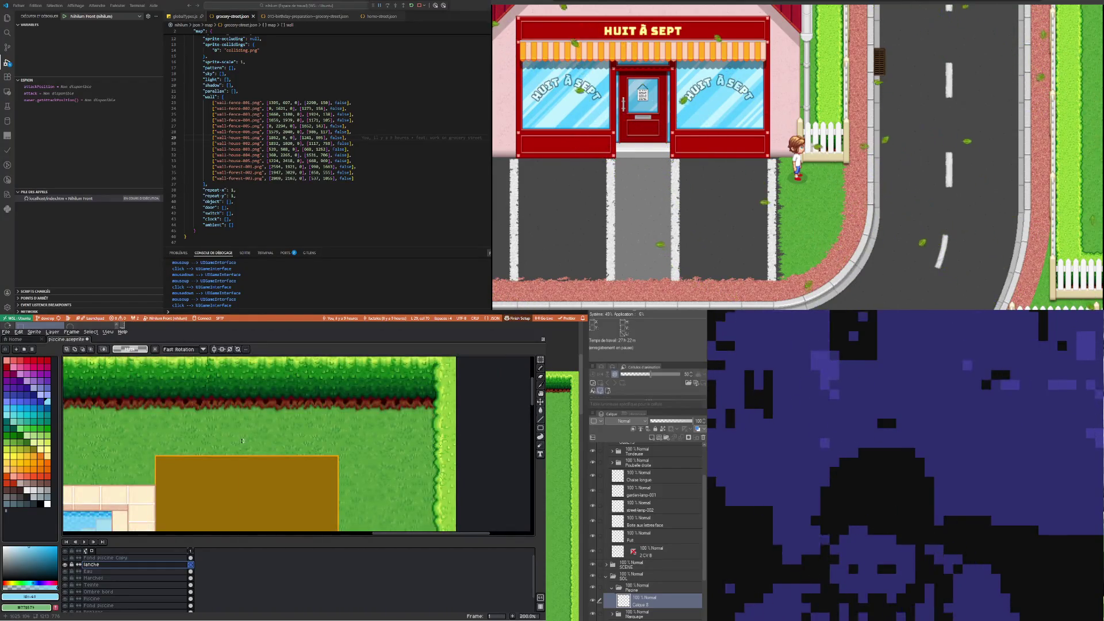
scroll(243, 441, down, 1)
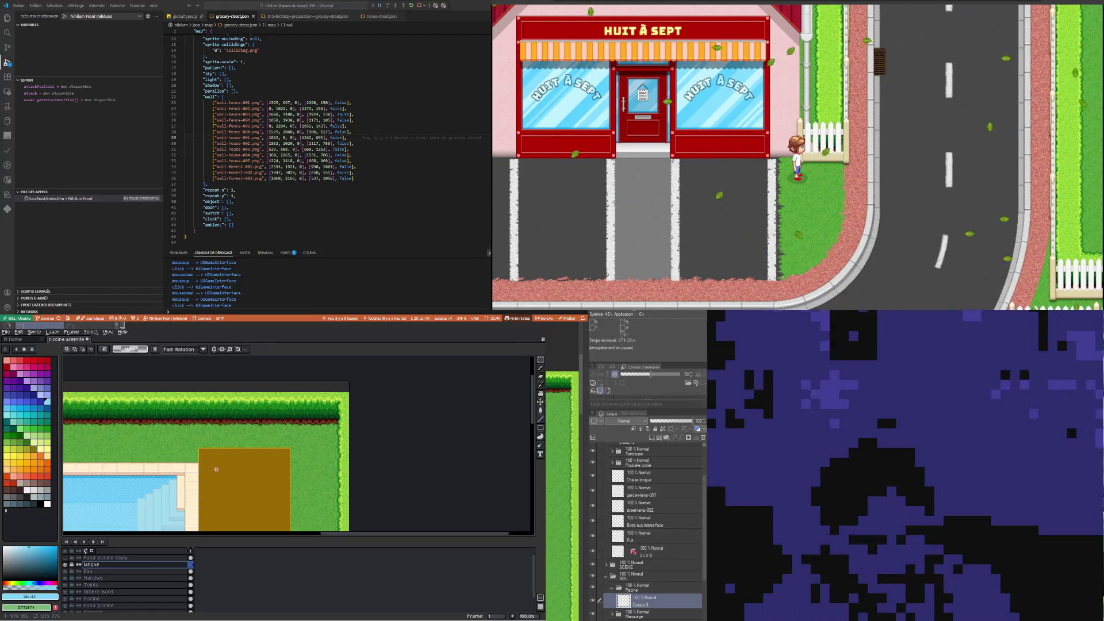
scroll(217, 469, up, 1)
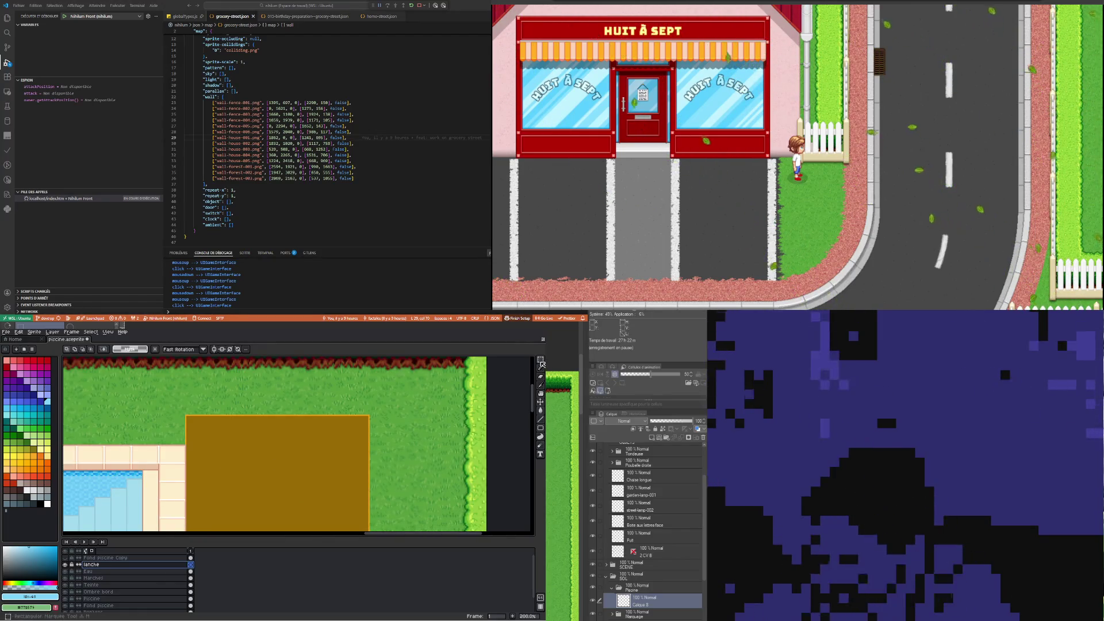
Select a thin horizontal strip across the brown deck and sample its brown with the Eyedropper
scroll(240, 442, up, 1)
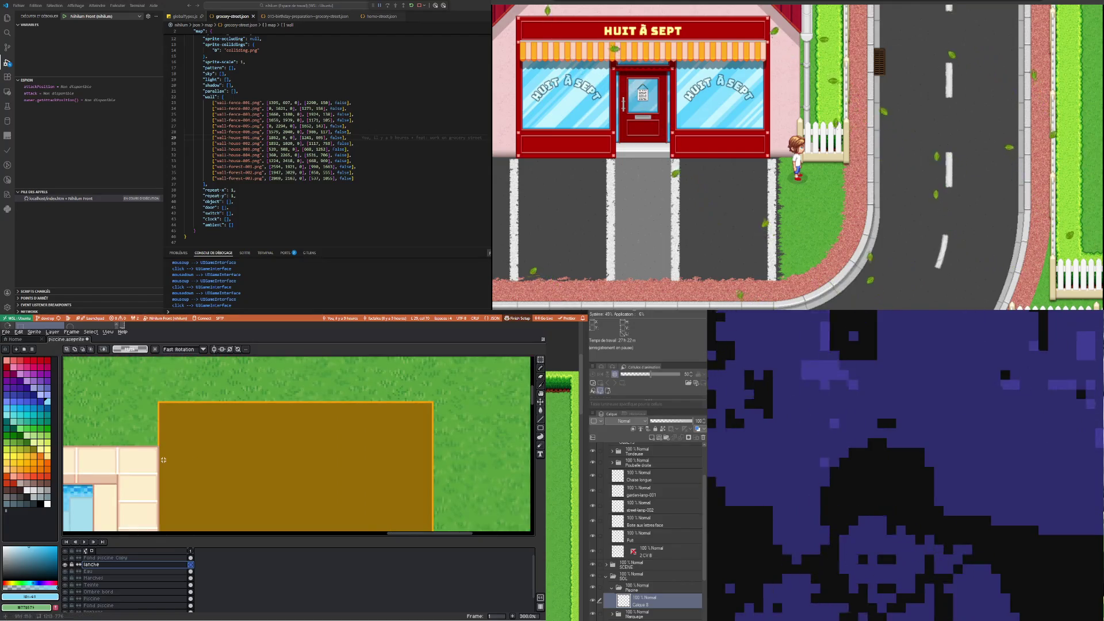
drag(160, 447, 382, 470)
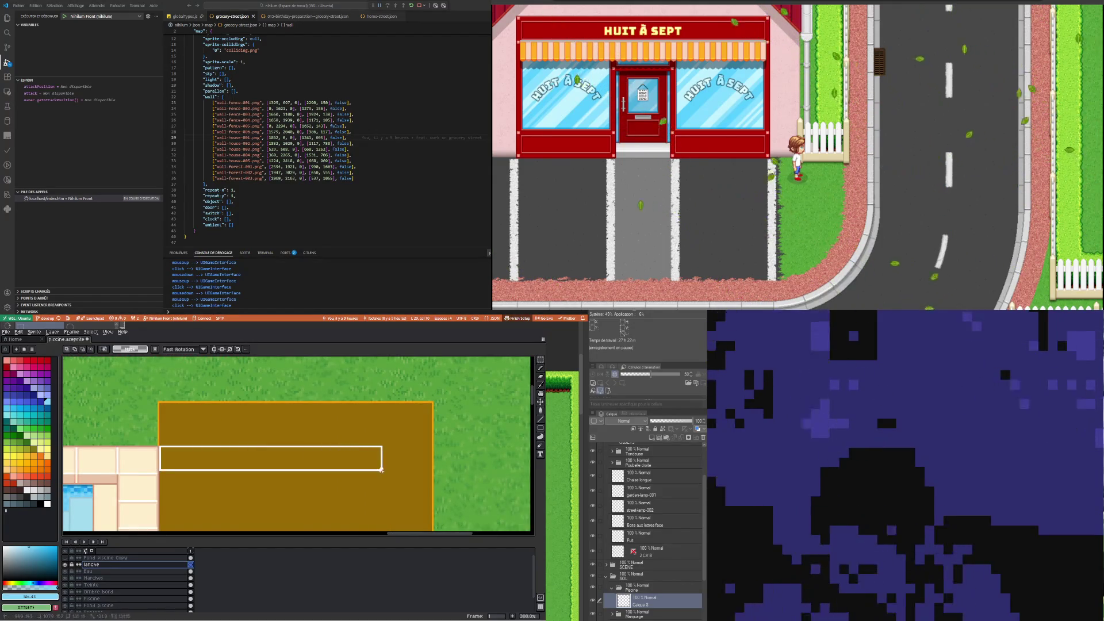
drag(390, 470, 391, 466)
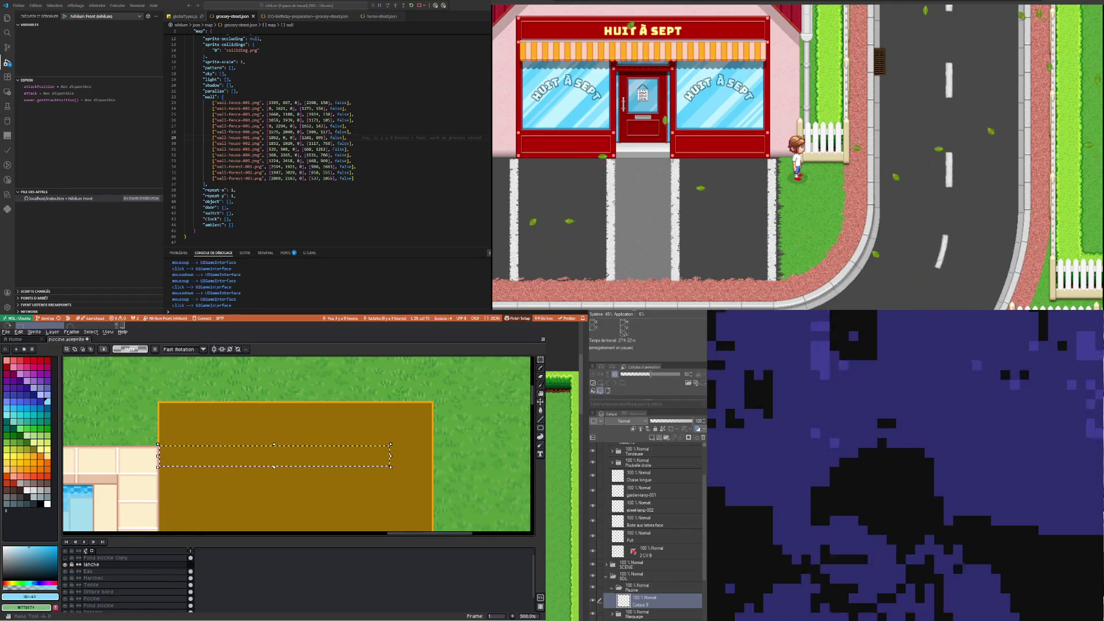
click(540, 385)
click(274, 427)
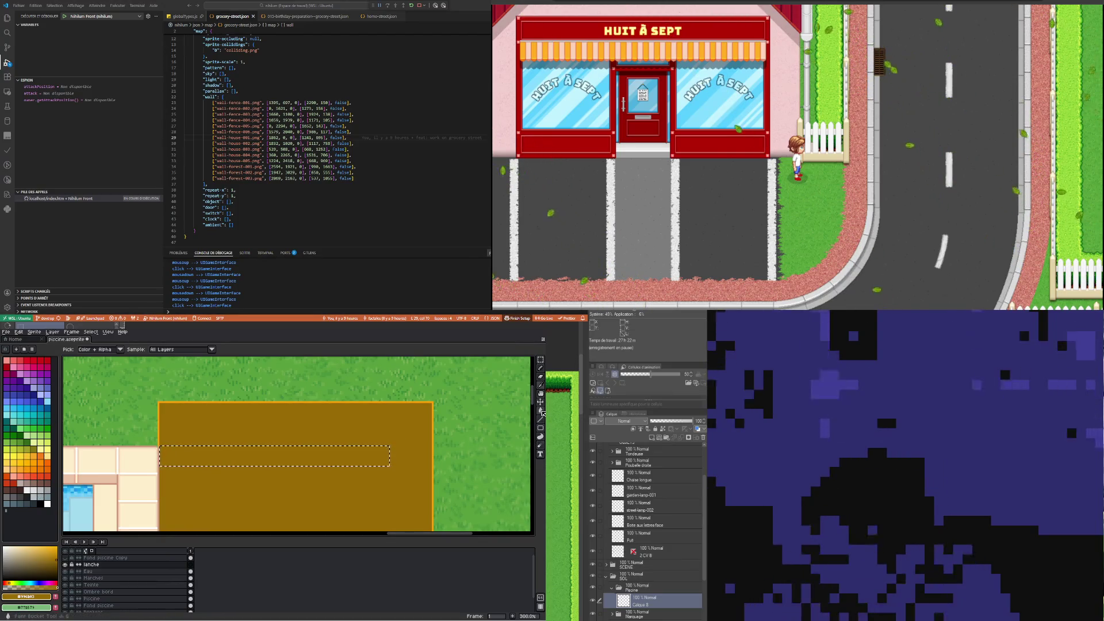
Lighten the sampled brown to a light tan and bucket-fill the selected strip with it
click(541, 410)
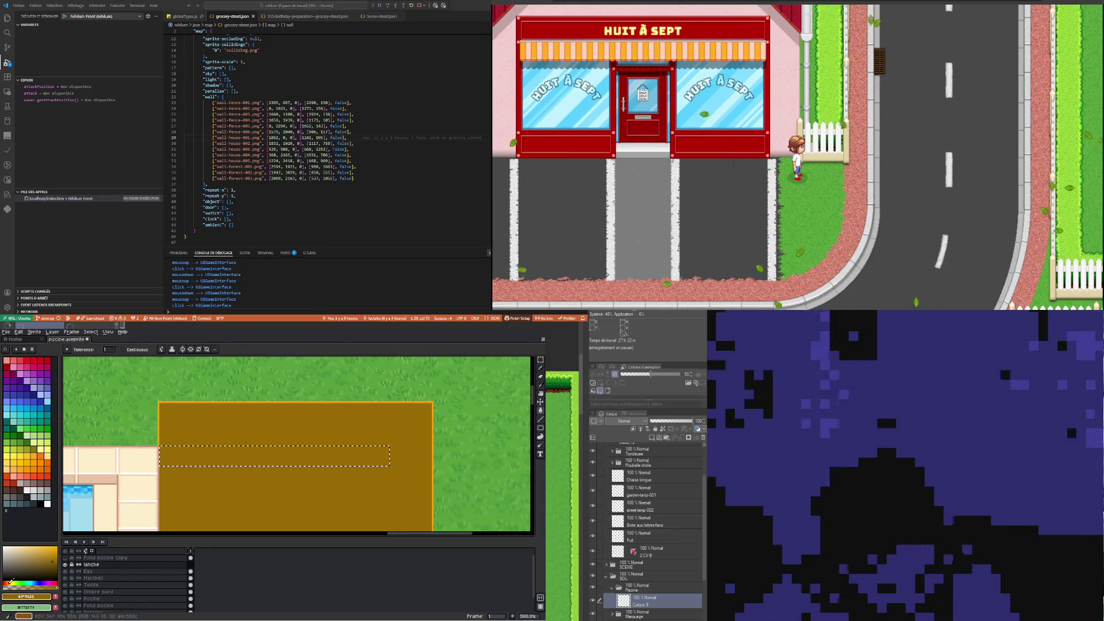
click(51, 561)
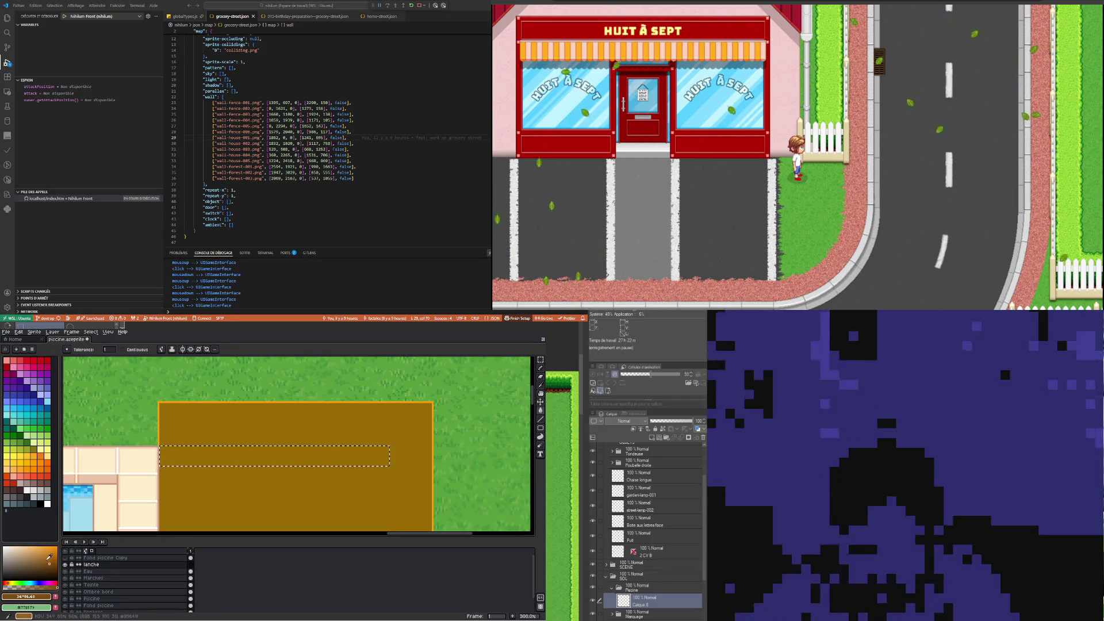
click(43, 556)
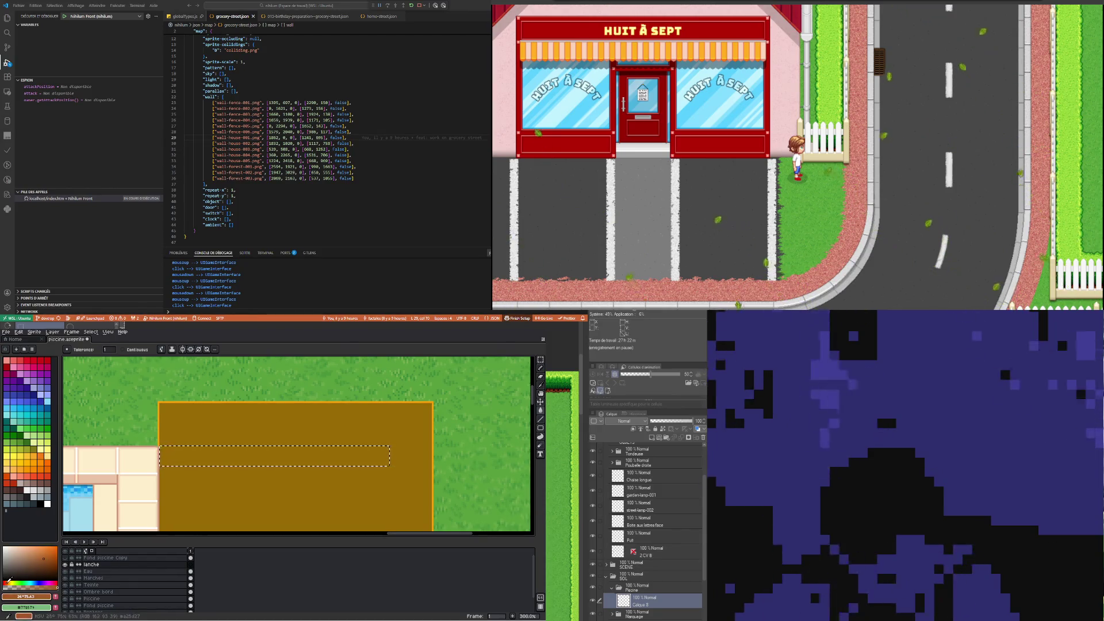
click(48, 552)
click(42, 551)
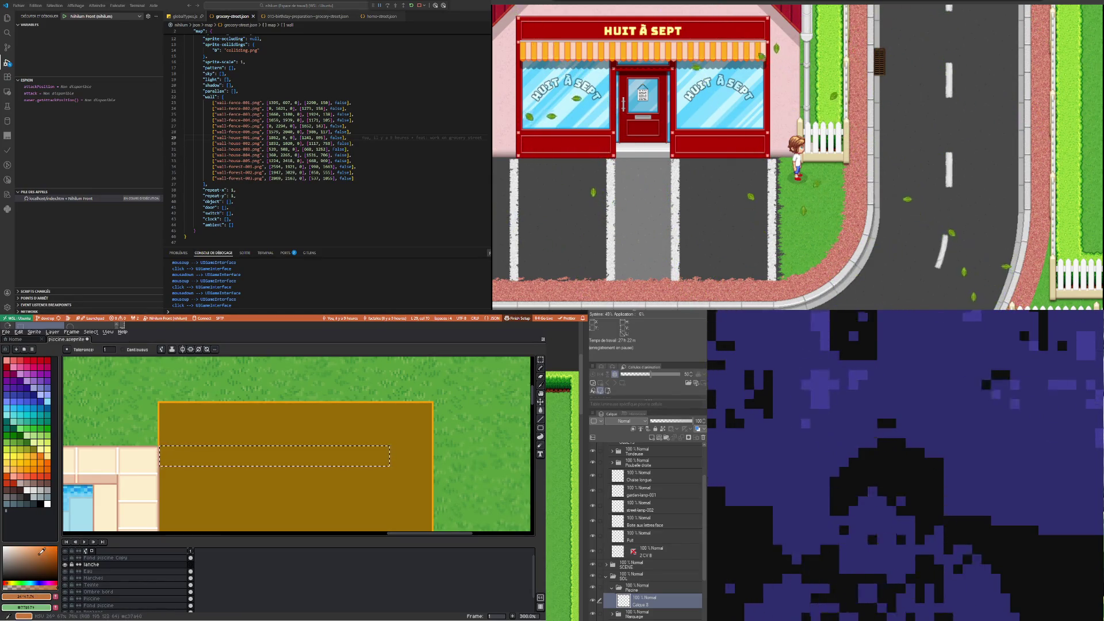
click(41, 559)
click(42, 555)
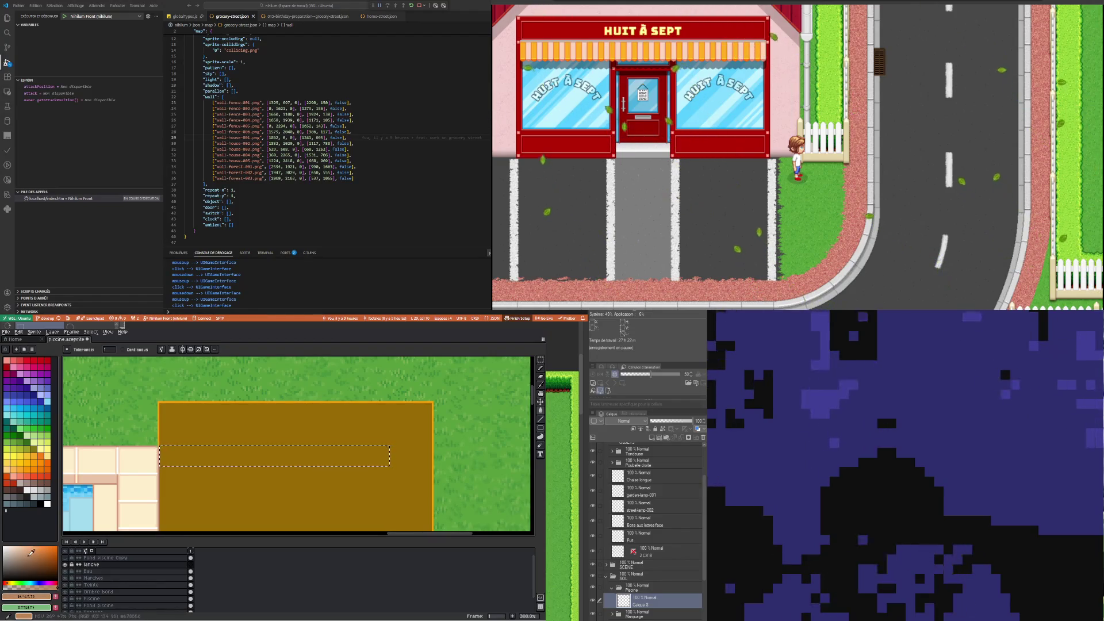
drag(26, 552, 27, 553)
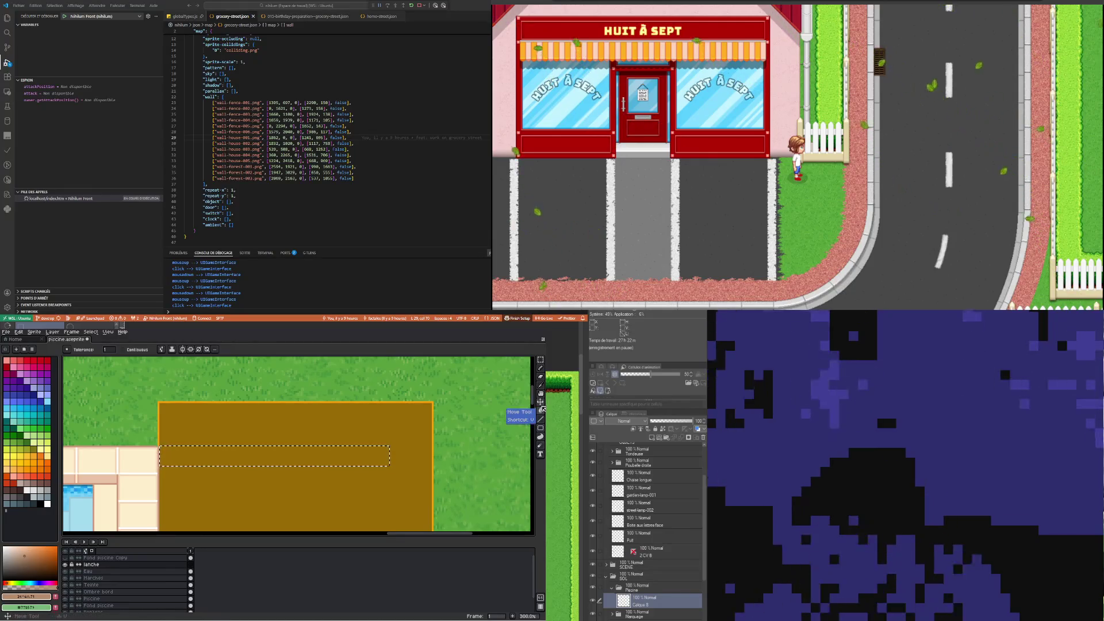
click(303, 459)
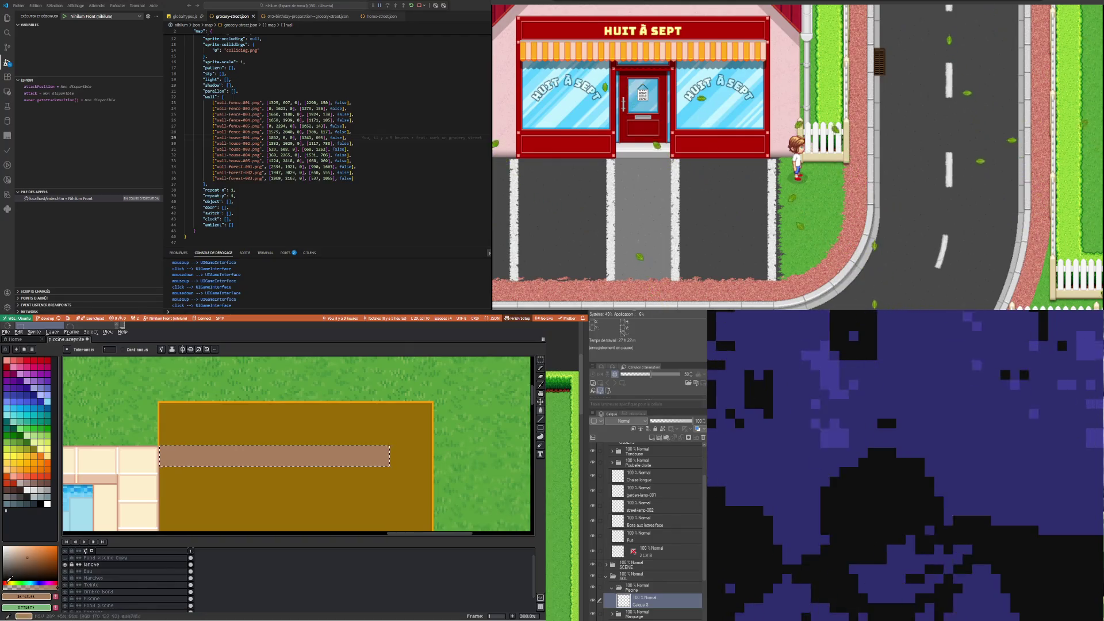
Shift the colour redder and more saturated, then refill the strip with rust-brown
drag(7, 583, 7, 582)
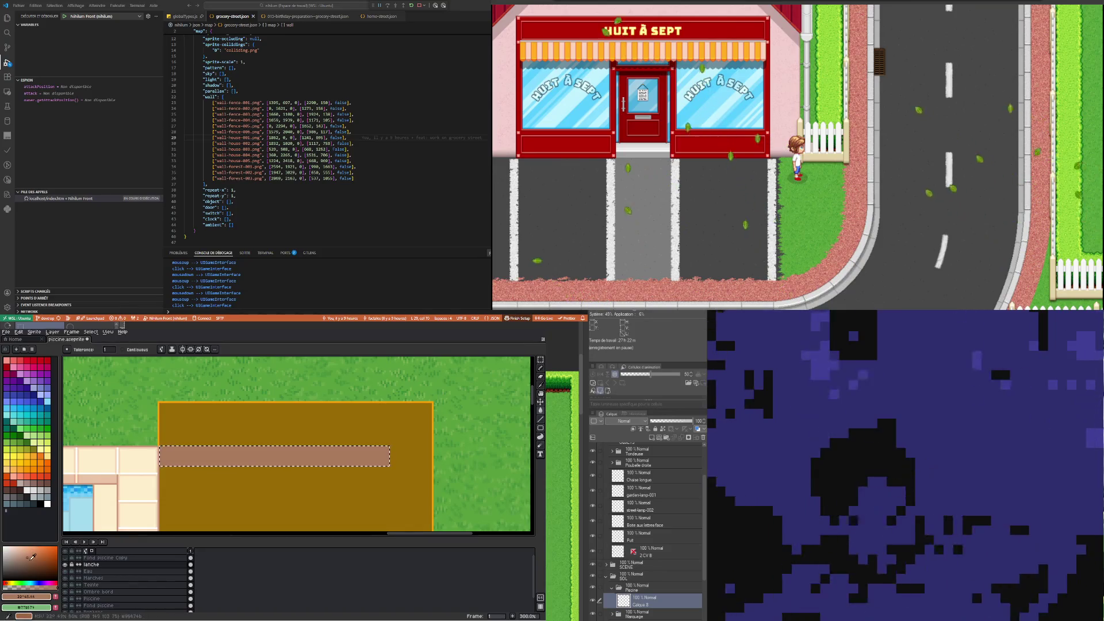
click(41, 555)
click(228, 460)
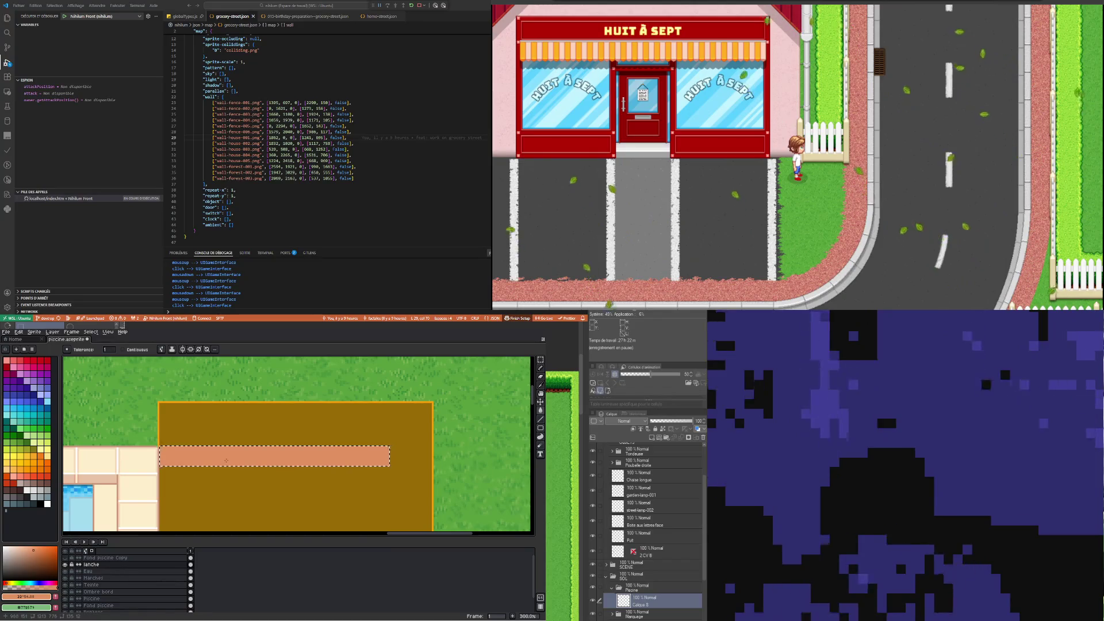
Rework the hue toward red-orange and refill the strip with a darker salmon shade
click(42, 552)
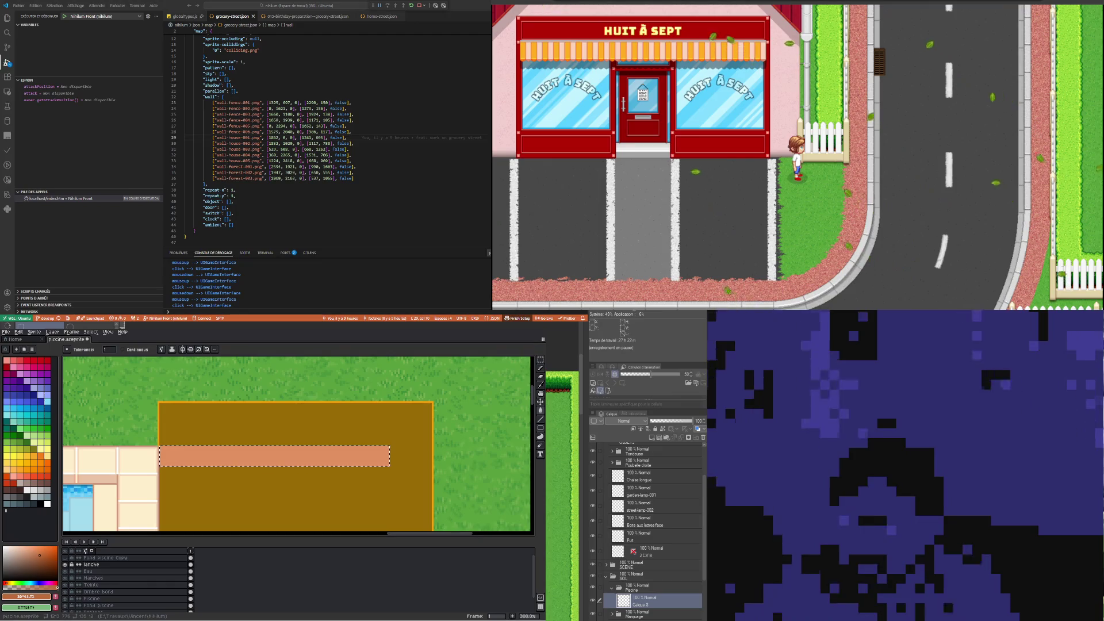
click(33, 598)
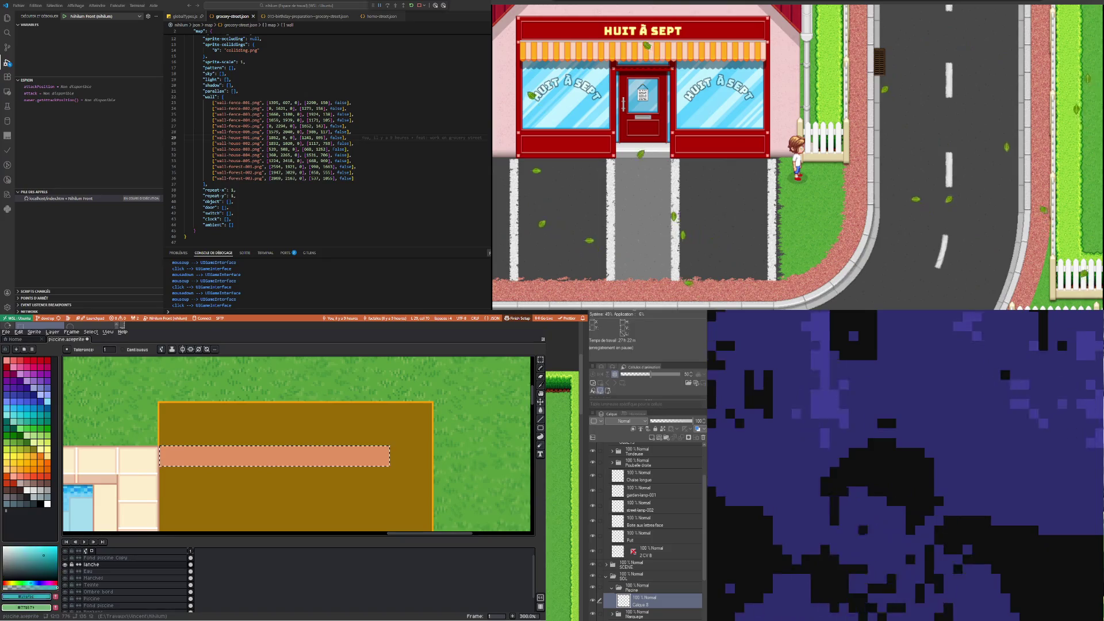
click(20, 477)
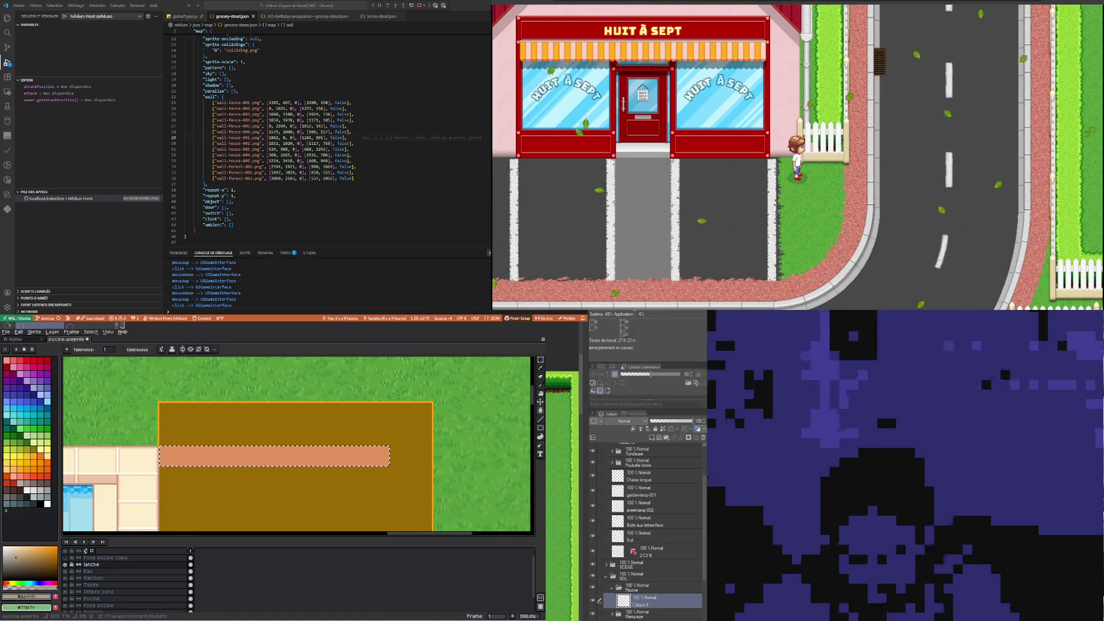
drag(13, 557, 13, 554)
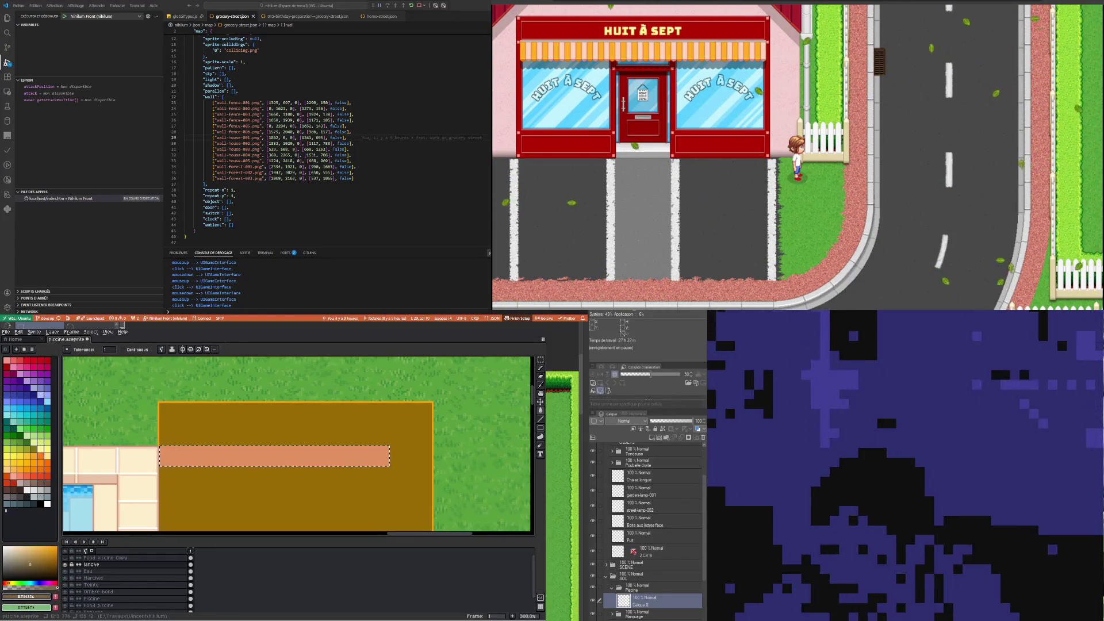
drag(29, 564, 29, 560)
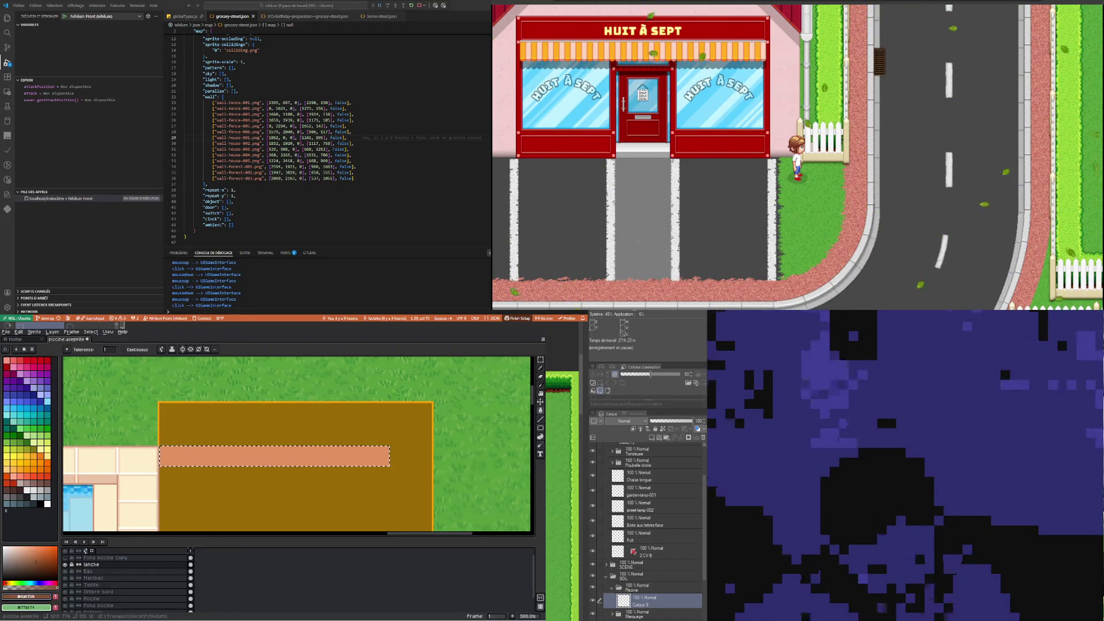
mouse_move(12, 583)
mouse_down()
mouse_move(30, 583)
mouse_move(6, 583)
mouse_up()
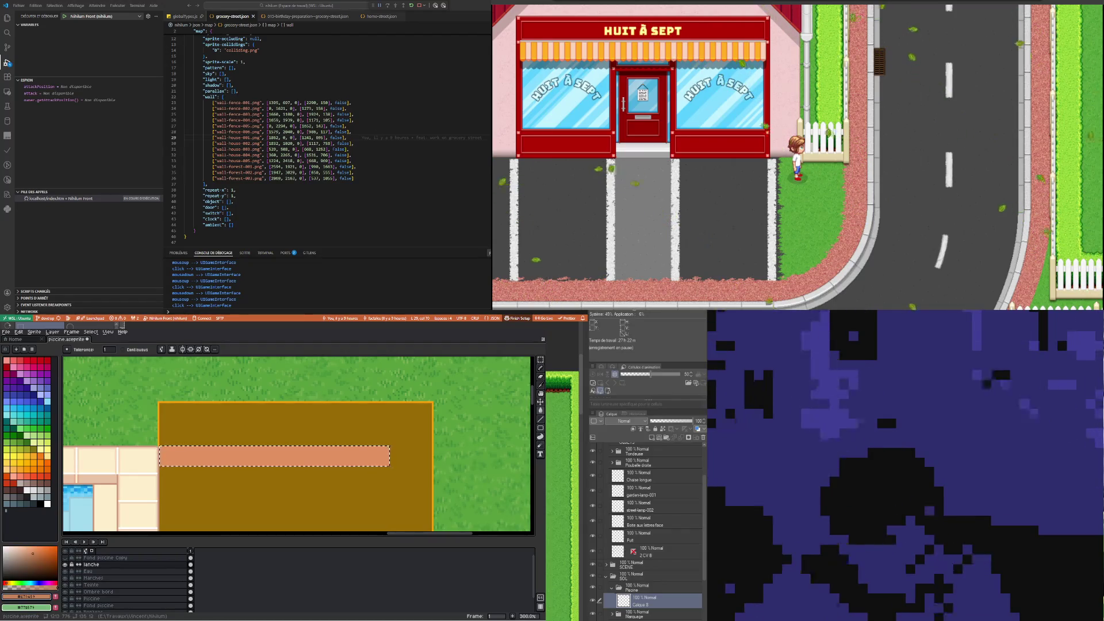
click(327, 448)
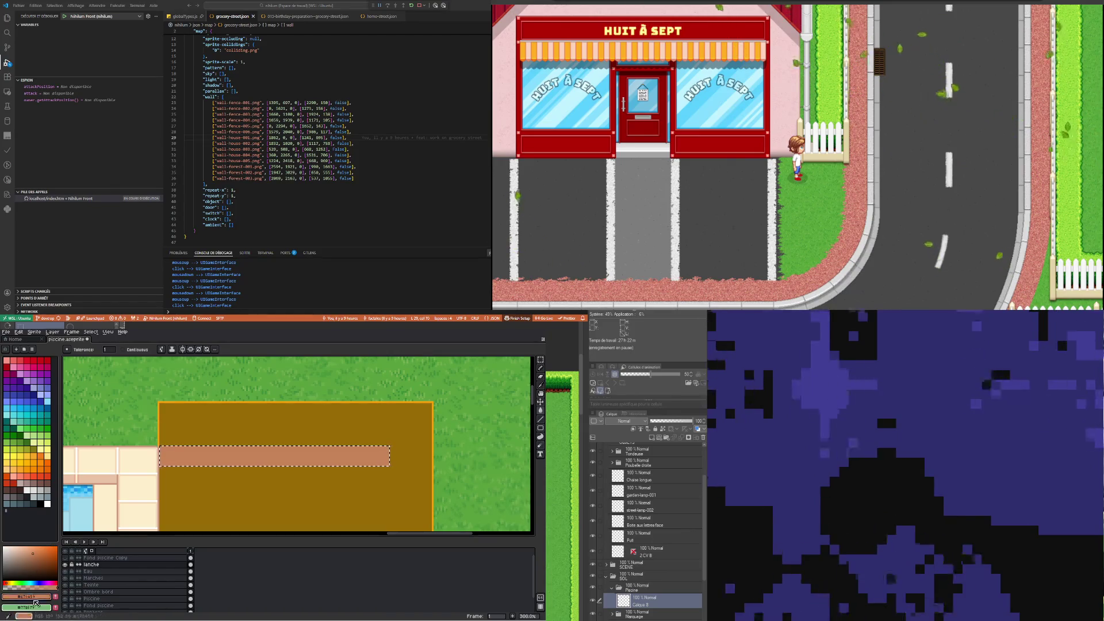
Set the working colour to a brown-orange shade
click(40, 503)
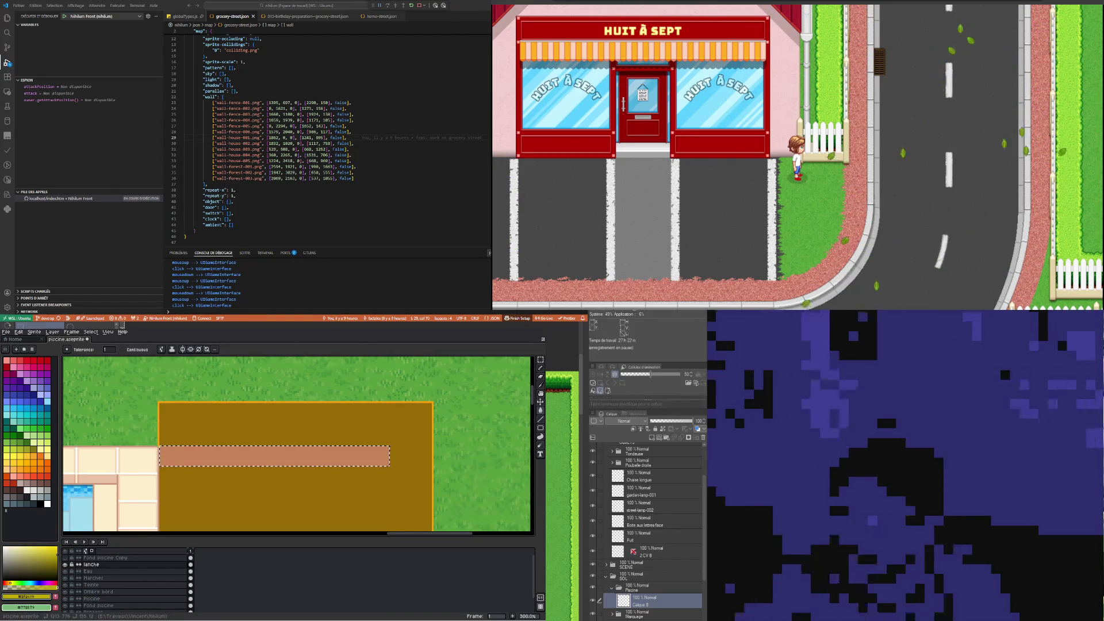
click(39, 584)
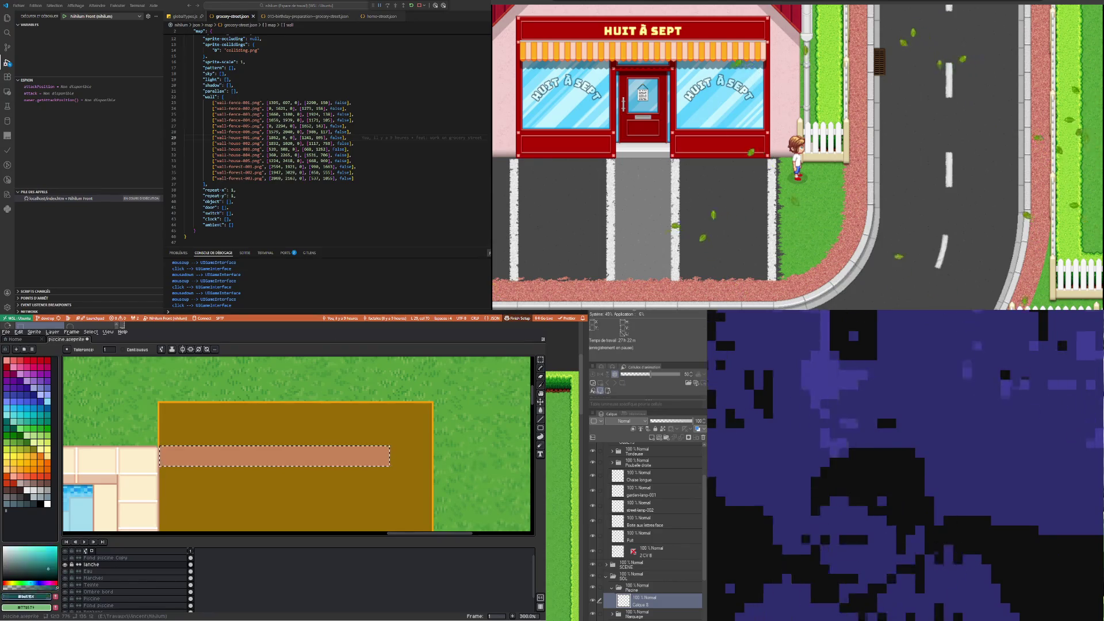
click(18, 571)
drag(39, 584, 31, 584)
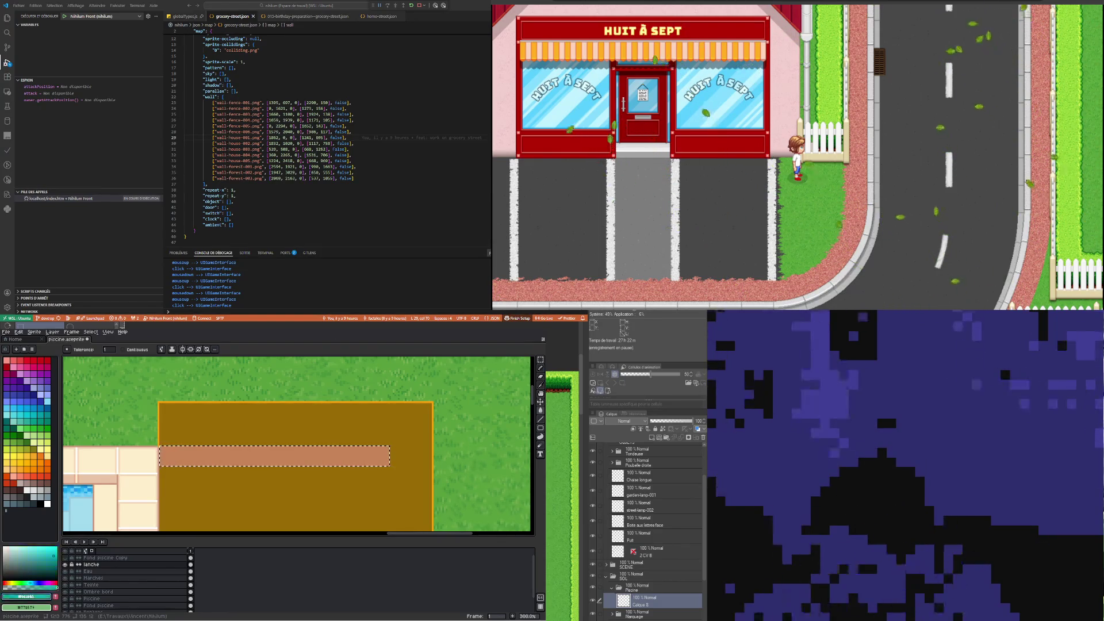
mouse_move(31, 584)
mouse_down()
mouse_move(7, 583)
mouse_move(39, 558)
mouse_up()
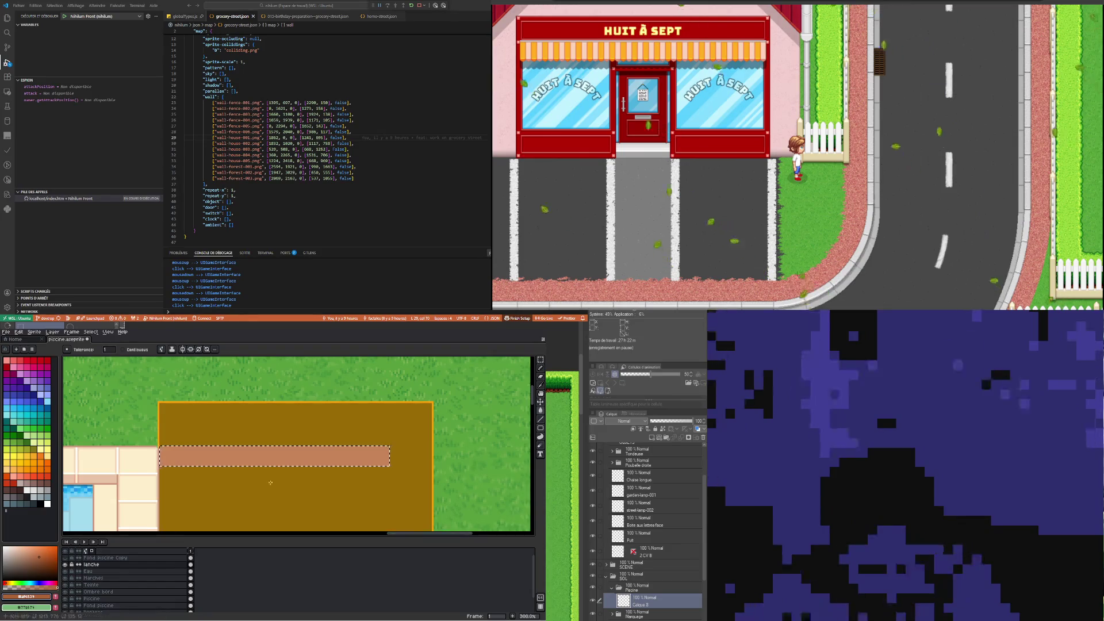
Deselect the strip and draw a darker red line along its top edge with the Pencil
key(ctrl+d)
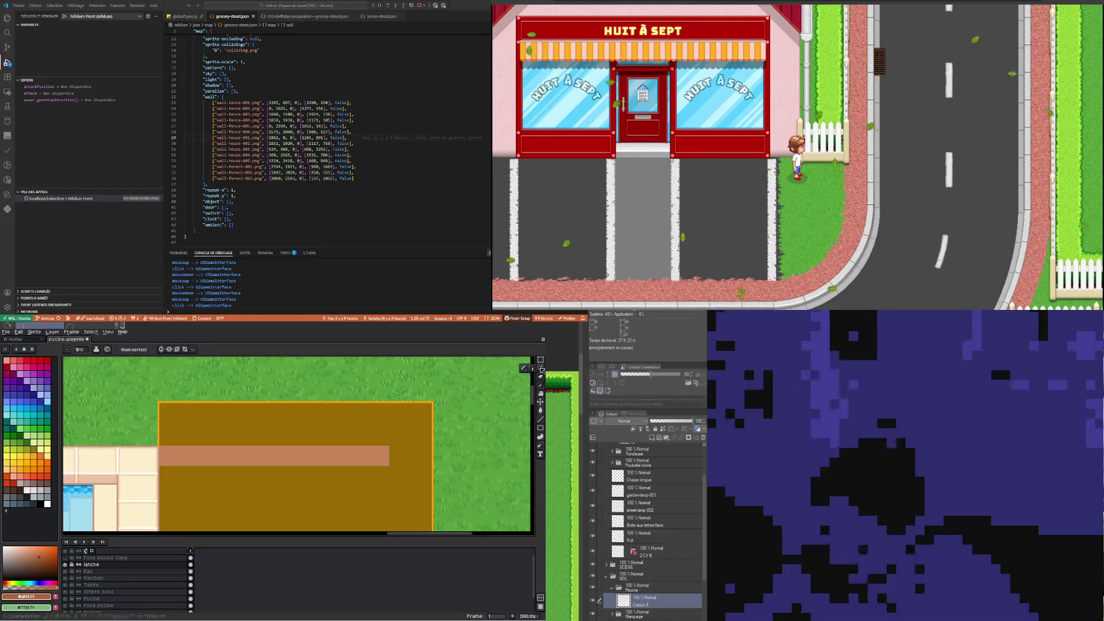
key(b)
scroll(194, 455, up, 1)
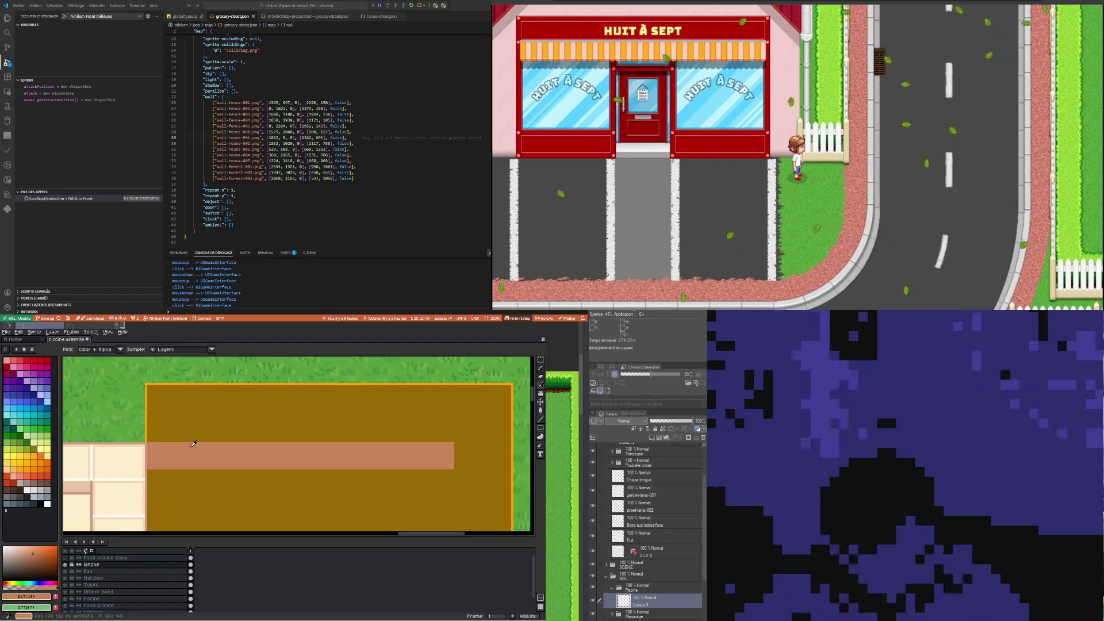
key(i)
key(b)
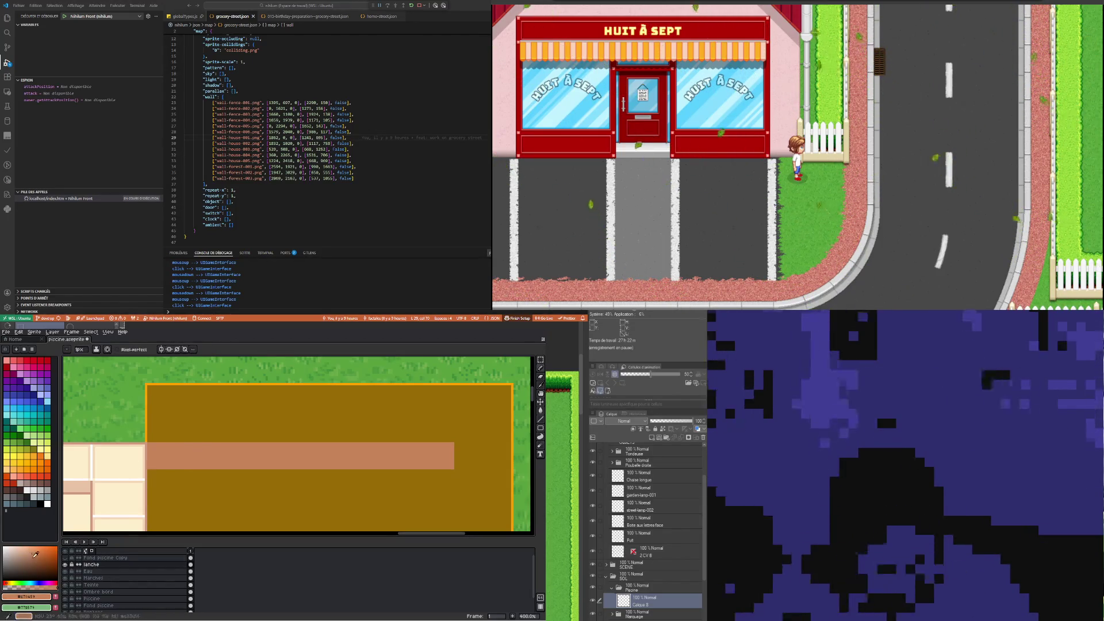
click(38, 554)
click(55, 582)
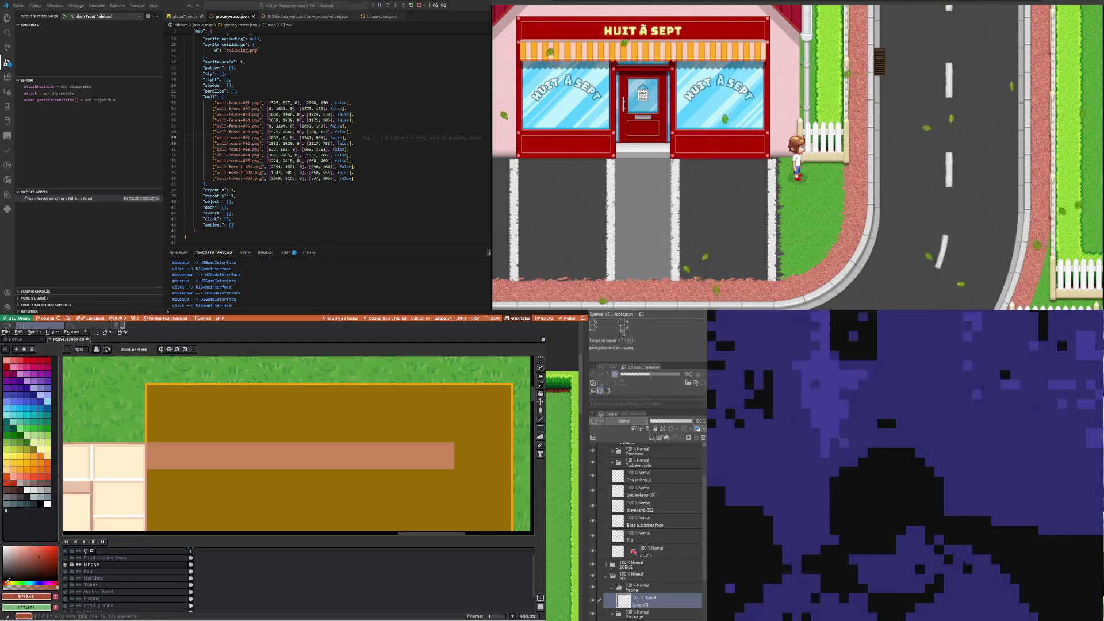
scroll(161, 443, up, 1)
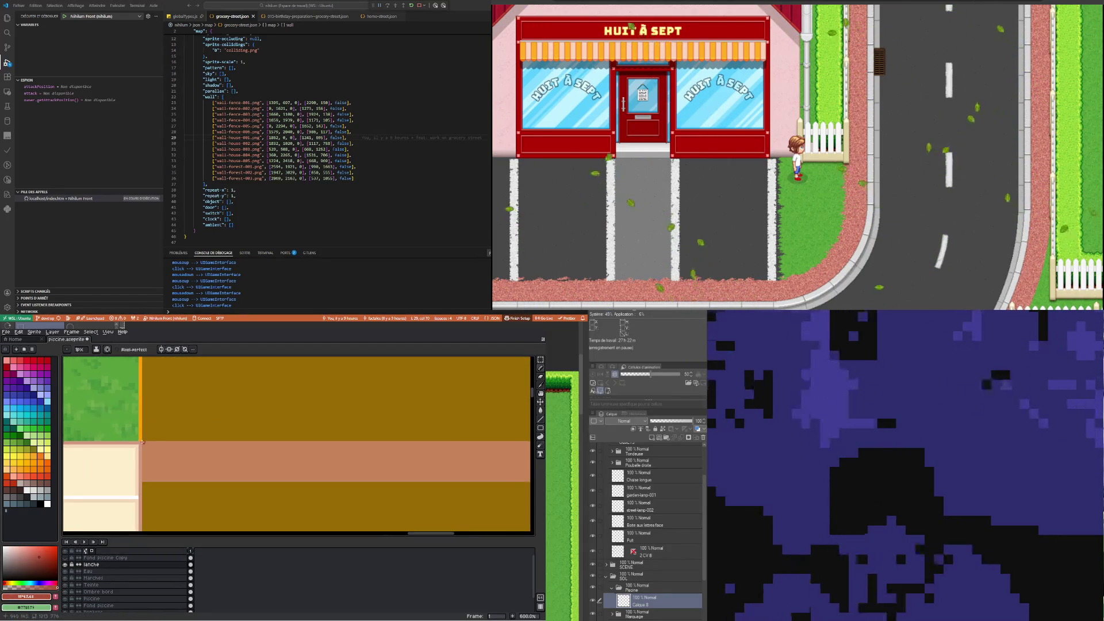
scroll(192, 441, down, 1)
shift+click(466, 444)
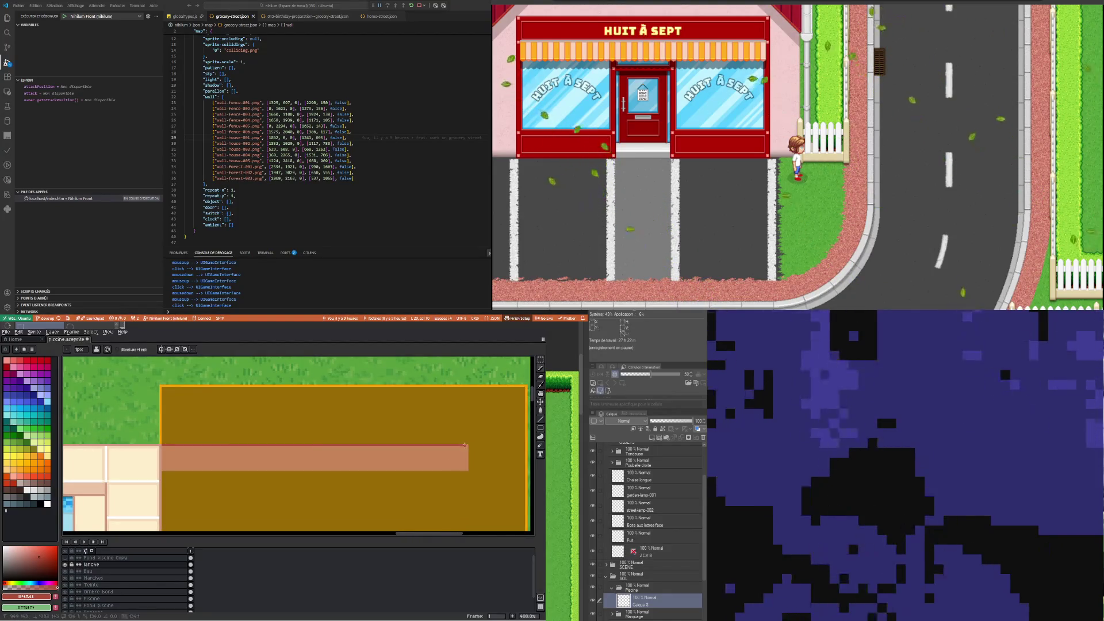